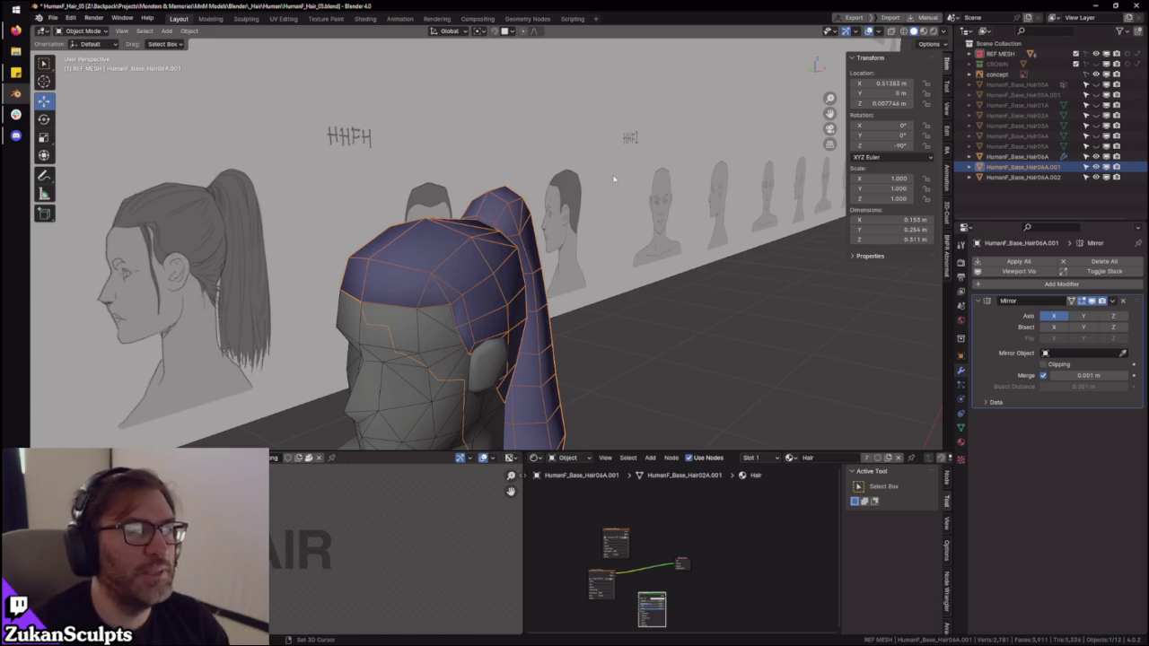
- Select the HumanF_Base_Hair06A ponytail mesh and frame it in front view
middle_click_drag(617, 177, 470, 182)
scroll(470, 182, "up", 3)
mouse_move(536, 235)
middle_mouse_down()
mouse_move(484, 164)
mouse_move(503, 121)
mouse_move(522, 202)
mouse_move(554, 243)
mouse_move(515, 252)
mouse_move(554, 244)
mouse_move(668, 262)
mouse_move(526, 282)
mouse_move(515, 264)
mouse_move(559, 246)
mouse_move(181, 176)
mouse_move(219, 155)
middle_mouse_up()
left_click(219, 155)
key("KP_Decimal")
key("KP_1")
- Reveal the hair's hidden geometry in Edit Mode and check it from behind in X-ray
key("Tab")
mouse_move(584, 202)
middle_mouse_down()
mouse_move(597, 147)
mouse_move(581, 203)
middle_mouse_up()
left_click(513, 192)
mouse_move(513, 192)
middle_mouse_down()
mouse_move(694, 274)
mouse_move(625, 179)
middle_mouse_up()
key("alt+h")
key("alt+z")
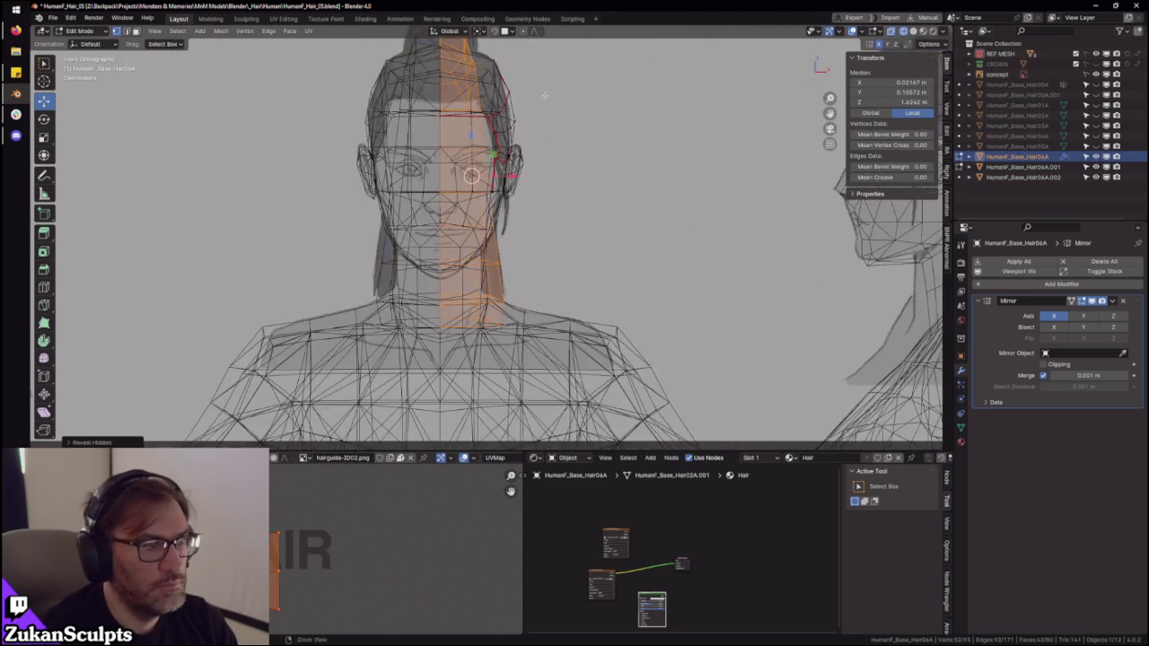
key("ctrl+KP_1")
key("alt+z")
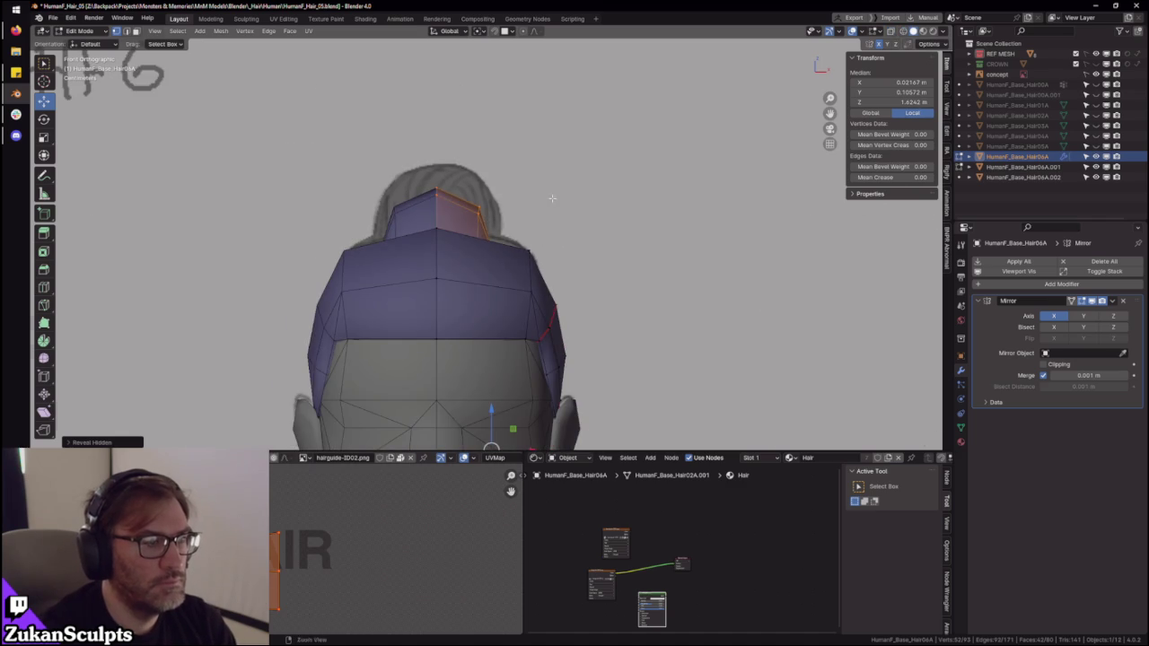
key("Tab")
- Return to front view and orbit to see both hair heads at an angle
scroll(552, 198, "down", 3)
key("KP_1")
scroll(557, 273, "up", 3)
scroll(554, 260, "up", 2)
scroll(669, 244, "down", 2)
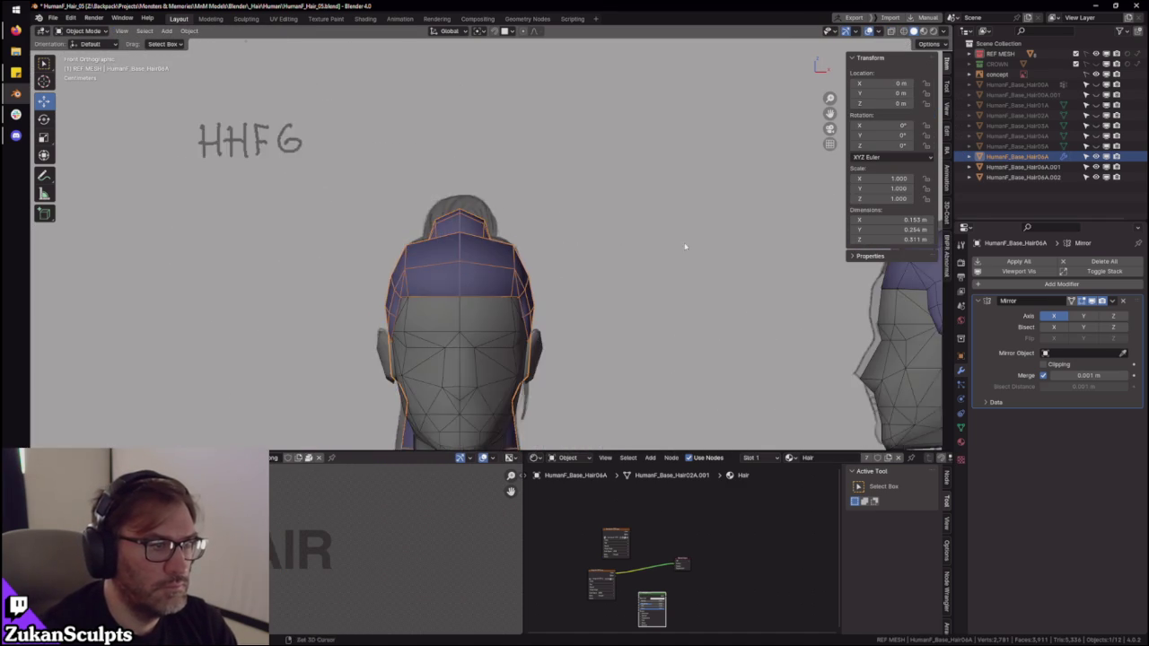
scroll(538, 241, "down", 2)
mouse_move(355, 231)
middle_mouse_down()
mouse_move(551, 244)
mouse_move(530, 233)
mouse_move(412, 203)
mouse_move(435, 203)
mouse_move(425, 247)
mouse_move(556, 304)
mouse_move(587, 292)
mouse_move(548, 287)
mouse_move(650, 329)
mouse_move(620, 323)
mouse_move(539, 377)
middle_mouse_up()
- In Edit Mode, select the whole linked ponytail strip
key("Tab")
left_click(408, 210)
left_click(421, 192)
left_click(408, 260)
left_click(431, 260)
key("a")
key("alt+a")
left_click(554, 274)
key("ctrl+l")
- Keep only the ponytail's top faces selected and set proportional falloff to Smooth
key("shift+z")
left_click_drag(451, 421, 619, 287)
middle_click_drag(620, 287, 599, 283)
key("shift+z")
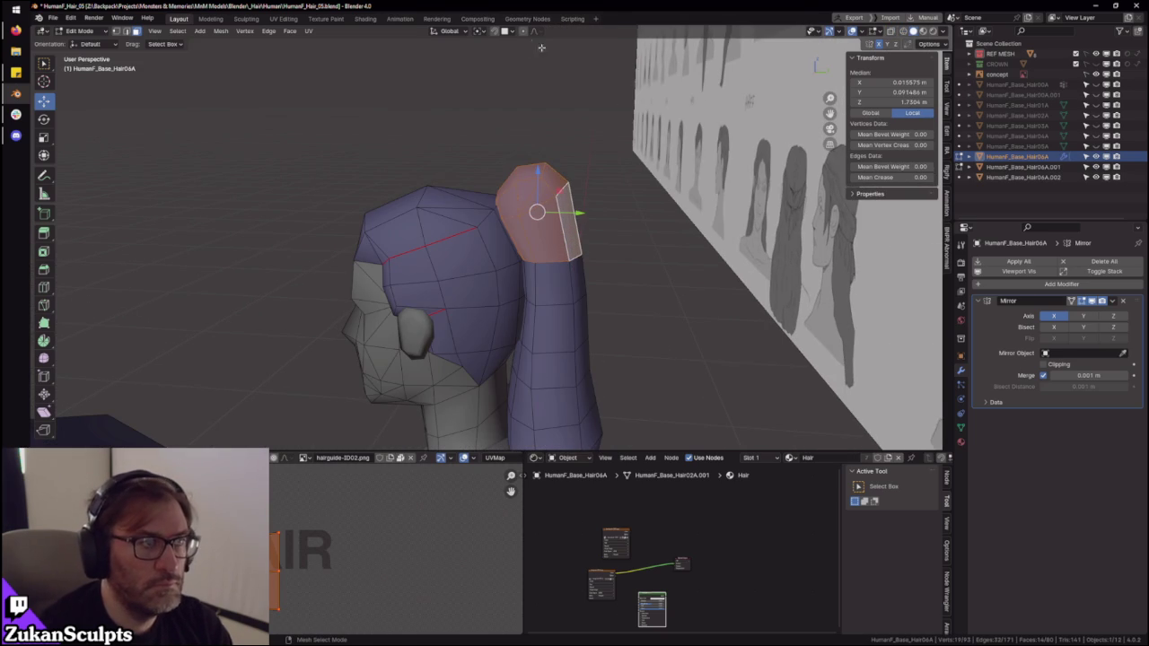
left_click(537, 31)
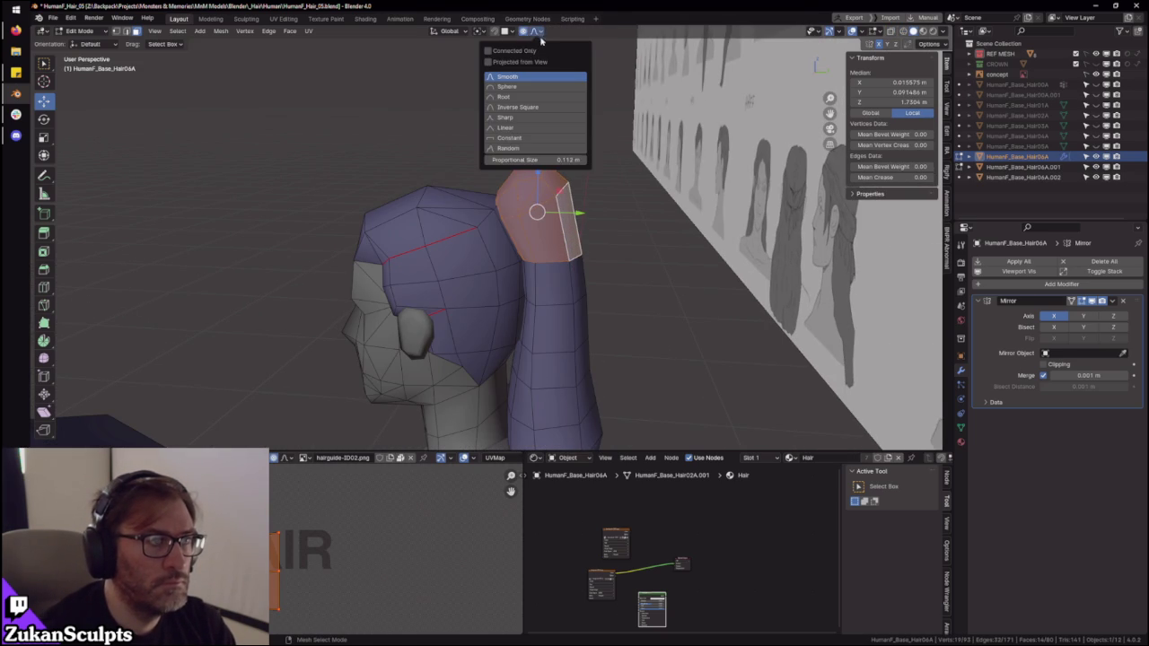
middle_click_drag(552, 126, 589, 265)
- Scale the top faces twice with smooth falloff to resize the ponytail's upper section
key("s")
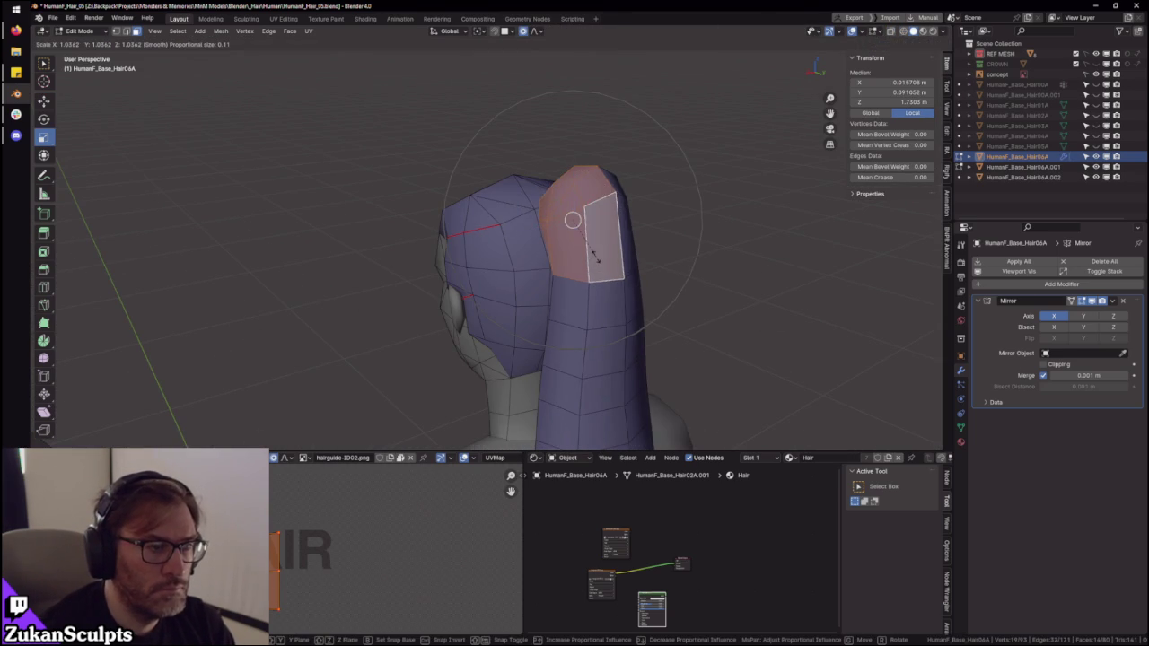
left_click(597, 254)
key("KP_1")
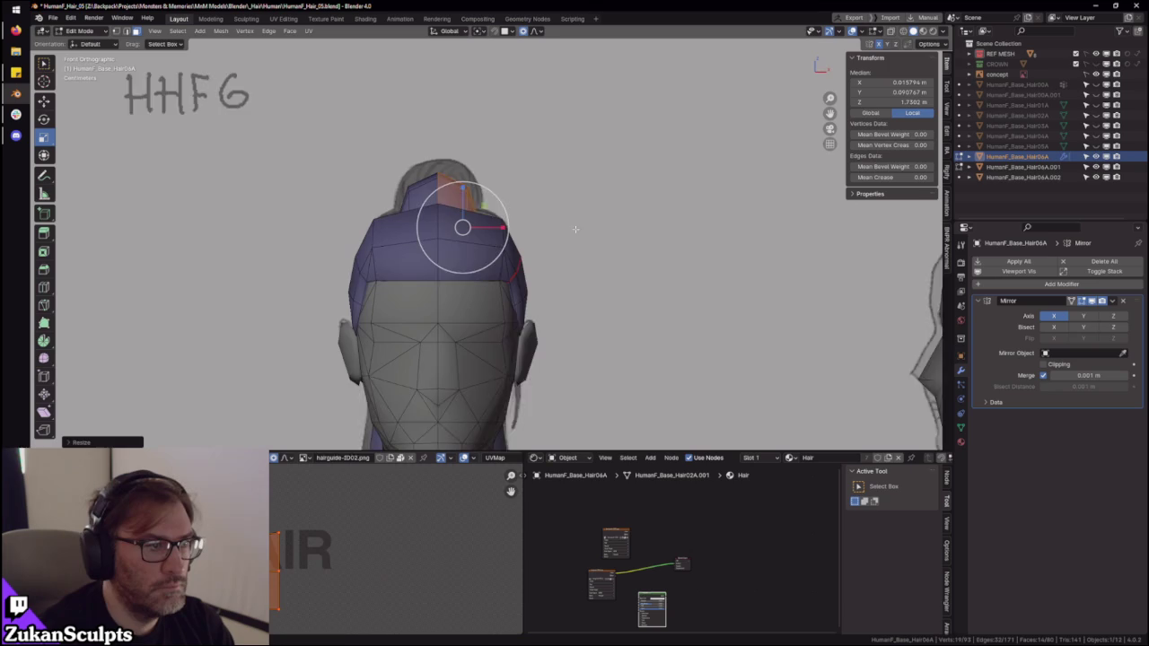
key("s")
key("x")
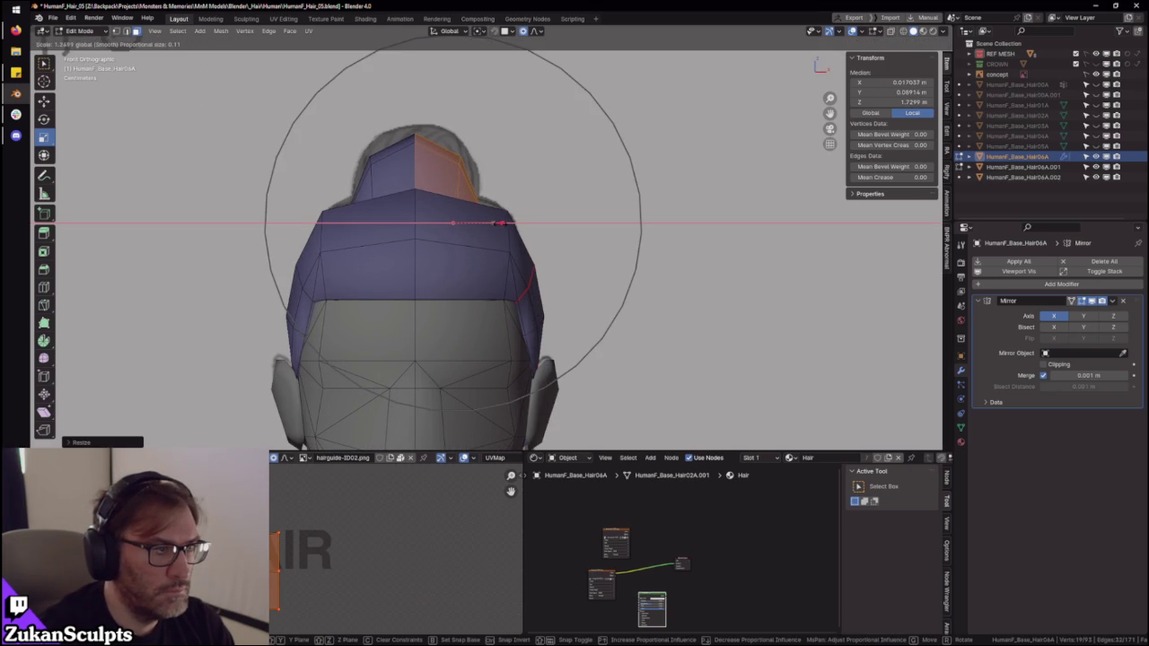
key("x")
key("x")
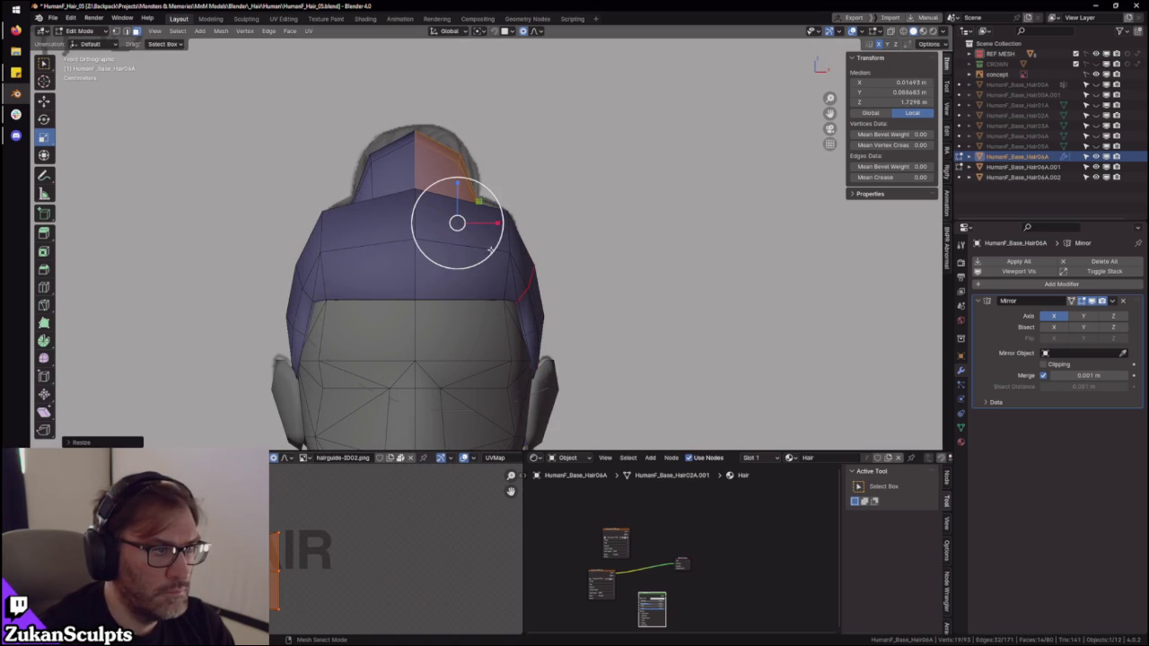
left_click(456, 222)
- Inspect the reshaped top from perspective and three-quarter views, then switch to vertex selection
scroll(459, 229, "down", 3)
mouse_move(460, 229)
middle_mouse_down()
mouse_move(604, 284)
mouse_move(528, 276)
mouse_move(181, 139)
middle_mouse_up()
mouse_move(519, 212)
middle_mouse_down()
mouse_move(625, 235)
mouse_move(539, 269)
middle_mouse_up()
scroll(538, 269, "up", 2)
key("ctrl+Tab")
left_click(521, 244)
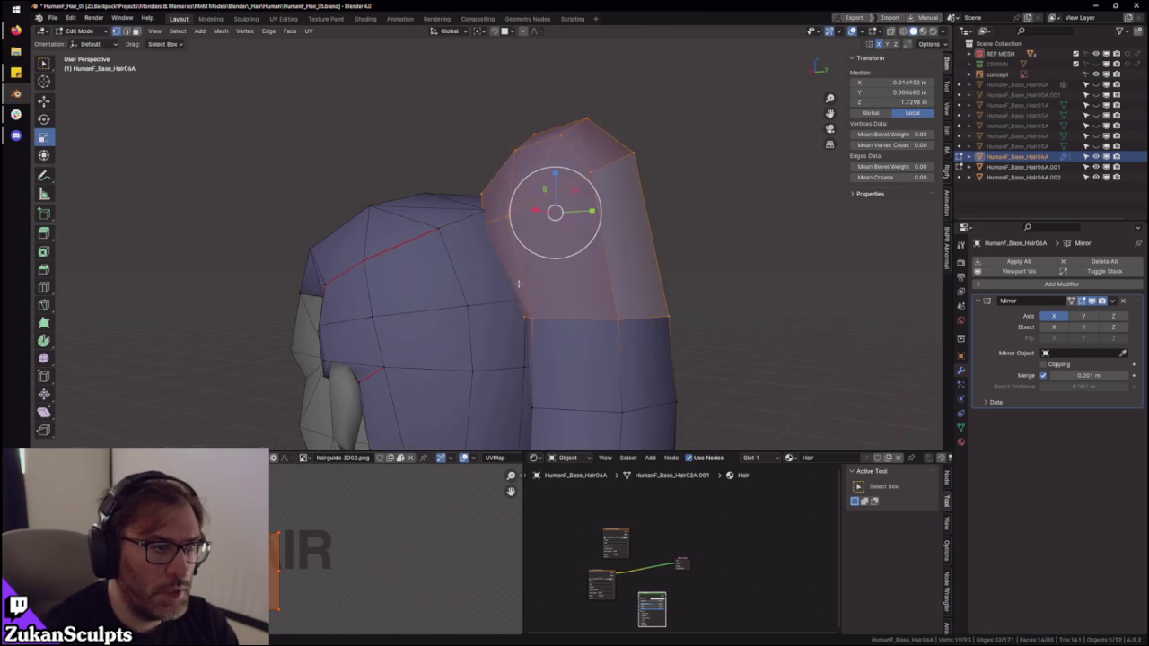
- Centre on a ponytail vertex and isolate the hair in Local view
left_click(520, 313)
key("KP_Decimal")
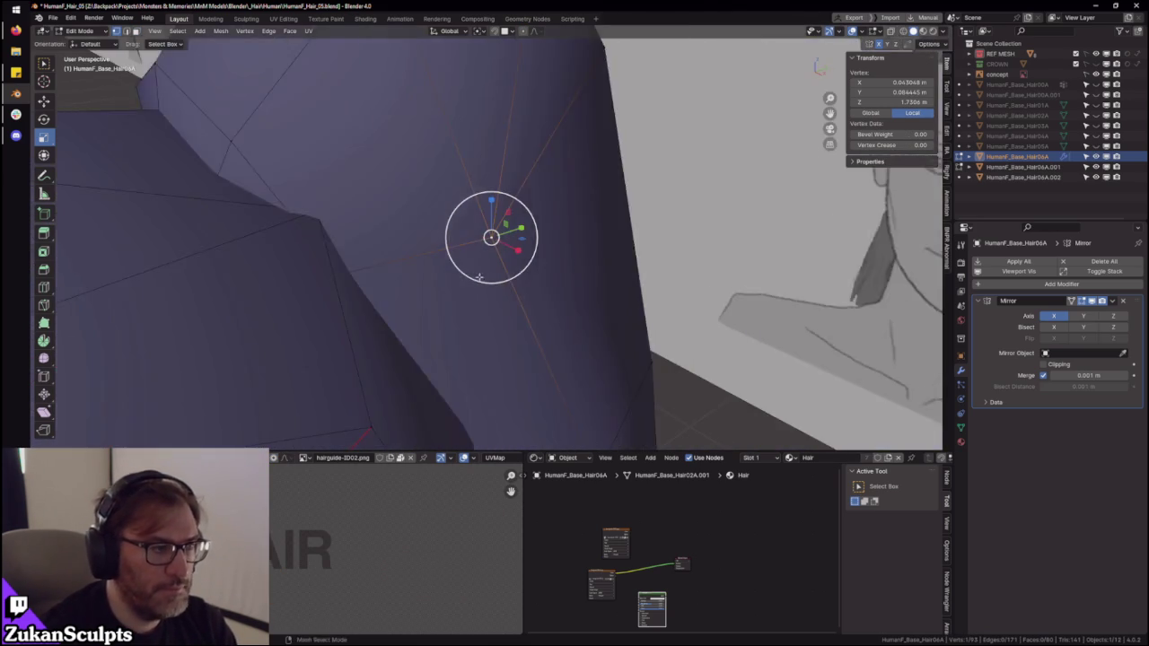
key("KP_Divide")
mouse_move(493, 260)
middle_mouse_down()
mouse_move(511, 225)
mouse_move(491, 282)
middle_mouse_up()
scroll(501, 203, "up", 3)
- Select the linked hair cap piece and hide it, leaving the ponytail alone
key("ctrl+Tab")
left_click(395, 237)
left_click(447, 215)
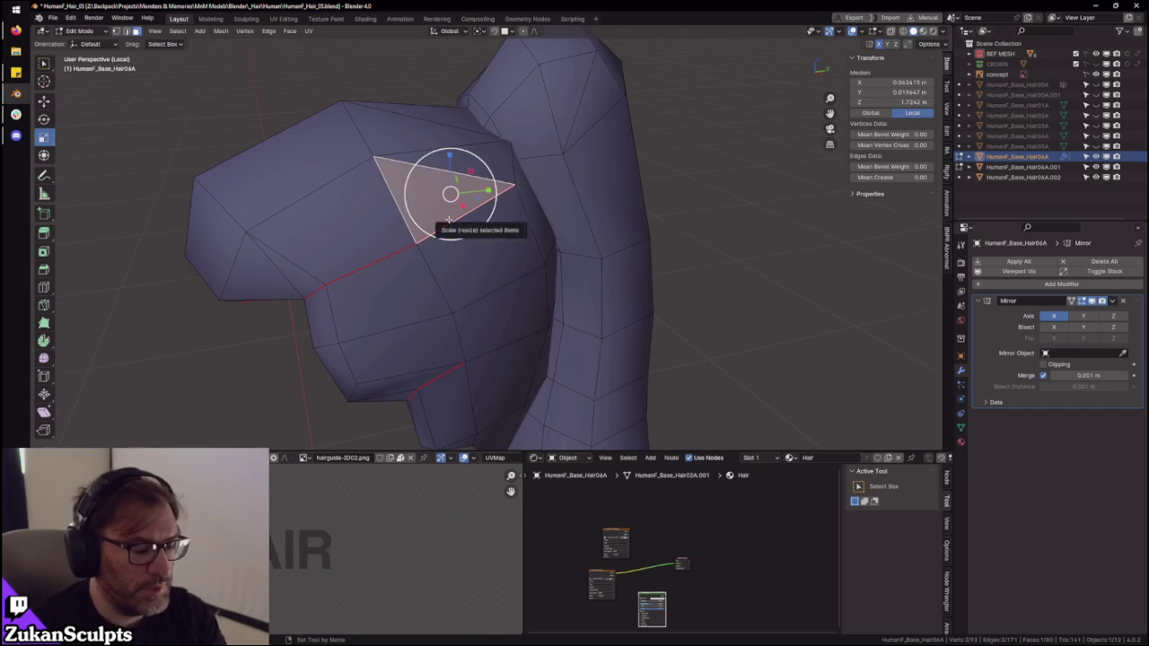
key("ctrl+l")
key("h")
mouse_move(513, 192)
middle_mouse_down()
mouse_move(436, 153)
mouse_move(479, 210)
mouse_move(524, 195)
mouse_move(456, 192)
mouse_move(505, 195)
middle_mouse_up()
- Try moving a centre-line ponytail vertex vertically, cancel, and clear the selection
key("ctrl+Tab")
left_click(470, 186)
left_click(402, 137)
key("g")
key("z")
key("Escape")
mouse_move(399, 175)
middle_mouse_down()
mouse_move(485, 236)
mouse_move(498, 224)
mouse_move(404, 224)
mouse_move(522, 236)
middle_mouse_up()
key("alt+a")
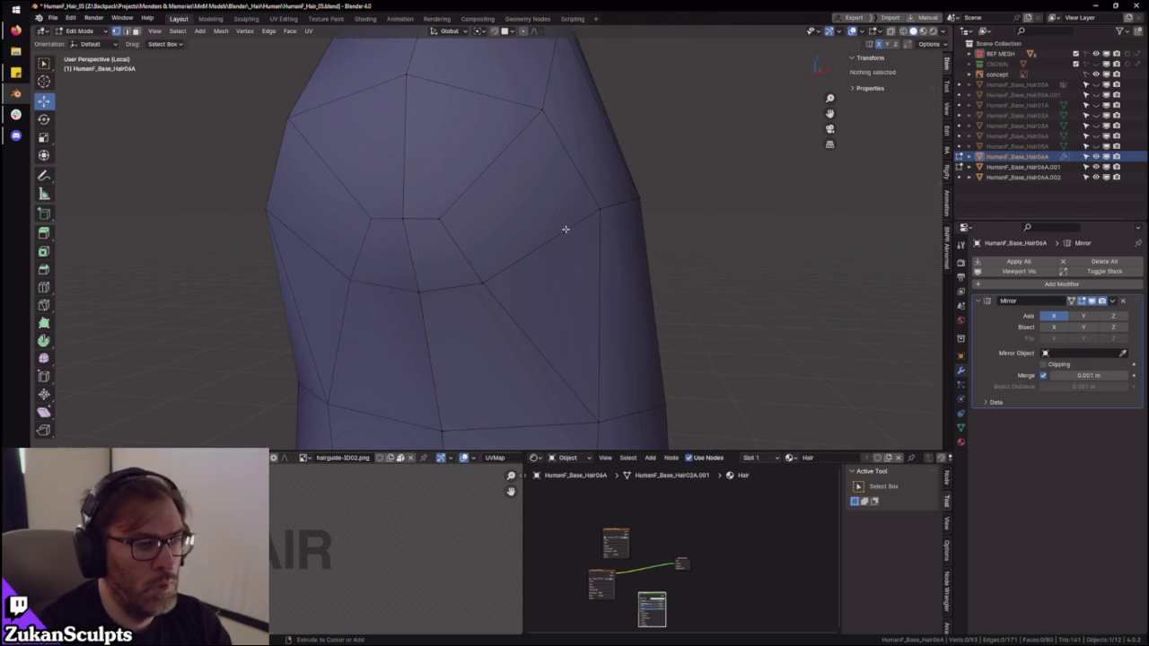
- Unhide the hair cap and orbit around the full hair mesh
key("alt+h")
scroll(590, 219, "down", 5)
mouse_move(574, 210)
middle_mouse_down()
mouse_move(505, 225)
mouse_move(470, 280)
mouse_move(538, 251)
middle_mouse_up()
left_click(451, 295)
left_click(454, 284)
- Reposition the vertex at the ponytail's lower tip
left_click(537, 242)
scroll(547, 244, "down", 3)
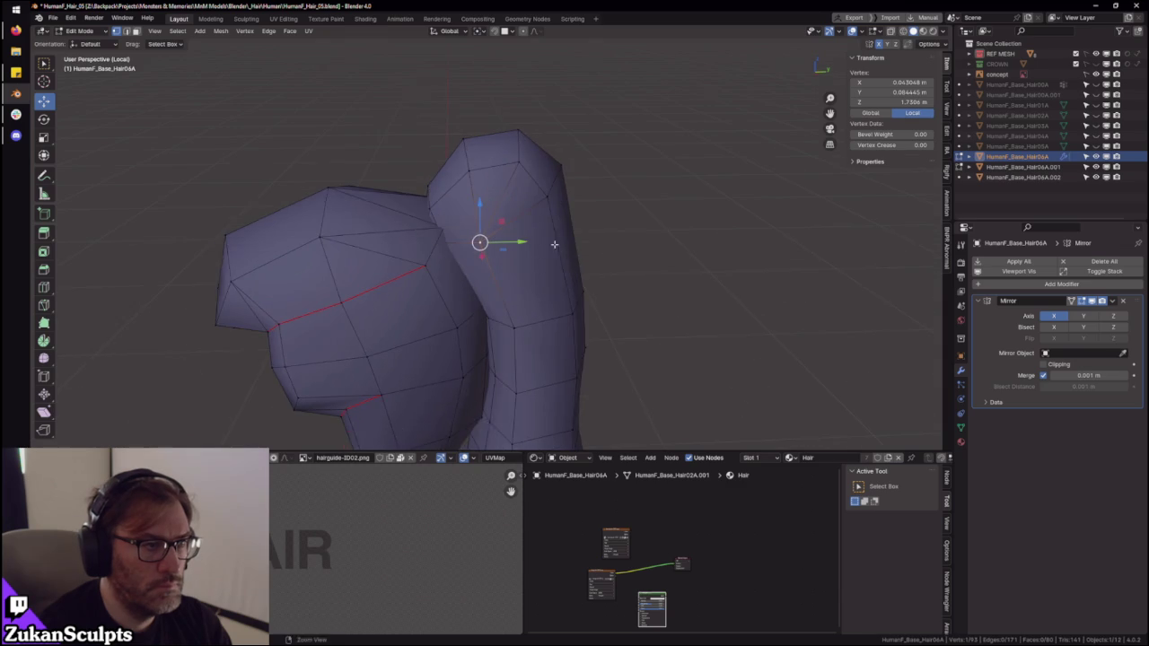
mouse_move(538, 250)
middle_mouse_down()
mouse_move(485, 278)
mouse_move(539, 327)
mouse_move(519, 298)
mouse_move(551, 269)
mouse_move(512, 264)
mouse_move(574, 254)
middle_mouse_up()
left_click(502, 300)
key("g")
left_click(517, 293)
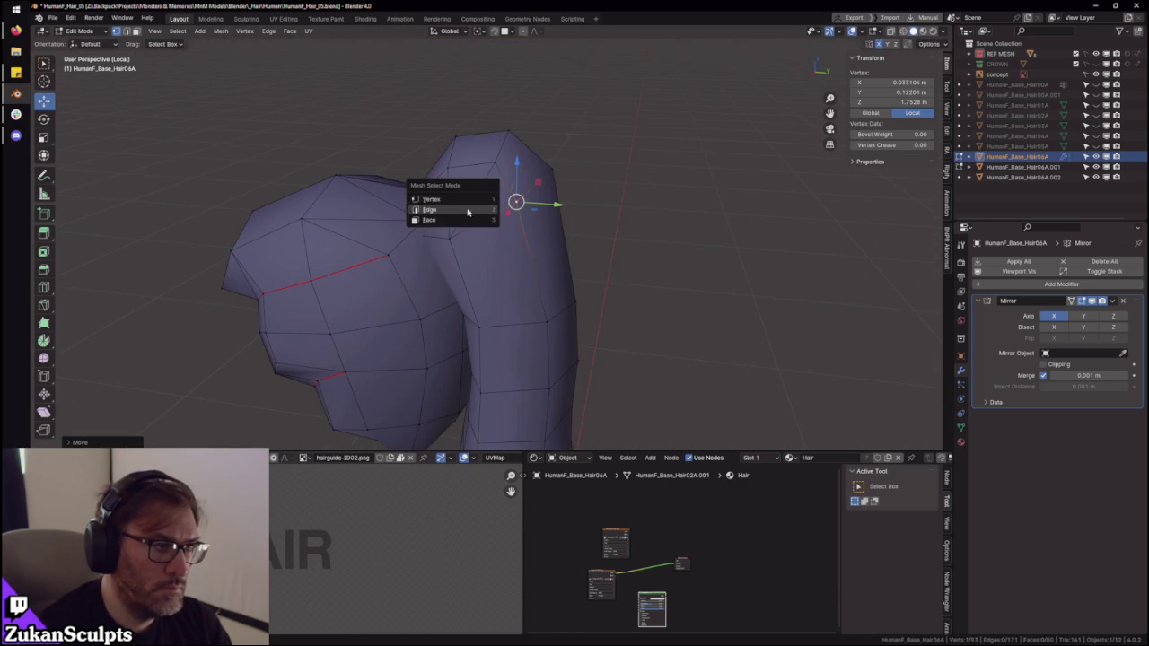
- Dissolve the extra edge on the hair cap
left_click(467, 210)
mouse_move(518, 205)
middle_mouse_down()
mouse_move(451, 180)
mouse_move(522, 204)
middle_mouse_up()
left_click(452, 173)
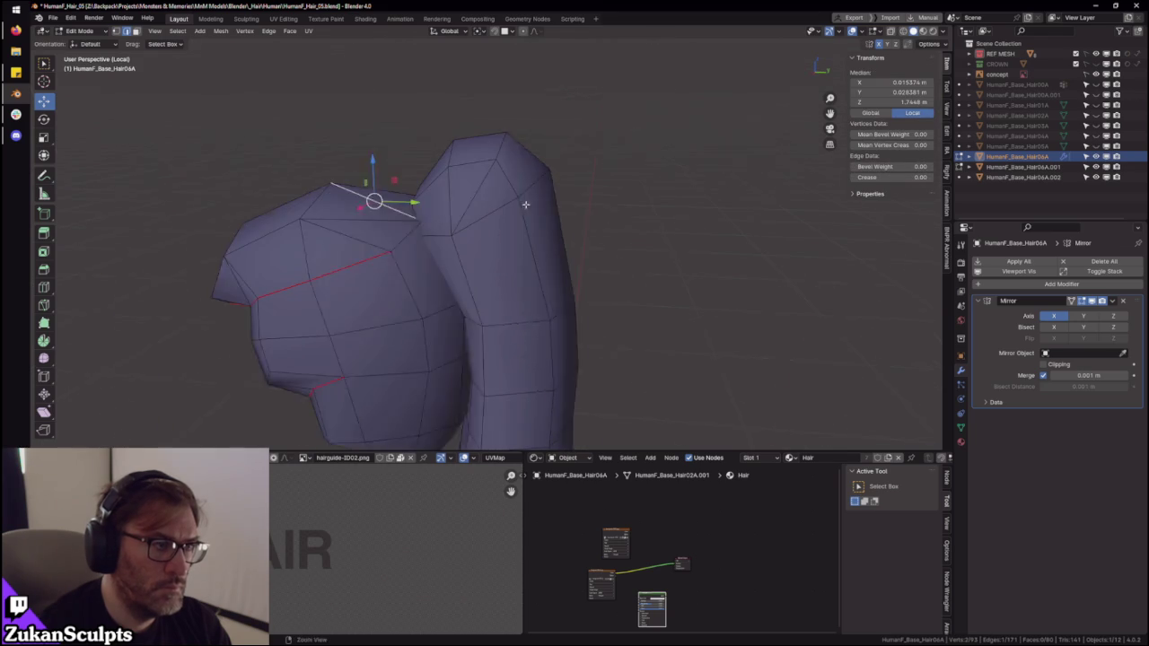
scroll(521, 205, "up", 4)
key("x")
left_click(474, 174)
mouse_move(475, 167)
middle_mouse_down()
mouse_move(570, 209)
mouse_move(616, 200)
mouse_move(567, 213)
mouse_move(613, 252)
mouse_move(529, 192)
mouse_move(450, 213)
mouse_move(501, 204)
middle_mouse_up()
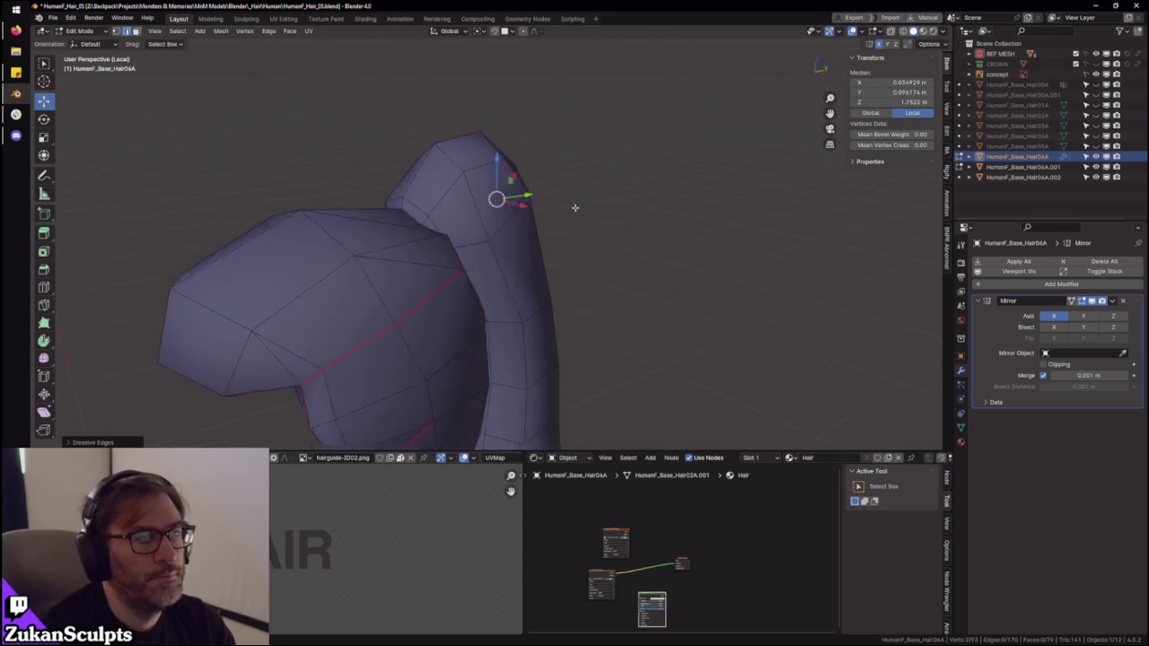
- Inspect faces along the cap–ponytail seam, opening the face menu without applying anything
left_click(466, 218)
right_click(501, 204)
key("Escape")
left_click(586, 232)
middle_click_drag(585, 231, 643, 256)
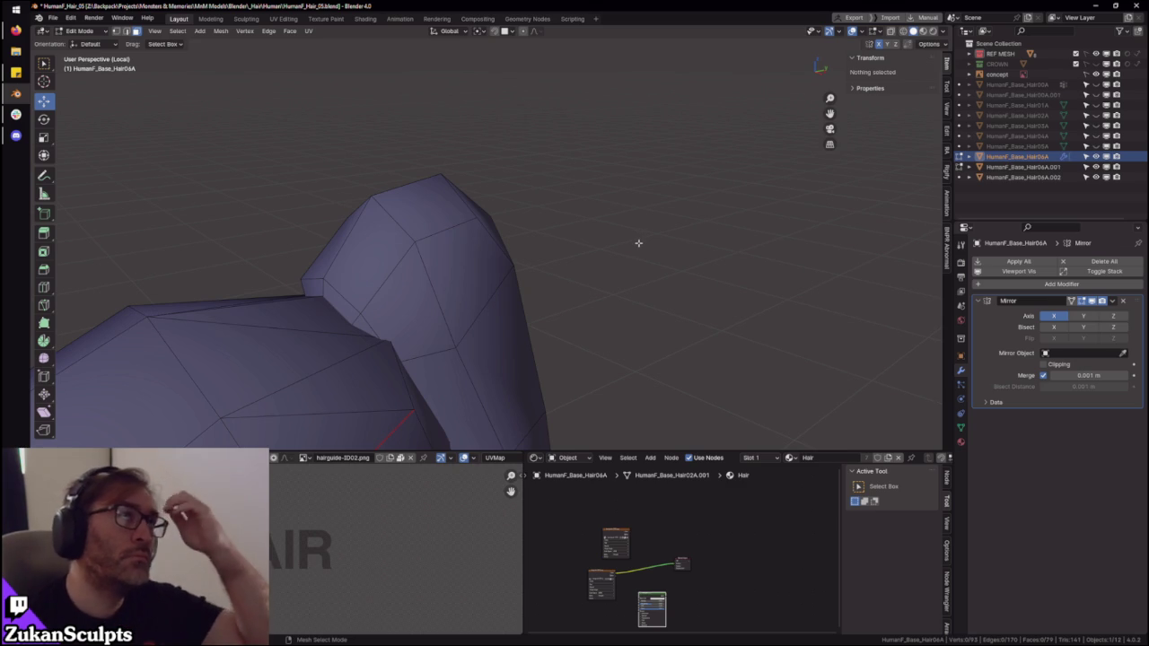
mouse_move(638, 243)
middle_mouse_down()
mouse_move(513, 303)
mouse_move(578, 211)
mouse_move(541, 272)
middle_mouse_up()
scroll(551, 208, "up", 3)
mouse_move(551, 207)
middle_mouse_down()
mouse_move(529, 215)
mouse_move(499, 285)
mouse_move(502, 269)
middle_mouse_up()
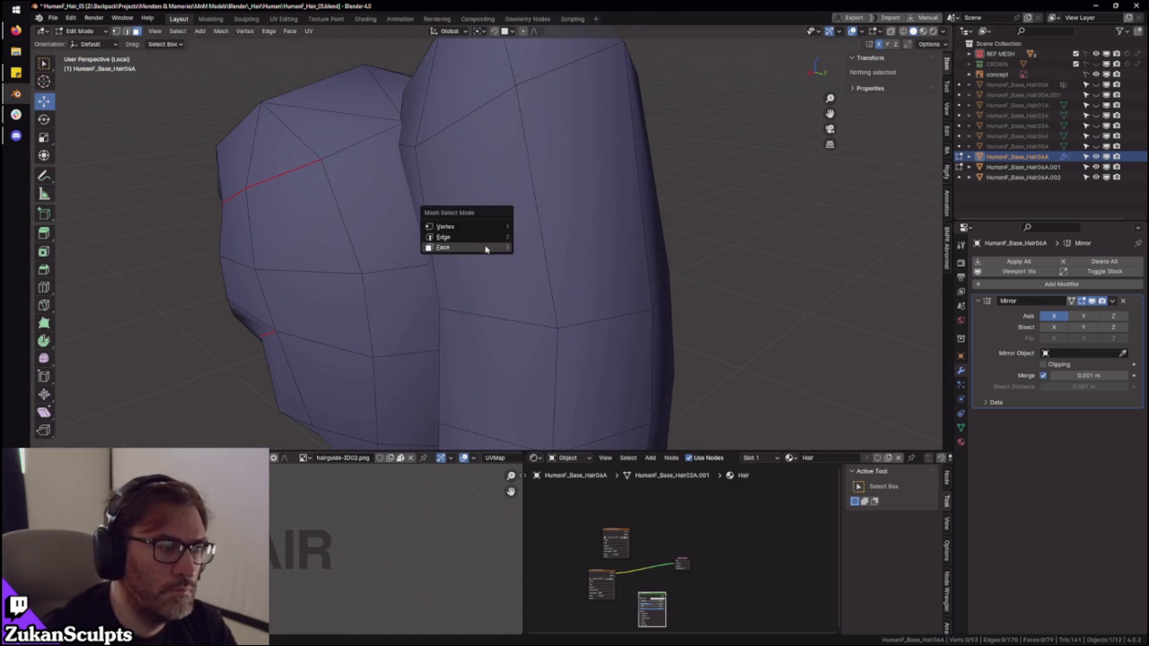
left_click(489, 247)
left_click(485, 233)
right_click(503, 238)
key("Escape")
- Orbit around the hair in Object Mode to review the join
mouse_move(587, 254)
middle_mouse_down()
mouse_move(634, 213)
mouse_move(667, 215)
mouse_move(629, 229)
middle_mouse_up()
scroll(595, 239, "up", 2)
key("F3")
key("Escape")
key("Tab")
mouse_move(379, 303)
middle_mouse_down()
mouse_move(590, 329)
mouse_move(545, 243)
mouse_move(508, 254)
mouse_move(542, 264)
mouse_move(521, 267)
mouse_move(456, 208)
mouse_move(521, 192)
middle_mouse_up()
- Tidy the junction by moving vertices along X and raising one slightly
key("Tab")
key("1")
left_click(522, 267)
key("x")
left_click(538, 275)
left_click(447, 206)
left_click(523, 150)
mouse_move(524, 151)
middle_mouse_down()
mouse_move(422, 229)
mouse_move(461, 226)
mouse_move(538, 351)
mouse_move(590, 275)
middle_mouse_up()
key("g")
key("x")
left_click(436, 230)
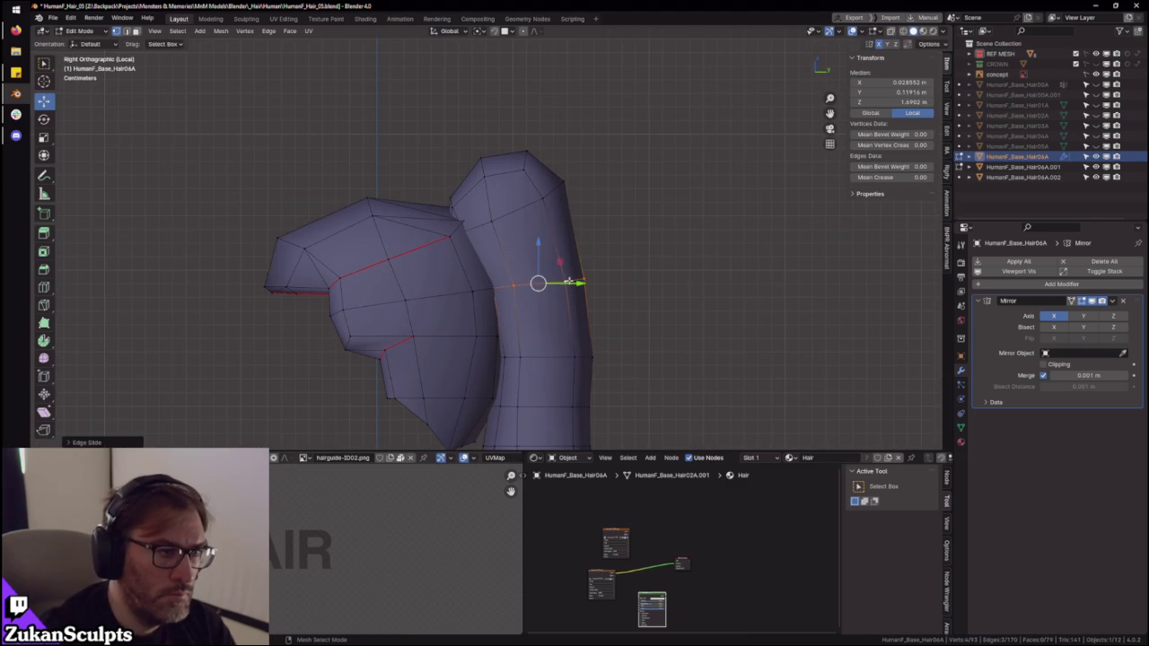
- Edge-slide the ponytail's loops in Right Ortho view to space them evenly
left_click_drag(568, 281, 575, 283)
left_click(575, 284)
mouse_move(562, 371)
middle_mouse_down("shift")
mouse_move(543, 300)
mouse_move(555, 277)
middle_mouse_up("shift")
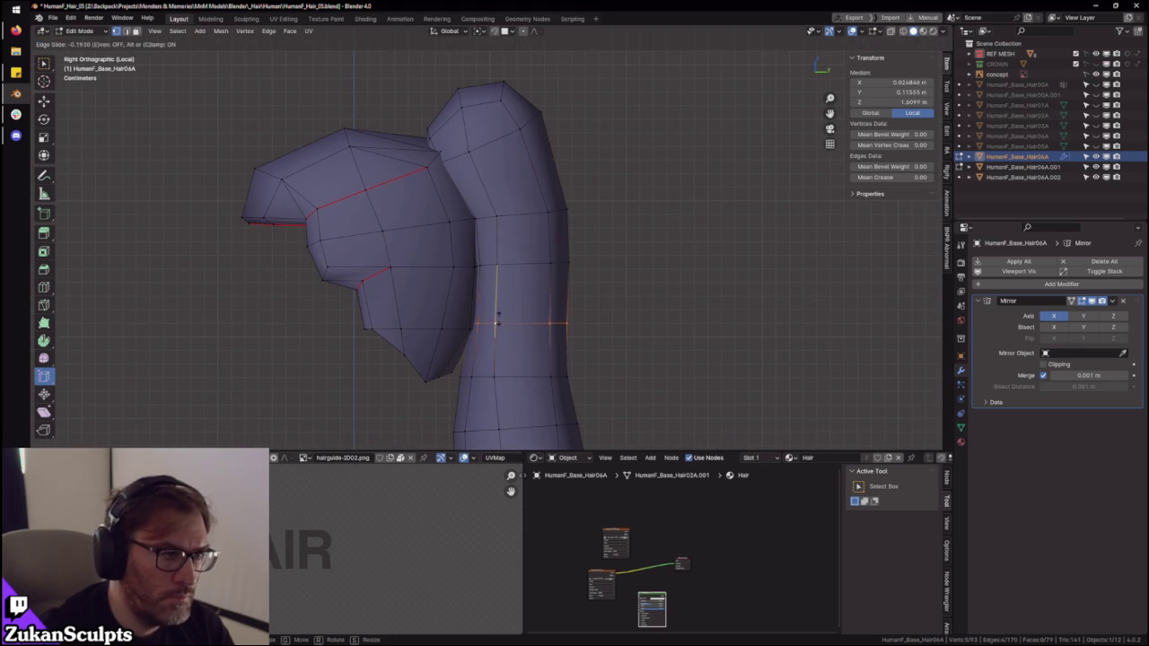
left_click(499, 327)
middle_click_drag(515, 388, 496, 307, "shift")
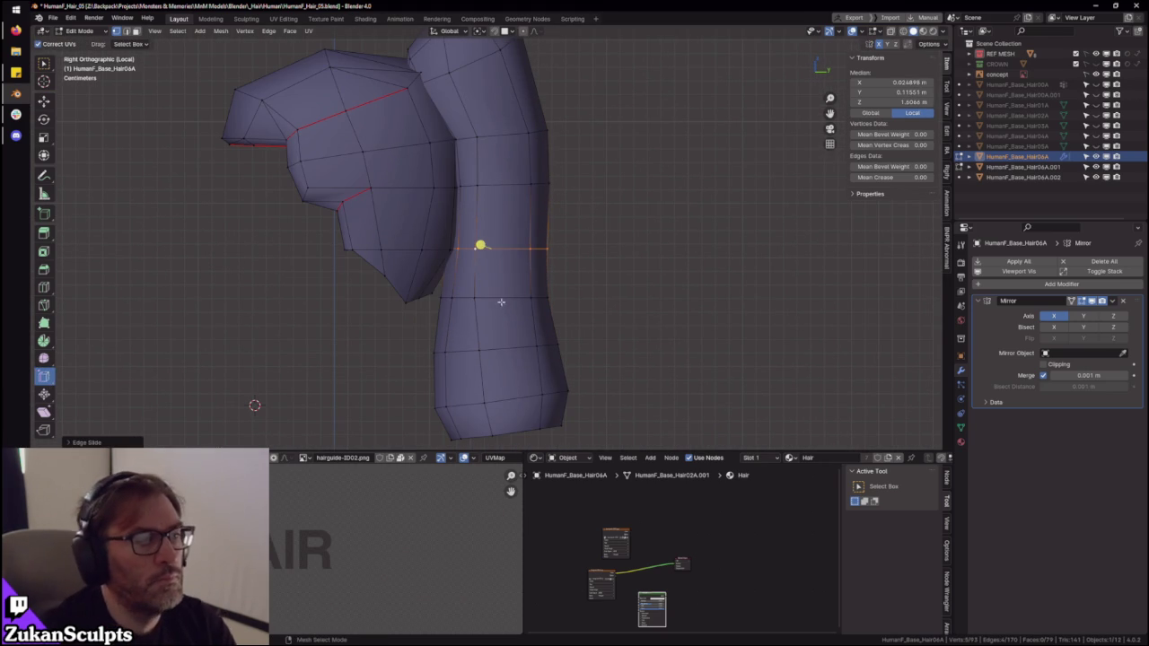
scroll(546, 277, "up", 2, "shift")
scroll(547, 277, "up", 1, "shift")
left_click(547, 277)
scroll(555, 247, "up", 2, "shift")
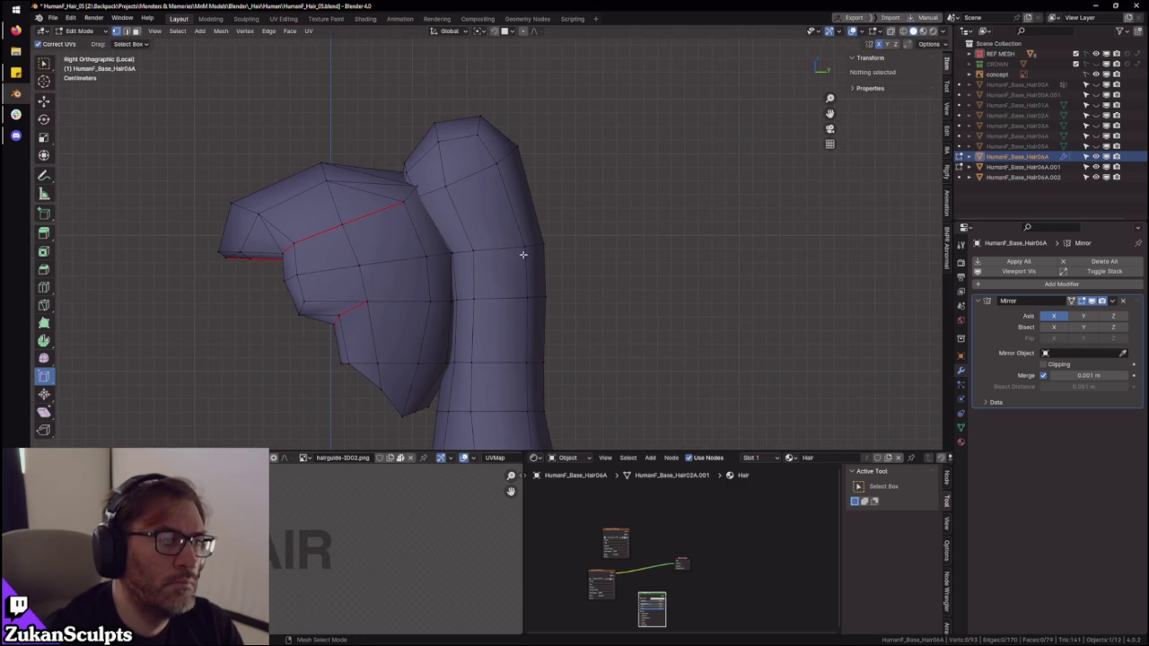
- Slide an edge on the ponytail's back onto the silhouette using see-through display
key("alt+z")
left_click(524, 248)
key("alt+z")
key("g")
key("g")
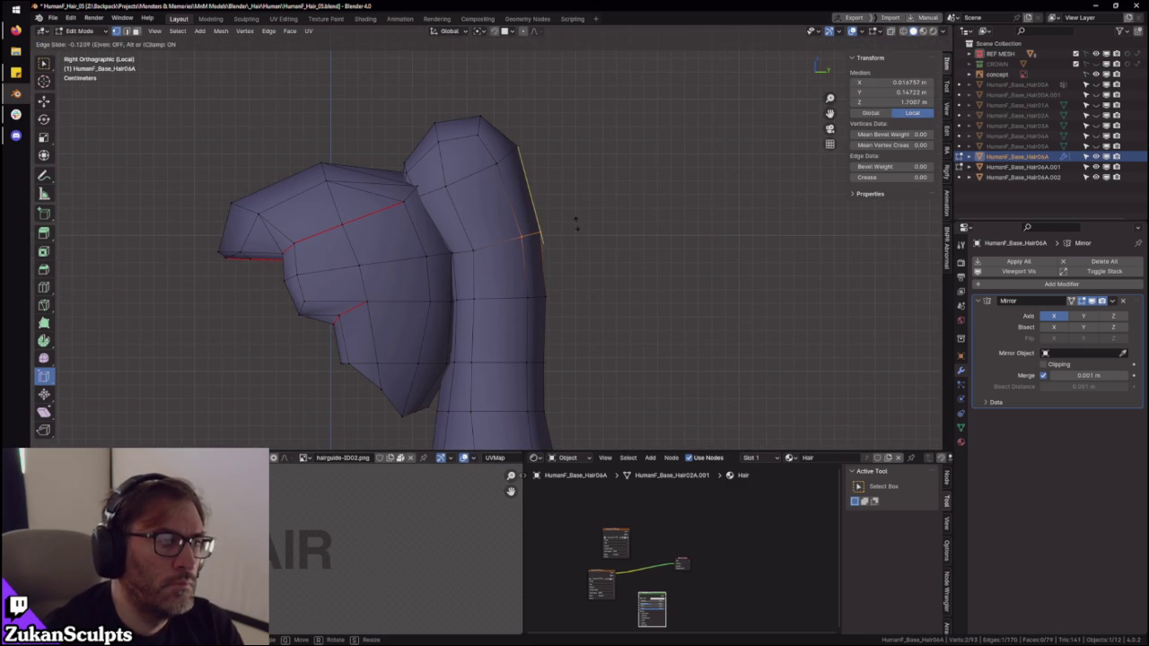
left_click(574, 220)
scroll(473, 259, "up", 2)
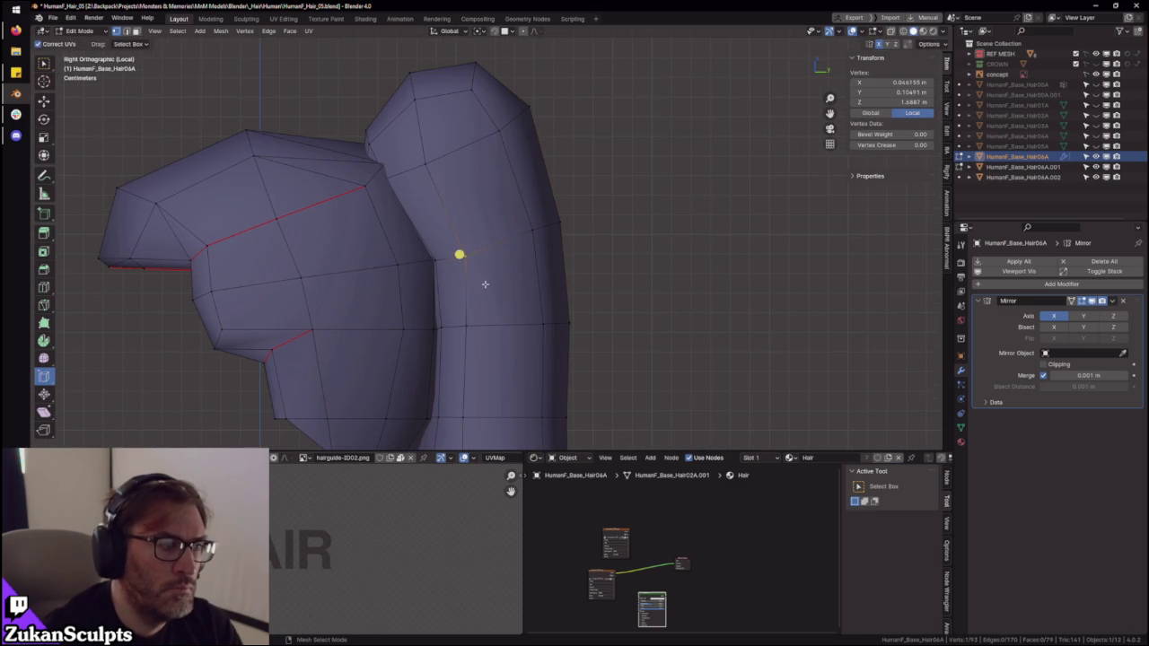
- Move the ponytail base vertex vertically along Z, then along Y
key("g")
key("z")
left_click(465, 220)
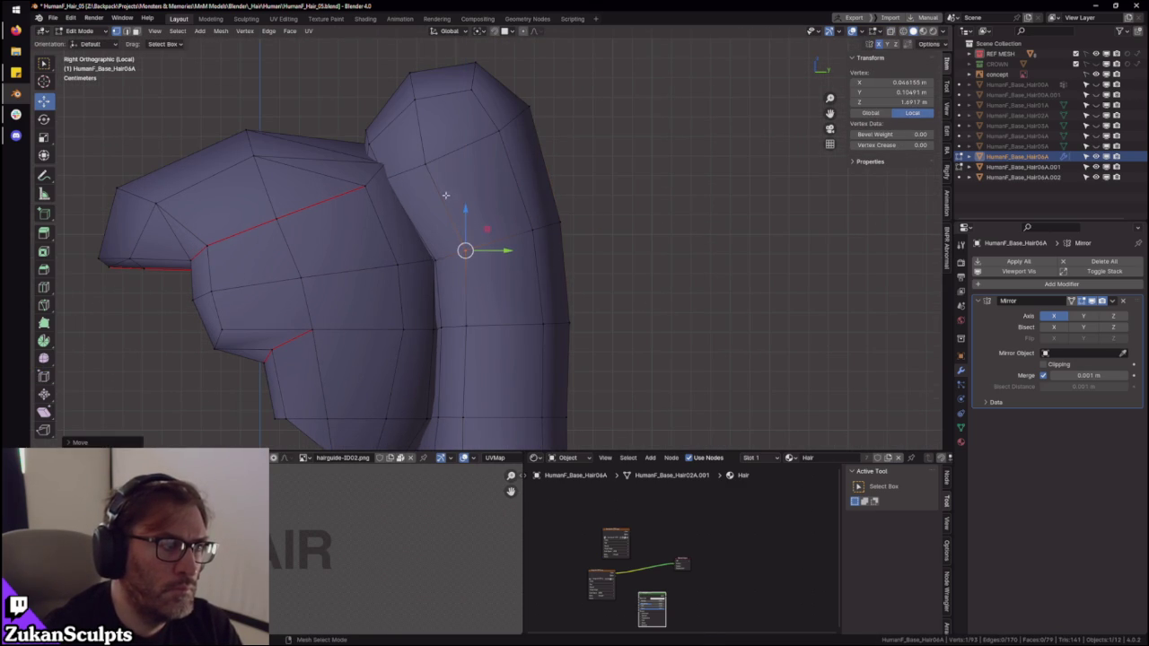
key("g")
key("y")
left_click(439, 166)
- Tuck the crease vertex slightly along Y and vertically in perspective, then exit to Object Mode
mouse_move(440, 166)
middle_mouse_down()
mouse_move(549, 283)
mouse_move(623, 290)
middle_mouse_up()
scroll(531, 272, "up", 2)
scroll(480, 295, "up", 3)
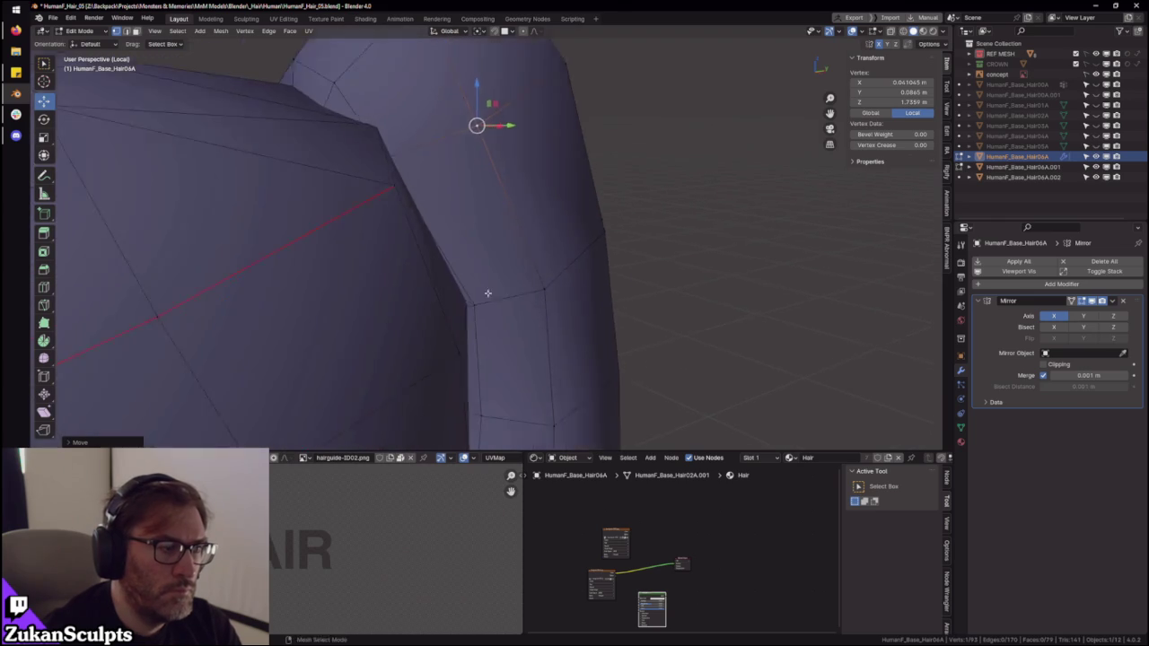
scroll(510, 281, "up", 3)
scroll(481, 318, "up", 2)
mouse_move(451, 330)
middle_mouse_down()
mouse_move(461, 275)
mouse_move(443, 234)
mouse_move(477, 225)
mouse_move(450, 259)
mouse_move(500, 333)
middle_mouse_up()
left_click_drag(500, 333, 508, 333)
mouse_move(508, 333)
middle_mouse_down()
mouse_move(418, 333)
mouse_move(444, 336)
mouse_move(505, 298)
middle_mouse_up()
left_click_drag(507, 263, 508, 269)
key("Tab")
mouse_move(544, 315)
middle_mouse_down()
mouse_move(541, 290)
mouse_move(526, 282)
mouse_move(546, 290)
mouse_move(533, 324)
middle_mouse_up()
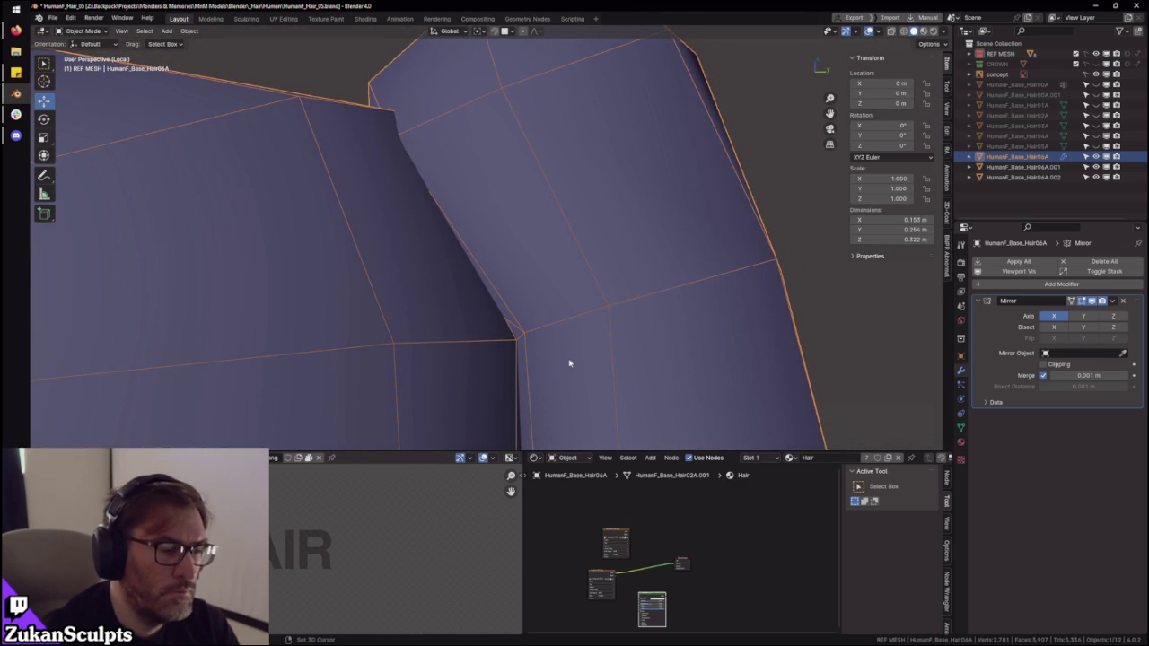
- Re-enter Edit Mode and move a junction vertex along the Y axis
mouse_move(570, 359)
middle_mouse_down()
mouse_move(528, 278)
mouse_move(431, 205)
mouse_move(421, 172)
mouse_move(433, 171)
mouse_move(434, 236)
mouse_move(468, 241)
mouse_move(485, 286)
mouse_move(555, 284)
middle_mouse_up()
key("Tab")
key("g")
key("y")
left_click(509, 276)
- Shift another junction vertex along Y and adjust its height and depth
middle_click_drag(532, 247, 462, 237)
key("g")
key("y")
left_click(463, 237)
middle_click_drag(429, 183, 412, 217)
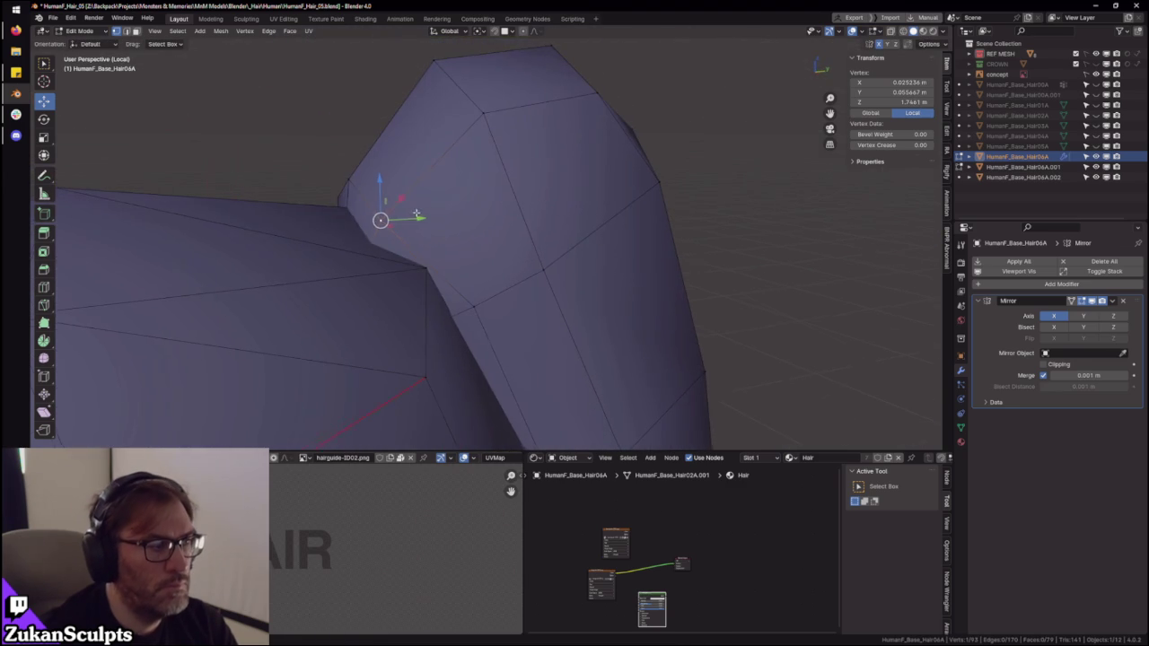
mouse_move(418, 222)
left_mouse_down()
mouse_move(392, 180)
mouse_move(551, 367)
left_mouse_up()
mouse_move(551, 367)
middle_mouse_down()
mouse_move(499, 286)
mouse_move(459, 282)
mouse_move(474, 282)
mouse_move(456, 239)
mouse_move(505, 249)
mouse_move(549, 271)
mouse_move(373, 291)
middle_mouse_up()
- In wireframe display, pick a single junction vertex and reposition it
key("shift+z")
key("a")
left_click(373, 292)
middle_click_drag(495, 320, 505, 234)
key("g")
left_click(475, 208)
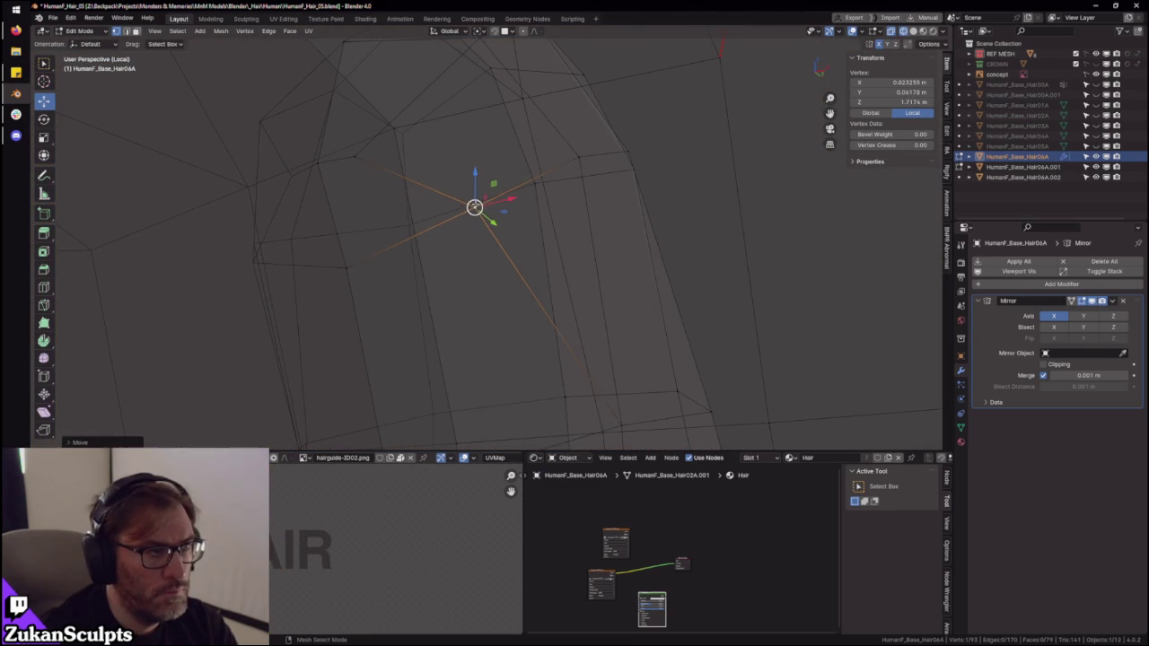
- Select the linked piece, then move one vertex up and to the right
key("l")
left_click(359, 158)
key("g")
left_click(427, 128)
- Check the junction in X-ray, select the whole hair mesh and switch to face selection
mouse_move(582, 271)
middle_mouse_down()
mouse_move(514, 311)
mouse_move(535, 290)
mouse_move(519, 301)
mouse_move(529, 289)
mouse_move(516, 287)
mouse_move(498, 320)
mouse_move(516, 287)
mouse_move(544, 277)
mouse_move(542, 259)
mouse_move(525, 270)
mouse_move(516, 215)
middle_mouse_up()
key("alt+z")
key("alt+z")
key("alt+z")
key("a")
scroll(539, 260, "down", 5)
key("ctrl+Tab")
left_click(533, 257)
key("alt+z")
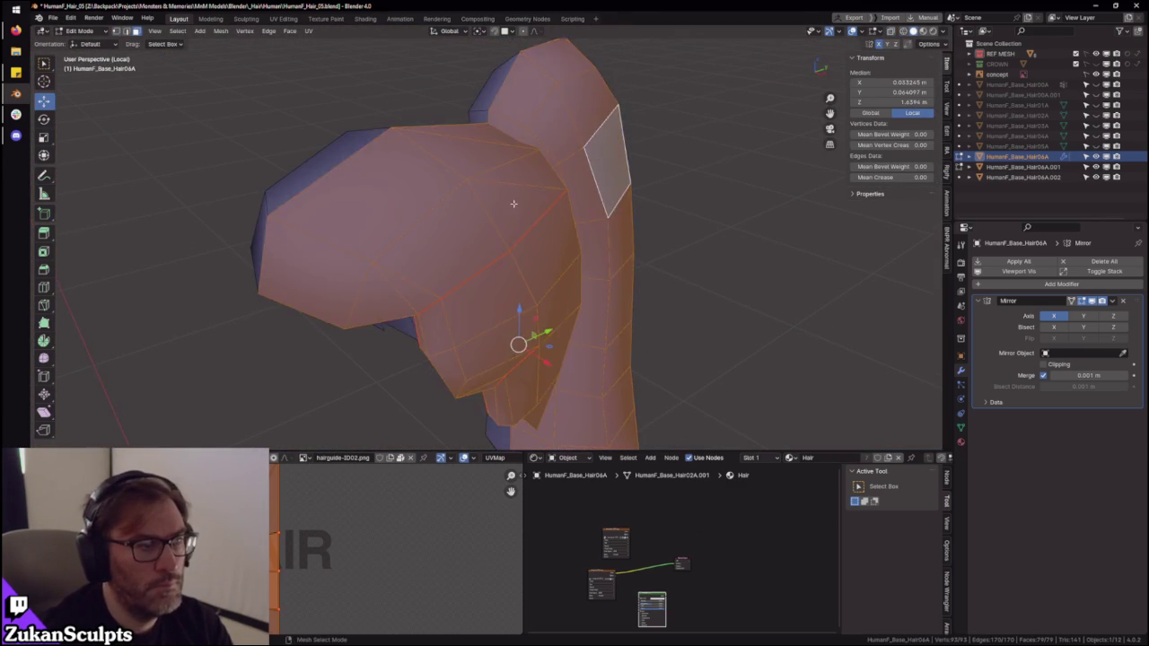
- Select all linked faces of the hair cap and hide them
left_click(512, 205)
key("ctrl+l")
key("h")
mouse_move(531, 292)
middle_mouse_down()
mouse_move(564, 200)
mouse_move(514, 322)
middle_mouse_up()
- Dissolve the edge at the top of the ponytail
left_click(523, 156)
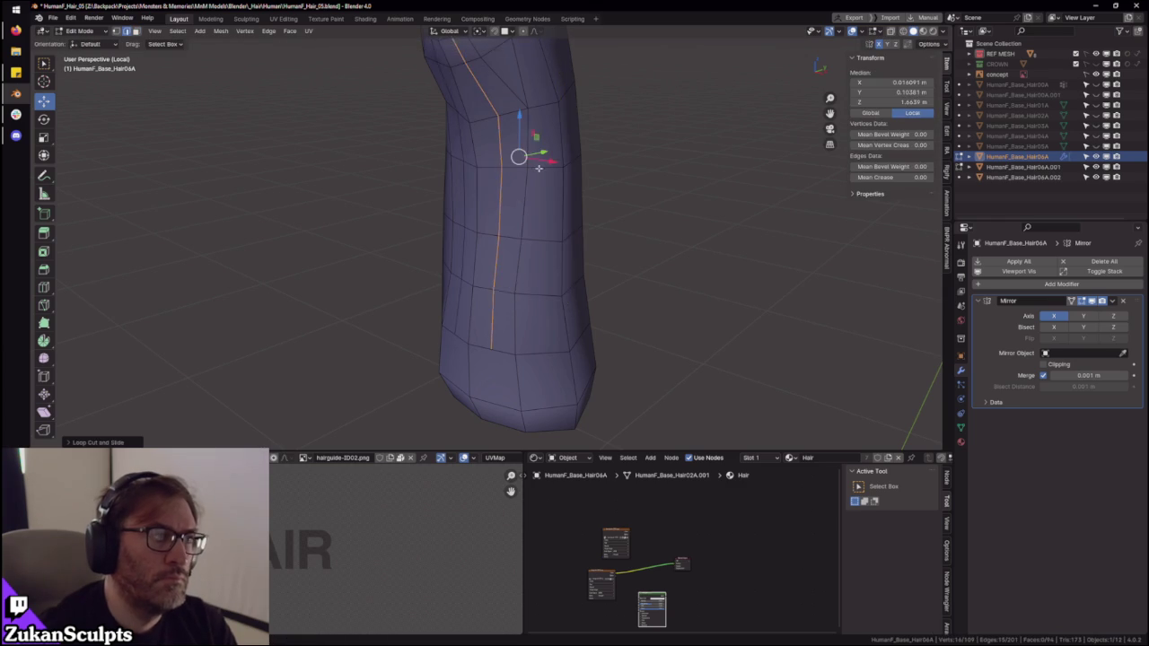
middle_click_drag(523, 156, 517, 190)
key("alt+a")
left_click(510, 189)
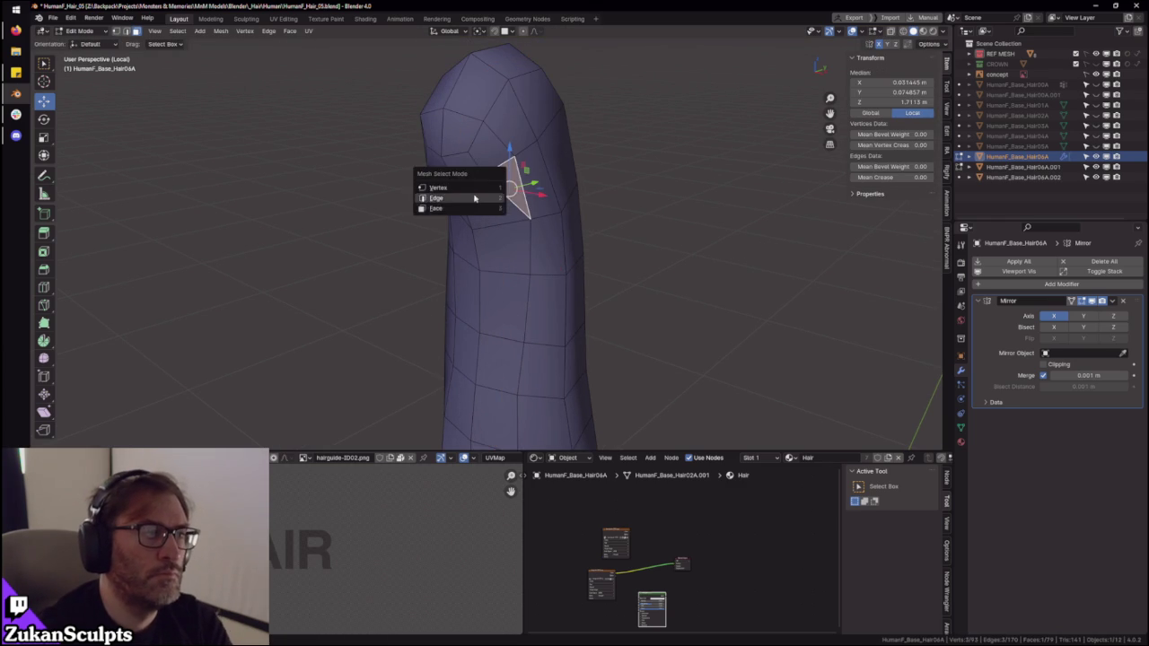
key("x")
left_click(494, 194)
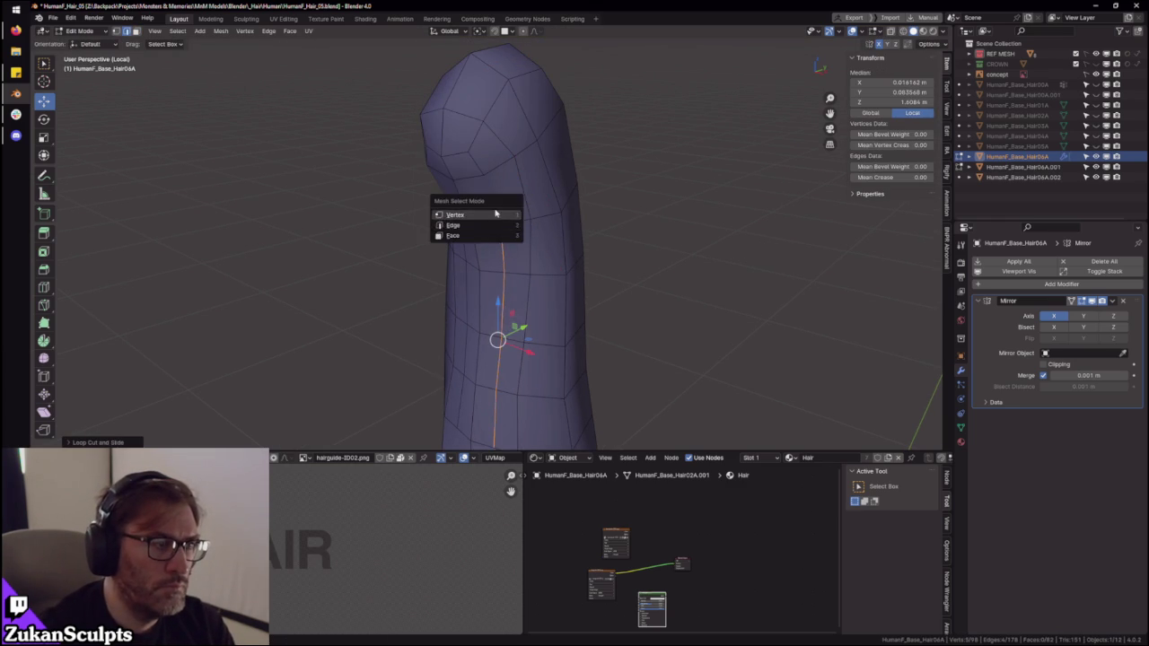
- Join two ponytail vertices with Connect Vertex Pairs, then inspect the open end
left_click(496, 215)
left_click(481, 174, "shift")
key("ctrl+v")
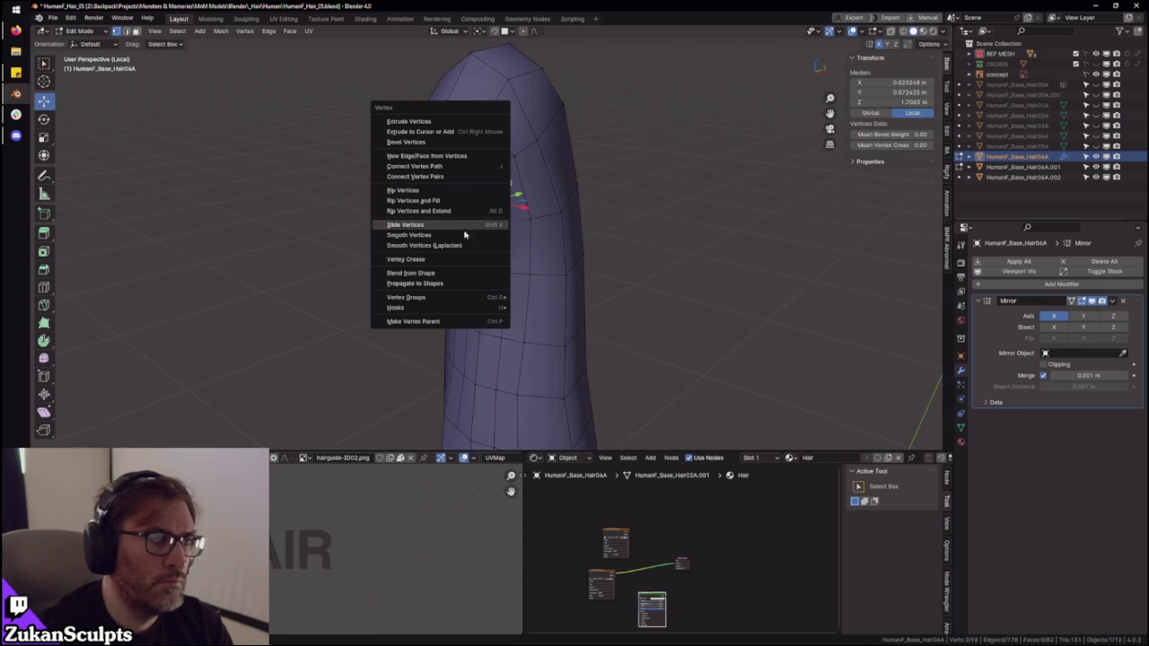
left_click(449, 178)
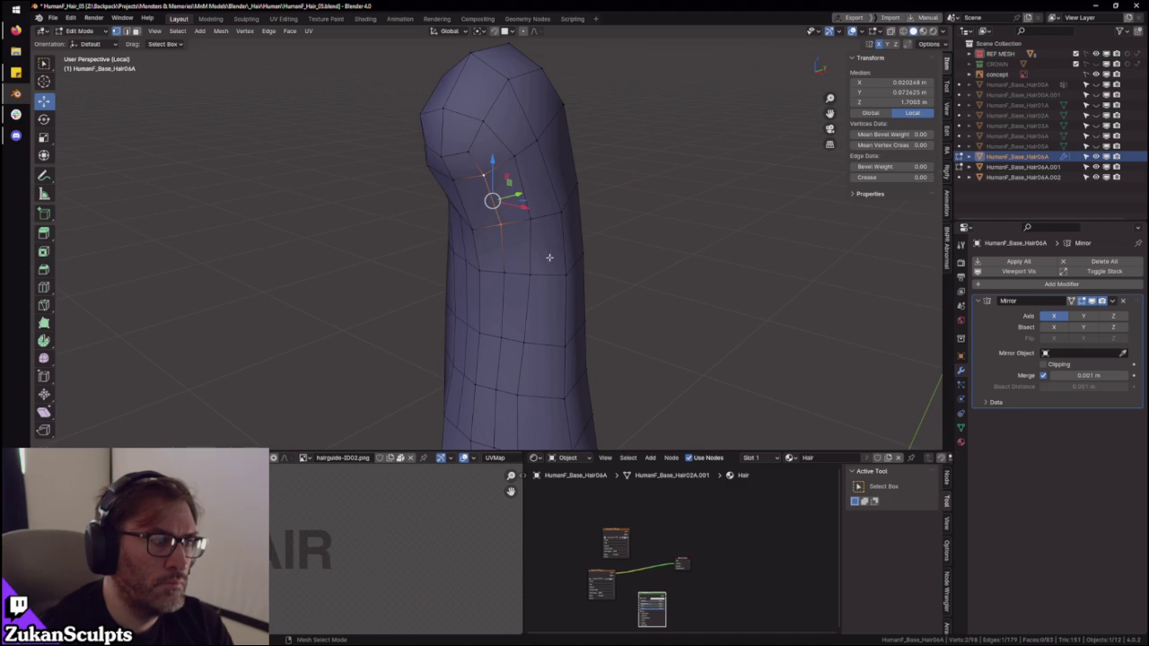
scroll(533, 283, "down", 3, "shift")
scroll(521, 320, "down", 2, "shift")
mouse_move(509, 391)
middle_mouse_down()
mouse_move(528, 329)
mouse_move(542, 321)
middle_mouse_up()
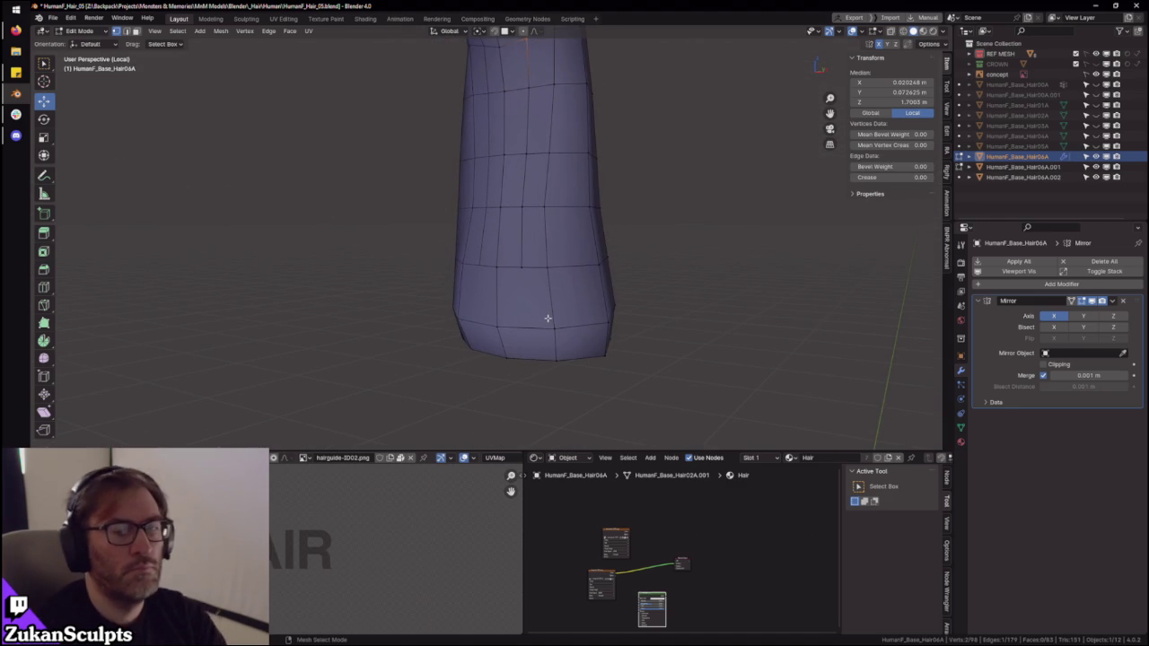
middle_click_drag(685, 331, 534, 263)
key("ctrl+Tab")
- Dissolve the two selected inner edges on the ponytail's cap
left_click(534, 261)
key("x")
left_click(544, 253)
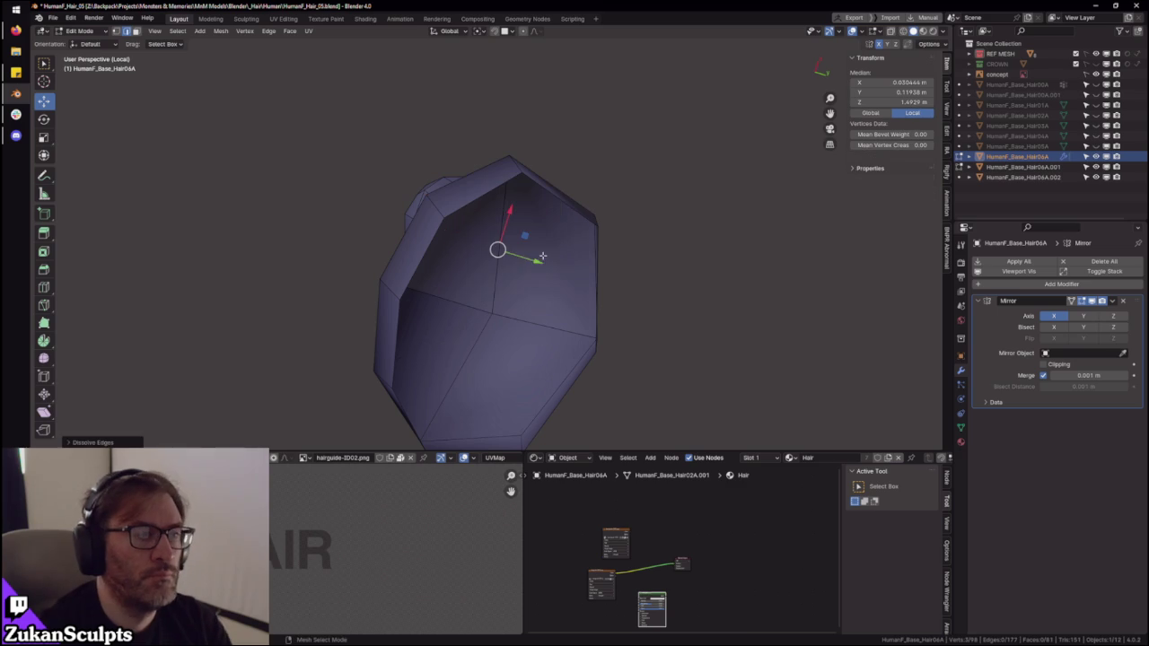
- Split the upper-left and right cap faces off via Mesh > Split
key("3")
left_click(505, 283)
left_click(549, 272, "shift")
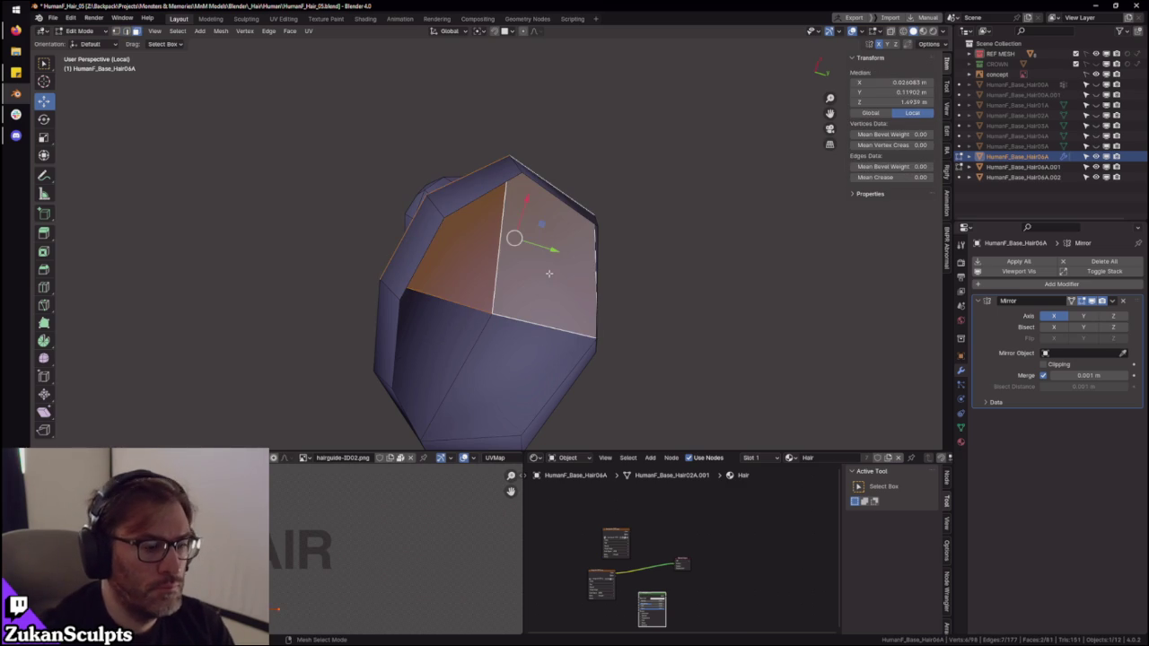
left_click(221, 31)
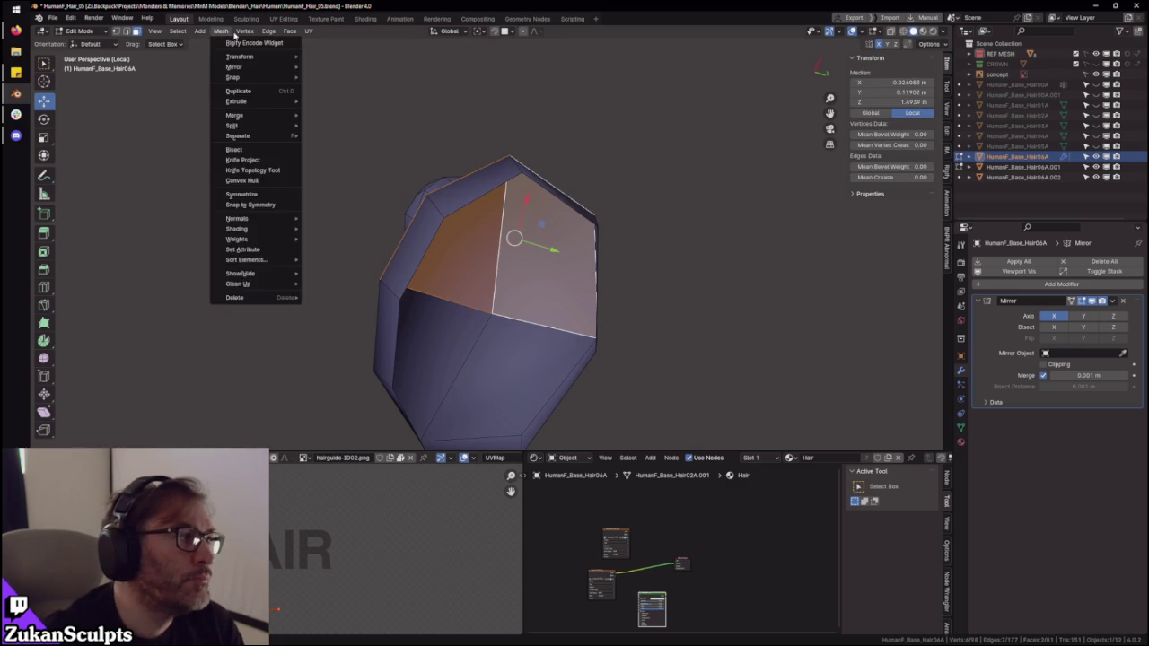
mouse_move(235, 114)
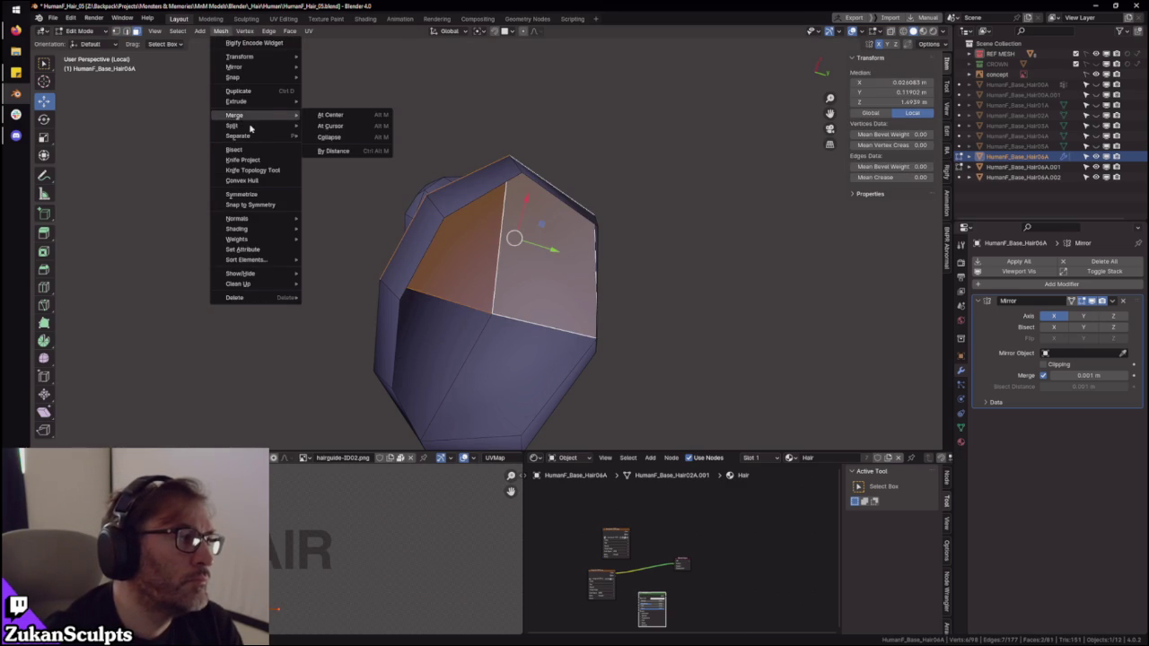
left_click(336, 139)
mouse_move(336, 141)
middle_mouse_down()
mouse_move(513, 243)
mouse_move(486, 342)
middle_mouse_up()
key("Tab")
key("Tab")
- Select the edge loop near the ponytail end and both cap faces
left_click(512, 253)
middle_click_drag(513, 253, 491, 250)
left_click(491, 254, "alt")
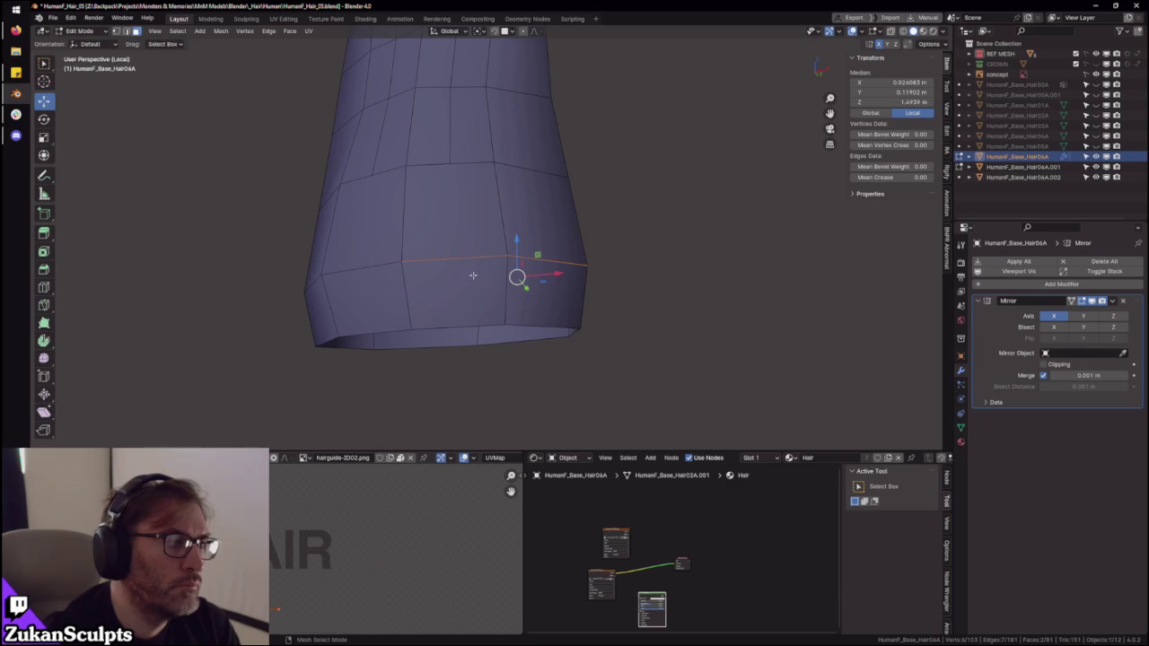
left_click(452, 185)
mouse_move(461, 205)
middle_mouse_down()
mouse_move(488, 249)
mouse_move(465, 277)
middle_mouse_up()
left_click(507, 352, "shift")
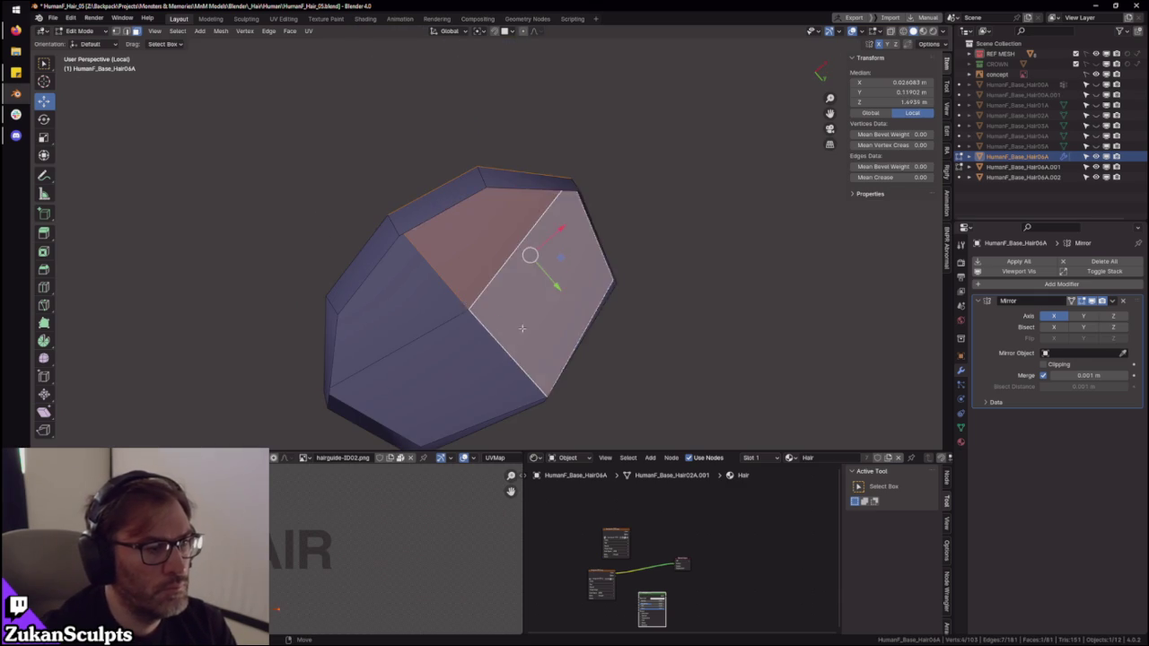
- Hide the cap faces, add a vertical loop cut and select its vertex loop
key("h")
mouse_move(538, 310)
middle_mouse_down()
mouse_move(551, 308)
mouse_move(460, 277)
middle_mouse_up()
key("ctrl+r")
left_click(461, 277)
key("ctrl+Tab")
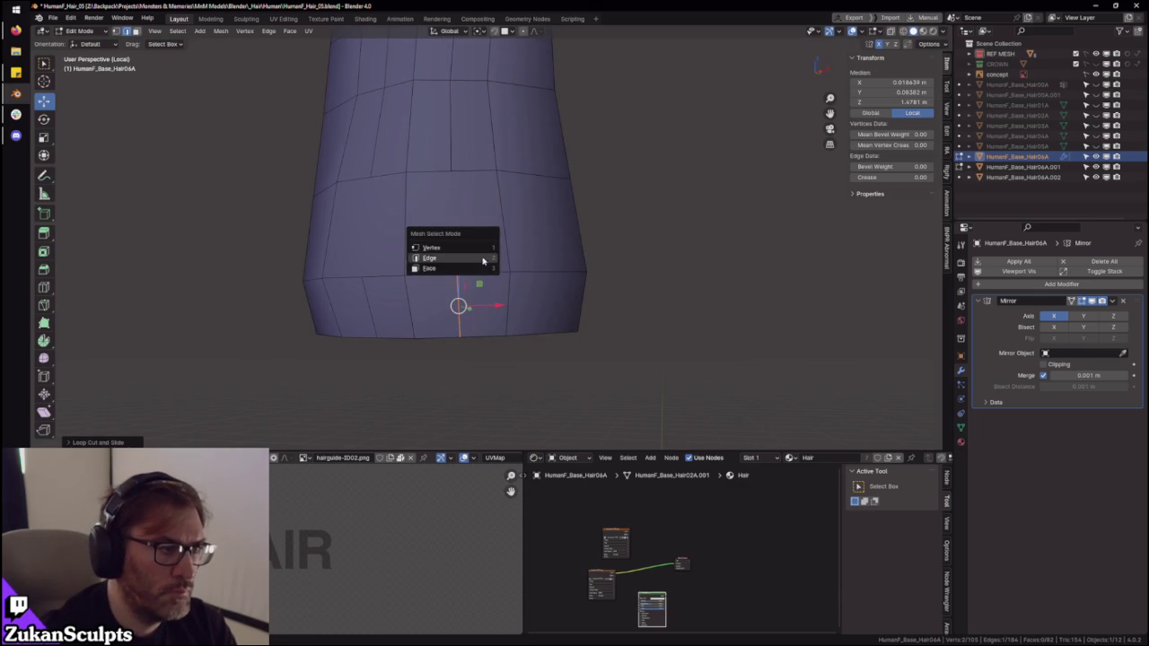
key("1")
right_click(455, 259)
left_click(455, 259)
- Reselect the centre-front edge and begin sliding the loop along the ponytail surface
mouse_move(455, 259)
middle_mouse_down()
mouse_move(543, 261)
mouse_move(536, 209)
middle_mouse_up()
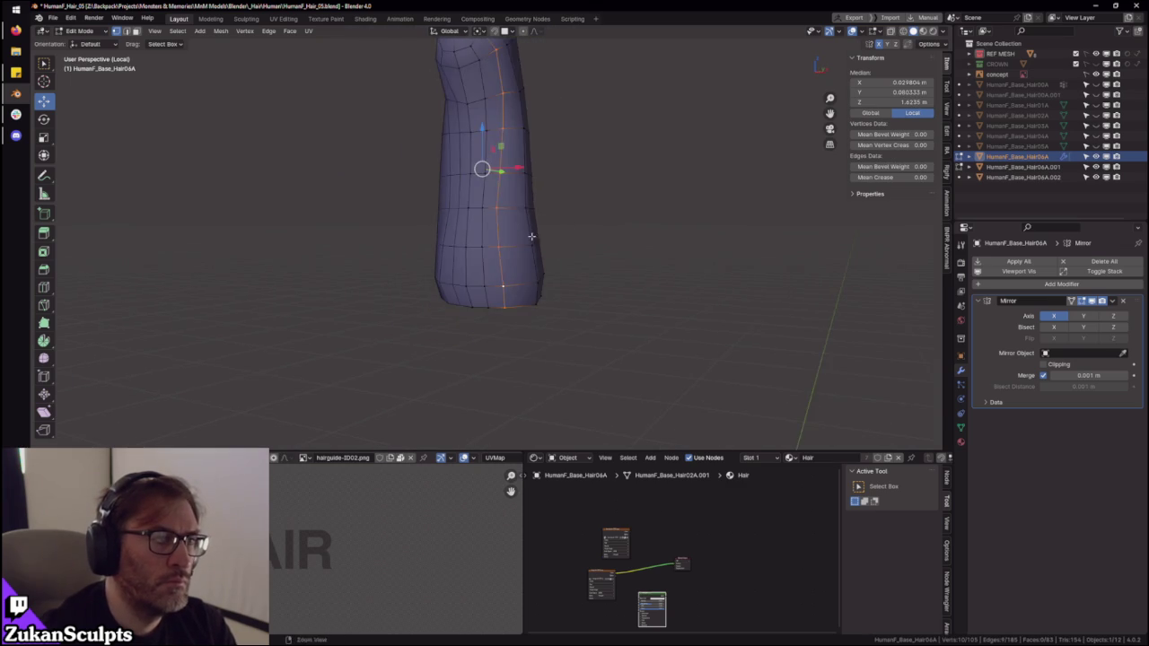
middle_click_drag(508, 246, 530, 180)
key("ctrl+z")
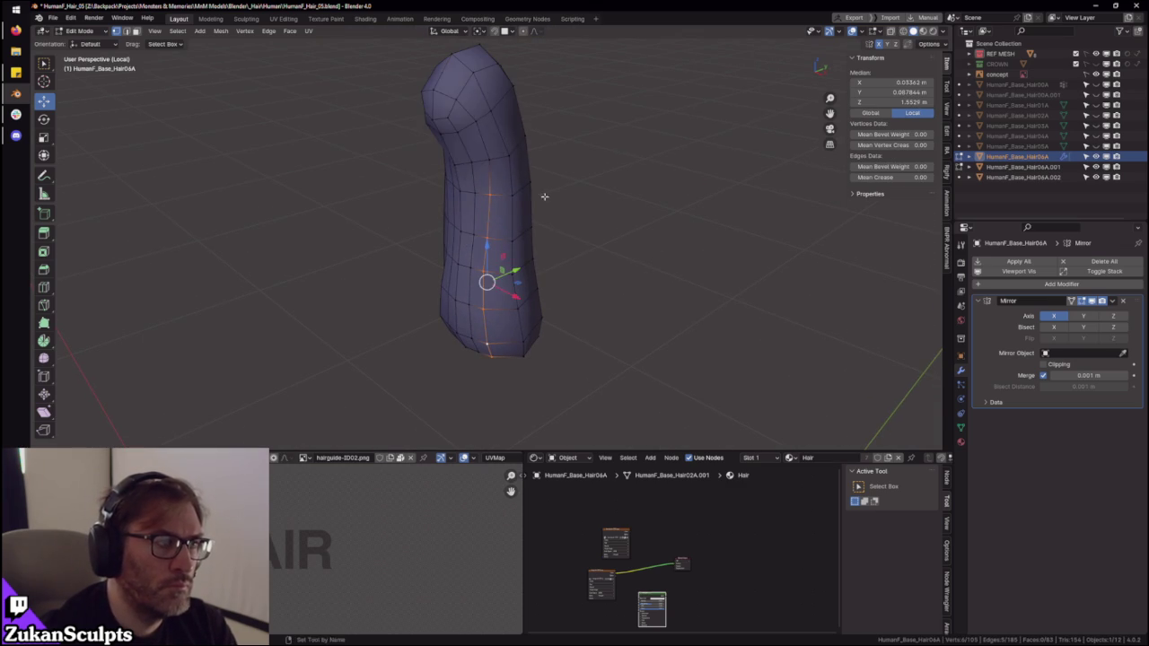
mouse_move(514, 330)
middle_mouse_down()
mouse_move(455, 351)
mouse_move(469, 332)
middle_mouse_up()
left_click_drag(462, 341, 494, 339)
mouse_move(494, 339)
middle_mouse_down()
mouse_move(508, 337)
mouse_move(521, 305)
mouse_move(475, 328)
mouse_move(464, 287)
mouse_move(501, 287)
middle_mouse_up()
- Slide the selected edges across the ponytail into their final positions
left_click_drag(467, 288, 470, 306)
mouse_move(484, 322)
middle_mouse_down()
mouse_move(457, 307)
mouse_move(468, 320)
middle_mouse_up()
left_click(466, 307)
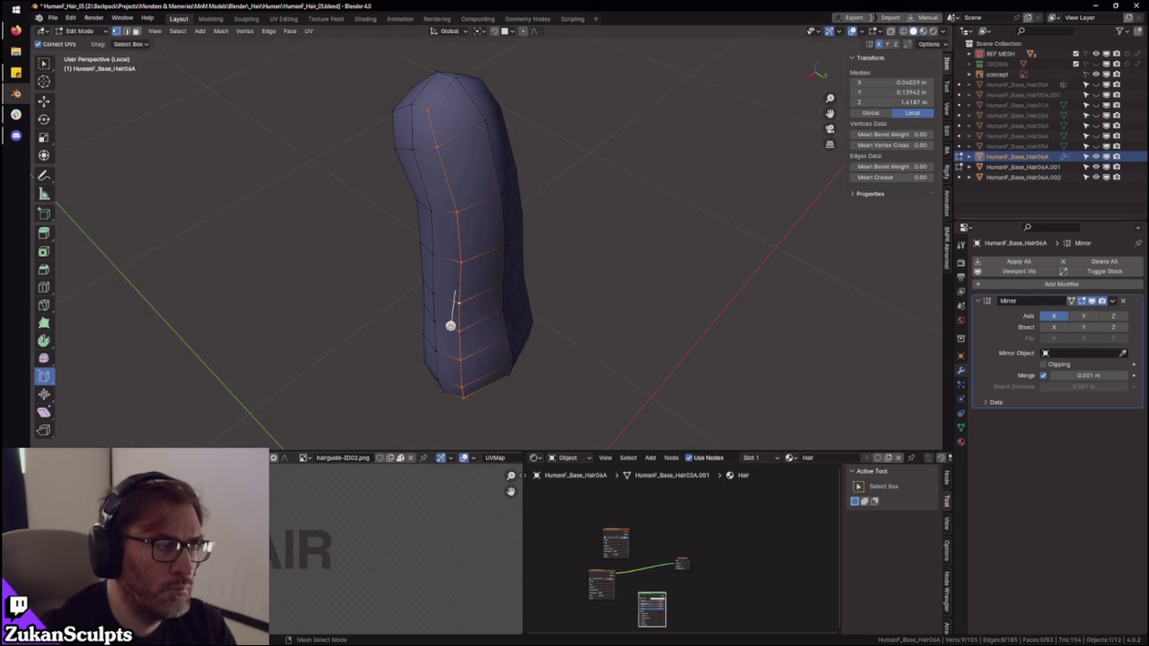
mouse_move(458, 326)
middle_mouse_down()
mouse_move(453, 307)
mouse_move(467, 329)
middle_mouse_up()
left_click(443, 299)
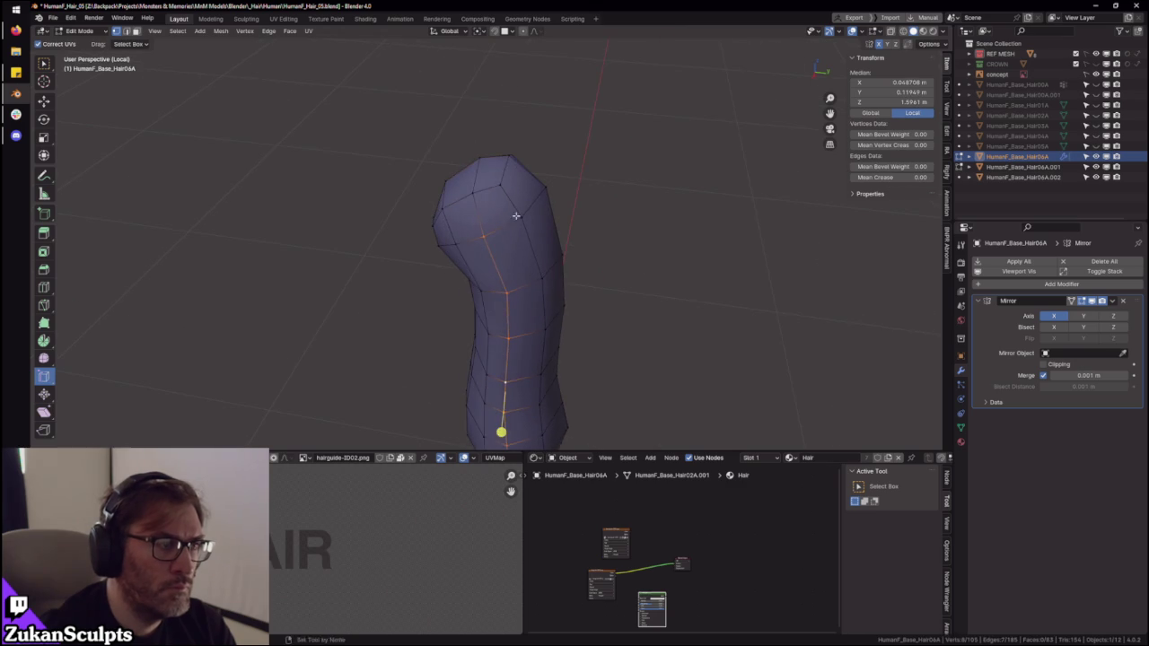
middle_click_drag(509, 260, 491, 377)
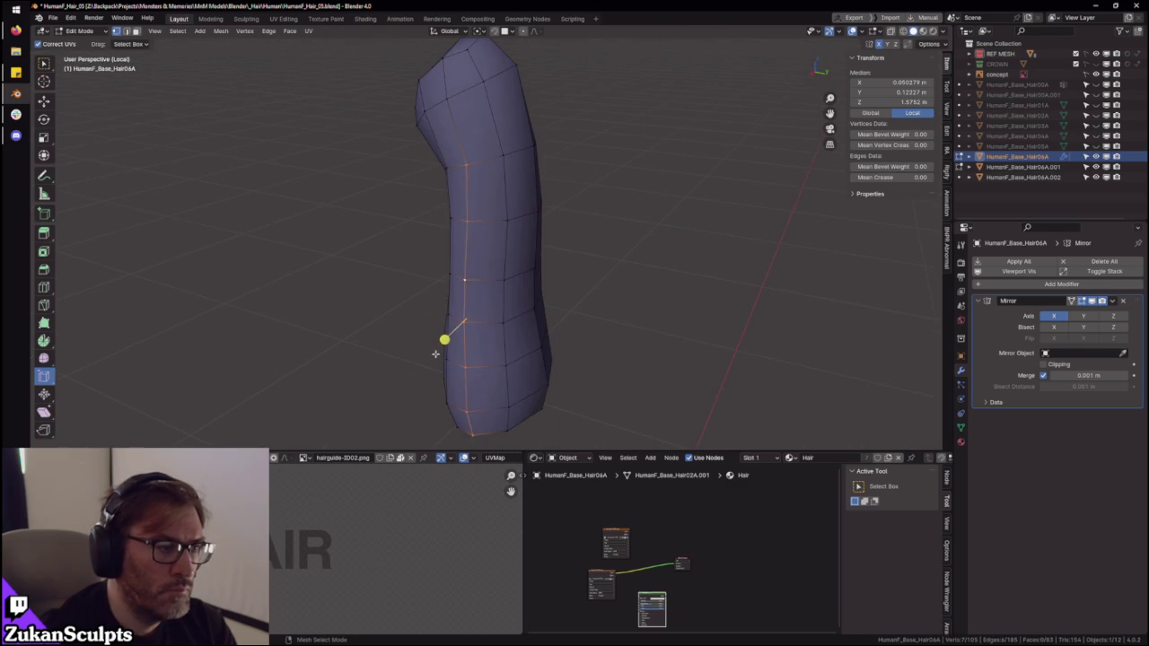
left_click(470, 378)
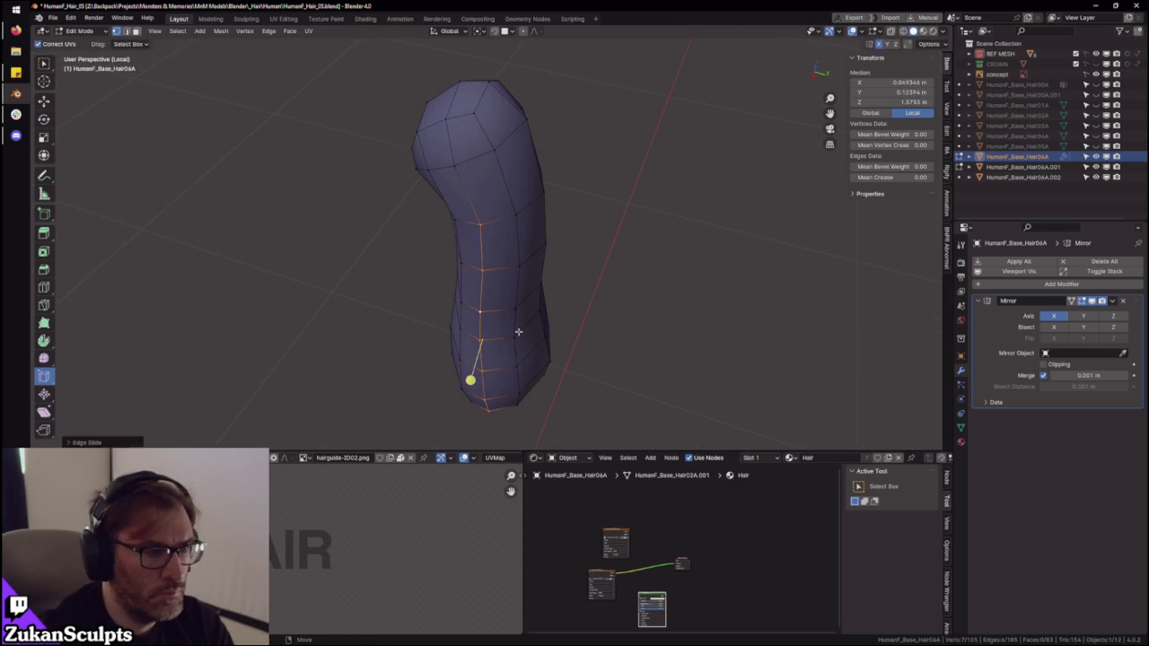
- Exit local view and reveal the hidden hair cap on the head
key("KP_Divide")
key("alt+h")
middle_click_drag(642, 324, 569, 254)
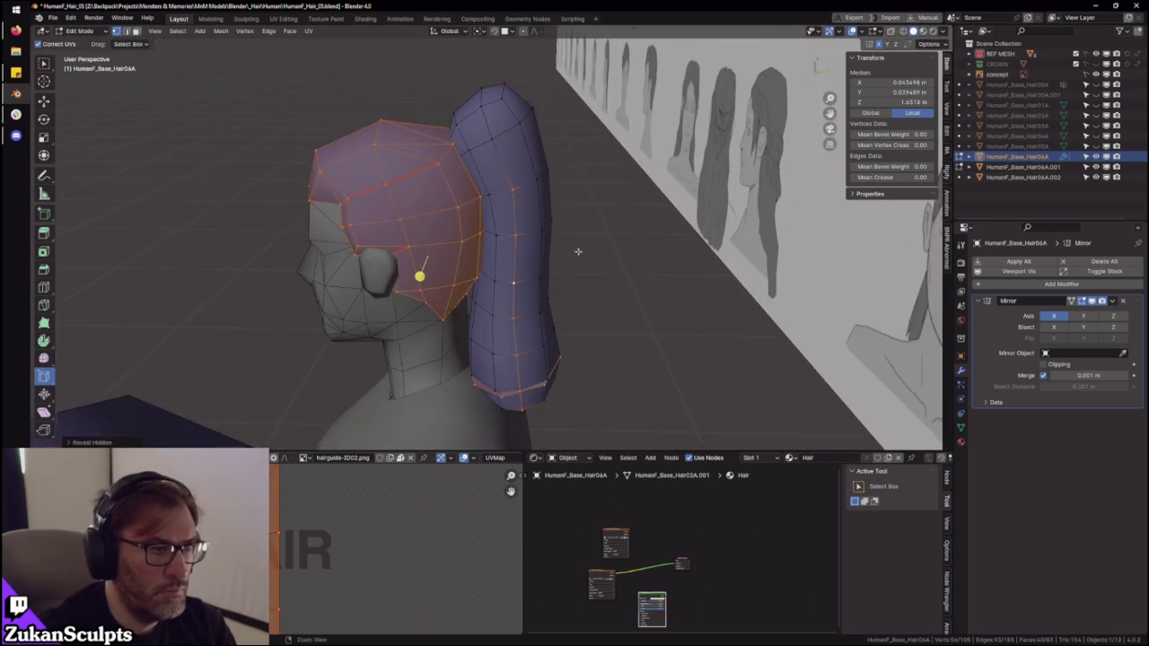
- Clear the selection, orbit around the hair, and isolate the hair mesh in local view
key("alt+a")
mouse_move(619, 329)
middle_mouse_down()
mouse_move(491, 291)
mouse_move(504, 334)
middle_mouse_up()
key("Tab")
mouse_move(620, 224)
middle_mouse_down()
mouse_move(712, 209)
mouse_move(611, 215)
mouse_move(595, 277)
mouse_move(569, 259)
mouse_move(612, 226)
mouse_move(544, 204)
mouse_move(508, 303)
mouse_move(473, 321)
mouse_move(468, 293)
mouse_move(466, 317)
mouse_move(500, 333)
mouse_move(470, 336)
mouse_move(554, 315)
mouse_move(518, 243)
middle_mouse_up()
key("Tab")
scroll(587, 264, "up", 3)
key("ctrl+Tab")
key("KP_Divide")
- Select a vertical edge loop on the ponytail and edge-slide it into place
left_click(461, 270, "alt")
mouse_move(460, 270)
middle_mouse_down()
mouse_move(500, 243)
mouse_move(409, 149)
middle_mouse_up()
key("shift+z")
mouse_move(608, 335)
middle_mouse_down()
mouse_move(441, 244)
mouse_move(482, 299)
mouse_move(451, 377)
mouse_move(531, 313)
mouse_move(497, 321)
mouse_move(507, 319)
mouse_move(455, 353)
middle_mouse_up()
key("shift+z")
left_click(440, 317)
key("g")
key("g")
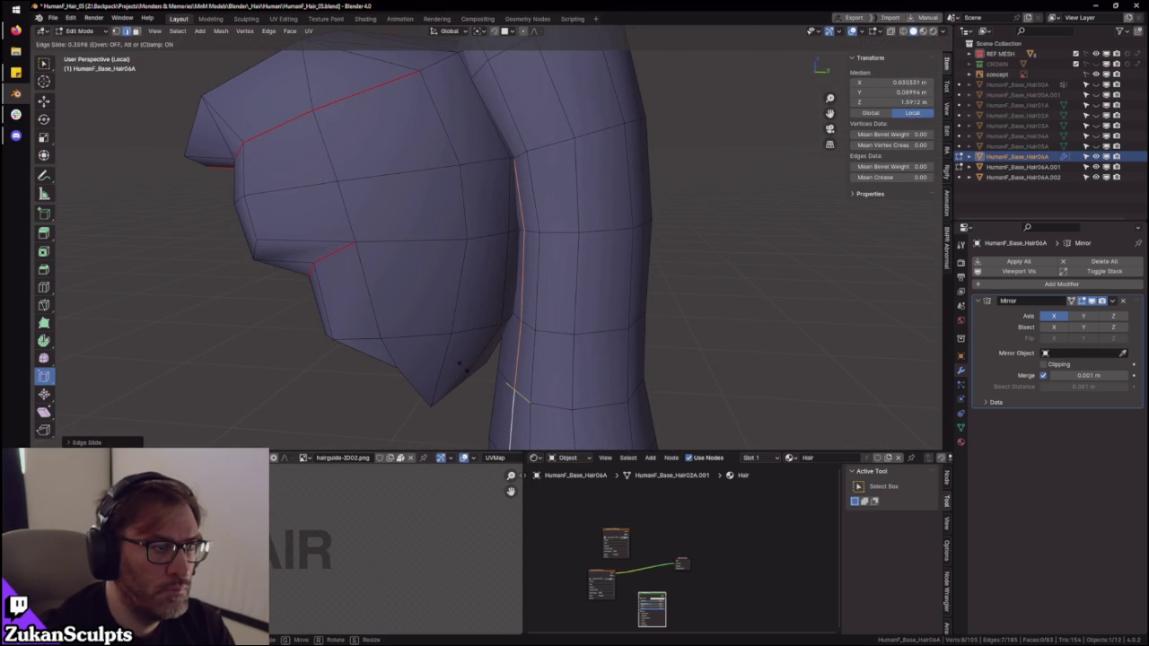
left_click(458, 363)
- Edge-slide the ponytail's front vertical loops twice more so they run evenly
mouse_move(458, 363)
middle_mouse_down()
mouse_move(530, 323)
mouse_move(517, 359)
middle_mouse_up()
middle_click_drag(545, 308, 502, 323)
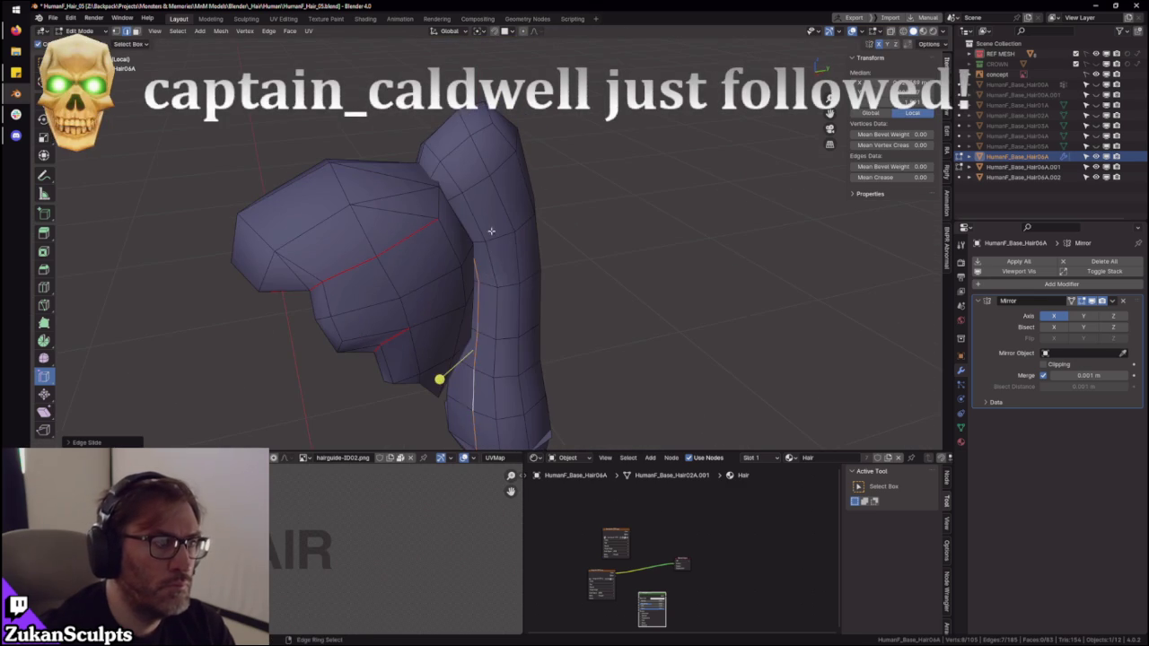
key("g")
key("g")
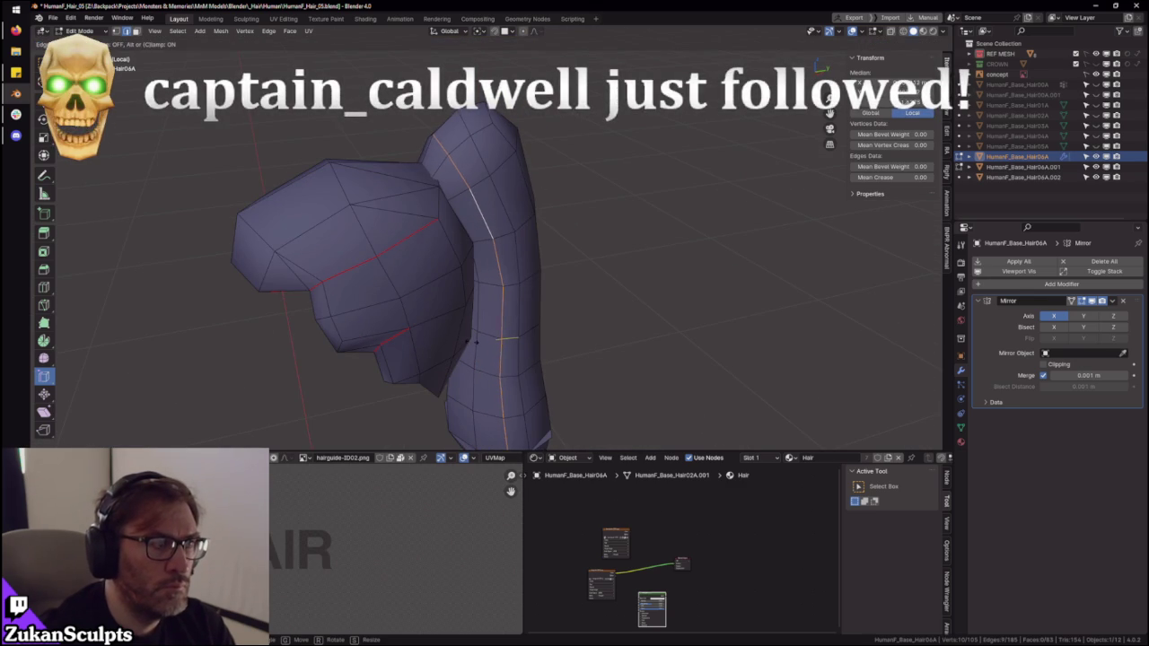
left_click(556, 338)
mouse_move(555, 338)
middle_mouse_down()
mouse_move(512, 328)
mouse_move(598, 330)
middle_mouse_up()
key("g")
key("g")
left_click(519, 328)
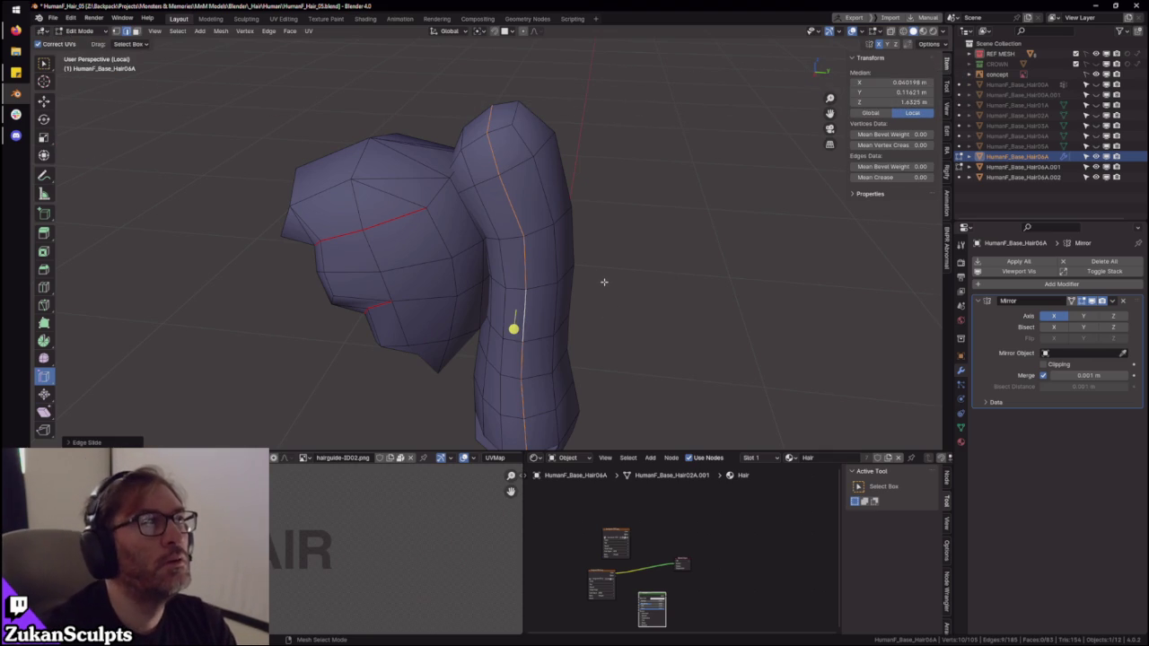
mouse_move(600, 183)
middle_mouse_down()
mouse_move(634, 233)
mouse_move(607, 296)
mouse_move(600, 216)
mouse_move(576, 241)
mouse_move(574, 283)
middle_mouse_up()
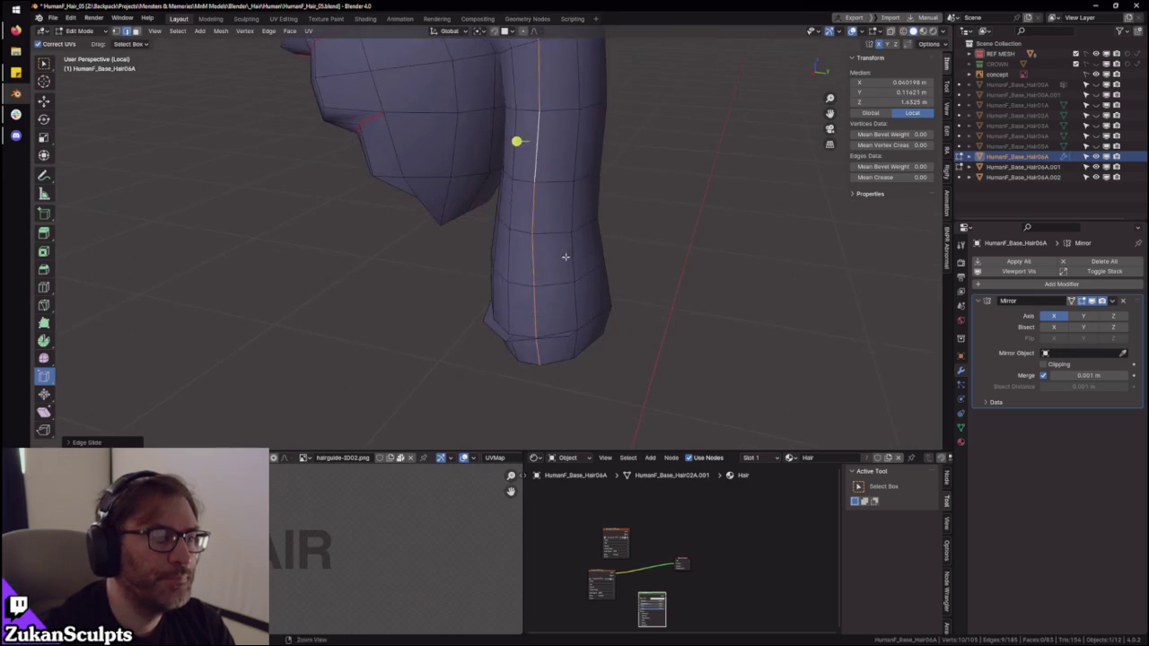
- Orbit above the ponytail and pick a face on the bun
mouse_move(545, 176)
middle_mouse_down()
mouse_move(544, 264)
mouse_move(526, 282)
mouse_move(522, 342)
mouse_move(520, 303)
middle_mouse_up()
middle_click_drag(561, 231, 524, 258)
scroll(518, 260, "up", 2)
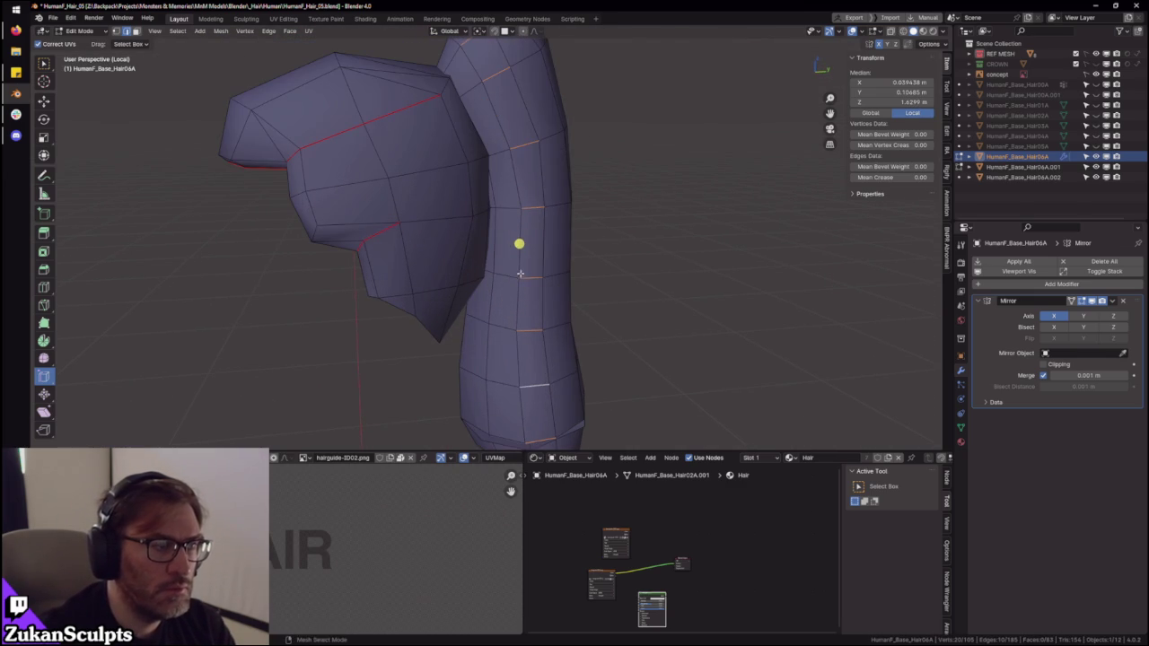
middle_click_drag(506, 199, 527, 253)
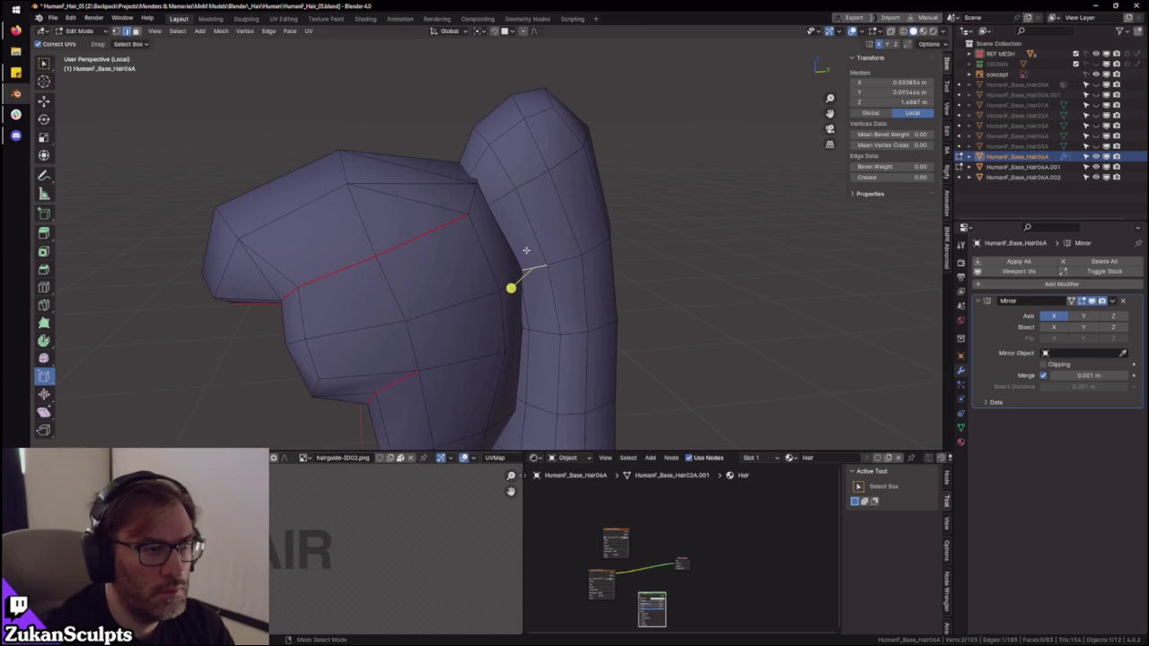
key("ctrl+Tab")
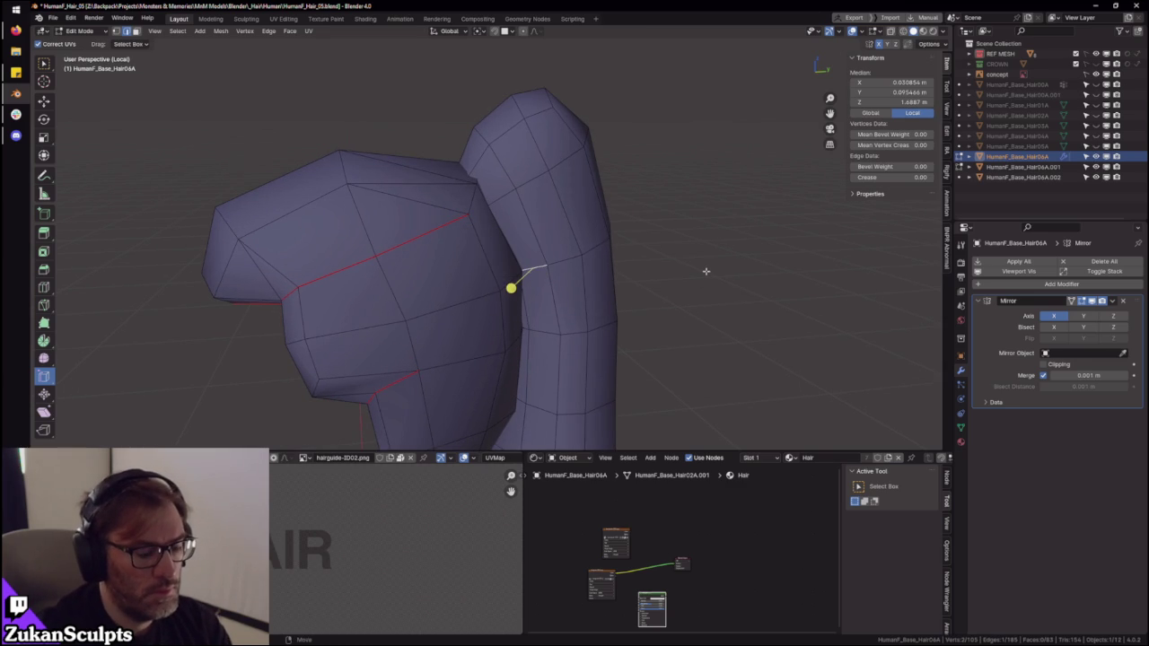
left_click(438, 254)
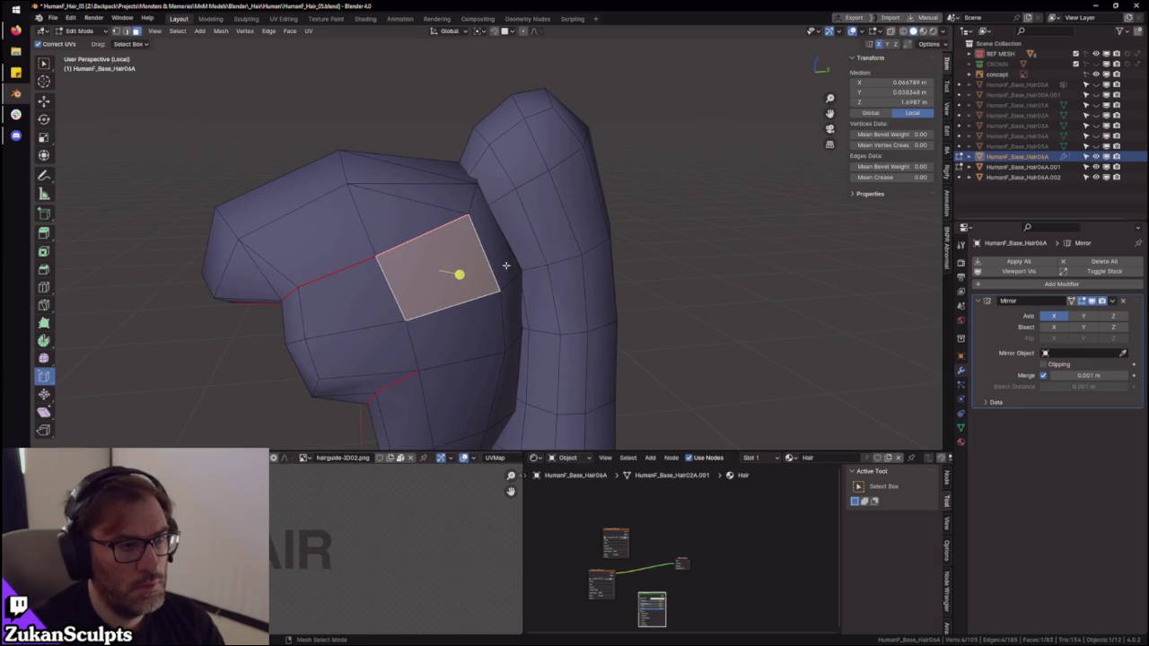
left_click(534, 280)
- In face mode, select the whole linked bun piece and hide it
key("ctrl+Tab")
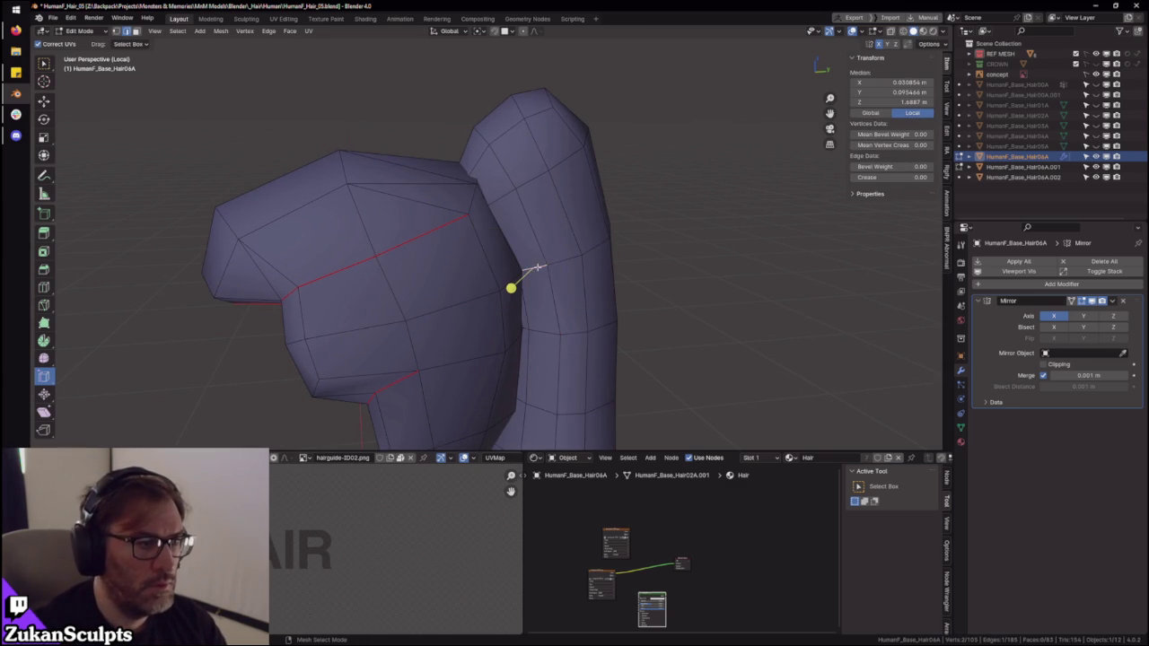
key("ctrl+Tab")
left_click(461, 260)
key("ctrl+l")
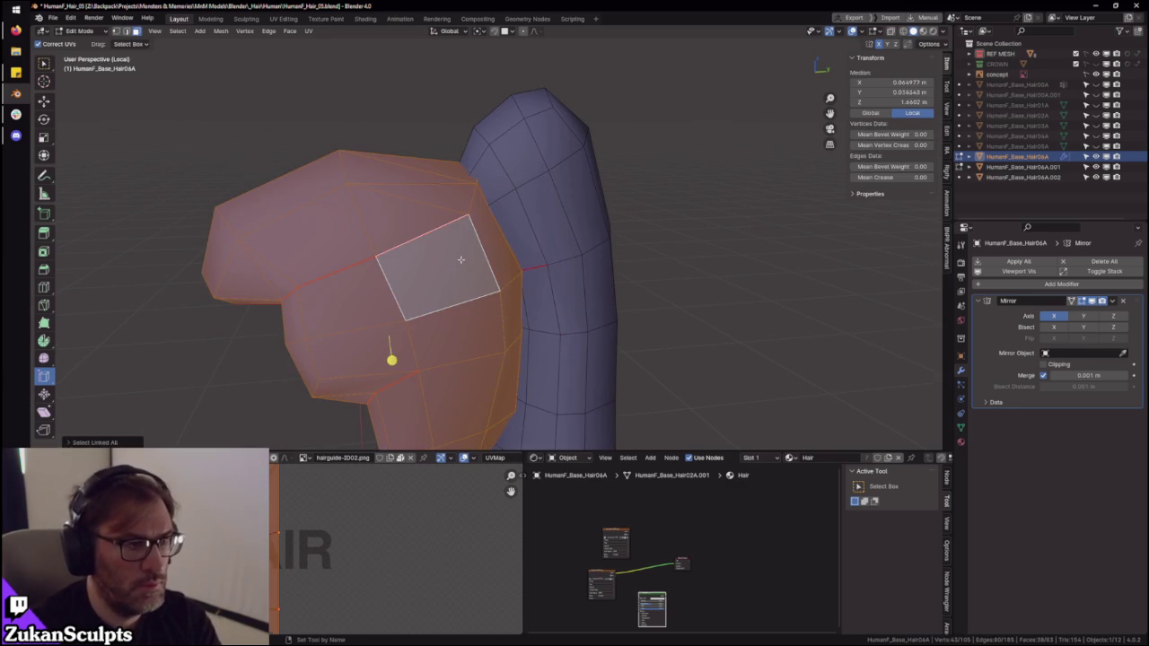
key("h")
scroll(557, 287, "up", 3)
scroll(547, 279, "up", 2)
key("ctrl+Tab")
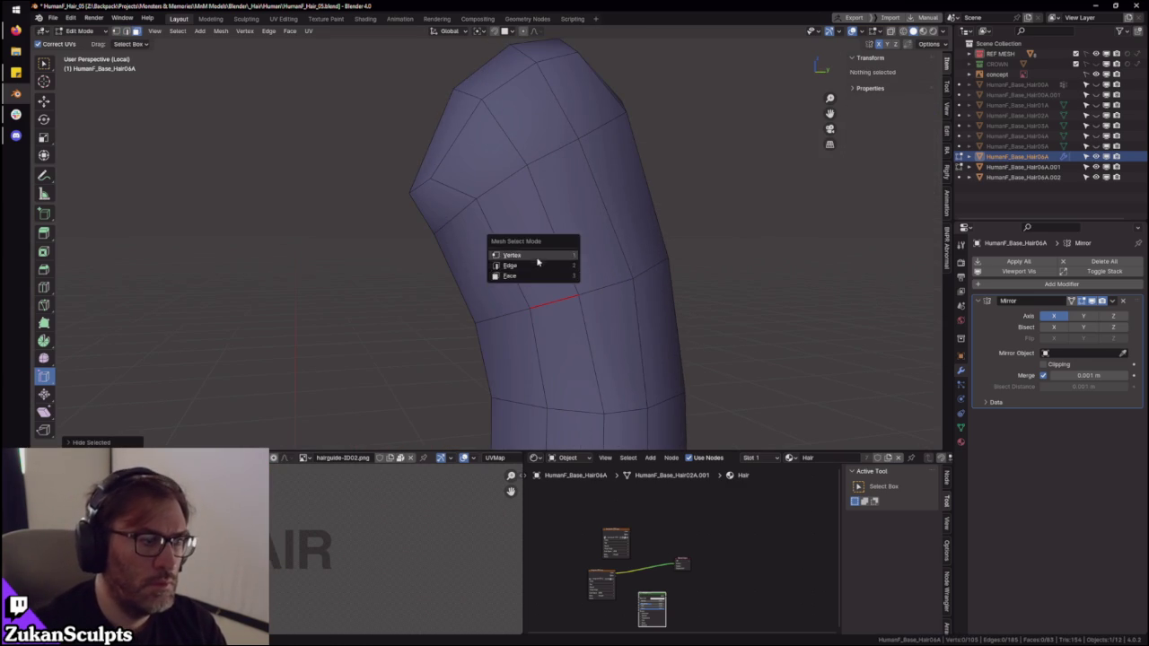
- Merge the stray ponytail vertex onto its neighbour with Merge At Last
key("1")
scroll(539, 296, "down", 2)
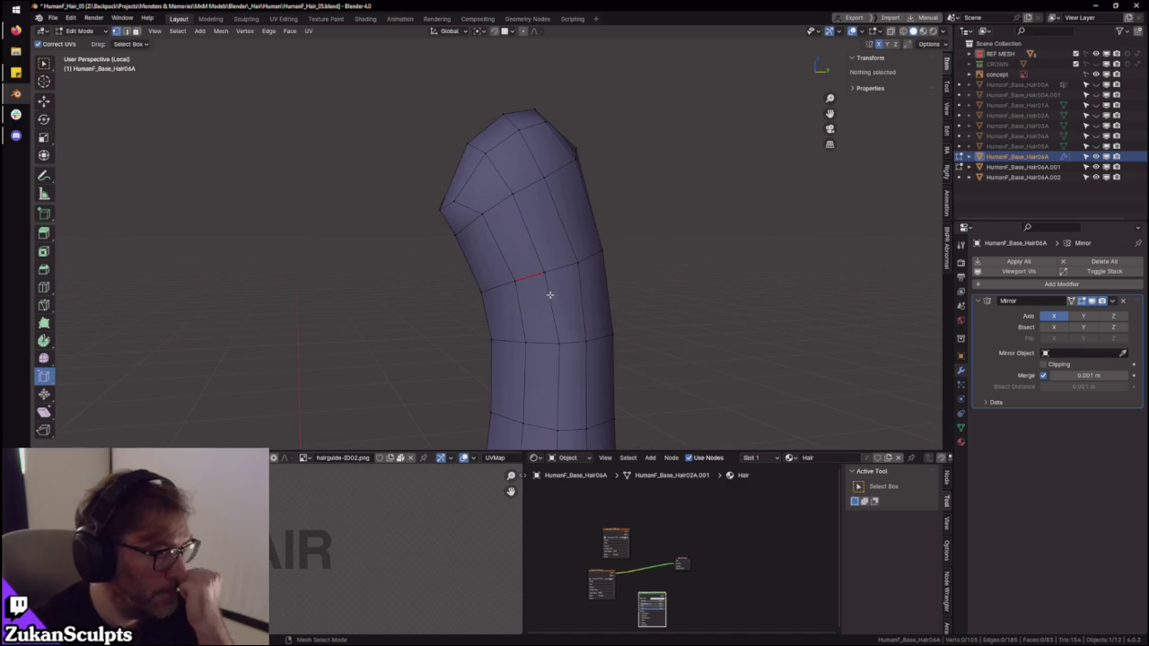
mouse_move(545, 276)
middle_mouse_down()
mouse_move(538, 248)
mouse_move(410, 198)
middle_mouse_up()
left_click(408, 207)
left_click(465, 151)
key("m")
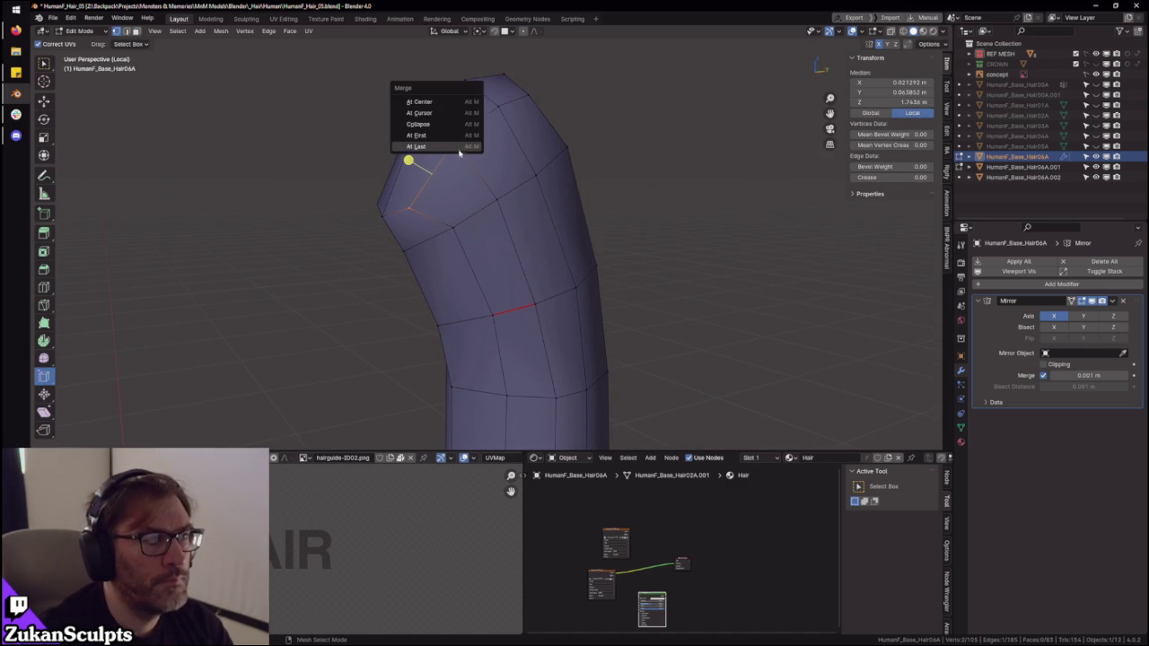
left_click(461, 154)
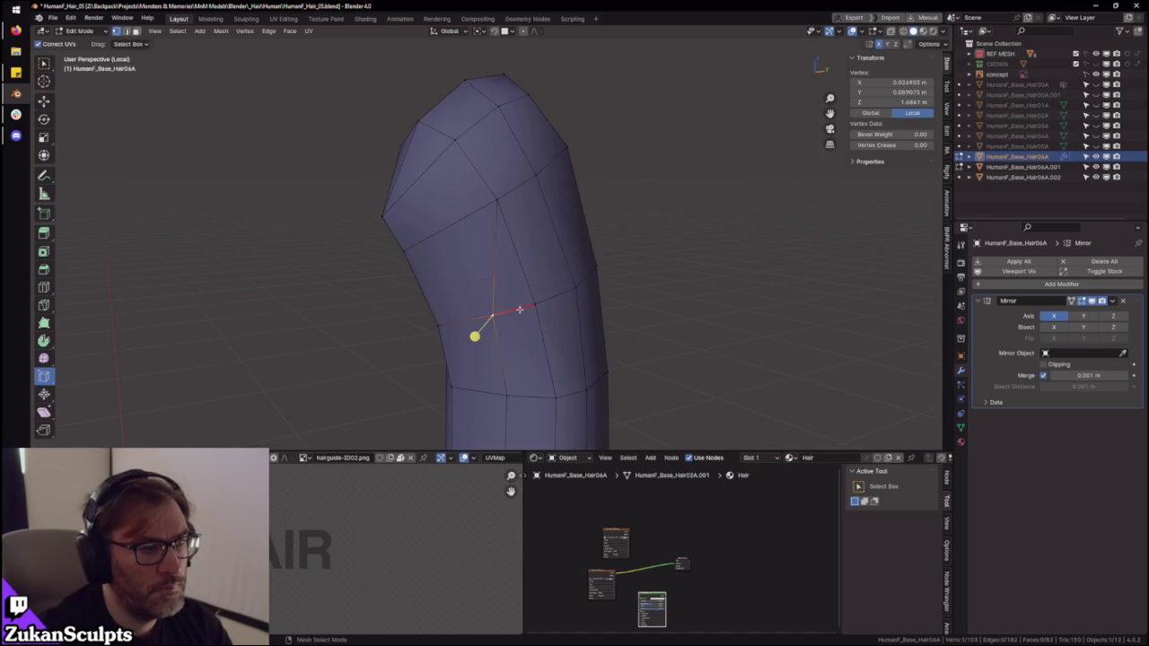
- Reveal the hidden hair cap pieces with Alt+H
mouse_move(553, 314)
middle_mouse_down()
mouse_move(587, 308)
mouse_move(610, 277)
middle_mouse_up()
key("alt+h")
scroll(544, 230, "up", 3)
key("ctrl+Tab")
mouse_move(511, 246)
middle_mouse_down()
mouse_move(501, 244)
mouse_move(505, 260)
middle_mouse_up()
left_click(497, 240)
scroll(496, 241, "down", 3)
scroll(530, 233, "down", 2)
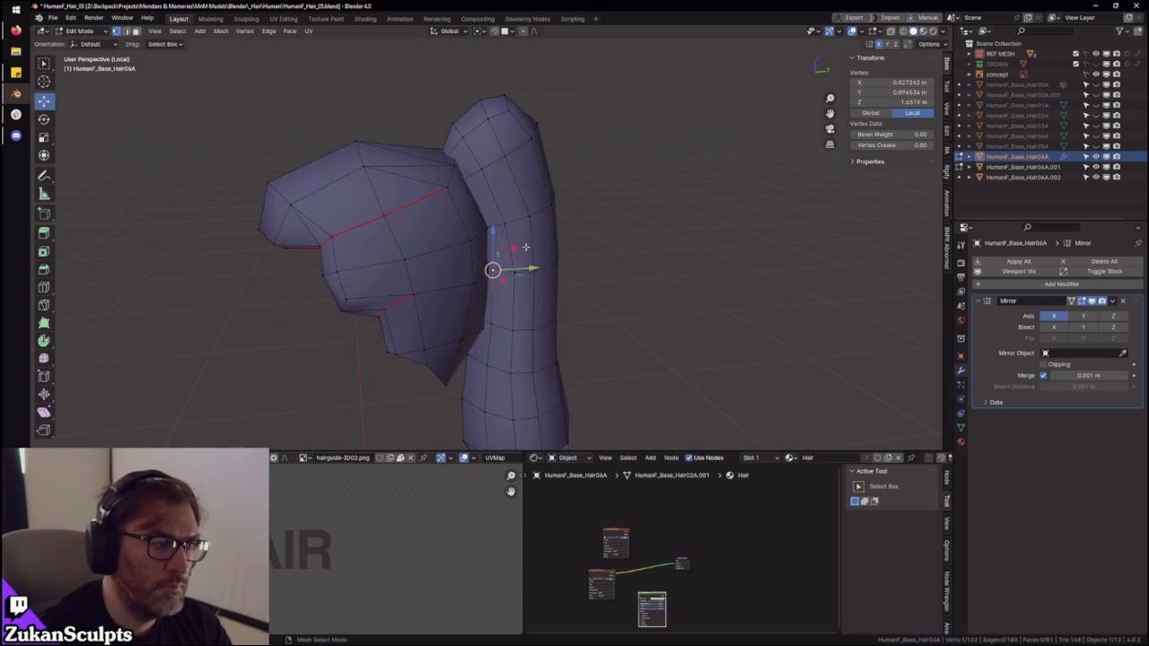
- Collapse the extra edge ring near the ponytail's lower end
scroll(585, 260, "up", 3)
left_click(584, 260)
mouse_move(598, 251)
middle_mouse_down()
mouse_move(523, 313)
mouse_move(554, 313)
mouse_move(487, 275)
middle_mouse_up()
scroll(537, 317, "down", 3)
left_click(493, 265, "ctrl+alt")
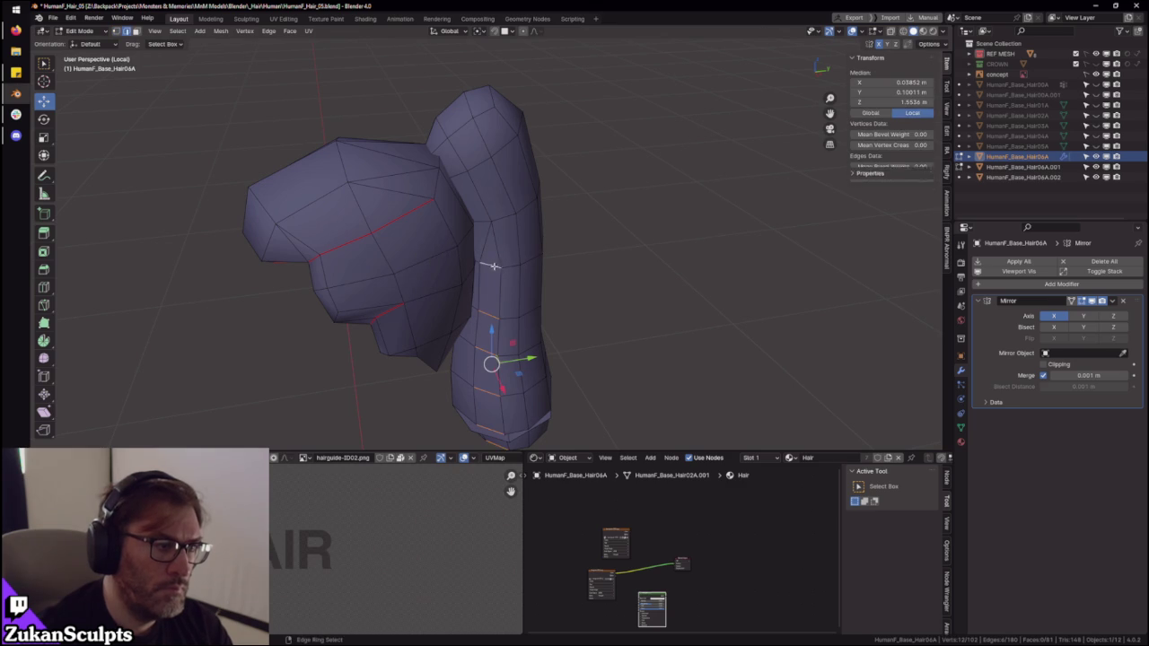
left_click(592, 298)
mouse_move(628, 323)
middle_mouse_down()
mouse_move(574, 349)
mouse_move(638, 318)
mouse_move(631, 326)
mouse_move(577, 267)
mouse_move(485, 269)
mouse_move(590, 309)
mouse_move(5, 363)
middle_mouse_up()
- Edge-slide a lengthwise loop along the ponytail tube
left_click(538, 315, "alt")
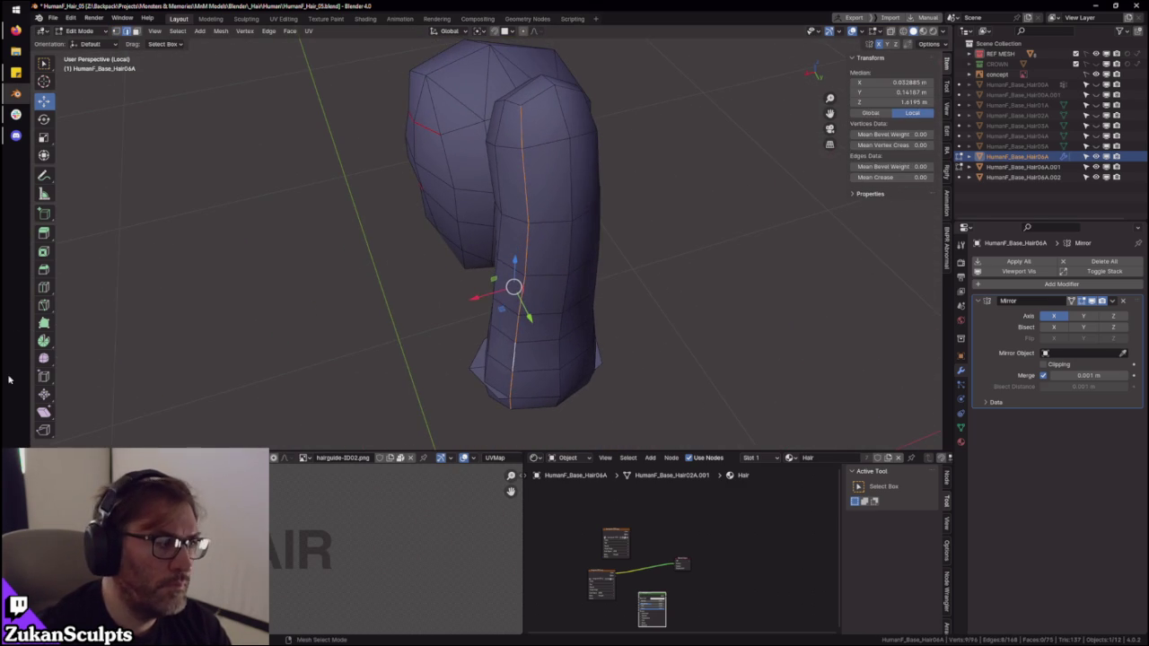
mouse_move(509, 337)
middle_mouse_down()
mouse_move(491, 264)
mouse_move(516, 272)
mouse_move(483, 294)
mouse_move(538, 278)
middle_mouse_up()
key("g")
key("g")
left_click(499, 324)
left_click(487, 202)
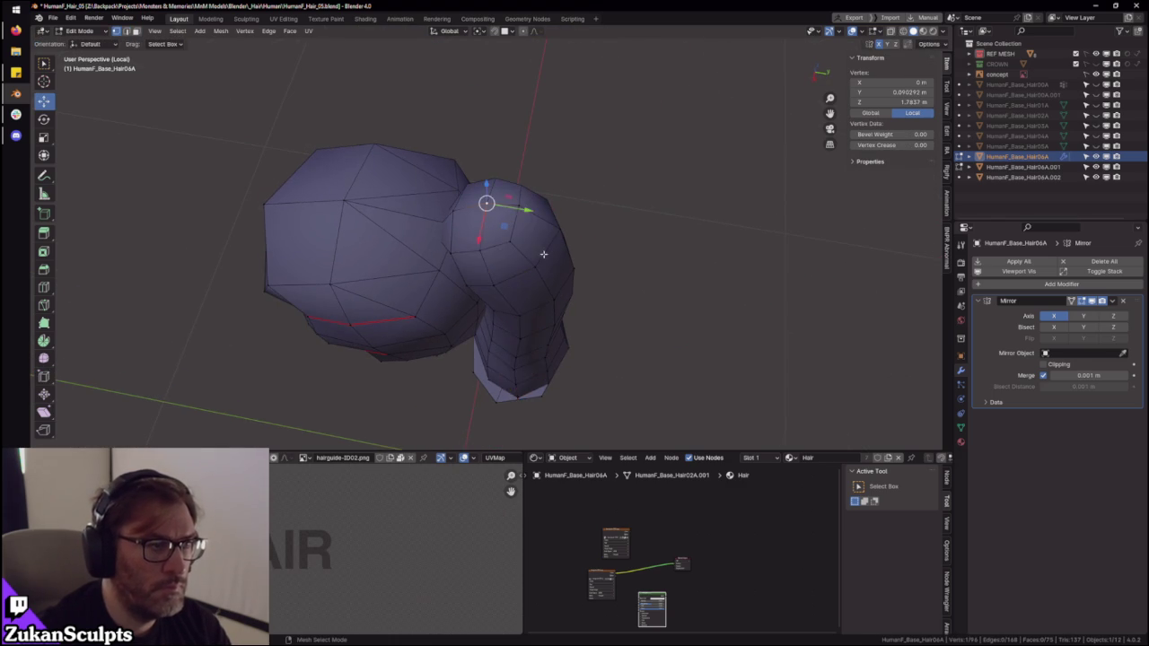
- In right orthographic view, pull the ponytail's top vertex back and nudge a front vertex
key("KP_3")
left_click_drag(525, 195, 509, 199)
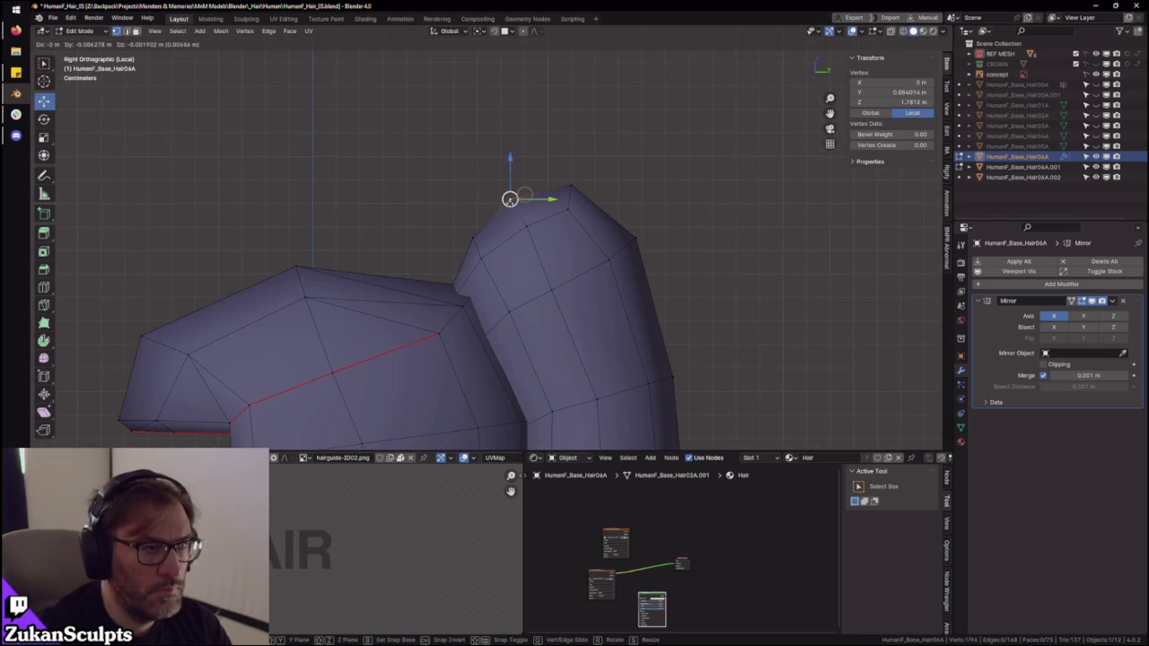
left_click(513, 199)
scroll(560, 244, "up", 2)
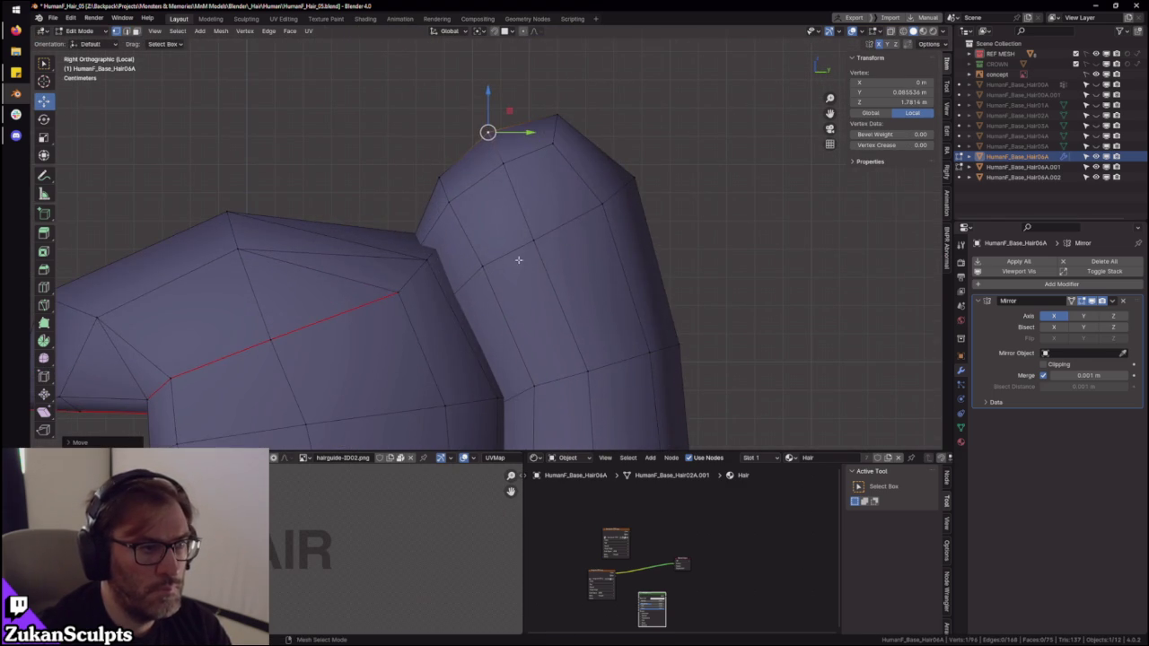
left_click(539, 239)
left_click_drag(533, 240, 540, 236)
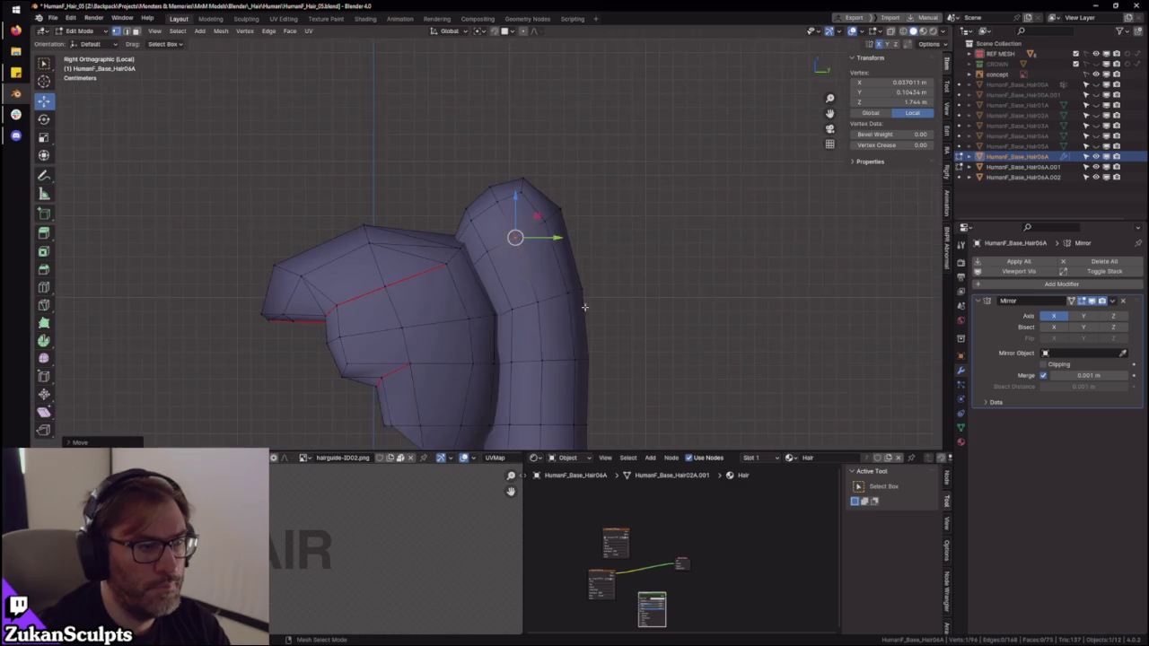
scroll(563, 235, "down", 3)
middle_click_drag(562, 292, 563, 236, "shift")
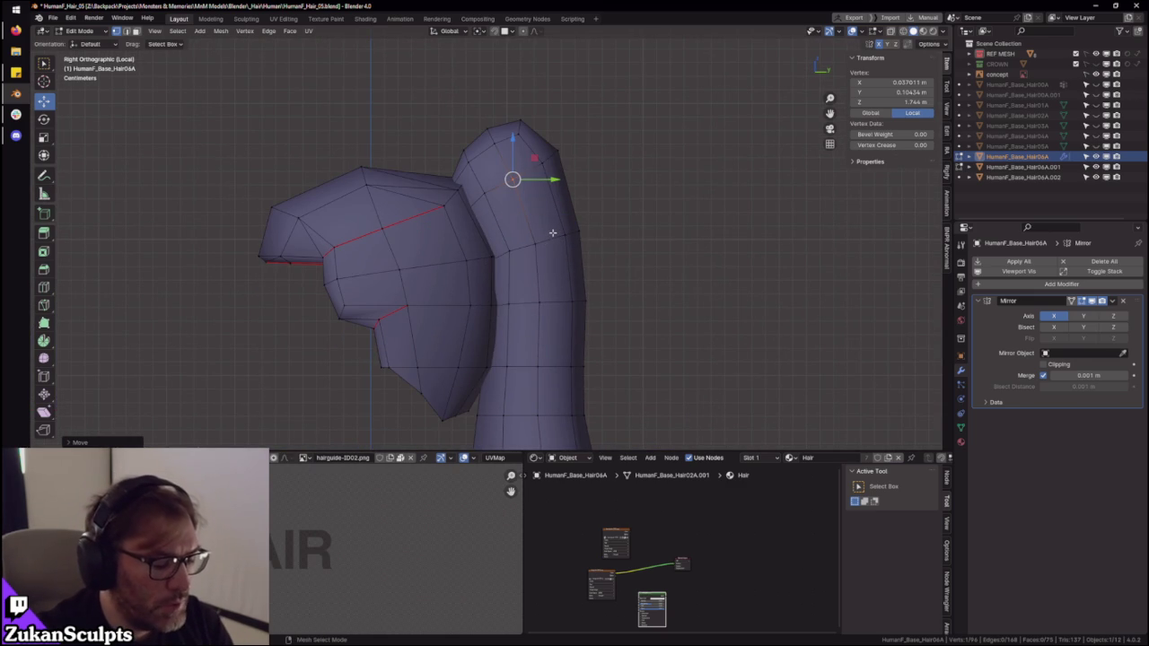
- Leave Edit Mode, exit local view, and orbit to the side-profile reference sketch
key("Tab")
key("KP_Divide")
mouse_move(557, 218)
middle_mouse_down()
mouse_move(524, 310)
mouse_move(436, 195)
middle_mouse_up()
middle_click_drag(624, 178, 572, 204)
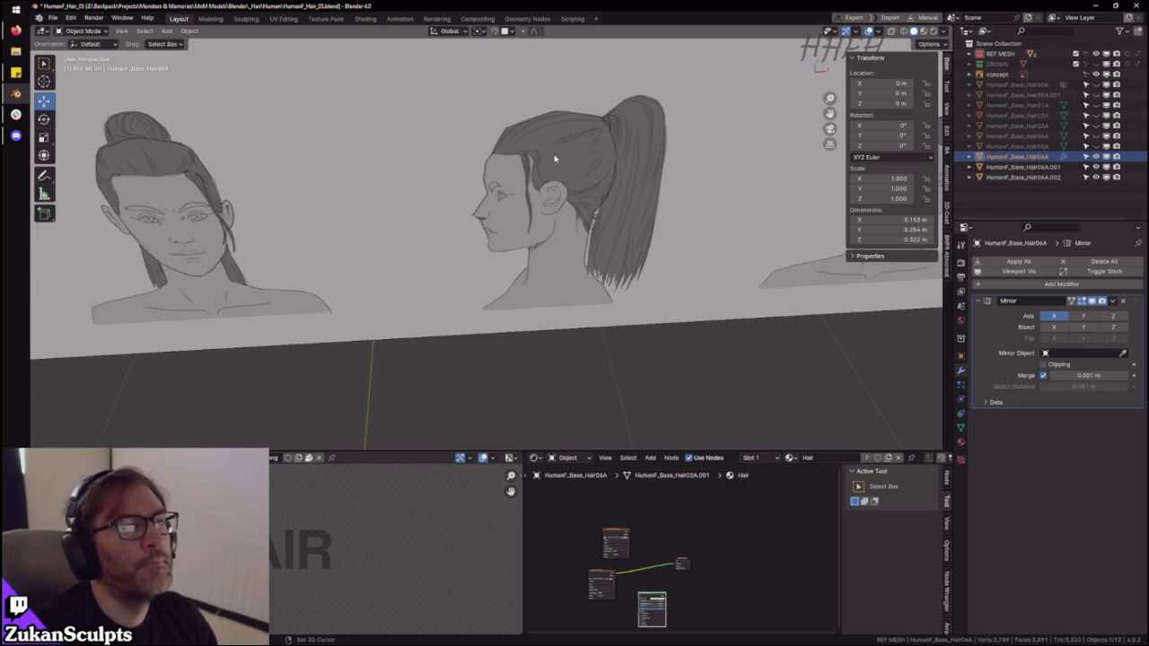
scroll(555, 186, "down", 3)
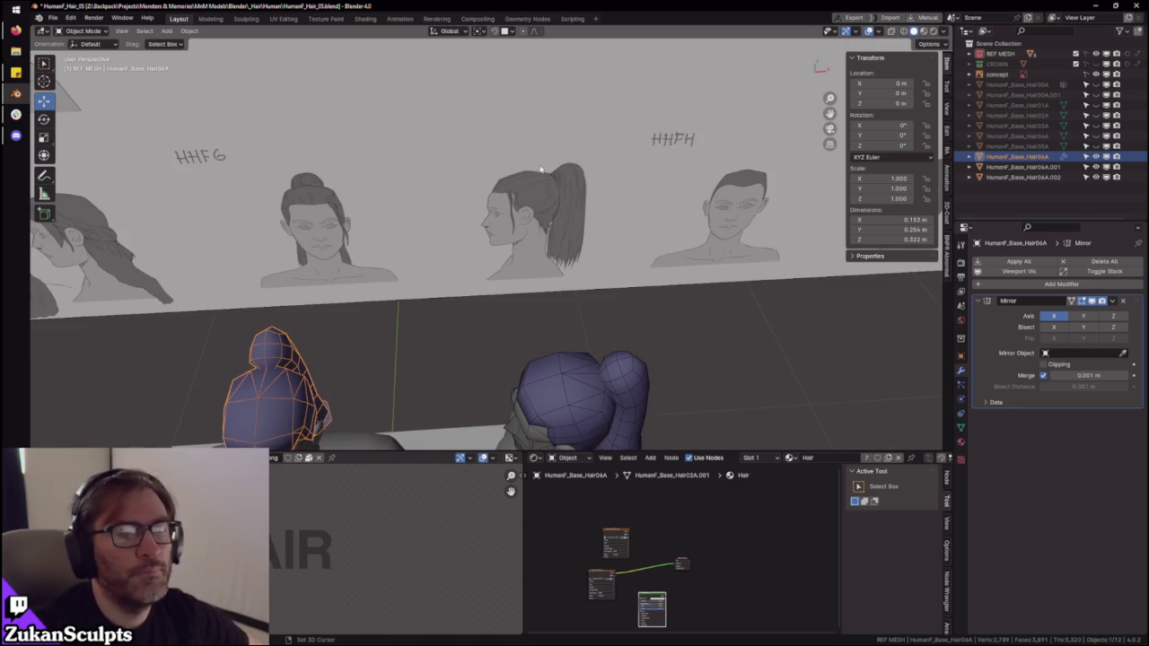
middle_click_drag(370, 236, 708, 240)
scroll(714, 244, "down", 3)
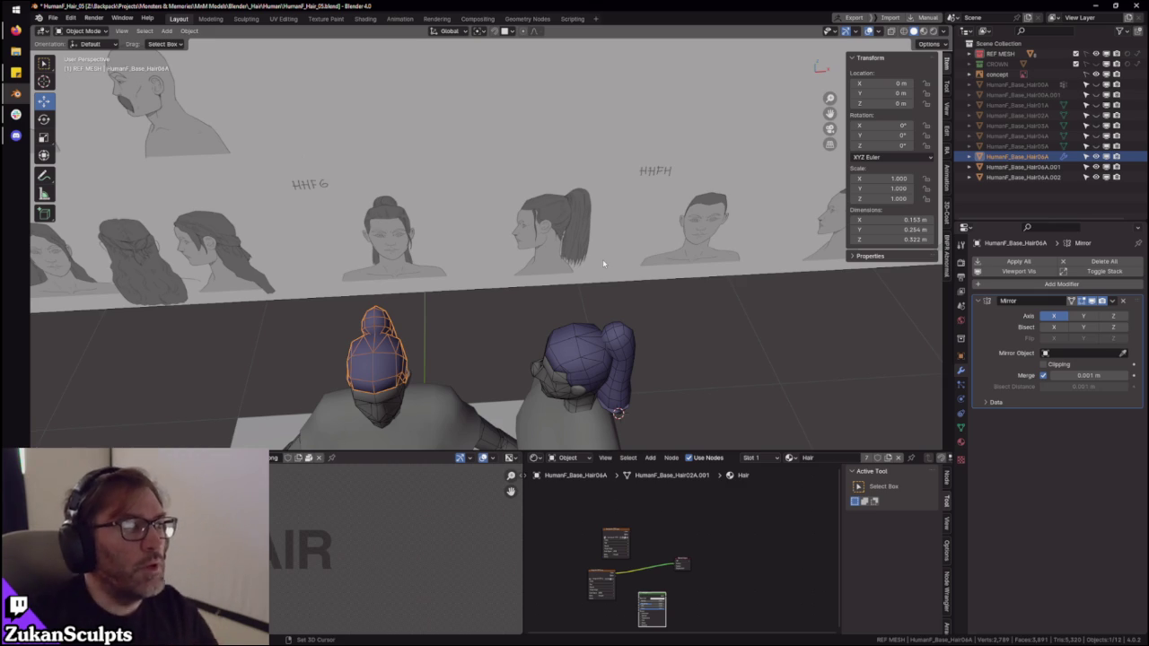
mouse_move(494, 245)
middle_mouse_down()
mouse_move(487, 257)
mouse_move(551, 218)
mouse_move(584, 257)
mouse_move(520, 251)
mouse_move(624, 292)
mouse_move(551, 257)
mouse_move(558, 354)
middle_mouse_up()
scroll(504, 264, "up", 4)
scroll(589, 328, "up", 2)
scroll(582, 320, "down", 1)
key("Tab")
key("ctrl+Tab")
left_click(527, 373)
- Delete the faces at the ponytail's tip
left_click(523, 339)
key("x")
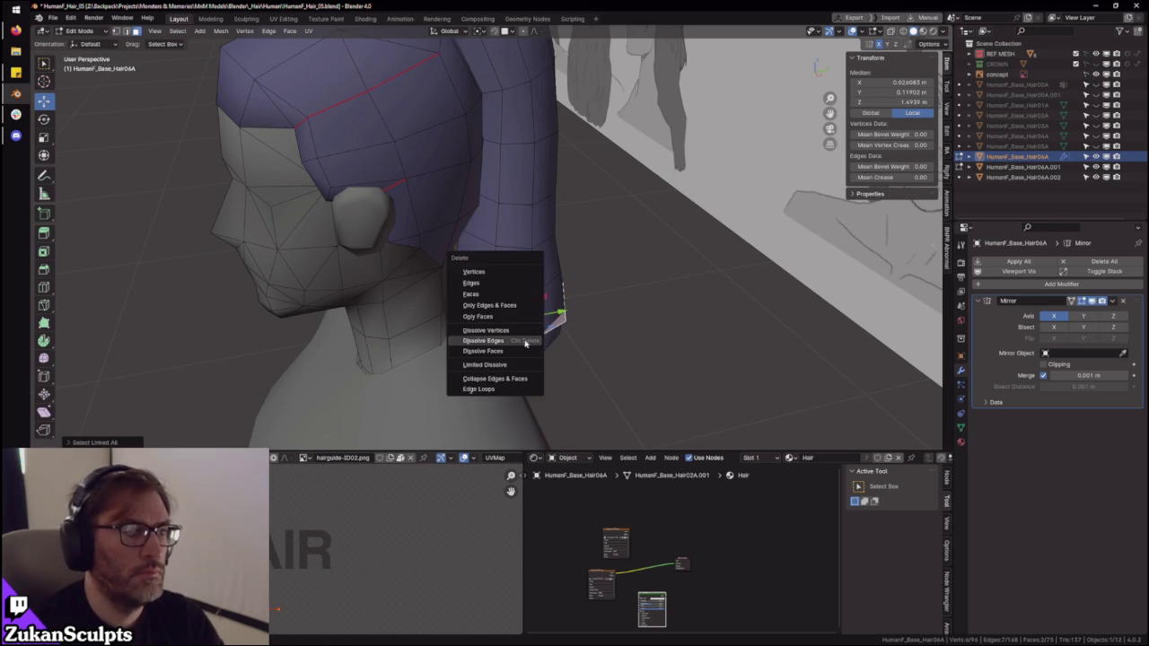
left_click(512, 297)
mouse_move(520, 290)
middle_mouse_down()
mouse_move(610, 267)
mouse_move(690, 271)
mouse_move(575, 287)
middle_mouse_up()
- Return to Object Mode and select HumanF_Base_Hair06A.001
key("Tab")
scroll(567, 291, "up", 3)
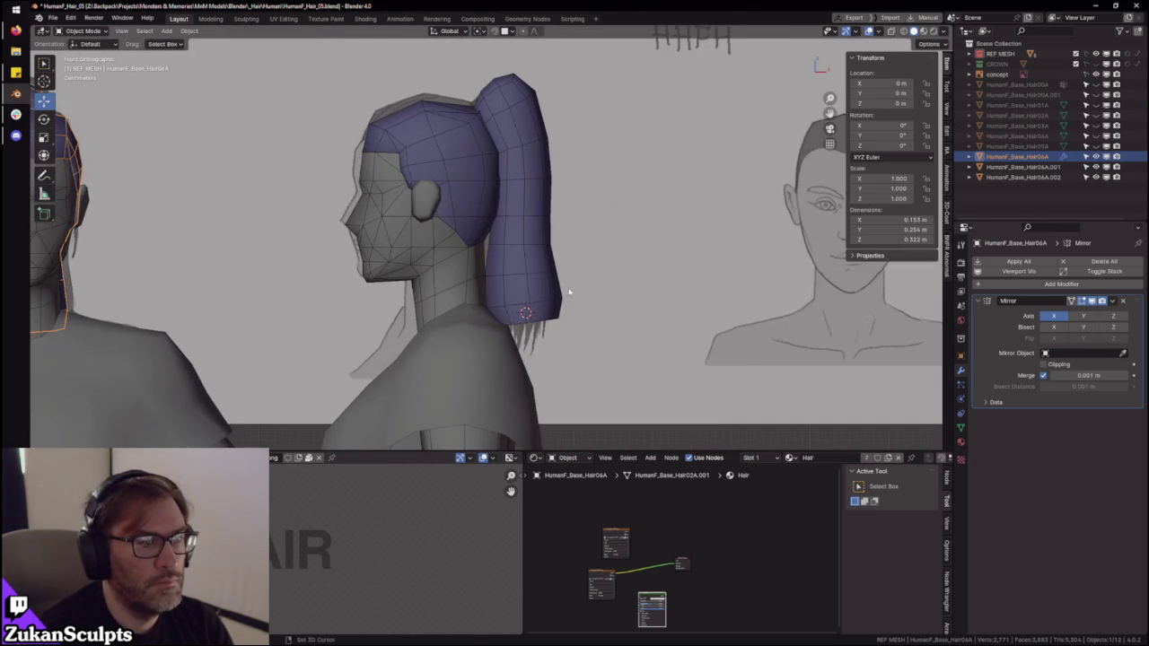
scroll(530, 259, "up", 3)
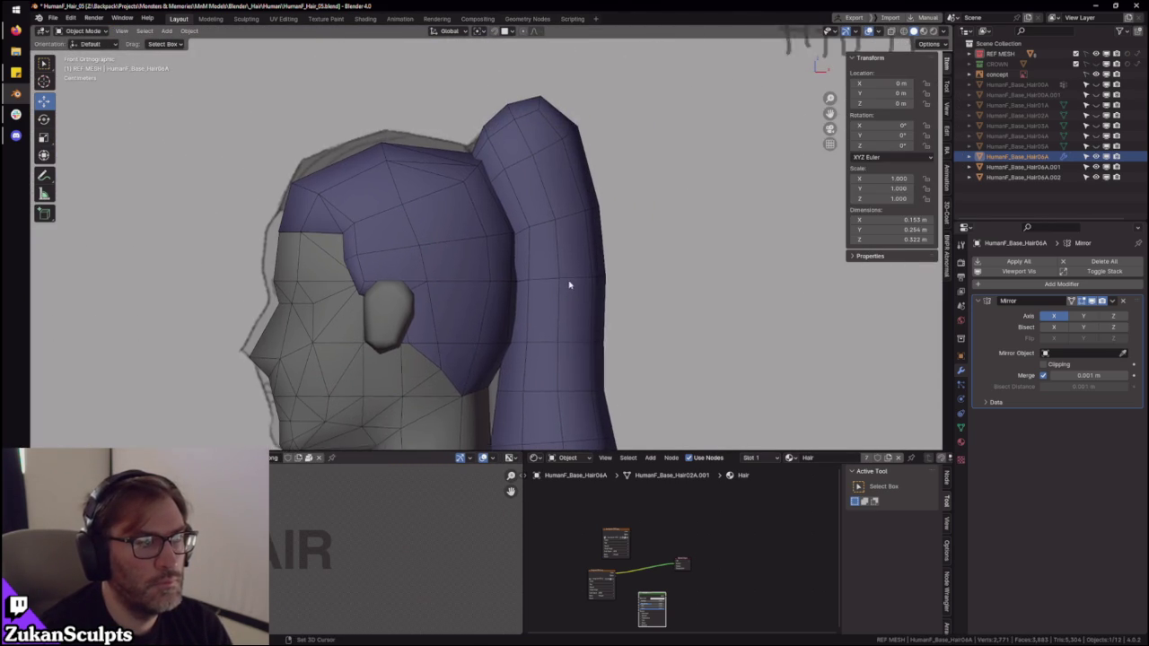
left_click(532, 167)
scroll(557, 274, "up", 3)
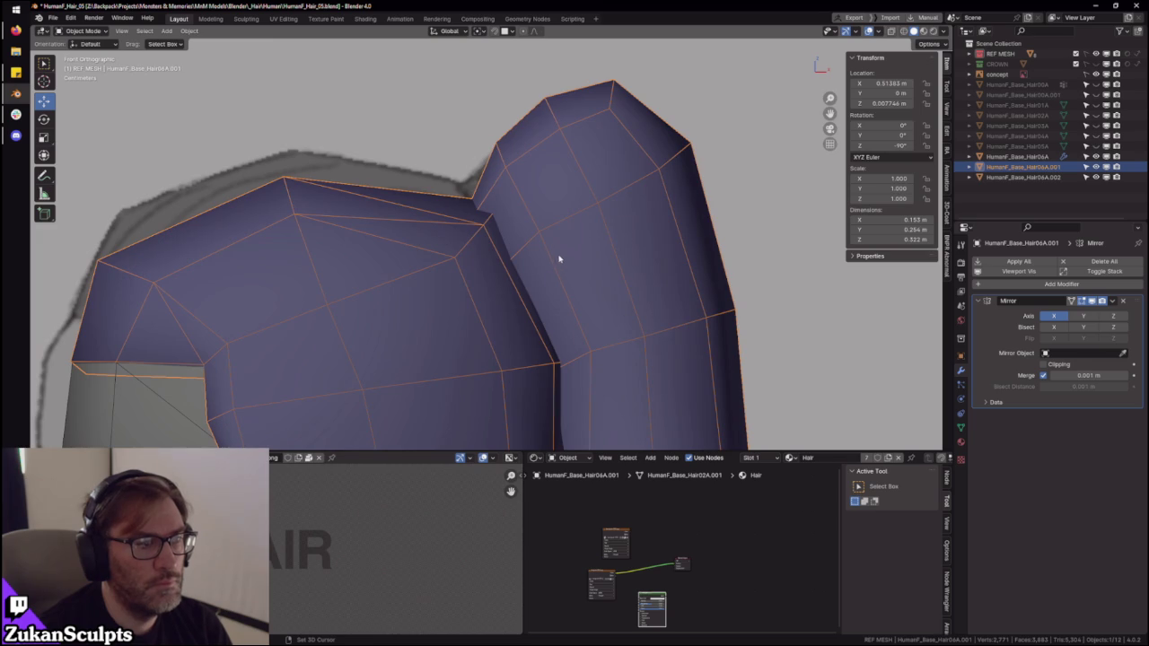
- Edit HumanF_Base_Hair06A.001 in wireframe and hide the linked hair-cap island
key("Tab")
key("shift+z")
key("ctrl+Tab")
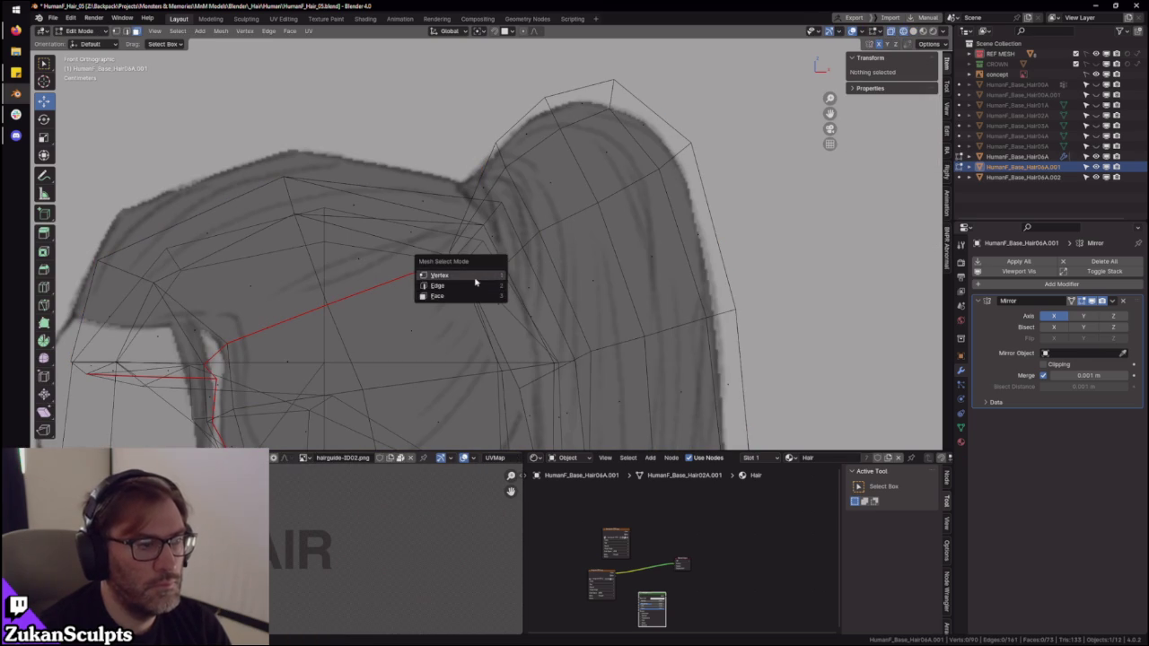
key("ctrl+Tab")
left_click(423, 304)
left_click(364, 260)
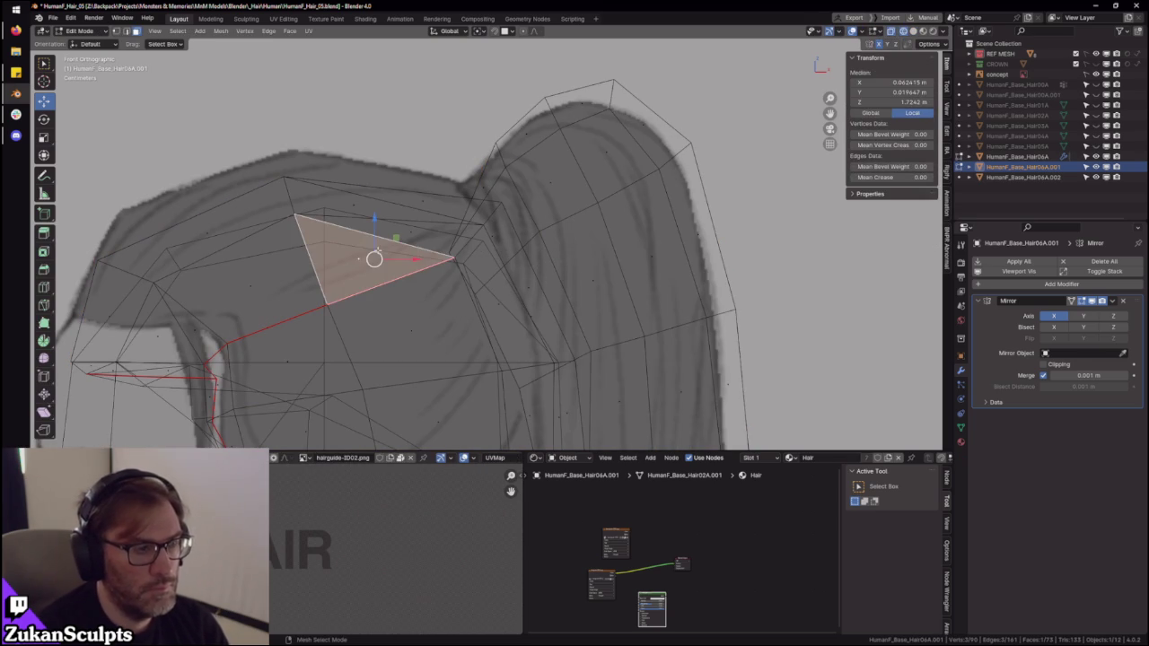
key("ctrl+l")
key("h")
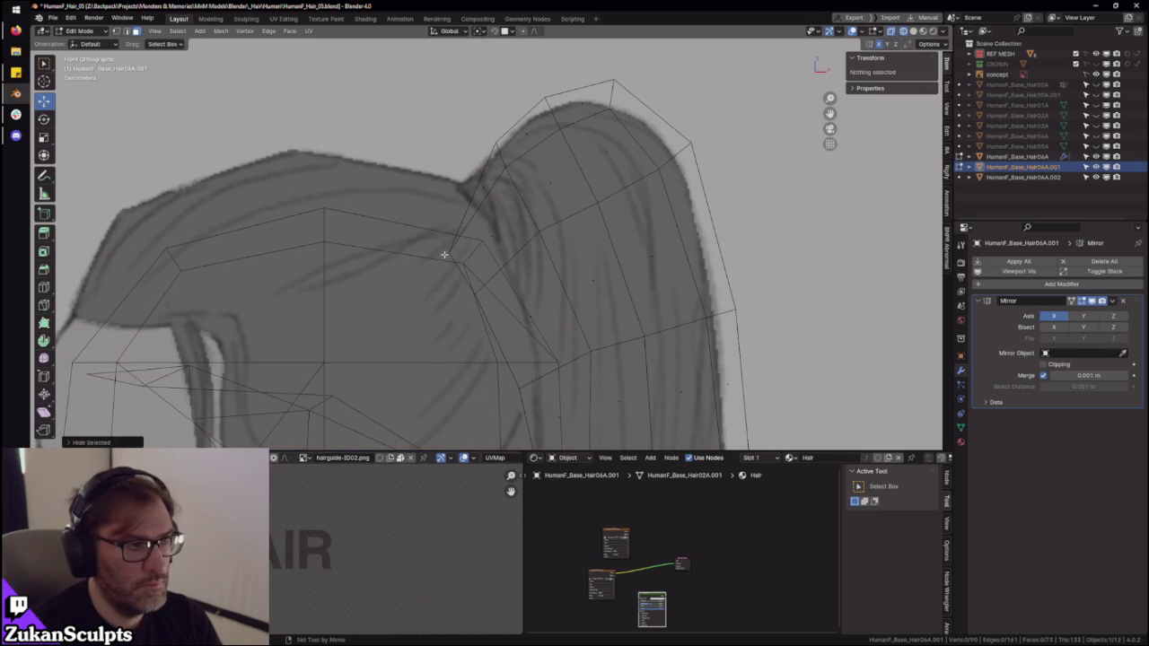
- Merge the doubled ponytail-to-cap vertices At First, then reveal the cap
key("ctrl+Tab")
left_click(444, 251)
left_click(475, 294)
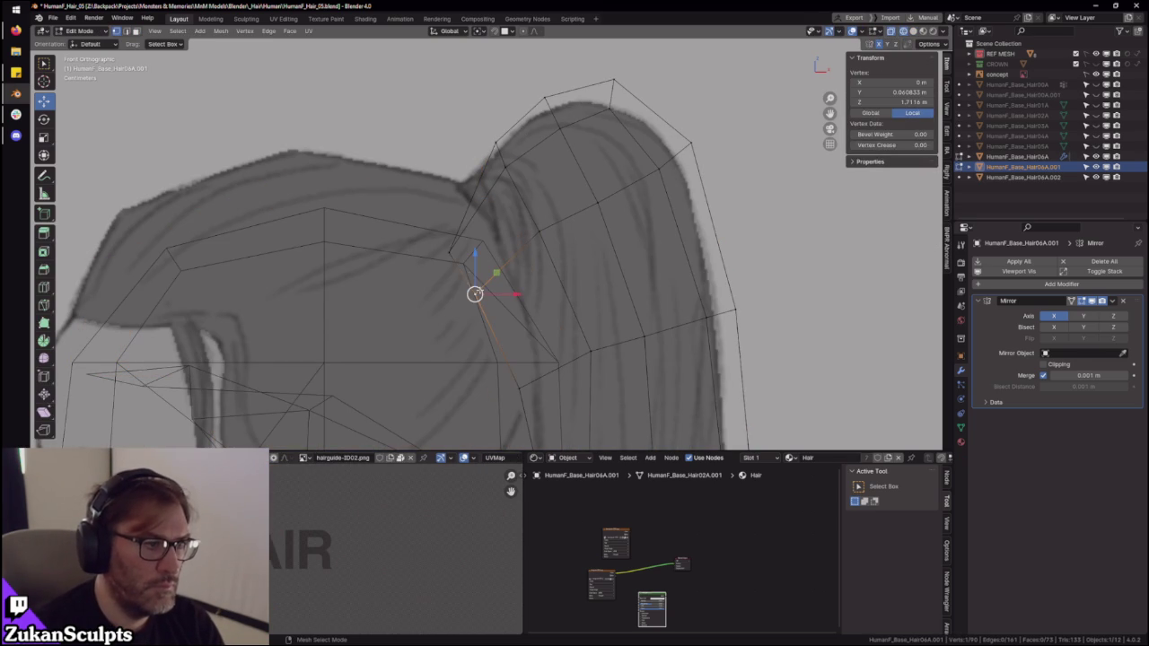
key("m")
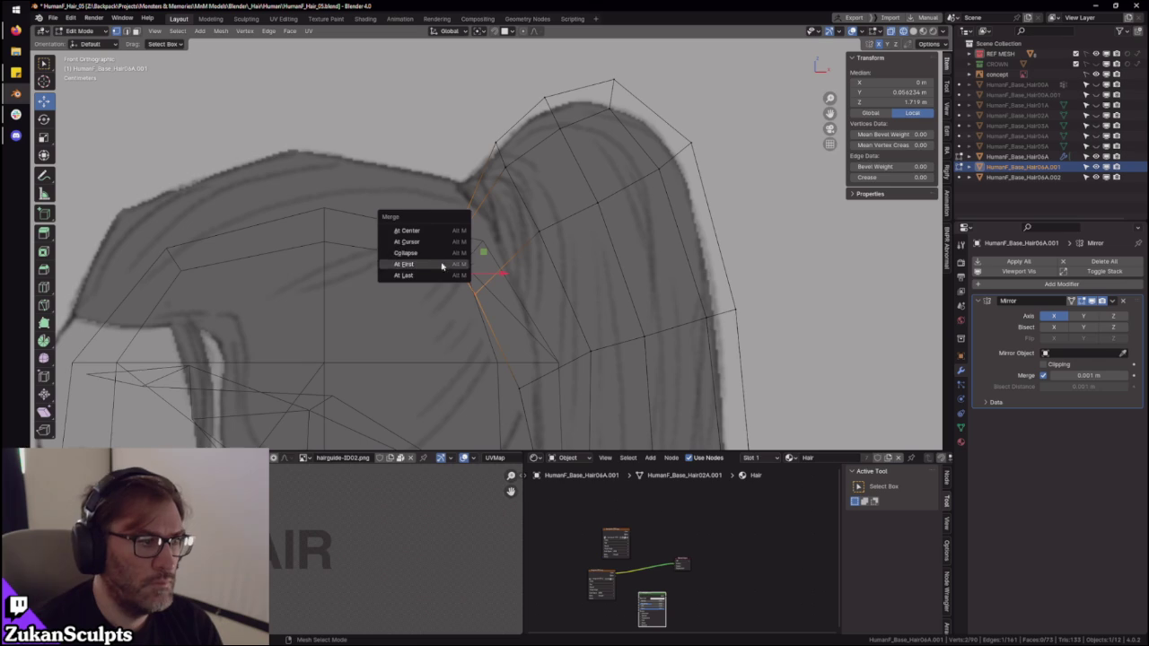
left_click(438, 271)
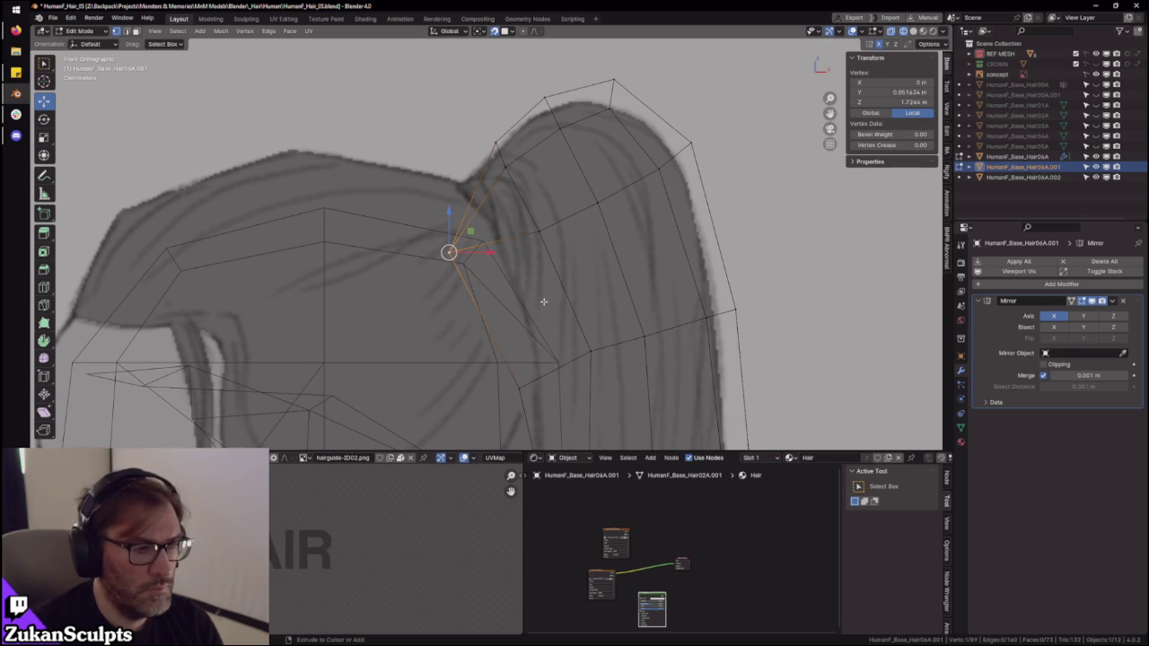
key("alt+h")
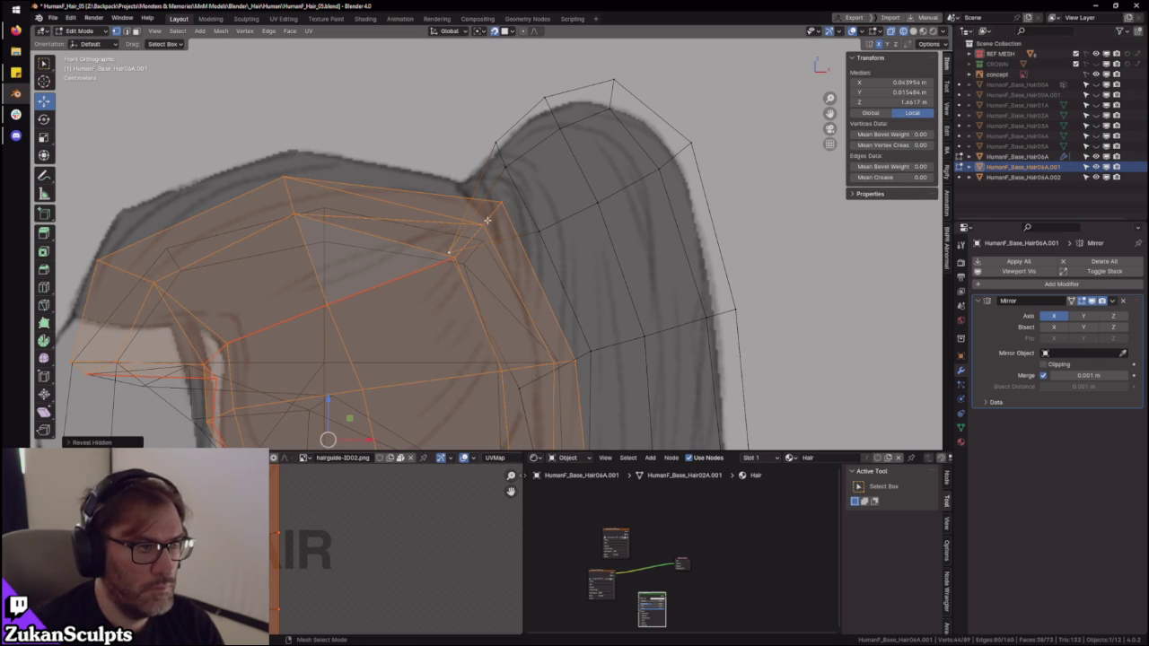
- Move a single vertex on the cap's top to a new position
left_click(516, 195)
key("g")
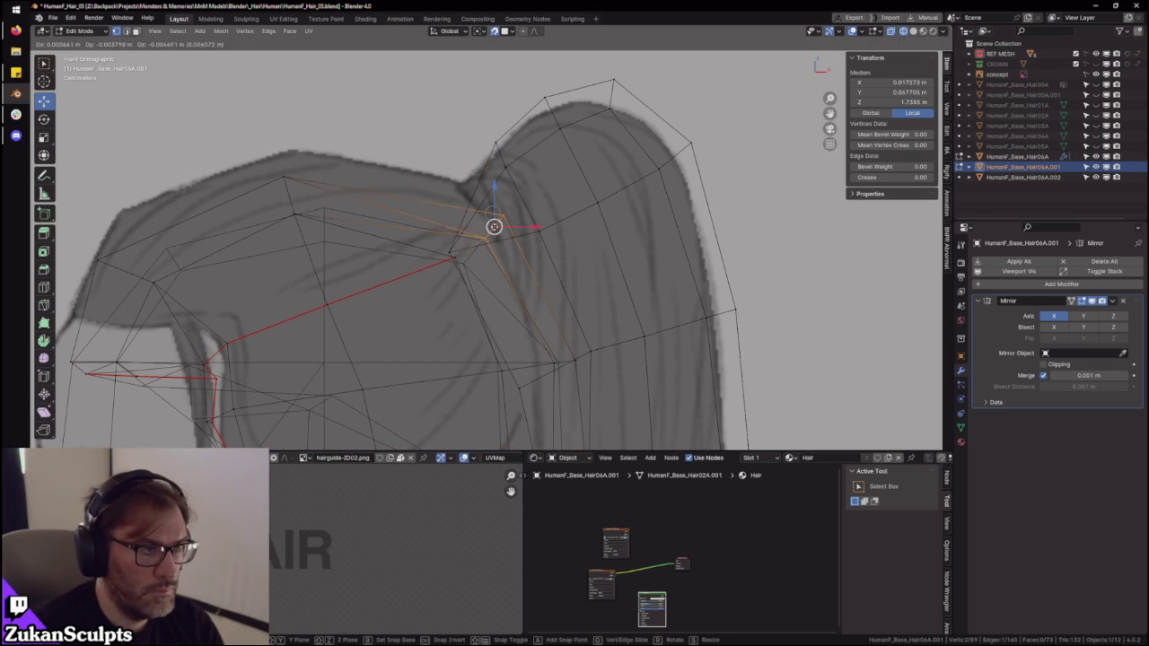
left_click(499, 233)
key("r")
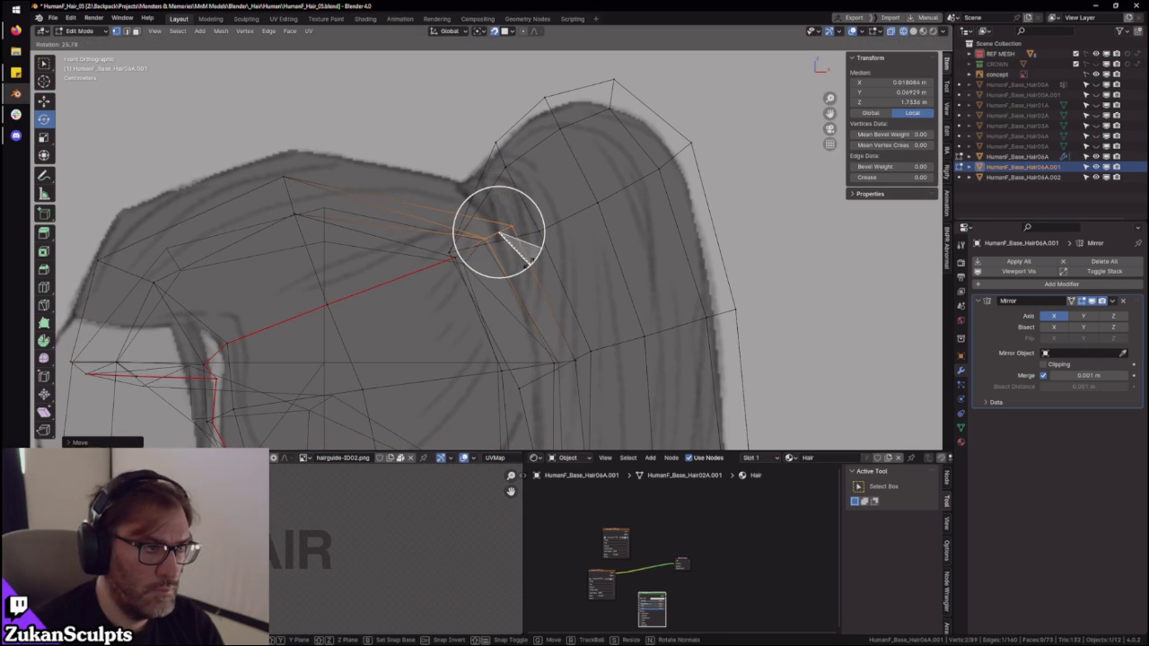
key("Escape")
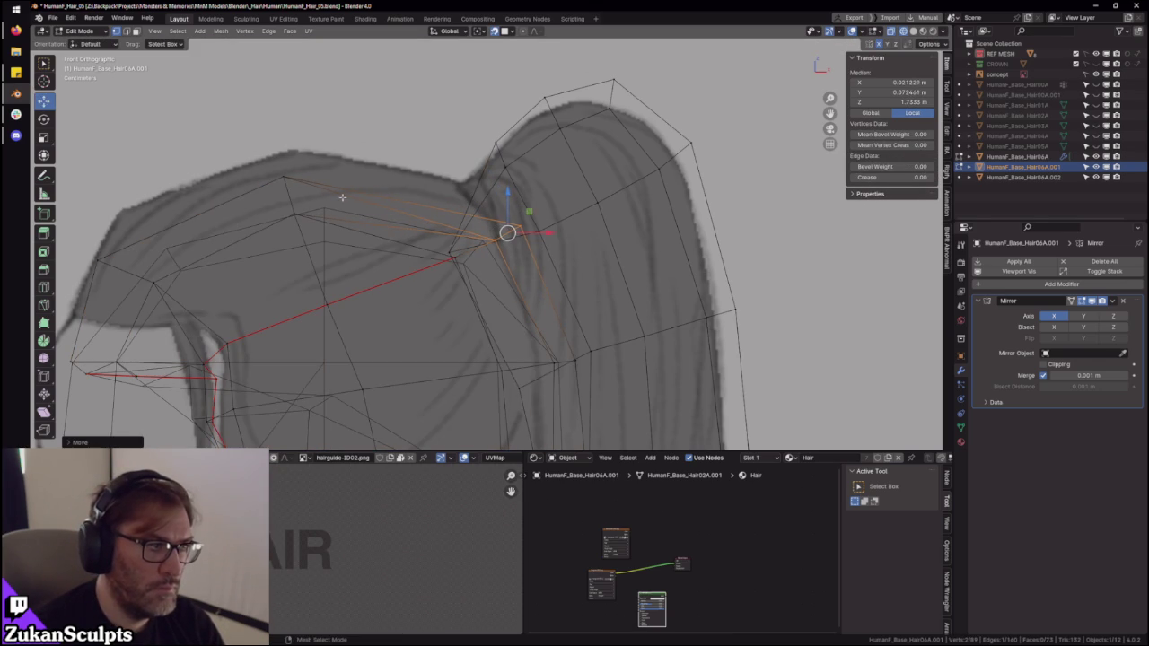
- Scale the cap's top vertices along X and shift them along Y
left_click_drag(260, 150, 316, 241)
key("s")
key("x")
key("Escape")
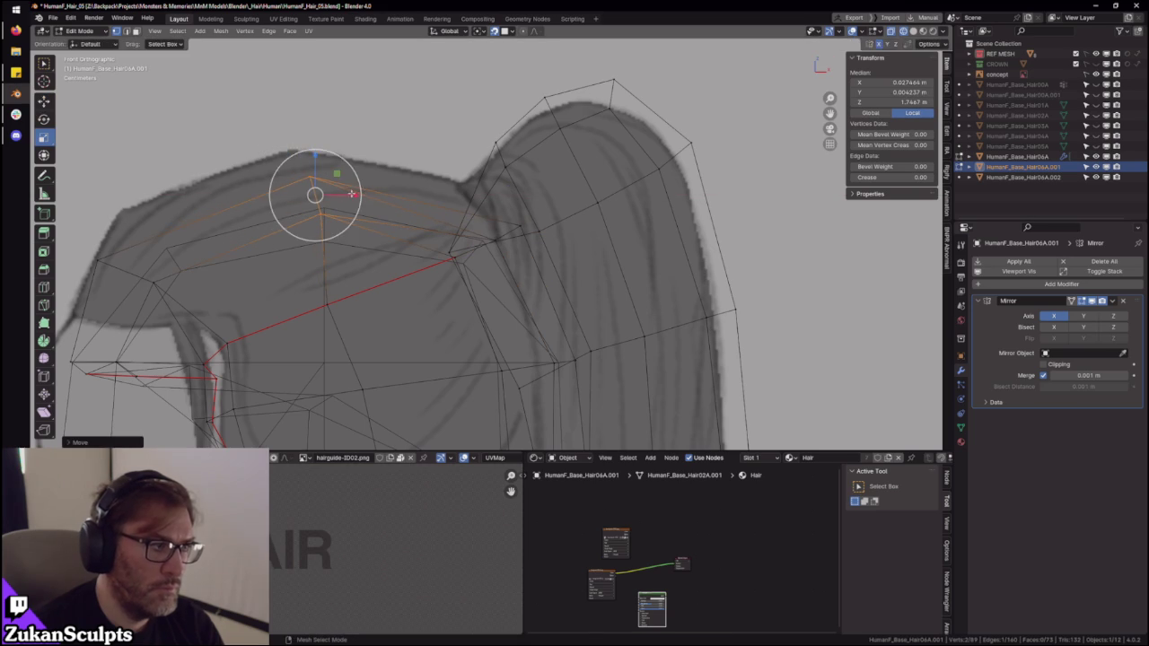
key("s")
key("x")
left_click(349, 193)
key("g")
key("y")
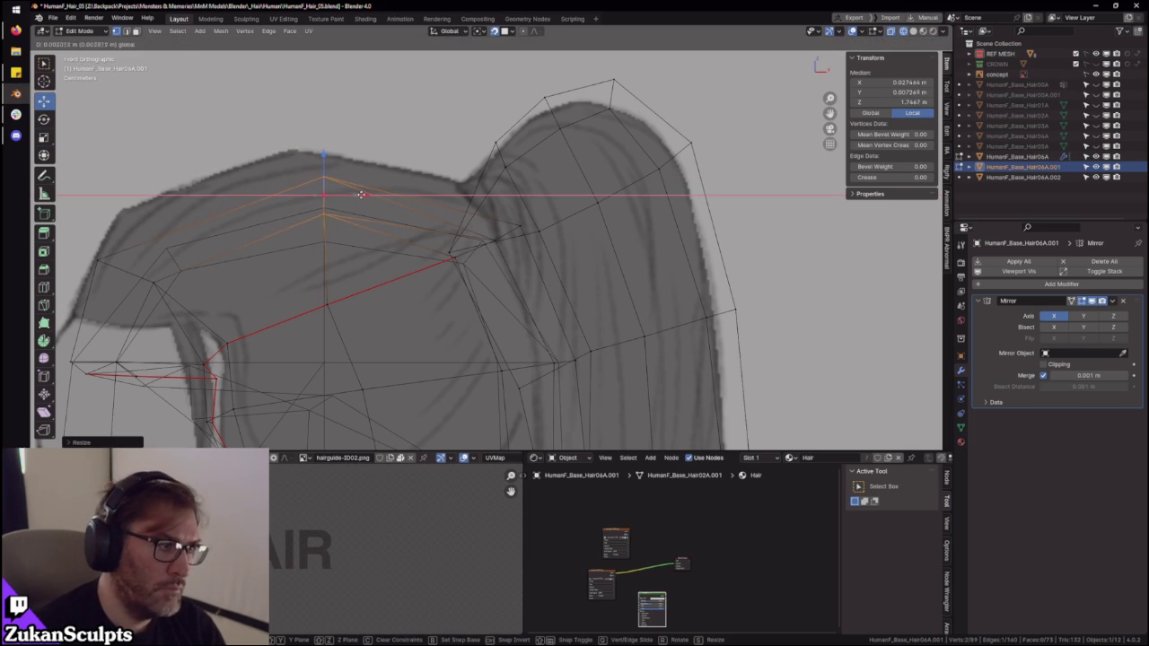
left_click(359, 202)
- Turn off see-through and move another cap vertex along X
middle_click_drag(377, 249, 432, 266, "shift")
key("alt+z")
left_click(432, 264)
key("g")
key("x")
left_click(524, 268)
middle_click_drag(512, 275, 466, 270)
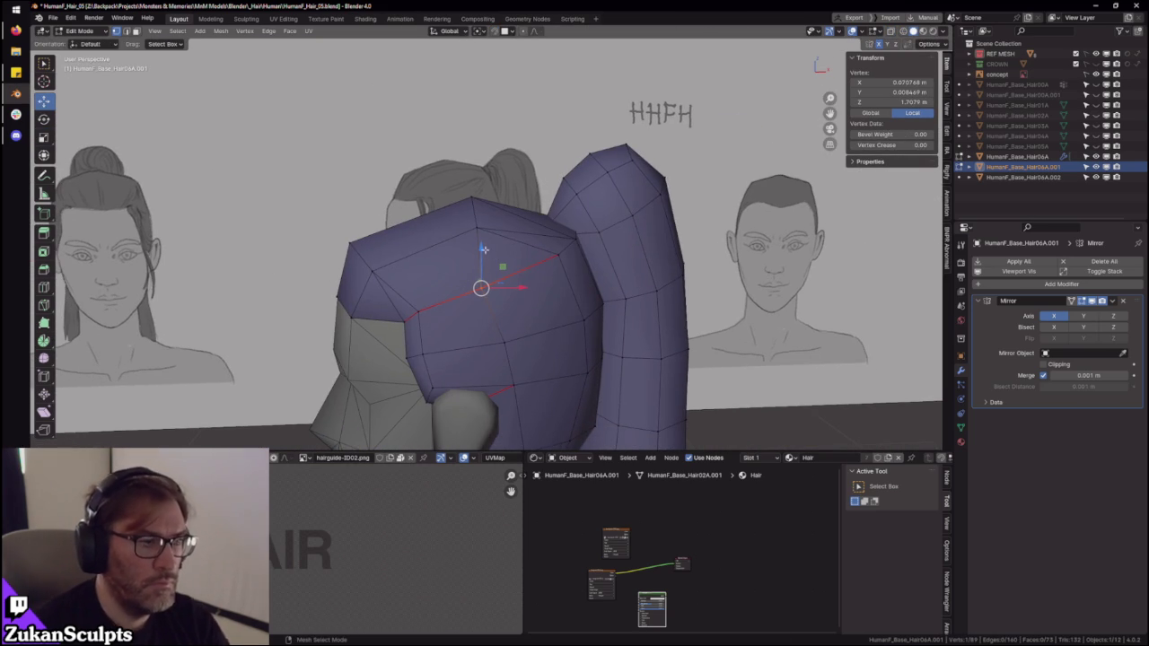
- Dissolve the extra edge on the hair's side
left_click_drag(515, 288, 523, 286)
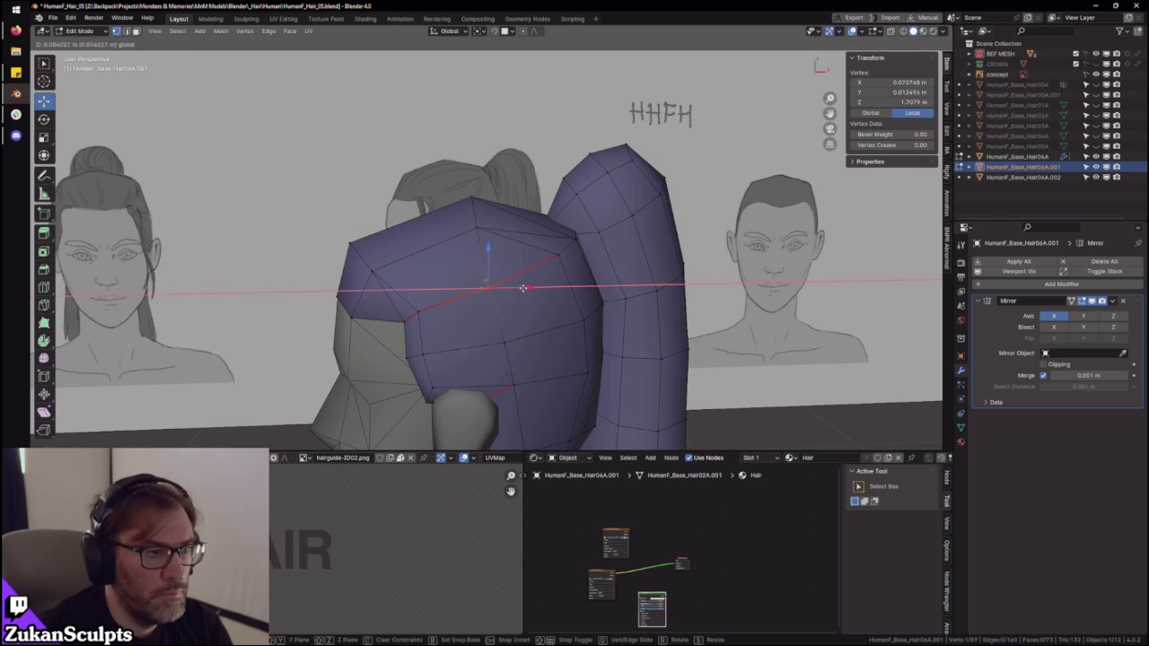
mouse_move(443, 290)
middle_mouse_down()
mouse_move(496, 285)
mouse_move(481, 281)
mouse_move(474, 319)
mouse_move(484, 327)
middle_mouse_up()
key("Tab")
key("Tab")
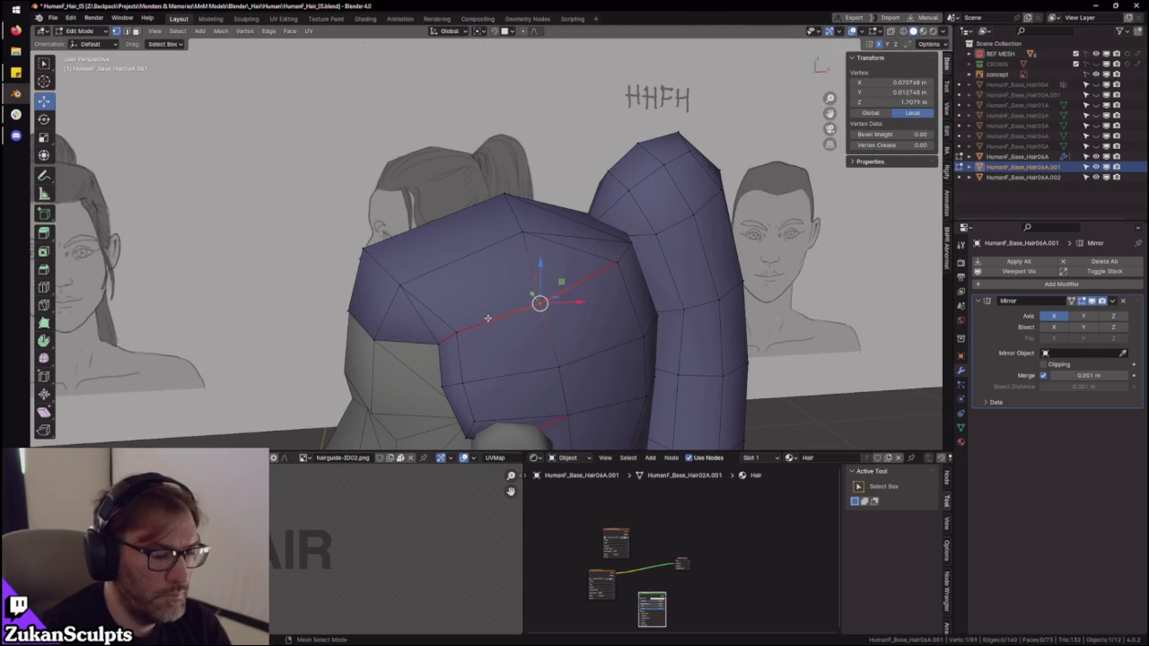
left_click(437, 317)
key("x")
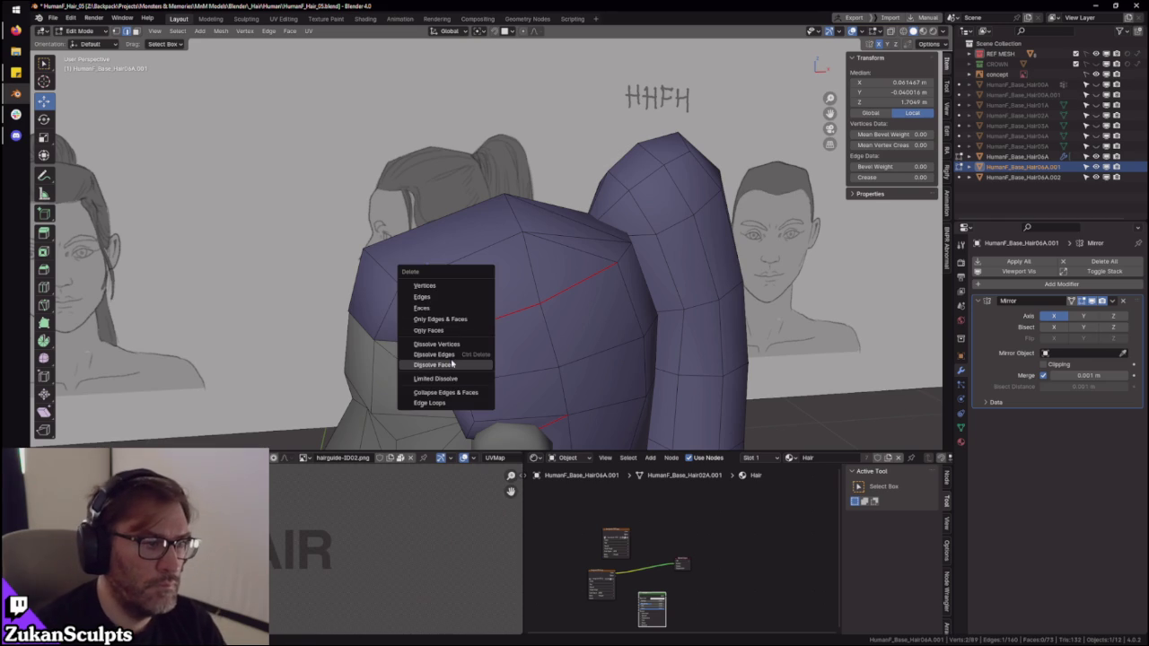
left_click(454, 355)
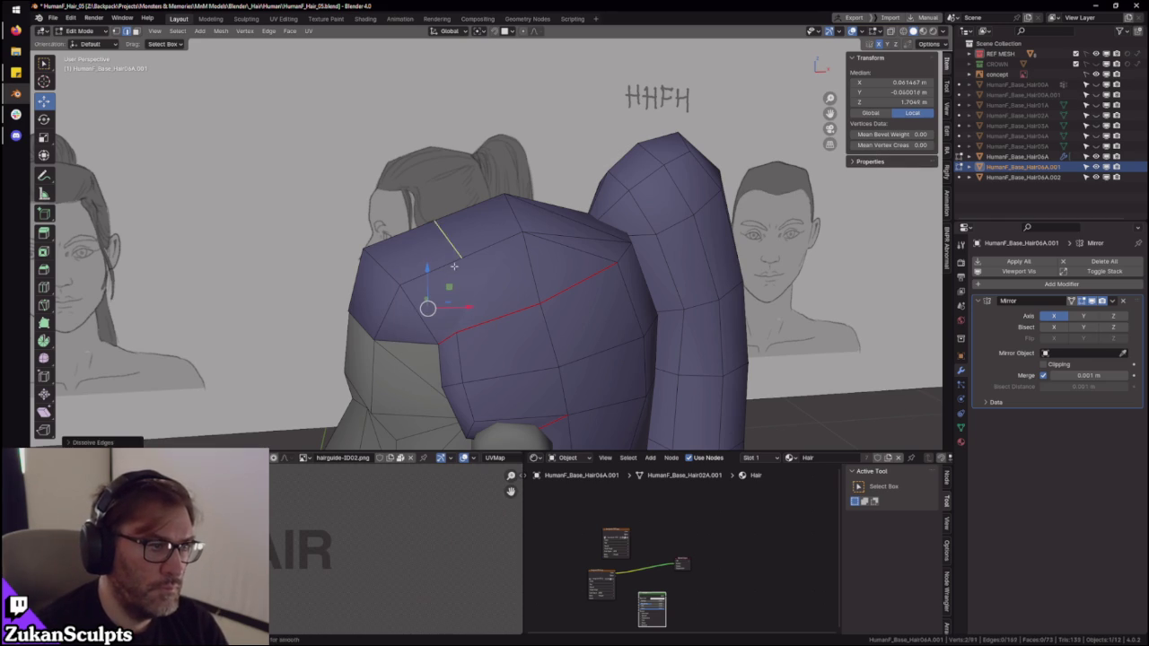
- Add an edge loop across the hair side and move one side vertex along X
left_click(454, 266)
right_click(454, 265)
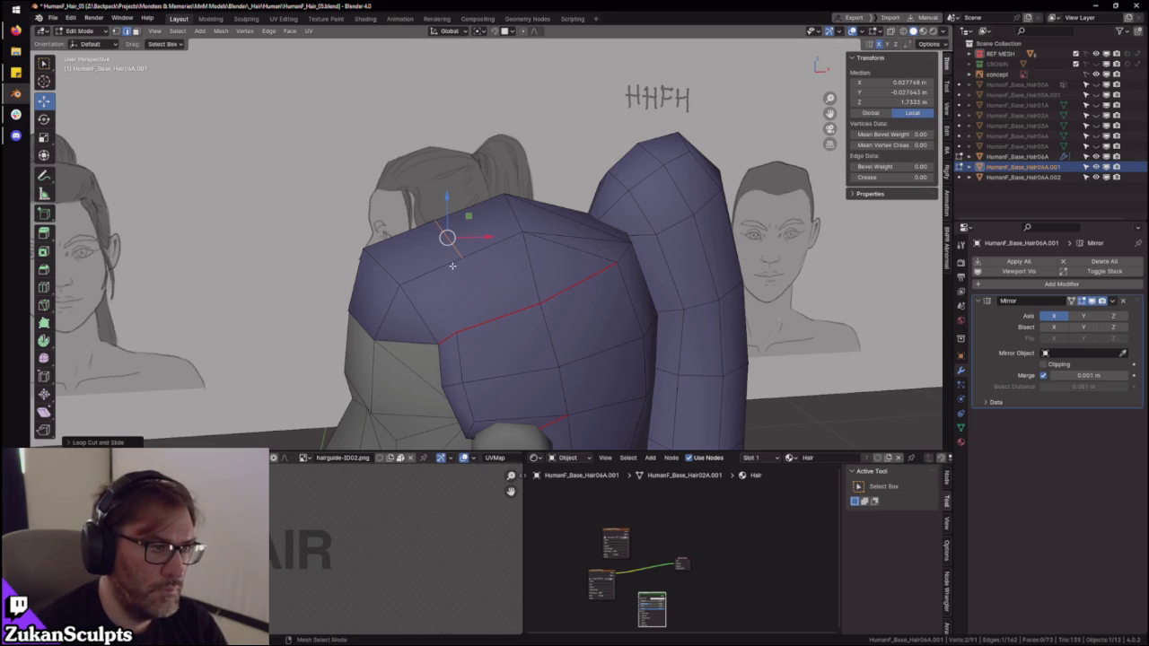
left_click(462, 320)
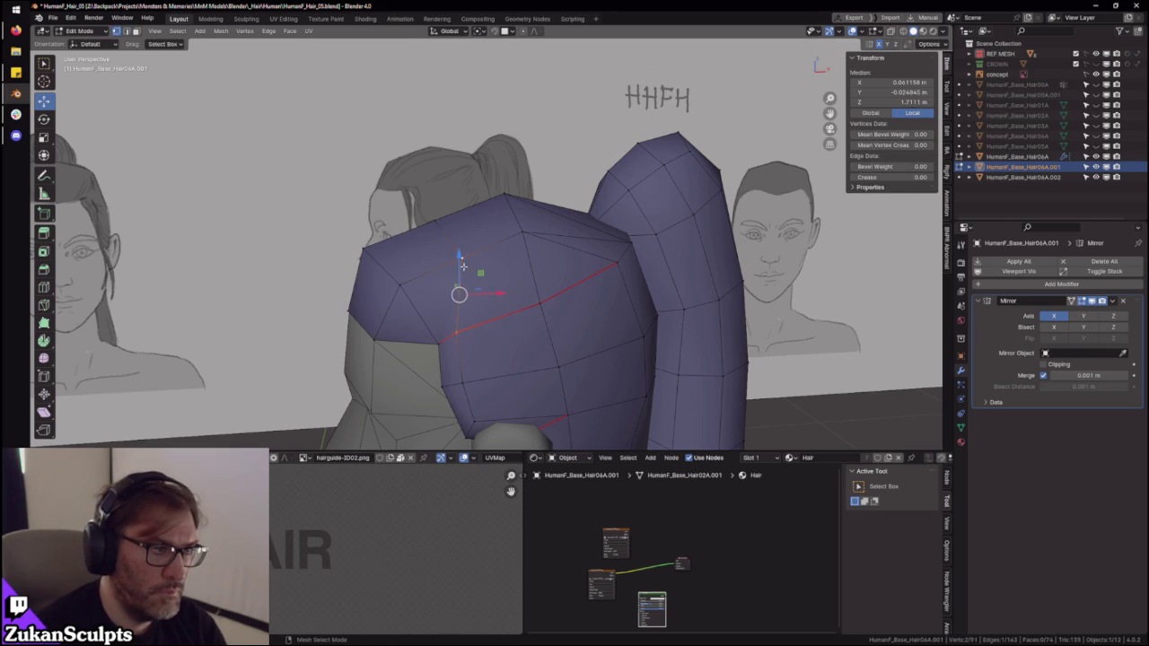
key("KP_3")
scroll(476, 314, "up", 3)
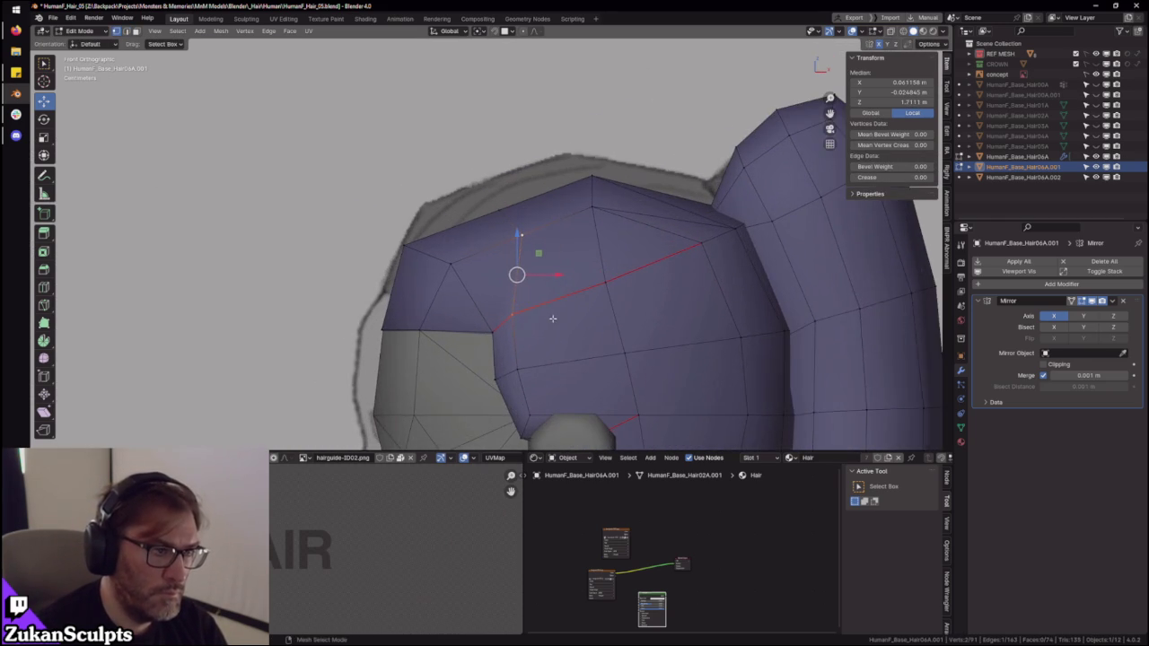
scroll(489, 294, "up", 2)
key("g")
key("x")
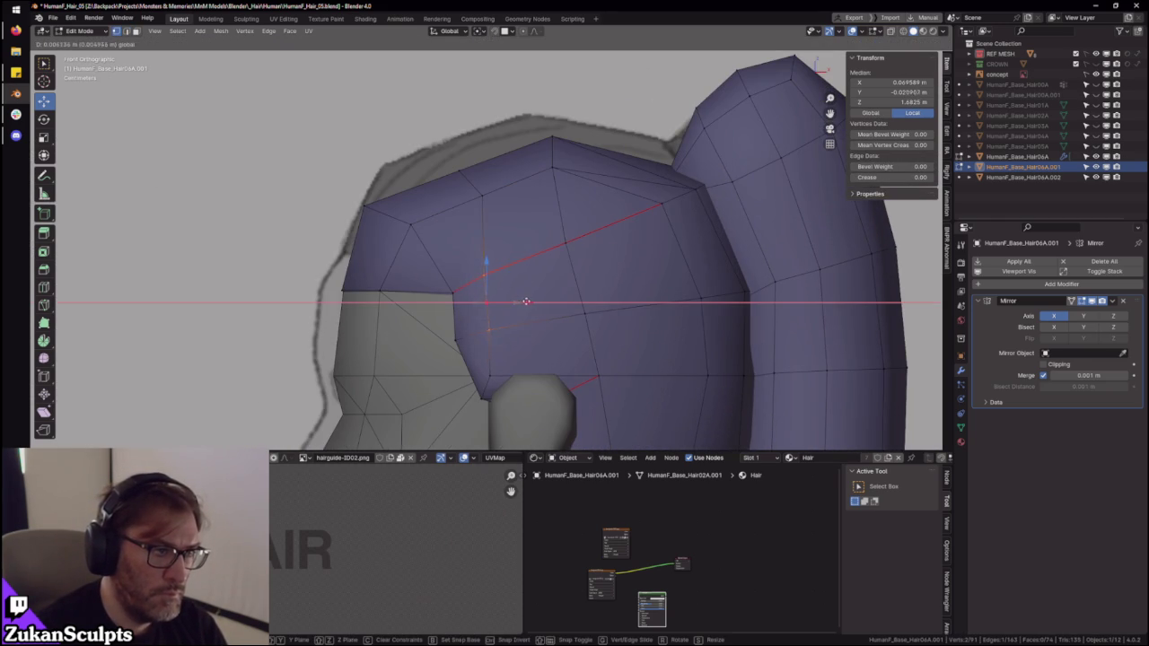
key("KP_1")
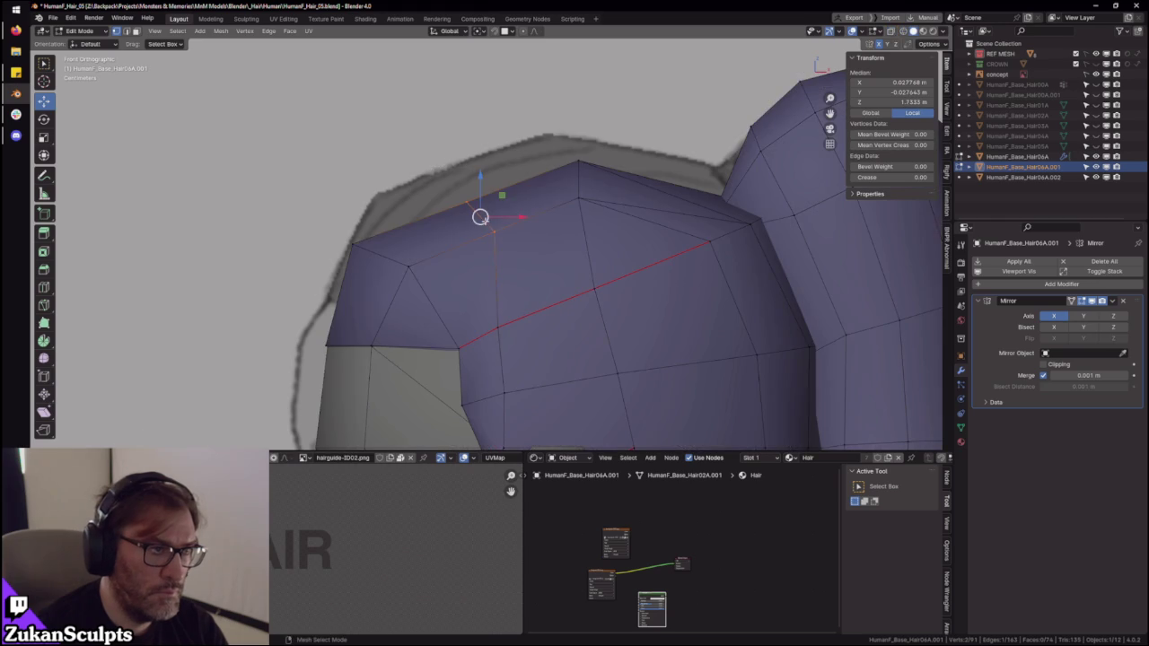
key("Return")
key("KP_3")
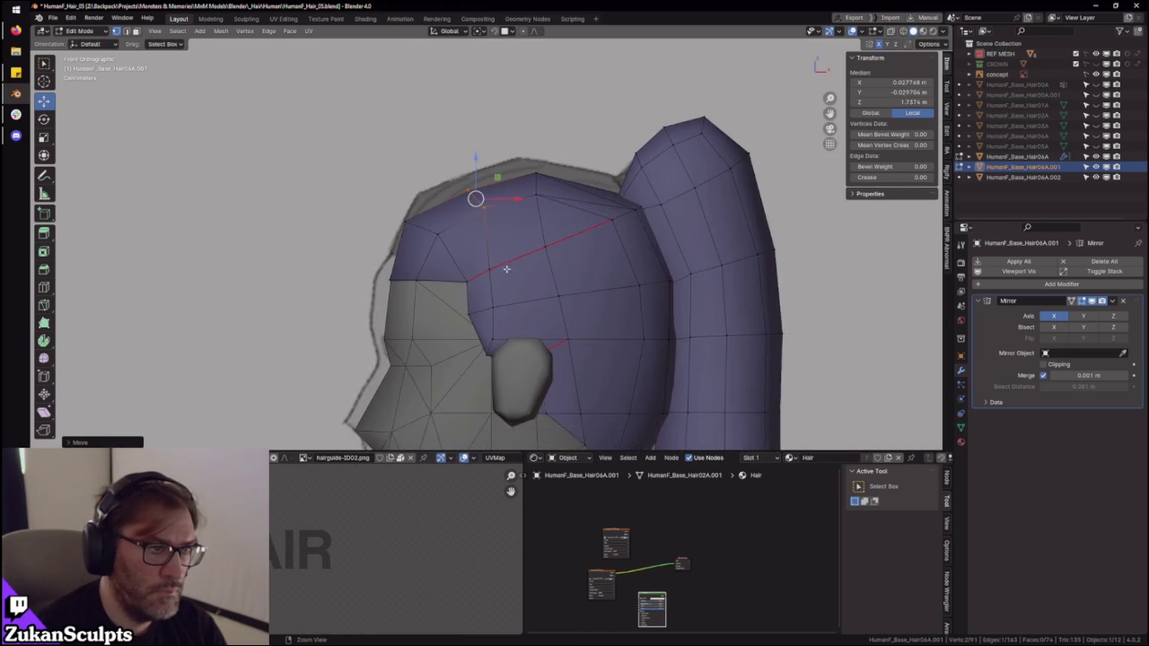
key("KP_1")
- Move the lower hairline vertex along X and reposition the top corner vertex
left_click(486, 375)
key("g")
key("x")
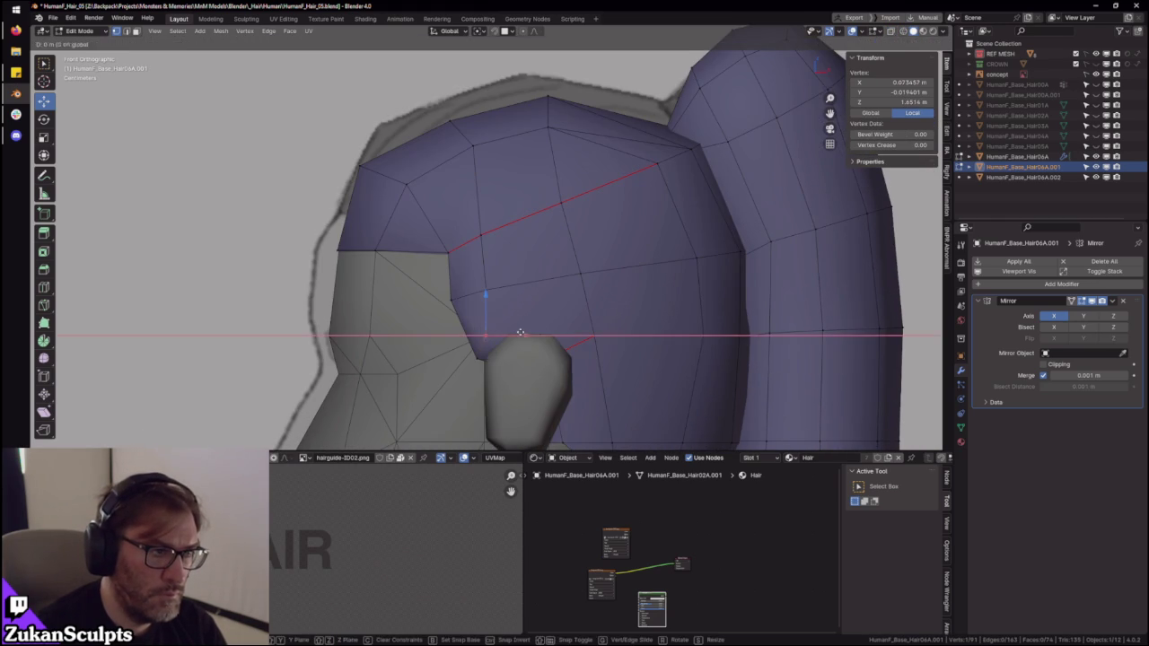
left_click(526, 334)
mouse_move(526, 334)
middle_mouse_down()
mouse_move(575, 238)
mouse_move(507, 243)
mouse_move(467, 189)
middle_mouse_up()
key("KP_Decimal")
key("g")
key("x")
left_click(509, 243)
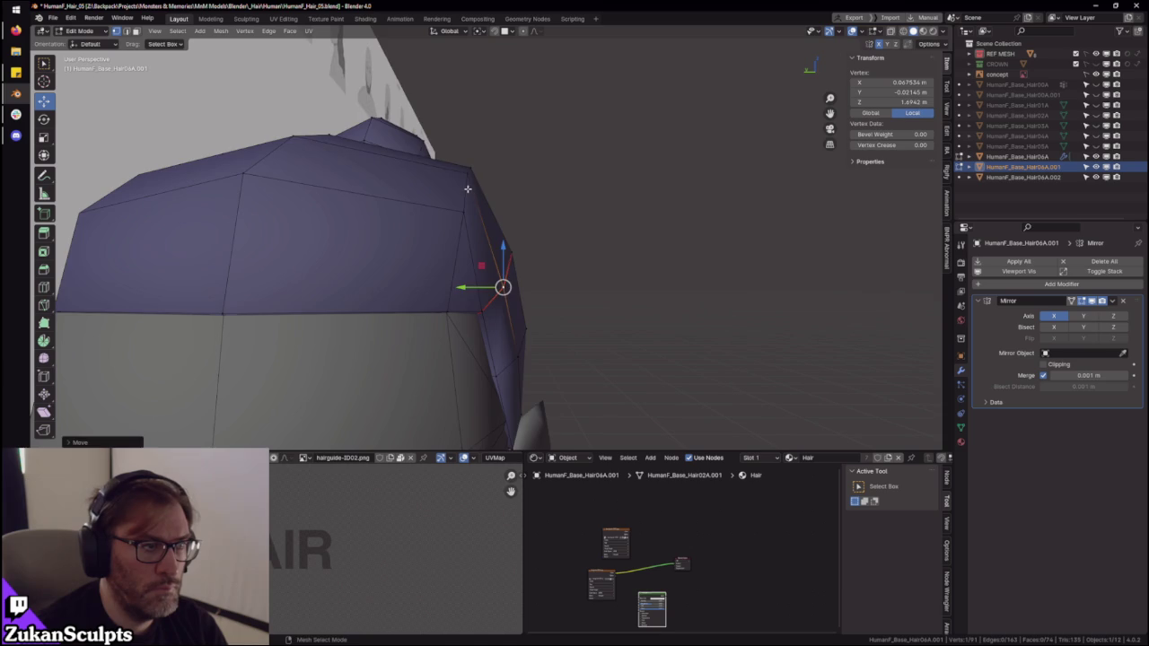
left_click(468, 175)
key("g")
left_click(481, 178)
- Adjust one more vertex, then switch to edge mode and clear the selection
mouse_move(538, 197)
middle_mouse_down()
mouse_move(512, 226)
mouse_move(555, 219)
mouse_move(476, 205)
mouse_move(537, 311)
mouse_move(516, 331)
mouse_move(506, 302)
middle_mouse_up()
key("g")
left_click(484, 209)
key("2")
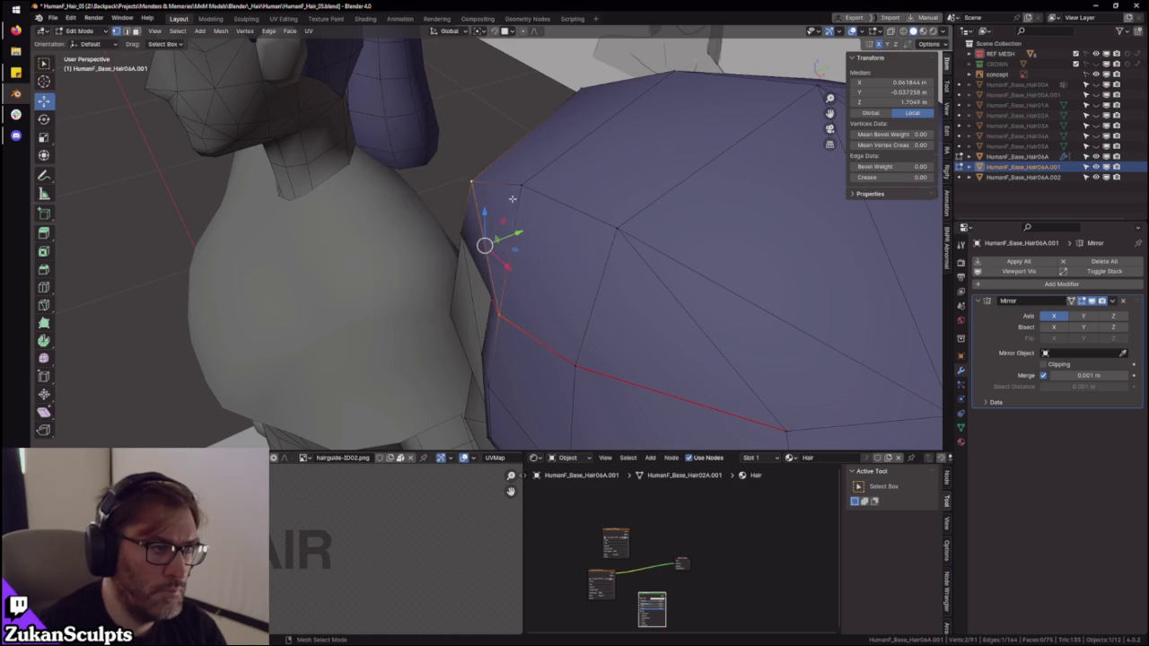
mouse_move(487, 244)
middle_mouse_down()
mouse_move(359, 329)
mouse_move(514, 324)
mouse_move(543, 298)
mouse_move(730, 252)
mouse_move(713, 266)
mouse_move(721, 246)
middle_mouse_up()
left_click(730, 251)
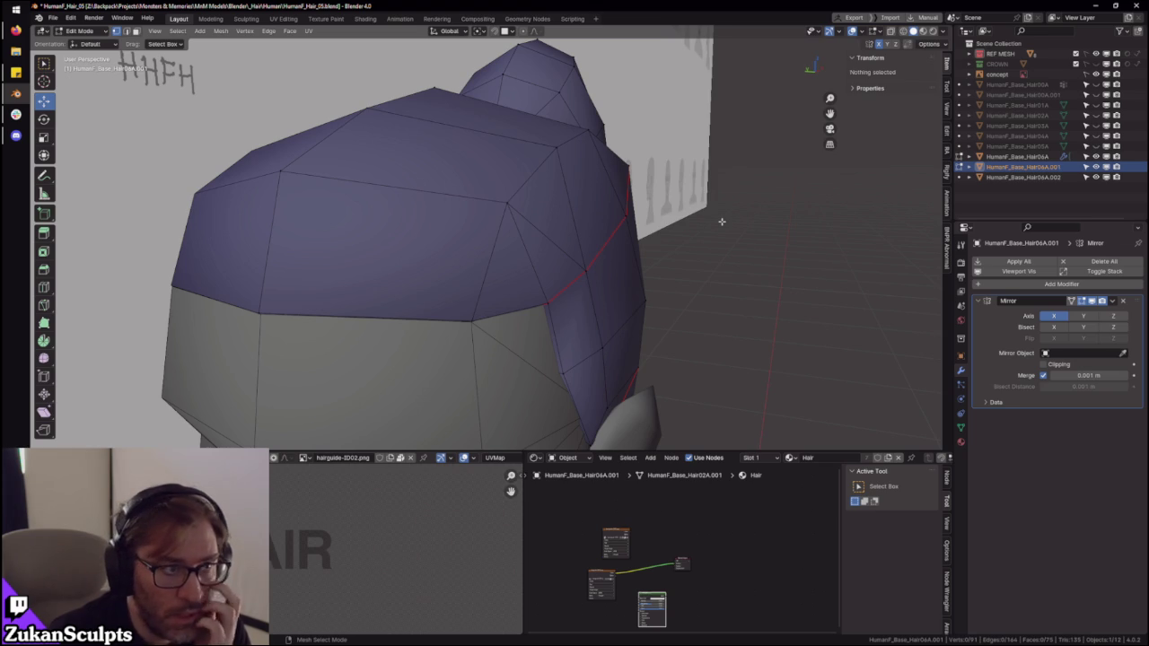
- Orbit around the head to inspect the hairline near the ear
scroll(721, 222, "down", 2)
middle_click_drag(712, 215, 572, 236)
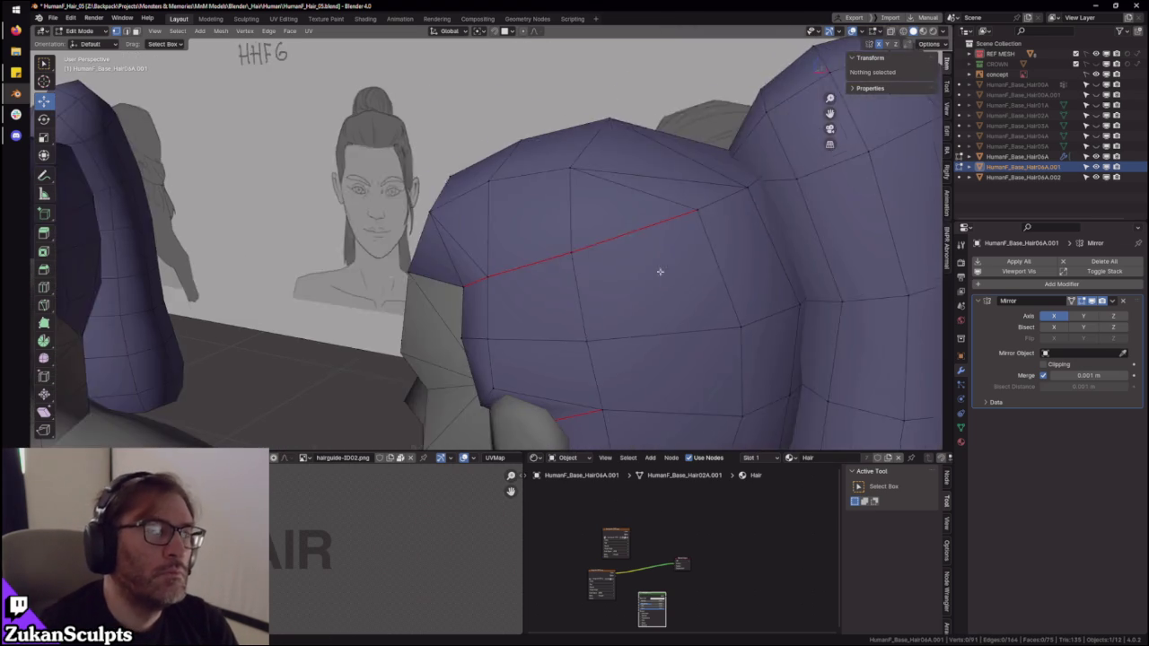
scroll(572, 236, "up", 2)
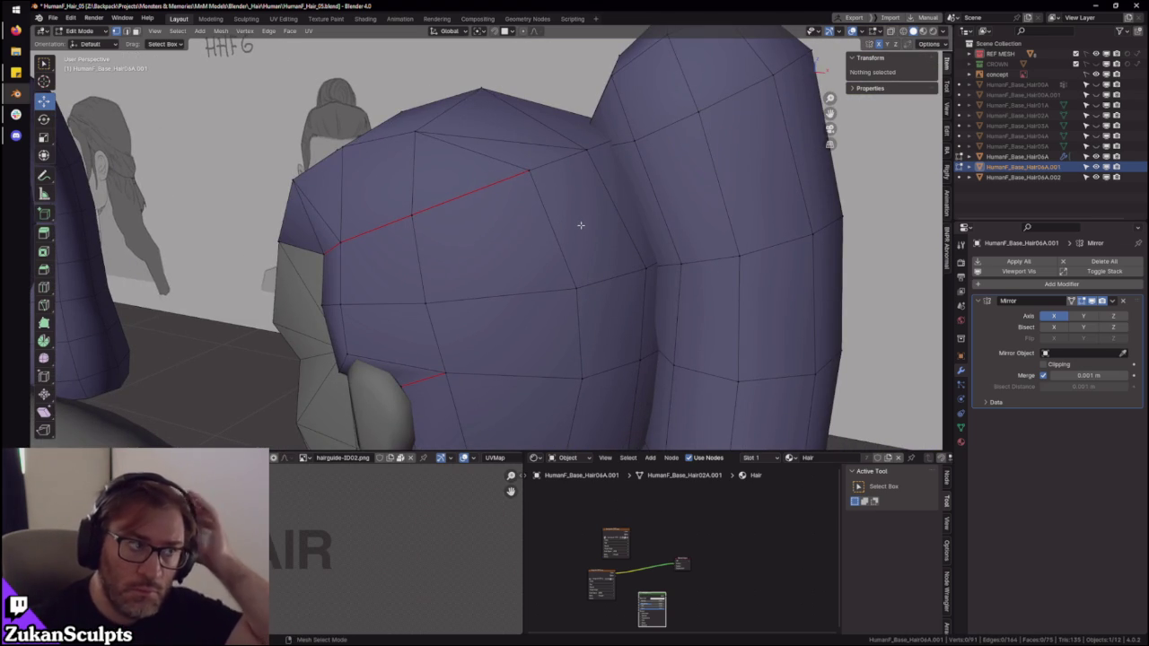
mouse_move(582, 226)
middle_mouse_down("ctrl")
mouse_move(592, 193)
mouse_move(623, 247)
middle_mouse_up("ctrl")
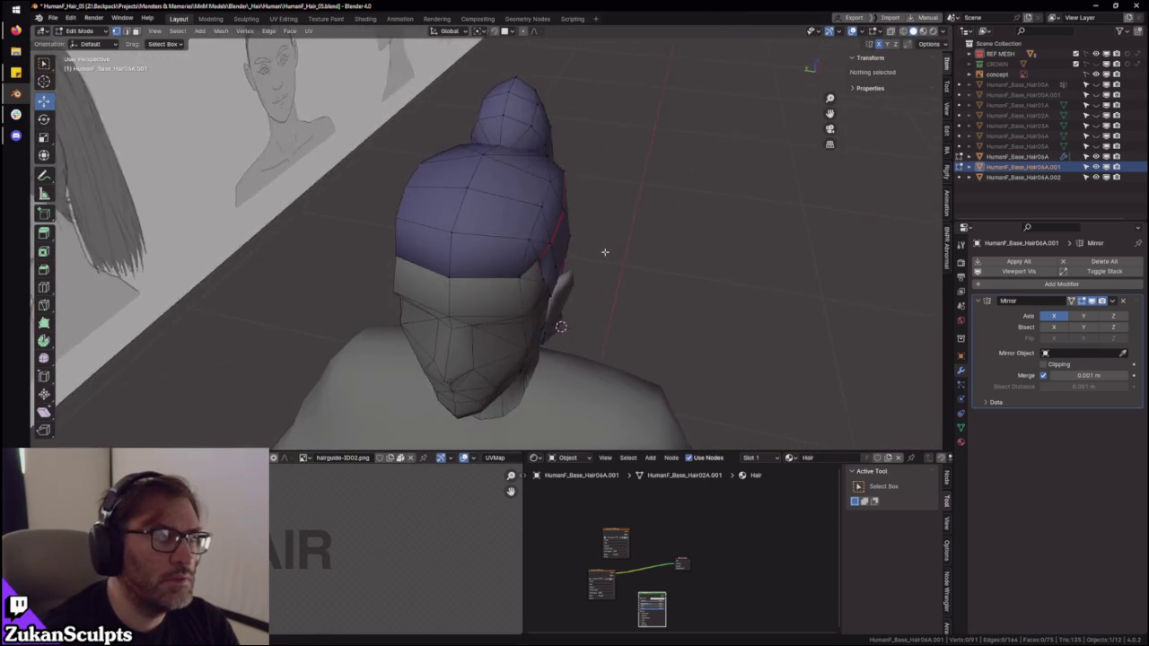
mouse_move(623, 247)
middle_mouse_down()
mouse_move(574, 215)
mouse_move(570, 246)
mouse_move(627, 249)
mouse_move(575, 240)
middle_mouse_up()
left_click(542, 210)
left_click(681, 281)
mouse_move(681, 281)
middle_mouse_down()
mouse_move(784, 287)
mouse_move(513, 264)
mouse_move(535, 229)
mouse_move(531, 251)
mouse_move(574, 239)
mouse_move(528, 311)
mouse_move(623, 252)
mouse_move(626, 366)
mouse_move(595, 270)
mouse_move(624, 315)
mouse_move(536, 257)
mouse_move(418, 287)
mouse_move(428, 225)
mouse_move(466, 250)
middle_mouse_up()
- Merge the vertex by the ear into its neighbour and check it in local view
left_click(535, 229)
left_click(428, 225)
middle_click_drag(467, 249, 474, 254, "ctrl")
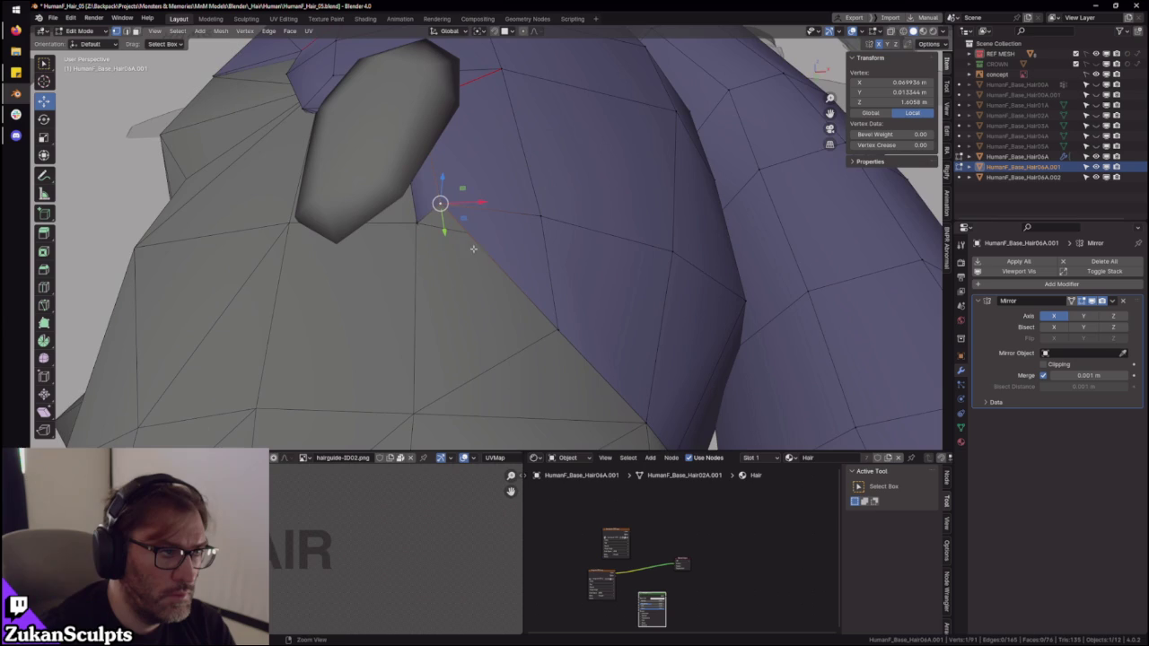
key("m")
left_click(419, 218)
mouse_move(418, 219)
middle_mouse_down()
mouse_move(551, 274)
mouse_move(545, 295)
mouse_move(593, 274)
mouse_move(548, 325)
mouse_move(606, 285)
mouse_move(526, 305)
mouse_move(548, 330)
mouse_move(459, 367)
mouse_move(502, 296)
mouse_move(546, 277)
mouse_move(493, 303)
mouse_move(607, 313)
mouse_move(506, 299)
mouse_move(569, 183)
mouse_move(556, 260)
mouse_move(583, 216)
middle_mouse_up()
key("KP_Divide")
scroll(540, 281, "up", 3)
scroll(565, 279, "up", 2)
key("KP_Divide")
- Pull the sideburn vertex inward along X and adjust its depth along Y
left_click(589, 219)
key("g")
key("x")
left_click(583, 216)
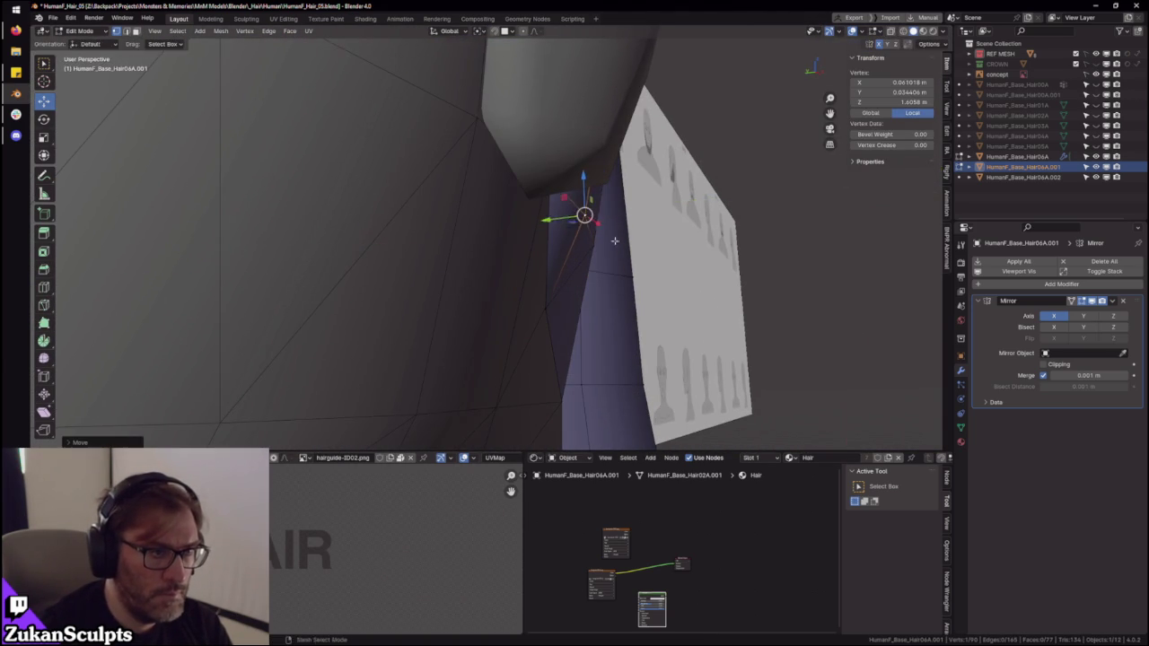
scroll(516, 276, "up", 5)
middle_click_drag(517, 276, 449, 274)
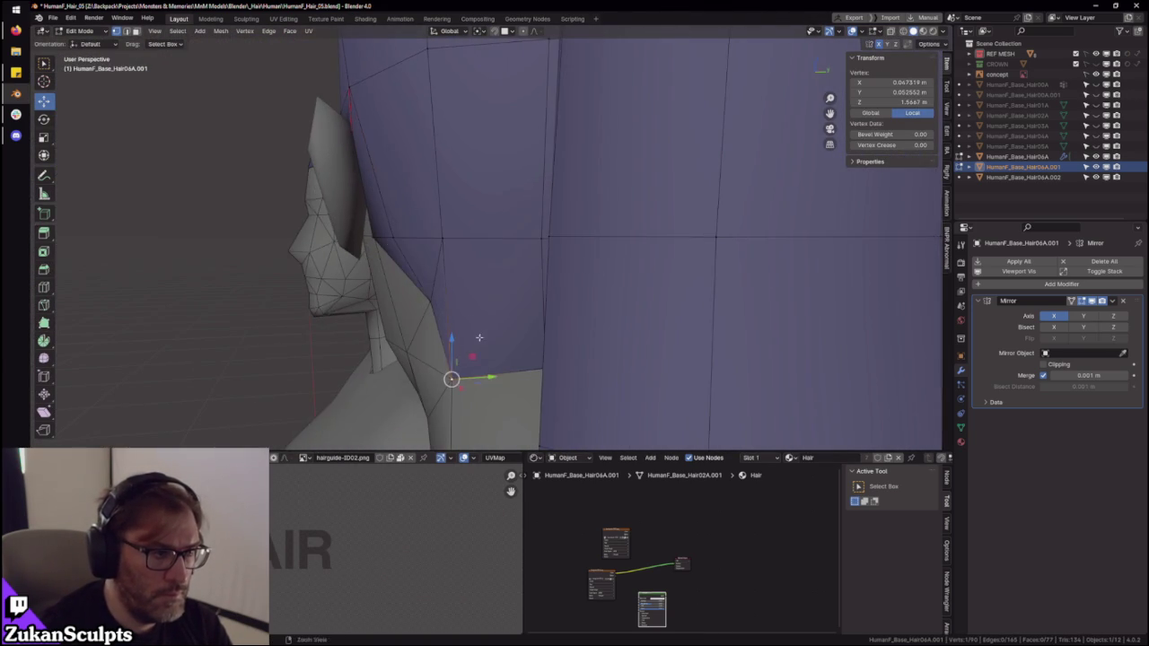
mouse_move(472, 344)
middle_mouse_down()
mouse_move(605, 308)
mouse_move(558, 293)
middle_mouse_up()
key("KP_1")
scroll(590, 325, "up", 2)
key("shift+z")
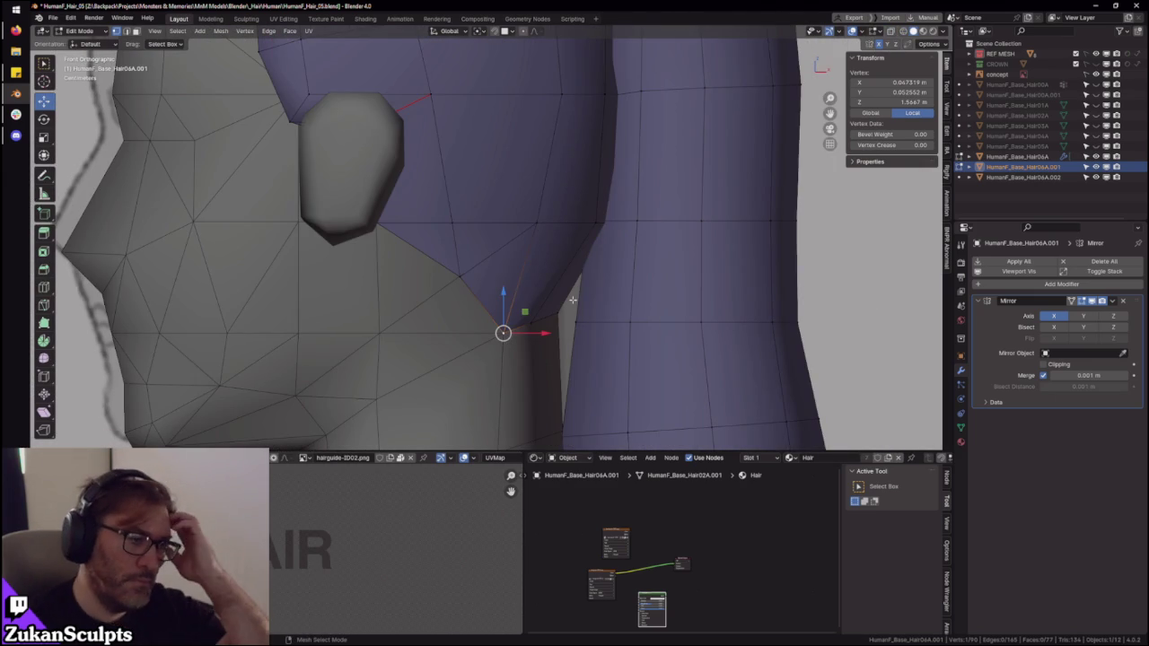
mouse_move(573, 299)
middle_mouse_down()
mouse_move(486, 268)
mouse_move(449, 226)
middle_mouse_up()
key("g")
key("y")
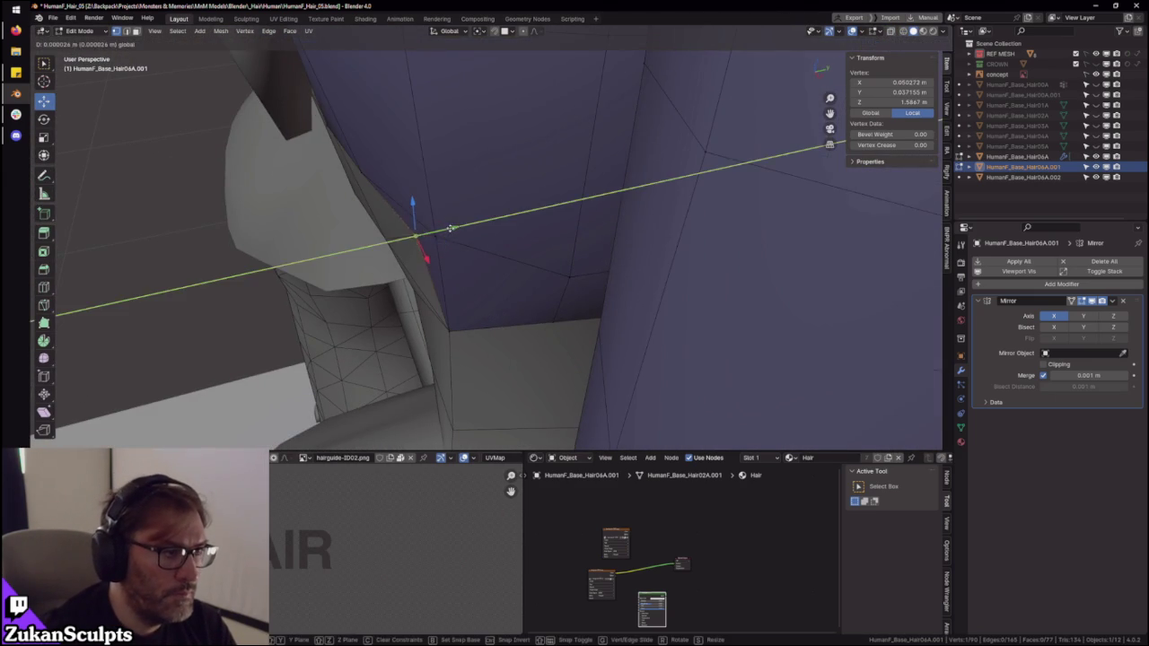
left_click(444, 228)
- Shift the sideburn edge's two vertices inward along X, then isolate the hair in local view
key("KP_1")
scroll(552, 313, "up", 3)
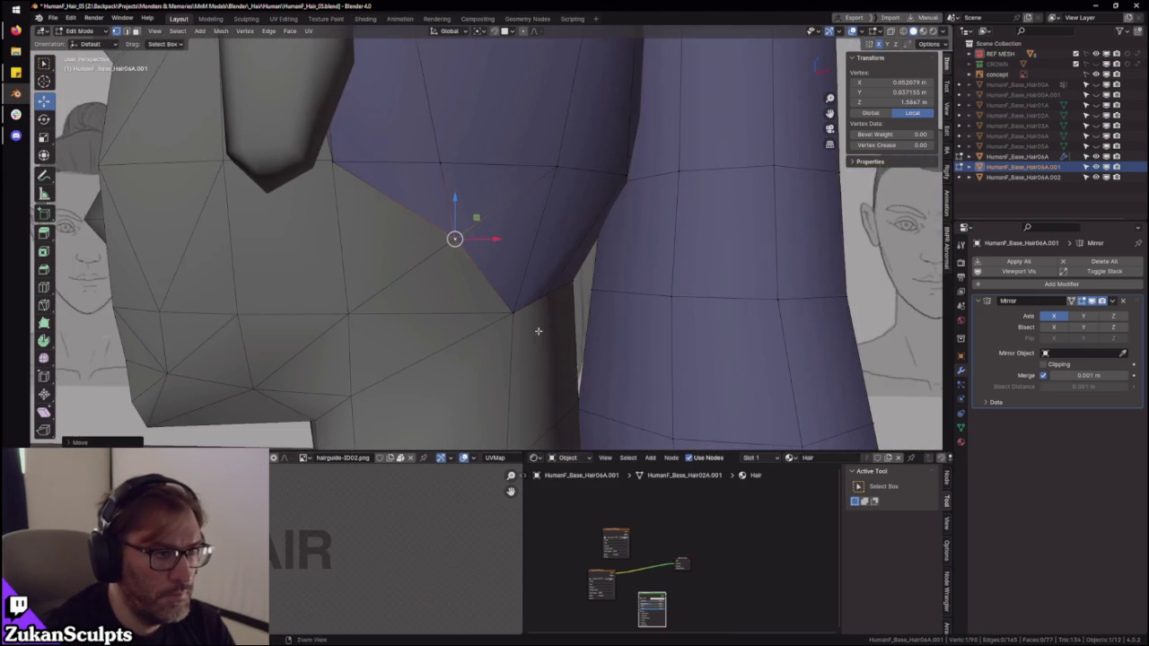
key("alt+z")
left_click(516, 308)
left_click(582, 289, "shift")
key("alt+z")
key("g")
key("x")
left_click(582, 292)
mouse_move(583, 292)
middle_mouse_down()
mouse_move(507, 314)
mouse_move(587, 321)
mouse_move(566, 278)
mouse_move(580, 284)
middle_mouse_up()
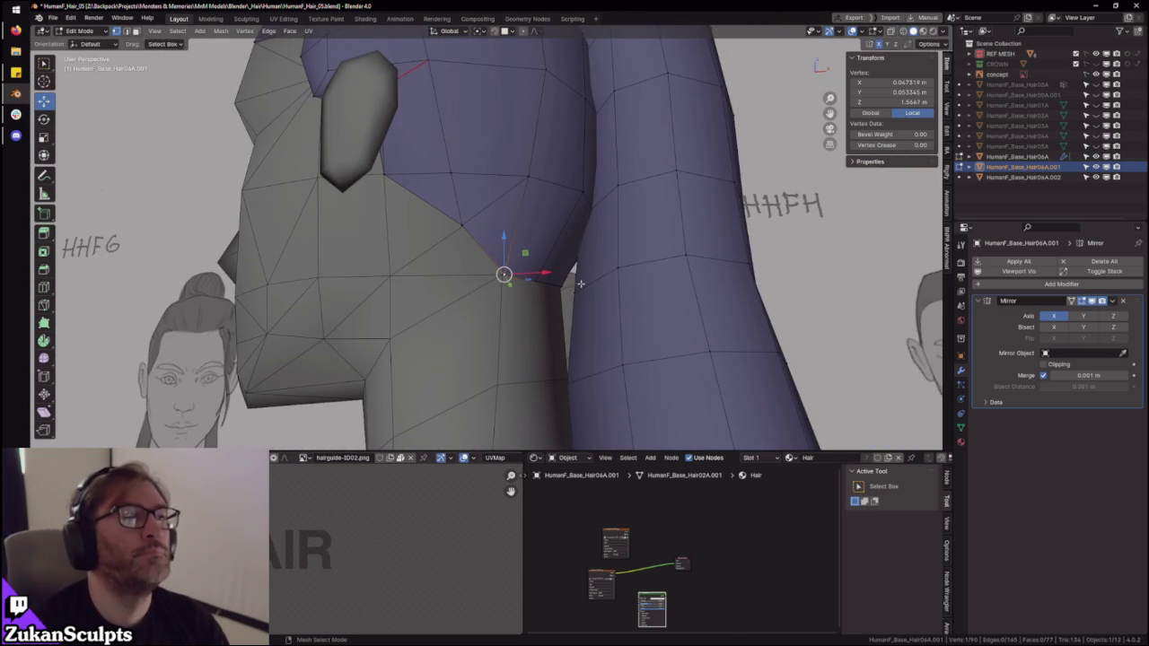
mouse_move(581, 284)
middle_mouse_down()
mouse_move(601, 263)
mouse_move(566, 284)
mouse_move(501, 264)
mouse_move(493, 295)
mouse_move(548, 271)
middle_mouse_up()
mouse_move(466, 218)
middle_mouse_down()
mouse_move(545, 186)
mouse_move(560, 225)
mouse_move(457, 169)
middle_mouse_up()
key("KP_Divide")
key("ctrl+Tab")
key("ctrl+Tab")
- Select the whole hair mesh, briefly maximise the UV layout, then exit local view
key("2")
middle_click_drag(568, 244, 532, 244)
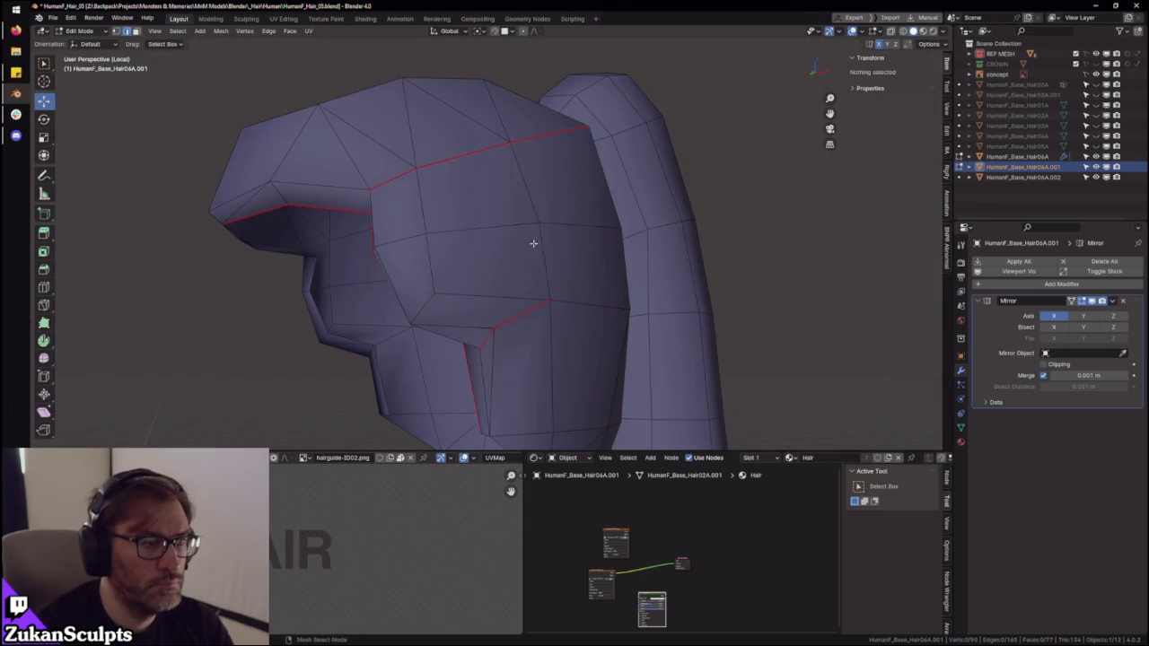
key("a")
key("ctrl+space")
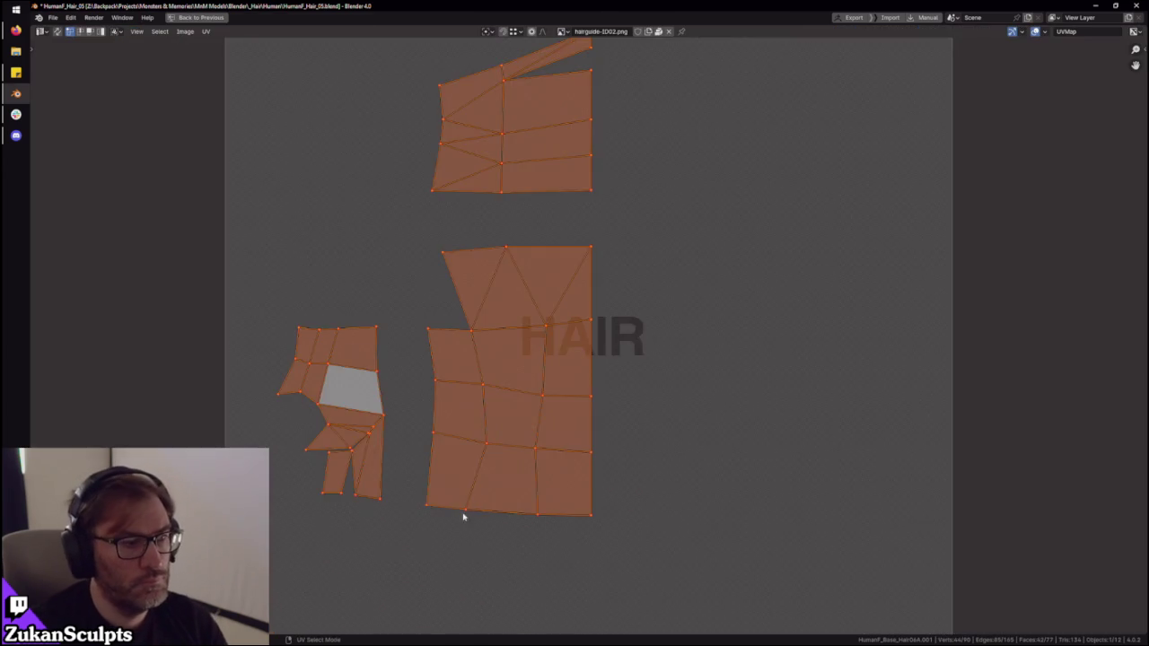
key("ctrl+space")
mouse_move(466, 269)
middle_mouse_down()
mouse_move(441, 243)
mouse_move(535, 303)
mouse_move(587, 293)
middle_mouse_up()
key("ctrl+Tab")
mouse_move(605, 345)
middle_mouse_down()
mouse_move(564, 288)
mouse_move(644, 318)
mouse_move(569, 329)
mouse_move(512, 316)
mouse_move(600, 341)
mouse_move(513, 296)
mouse_move(576, 289)
middle_mouse_up()
key("KP_Divide")
key("KP_Divide")
- Extrude the selected border edges of the hair's open rim
left_click(607, 334)
mouse_move(607, 334)
middle_mouse_down()
mouse_move(472, 273)
mouse_move(449, 326)
mouse_move(459, 267)
middle_mouse_up()
left_click(465, 278)
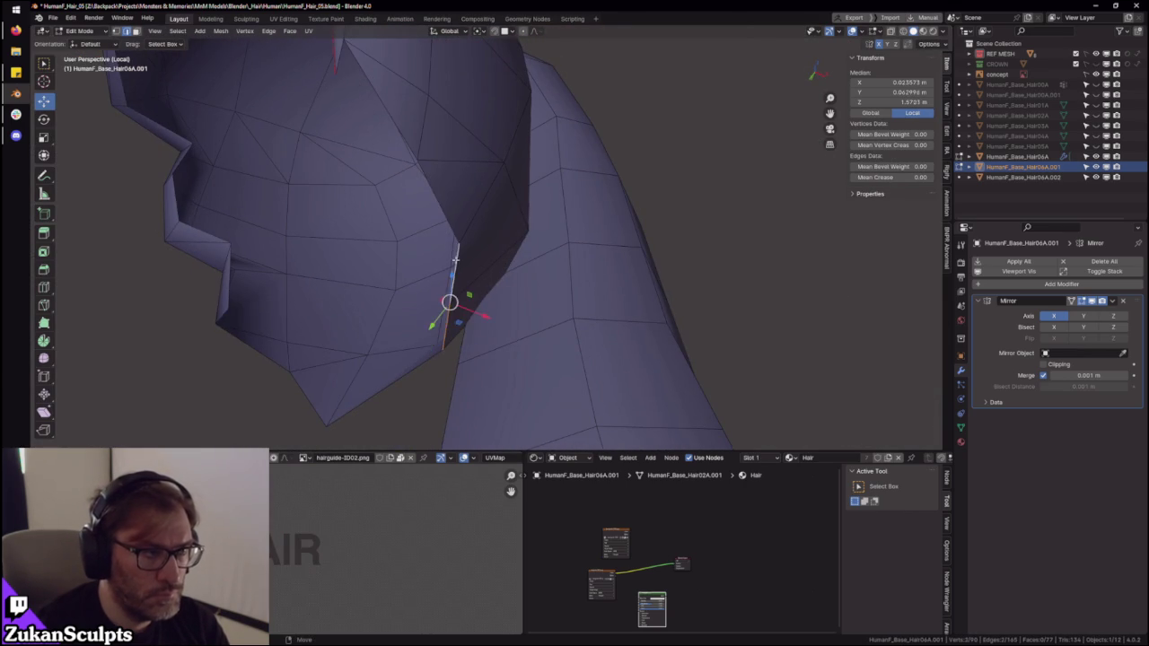
mouse_move(455, 200)
middle_mouse_down()
mouse_move(580, 233)
mouse_move(559, 248)
mouse_move(480, 250)
mouse_move(508, 235)
middle_mouse_up()
left_click(481, 249, "shift")
key("e")
left_click(506, 231)
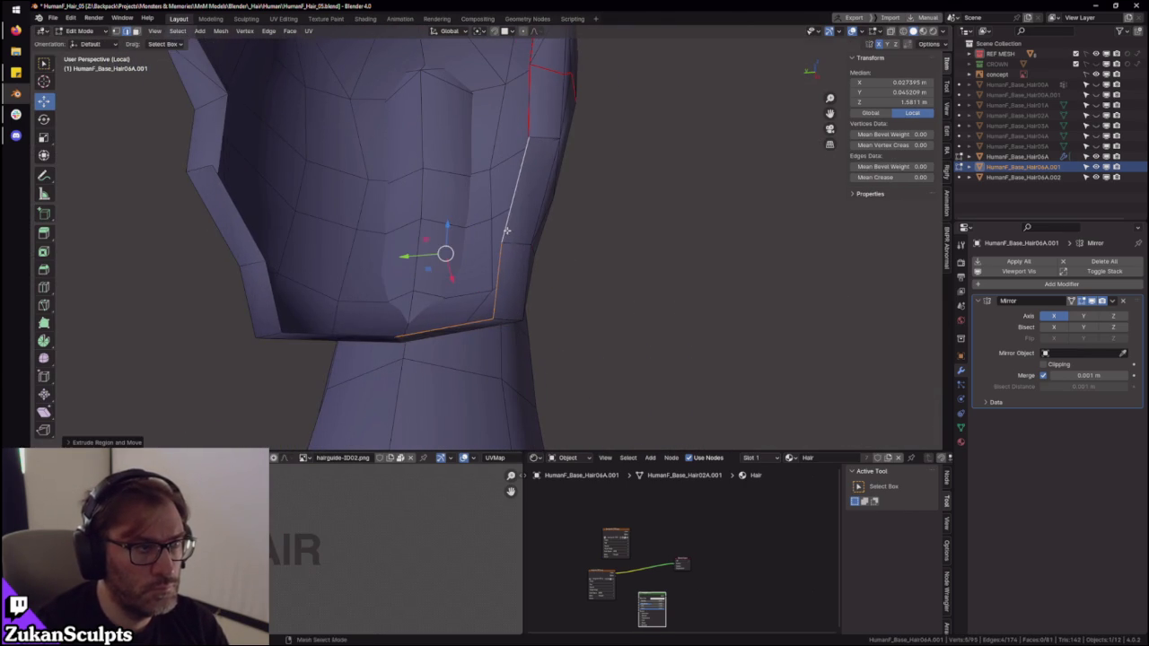
- In vertex mode, nudge a vertex along X and then along Y
mouse_move(516, 307)
middle_mouse_down()
mouse_move(517, 321)
mouse_move(430, 228)
middle_mouse_up()
key("ctrl+Tab")
left_click(482, 309)
middle_click_drag(510, 262, 505, 294)
key("g")
key("x")
left_click(574, 359)
mouse_move(575, 359)
middle_mouse_down()
mouse_move(505, 370)
mouse_move(620, 367)
mouse_move(667, 419)
mouse_move(651, 427)
middle_mouse_up()
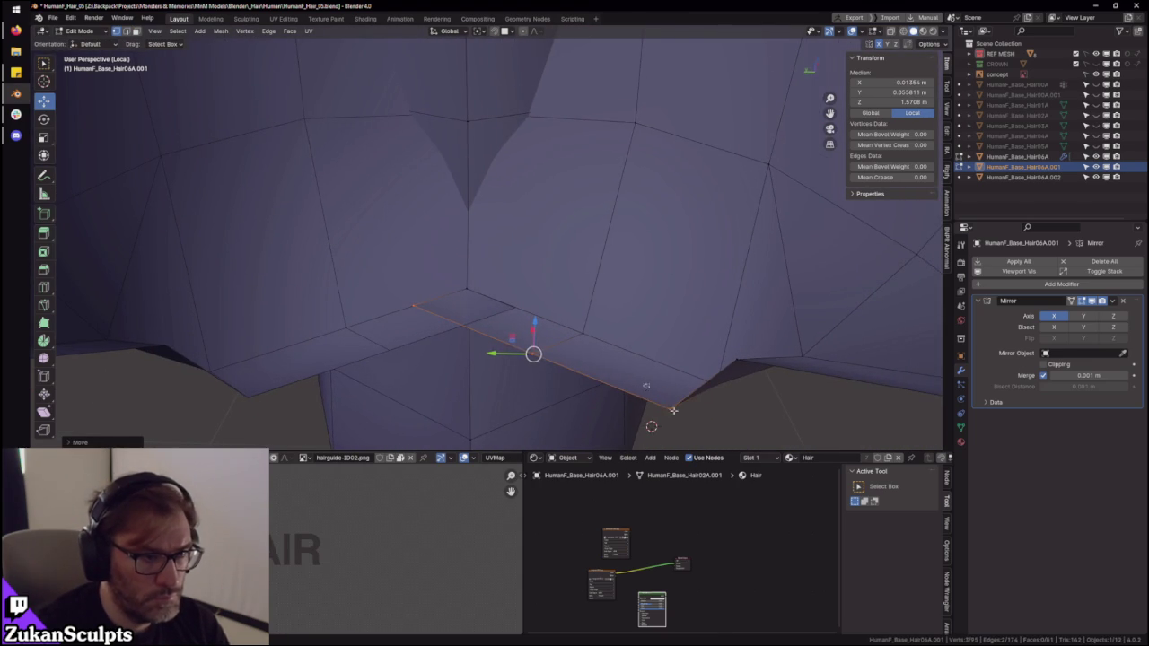
key("g")
key("y")
key("Return")
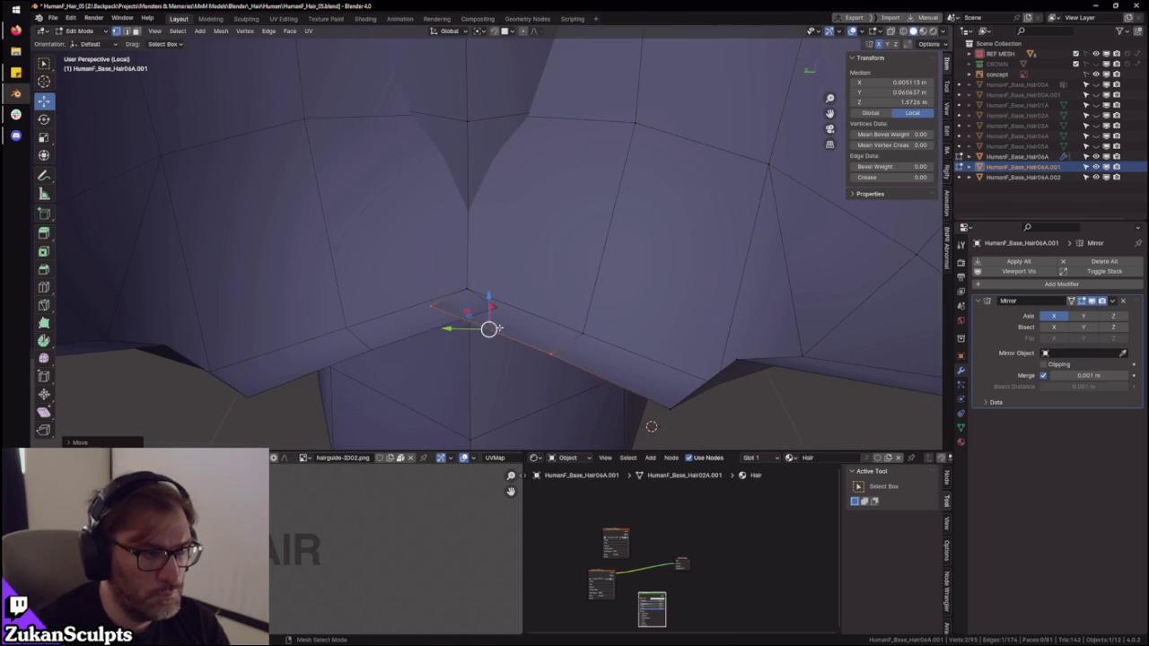
middle_click_drag(515, 332, 514, 366, "ctrl")
left_click_drag(470, 208, 504, 215)
- Drag the inner-opening vertex into place, checking hidden edges in X-ray
left_click(443, 192)
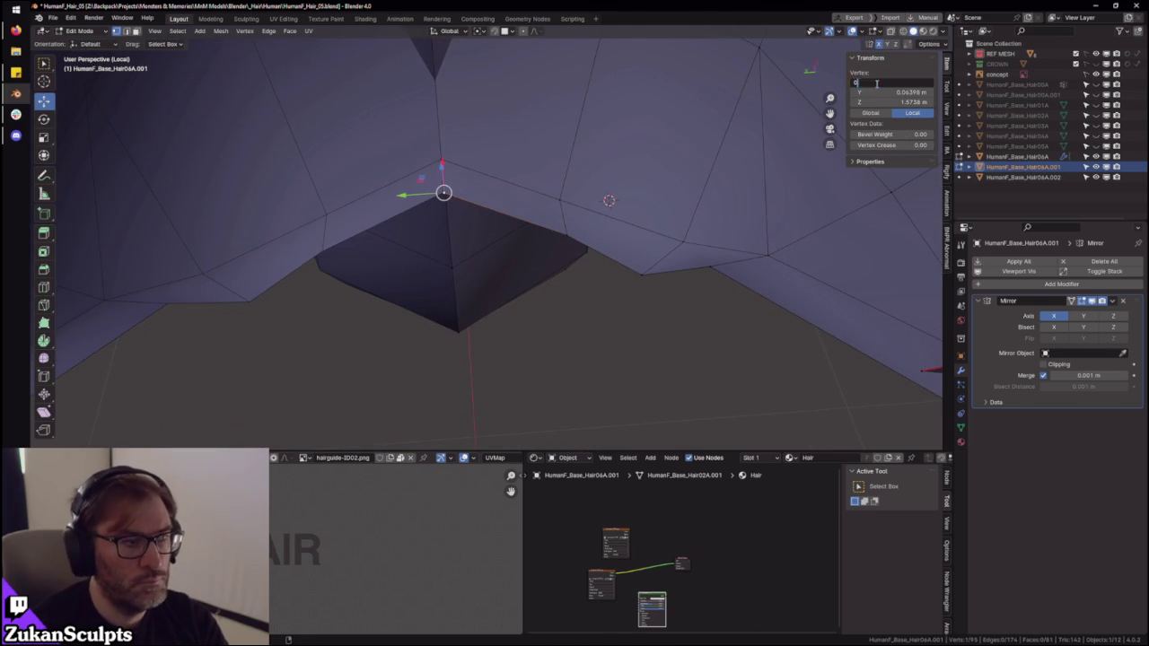
mouse_move(658, 368)
middle_mouse_down()
mouse_move(593, 313)
mouse_move(591, 336)
middle_mouse_up()
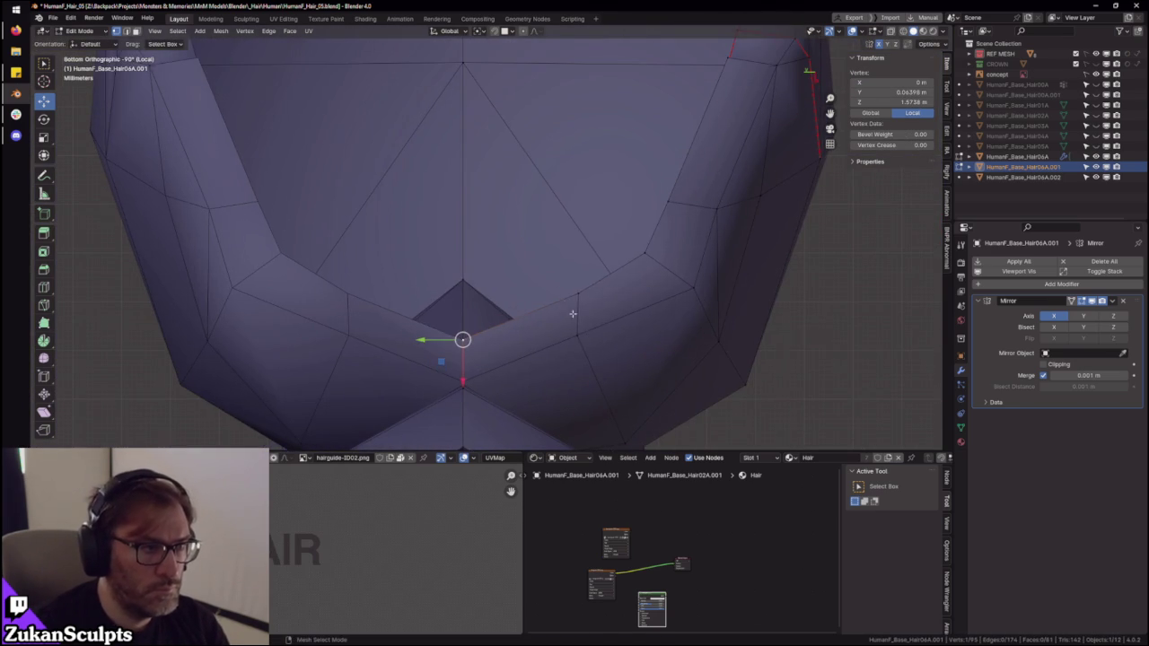
left_click_drag(580, 299, 556, 307)
middle_click_drag(656, 234, 568, 307, "shift")
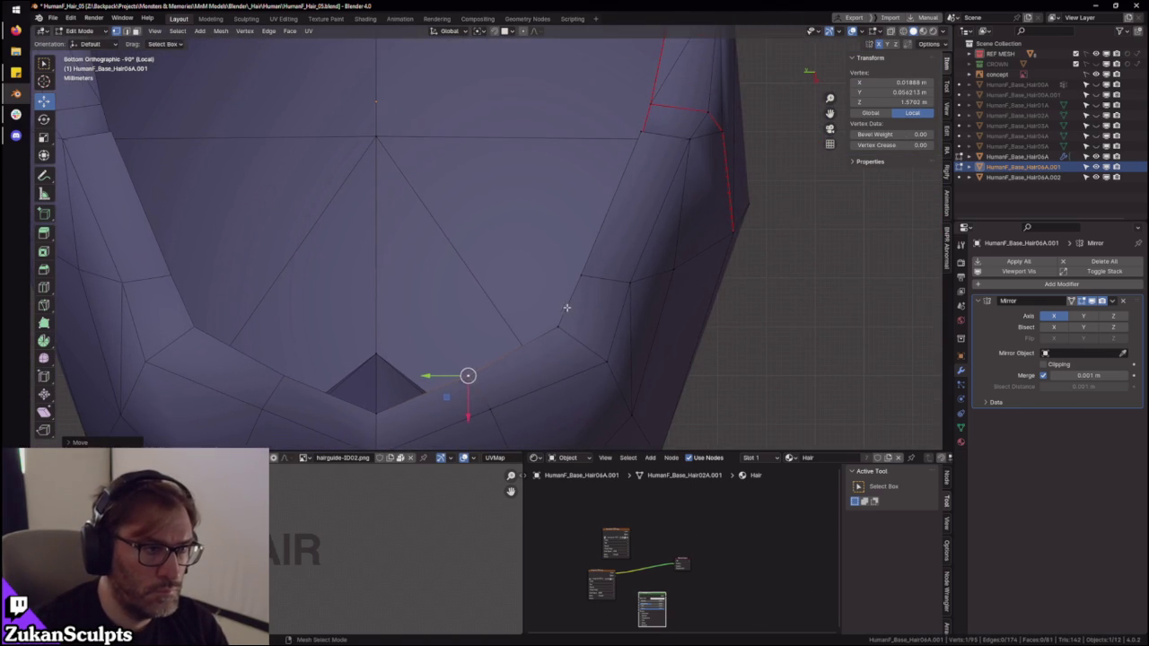
left_click_drag(558, 327, 551, 328)
middle_click_drag(591, 269, 567, 324, "shift")
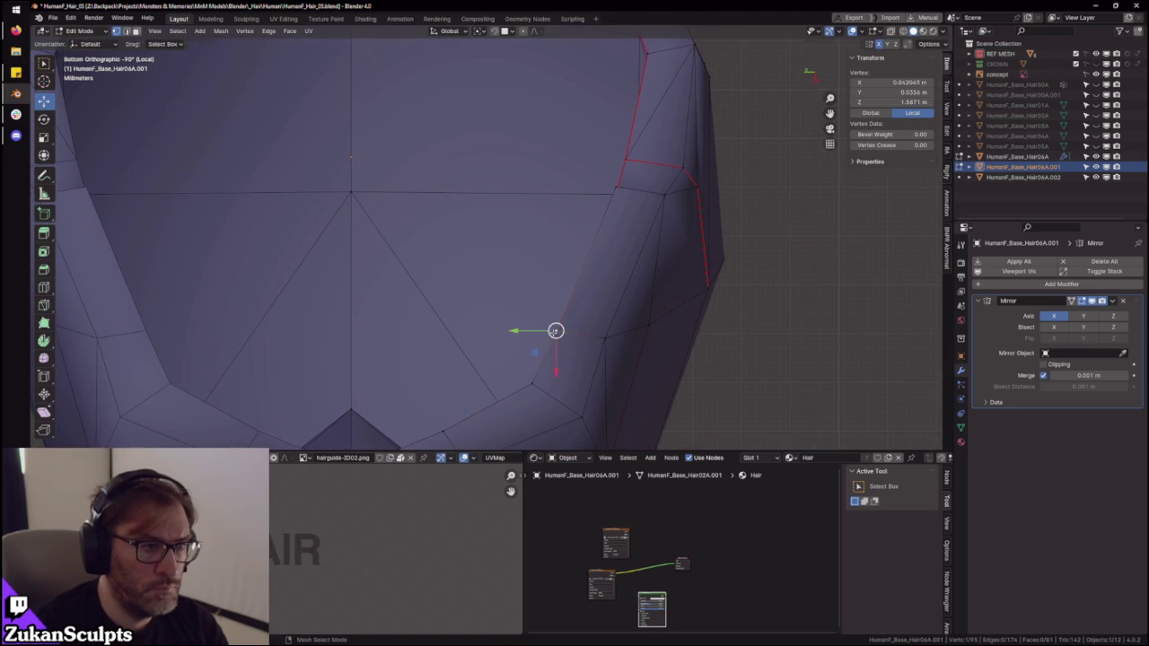
left_click_drag(555, 331, 563, 318)
middle_click_drag(569, 326, 554, 288)
scroll(553, 288, "up", 3)
scroll(574, 288, "up", 3)
scroll(547, 302, "up", 2)
scroll(567, 306, "up", 2)
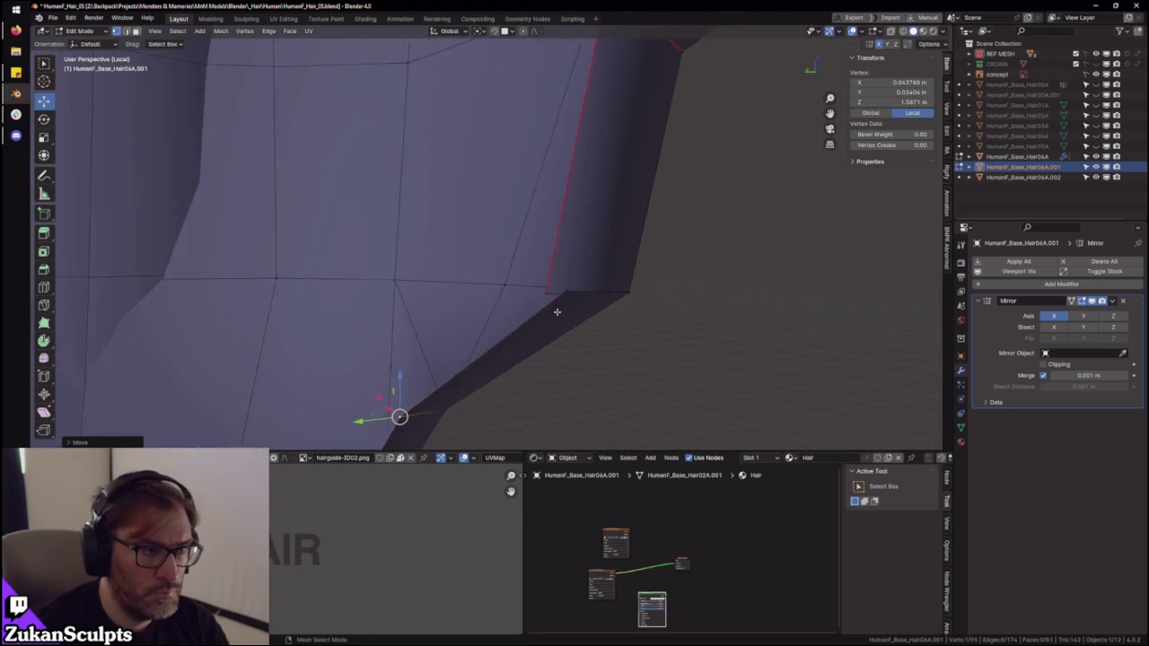
key("alt+z")
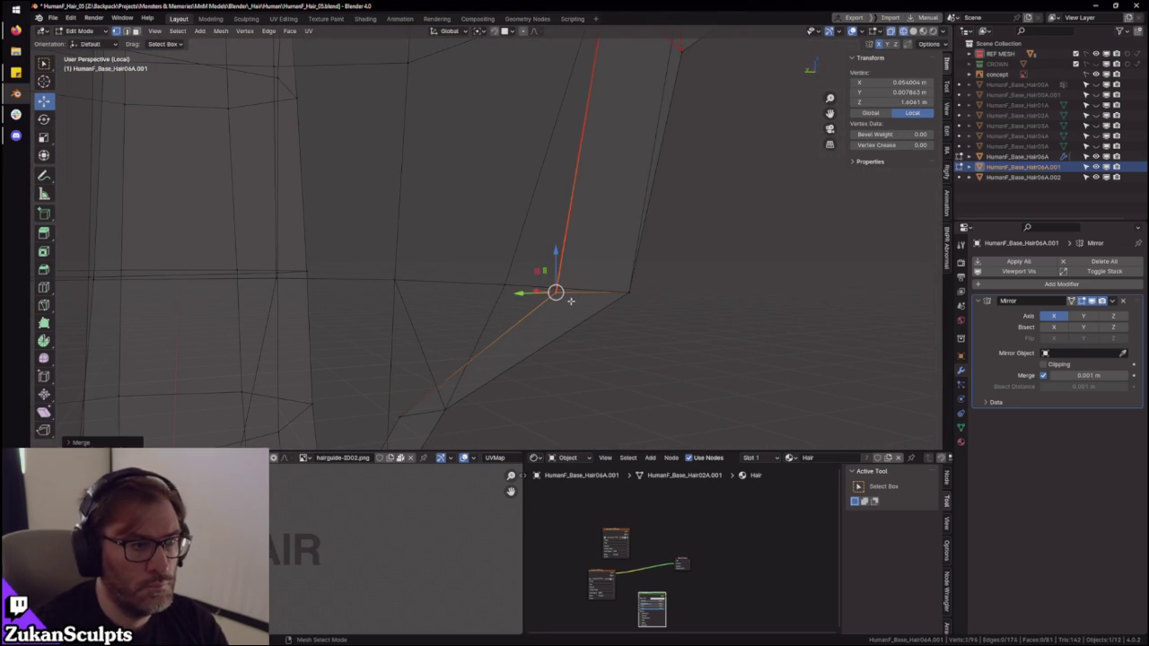
key("alt+z")
scroll(551, 300, "down", 2)
scroll(514, 326, "down", 1)
- Select the hair's border edge loop, inspect it, then pick faces on the hair piece
key("2")
left_click(494, 332, "alt")
key("KP_Decimal")
middle_click_drag(514, 301, 485, 319)
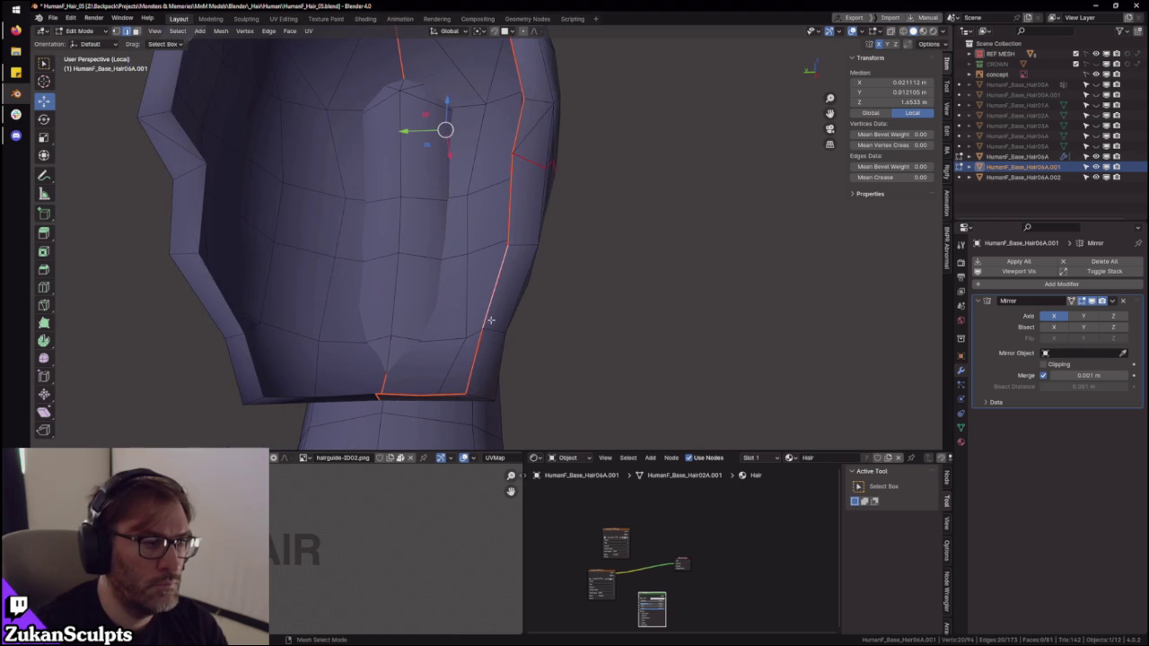
middle_click_drag(456, 412, 512, 271)
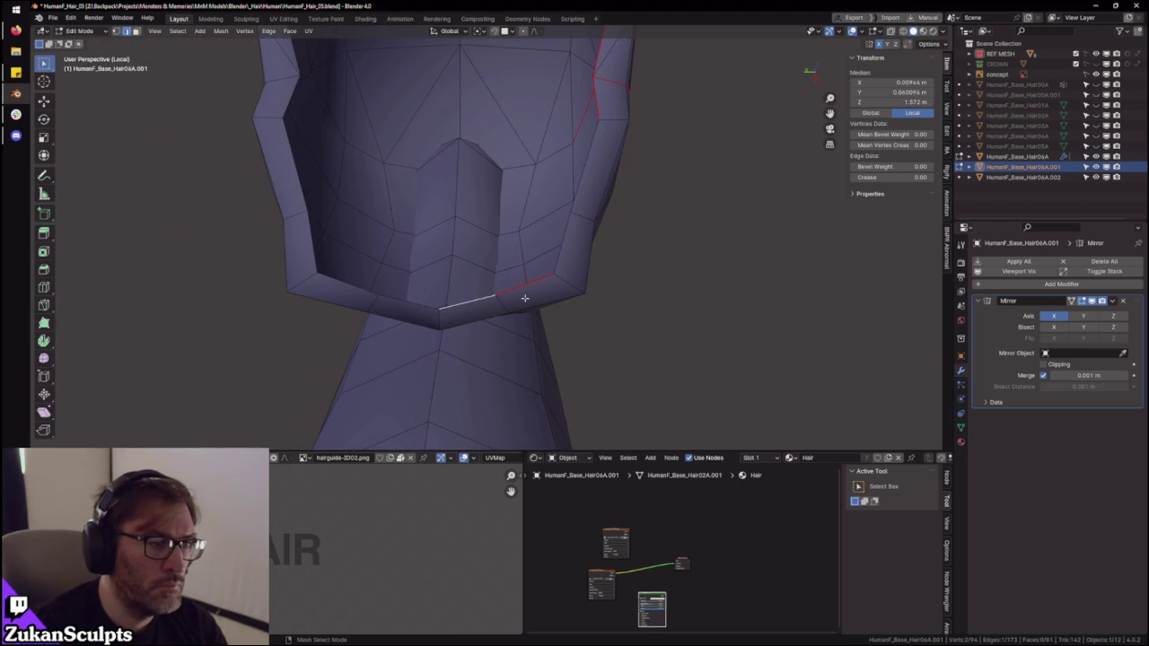
mouse_move(594, 184)
middle_mouse_down()
mouse_move(580, 267)
mouse_move(605, 315)
mouse_move(603, 233)
mouse_move(587, 318)
mouse_move(569, 226)
mouse_move(526, 222)
mouse_move(628, 234)
mouse_move(646, 225)
middle_mouse_up()
key("ctrl+Tab")
left_click(512, 285)
left_click(509, 279)
- Select a face on the hair piece and grow the selection to the whole connected piece
key("F3")
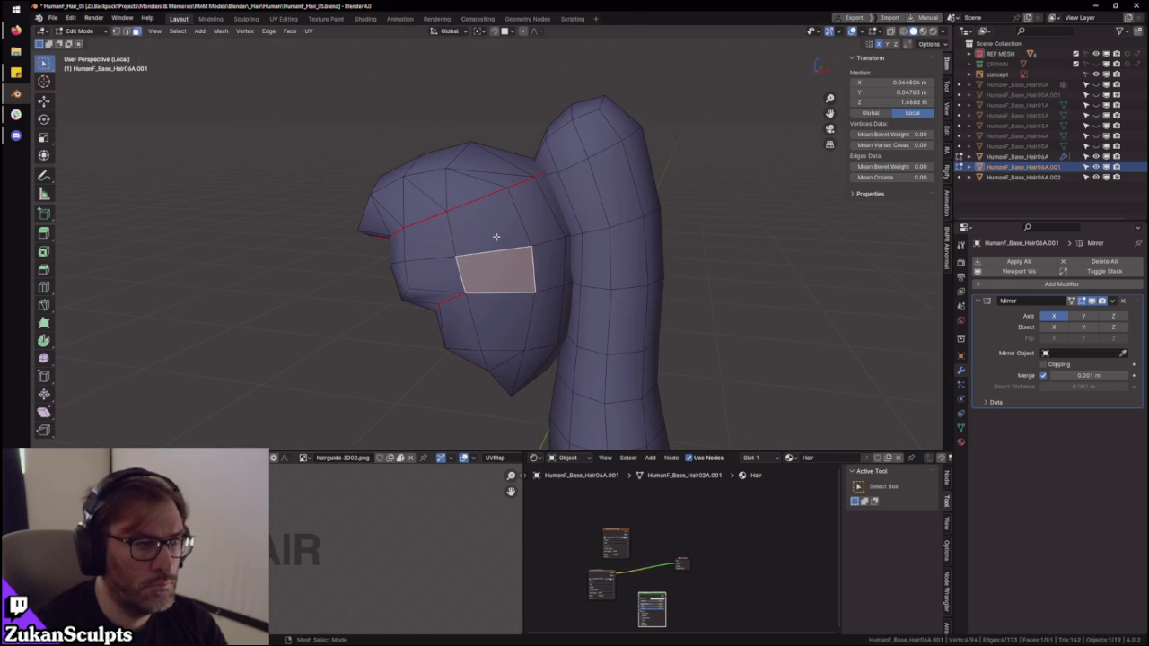
left_click(502, 349)
middle_click_drag(501, 348, 517, 316)
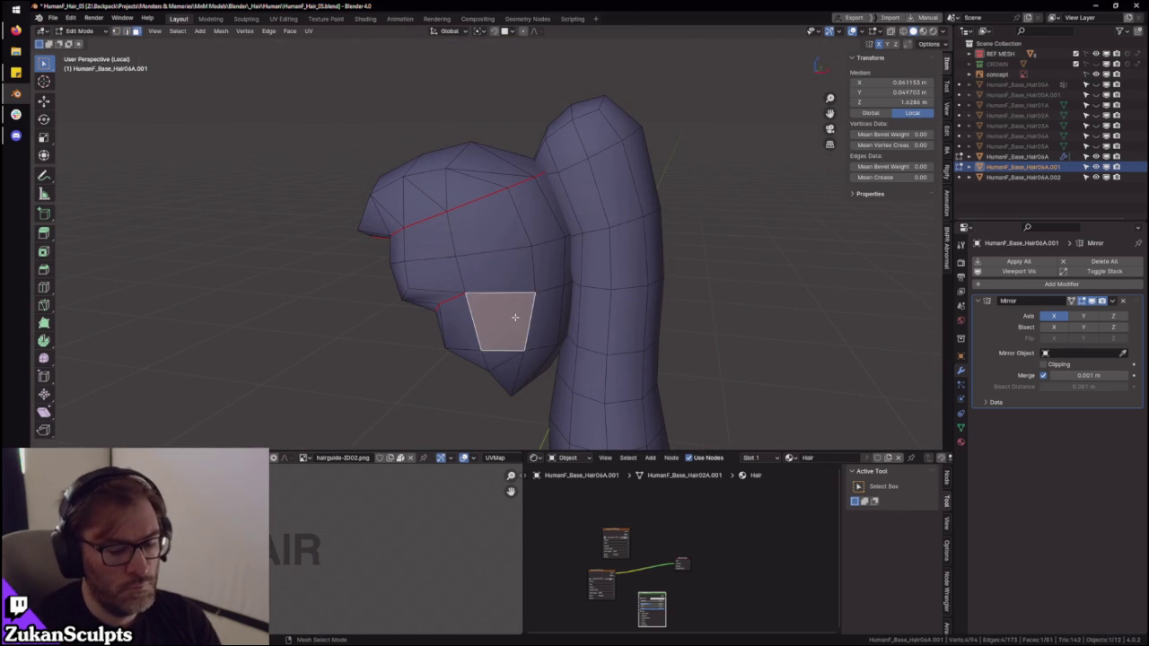
key("ctrl+l")
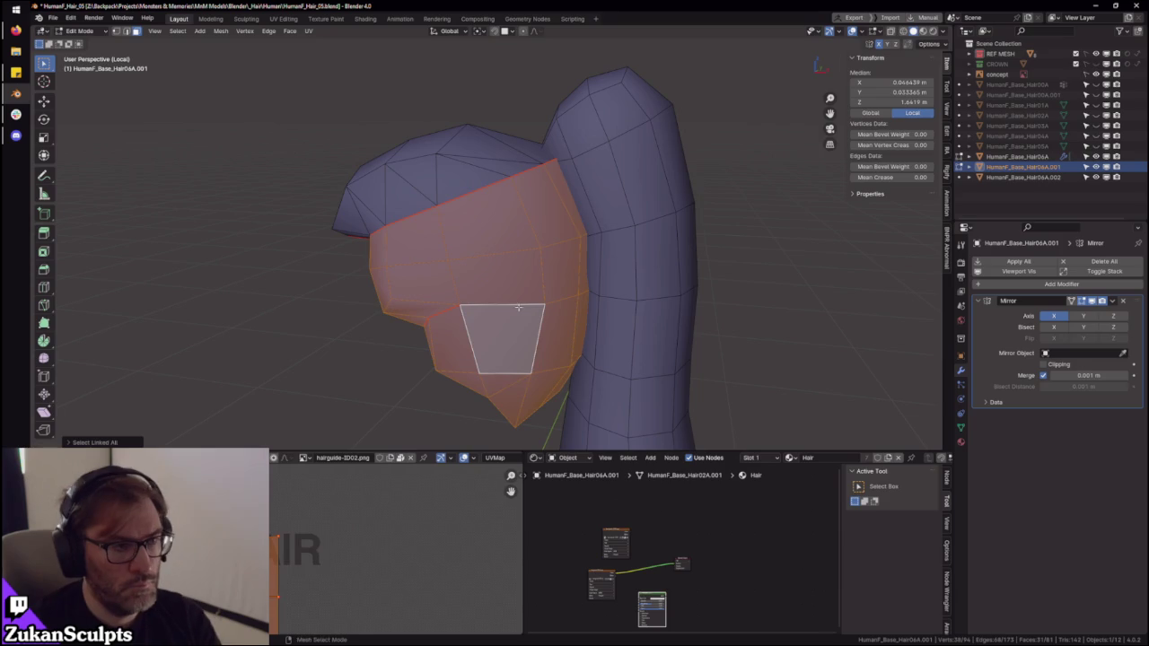
- In the maximized UV editor, select both UV islands and stitch them together
key("ctrl+space")
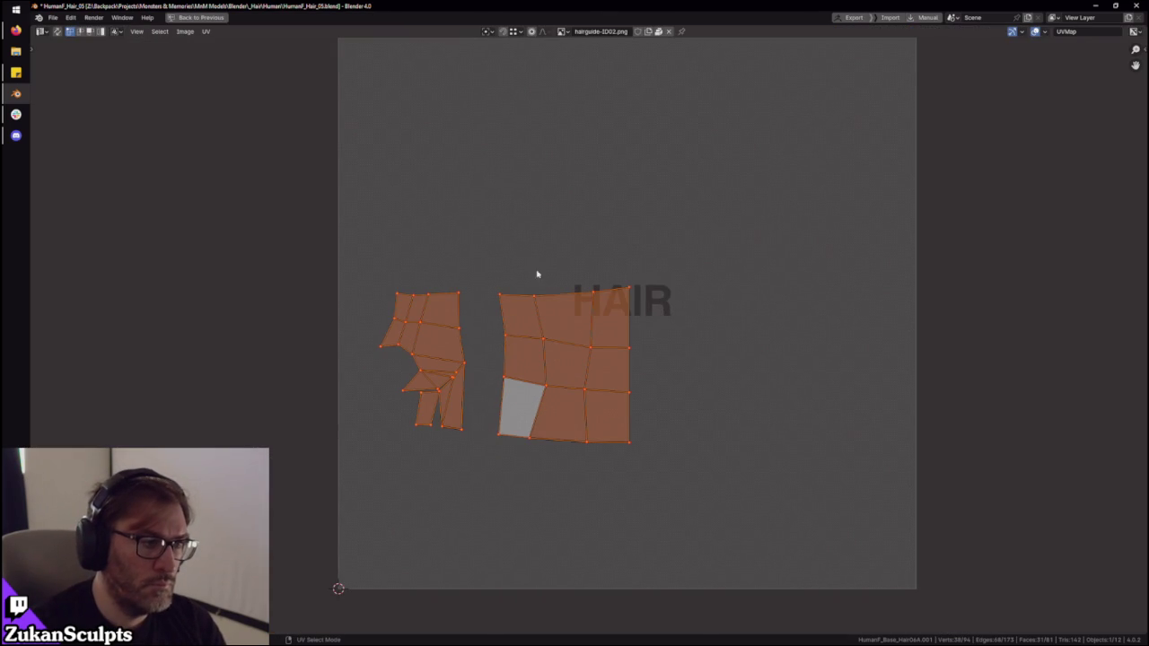
key("ctrl+Tab")
left_click_drag(488, 238, 697, 465)
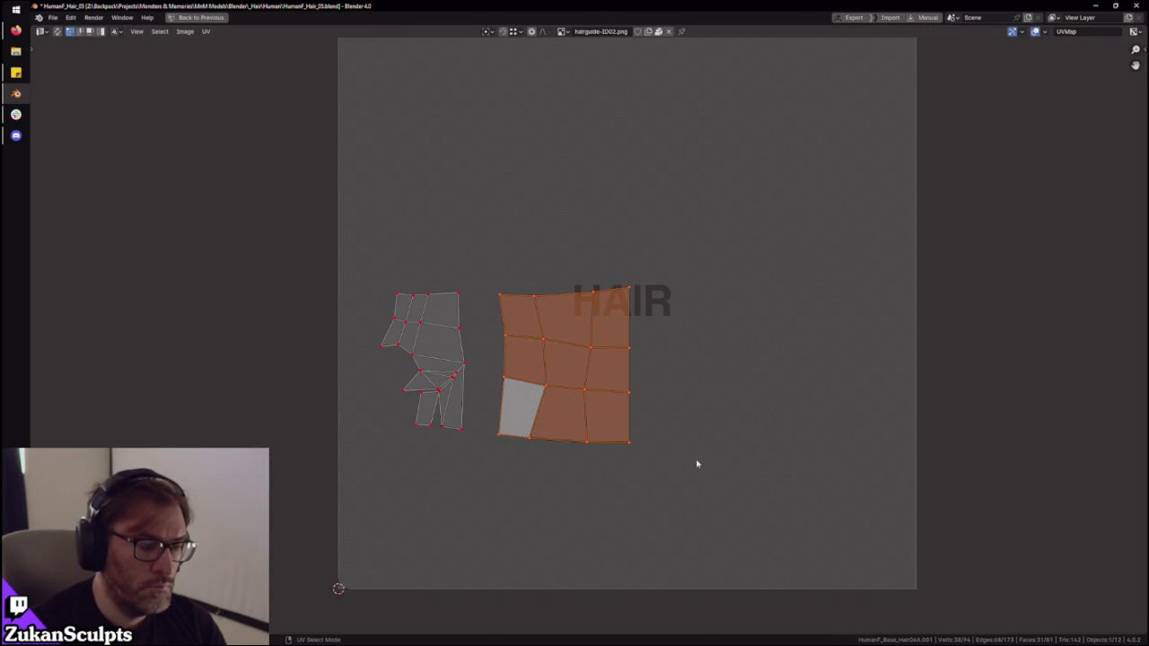
left_click_drag(316, 232, 476, 458)
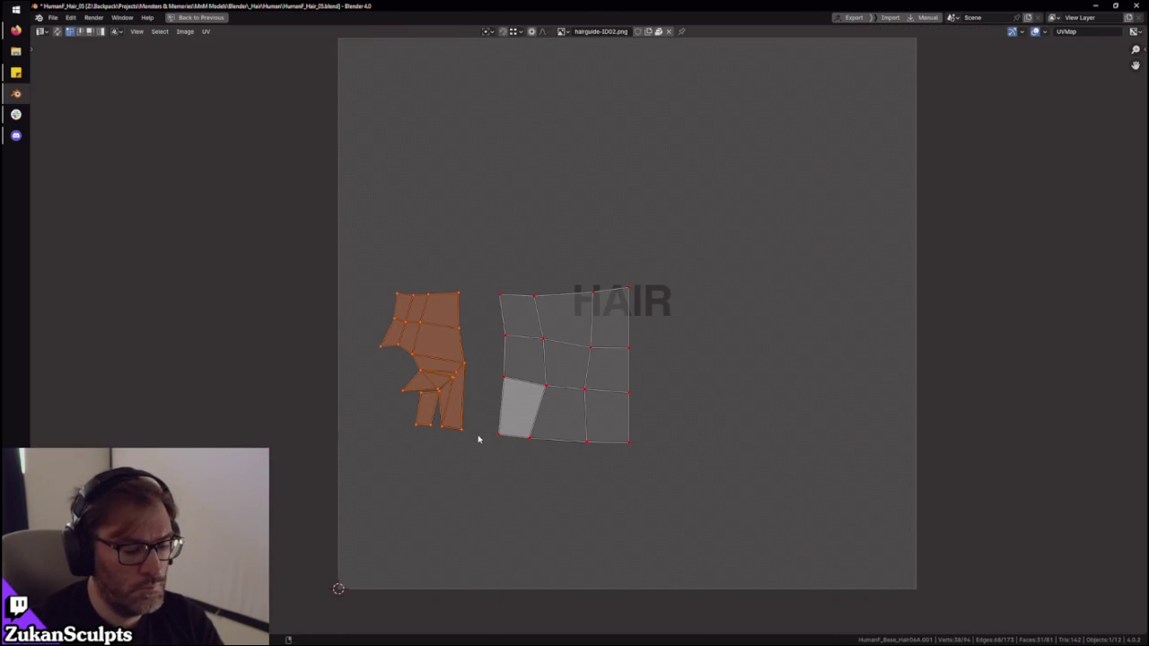
key("a")
key("alt+v")
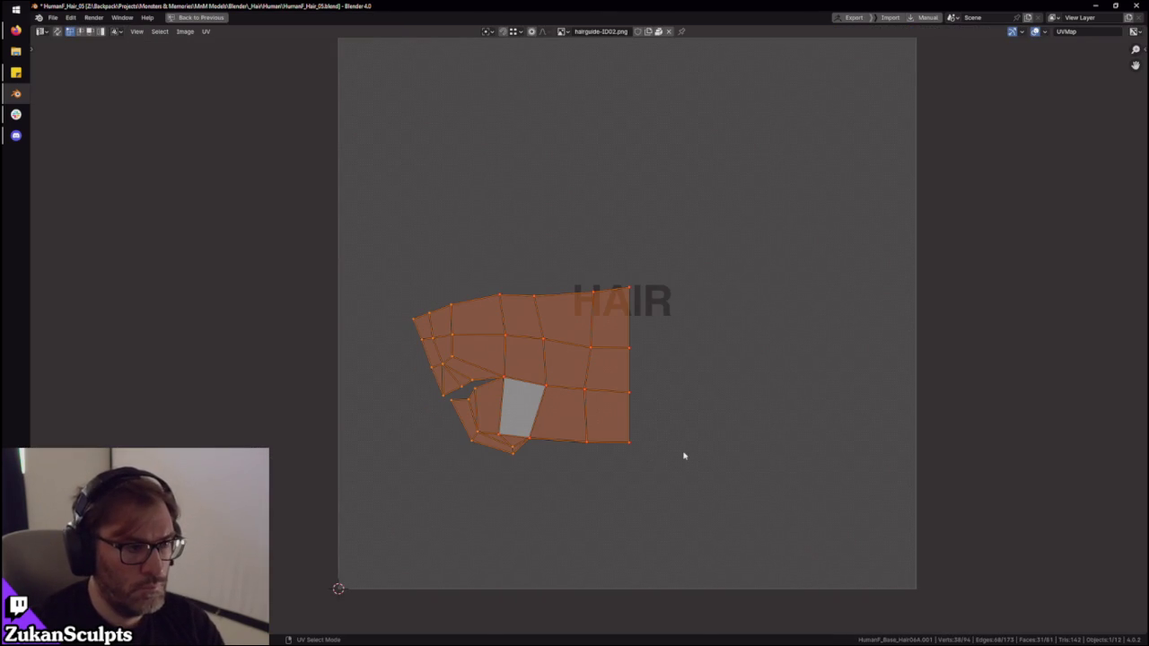
- Restore the normal UV editor layout and leave local view to show the whole scene
key("ctrl+space")
mouse_move(633, 362)
middle_mouse_down()
mouse_move(603, 380)
mouse_move(571, 315)
mouse_move(488, 313)
mouse_move(572, 303)
mouse_move(560, 262)
mouse_move(585, 322)
mouse_move(606, 306)
middle_mouse_up()
key("KP_Divide")
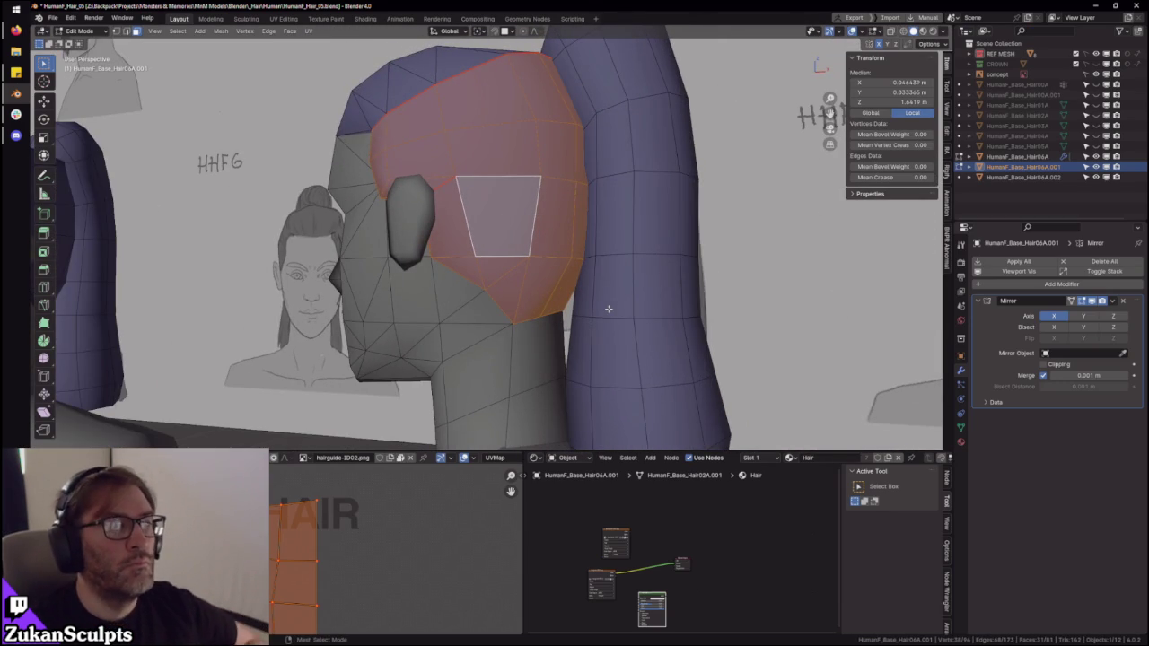
- Check the hair piece's side profile in Front Orthographic view with X-ray on
key("KP_1")
key("alt+z")
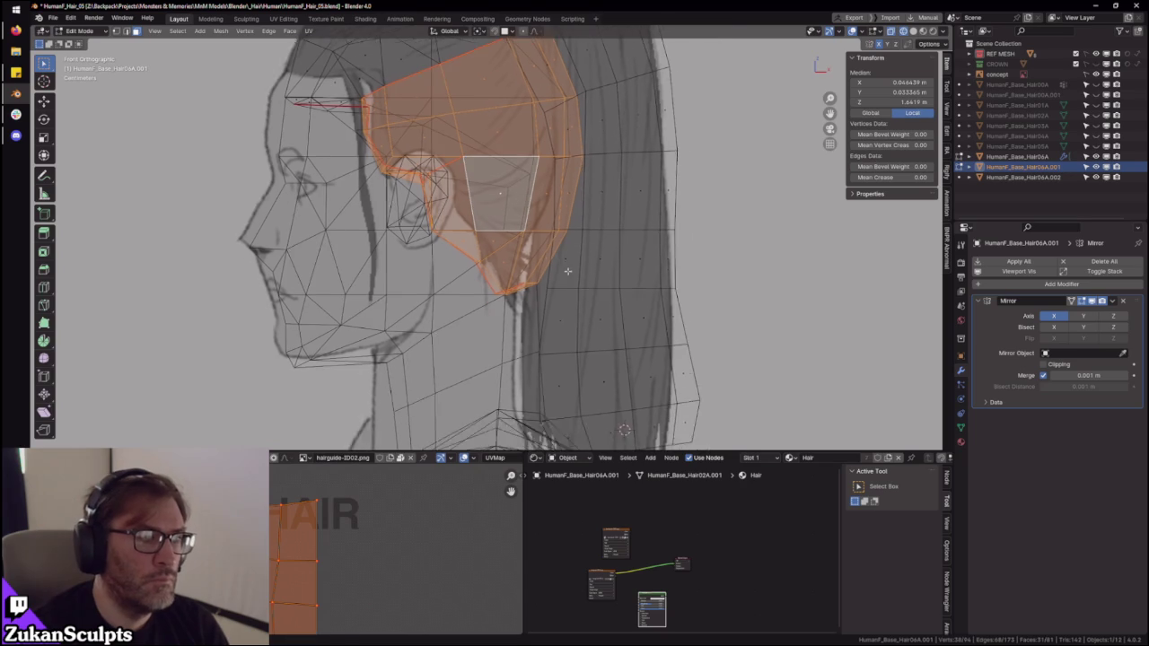
scroll(568, 272, "up", 2)
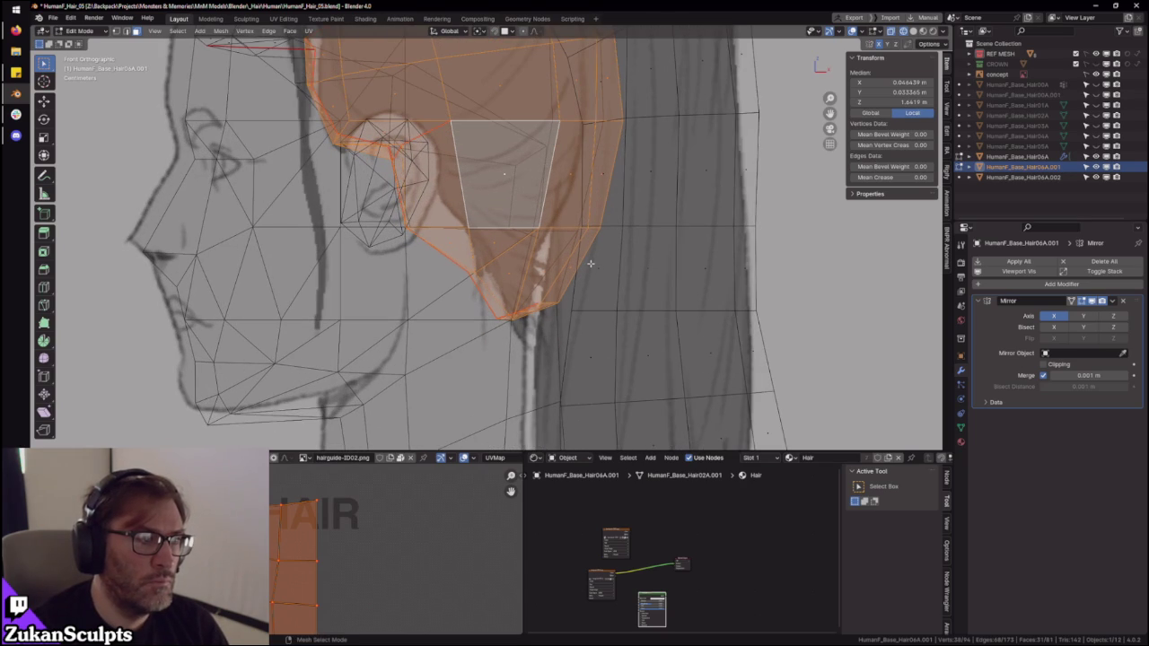
scroll(567, 254, "down", 1)
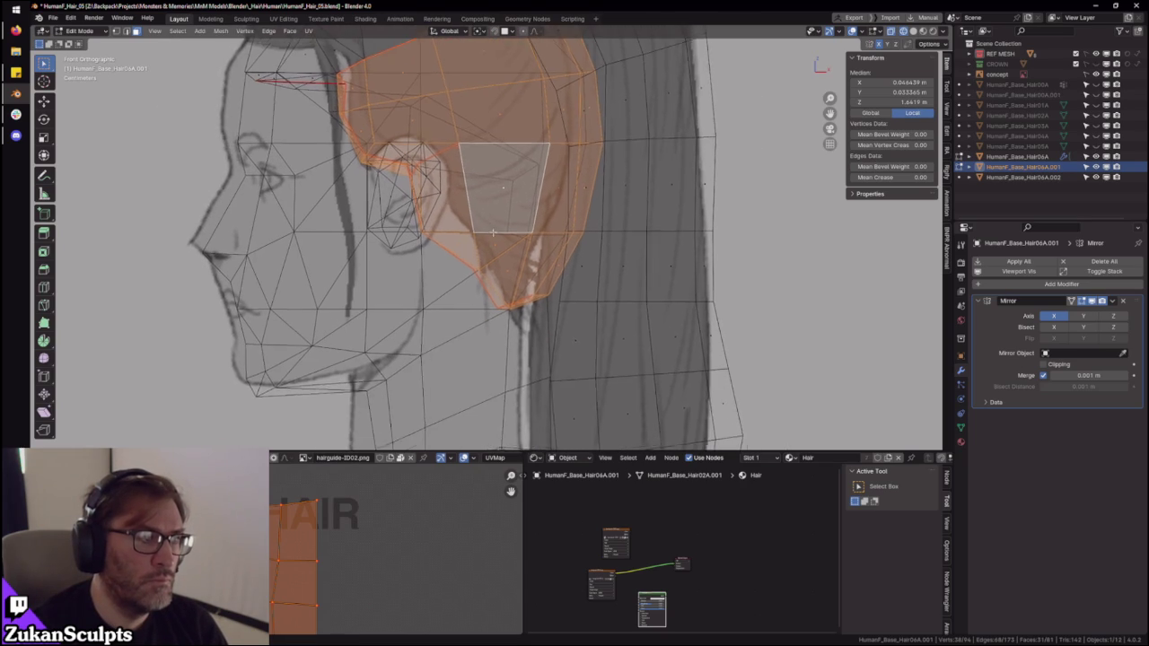
scroll(552, 265, "down", 1)
scroll(535, 276, "down", 1)
scroll(518, 286, "down", 1)
scroll(518, 286, "up", 1)
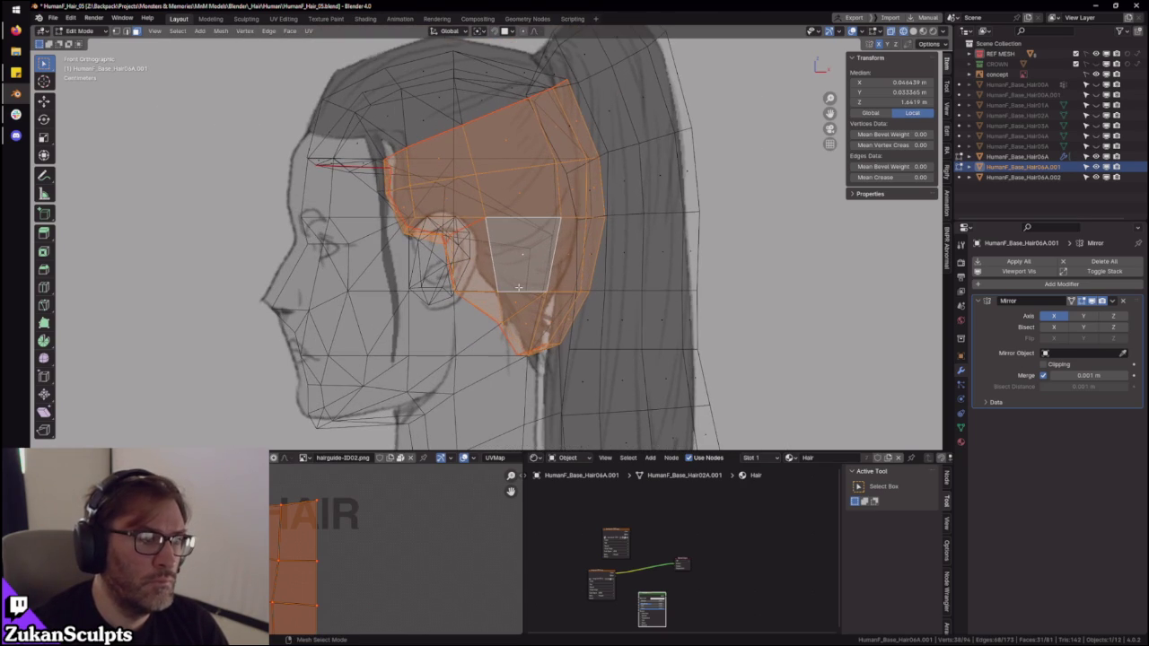
scroll(502, 310, "up", 1)
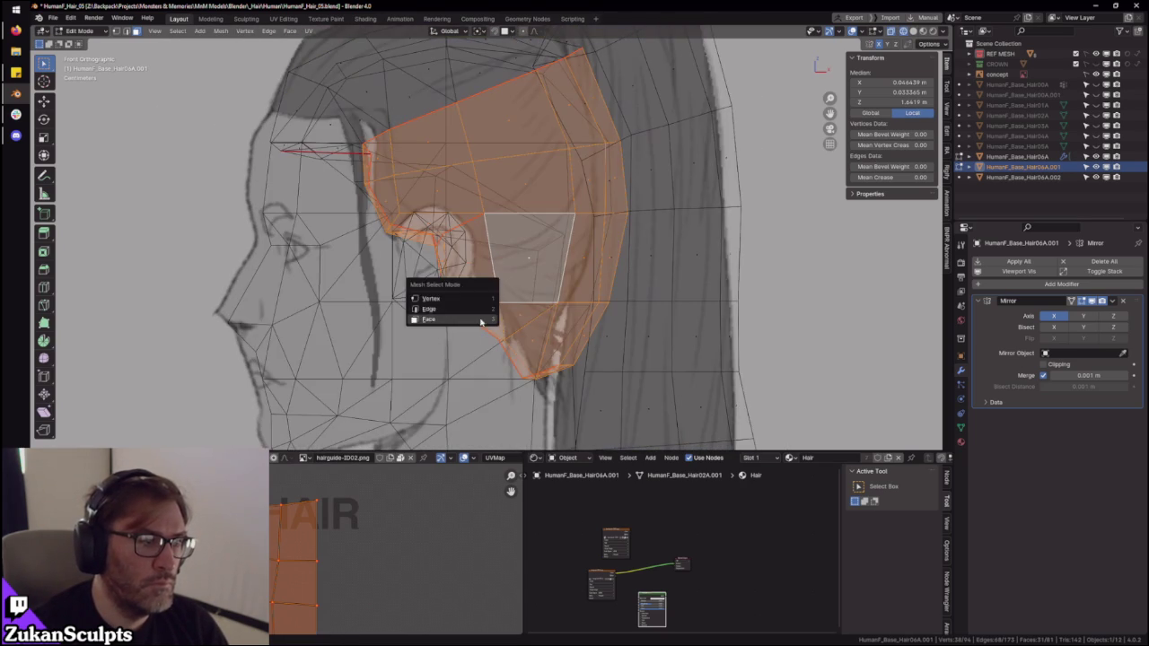
- In object mode, orbit toward the back of the ponytail head
key("Tab")
middle_click_drag(652, 297, 615, 347)
scroll(620, 313, "up", 2)
scroll(619, 312, "up", 2)
mouse_move(526, 326)
middle_mouse_down()
mouse_move(461, 333)
mouse_move(673, 336)
mouse_move(497, 279)
mouse_move(526, 300)
mouse_move(513, 297)
middle_mouse_up()
scroll(584, 332, "down", 3)
scroll(496, 278, "up", 3)
scroll(526, 300, "up", 4)
- Return to edit mode in edge select and select the hair piece's two bottom edges
key("Tab")
scroll(578, 320, "down", 2)
key("ctrl+Tab")
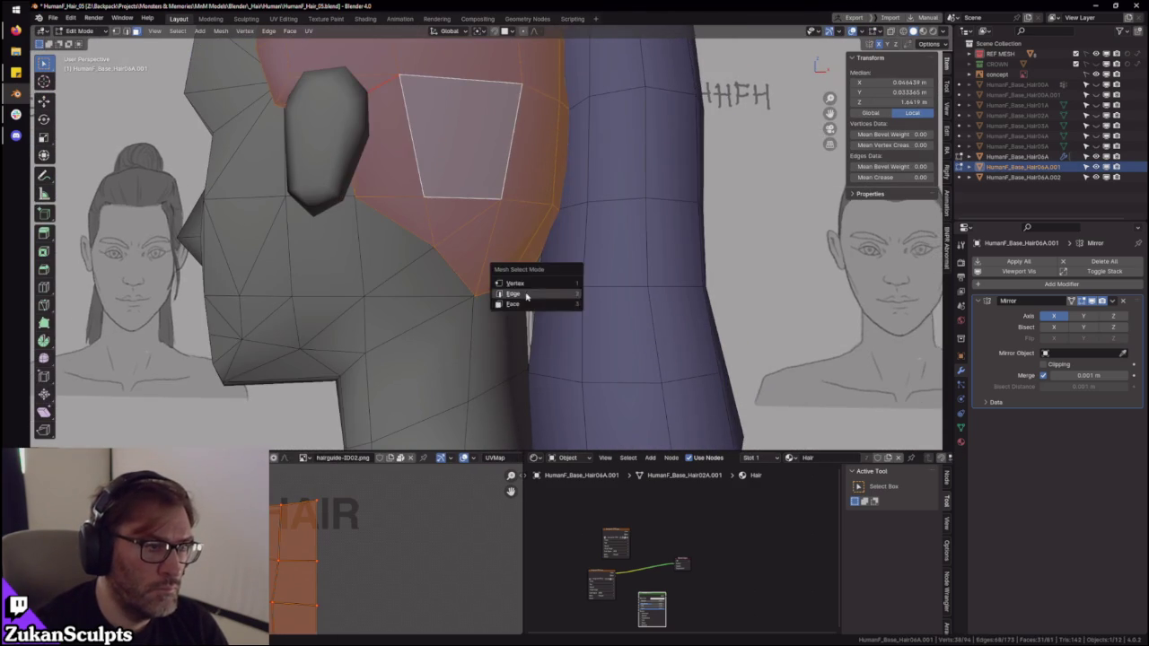
left_click(513, 297)
left_click(500, 290)
key("KP_Decimal")
scroll(519, 289, "down", 2)
left_click(548, 246, "shift")
mouse_move(548, 246)
middle_mouse_down()
mouse_move(506, 218)
mouse_move(462, 213)
mouse_move(449, 237)
mouse_move(526, 295)
mouse_move(505, 305)
mouse_move(550, 295)
middle_mouse_up()
- Extrude the selected bottom edges downward behind the ear
key("g")
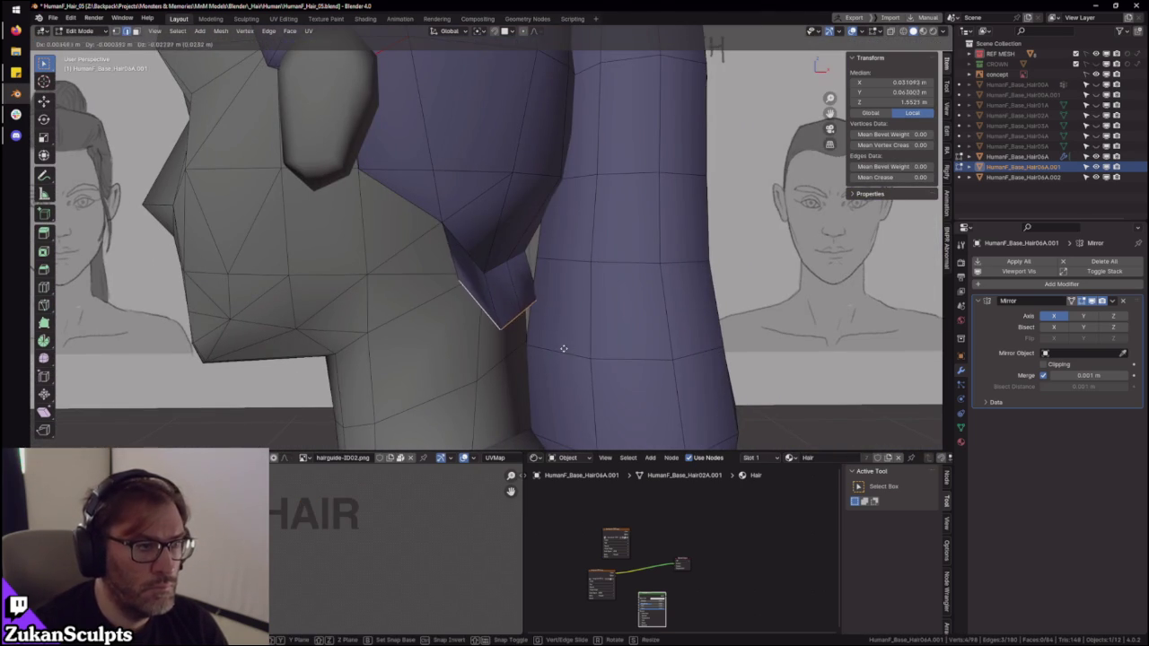
left_click(558, 345)
key("KP_1")
scroll(573, 330, "up", 2)
scroll(572, 331, "down", 2)
scroll(565, 314, "up", 3)
- Reposition the new vertex up and left in wireframe front view, then refine it in solid view
key("ctrl+Tab")
key("shift+z")
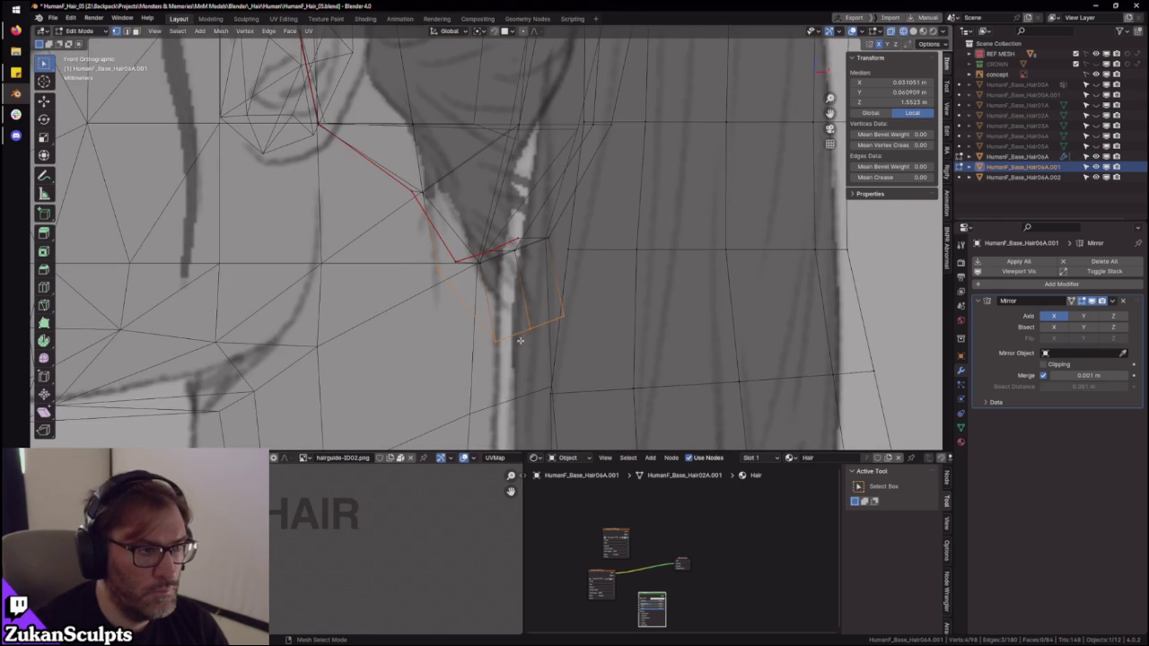
key("shift+space")
key("g")
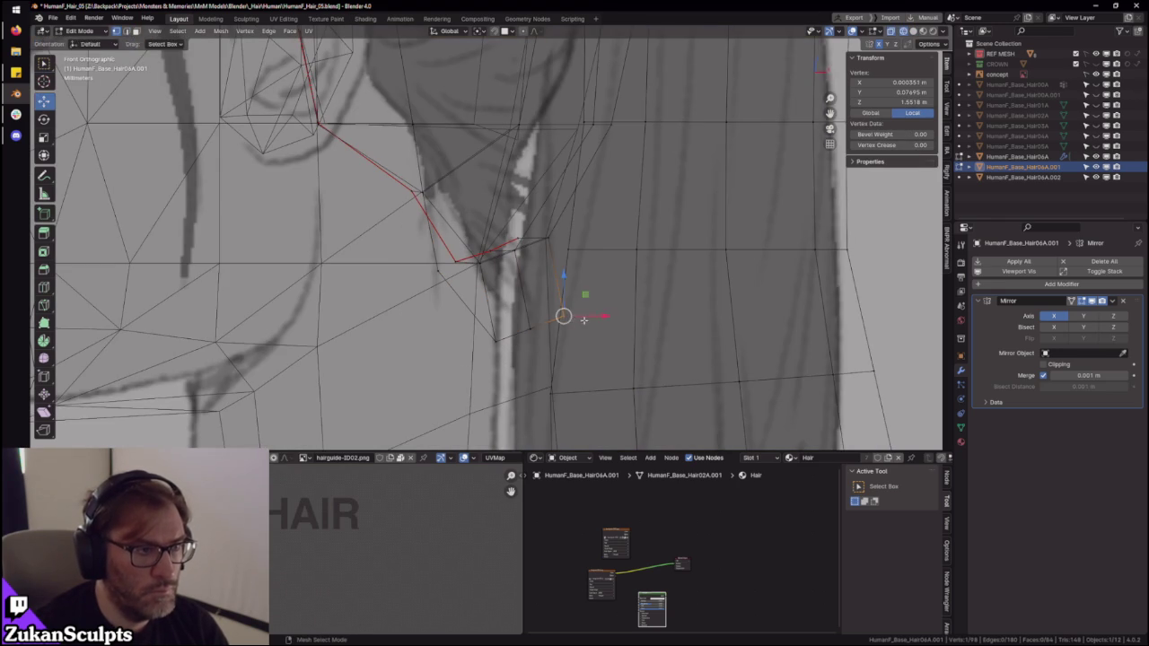
left_click_drag(575, 318, 554, 308)
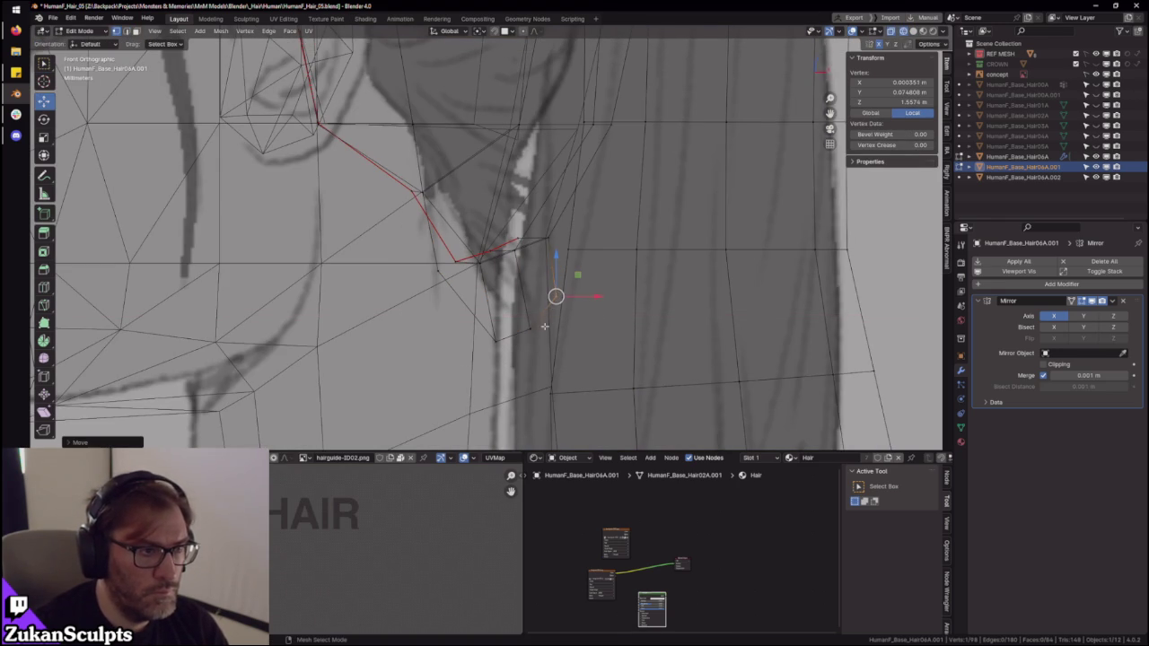
left_click_drag(558, 266, 530, 321)
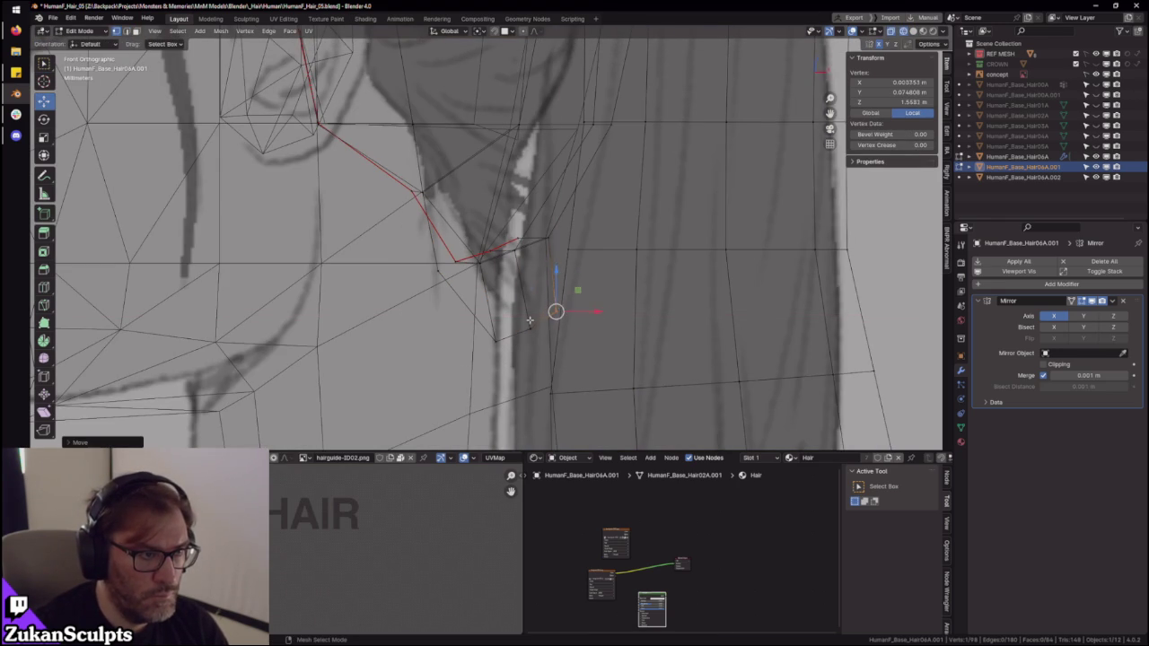
middle_click_drag(536, 297, 574, 314)
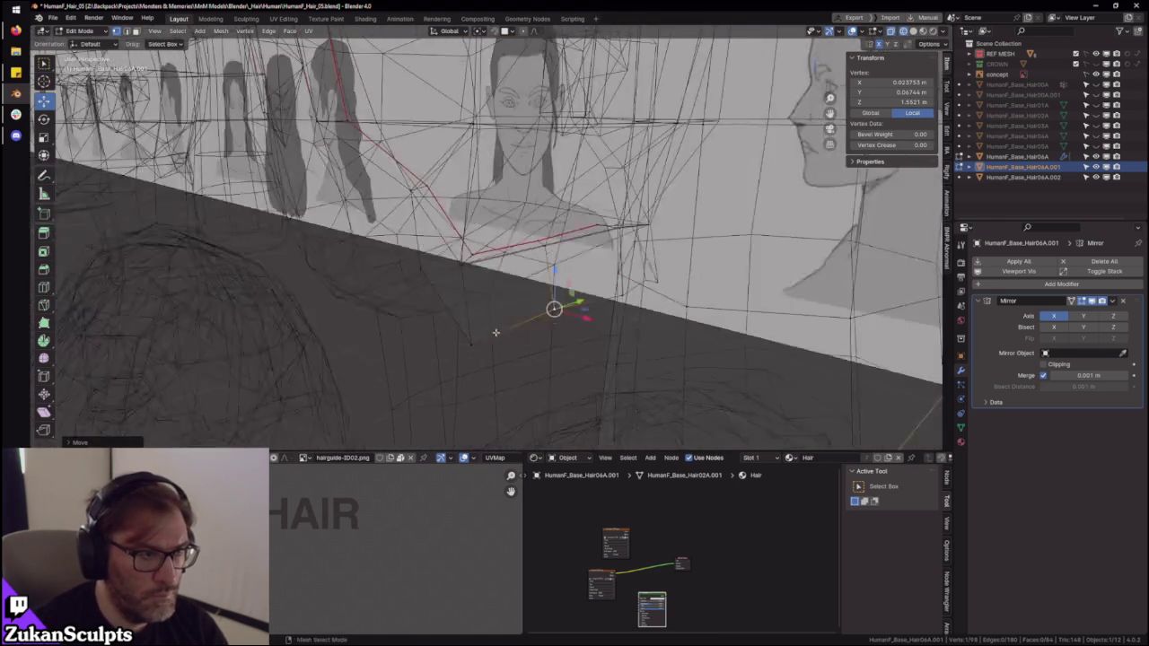
key("shift+z")
mouse_move(485, 341)
middle_mouse_down()
mouse_move(474, 326)
mouse_move(611, 252)
mouse_move(584, 300)
mouse_move(575, 252)
middle_mouse_up()
key("g")
left_click(462, 313)
- Select the whole connected hair piece in face mode and hide it
key("ctrl+Tab")
left_click(585, 300)
left_click(614, 265)
key("ctrl+l")
key("h")
- Switch to vertex select and frame a vertex on the remaining mesh
key("ctrl+Tab")
left_click(566, 233)
left_click(588, 258)
key("KP_Decimal")
scroll(588, 234, "up", 2)
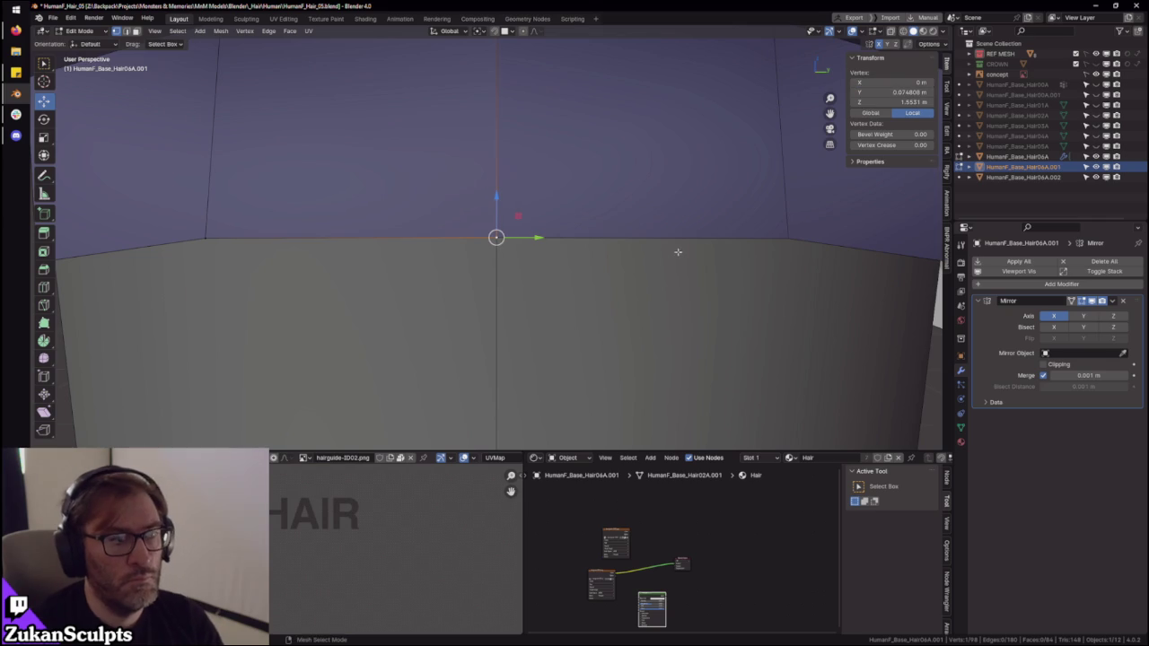
scroll(562, 257, "down", 2)
mouse_move(562, 257)
middle_mouse_down()
mouse_move(513, 249)
mouse_move(524, 303)
mouse_move(549, 241)
mouse_move(533, 300)
mouse_move(511, 251)
mouse_move(500, 289)
mouse_move(543, 310)
mouse_move(504, 283)
mouse_move(506, 267)
mouse_move(559, 249)
mouse_move(531, 266)
middle_mouse_up()
scroll(542, 276, "up", 1)
- Move a neighbouring vertex, then shift it along the X axis to fit the neck
left_click(500, 289)
key("g")
left_click(542, 283)
key("g")
key("x")
left_click(521, 270)
left_click(525, 217)
middle_click_drag(525, 217, 543, 244)
middle_click_drag(52, 248, 35, 392)
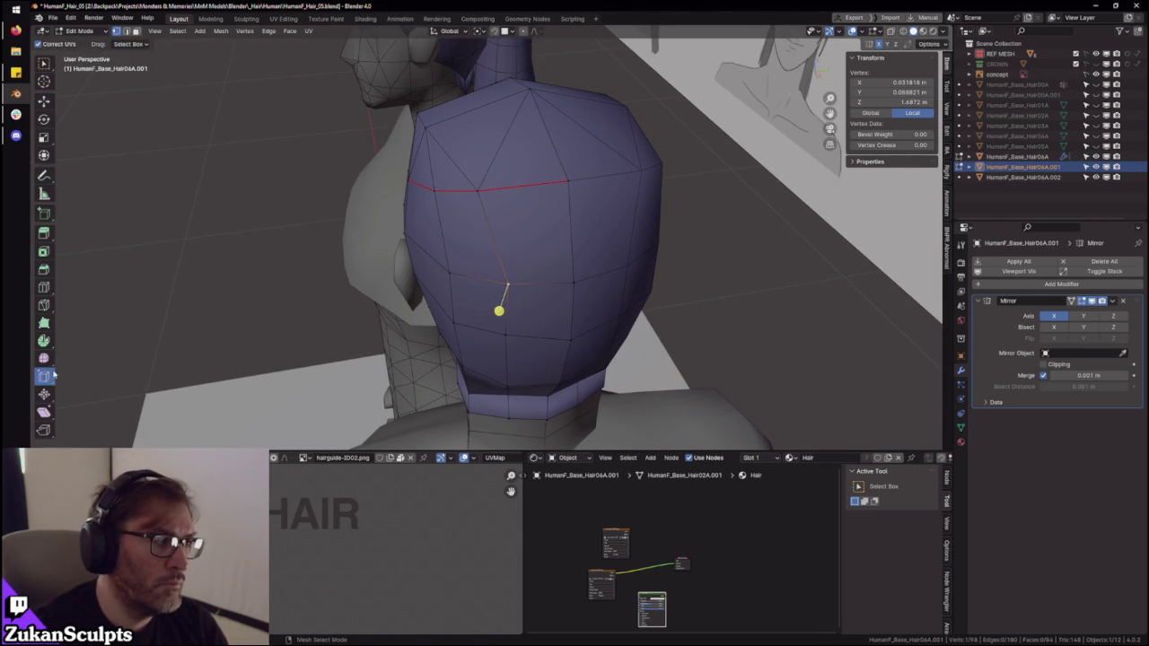
- Slide several vertices along their edges to refine the side of the hair cap
key("shift+v")
left_click(492, 188)
middle_click_drag(492, 188, 530, 286)
middle_click_drag(463, 311, 472, 328)
key("shift+v")
left_click(472, 333)
left_click(466, 267)
key("shift+v")
left_click(467, 267)
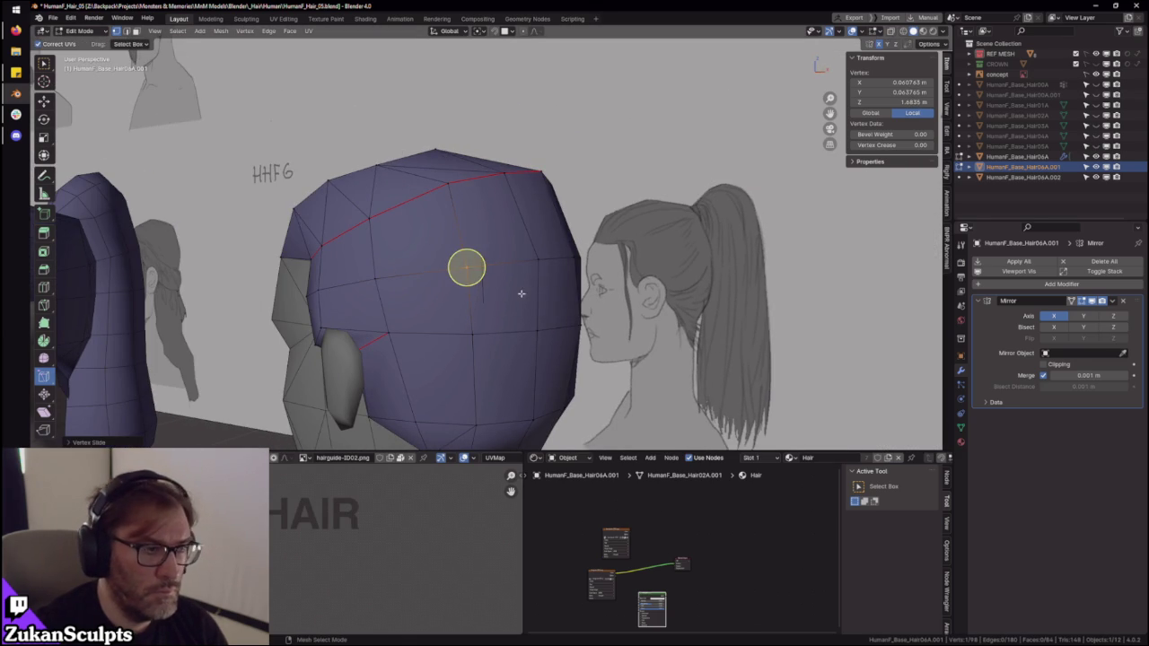
key("shift+v")
left_click(548, 290)
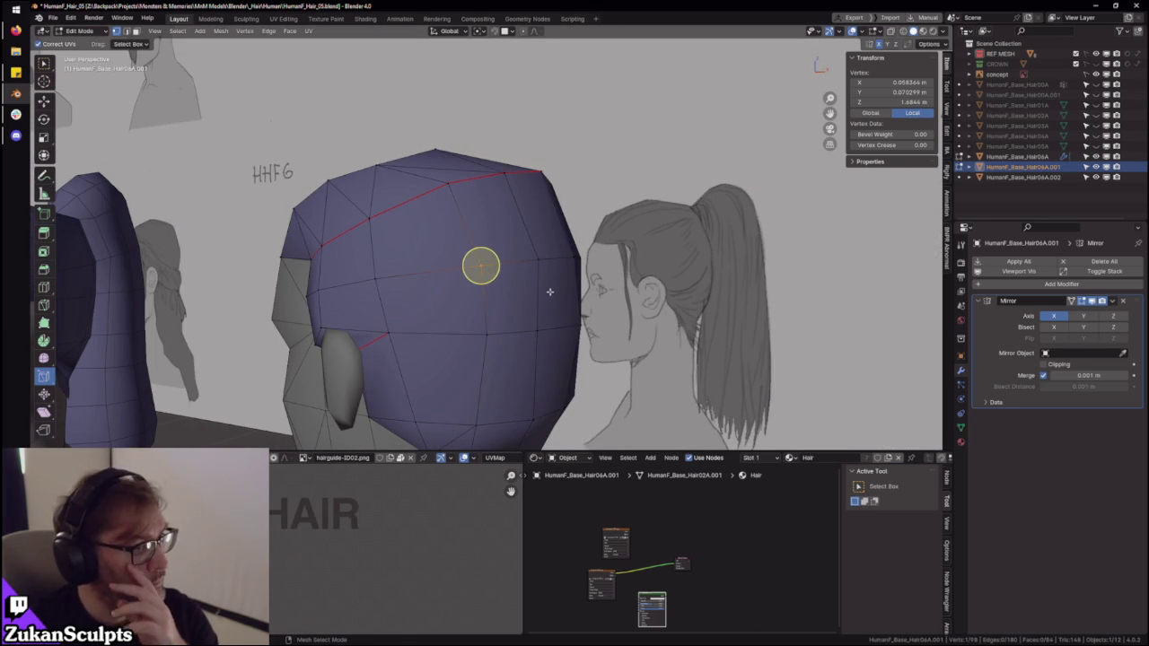
- Move a vertex under the head, undo, and reposition it along the X axis
mouse_move(554, 292)
middle_mouse_down()
mouse_move(472, 275)
mouse_move(495, 275)
mouse_move(503, 314)
mouse_move(528, 307)
middle_mouse_up()
key("shift+space")
key("g")
left_click_drag(532, 242, 529, 254)
mouse_move(530, 253)
middle_mouse_down()
mouse_move(534, 320)
mouse_move(505, 299)
middle_mouse_up()
key("ctrl+z")
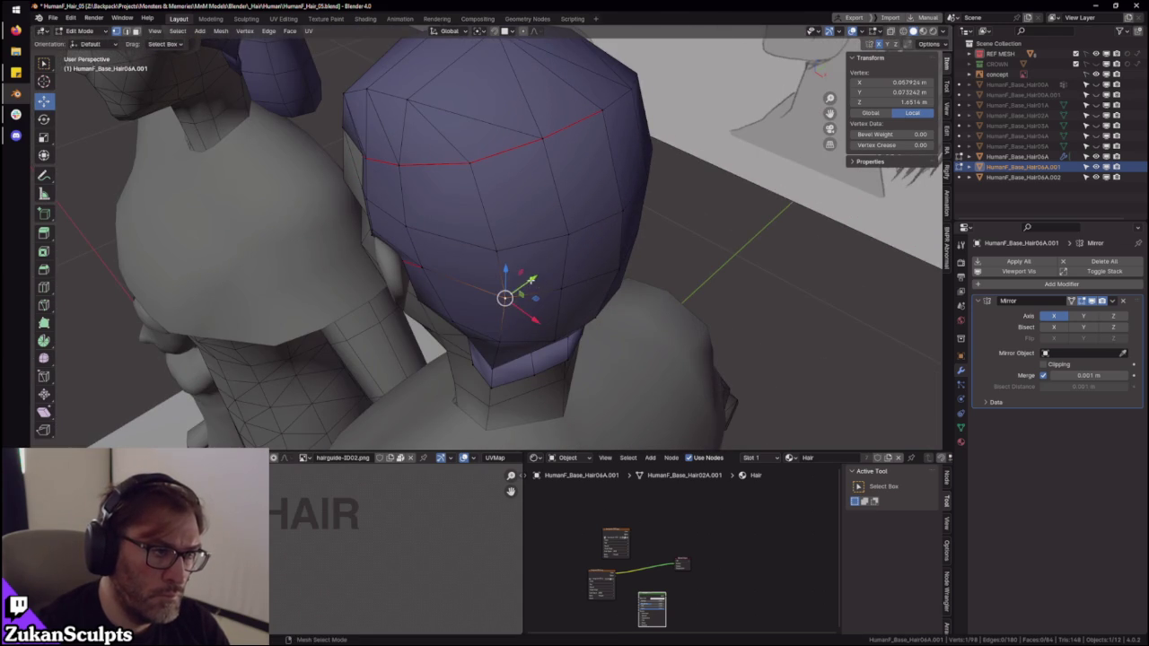
left_click_drag(532, 281, 517, 310)
mouse_move(516, 310)
middle_mouse_down()
mouse_move(488, 255)
mouse_move(559, 210)
mouse_move(639, 243)
middle_mouse_up()
mouse_move(551, 177)
middle_mouse_down()
mouse_move(366, 264)
mouse_move(483, 247)
middle_mouse_up()
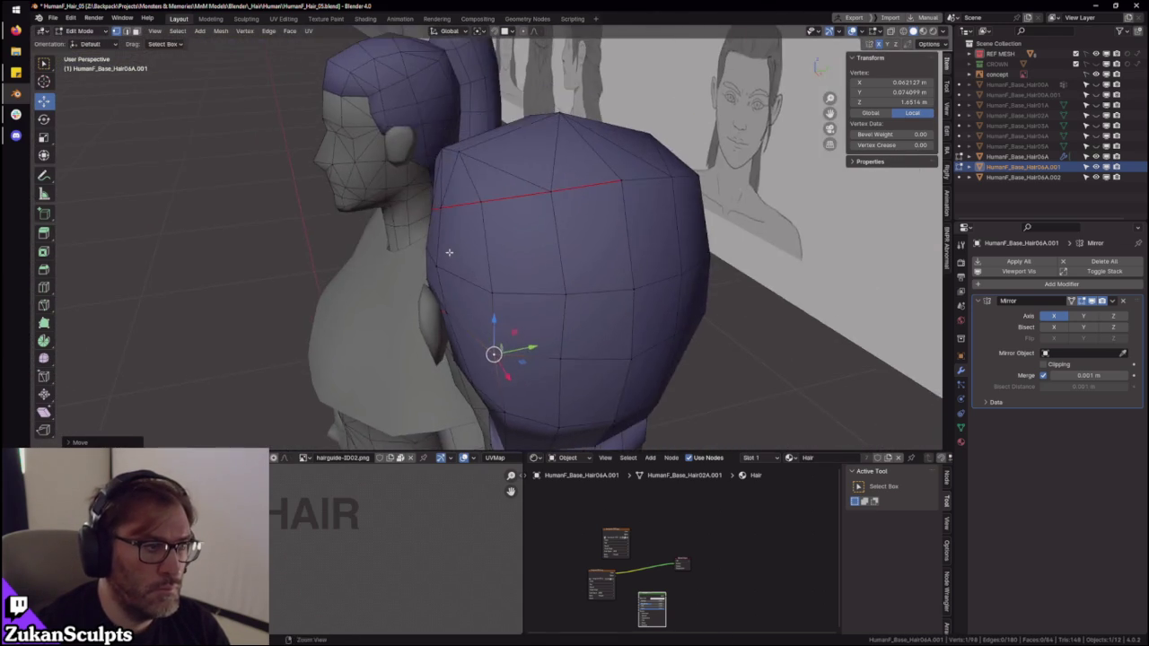
- Select two faces on the back of the hair and nudge them along Y, then up along Z
left_click(467, 271)
left_click(480, 258)
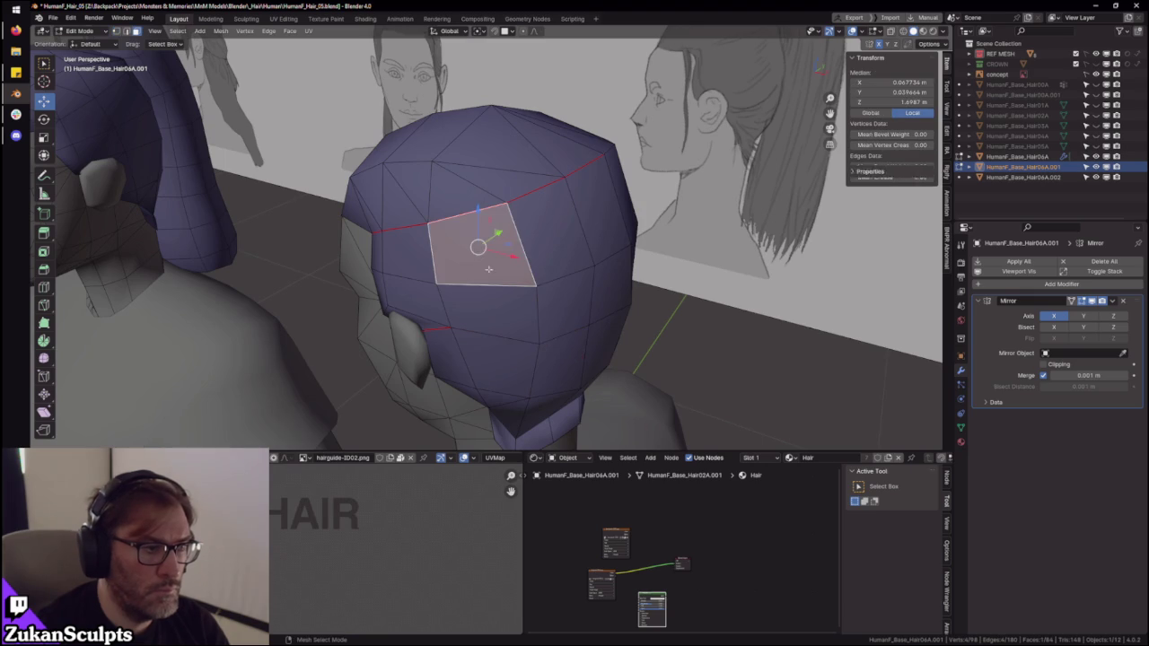
left_click(509, 317, "shift")
middle_click_drag(509, 317, 461, 253)
mouse_move(469, 187)
middle_mouse_down()
mouse_move(531, 210)
mouse_move(486, 261)
mouse_move(479, 177)
mouse_move(506, 143)
mouse_move(476, 216)
middle_mouse_up()
key("g")
key("y")
left_click(482, 260)
key("g")
key("z")
left_click(508, 141)
- Switch to vertex select and pick a vertex on the hair cap's top edge
key("ctrl+Tab")
key("ctrl+Tab")
mouse_move(539, 239)
middle_mouse_down()
mouse_move(497, 214)
mouse_move(529, 223)
middle_mouse_up()
left_click(476, 204)
left_click(475, 206)
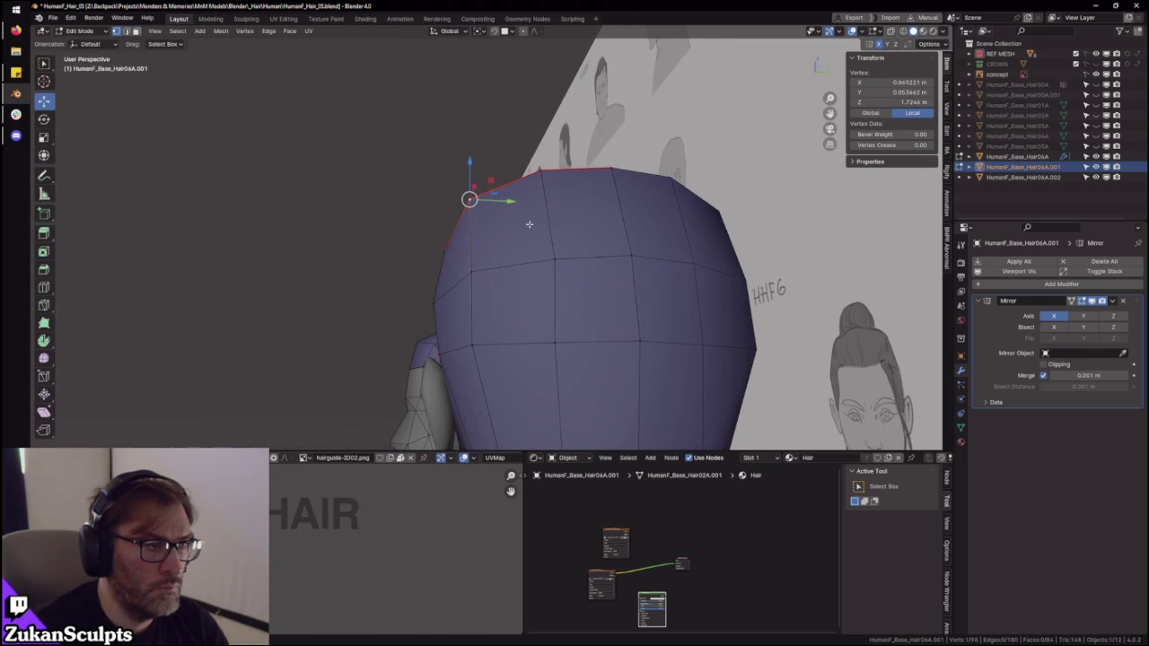
- Set Transform Orientation to Normal and push two cap vertices along their normals toward the head
left_click(454, 32)
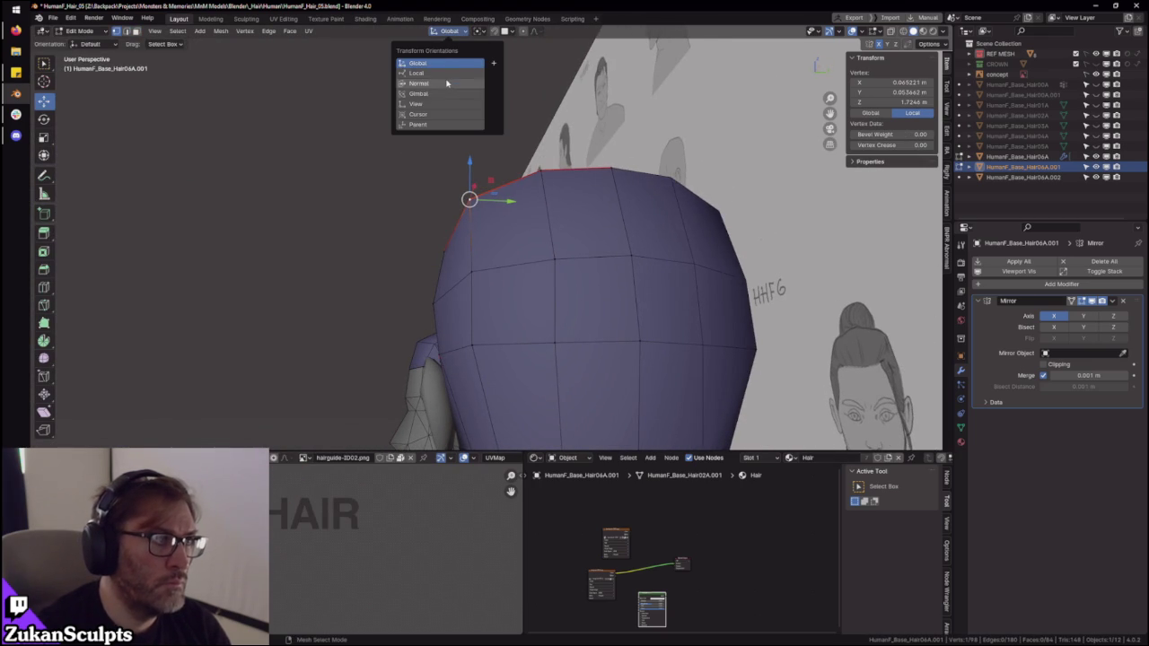
left_click(438, 83)
middle_click_drag(485, 196, 489, 200)
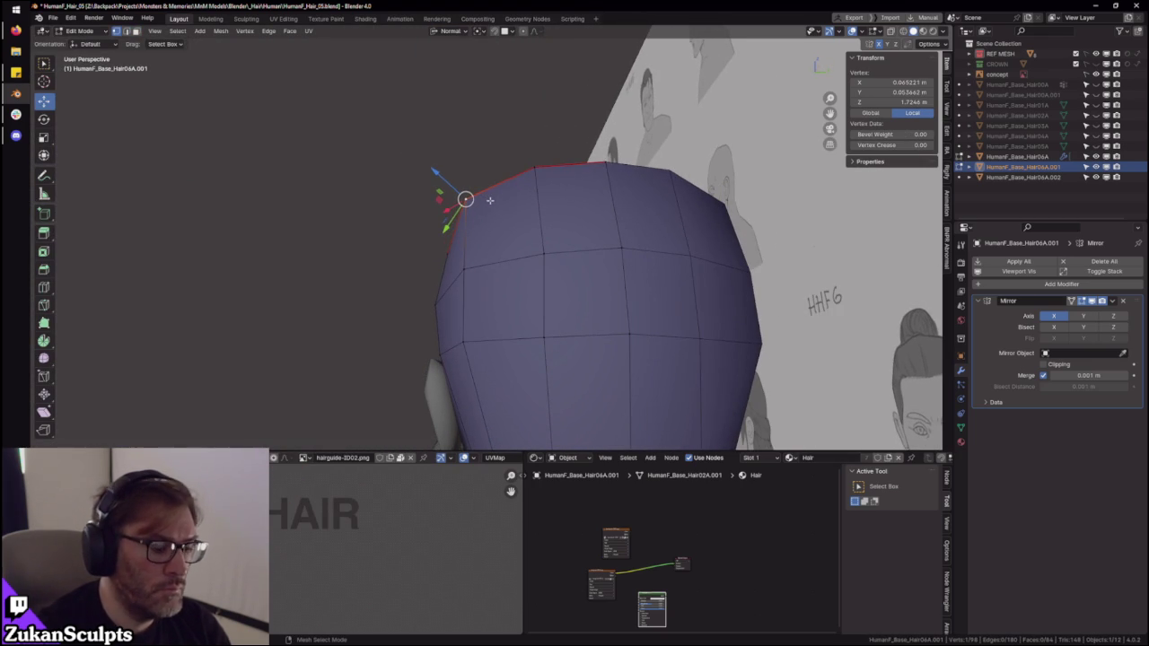
key("g")
key("z")
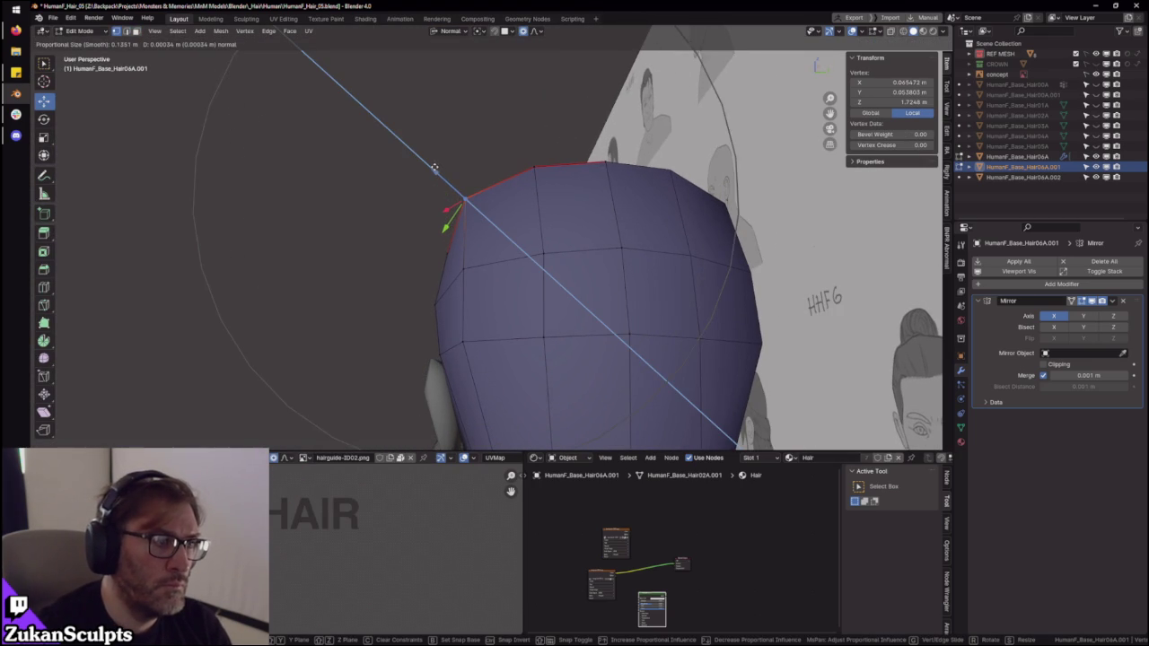
left_click(428, 164)
mouse_move(431, 171)
middle_mouse_down()
mouse_move(520, 362)
mouse_move(544, 300)
middle_mouse_up()
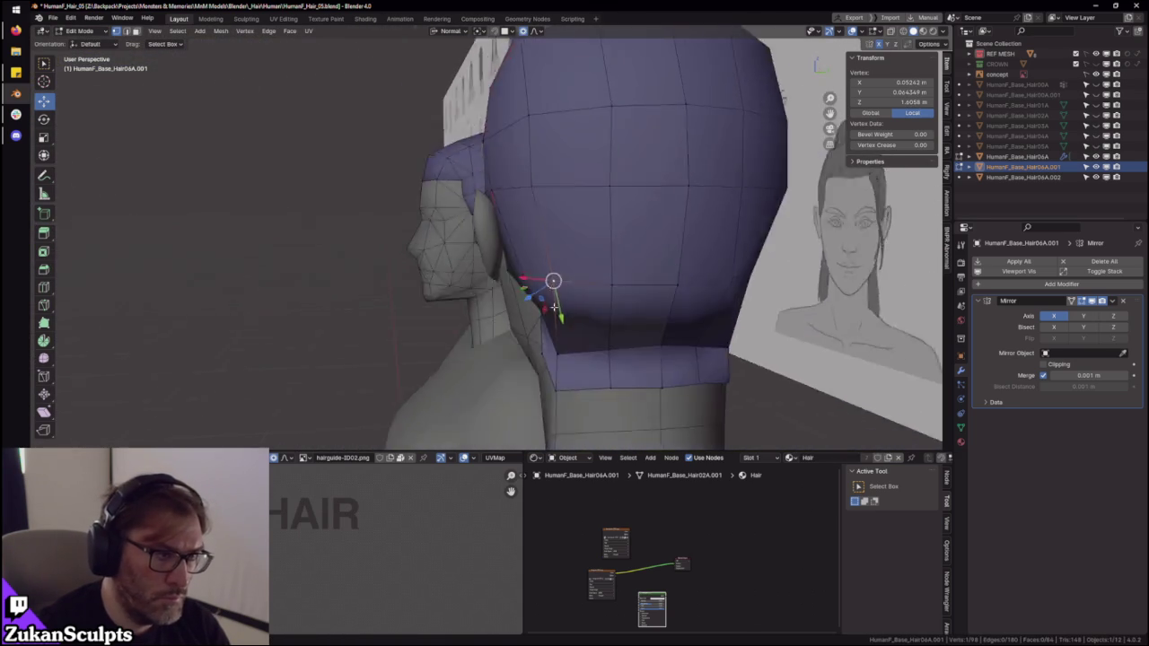
key("g")
key("z")
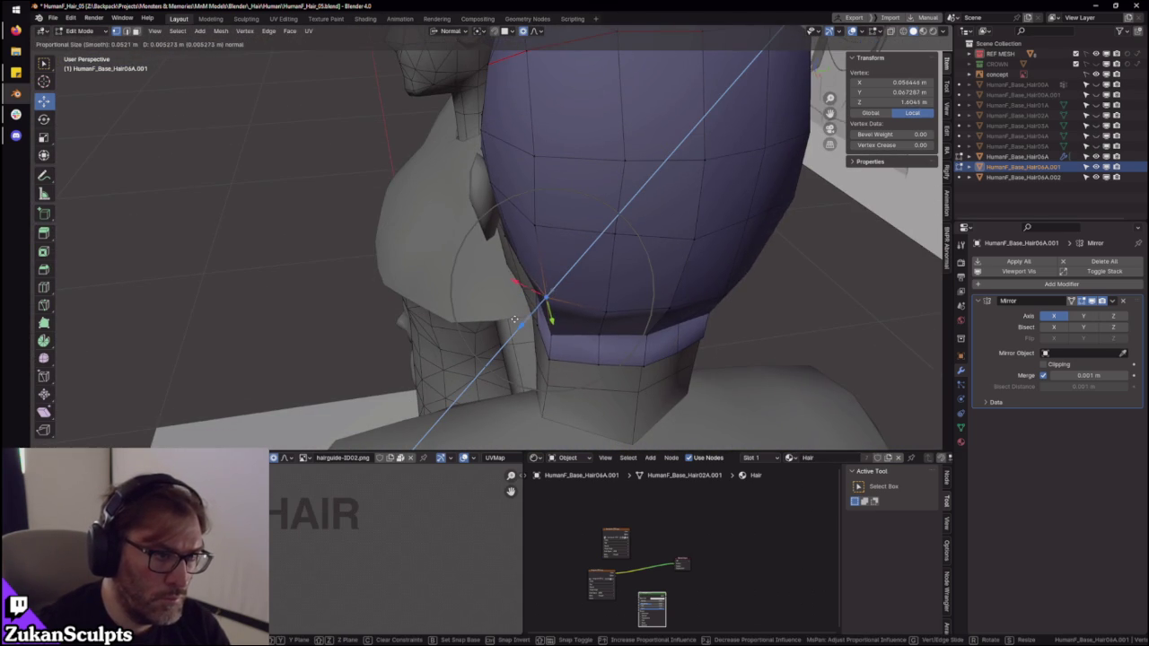
left_click(514, 320)
- Shift a neck vertex along X, then push two more vertices along their normals
middle_click_drag(514, 320, 545, 227)
key("g")
key("x")
left_click(551, 278)
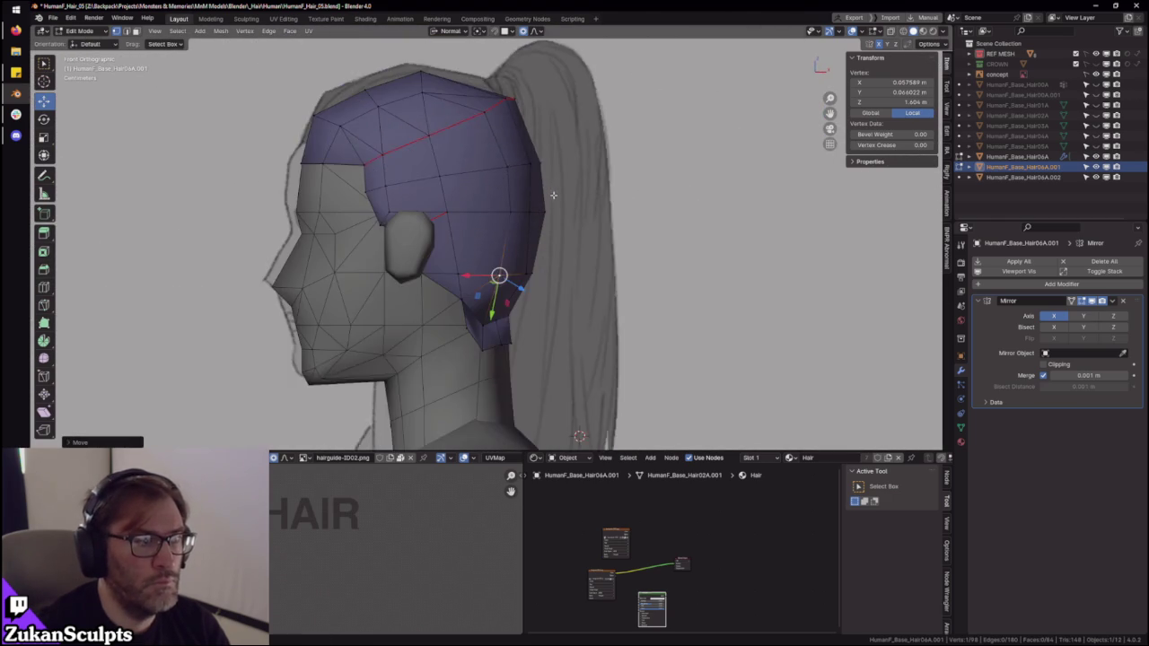
key("g")
key("z")
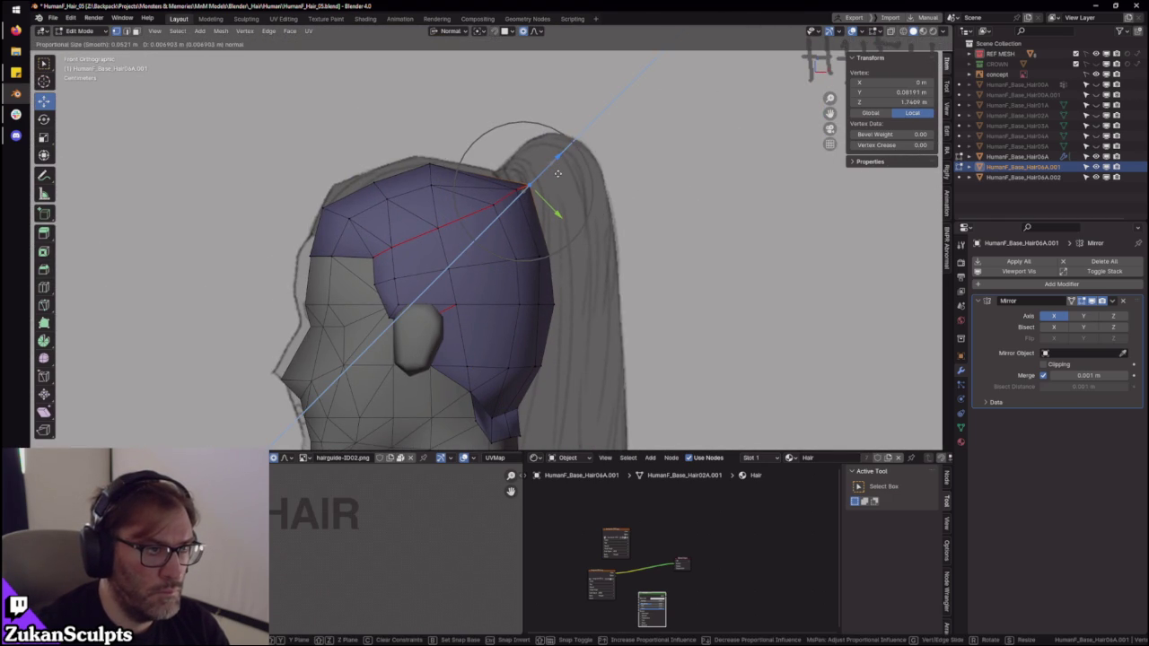
left_click(556, 174)
key("g")
key("z")
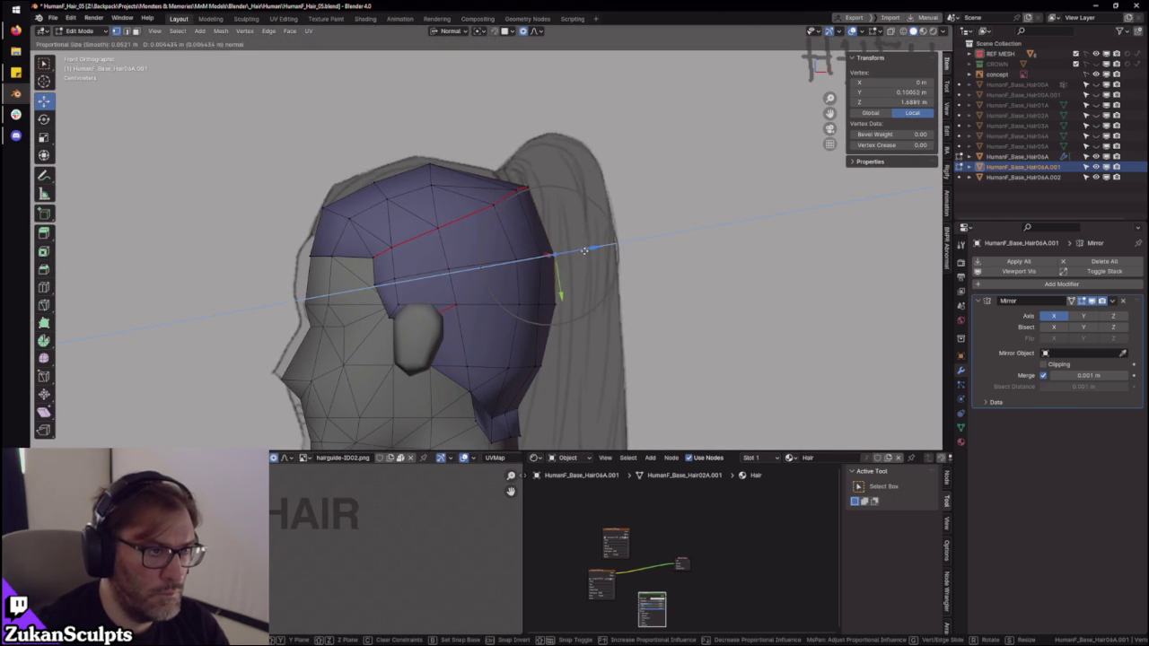
left_click(549, 185)
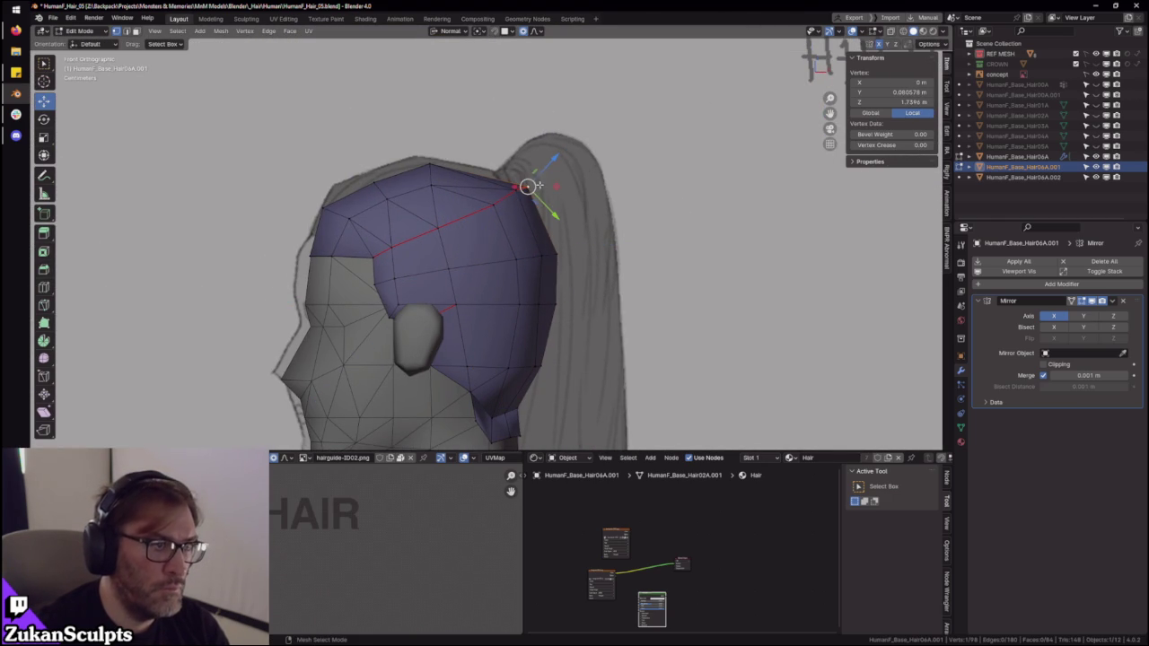
- Freely move the vertex by the ponytail and push two rear vertices along their normals
key("g")
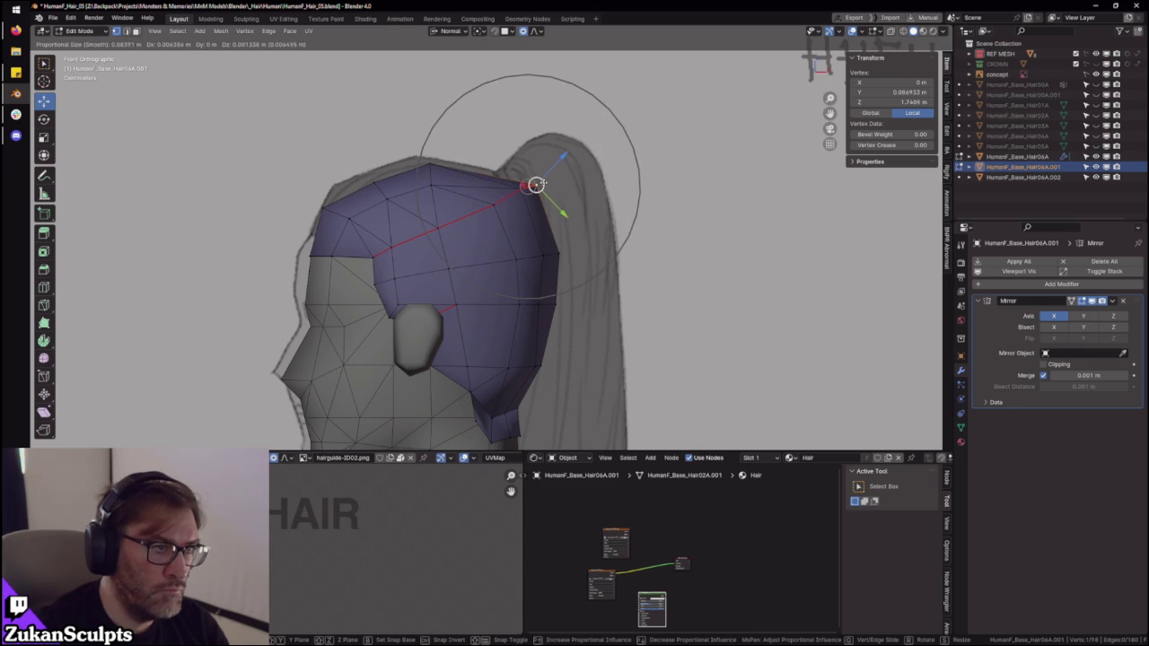
left_click(539, 183)
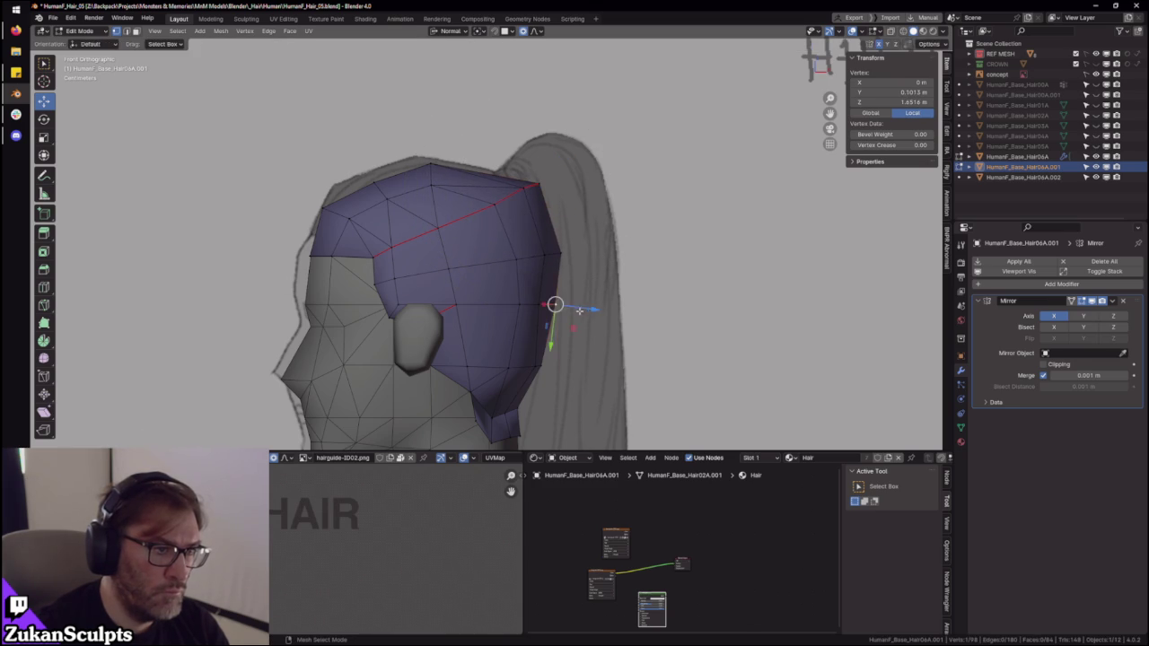
key("g")
key("z")
left_click(593, 308)
scroll(554, 260, "up", 3)
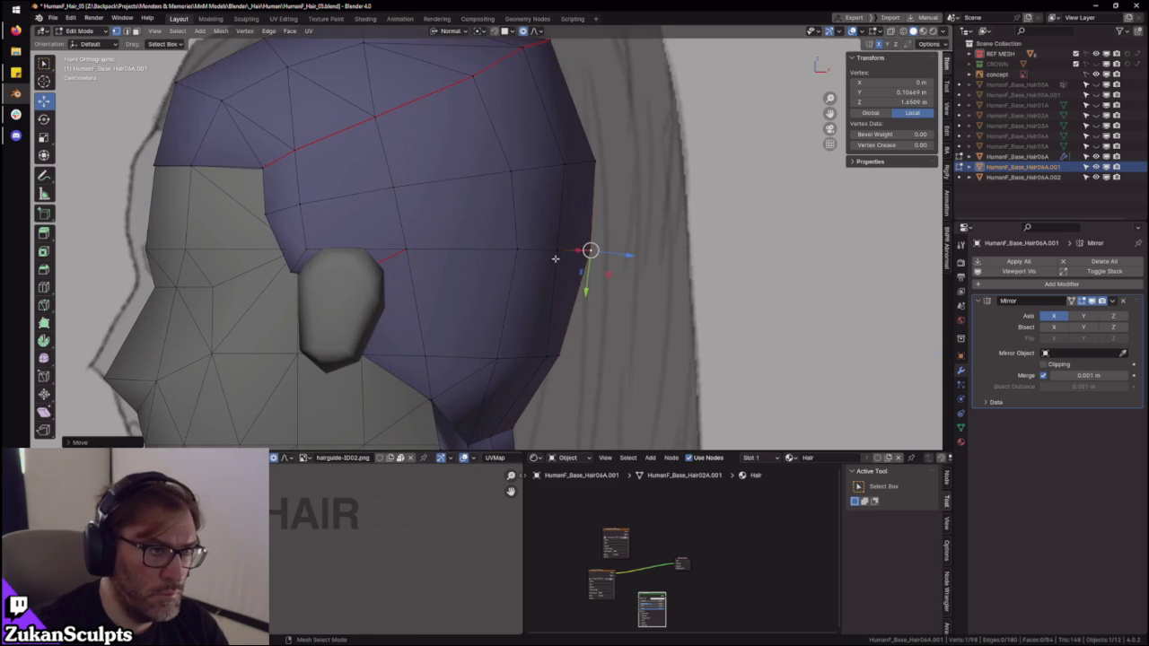
key("g")
key("z")
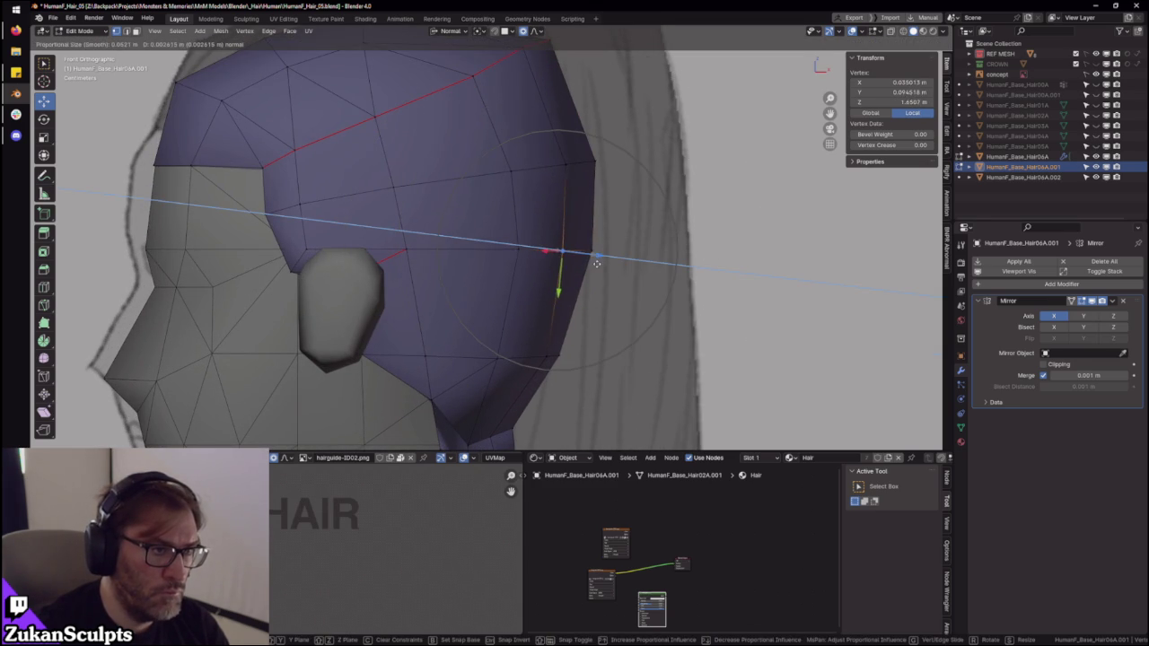
left_click(603, 267)
- Re-enter Edit Mode on the hair and reveal the hidden ponytail with Alt+H
scroll(575, 260, "down", 5)
mouse_move(551, 251)
middle_mouse_down()
mouse_move(503, 296)
mouse_move(437, 327)
mouse_move(571, 272)
middle_mouse_up()
key("Tab")
scroll(571, 272, "up", 2)
key("Tab")
key("alt+h")
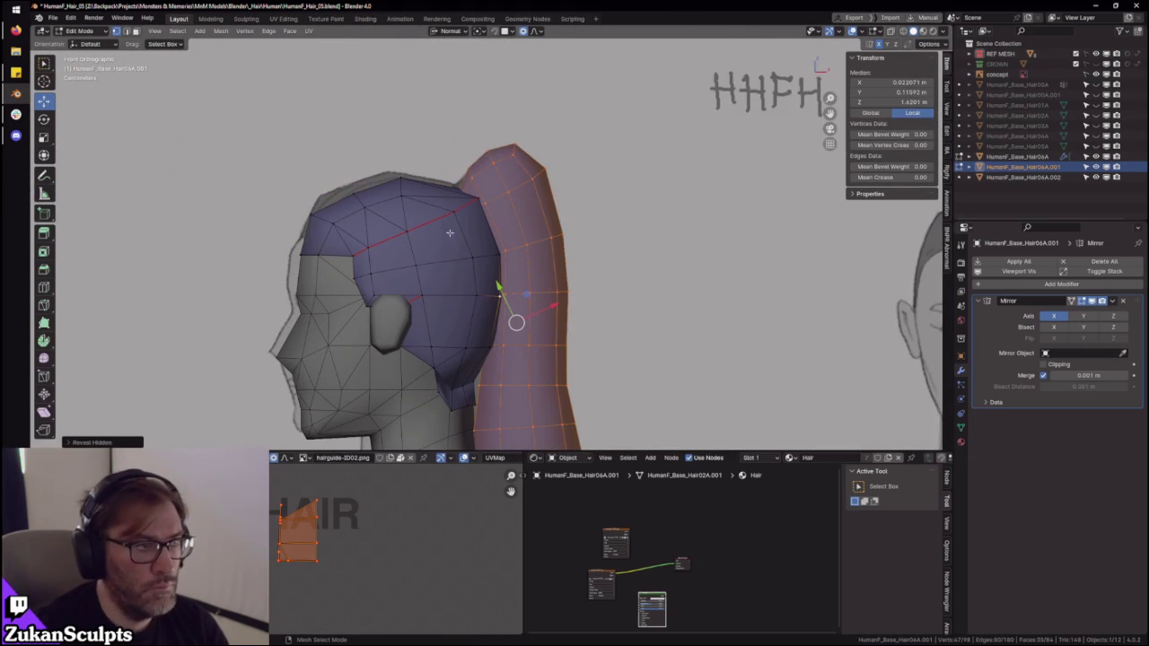
- Select the whole ponytail in Face mode and move it along Global X against the cap
key("ctrl+Tab")
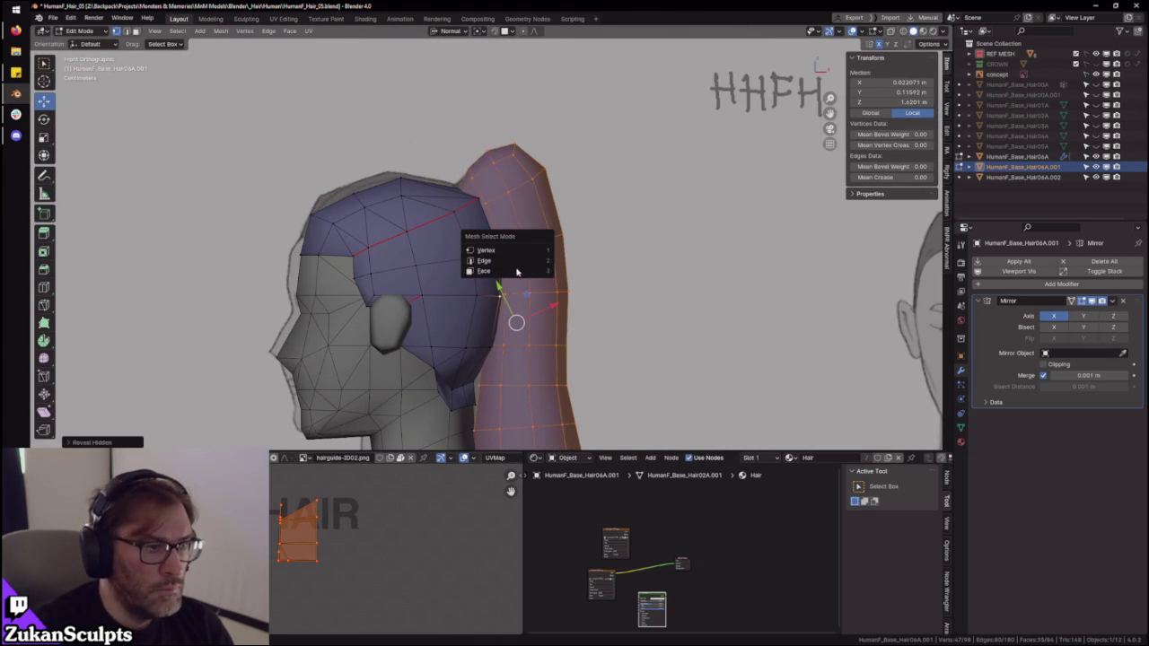
left_click(503, 272)
left_click(536, 264)
key("ctrl+l")
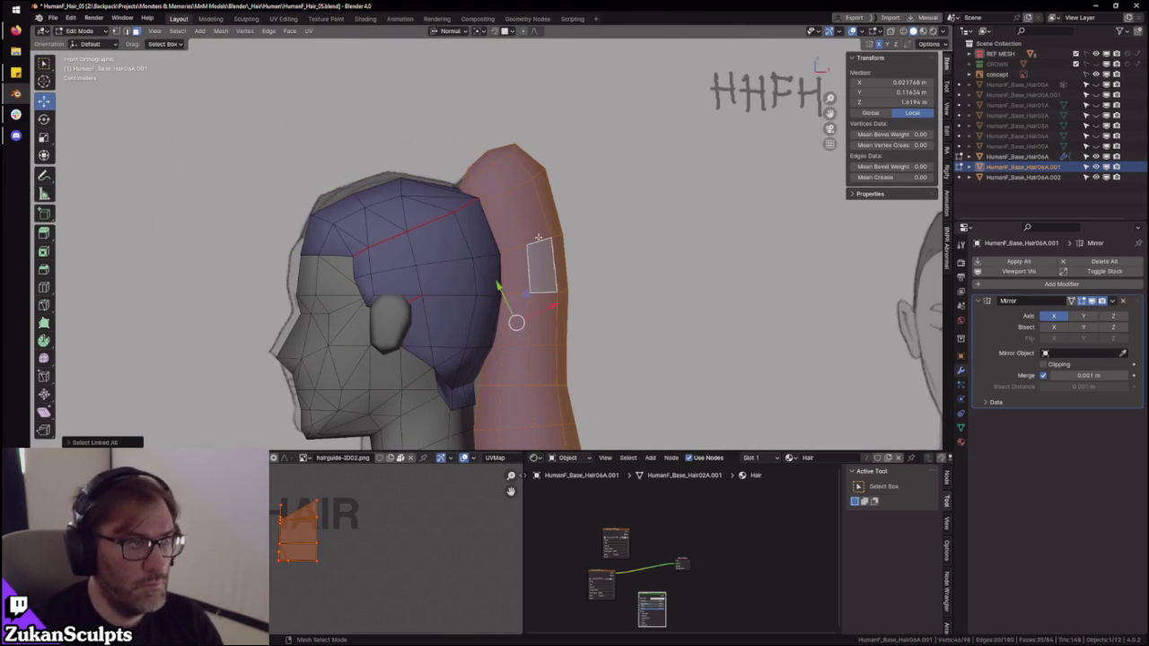
left_click(449, 31)
left_click(431, 59)
key("g")
key("x")
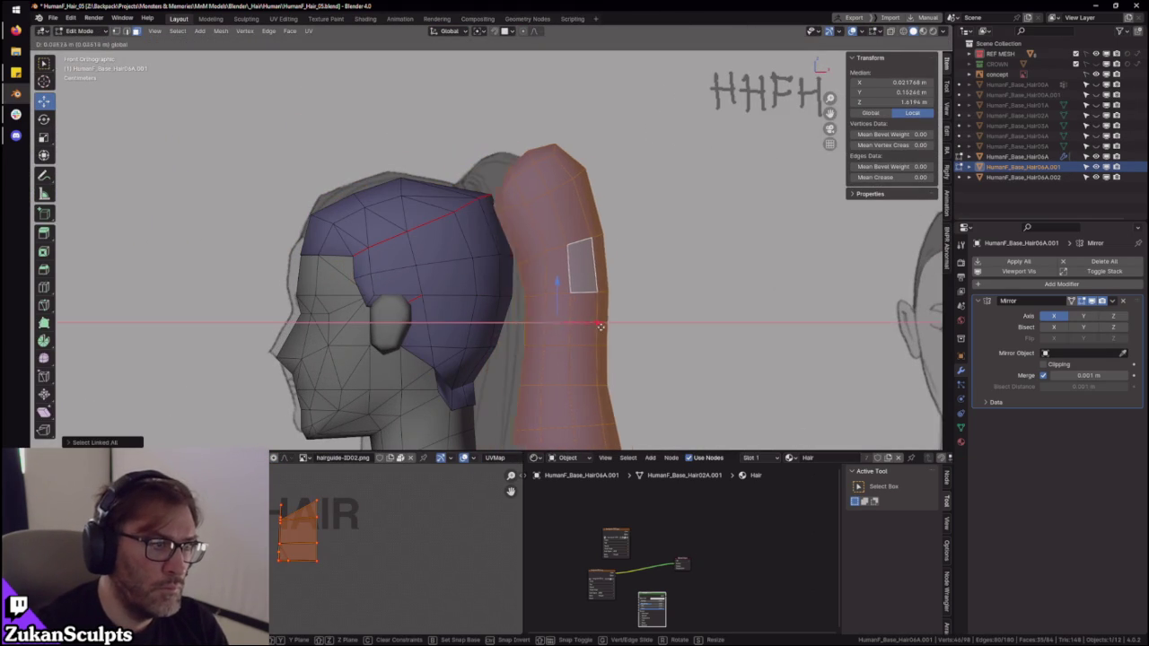
left_click(563, 321)
- Return to Object Mode and view the hair cap and ponytail from above
scroll(563, 321, "down", 3)
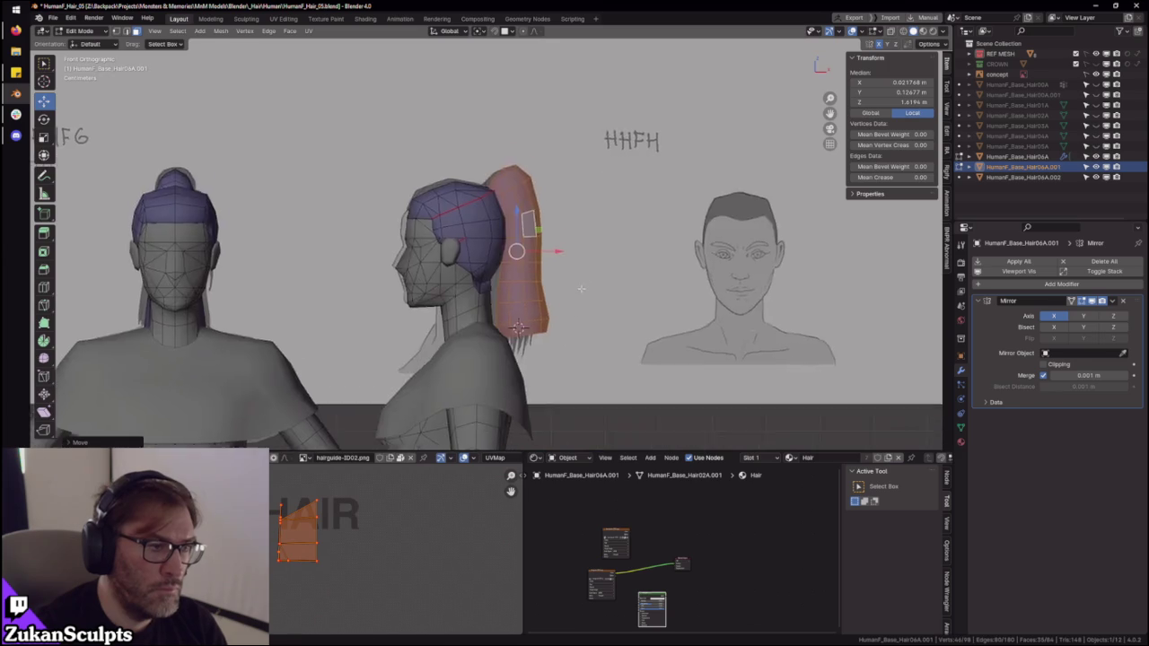
mouse_move(563, 322)
middle_mouse_down()
mouse_move(318, 314)
mouse_move(629, 296)
mouse_move(641, 315)
middle_mouse_up()
key("Tab")
scroll(595, 308, "up", 3)
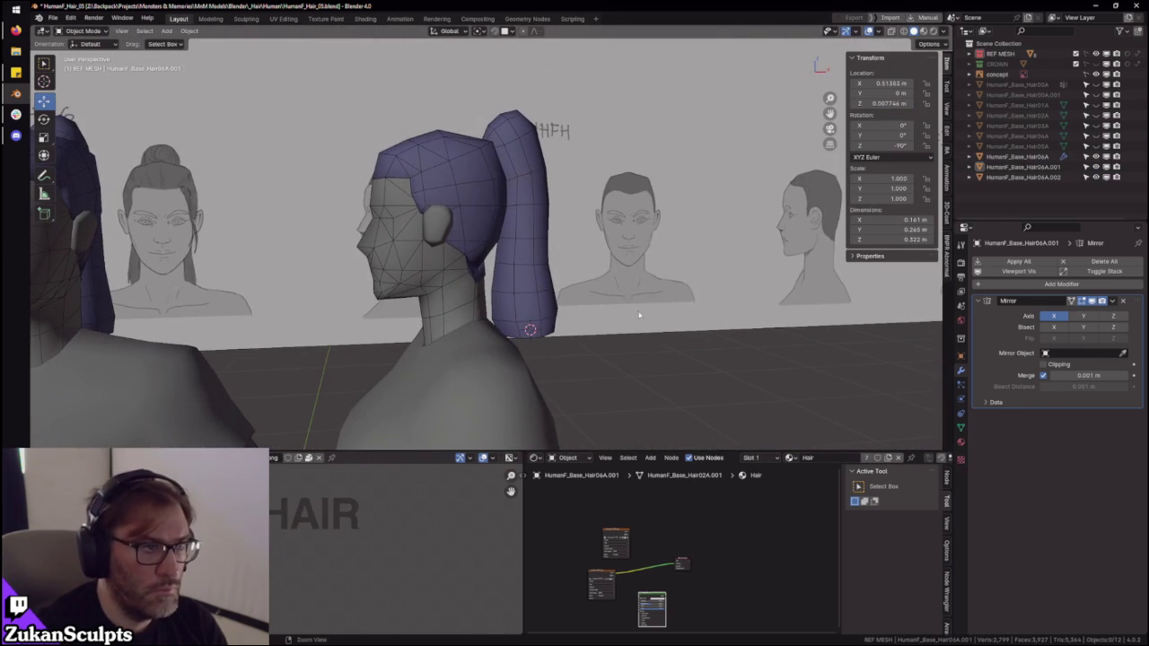
mouse_move(587, 266)
middle_mouse_down()
mouse_move(524, 213)
mouse_move(529, 237)
mouse_move(584, 245)
mouse_move(503, 216)
mouse_move(565, 264)
mouse_move(564, 295)
mouse_move(482, 238)
mouse_move(492, 240)
mouse_move(469, 290)
mouse_move(503, 269)
mouse_move(489, 241)
middle_mouse_up()
scroll(485, 207, "up", 4)
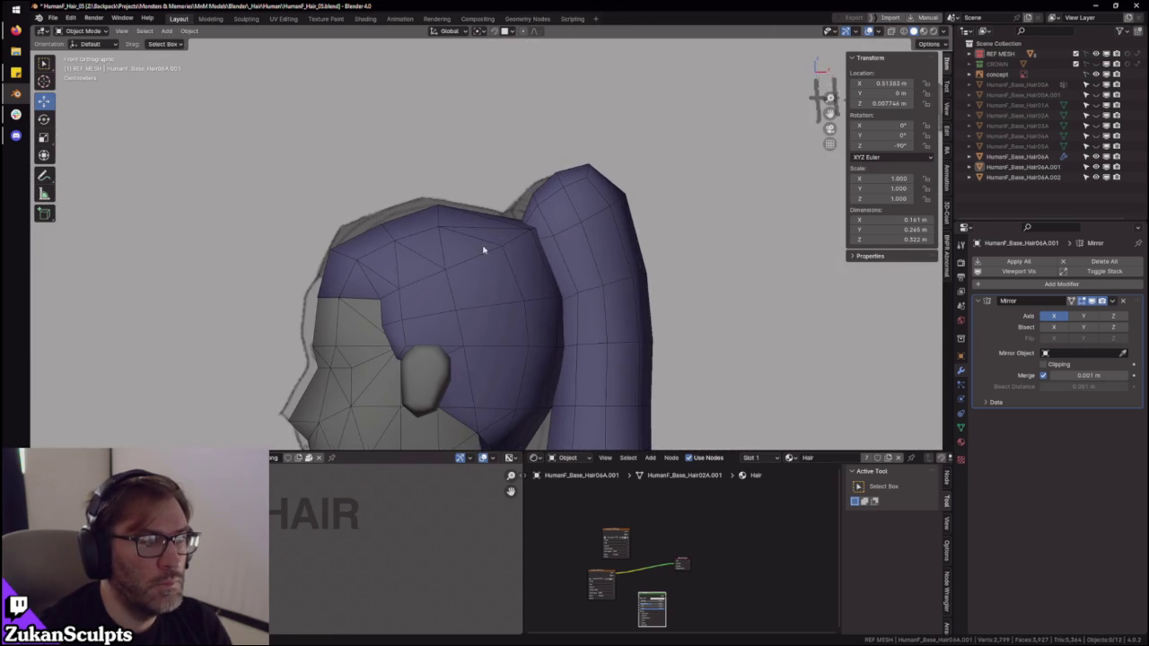
- In X-ray Edit Mode, scale the crown vertices together along X and shift them along X
scroll(480, 241, "up", 1)
key("Tab")
key("Tab")
key("Tab")
scroll(462, 241, "up", 1)
key("alt+z")
key("ctrl+Tab")
left_click(406, 182)
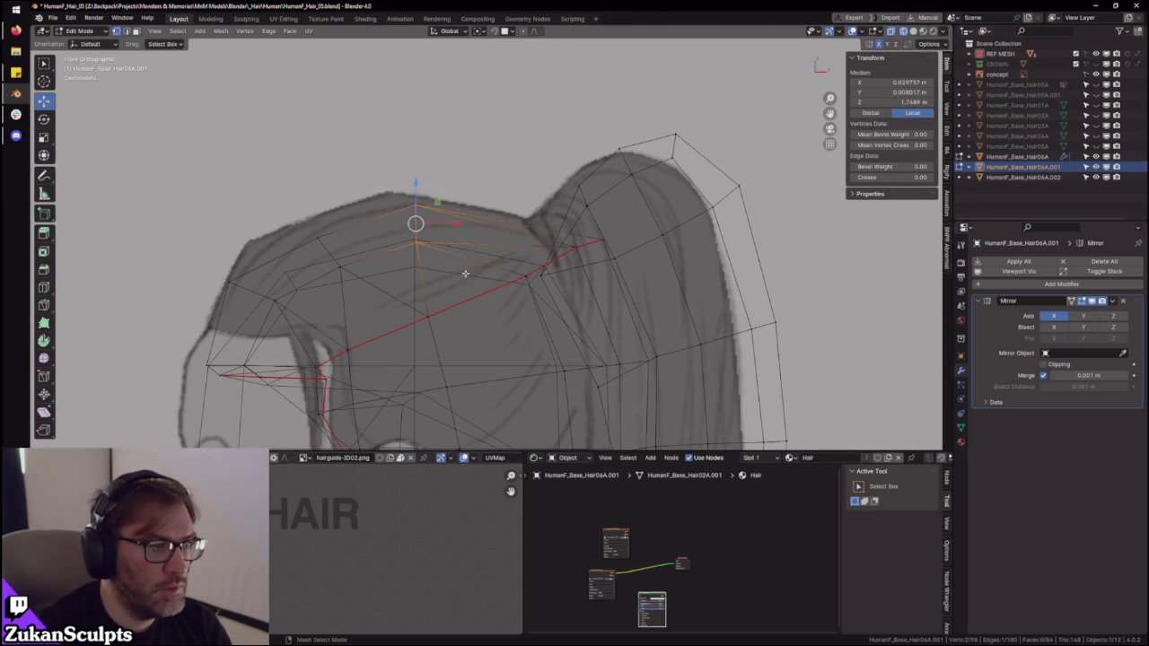
left_click_drag(458, 226, 451, 224)
left_click(447, 225)
key("g")
key("x")
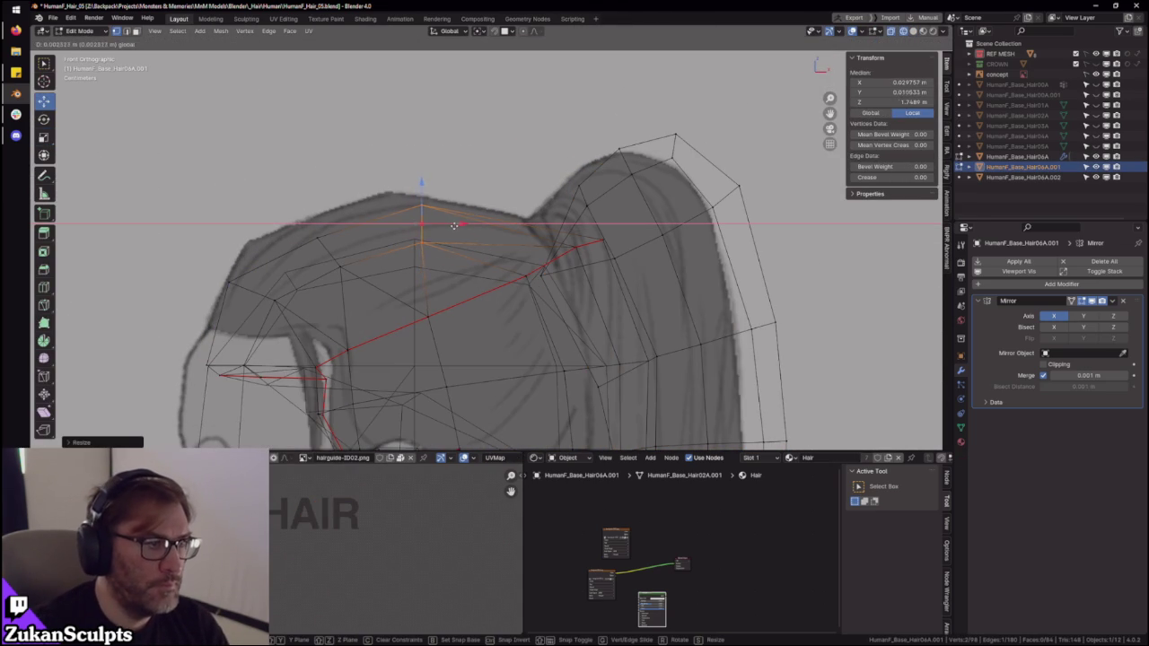
left_click(460, 225)
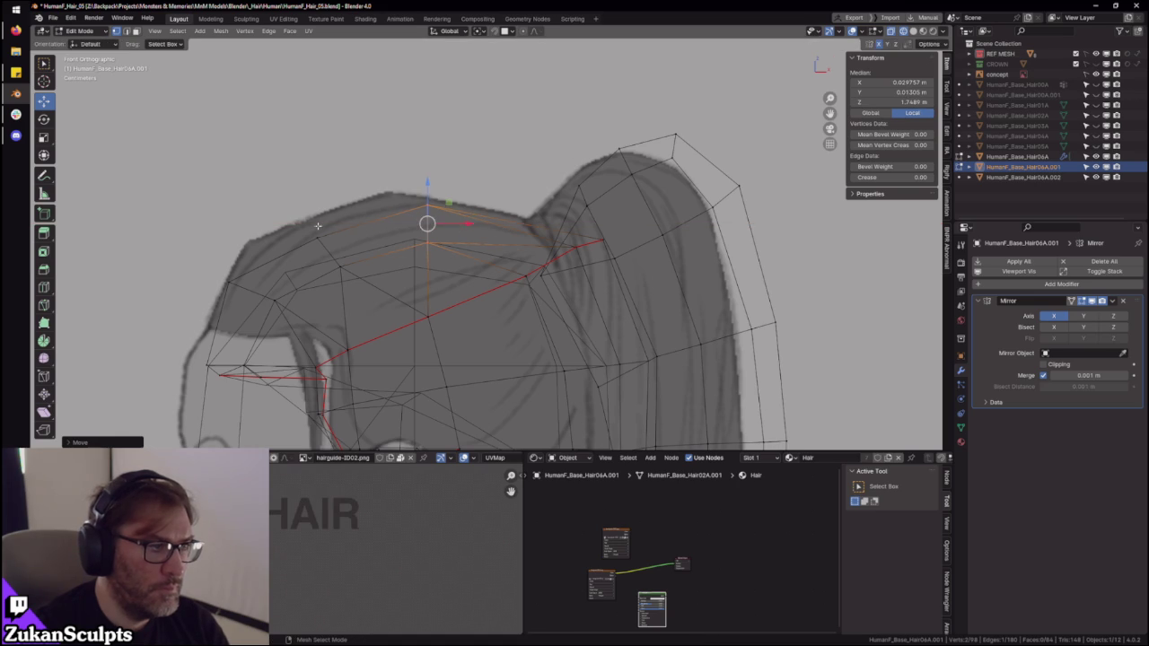
- Turn off X-ray, return to Object Mode, and hide overlays to preview the shaded hair
key("alt+z")
left_click(344, 232)
scroll(346, 237, "down", 3)
scroll(367, 231, "down", 2)
key("Tab")
mouse_move(367, 231)
middle_mouse_down()
mouse_move(475, 290)
mouse_move(512, 335)
mouse_move(705, 344)
middle_mouse_up()
left_click(706, 344)
left_click(868, 31)
mouse_move(780, 318)
middle_mouse_down()
mouse_move(692, 233)
mouse_move(441, 290)
mouse_move(638, 290)
mouse_move(518, 259)
mouse_move(687, 260)
mouse_move(513, 257)
mouse_move(569, 256)
mouse_move(544, 246)
mouse_move(336, 274)
mouse_move(483, 234)
mouse_move(569, 236)
mouse_move(542, 257)
mouse_move(584, 235)
mouse_move(551, 228)
middle_mouse_up()
scroll(644, 244, "up", 3)
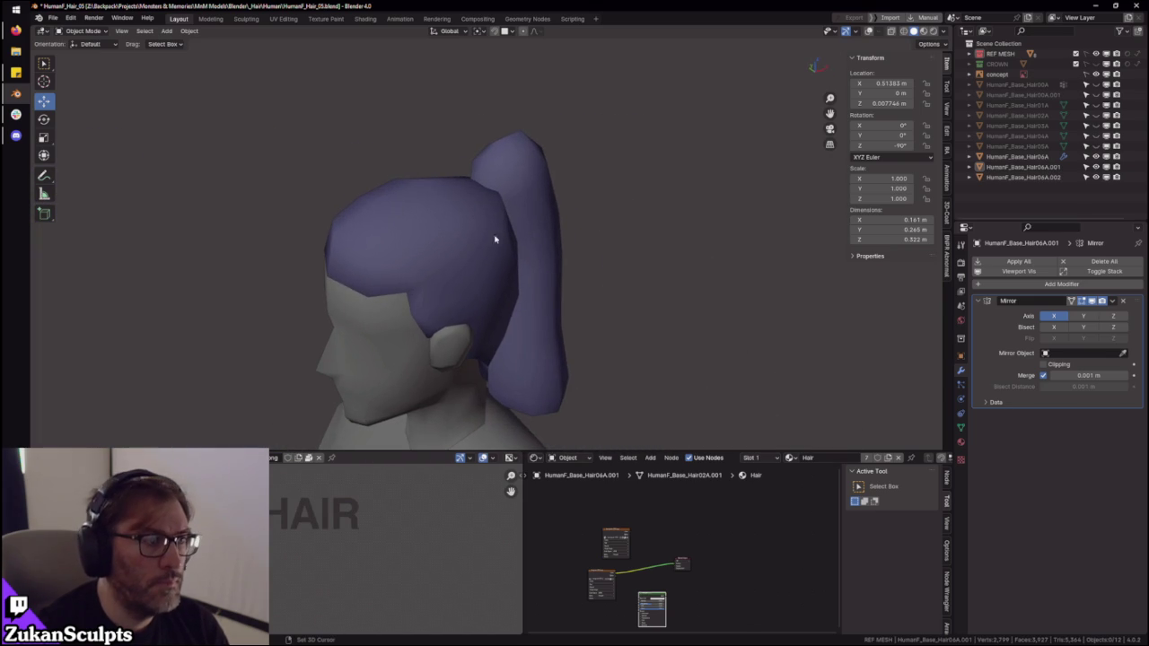
- In Sculpt Mode, shape the hair cap and ponytail into rounder forms with the Grab brush
left_click(72, 31)
left_click(85, 64)
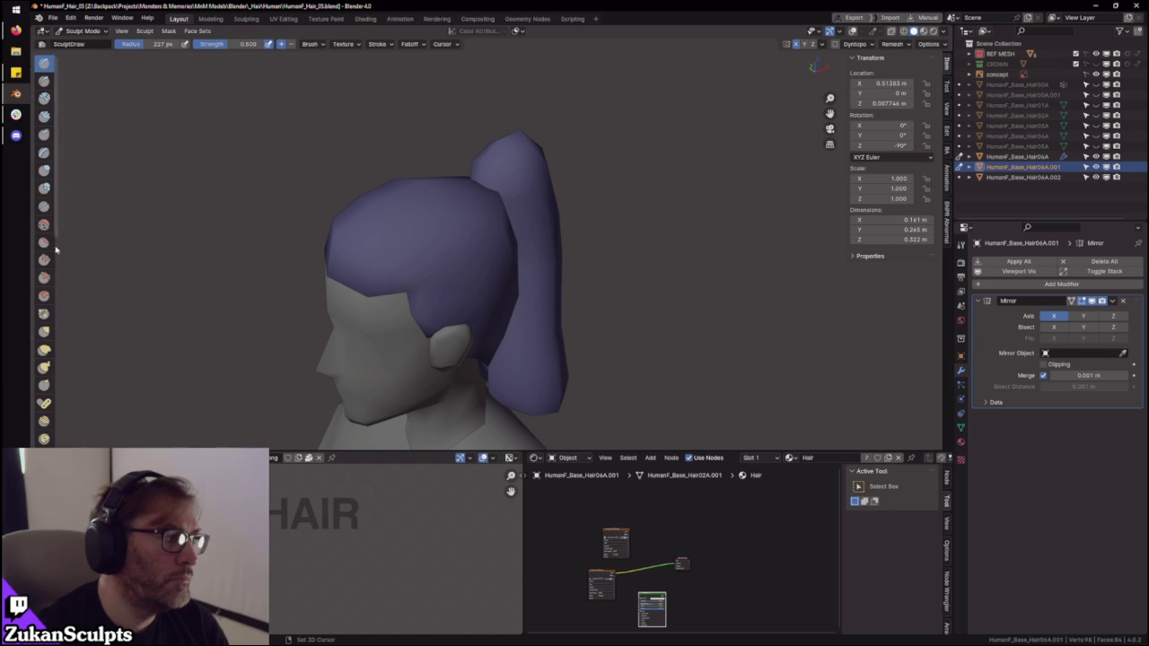
middle_click_drag(503, 270, 529, 260)
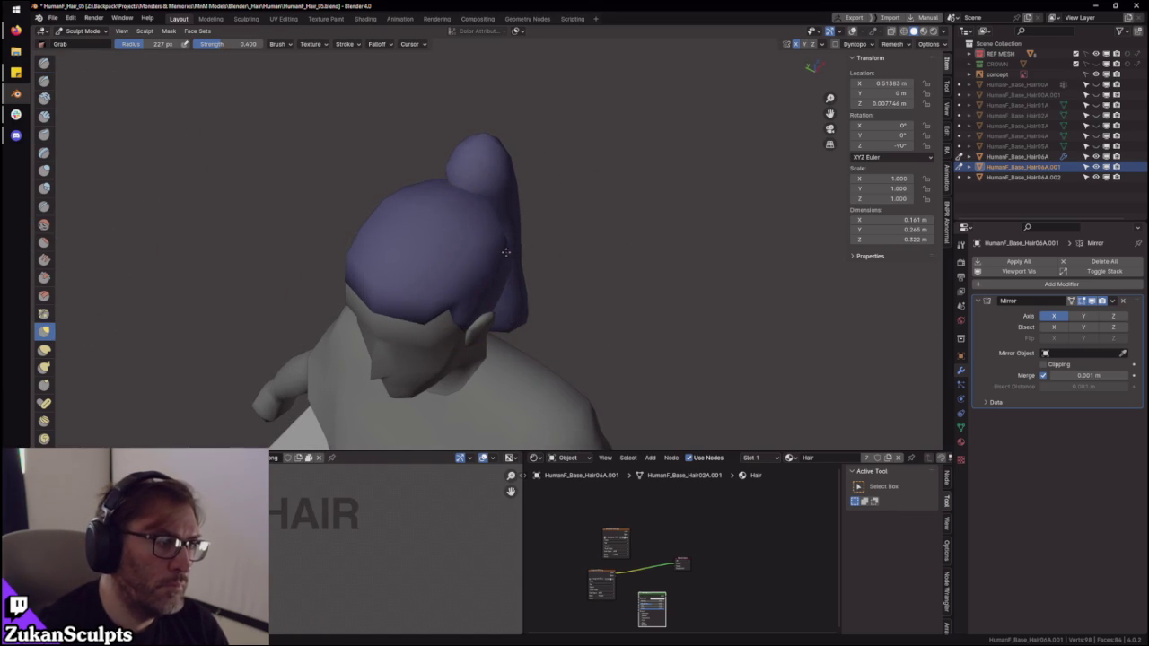
mouse_move(553, 269)
middle_mouse_down()
mouse_move(551, 198)
mouse_move(516, 265)
middle_mouse_up()
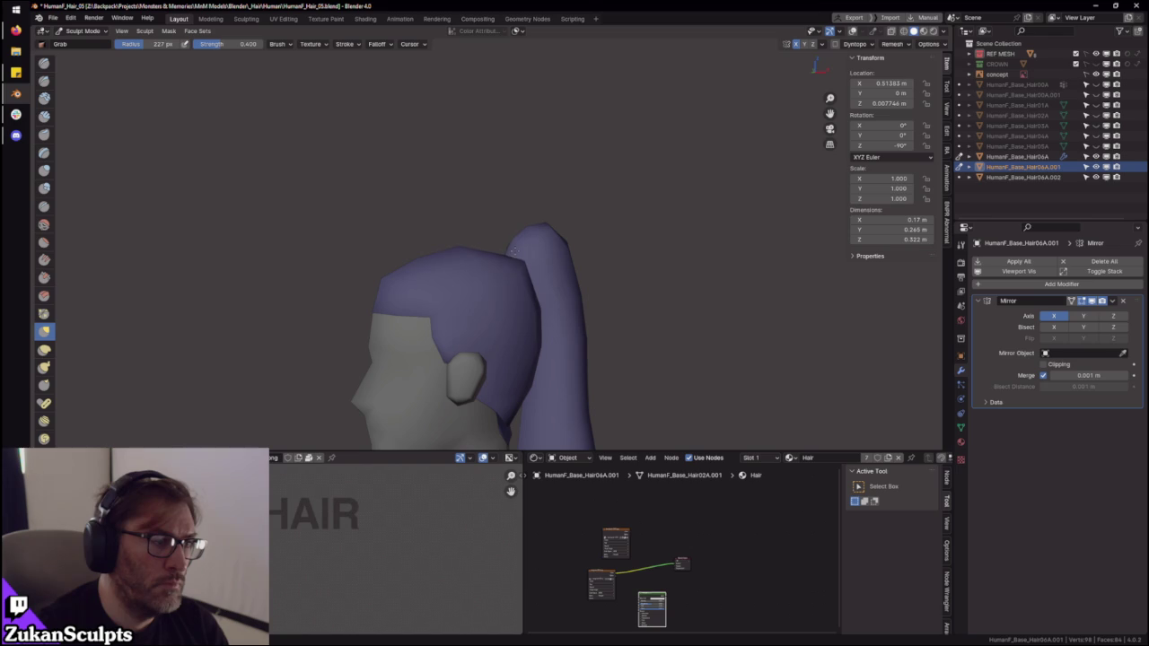
middle_click_drag(516, 242, 456, 256)
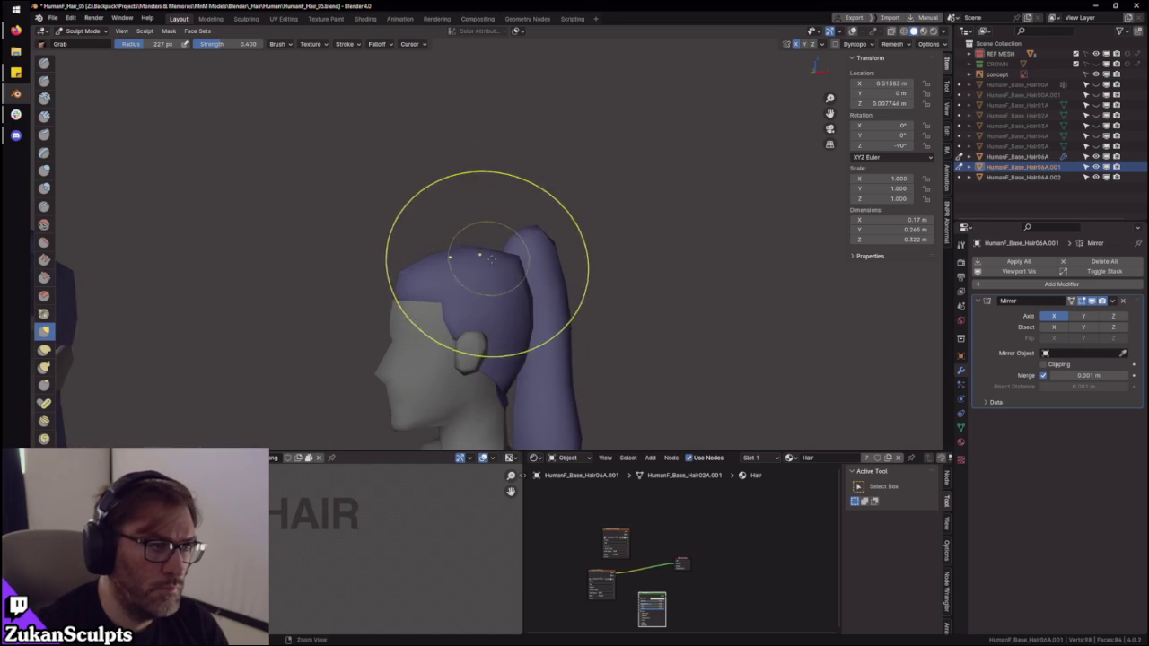
scroll(468, 258, "up", 2)
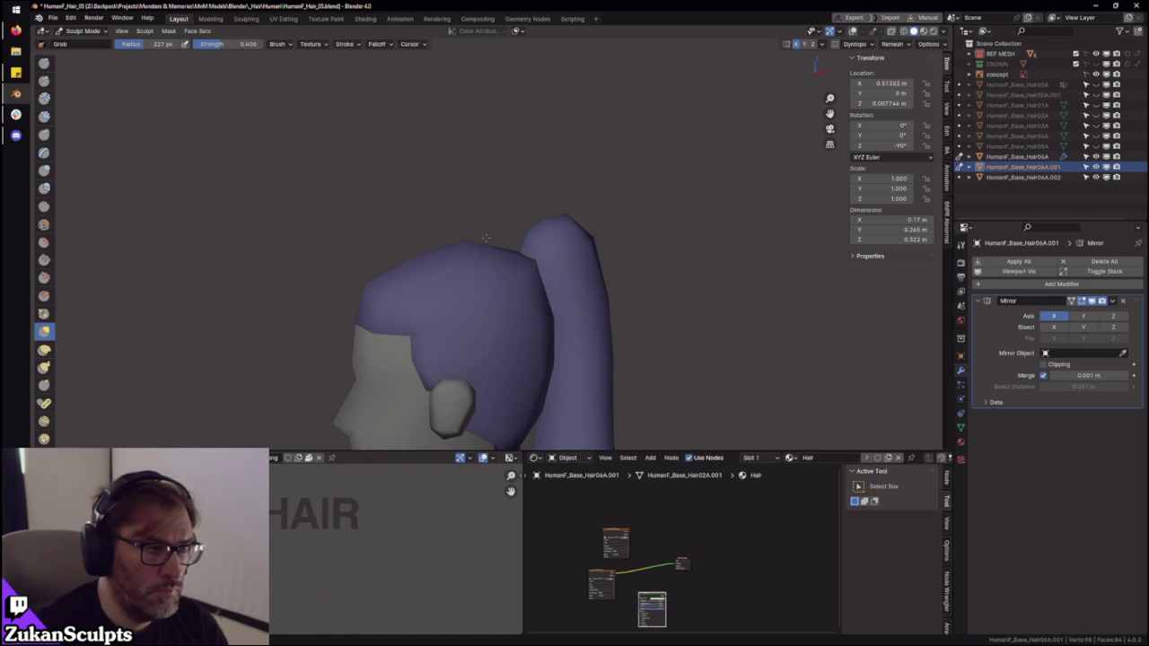
mouse_move(482, 248)
middle_mouse_down()
mouse_move(539, 333)
mouse_move(500, 243)
mouse_move(512, 295)
mouse_move(500, 261)
middle_mouse_up()
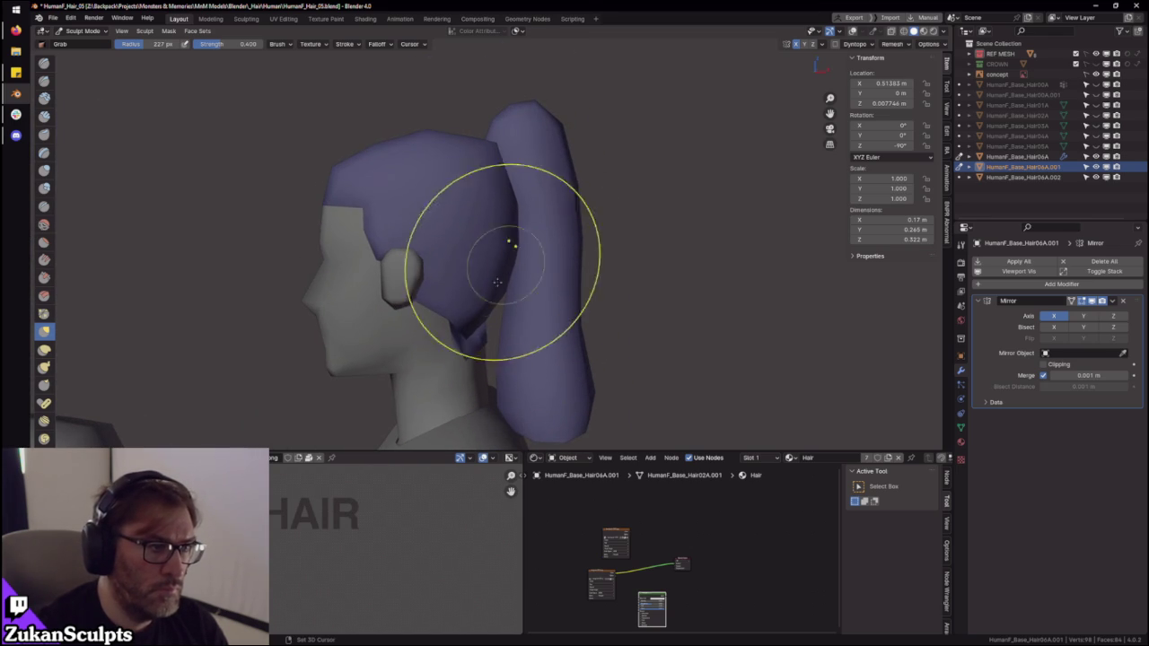
scroll(484, 316, "up", 1)
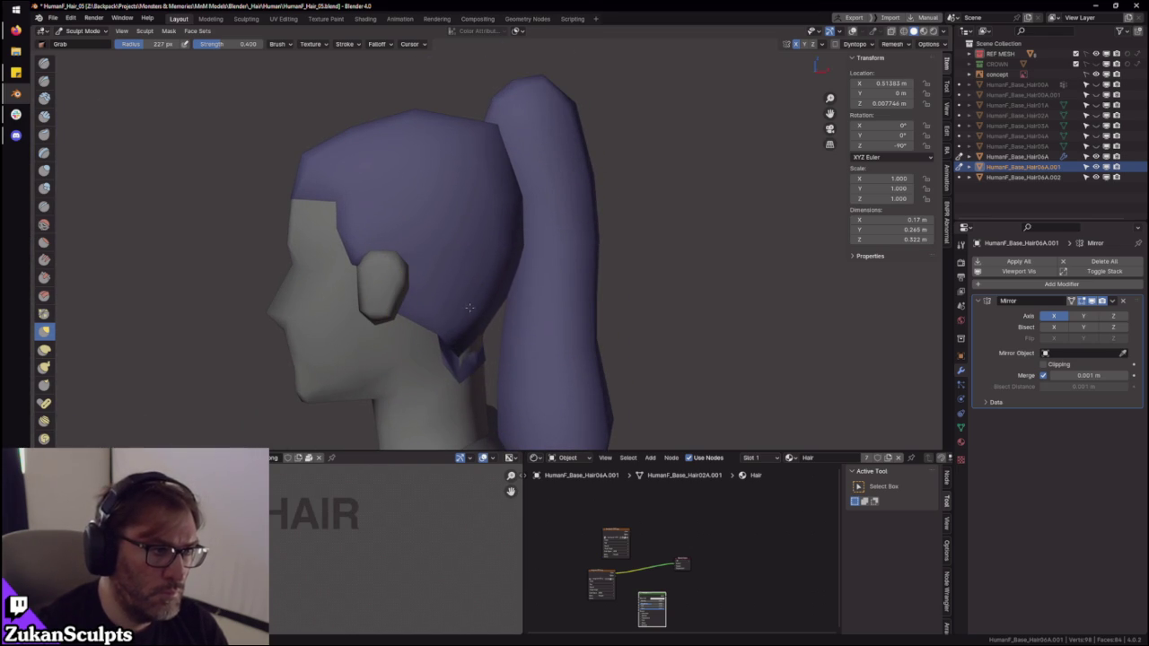
scroll(526, 243, "down", 2)
scroll(515, 206, "down", 2)
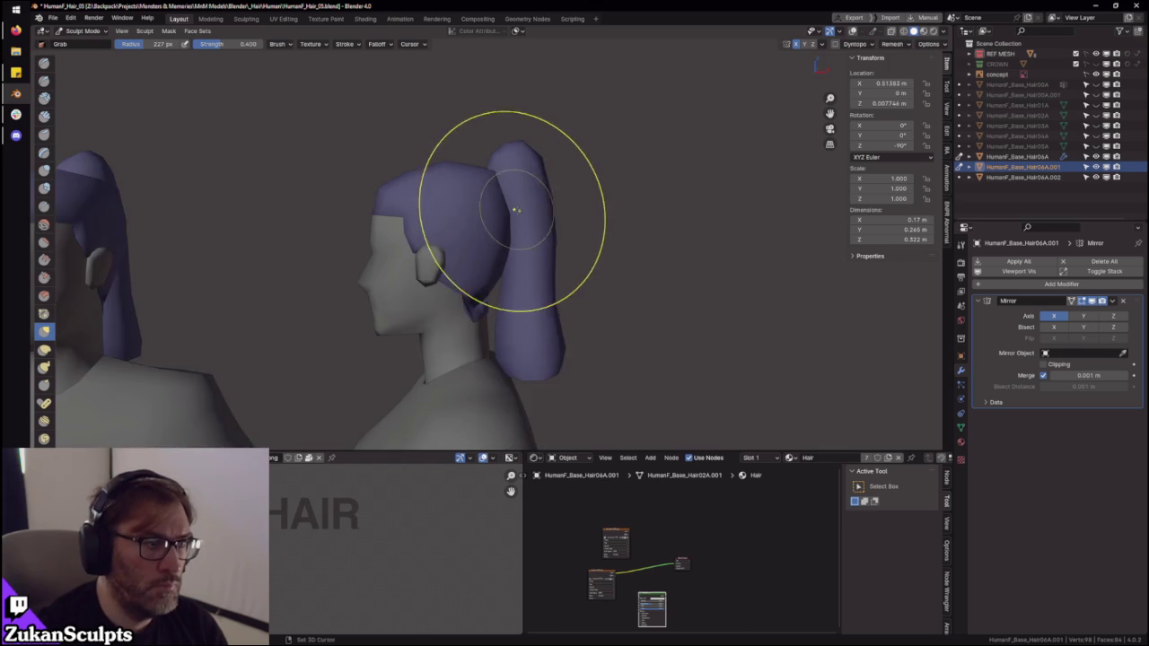
scroll(521, 192, "up", 3)
scroll(514, 214, "up", 2)
scroll(516, 260, "down", 5)
scroll(485, 193, "up", 3)
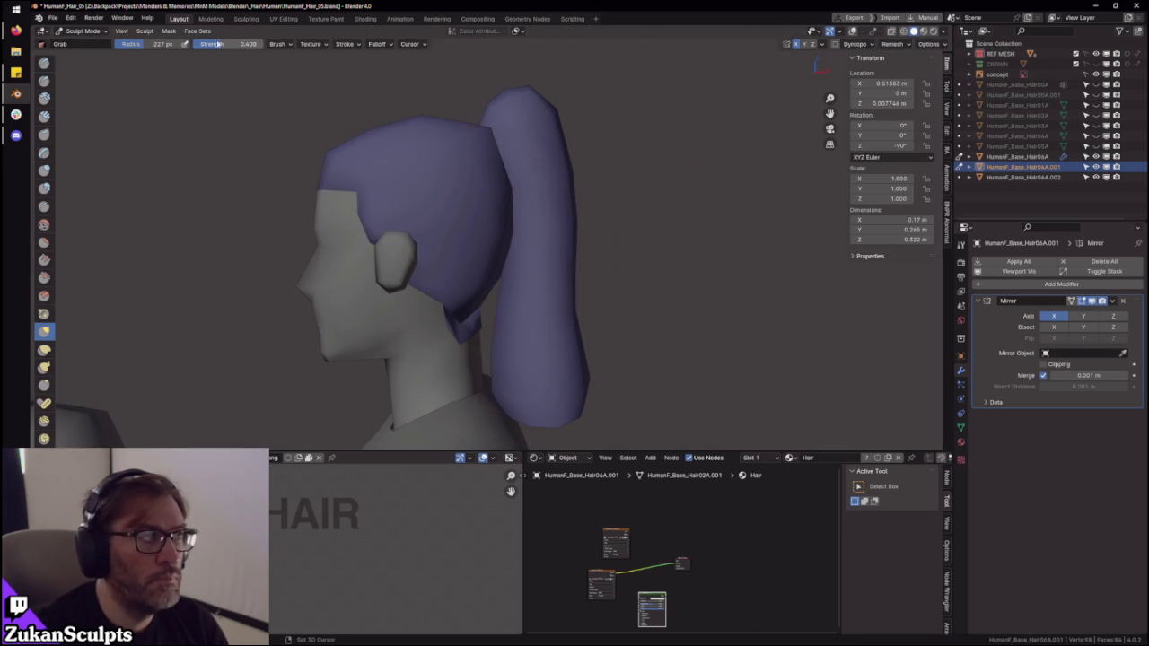
- Leave Sculpt Mode via Edit Mode back to Object Mode and reframe the head
left_click(81, 31)
left_click(81, 55)
left_click(81, 30)
left_click(81, 42)
middle_click_drag(389, 148, 753, 67, "shift")
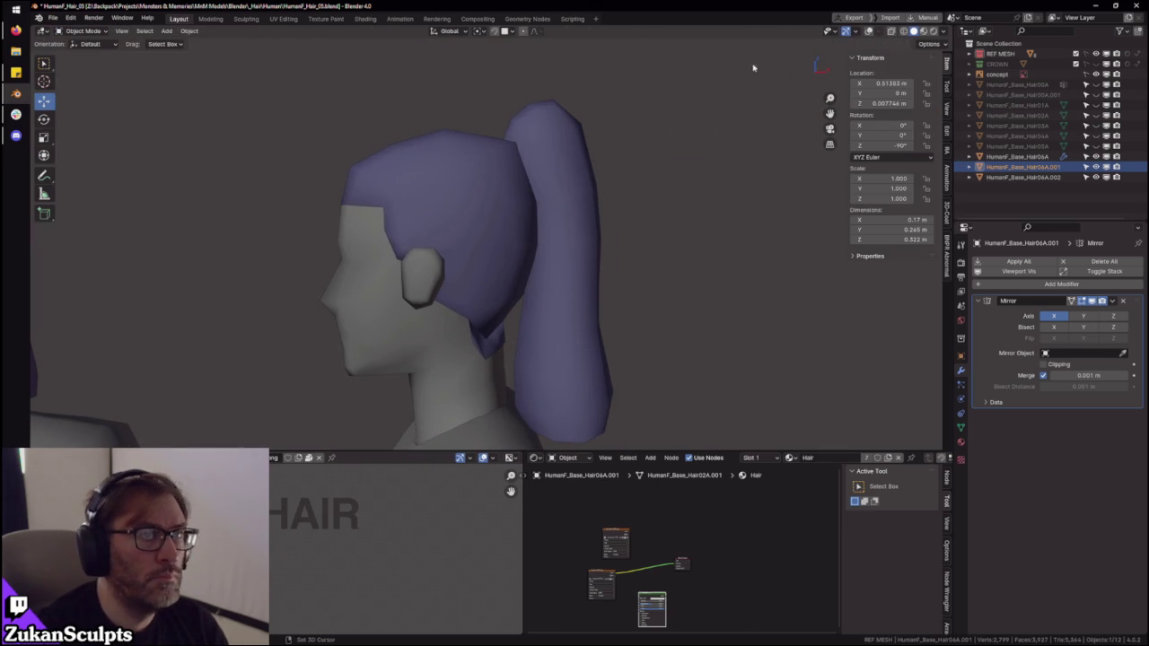
- Restore overlays, snap to front view, and enter X-ray Edit Mode with edge selection
left_click(868, 31)
key("KP_1")
key("Tab")
scroll(561, 216, "up", 4)
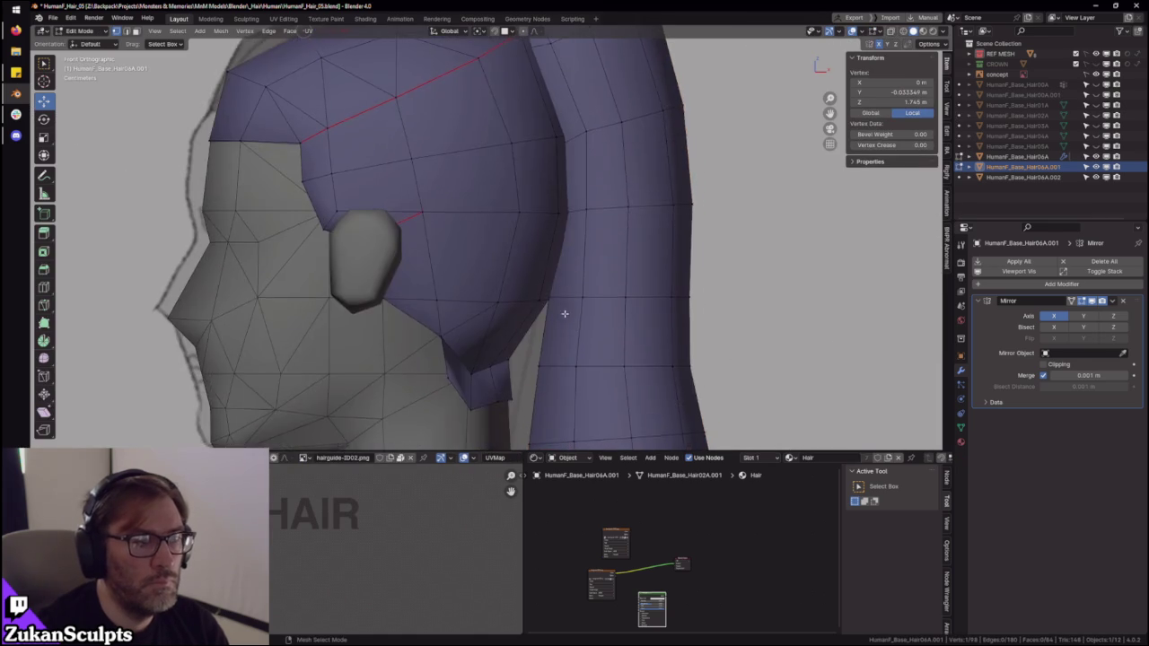
key("alt+z")
scroll(489, 362, "up", 3)
key("2")
scroll(523, 254, "down", 2)
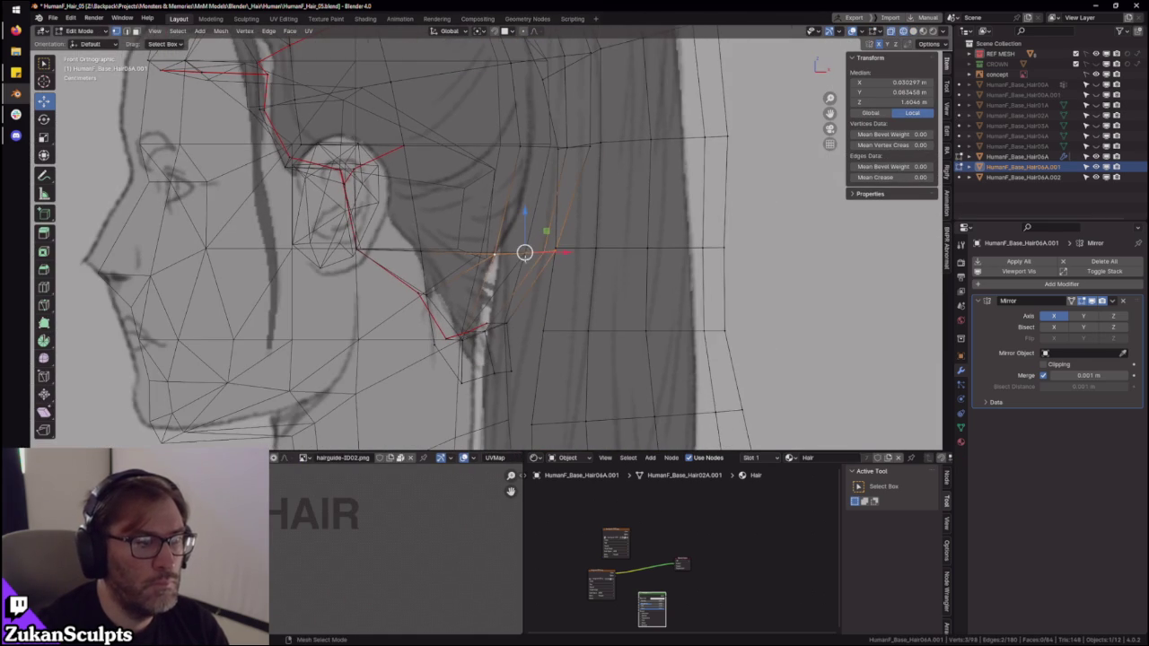
- Move the ear-side vertices inward along X and scale them narrower along Y
left_click_drag(565, 255, 548, 248)
middle_click_drag(549, 248, 539, 290)
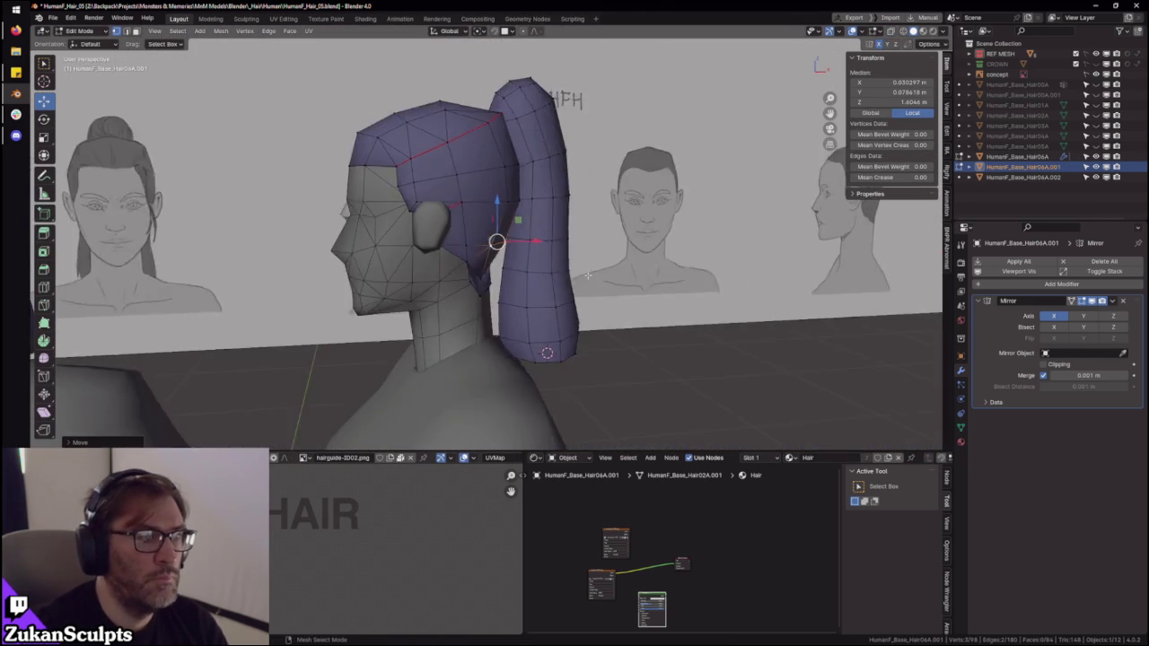
left_click_drag(549, 242, 546, 241)
mouse_move(546, 240)
middle_mouse_down()
mouse_move(570, 275)
mouse_move(674, 259)
mouse_move(638, 326)
mouse_move(566, 251)
middle_mouse_up()
left_click_drag(565, 250, 558, 246)
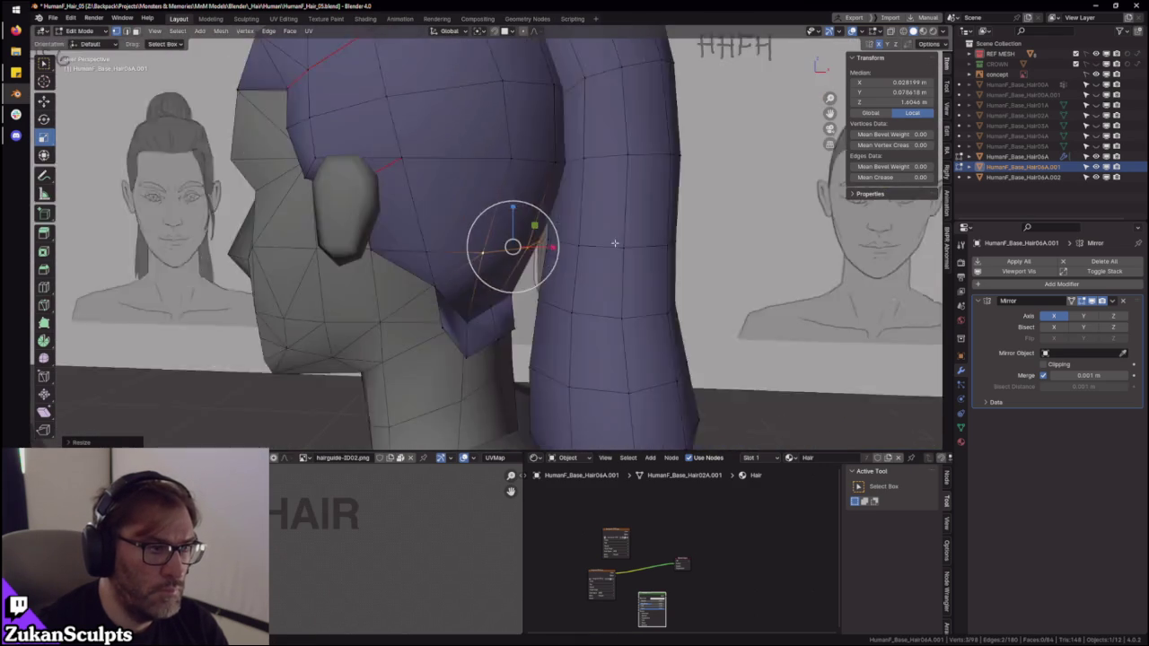
middle_click_drag(513, 243, 526, 230)
left_click_drag(555, 245, 558, 247)
left_click(557, 246)
- Return to Object Mode and check the hair from the right side view
mouse_move(556, 246)
middle_mouse_down()
mouse_move(462, 236)
mouse_move(608, 254)
mouse_move(594, 287)
mouse_move(567, 256)
middle_mouse_up()
key("Tab")
key("KP_3")
scroll(549, 284, "up", 3)
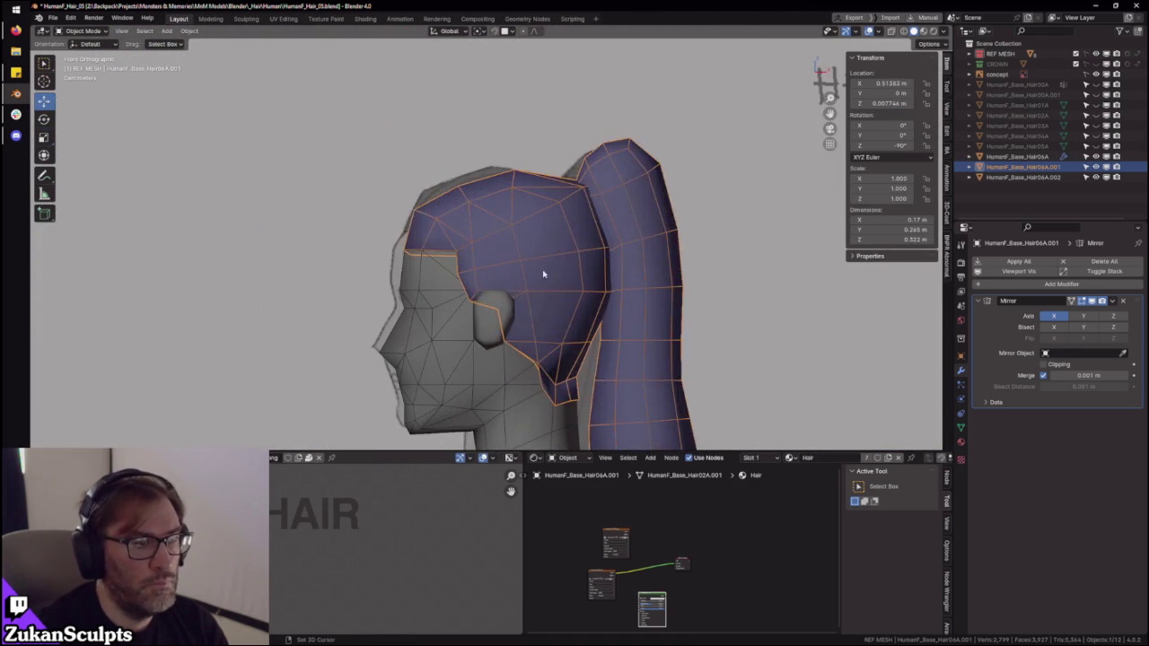
- Raise the front hairline peak vertex straight up along Z
key("Tab")
scroll(449, 224, "up", 3)
key("alt+z")
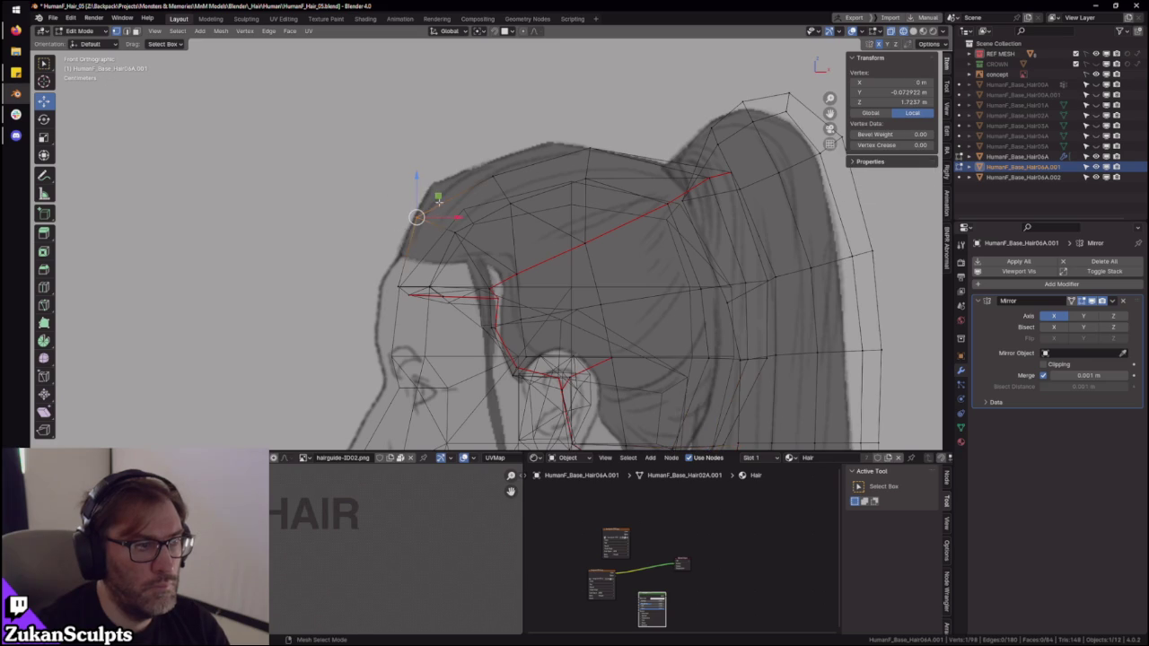
key("alt+z")
key("g")
key("z")
key("y")
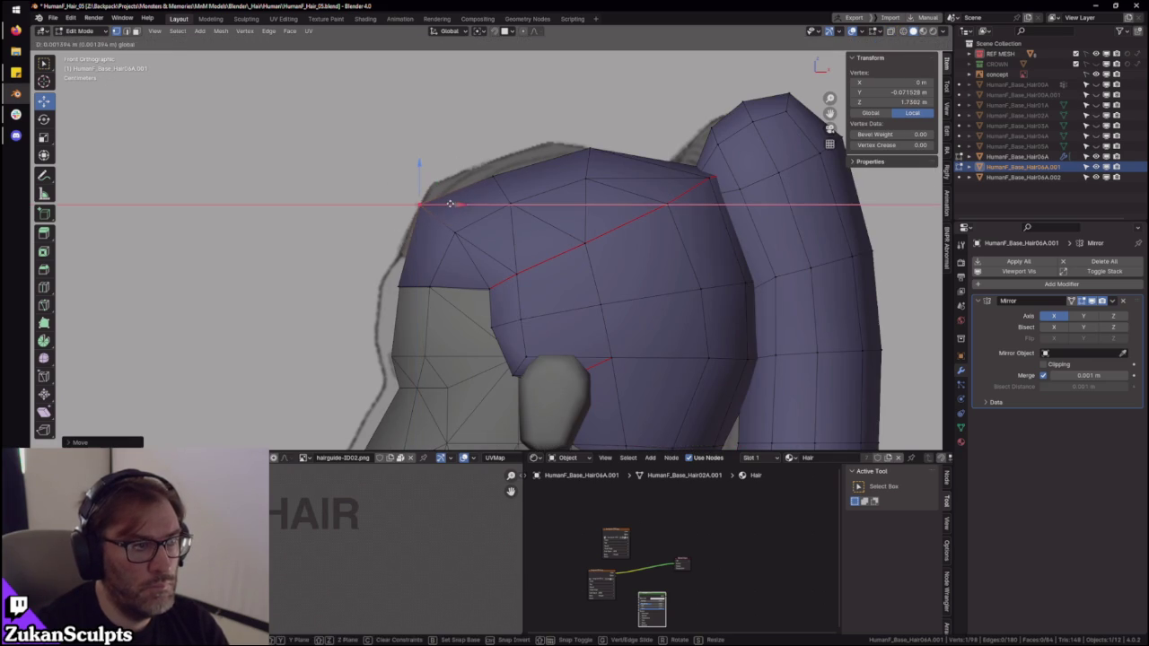
key("z")
key("alt+z")
key("alt+z")
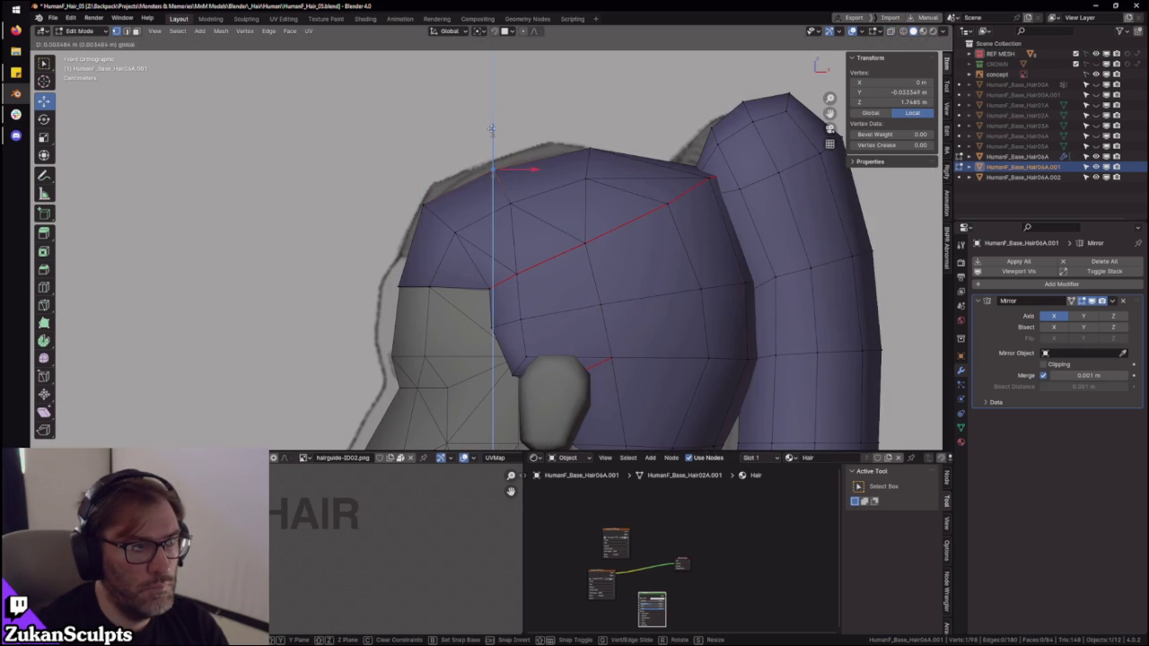
left_click(491, 129)
scroll(491, 130, "down", 5)
key("Tab")
- In Face select mode, select the front corner face and set transform orientation to Normal
mouse_move(538, 224)
middle_mouse_down()
mouse_move(679, 320)
mouse_move(632, 275)
mouse_move(469, 237)
middle_mouse_up()
key("Tab")
scroll(632, 274, "up", 5)
scroll(468, 237, "up", 4)
middle_click_drag(526, 264, 503, 246)
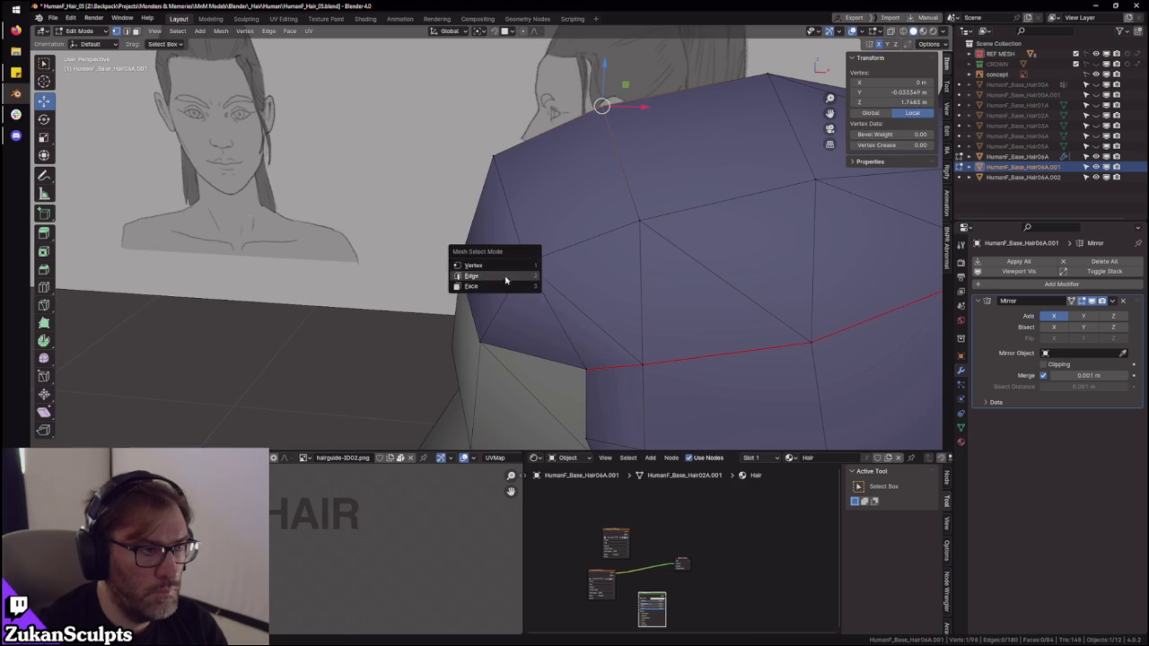
left_click(499, 277)
left_click(482, 283)
left_click(517, 260)
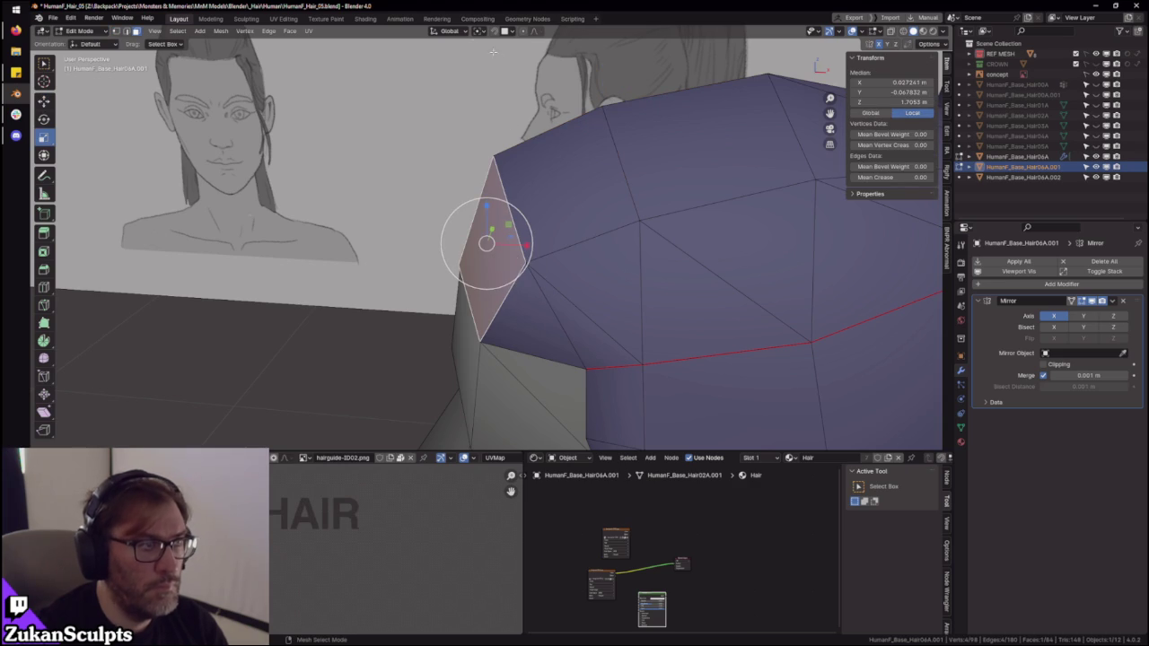
left_click(452, 28)
left_click(446, 85)
- Flatten the front corner face by scaling along its normal Z, then nudge it slightly
middle_click_drag(458, 180, 474, 237)
key("s")
key("z")
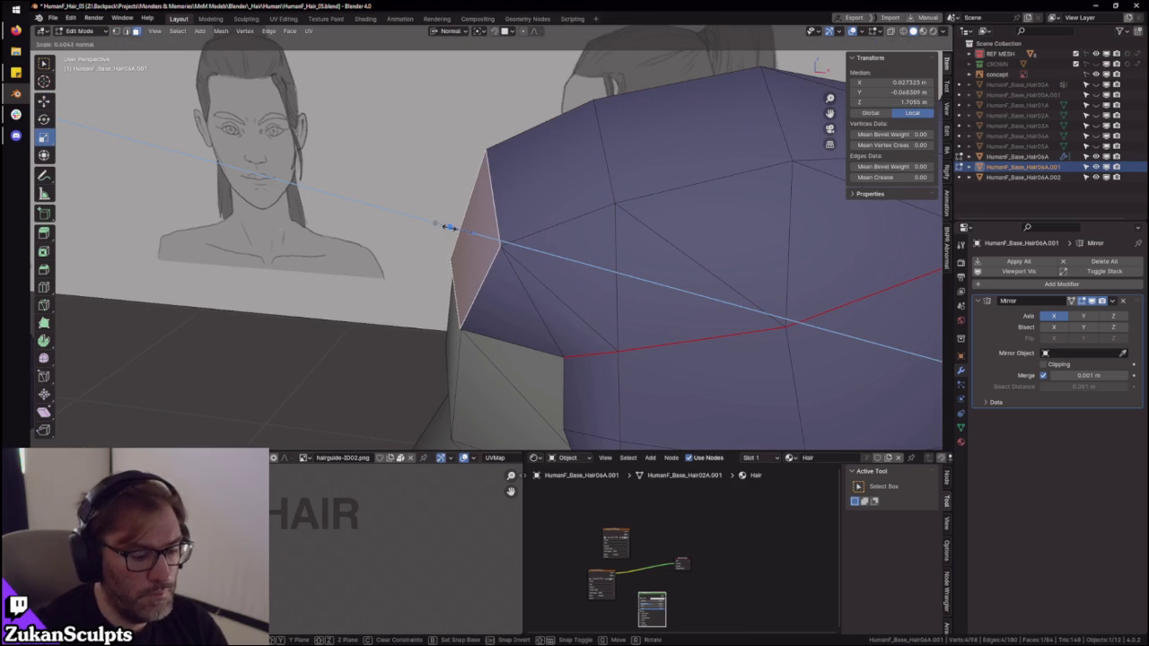
left_click(467, 233)
key("g")
key("z")
left_click(467, 235)
middle_click_drag(467, 235, 585, 290)
mouse_move(669, 319)
middle_mouse_down()
mouse_move(530, 249)
mouse_move(634, 228)
mouse_move(461, 218)
mouse_move(488, 226)
mouse_move(529, 297)
mouse_move(494, 341)
mouse_move(566, 320)
middle_mouse_up()
scroll(566, 321, "down", 3)
scroll(431, 269, "down", 2)
- Adjust the single hairline front vertex, moving it along the Y axis
key("Tab")
mouse_move(431, 269)
middle_mouse_down()
mouse_move(549, 269)
mouse_move(656, 251)
middle_mouse_up()
key("Tab")
scroll(638, 246, "up", 4)
key("ctrl+Tab")
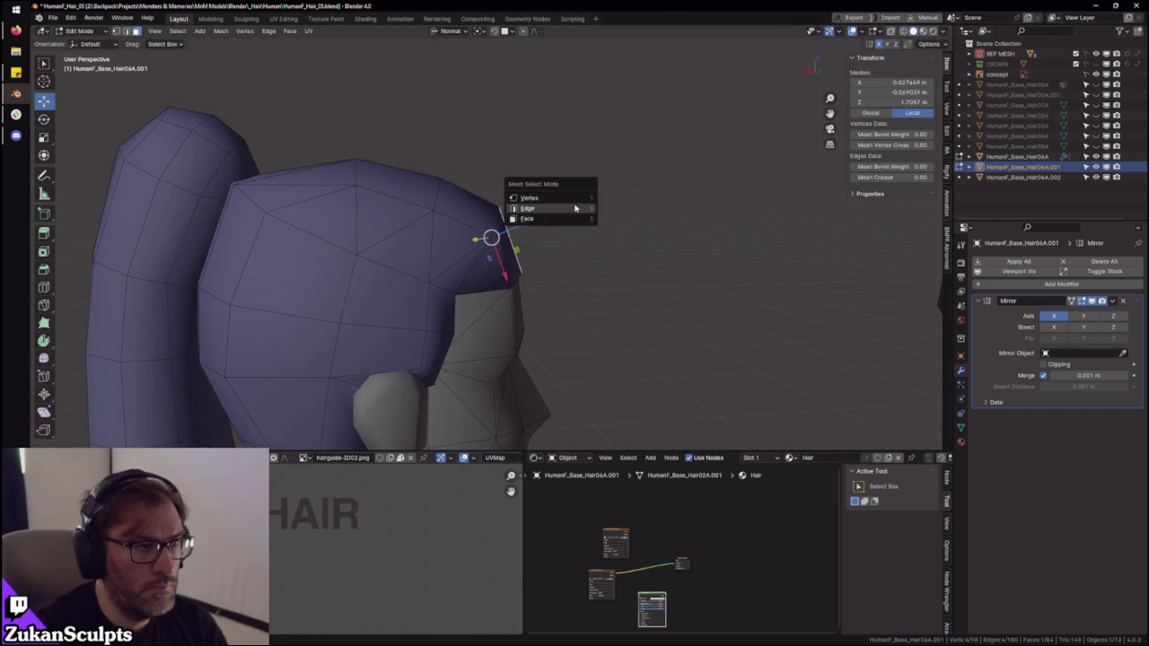
middle_click_drag(572, 200, 574, 215)
left_click(573, 219)
key("g")
left_click(443, 190)
key("g")
key("y")
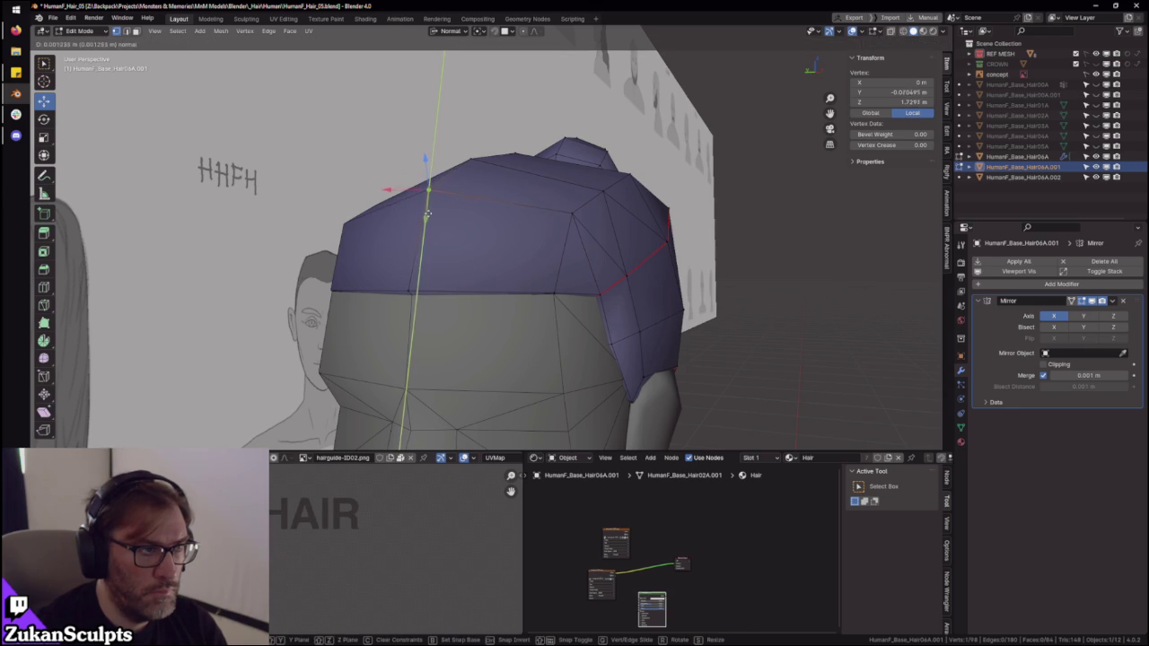
left_click(428, 214)
- Check from front view, hide viewport overlays, and re-enter Edit Mode on the ponytail hair
key("KP_1")
scroll(476, 188, "up", 3)
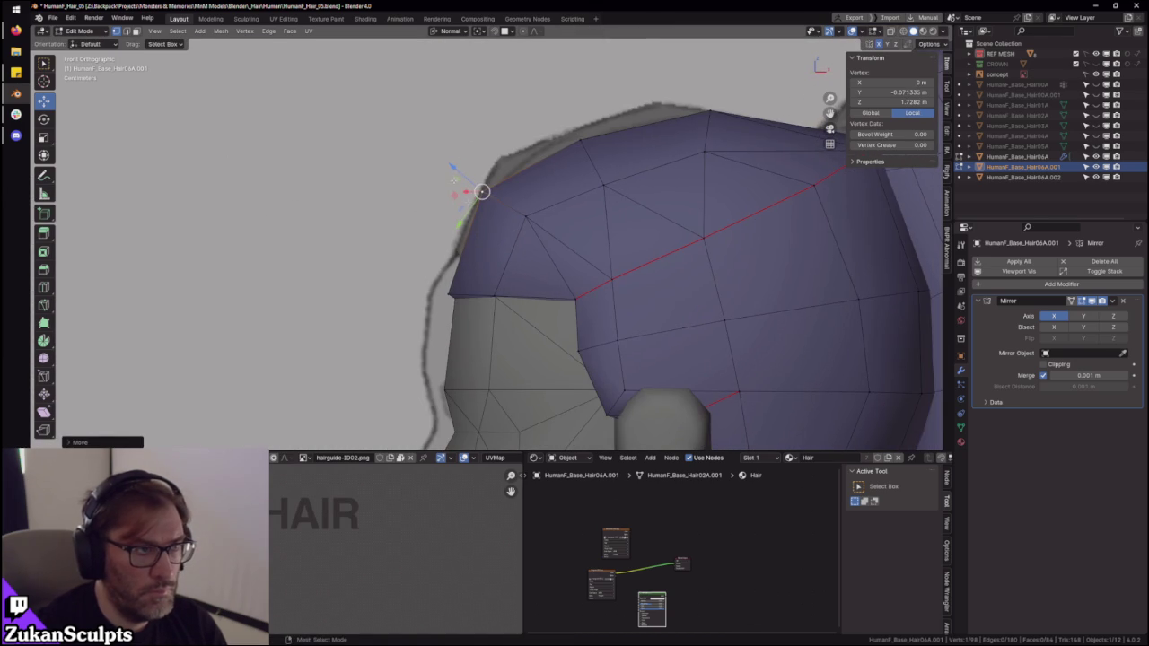
key("Tab")
scroll(485, 224, "down", 6)
mouse_move(485, 224)
middle_mouse_down()
mouse_move(729, 259)
mouse_move(634, 227)
middle_mouse_up()
left_click(868, 31)
mouse_move(808, 198)
middle_mouse_down()
mouse_move(781, 251)
mouse_move(518, 247)
middle_mouse_up()
scroll(592, 247, "up", 2)
scroll(512, 269, "up", 3)
scroll(521, 269, "up", 2)
scroll(515, 269, "up", 1)
scroll(513, 242, "up", 1)
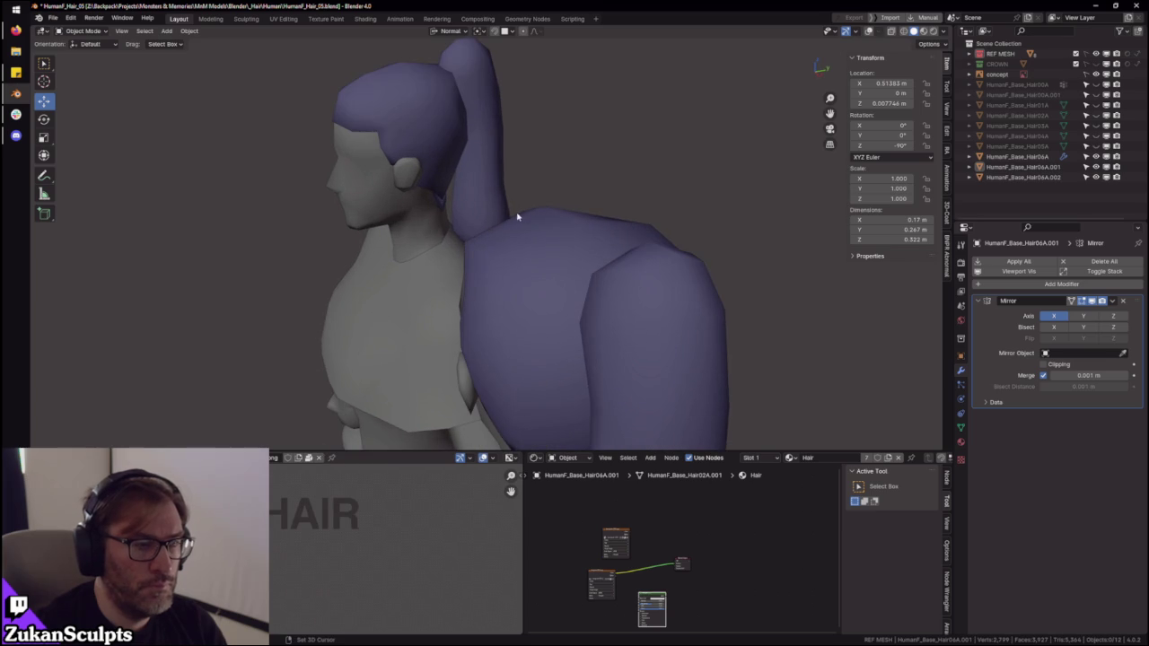
key("Tab")
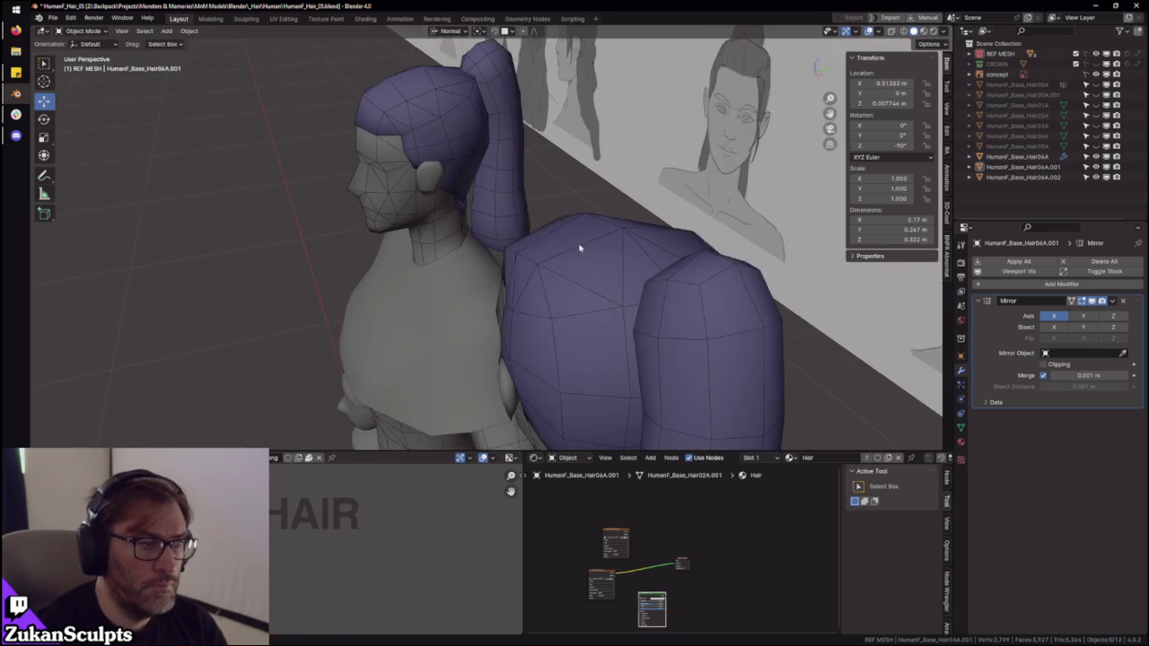
- Push the selected vertex near the ponytail junction outward along its normal
scroll(563, 238, "up", 2)
scroll(551, 264, "up", 2)
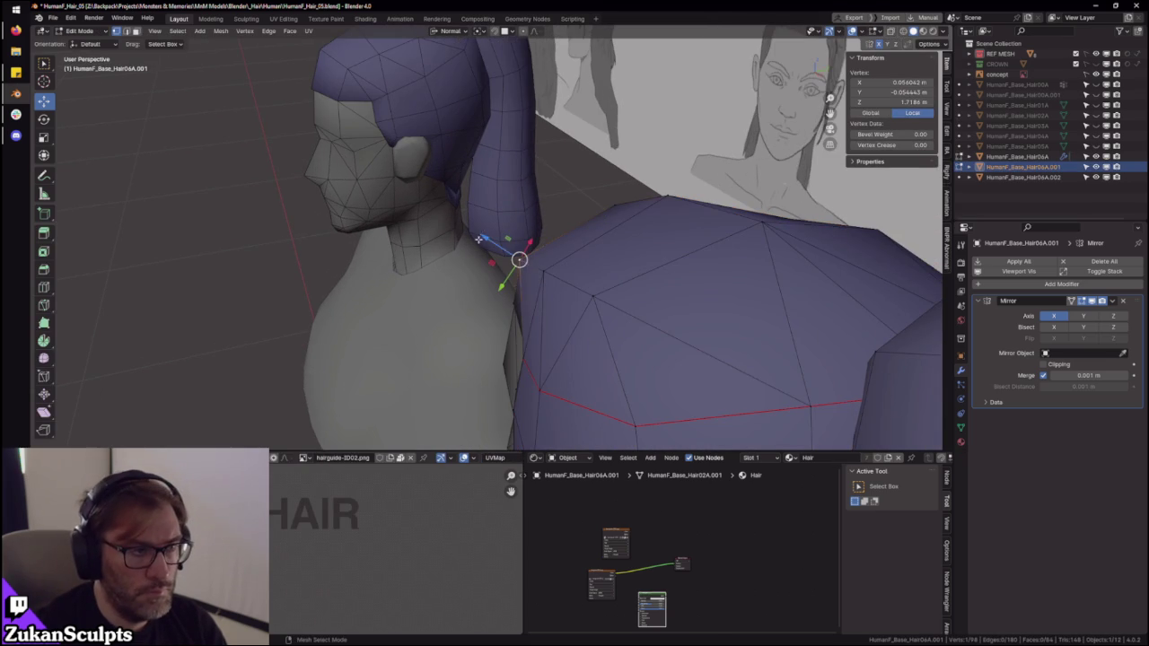
key("g")
key("z")
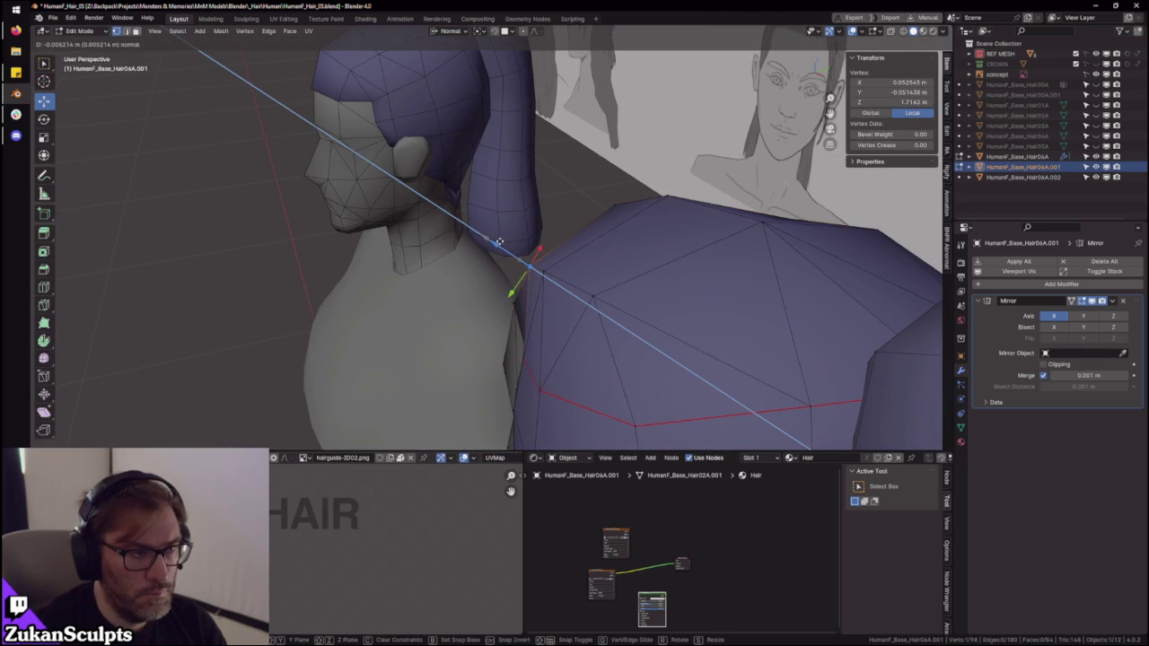
left_click(499, 241)
key("Tab")
- From behind the head, push a back vertex outward along its normal, then return to Object Mode
mouse_move(526, 264)
middle_mouse_down()
mouse_move(482, 261)
mouse_move(654, 240)
mouse_move(539, 259)
mouse_move(513, 291)
mouse_move(541, 287)
mouse_move(518, 300)
mouse_move(476, 266)
mouse_move(475, 252)
mouse_move(492, 291)
mouse_move(480, 368)
mouse_move(544, 328)
mouse_move(494, 301)
mouse_move(507, 238)
mouse_move(474, 339)
mouse_move(500, 297)
mouse_move(521, 333)
mouse_move(573, 297)
mouse_move(662, 282)
mouse_move(526, 259)
mouse_move(546, 300)
mouse_move(385, 281)
mouse_move(616, 275)
mouse_move(513, 257)
mouse_move(538, 282)
mouse_move(472, 281)
mouse_move(620, 295)
middle_mouse_up()
scroll(601, 231, "down", 5)
scroll(547, 259, "down", 3)
scroll(590, 249, "down", 3)
scroll(526, 308, "up", 3)
scroll(526, 303, "up", 2)
key("Tab")
scroll(480, 374, "up", 2)
key("g")
key("z")
left_click(572, 297)
key("Tab")
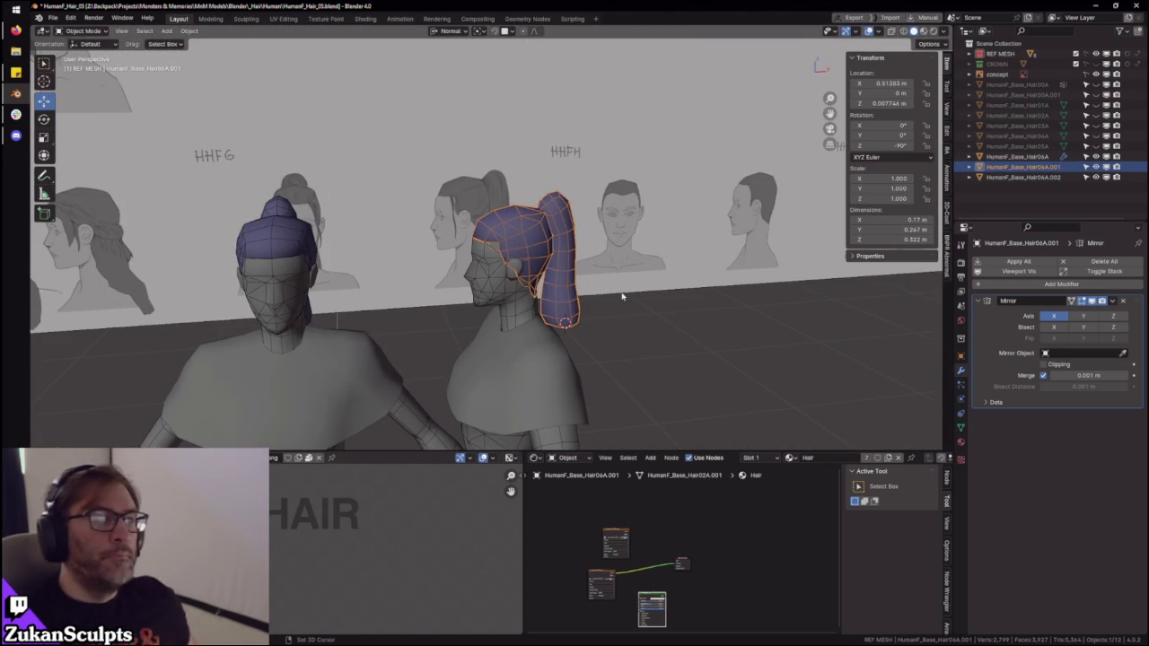
- Isolate the ponytail hair in Local View and edit it in vertex select mode
mouse_move(622, 296)
middle_mouse_down()
mouse_move(551, 269)
mouse_move(410, 308)
mouse_move(487, 263)
mouse_move(557, 257)
mouse_move(493, 282)
mouse_move(526, 246)
mouse_move(512, 279)
middle_mouse_up()
key("slash")
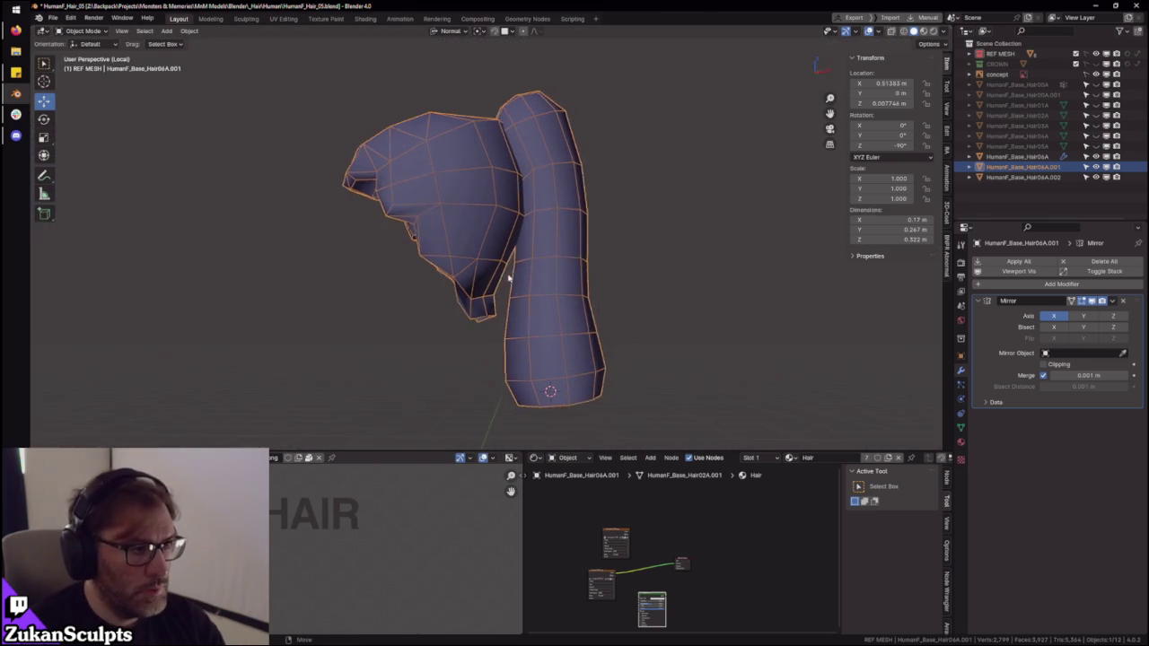
key("Tab")
scroll(516, 265, "up", 5)
key("ctrl+Tab")
left_click(512, 252)
- Collapse the two inner-rim vertices into one, leaving 97 vertices, and return to Object Mode
mouse_move(512, 253)
middle_mouse_down()
mouse_move(539, 289)
mouse_move(569, 302)
mouse_move(592, 281)
middle_mouse_up()
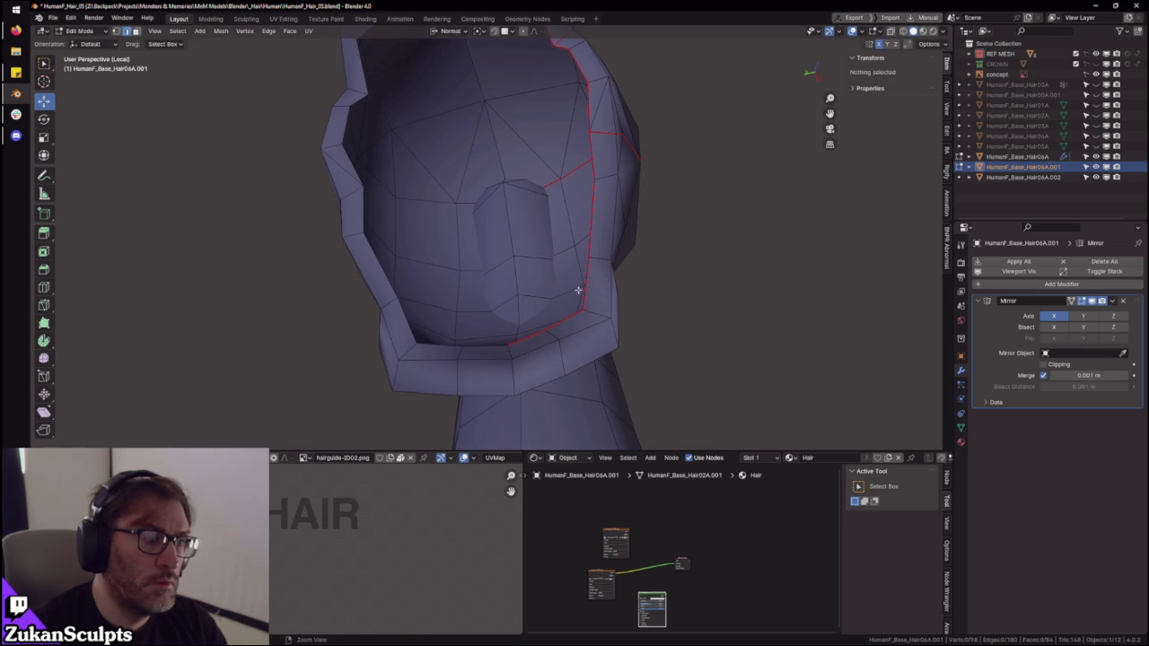
left_click(568, 318)
key("m")
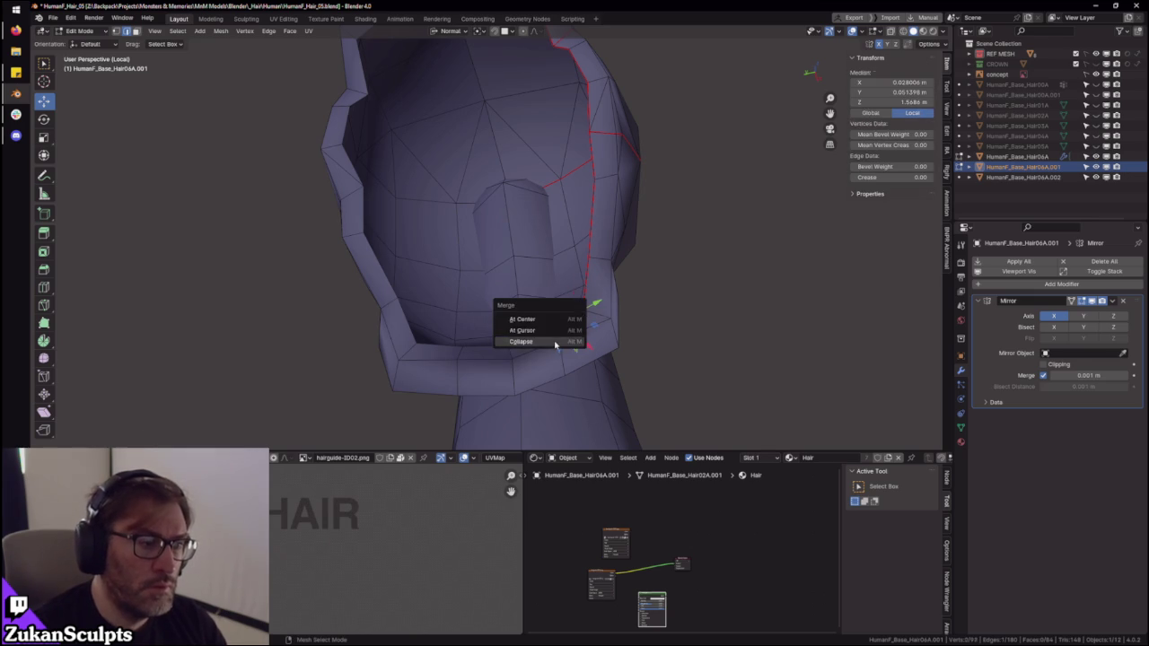
left_click(555, 344)
mouse_move(551, 336)
middle_mouse_down()
mouse_move(575, 329)
mouse_move(547, 390)
middle_mouse_up()
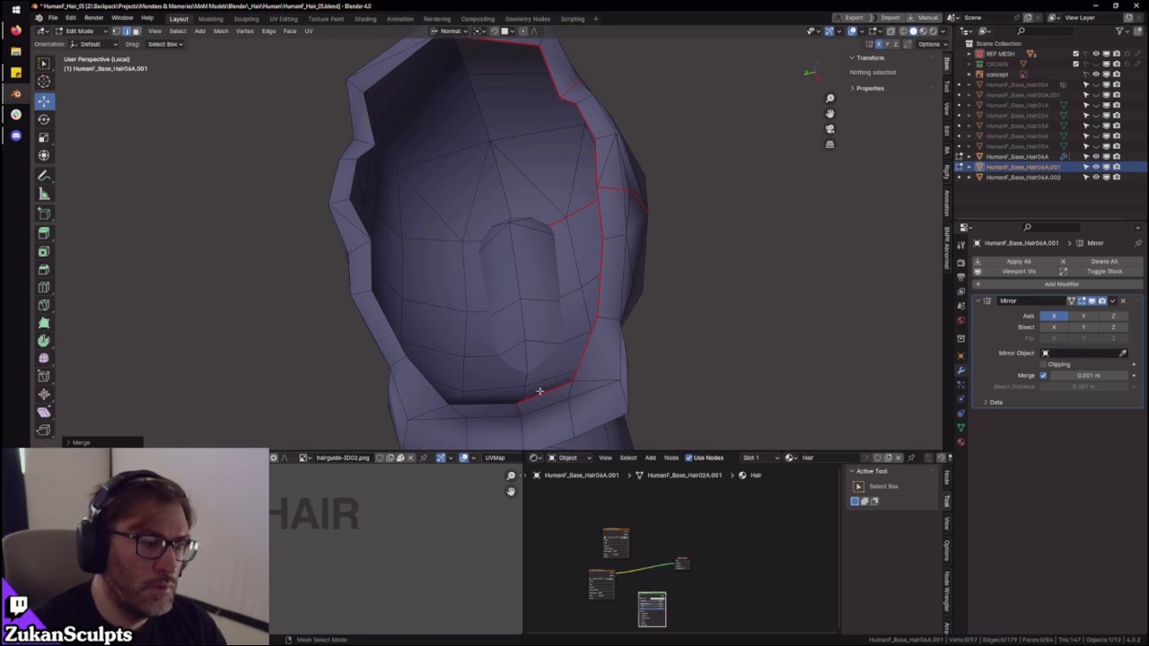
left_click(546, 391)
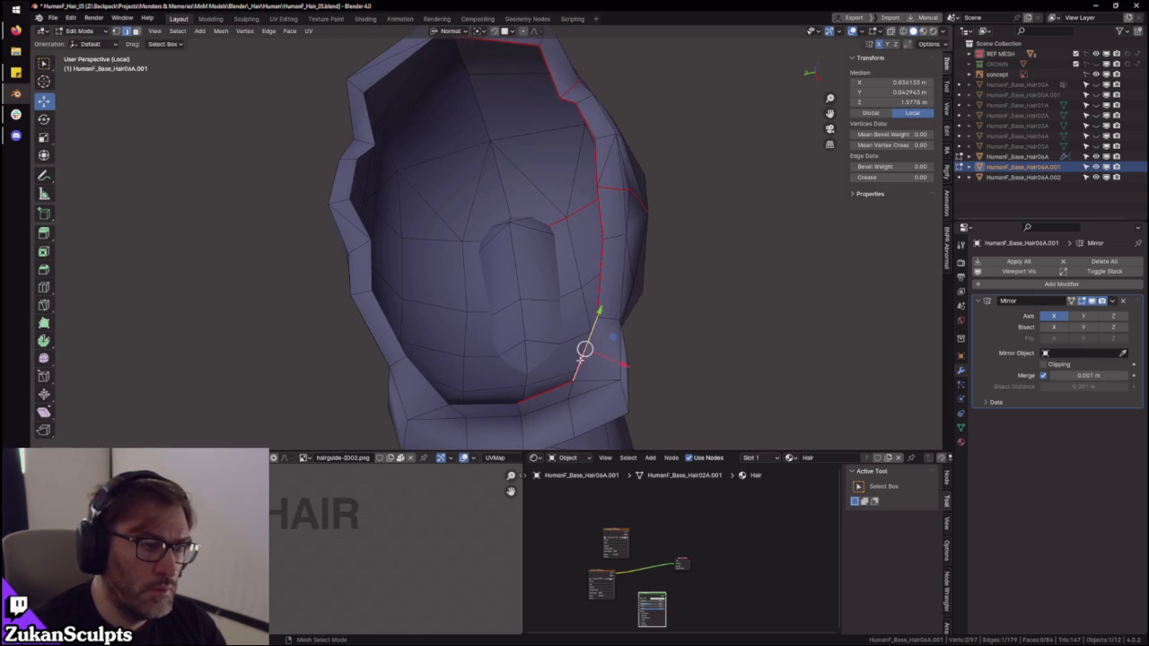
key("Tab")
middle_click_drag(649, 308, 768, 308)
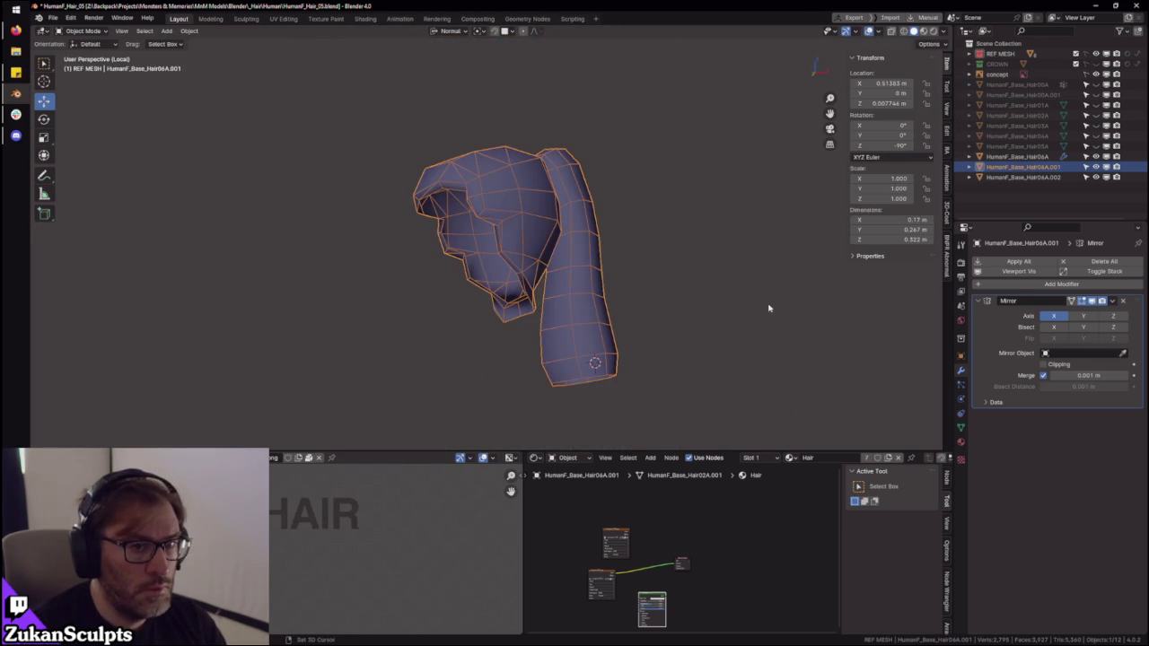
- Exit Local View and remove the Mirror modifier from HumanF_Base_Hair06A.001
key("KP_Divide")
middle_click_drag(526, 299, 462, 303)
left_click(1122, 300)
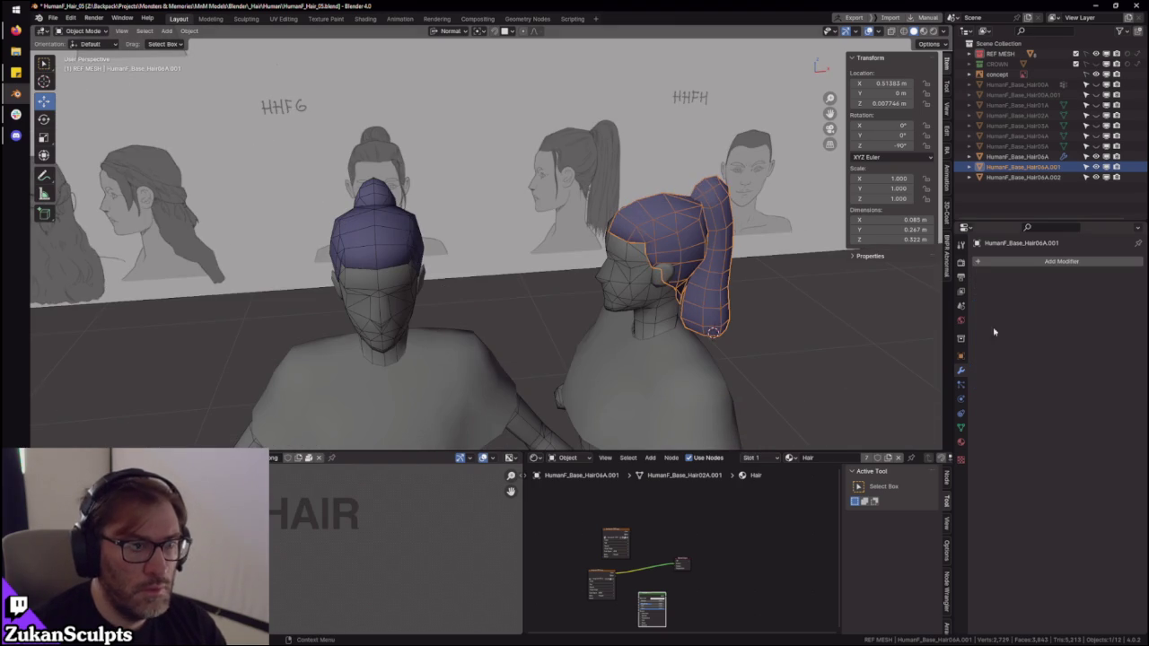
- Convert HumanF_Base_Hair06A to a mesh, isolate it in Local View, and enter Edit Mode
left_click(380, 251)
key("q")
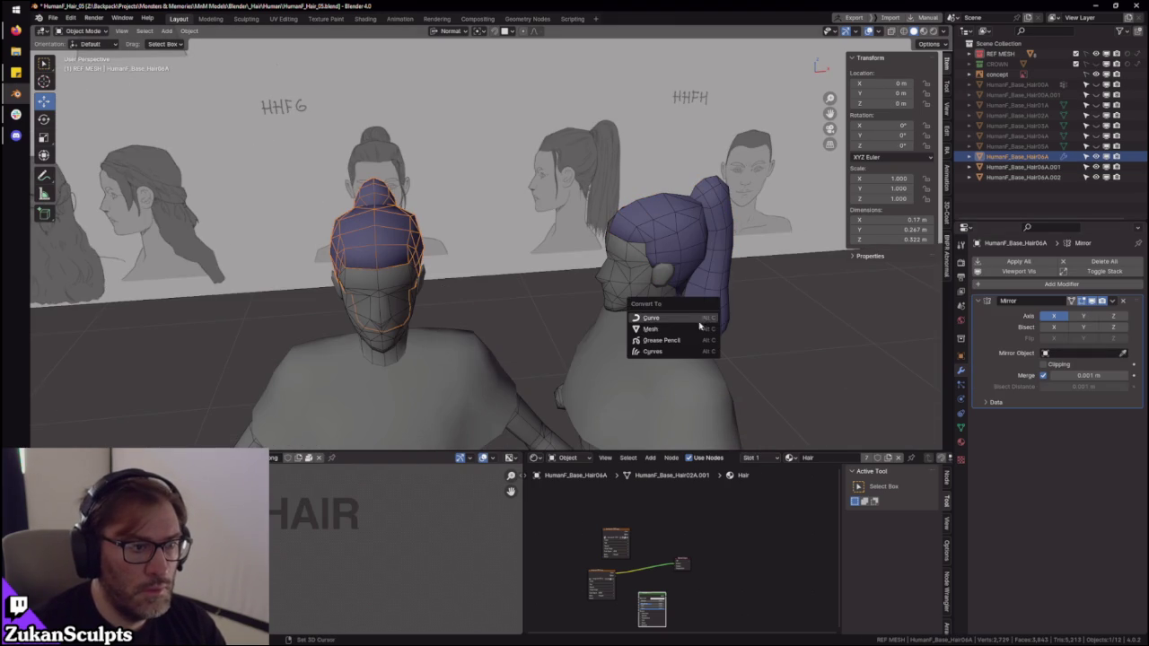
left_click(698, 328)
mouse_move(698, 328)
middle_mouse_down()
mouse_move(506, 322)
mouse_move(566, 279)
middle_mouse_up()
key("KP_Divide")
key("Tab")
scroll(567, 279, "up", 2)
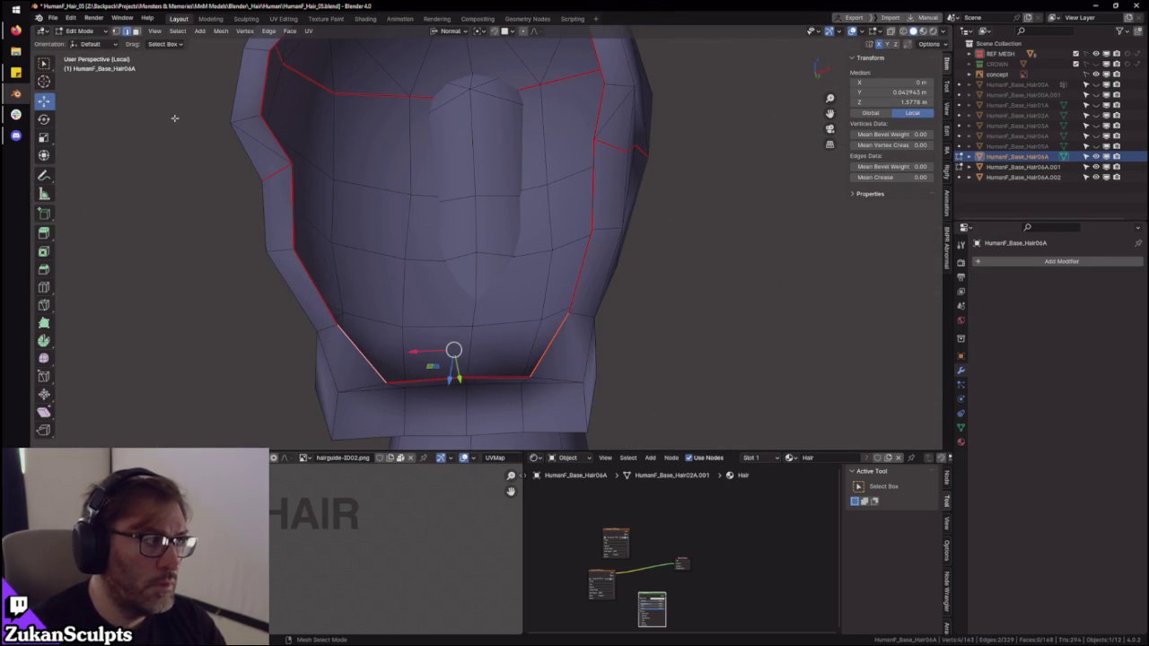
- Bridge the selected edge loops and fill faces across the first side openings
key("ctrl+e")
left_click(417, 253)
left_click(525, 290)
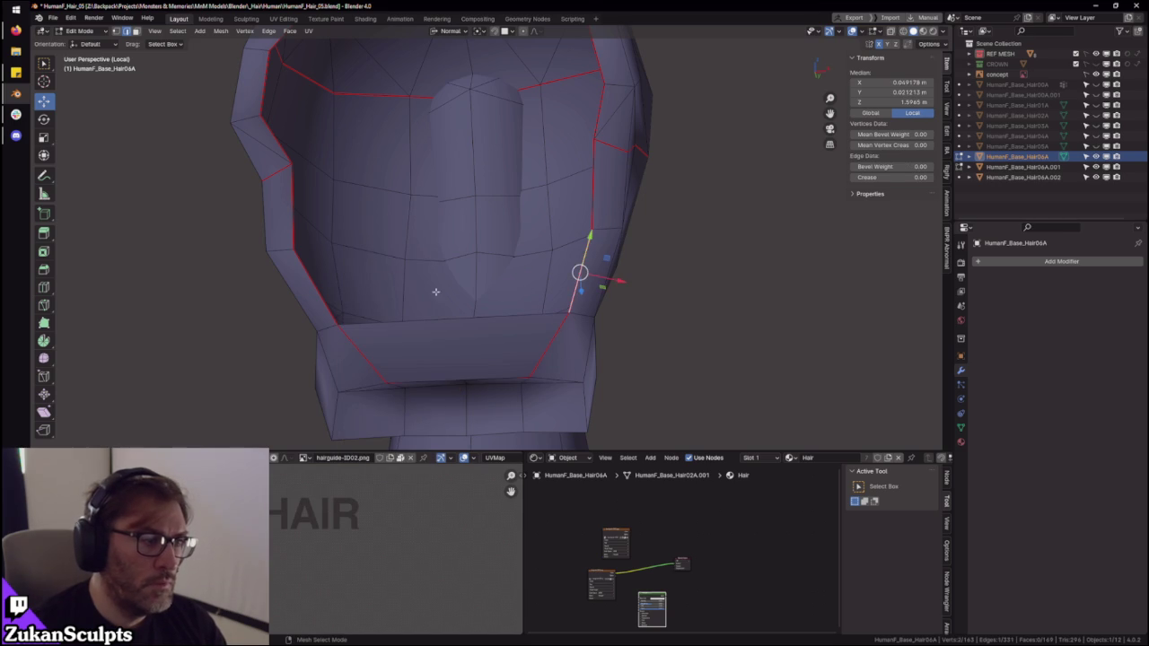
middle_click_drag(326, 294, 296, 287)
left_click(294, 286)
key("f")
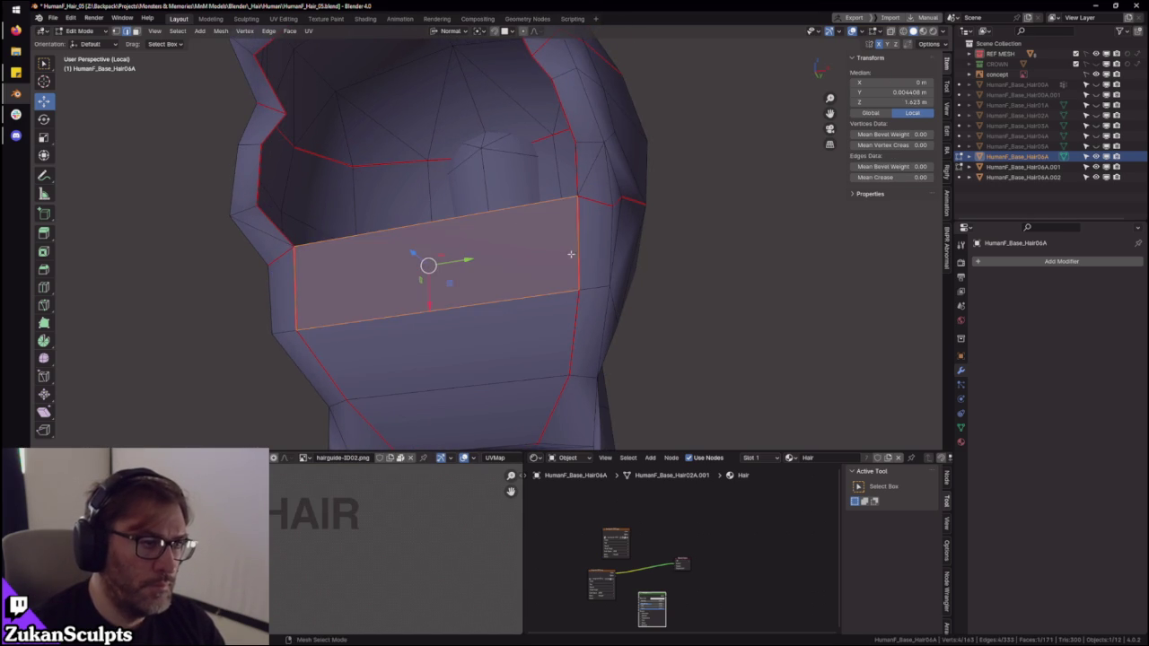
middle_click_drag(575, 253, 563, 235)
left_click(563, 234)
key("f")
- Fill faces across the remaining gaps, including the top opening
middle_click_drag(279, 286, 569, 233)
left_click(581, 226)
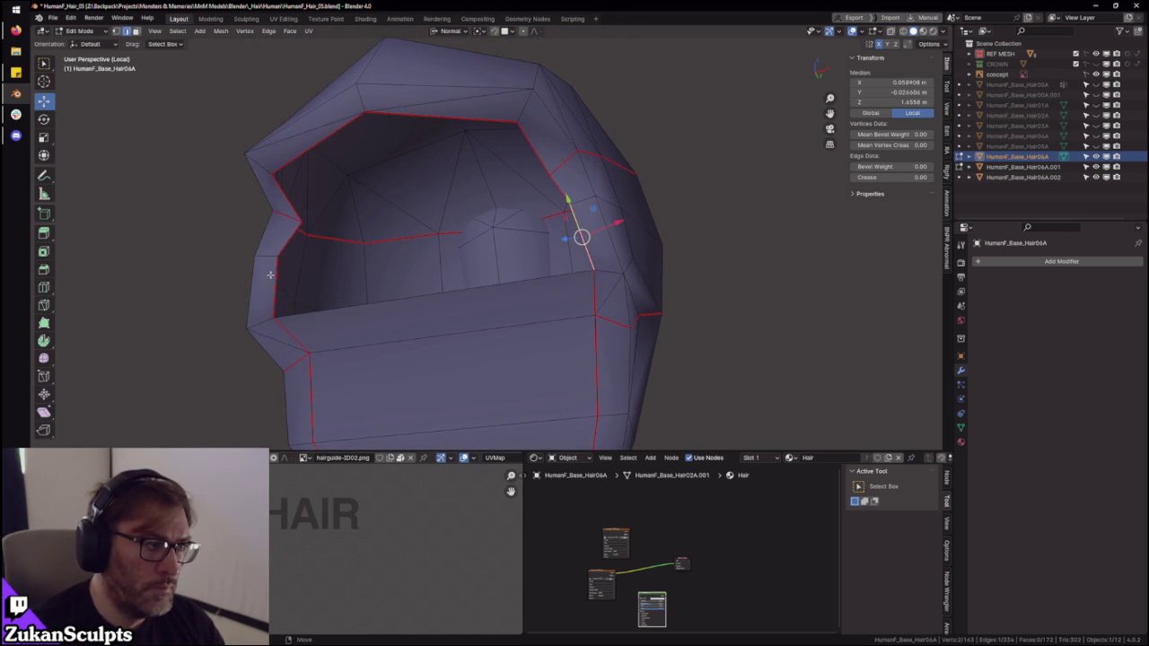
key("f")
middle_click_drag(275, 274, 413, 225)
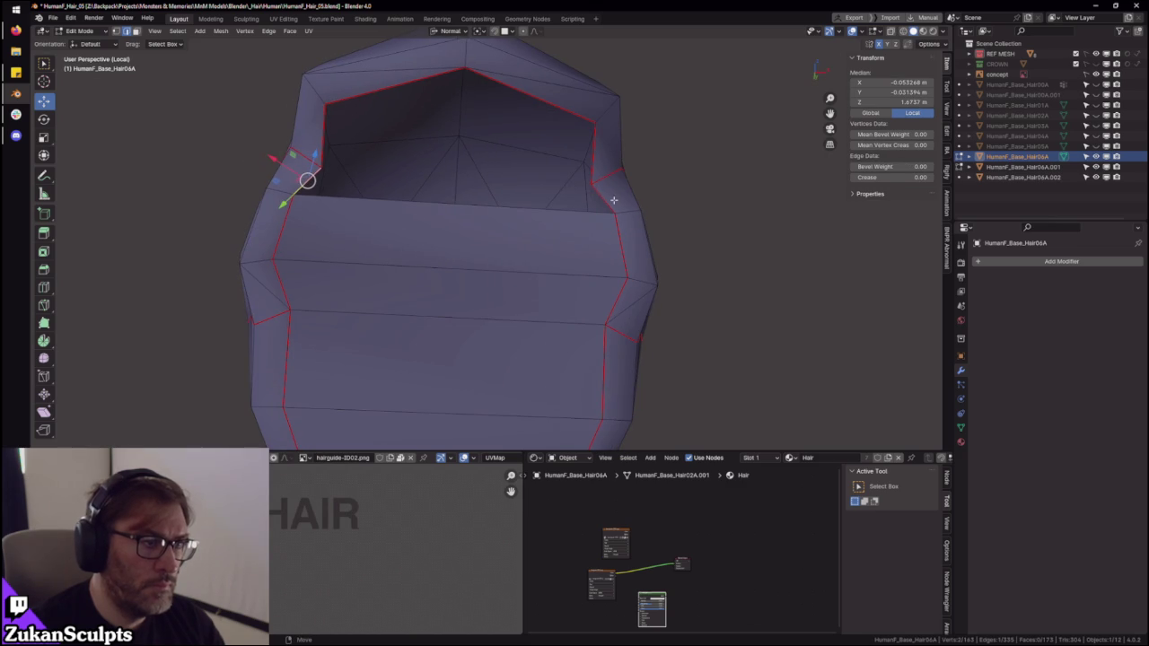
key("f")
middle_click_drag(566, 218, 578, 256)
left_click(587, 242)
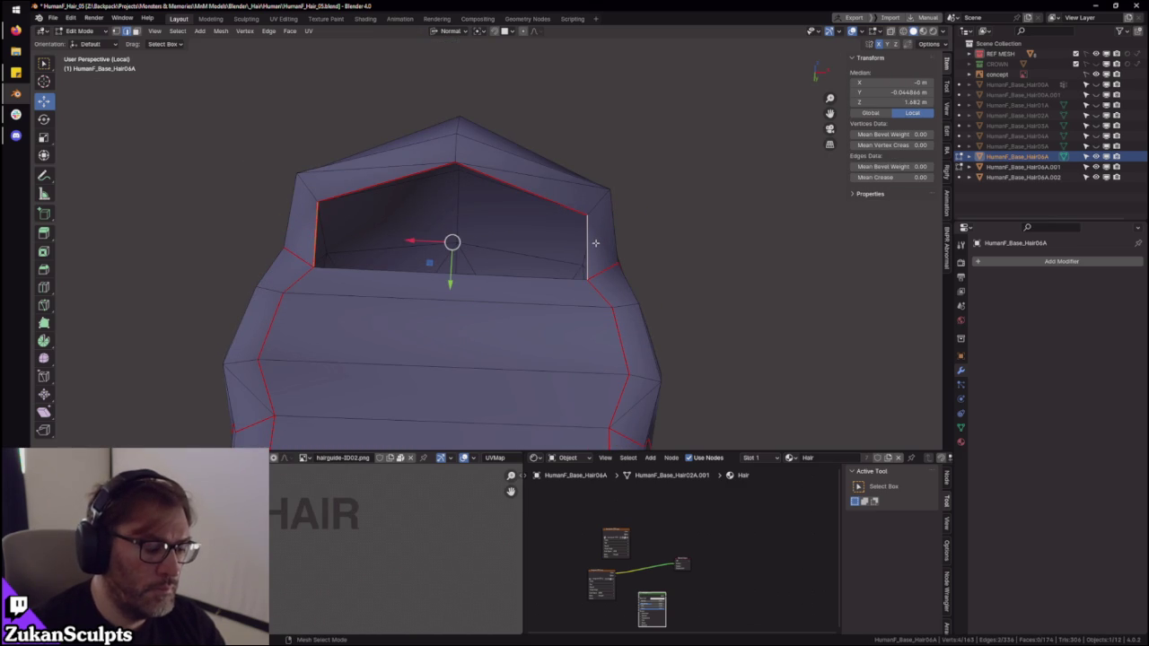
key("f")
scroll(483, 320, "down", 4)
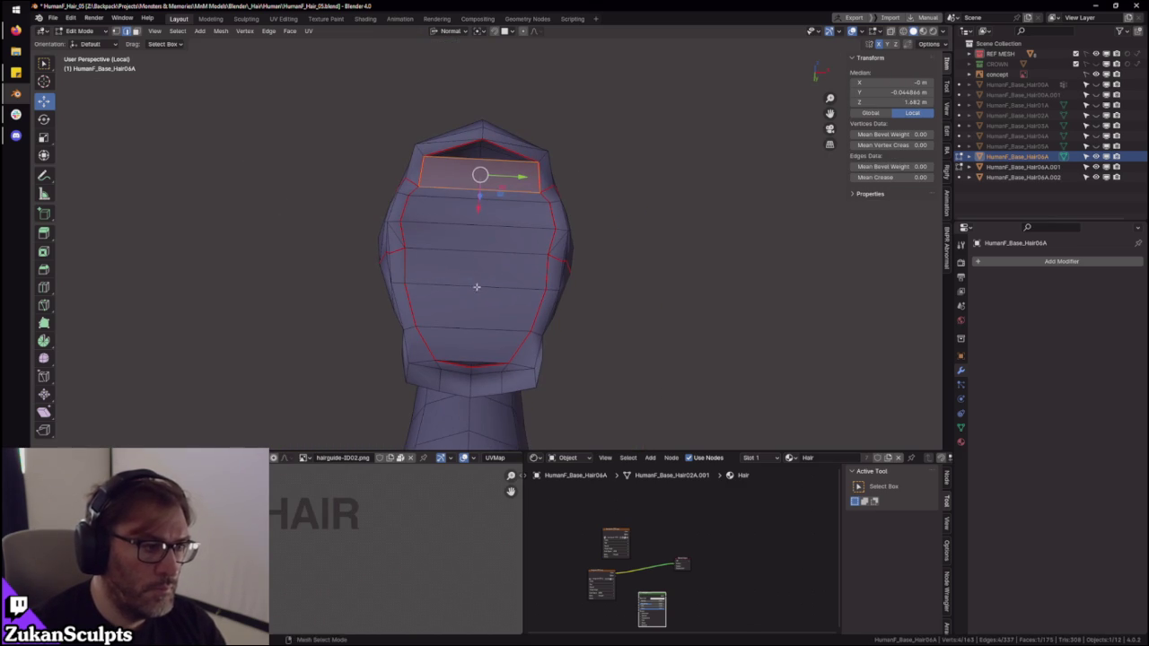
- Add a vertical edge loop through the top fill and push it inward along the normal
left_click(477, 313)
mouse_move(477, 313)
middle_mouse_down()
mouse_move(522, 348)
mouse_move(539, 323)
mouse_move(488, 266)
mouse_move(505, 377)
mouse_move(582, 340)
mouse_move(505, 306)
middle_mouse_up()
key("g")
key("z")
left_click(530, 317)
- Switch to vertex select with Global orientation and frame the view on the selected vertex
key("ctrl+Tab")
left_click(505, 304)
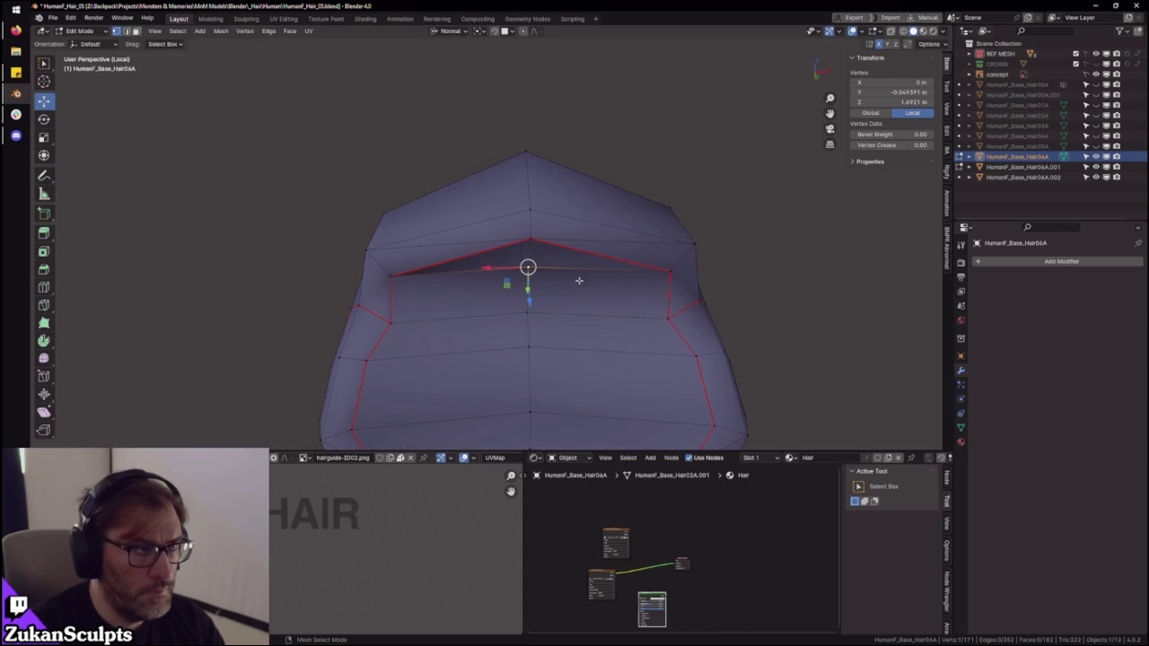
left_click(444, 34)
left_click(421, 56)
mouse_move(503, 269)
middle_mouse_down()
mouse_move(575, 296)
mouse_move(491, 238)
mouse_move(405, 226)
middle_mouse_up()
key("KP_Decimal")
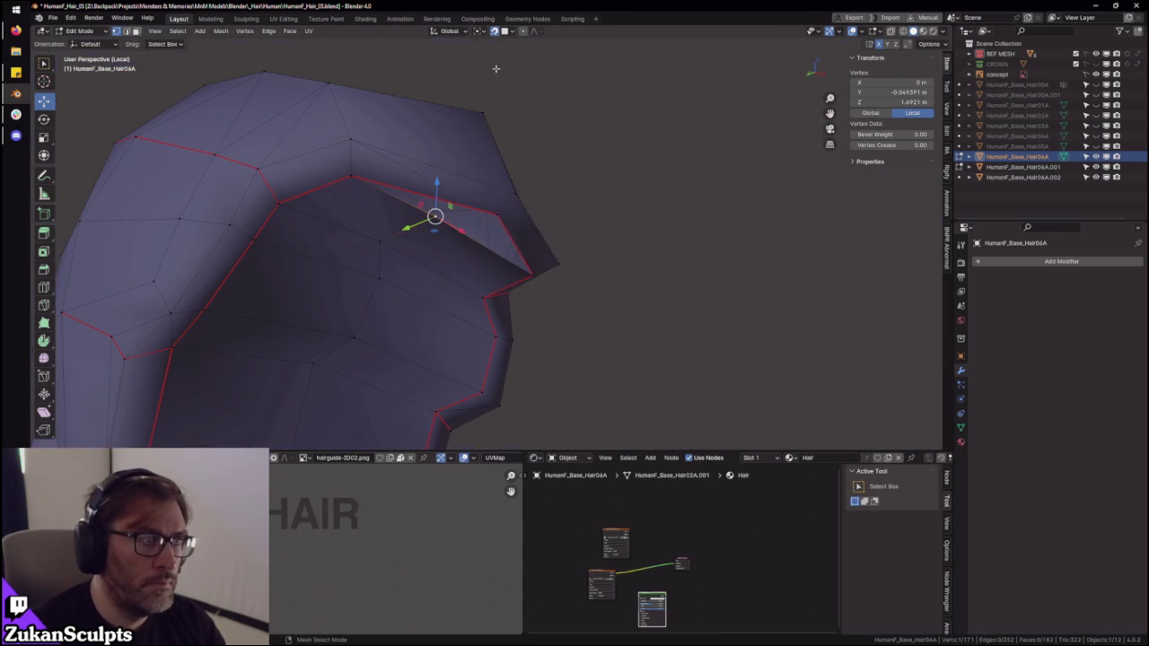
- Lower the top fill's centre vertex along Z in two downward moves
left_click(504, 31)
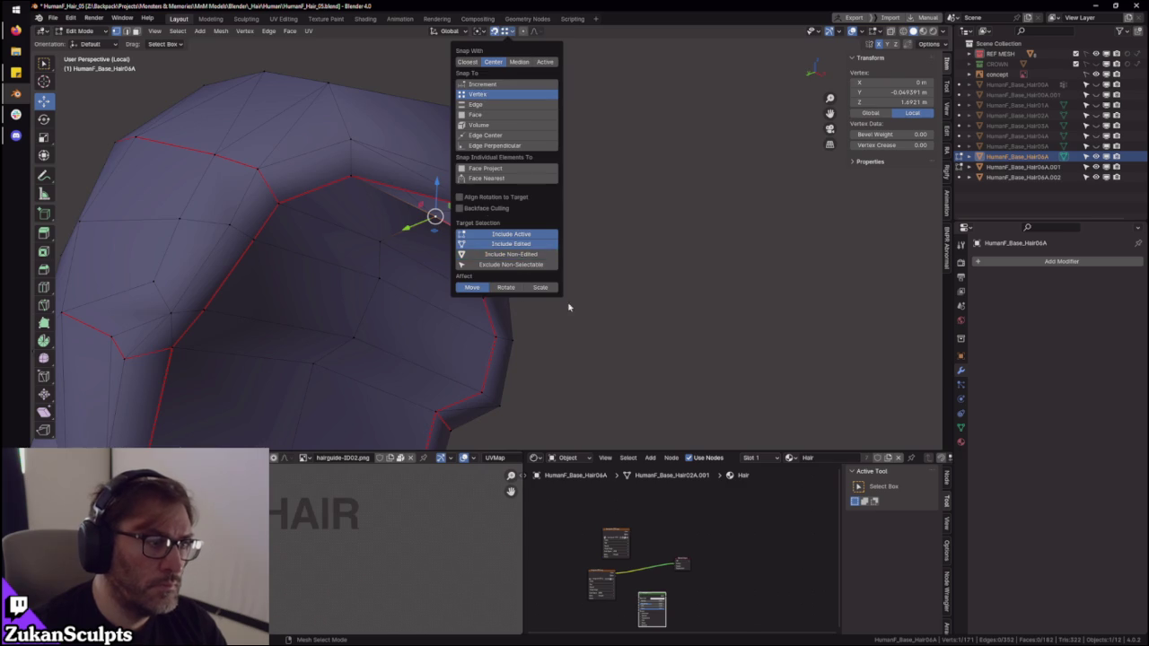
middle_click_drag(522, 307, 489, 233)
key("g")
key("z")
middle_click_drag(504, 187, 560, 213)
left_click(517, 287)
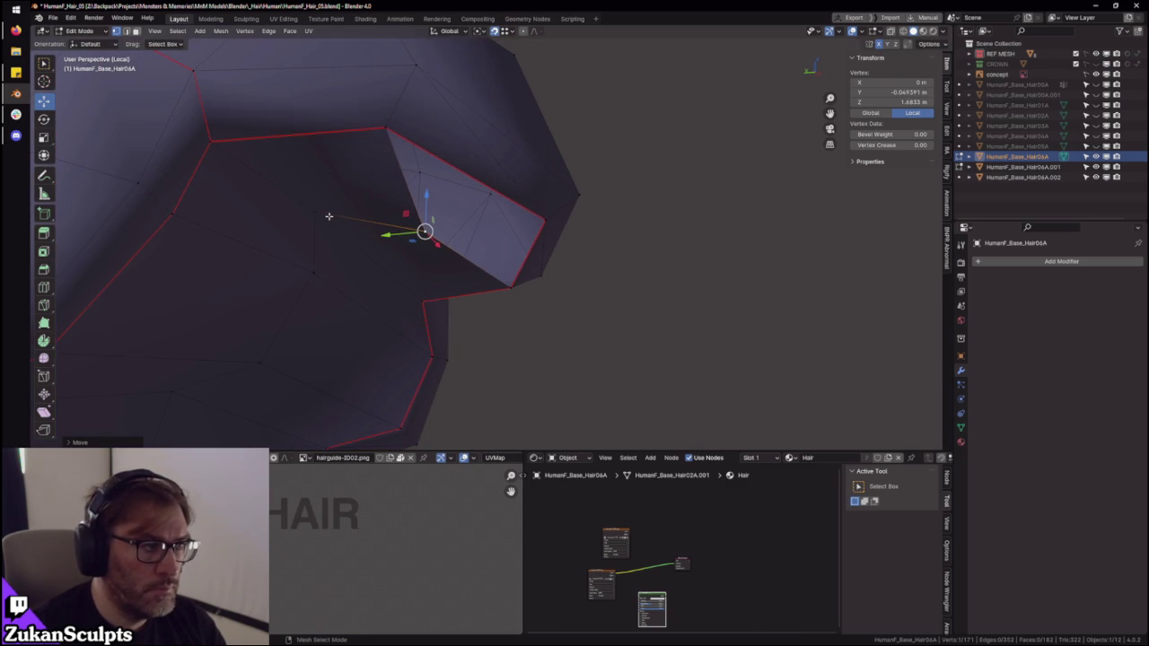
left_click_drag(314, 186, 397, 215)
middle_click_drag(425, 229, 435, 235)
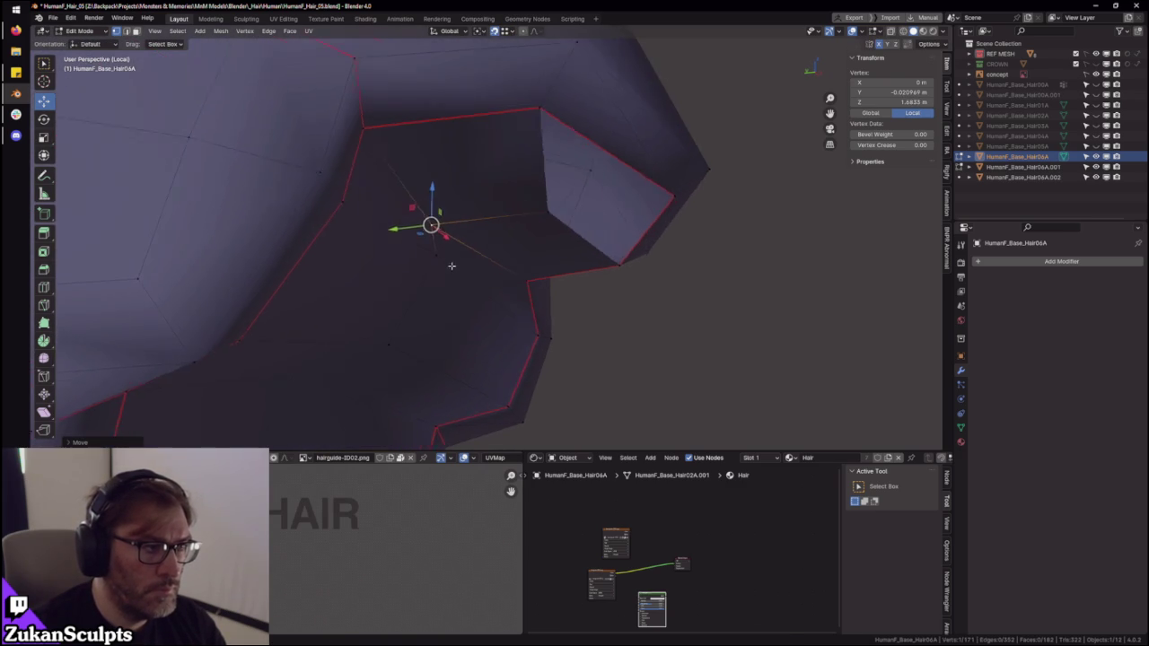
left_click(438, 240)
- Nudge the centre vertex slightly lower along Z, checking it in front view
key("g")
key("z")
left_click(433, 251)
mouse_move(433, 251)
middle_mouse_down()
mouse_move(441, 272)
mouse_move(354, 304)
mouse_move(474, 269)
mouse_move(587, 297)
middle_mouse_up()
key("KP_1")
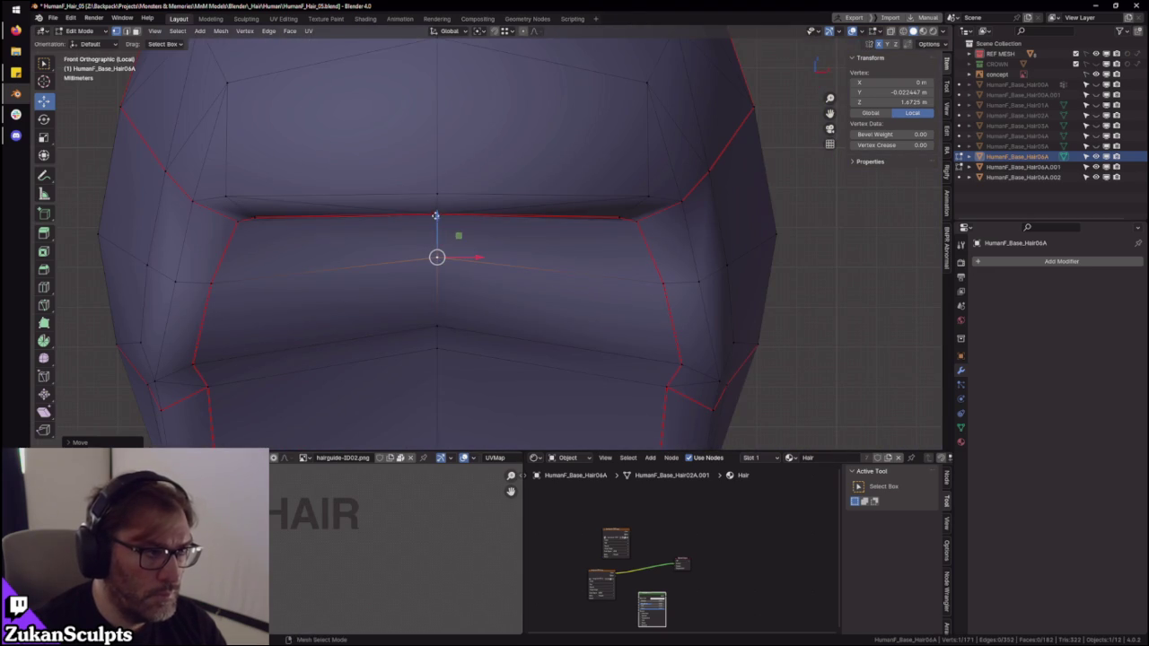
key("g")
key("z")
left_click(440, 237)
- Adjust the centre vertex's front-back depth along Y and recheck it from the front
mouse_move(440, 237)
middle_mouse_down()
mouse_move(464, 264)
mouse_move(509, 282)
mouse_move(485, 305)
middle_mouse_up()
key("g")
key("y")
left_click(509, 282)
key("KP_1")
mouse_move(422, 355)
middle_mouse_down()
mouse_move(449, 341)
mouse_move(534, 395)
mouse_move(556, 318)
middle_mouse_up()
key("ctrl+Tab")
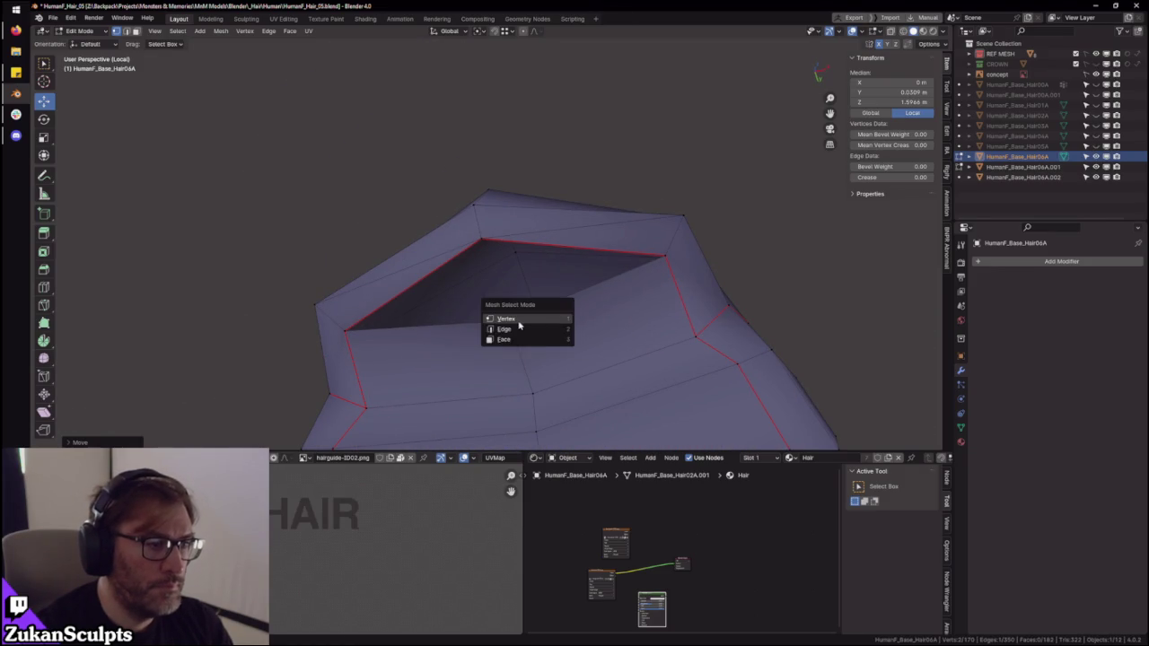
- Bridge the last gap's edges into a face in edge mode
key("ctrl+Tab")
left_click(460, 349)
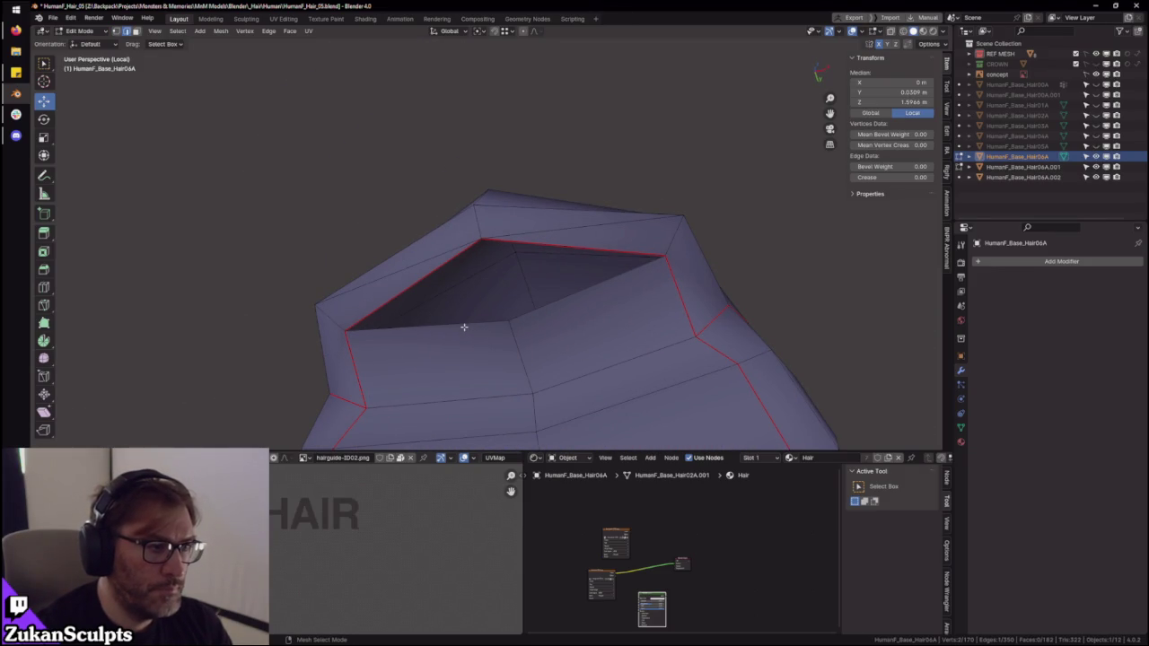
key("ctrl+e")
left_click(579, 246)
- Merge the stray vertices at the bridged gap into a single vertex
key("ctrl+Tab")
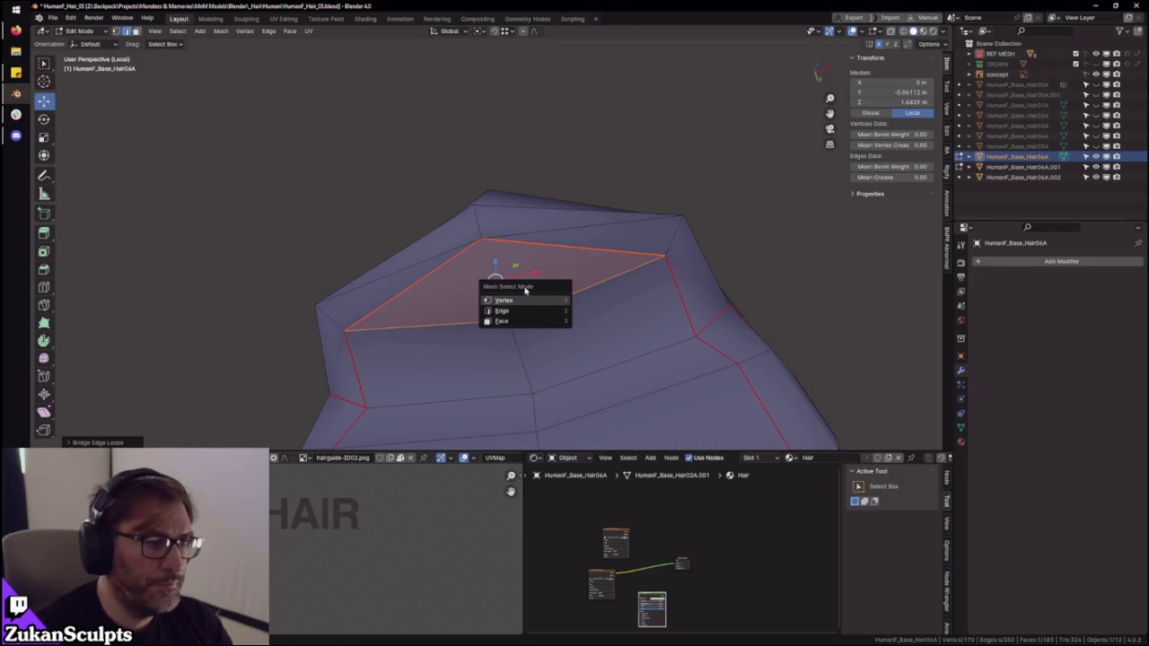
left_click(519, 298)
key("ctrl+Tab")
left_click(521, 328)
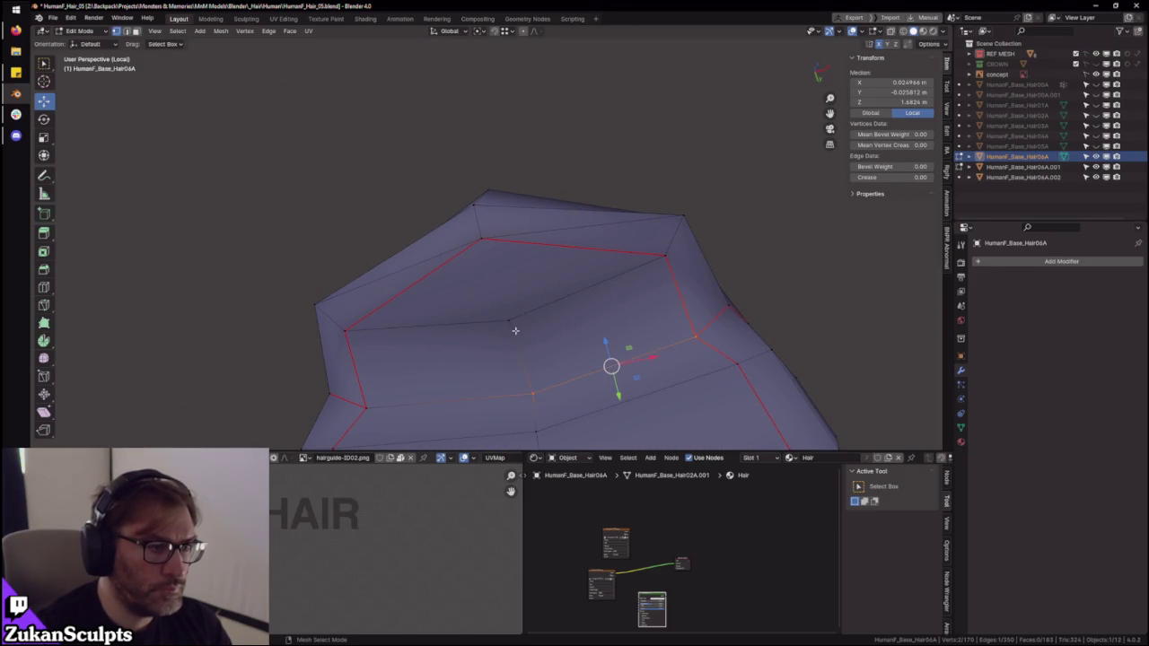
key("m")
left_click(523, 273)
- Nudge the merged vertex along the front-back Y axis, orbiting to check its position
middle_click_drag(557, 293, 592, 299)
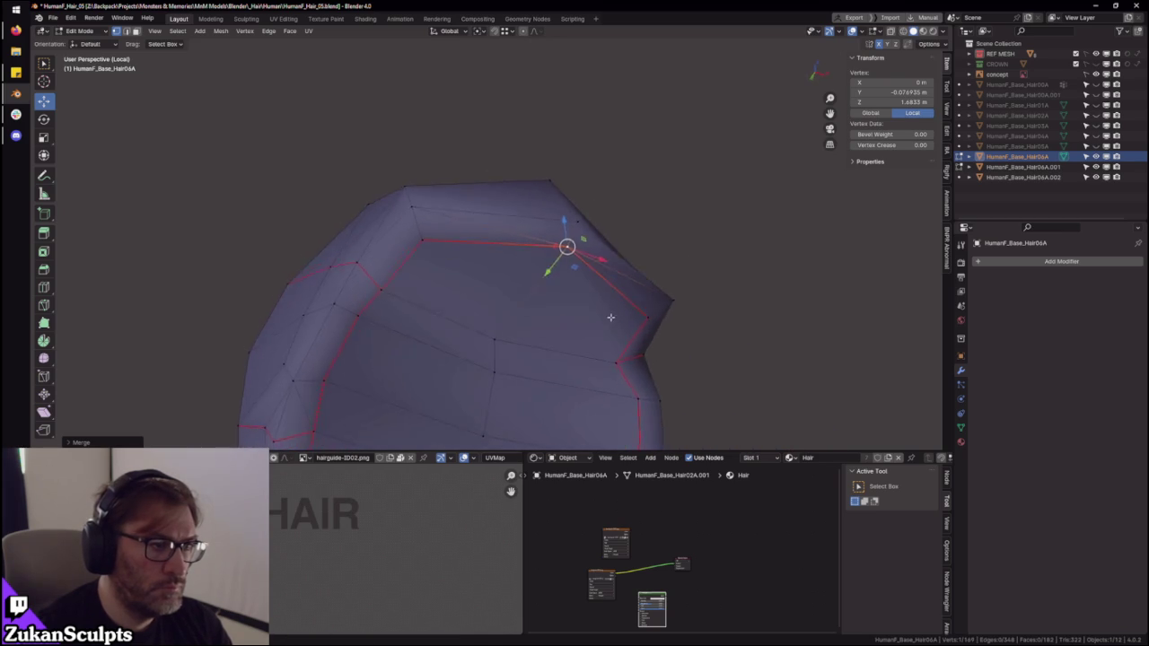
mouse_move(549, 268)
middle_mouse_down()
mouse_move(562, 236)
mouse_move(462, 259)
mouse_move(454, 318)
mouse_move(493, 284)
mouse_move(449, 292)
middle_mouse_up()
scroll(457, 274, "up", 2)
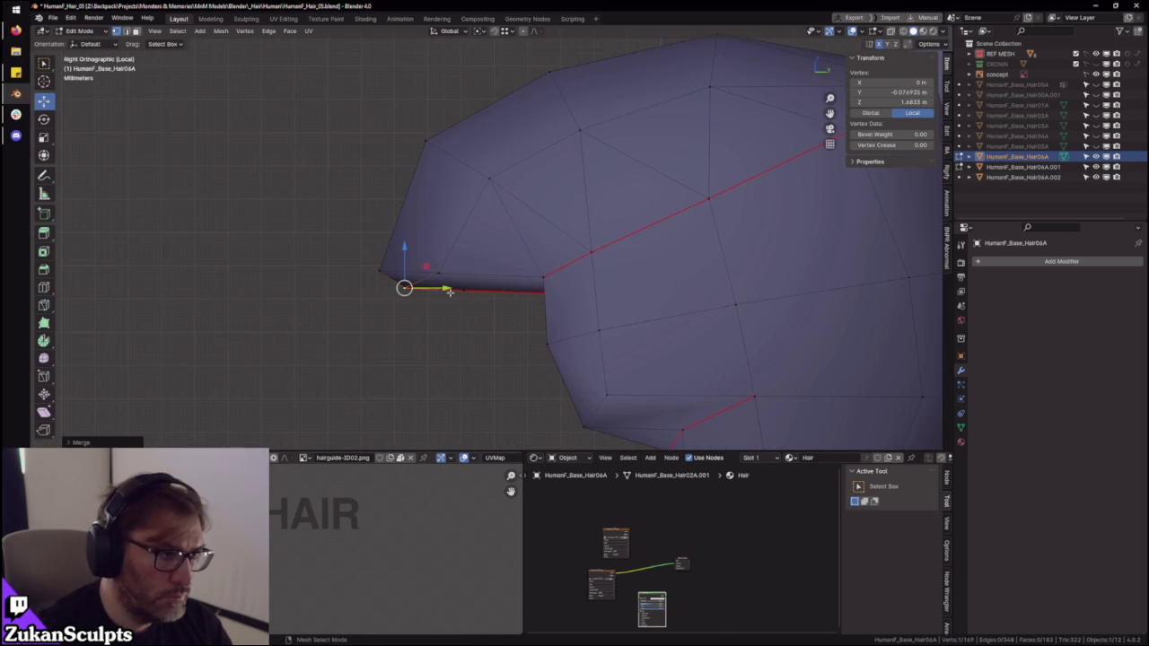
left_click_drag(447, 289, 451, 288)
mouse_move(451, 289)
middle_mouse_down()
mouse_move(588, 260)
mouse_move(569, 308)
mouse_move(587, 300)
middle_mouse_up()
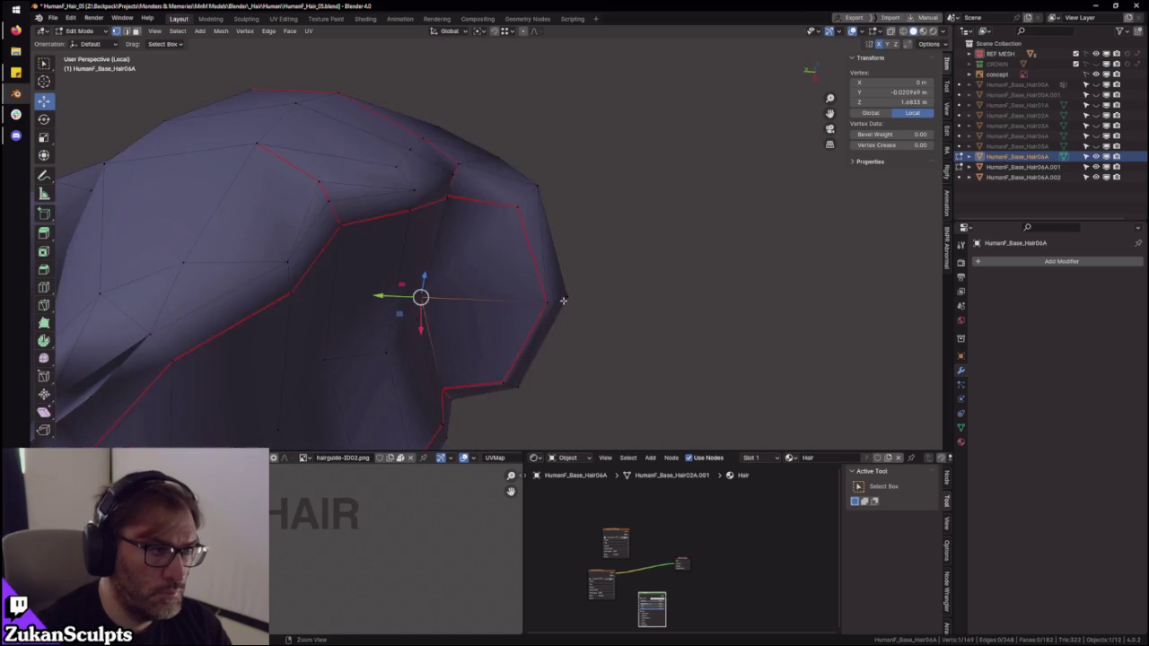
left_click_drag(378, 292, 404, 295)
mouse_move(404, 295)
middle_mouse_down()
mouse_move(498, 290)
mouse_move(470, 261)
middle_mouse_up()
left_click_drag(447, 277, 457, 272)
mouse_move(457, 272)
middle_mouse_down()
mouse_move(485, 270)
mouse_move(503, 323)
mouse_move(478, 356)
mouse_move(506, 350)
mouse_move(625, 260)
mouse_move(664, 315)
mouse_move(560, 298)
mouse_move(514, 272)
middle_mouse_up()
- Lower the edge loop around the opening slightly along Z and review the hair
left_click(492, 285, "alt")
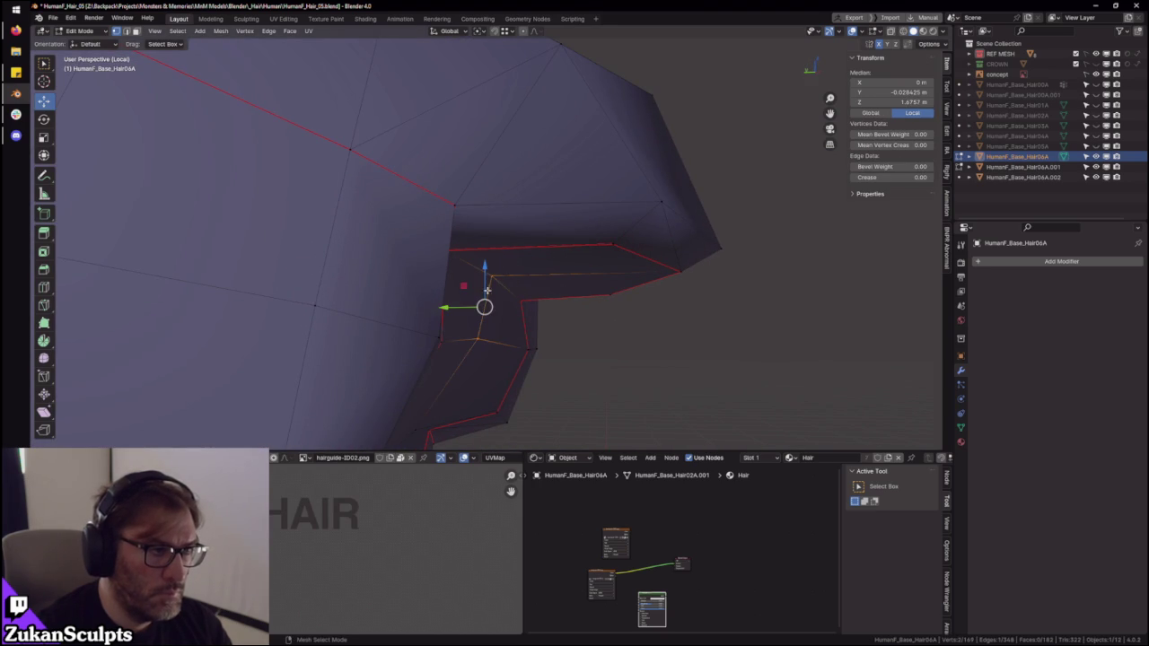
left_click_drag(483, 271, 485, 280)
left_click(488, 278)
key("Tab")
mouse_move(488, 278)
middle_mouse_down()
mouse_move(638, 313)
mouse_move(551, 285)
mouse_move(539, 310)
mouse_move(546, 294)
middle_mouse_up()
key("Tab")
- Select the two top faces of the fill in face mode
key("ctrl+Tab")
left_click(506, 298)
left_click(464, 243, "alt")
left_click(492, 286, "alt+shift")
left_click(493, 286)
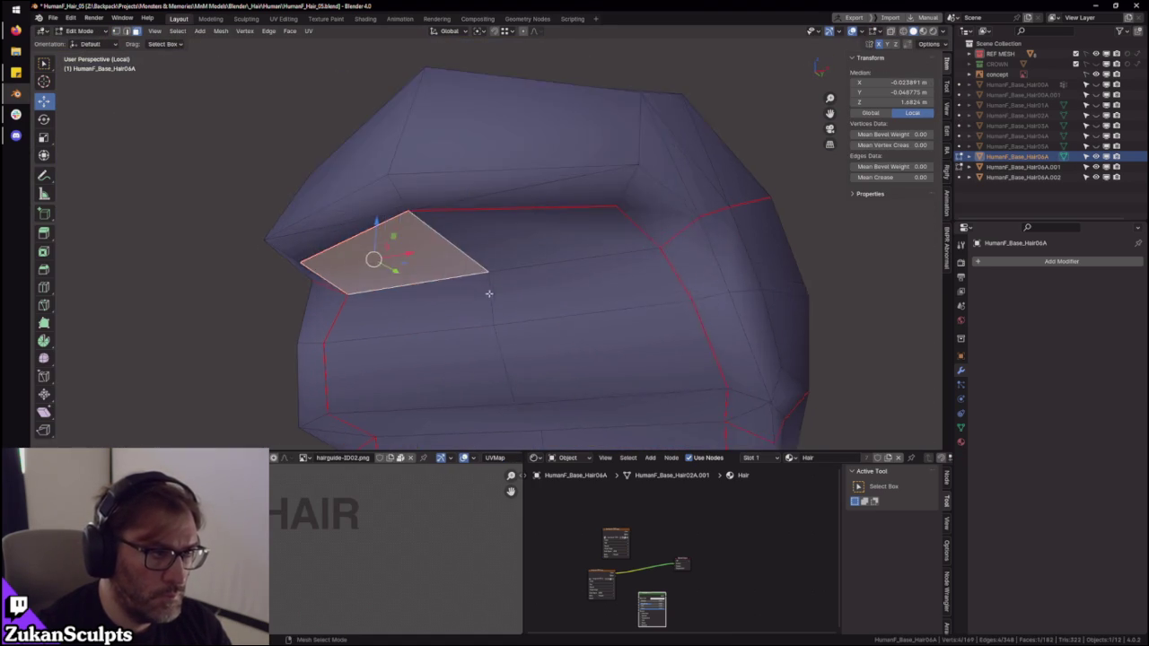
middle_click_drag(487, 290, 575, 306)
left_click(775, 344)
middle_click_drag(774, 343, 705, 331)
scroll(705, 332, "down", 2)
left_click(543, 256)
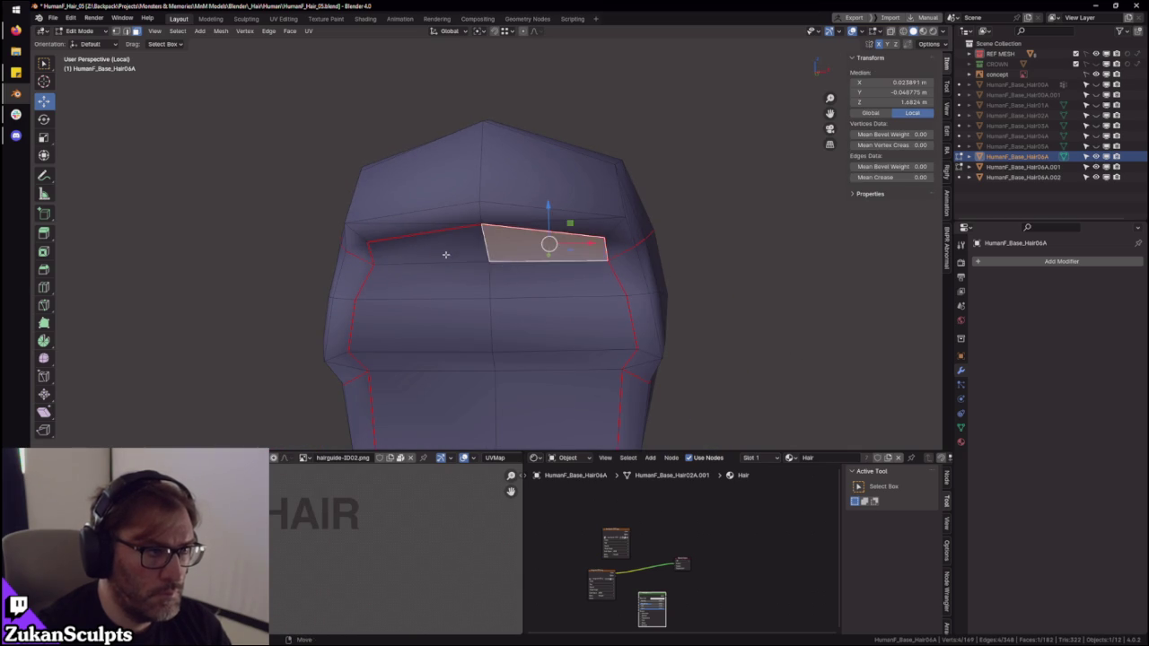
left_click(440, 251, "shift")
- Restore the two-face selection and return to Object Mode to view the finished bun
key("F3")
left_click(771, 299)
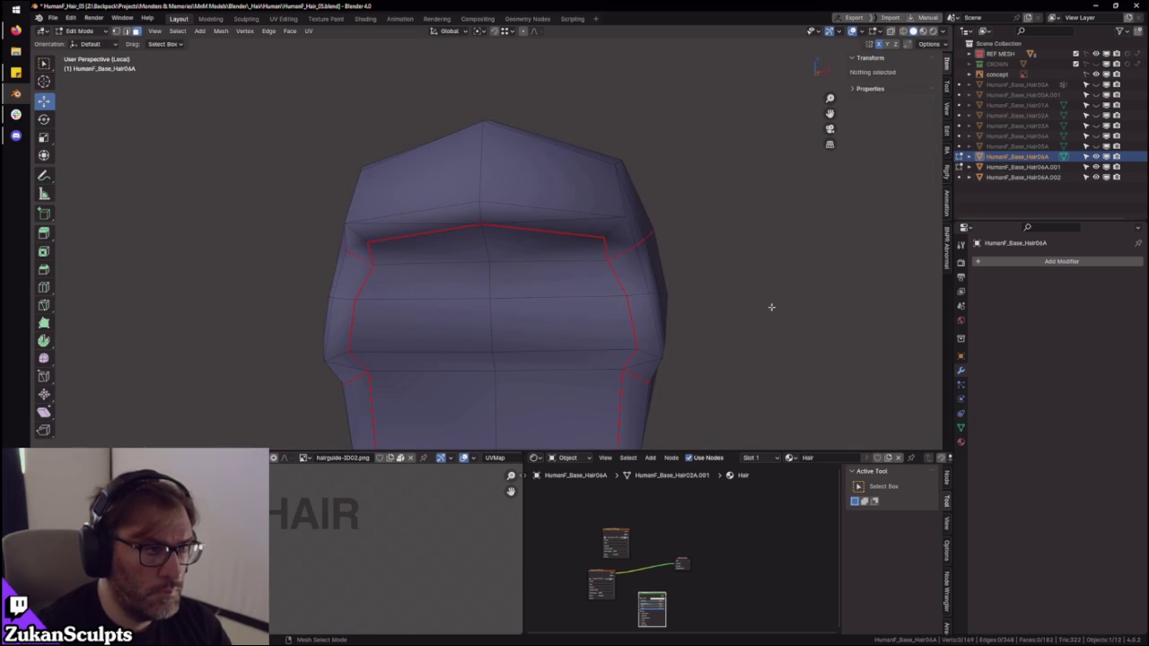
key("ctrl+z")
key("Tab")
scroll(759, 327, "down", 3)
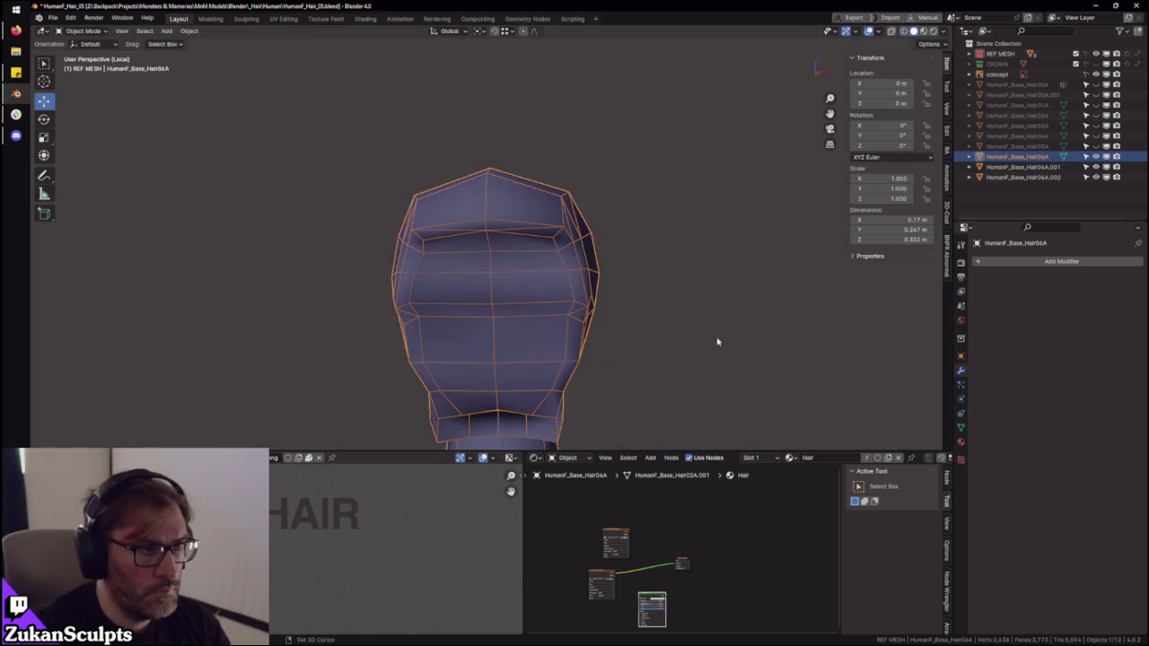
scroll(684, 280, "up", 1)
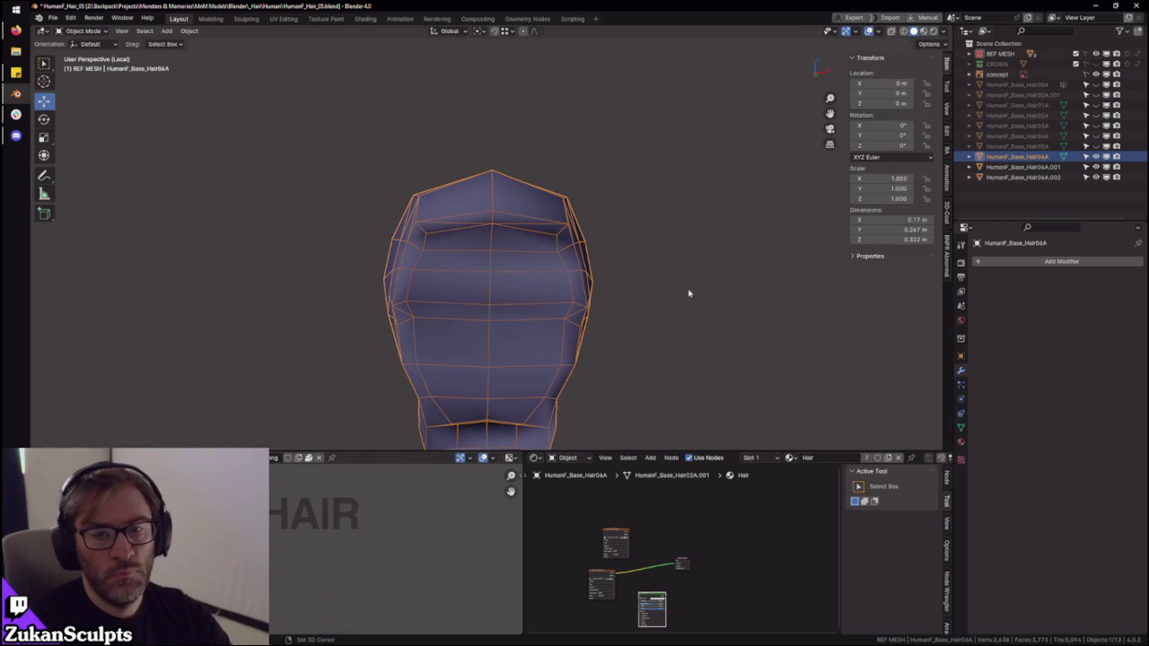
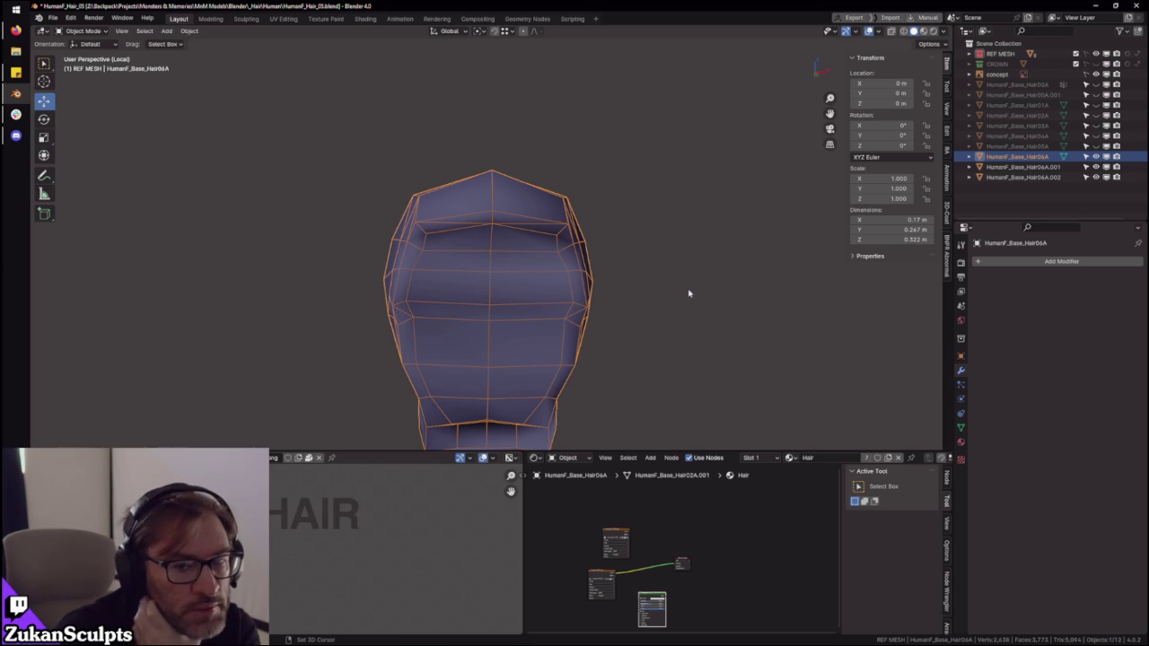
- Leave local view and orbit out to show both figures with their hair
mouse_move(675, 286)
middle_mouse_down()
mouse_move(593, 274)
mouse_move(482, 221)
mouse_move(595, 236)
mouse_move(519, 212)
middle_mouse_up()
key("slash")
mouse_move(580, 235)
middle_mouse_down()
mouse_move(645, 229)
mouse_move(646, 218)
mouse_move(660, 240)
middle_mouse_up()
key("Tab")
key("Tab")
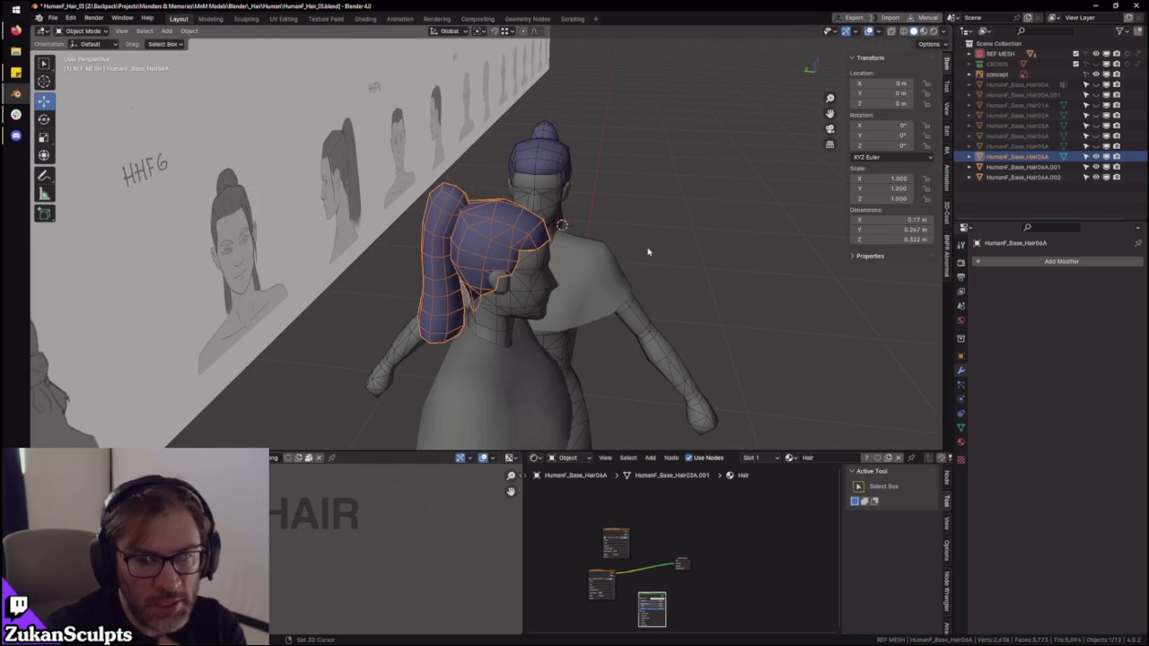
middle_click_drag(648, 252, 659, 236)
scroll(659, 236, "up", 3)
scroll(520, 257, "up", 2)
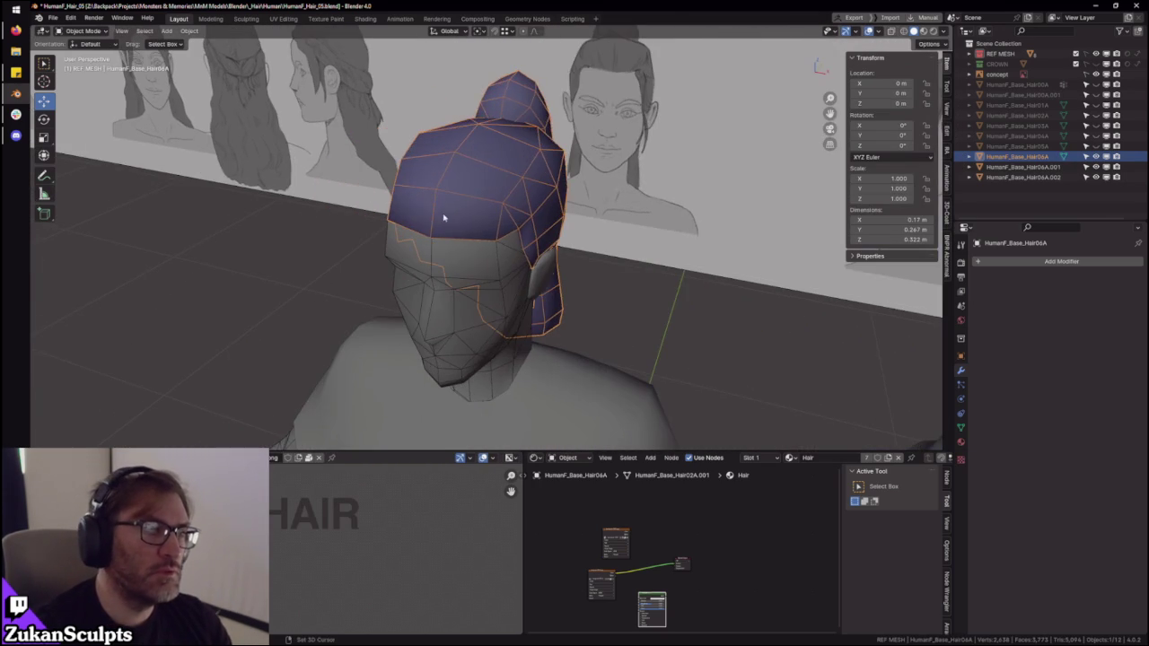
scroll(603, 250, "down", 5)
mouse_move(553, 225)
middle_mouse_down()
mouse_move(634, 213)
mouse_move(505, 241)
mouse_move(655, 275)
mouse_move(626, 268)
middle_mouse_up()
- Select the HumanF_Base_Hair06A.001 ponytail mesh and zoom in on its sideburn from the side
left_click(655, 275)
scroll(655, 275, "up", 3)
scroll(626, 268, "up", 2)
scroll(534, 257, "up", 2)
mouse_move(533, 256)
middle_mouse_down()
mouse_move(605, 251)
mouse_move(521, 198)
mouse_move(556, 256)
middle_mouse_up()
scroll(556, 257, "up", 3)
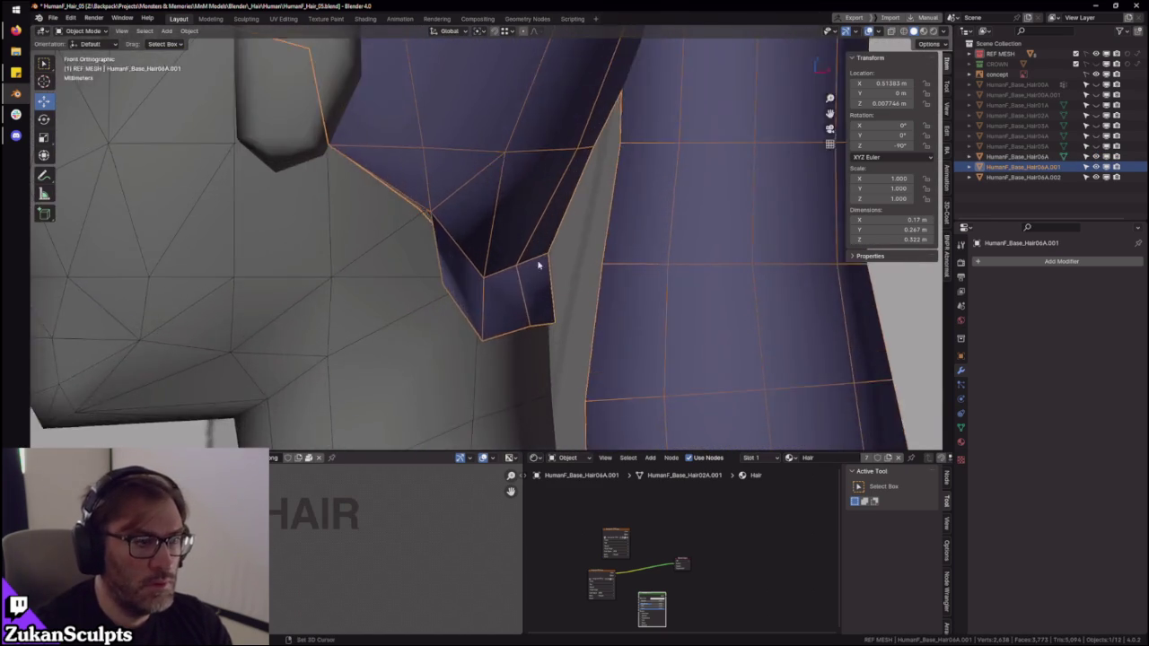
- Enter Edit Mode on the ponytail hair and move the first sideburn vertex
scroll(539, 264, "up", 2)
key("alt+z")
key("Tab")
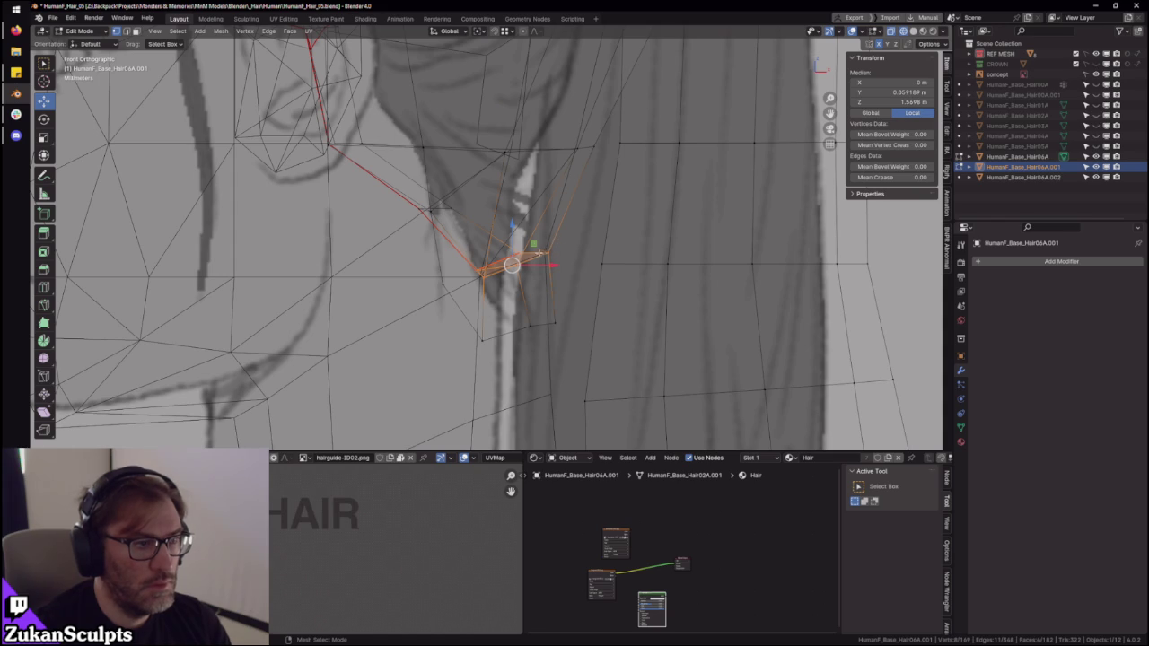
key("alt+z")
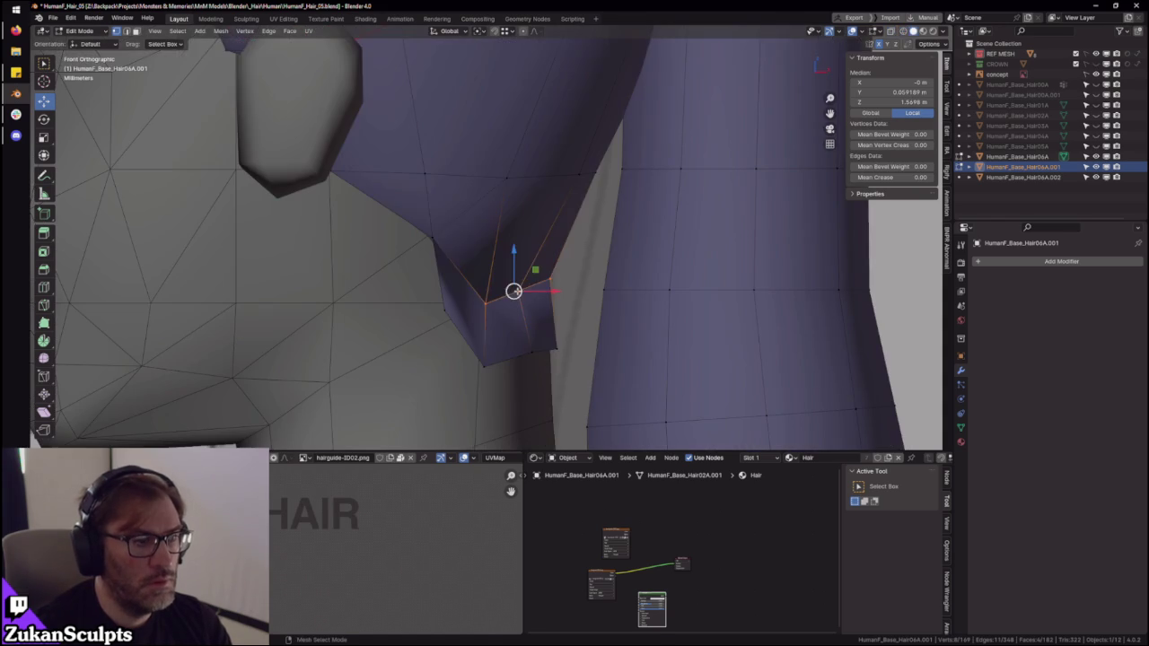
key("g")
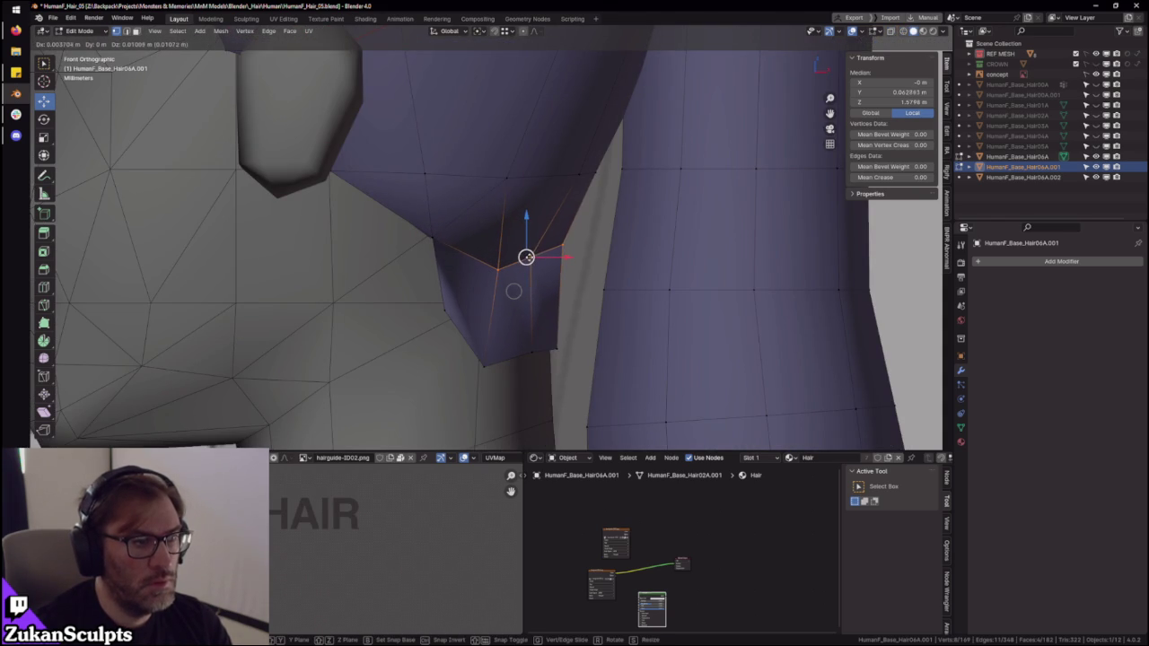
left_click(563, 298)
- In vertex select mode, pick a hair-edge vertex, then isolate and frame it
key("alt+z")
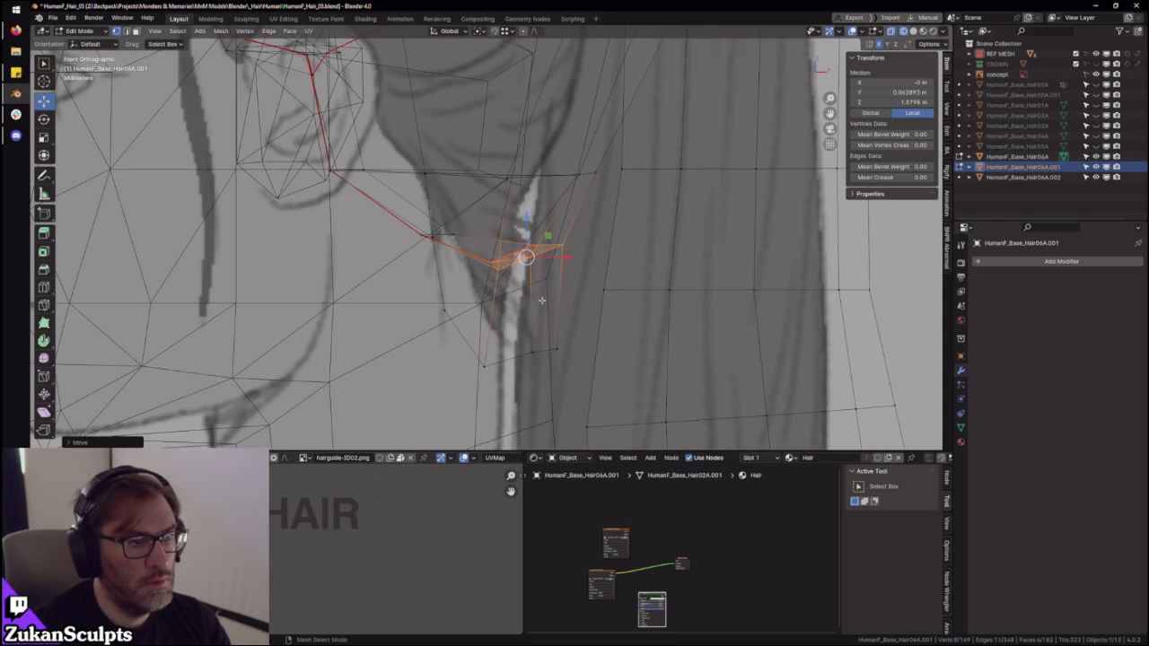
scroll(543, 297, "down", 3)
scroll(543, 296, "up", 3)
mouse_move(543, 297)
middle_mouse_down()
mouse_move(554, 284)
mouse_move(541, 269)
mouse_move(503, 280)
mouse_move(480, 315)
middle_mouse_up()
key("1")
left_click(542, 352)
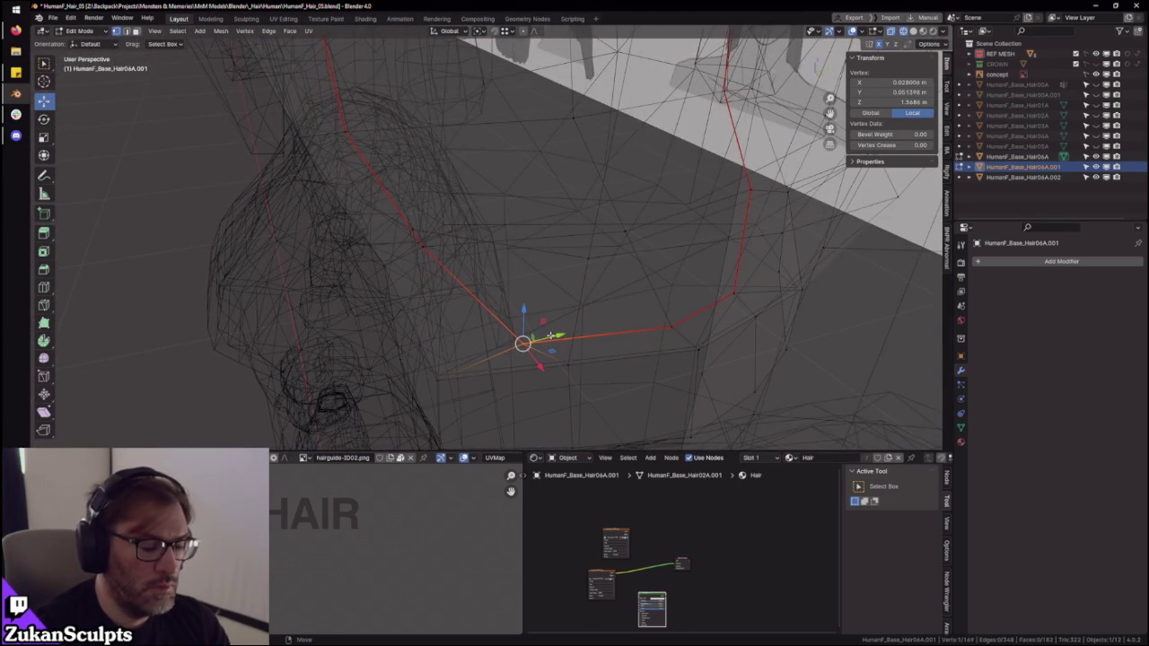
key("KP_Divide")
key("KP_Decimal")
key("alt+z")
mouse_move(631, 242)
middle_mouse_down()
mouse_move(564, 249)
mouse_move(557, 205)
middle_mouse_up()
mouse_move(512, 236)
middle_mouse_down()
mouse_move(503, 248)
mouse_move(586, 300)
mouse_move(538, 243)
mouse_move(452, 284)
middle_mouse_up()
left_click(550, 253)
- Raise the vertex, then view the full scene in wireframe close to the neck
key("g")
left_click(543, 226)
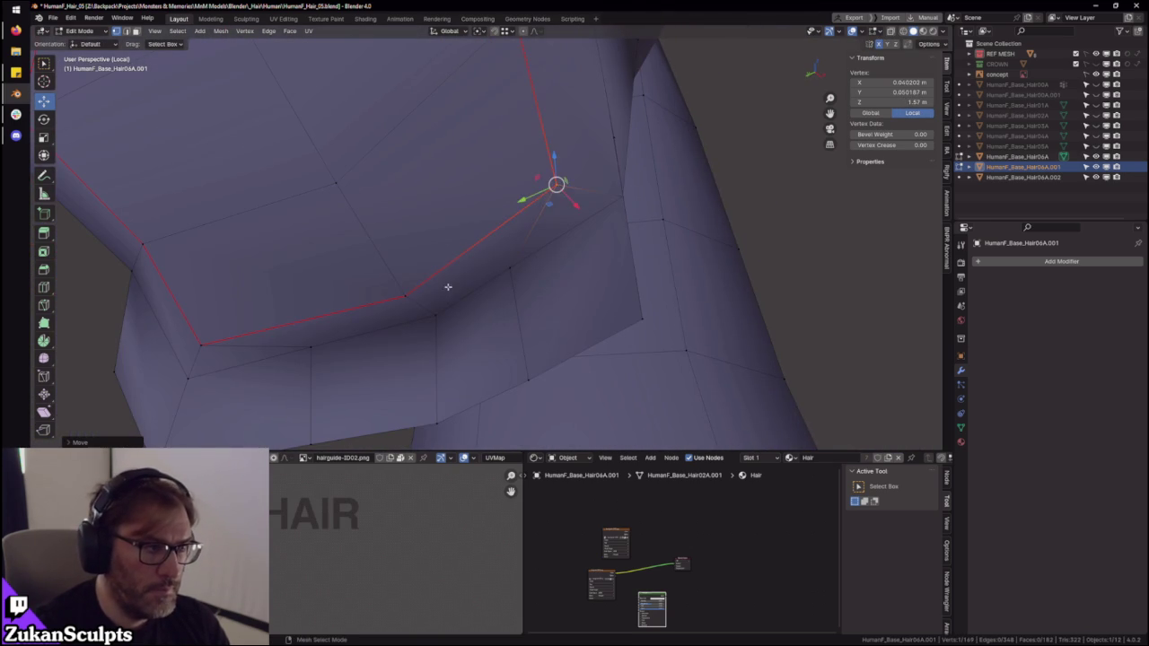
key("KP_Divide")
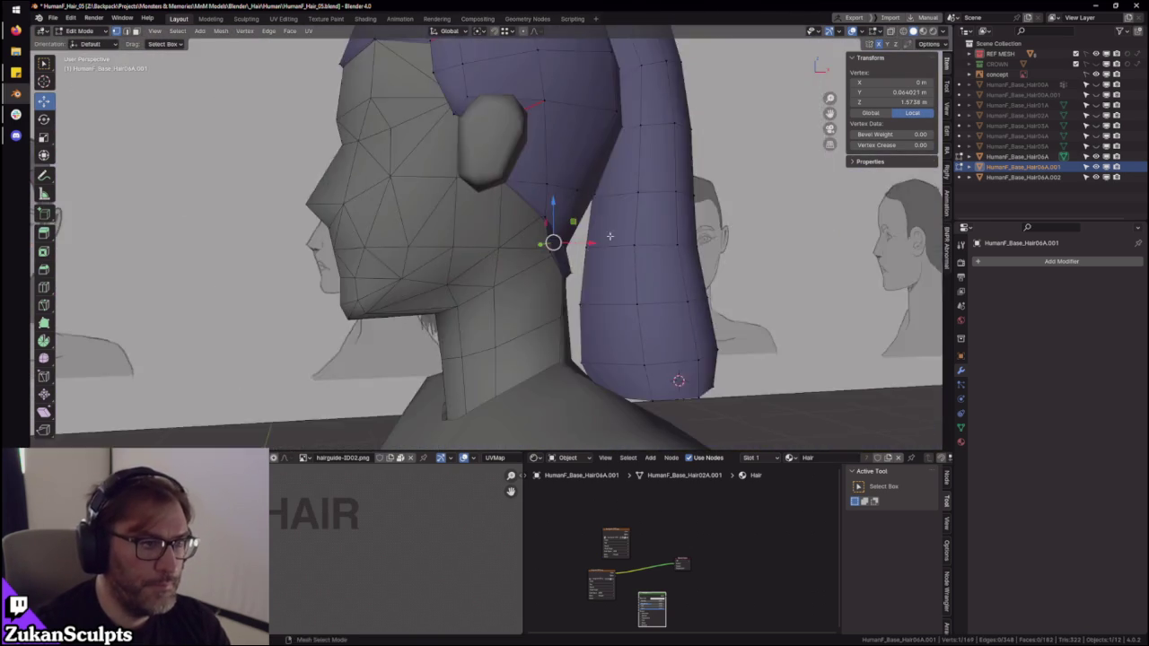
mouse_move(616, 229)
middle_mouse_down()
mouse_move(595, 247)
mouse_move(514, 262)
middle_mouse_up()
scroll(595, 246, "up", 3)
scroll(595, 247, "up", 3)
key("shift+z")
key("shift+z")
scroll(543, 259, "up", 4)
- Move the sideburn vertex along Y and Z so it sits against the neck
key("g")
key("y")
left_click(526, 255)
key("g")
key("z")
left_click(526, 227)
mouse_move(526, 227)
middle_mouse_down()
mouse_move(596, 308)
mouse_move(519, 243)
mouse_move(530, 254)
mouse_move(478, 229)
middle_mouse_up()
scroll(596, 309, "up", 3)
key("g")
left_click(548, 231)
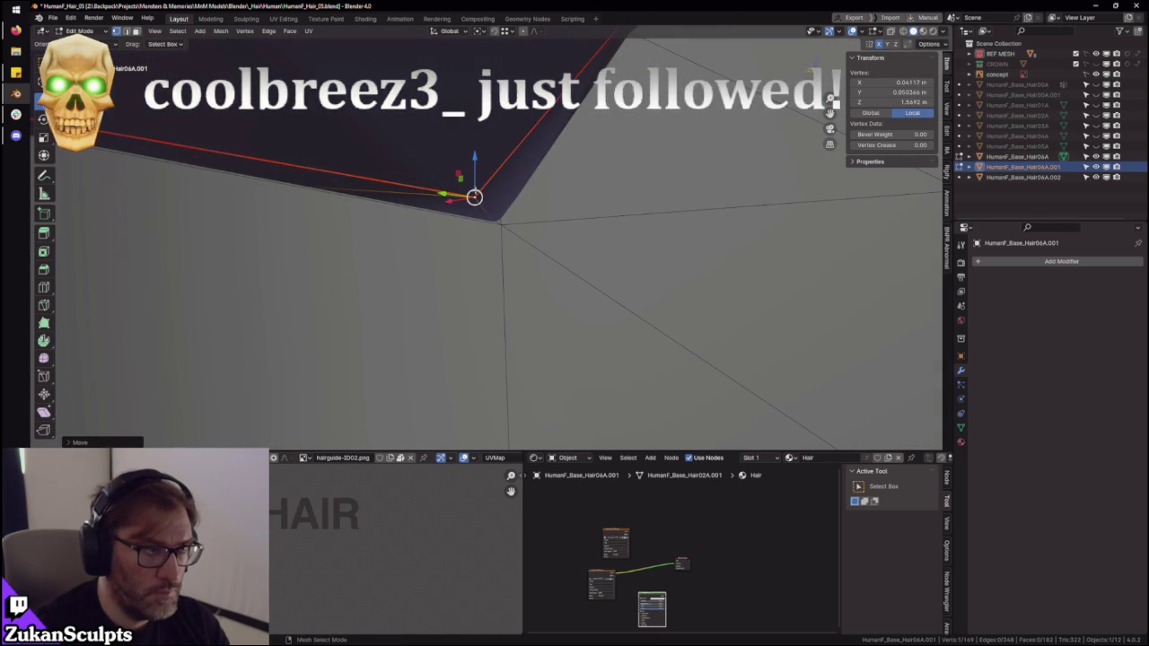
- Slide more sideburn vertices along the Y axis to hug the scalp
key("g")
key("z")
key("y")
left_click(446, 205)
mouse_move(446, 204)
middle_mouse_down()
mouse_move(590, 194)
mouse_move(626, 272)
middle_mouse_up()
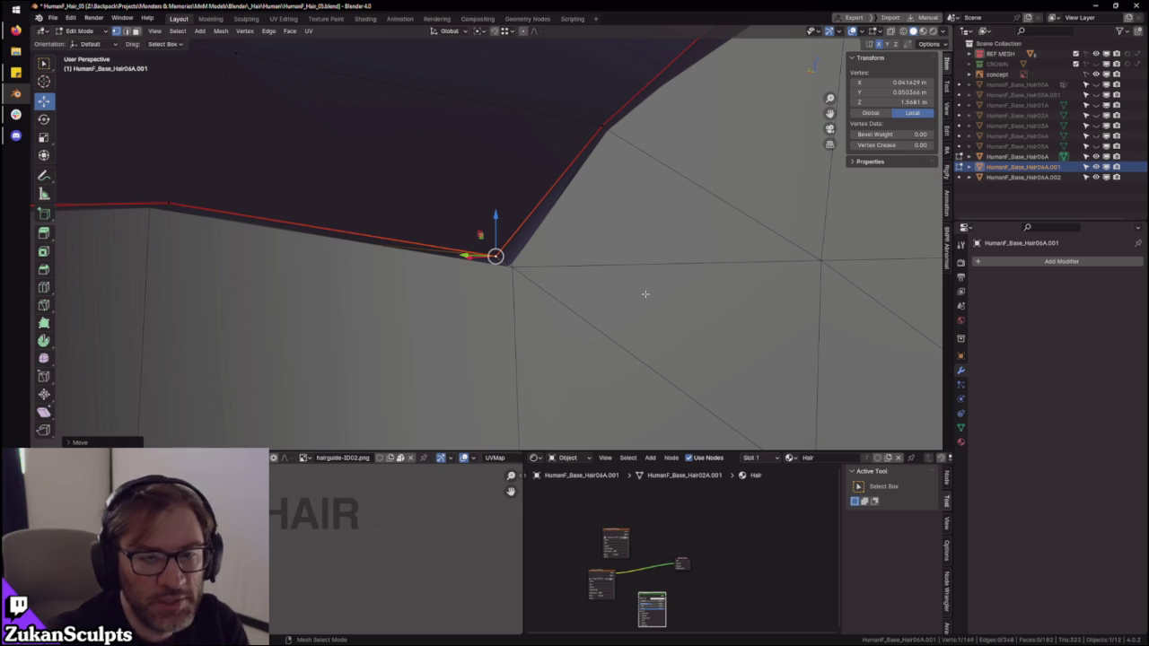
mouse_move(598, 254)
middle_mouse_down("ctrl")
mouse_move(534, 235)
mouse_move(538, 215)
mouse_move(511, 279)
mouse_move(472, 246)
mouse_move(500, 255)
mouse_move(475, 262)
mouse_move(480, 198)
middle_mouse_up("ctrl")
key("g")
key("y")
left_click(484, 277)
- Make a final Y-axis vertex nudge, return to Object Mode, and select HumanF_Base_Hair06A.002
mouse_move(503, 153)
middle_mouse_down()
mouse_move(404, 192)
mouse_move(592, 205)
mouse_move(561, 236)
mouse_move(616, 264)
mouse_move(571, 239)
mouse_move(503, 240)
middle_mouse_up()
key("g")
key("y")
left_click(427, 222)
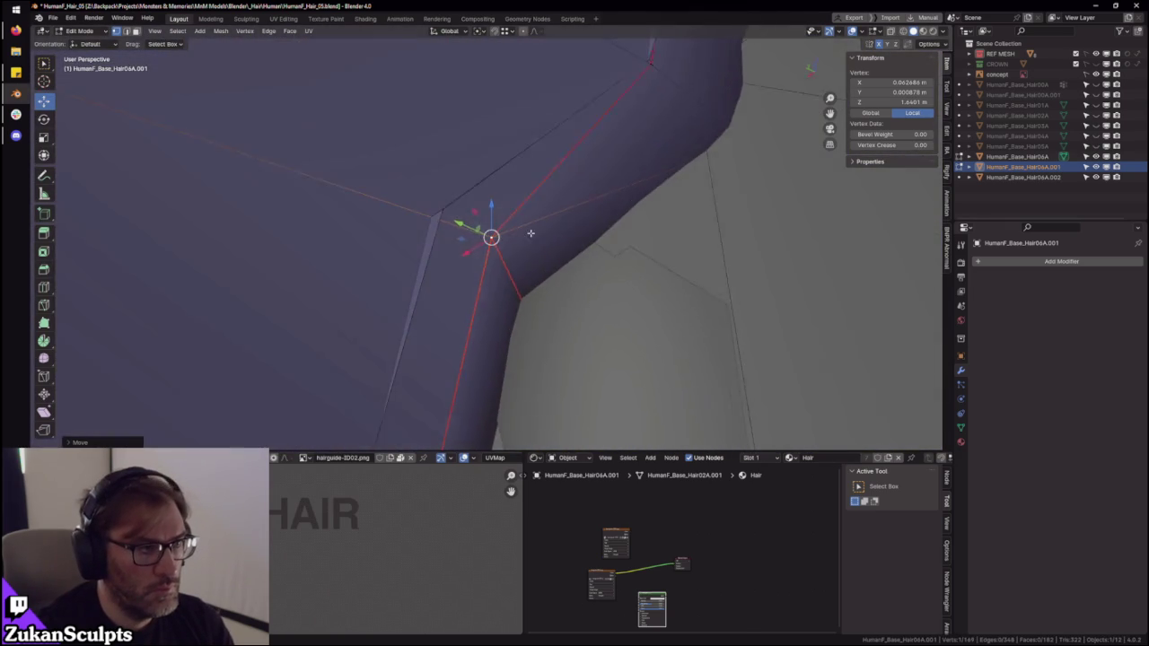
key("Tab")
left_click(437, 251)
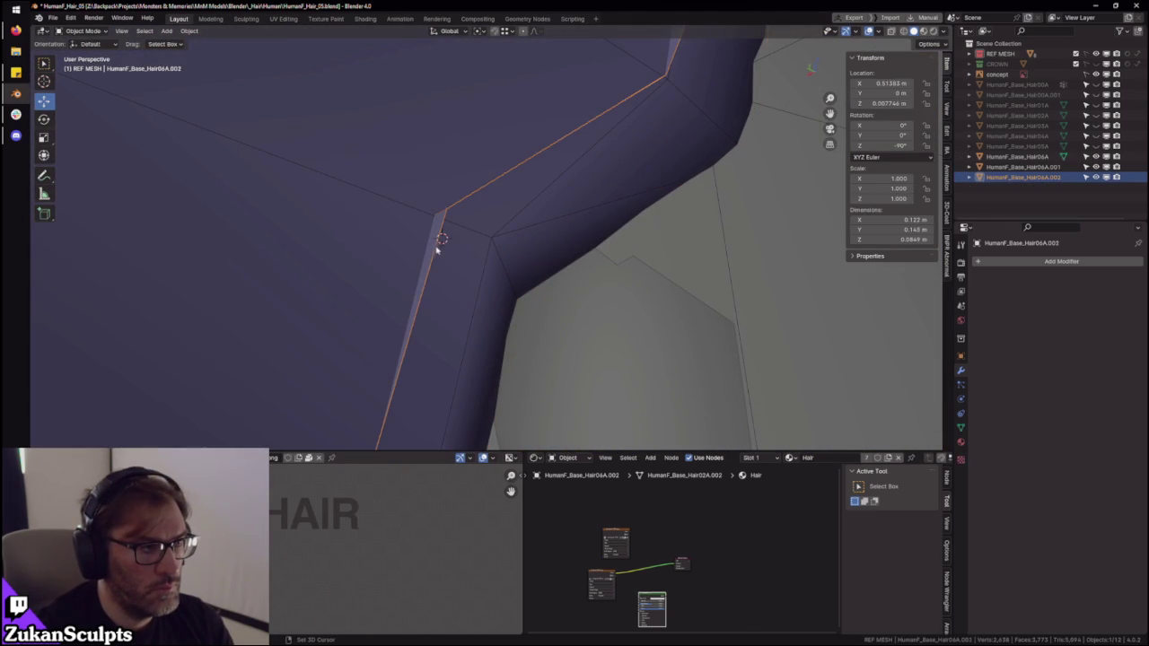
- Delete the extra HumanF_Base_Hair06A.002 object
key("Delete")
left_click(506, 228)
middle_click_drag(506, 228, 541, 267)
scroll(541, 267, "down", 5)
scroll(529, 257, "up", 5)
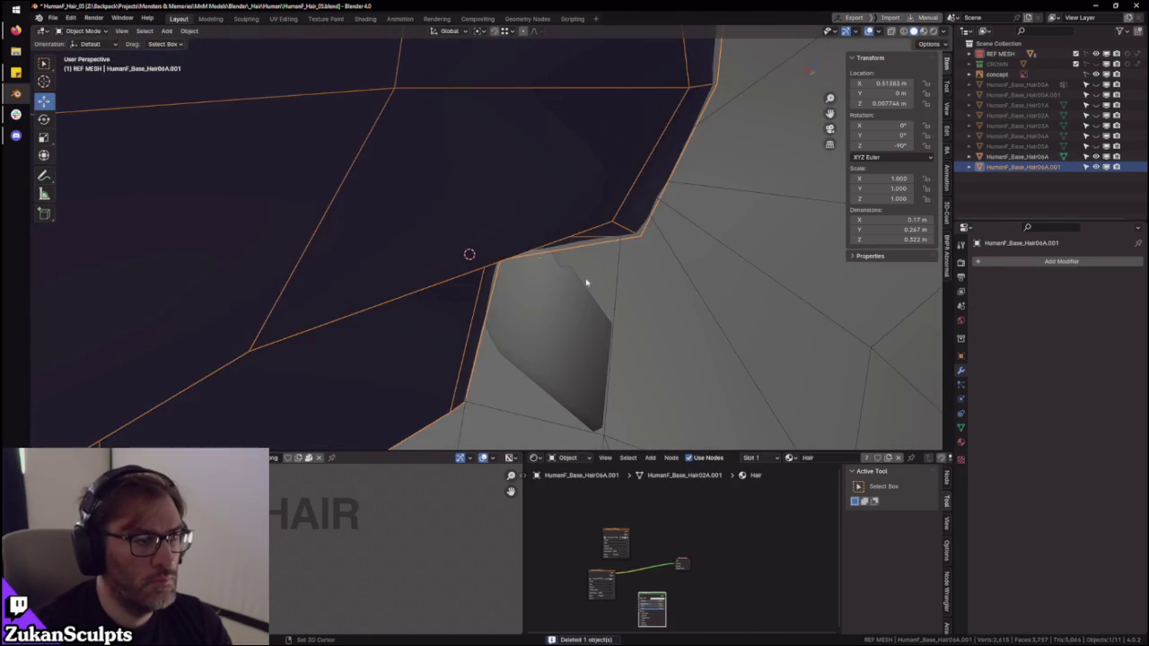
- In Edit Mode, move hair cap edge vertices vertically and along Y toward the head
key("Tab")
mouse_move(587, 206)
middle_mouse_down()
mouse_move(599, 261)
mouse_move(495, 237)
mouse_move(493, 267)
mouse_move(524, 277)
middle_mouse_up()
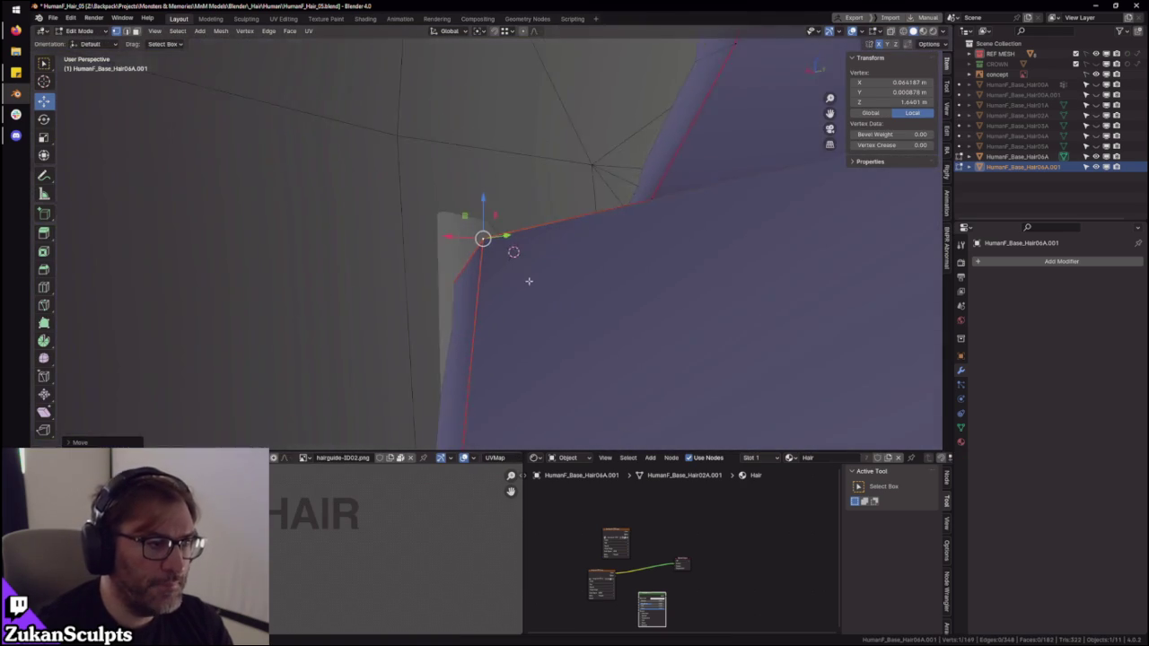
key("g")
left_click(503, 311)
left_click(469, 228)
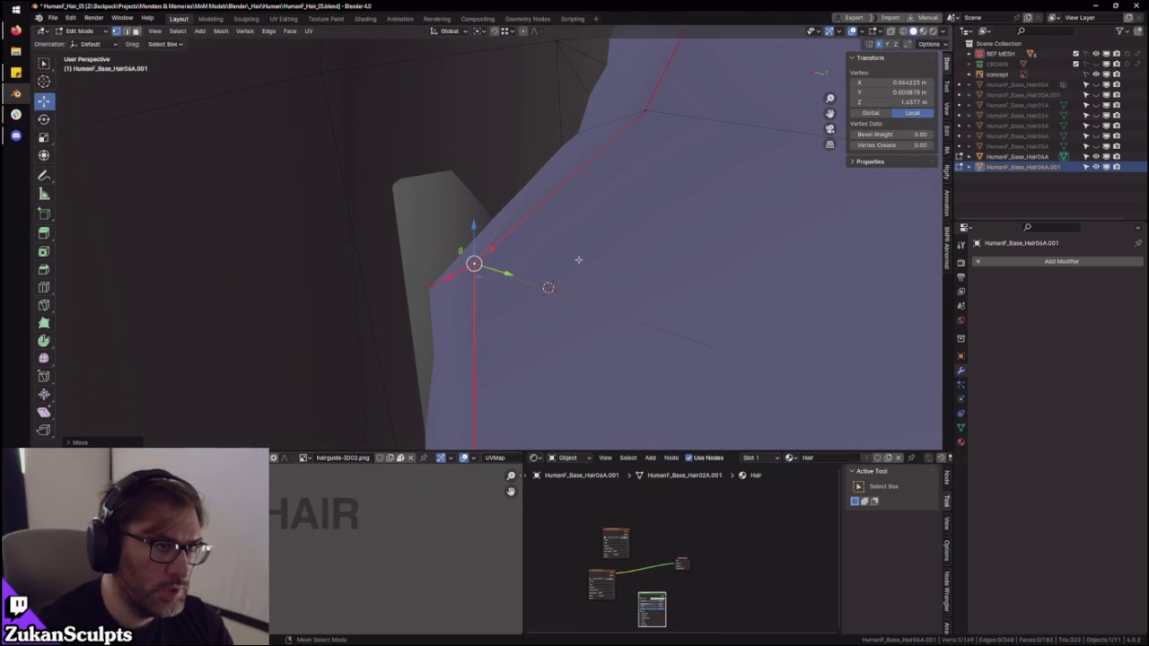
middle_click_drag(468, 227, 597, 205)
mouse_move(681, 215)
middle_mouse_down()
mouse_move(638, 299)
mouse_move(549, 236)
mouse_move(553, 194)
middle_mouse_up()
key("g")
key("y")
left_click(584, 232)
- Shift cap edge vertices along X, then select a single edge vertex near the ear
mouse_move(587, 239)
middle_mouse_down()
mouse_move(533, 225)
mouse_move(571, 255)
mouse_move(567, 282)
mouse_move(598, 275)
mouse_move(457, 188)
mouse_move(494, 249)
mouse_move(447, 223)
mouse_move(519, 261)
middle_mouse_up()
mouse_move(513, 193)
middle_mouse_down()
mouse_move(538, 254)
mouse_move(563, 256)
middle_mouse_up()
key("g")
key("x")
left_click(574, 246)
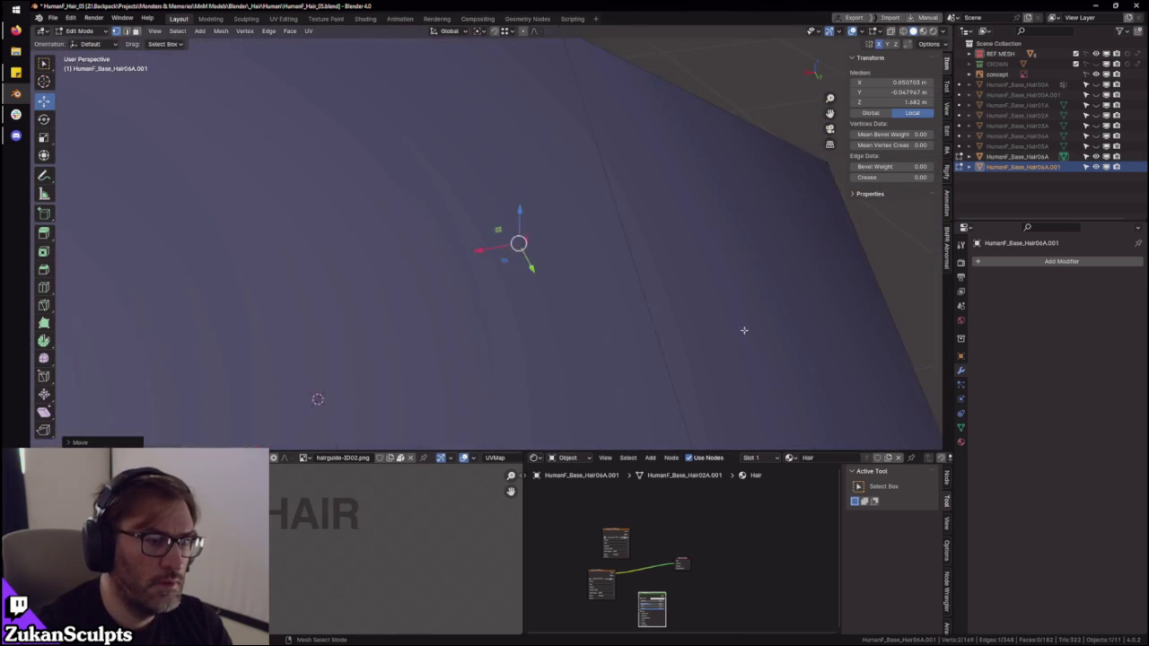
mouse_move(486, 256)
middle_mouse_down("ctrl")
mouse_move(476, 172)
mouse_move(567, 146)
mouse_move(655, 159)
mouse_move(624, 153)
mouse_move(660, 185)
mouse_move(564, 137)
mouse_move(575, 206)
mouse_move(541, 233)
mouse_move(504, 216)
mouse_move(593, 238)
mouse_move(649, 231)
middle_mouse_up("ctrl")
key("1")
left_click(505, 217)
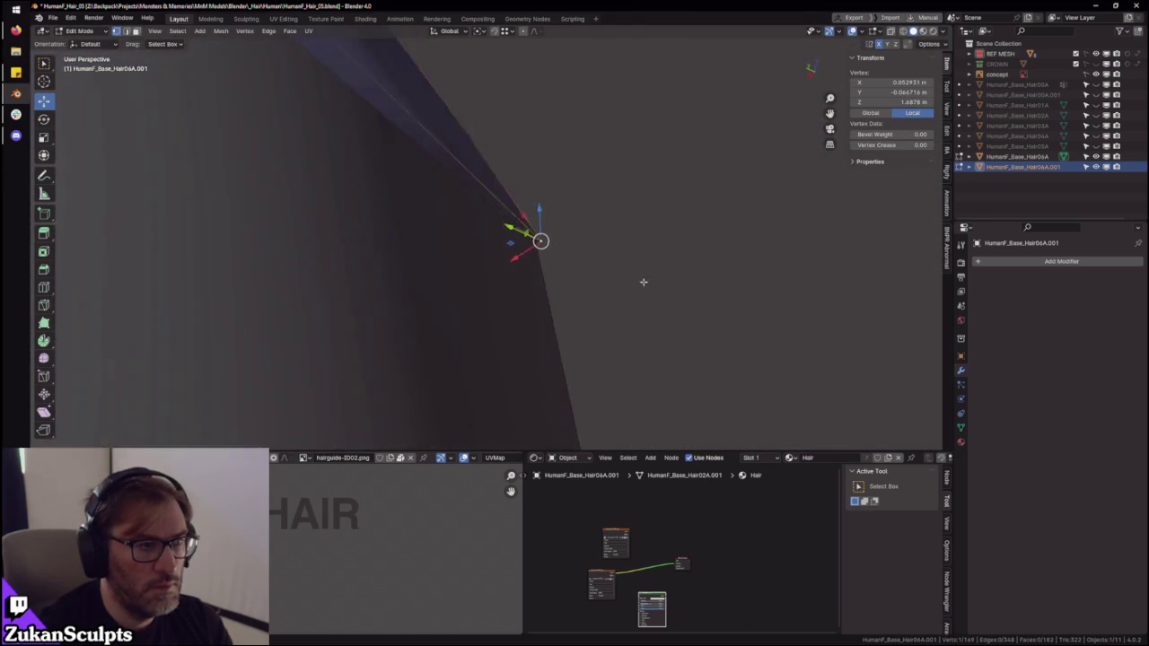
- Leave and re-enter Edit Mode, orbiting to a side angle of the head
key("Tab")
scroll(501, 302, "down", 5)
scroll(501, 303, "down", 3)
middle_click_drag(569, 313, 682, 269)
scroll(683, 269, "up", 2)
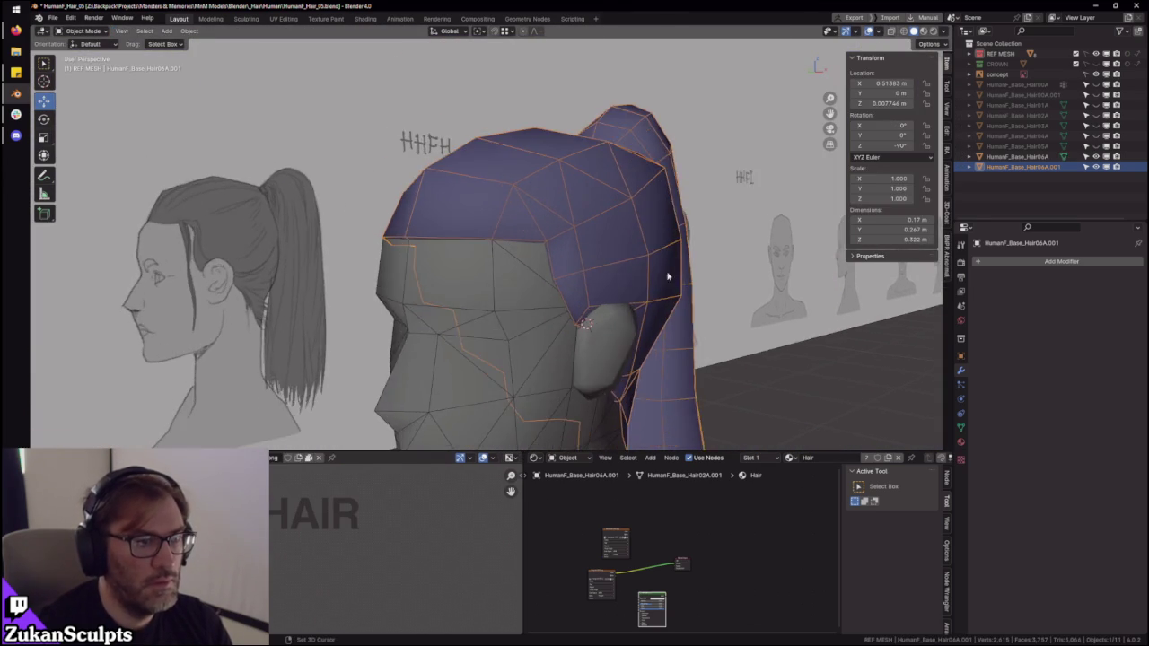
scroll(529, 297, "up", 2)
scroll(530, 298, "up", 2)
key("Tab")
scroll(582, 246, "up", 4)
scroll(474, 225, "up", 3)
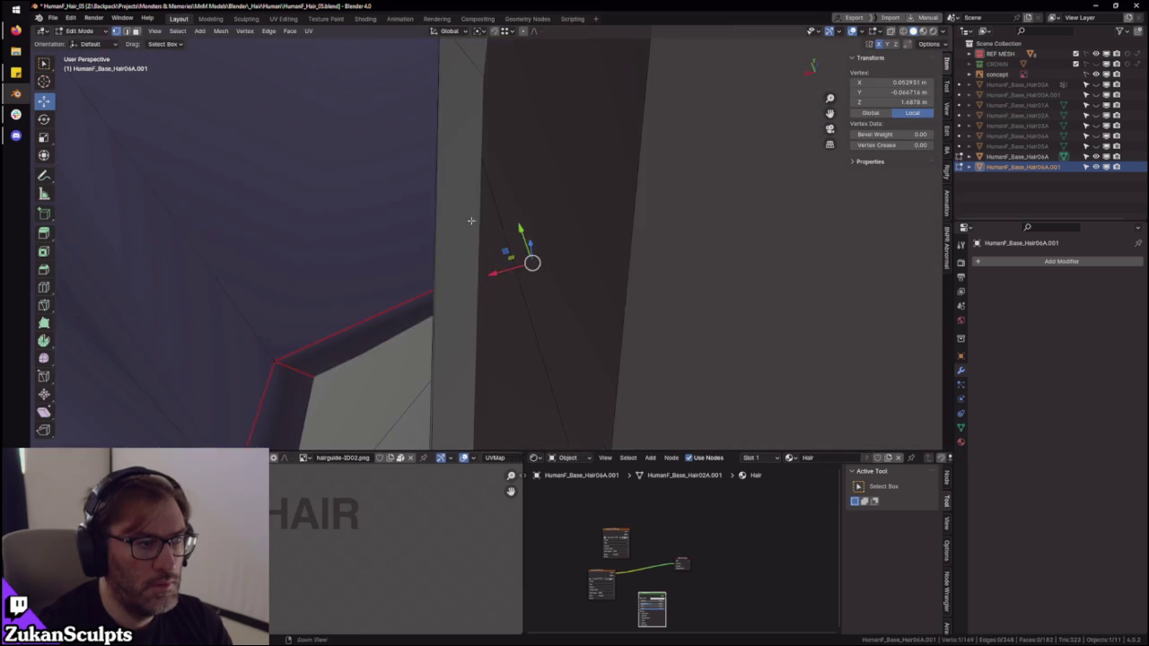
scroll(503, 254, "up", 2)
- Nudge the ear-side edge vertex slightly along Y and X to tighten it against the head
left_click(509, 286)
mouse_move(509, 285)
middle_mouse_down()
mouse_move(569, 297)
mouse_move(550, 283)
middle_mouse_up()
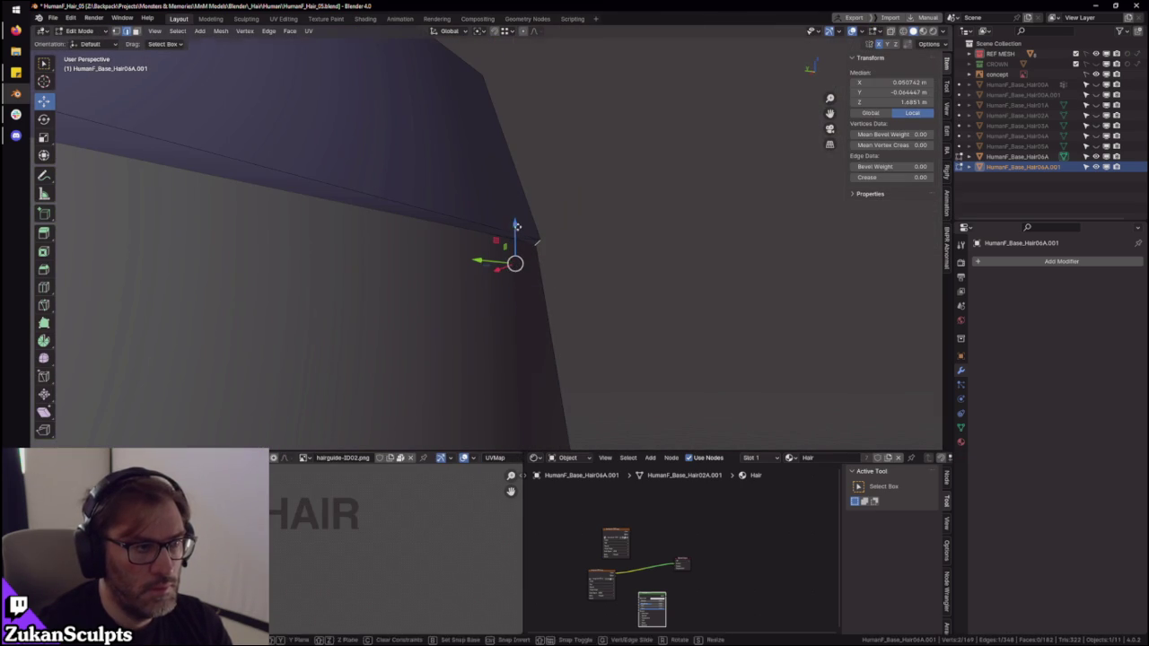
middle_click_drag(483, 264, 503, 267)
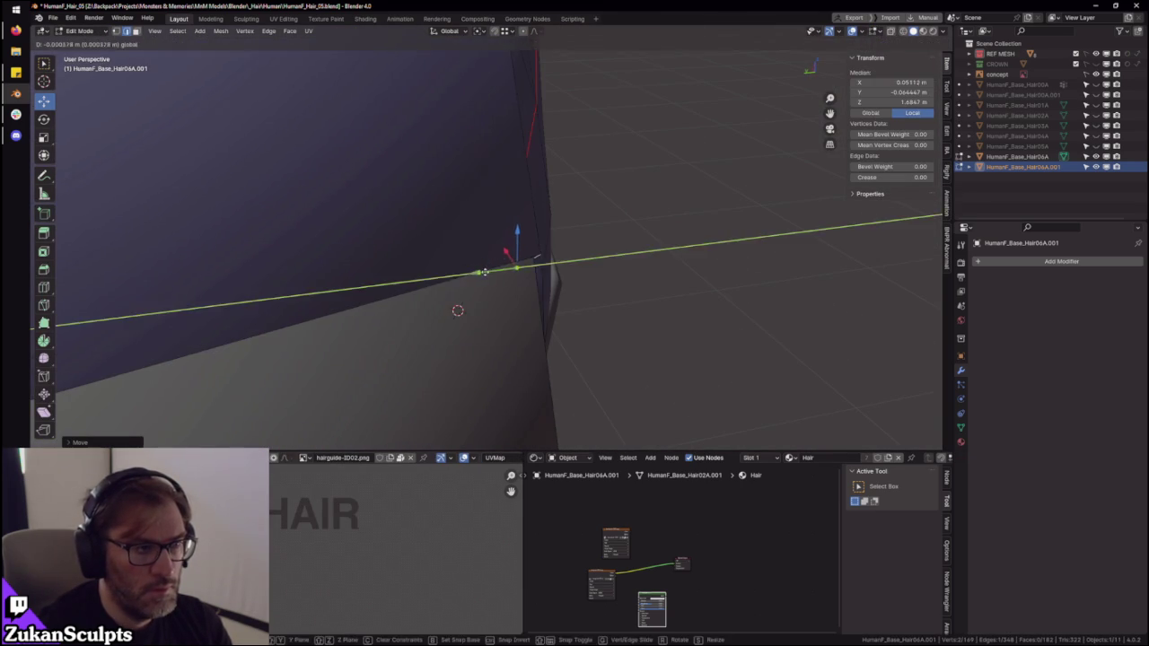
left_click_drag(502, 268, 498, 270)
middle_click_drag(498, 269, 523, 273)
left_click_drag(522, 273, 524, 273)
mouse_move(525, 272)
middle_mouse_down()
mouse_move(539, 298)
mouse_move(561, 258)
mouse_move(577, 282)
mouse_move(513, 218)
mouse_move(485, 248)
mouse_move(502, 275)
middle_mouse_up()
key("Tab")
scroll(561, 258, "down", 5)
scroll(498, 236, "up", 3)
key("Tab")
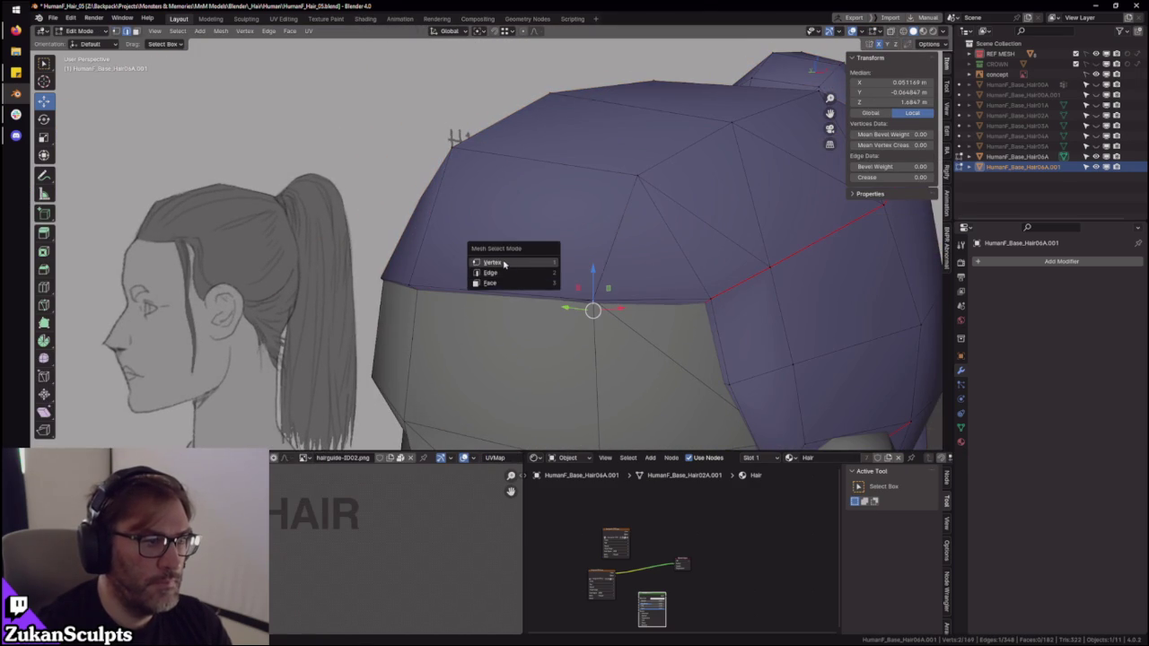
- Join the selected crown vertices with a new edge using Connect Vertex Pairs
right_click(616, 300)
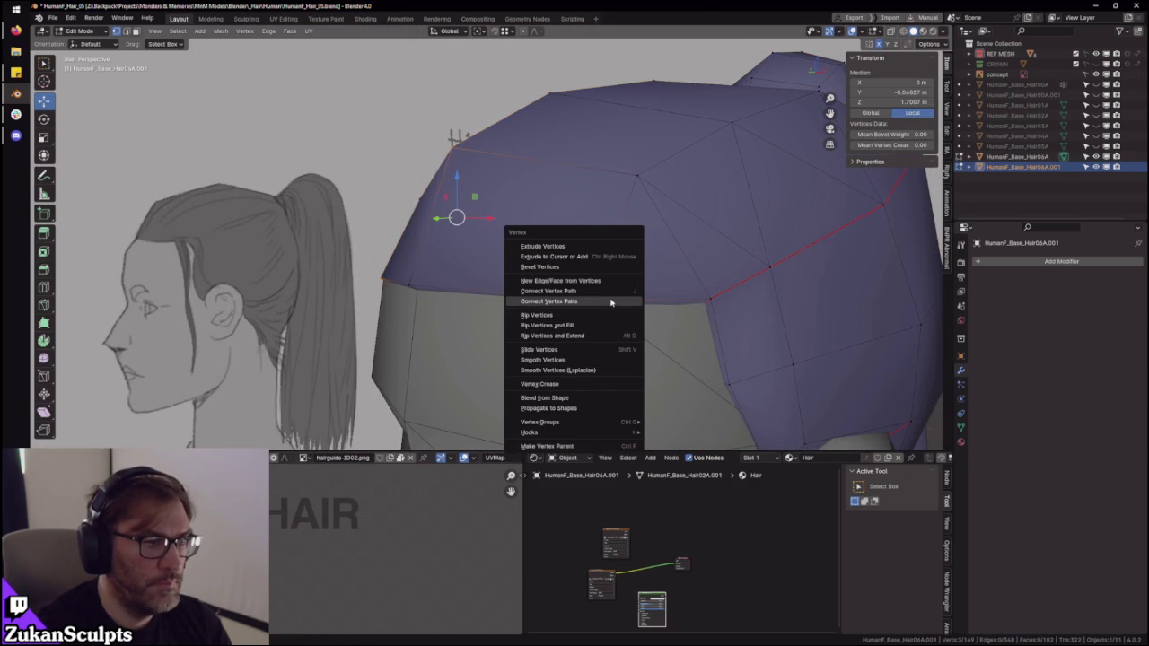
left_click(610, 302)
key("Tab")
mouse_move(569, 287)
middle_mouse_down()
mouse_move(513, 269)
mouse_move(805, 299)
mouse_move(734, 311)
mouse_move(762, 308)
mouse_move(597, 248)
mouse_move(503, 236)
mouse_move(564, 290)
middle_mouse_up()
key("Tab")
- Connect the cap's corner vertex and a left-edge vertex with another edge
mouse_move(625, 247)
middle_mouse_down()
mouse_move(628, 275)
mouse_move(583, 267)
mouse_move(550, 205)
middle_mouse_up()
middle_click_drag(604, 269, 334, 216)
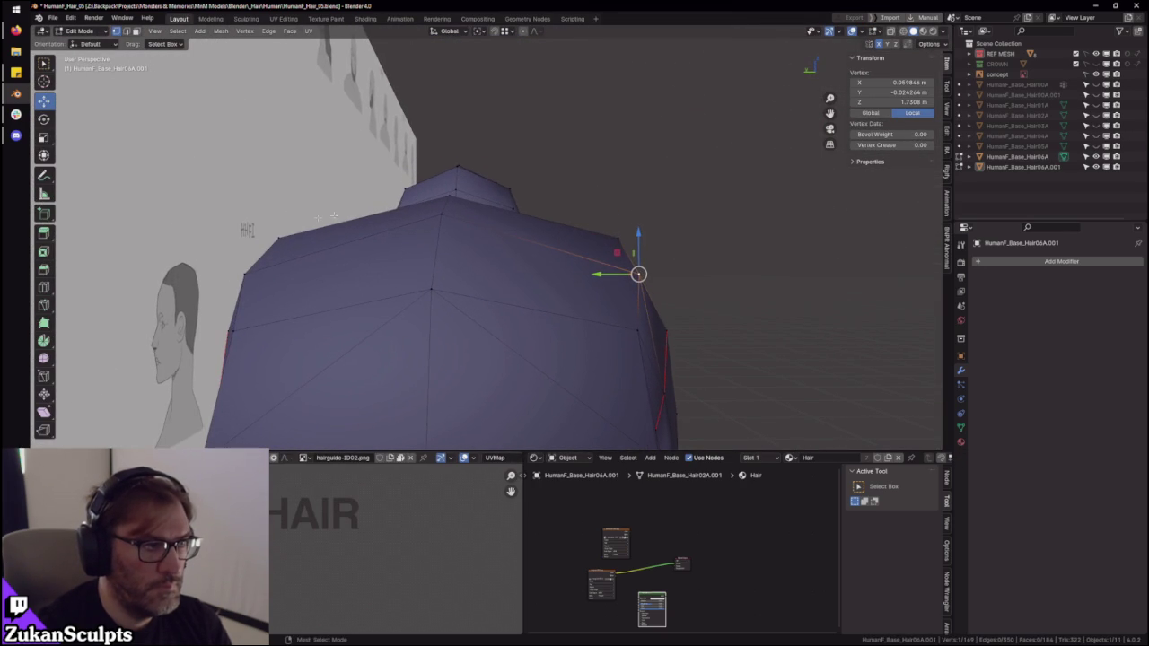
left_click(614, 237, "shift")
mouse_move(368, 288)
middle_mouse_down()
mouse_move(235, 292)
mouse_move(366, 317)
mouse_move(443, 218)
middle_mouse_up()
left_click(235, 292)
right_click(635, 318)
left_click(751, 267)
- Move the cap's right-corner vertex along Y to round the crown, then return to Object Mode
mouse_move(751, 266)
middle_mouse_down()
mouse_move(682, 225)
mouse_move(366, 280)
mouse_move(279, 240)
mouse_move(707, 294)
middle_mouse_up()
left_click(283, 231)
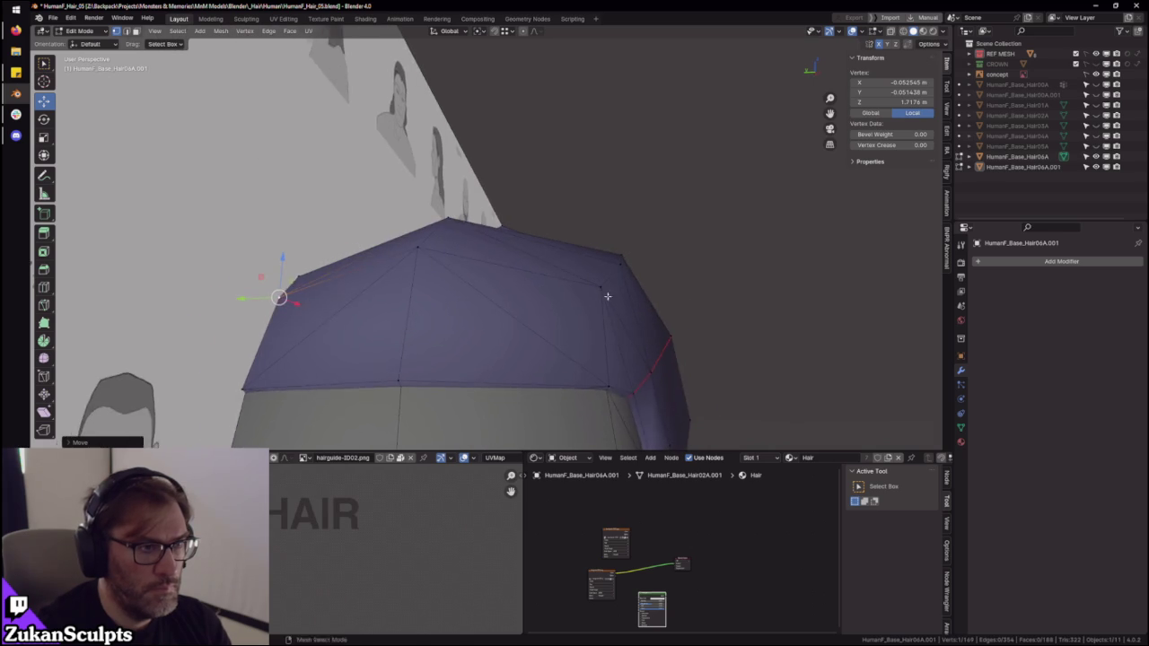
left_click(632, 310)
left_click_drag(603, 273, 609, 271)
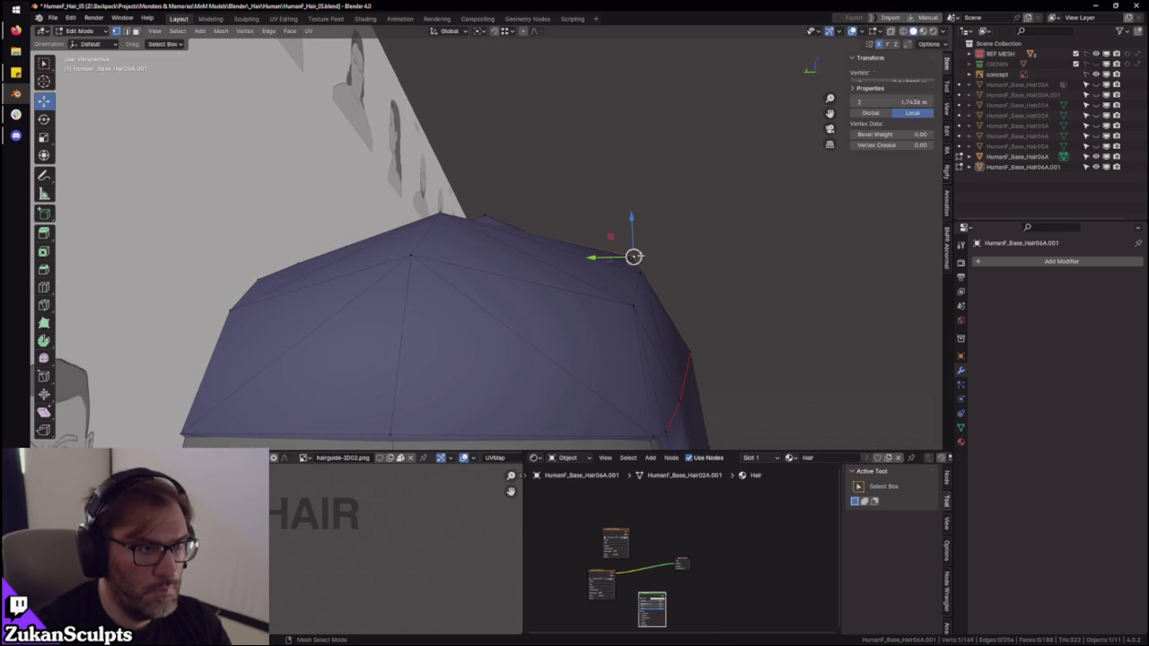
left_click(610, 259)
key("Tab")
mouse_move(610, 259)
middle_mouse_down()
mouse_move(754, 251)
mouse_move(793, 287)
mouse_move(727, 302)
mouse_move(721, 275)
mouse_move(618, 314)
mouse_move(557, 306)
mouse_move(623, 293)
mouse_move(511, 237)
mouse_move(616, 185)
mouse_move(551, 225)
mouse_move(597, 252)
mouse_move(547, 215)
middle_mouse_up()
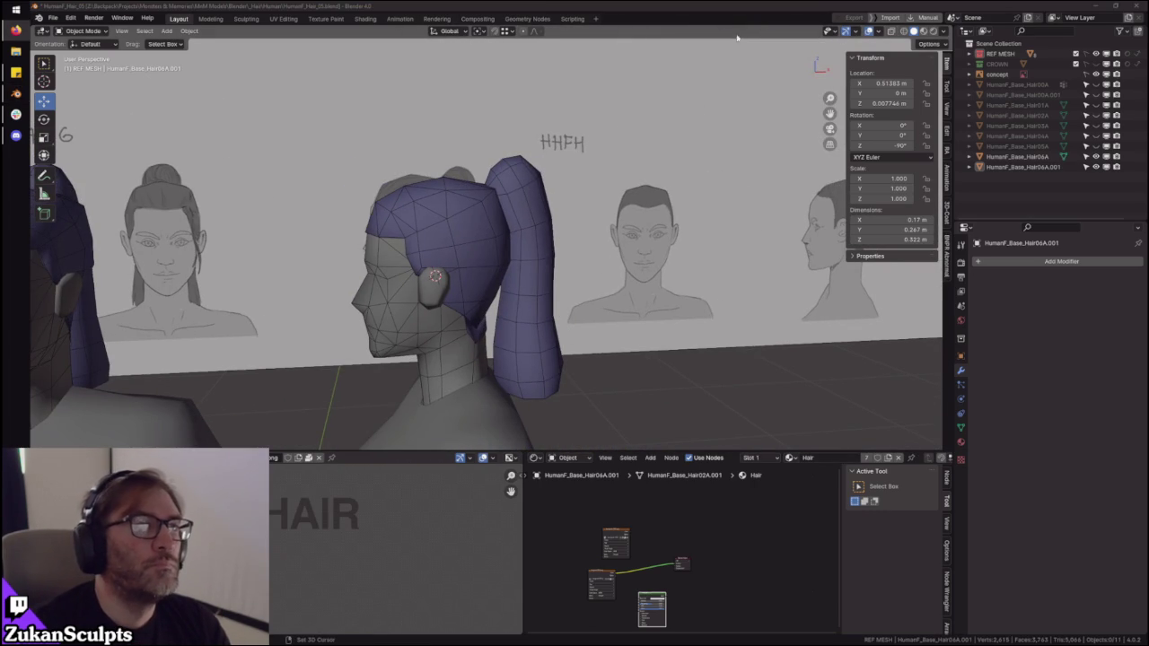
- Isolate the ponytail hair object in local view and enter Edit Mode
mouse_move(646, 146)
middle_mouse_down()
mouse_move(505, 251)
mouse_move(452, 226)
mouse_move(446, 199)
middle_mouse_up()
left_click(388, 149)
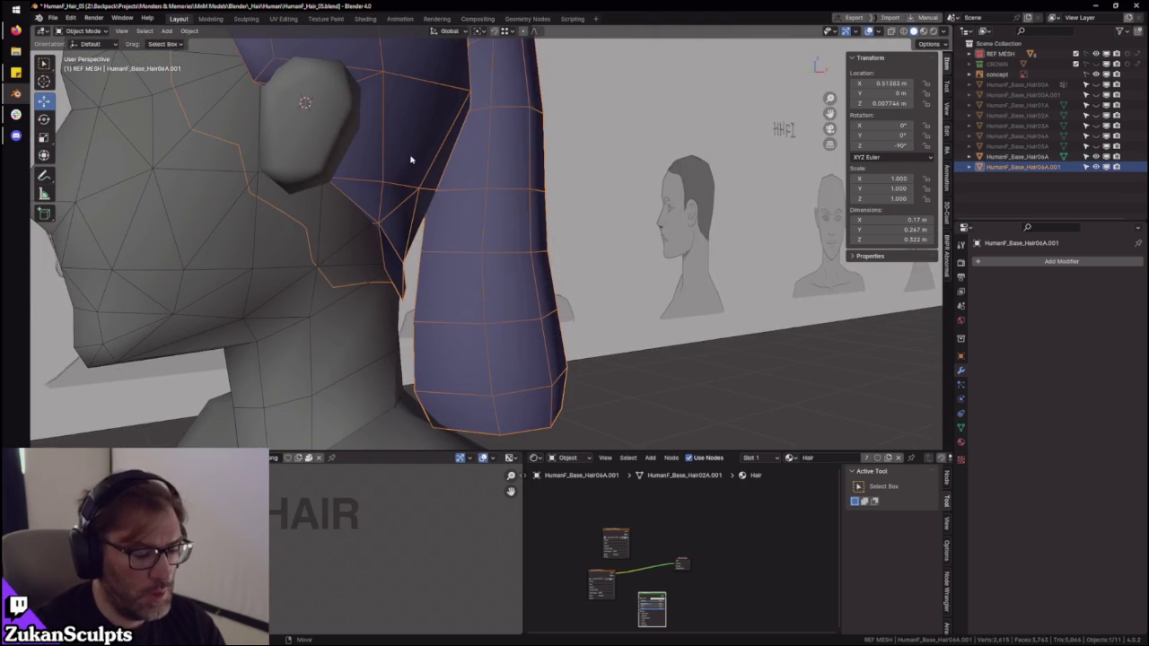
key("KP_Divide")
key("Tab")
mouse_move(503, 225)
middle_mouse_down()
mouse_move(581, 258)
mouse_move(544, 250)
middle_mouse_up()
- In face select mode, select the strip of faces along the lower sideburn band
key("ctrl+Tab")
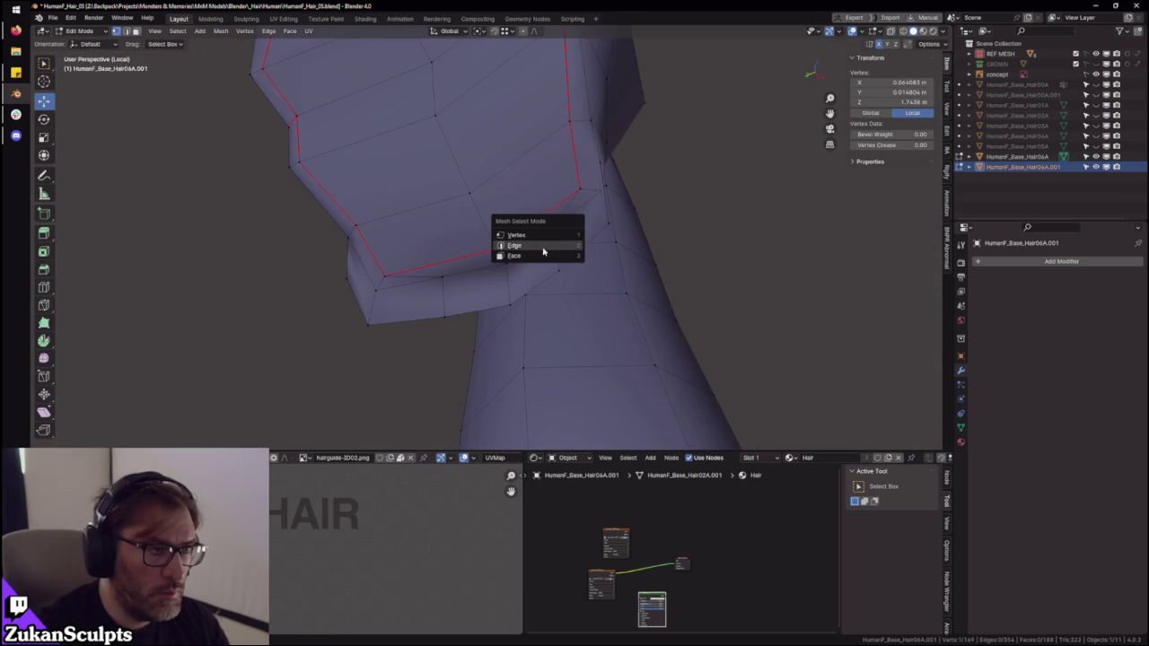
mouse_move(629, 177)
middle_mouse_down()
mouse_move(607, 45)
mouse_move(637, 274)
mouse_move(667, 267)
middle_mouse_up()
key("ctrl+Tab")
left_click(643, 283)
left_click(652, 294)
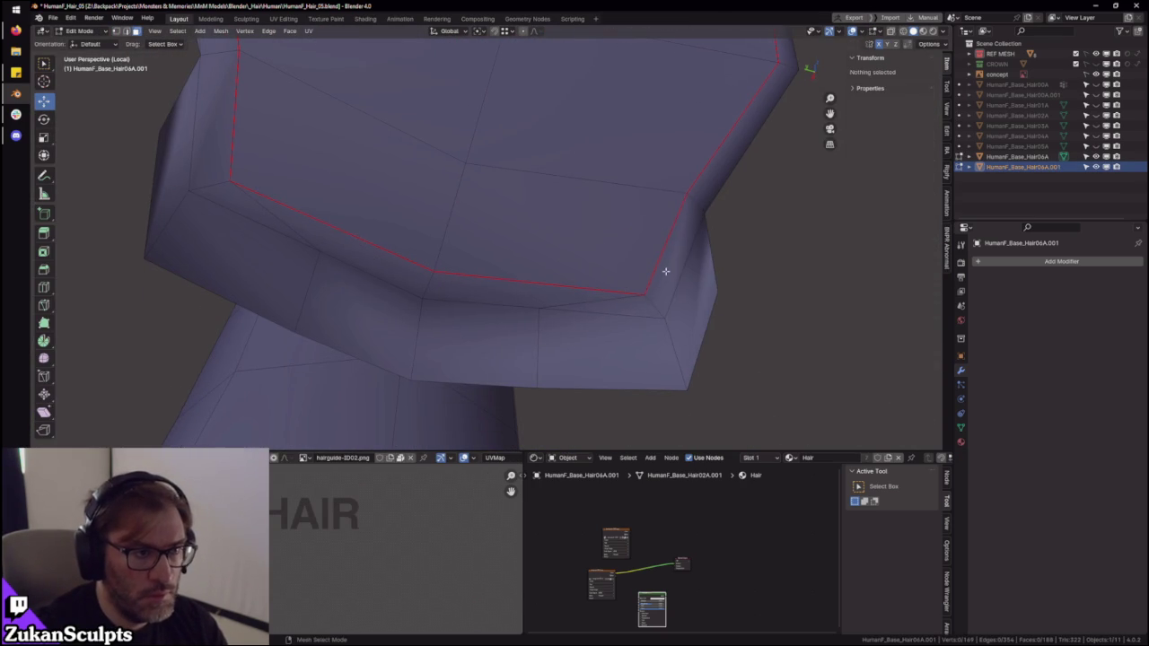
left_click(667, 266)
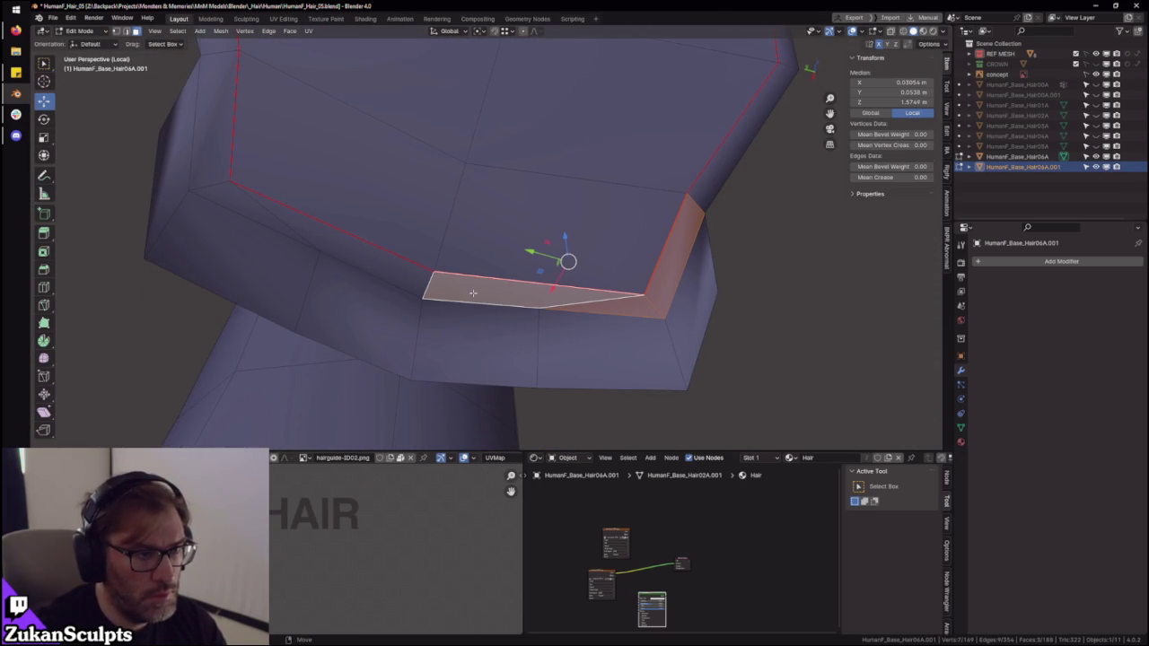
left_click(324, 249, "shift")
left_click(224, 177, "shift")
mouse_move(224, 177)
middle_mouse_down()
mouse_move(508, 195)
mouse_move(539, 260)
mouse_move(509, 255)
mouse_move(537, 282)
middle_mouse_up()
left_click(352, 247, "shift")
left_click(512, 251, "shift")
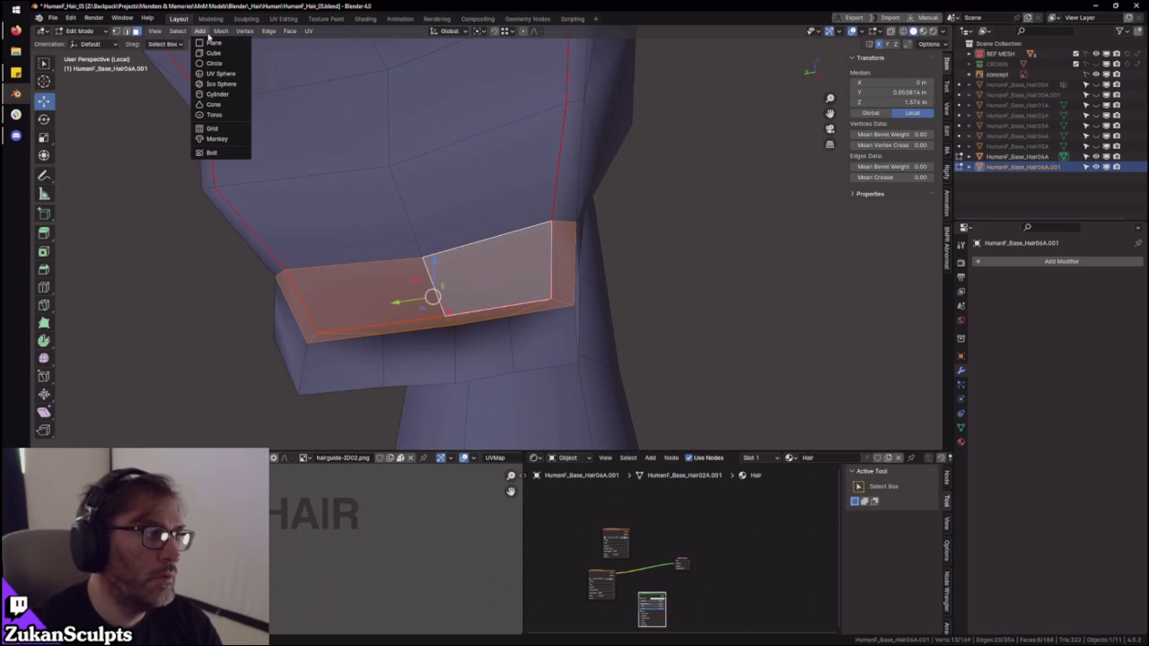
- Split the selected strip from the hair mesh and return to Object Mode
left_click(221, 32)
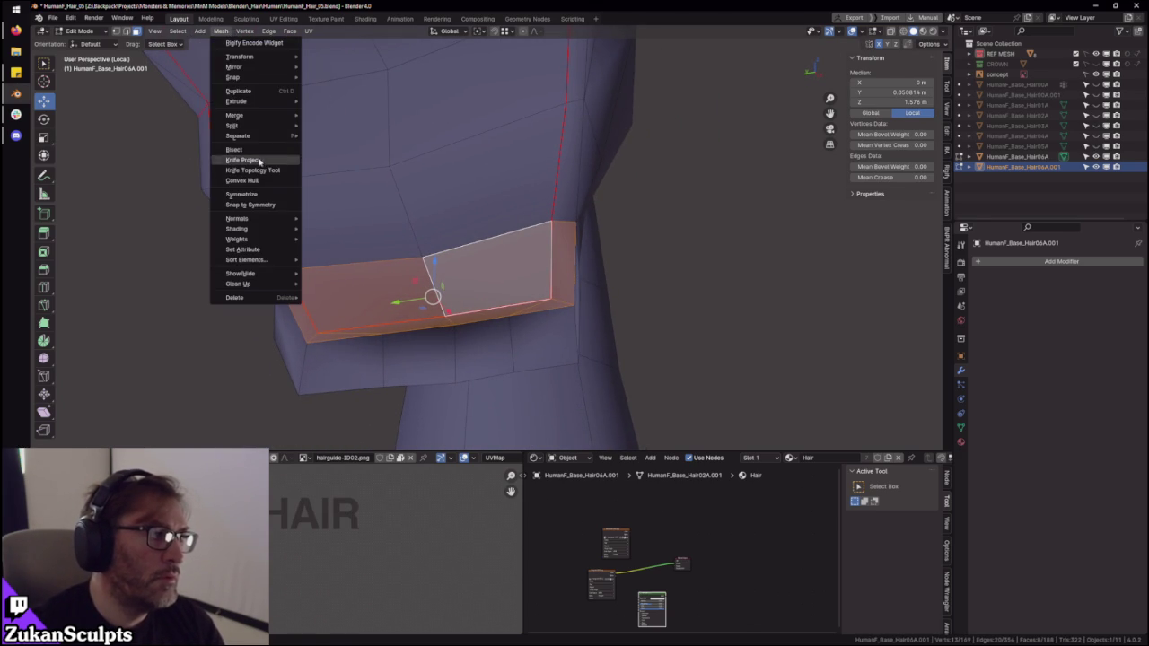
mouse_move(232, 125)
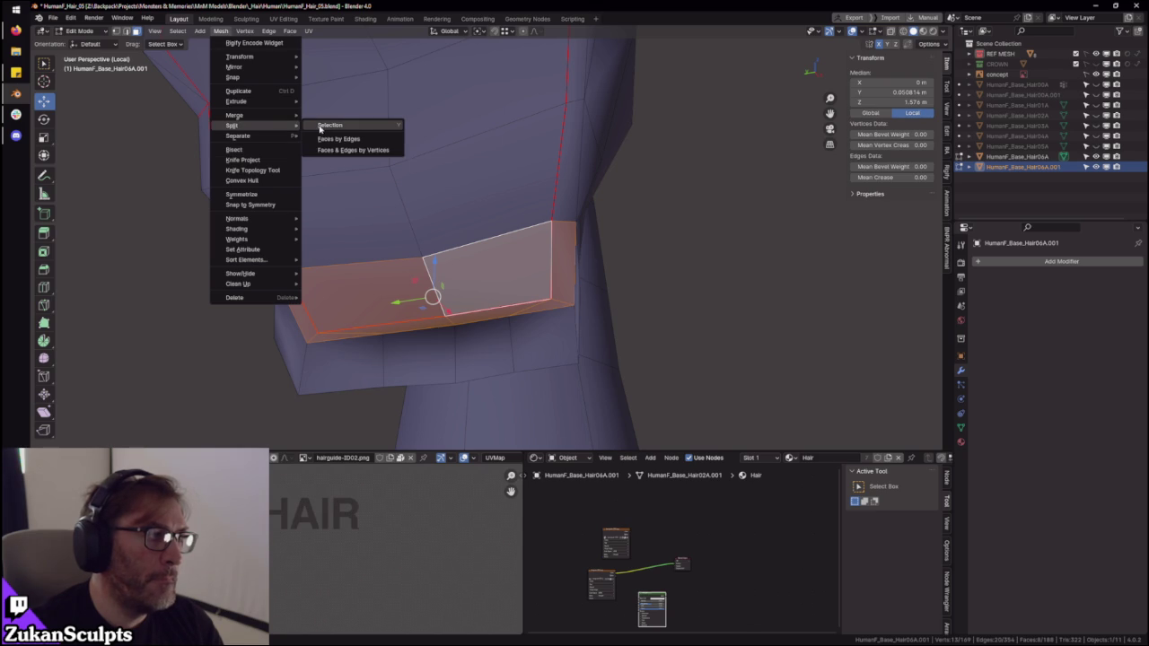
left_click(319, 128)
key("Tab")
mouse_move(672, 308)
middle_mouse_down()
mouse_move(492, 354)
mouse_move(551, 145)
middle_mouse_up()
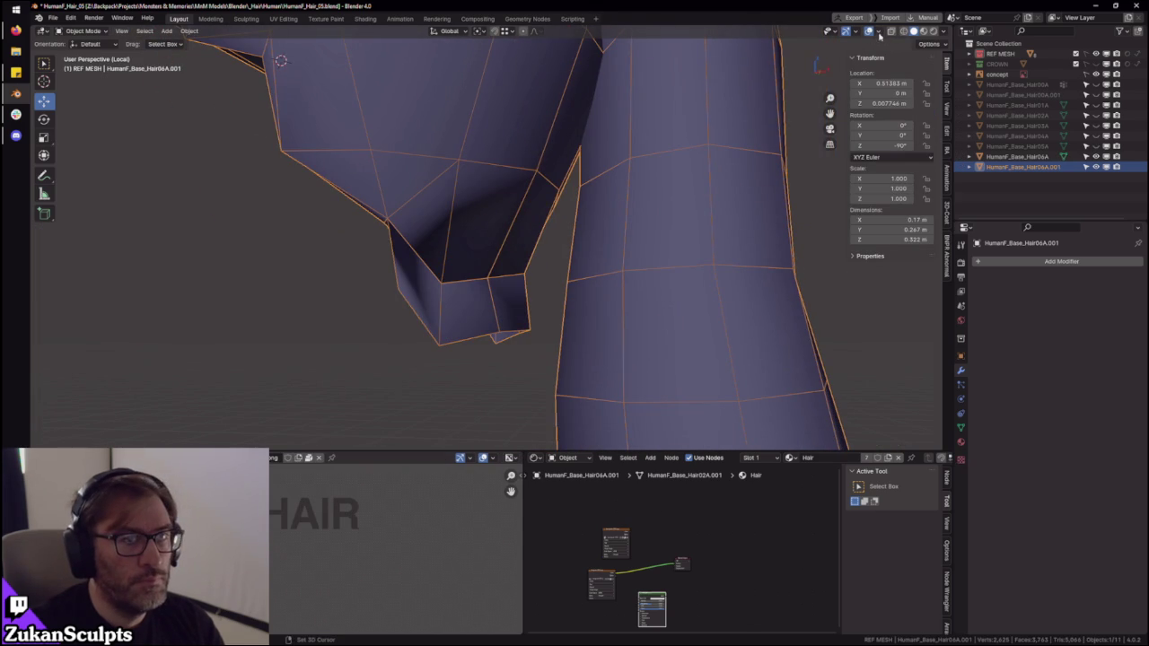
- Turn on Face Orientation and flip the normals of the two red inward-facing faces
left_click(879, 33)
left_click(825, 227)
key("Tab")
key("ctrl+Tab")
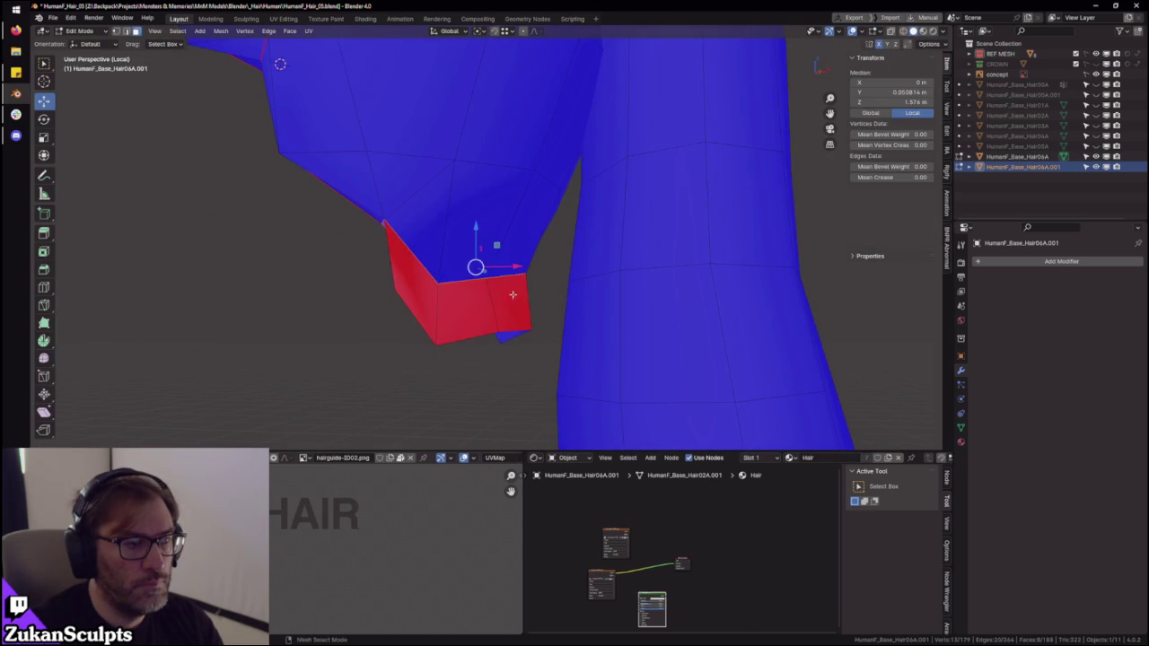
left_click(505, 310)
left_click(505, 306, "ctrl+alt")
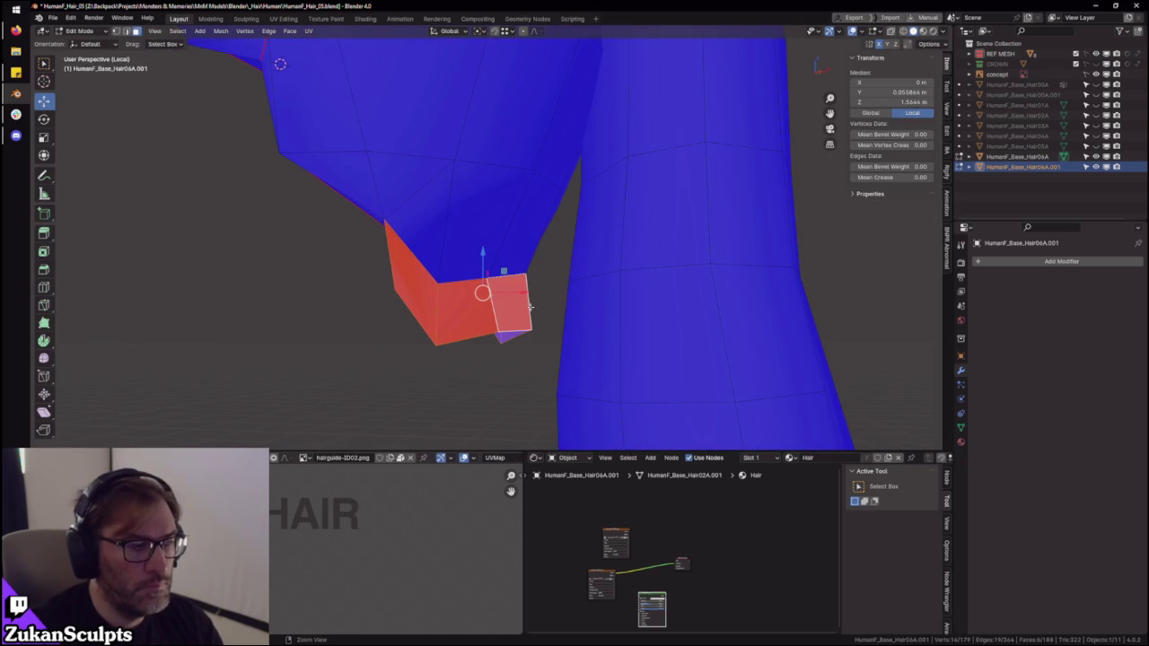
left_click(244, 31)
mouse_move(237, 219)
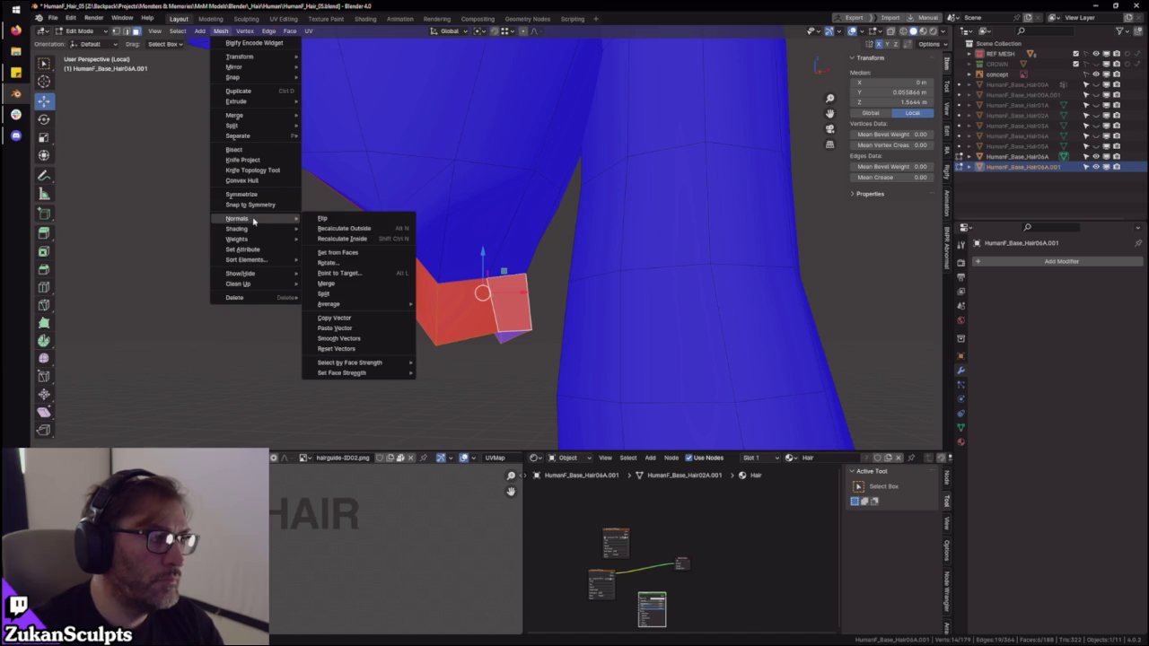
left_click(328, 219)
mouse_move(359, 269)
middle_mouse_down()
mouse_move(416, 315)
mouse_move(526, 314)
mouse_move(546, 252)
mouse_move(592, 241)
mouse_move(578, 226)
mouse_move(539, 259)
mouse_move(575, 242)
middle_mouse_up()
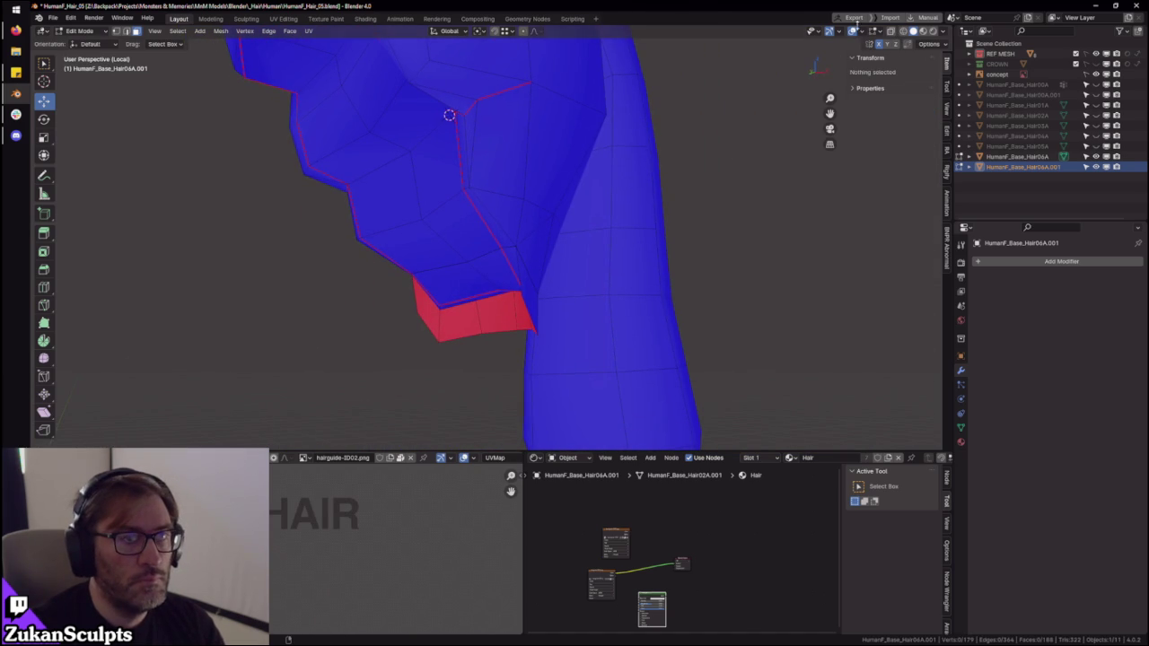
- Hide the Face Orientation overlay and bring the red-outlined band into view
left_click(861, 32)
left_click(799, 234)
mouse_move(538, 281)
middle_mouse_down()
mouse_move(556, 272)
mouse_move(523, 225)
middle_mouse_up()
scroll(582, 249, "up", 3)
middle_click_drag(581, 249, 596, 218)
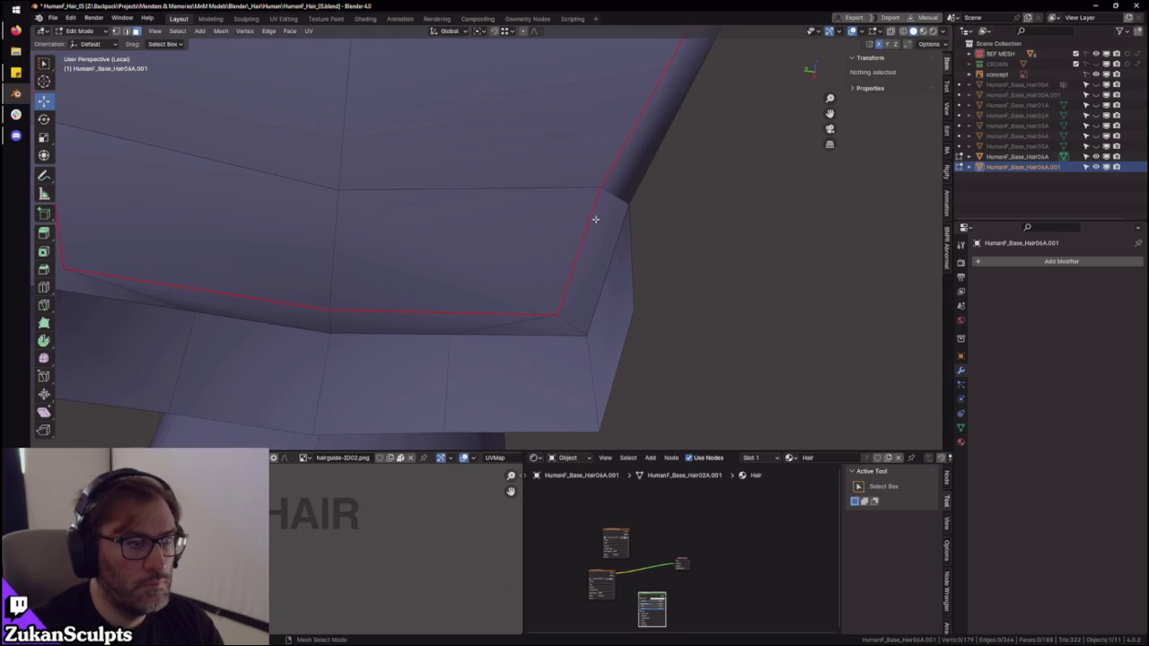
- Select the band's vertices in X-ray to merge away 5 duplicates, then return to Object Mode
left_click(569, 213)
key("ctrl+Tab")
left_click(576, 187)
scroll(576, 188, "down", 3)
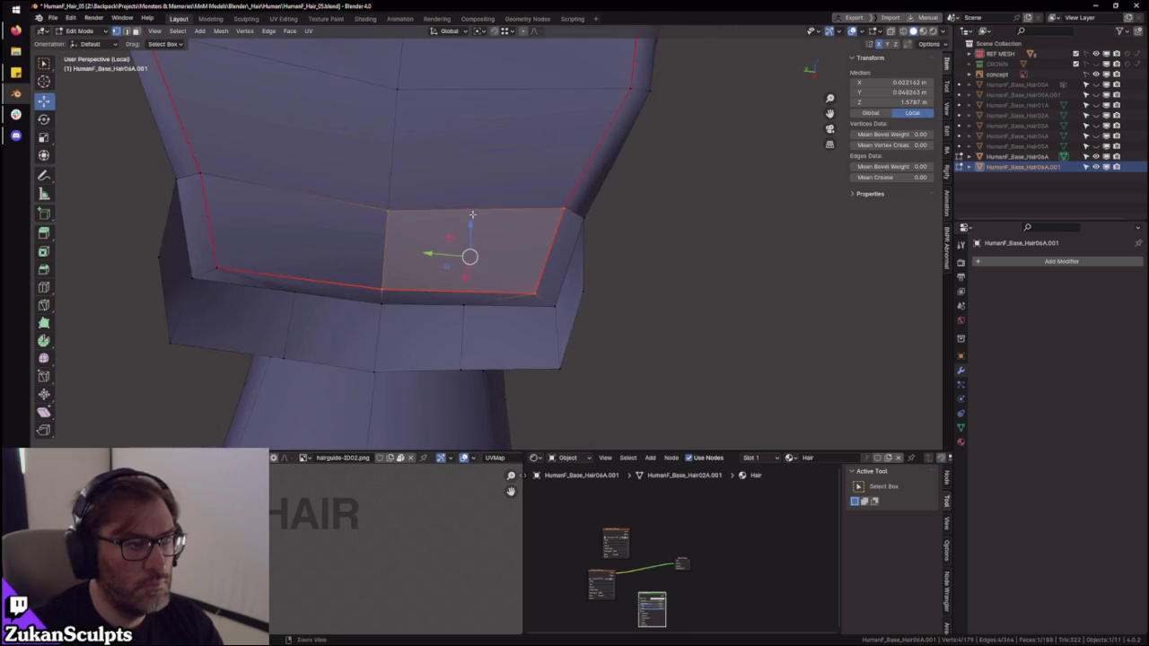
scroll(546, 238, "up", 3)
mouse_move(546, 238)
middle_mouse_down()
mouse_move(521, 264)
mouse_move(488, 259)
mouse_move(508, 253)
middle_mouse_up()
key("alt+z")
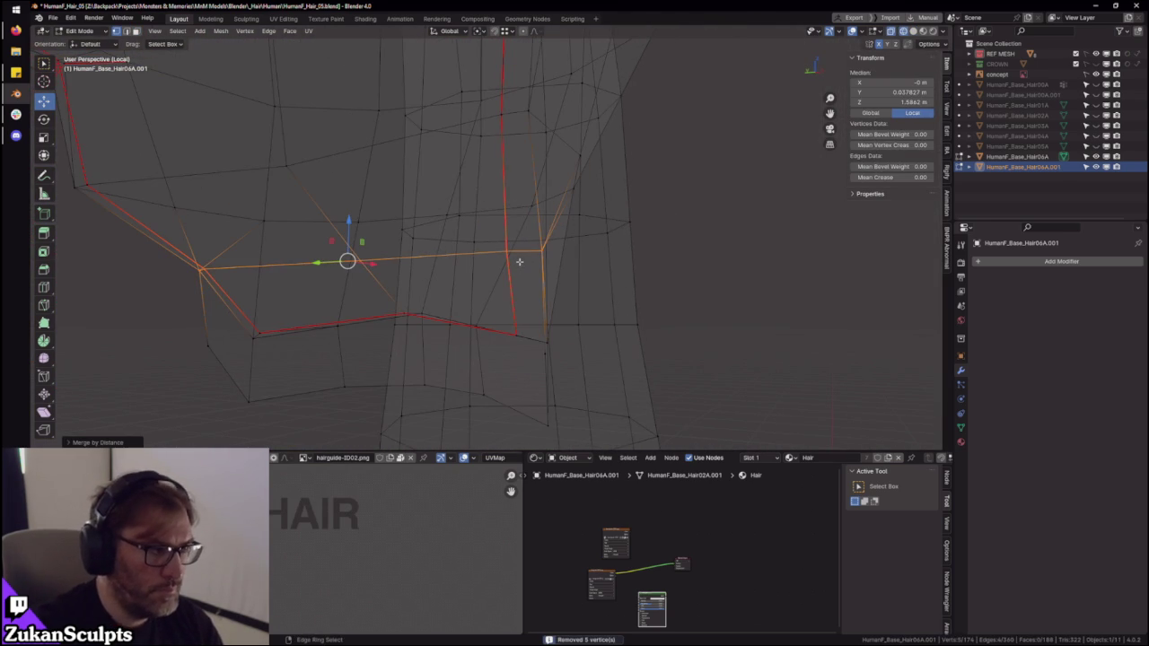
key("alt+z")
key("Tab")
- Exit Local view to show the full scene and reselect the ponytail hair object
middle_click_drag(518, 222, 685, 274)
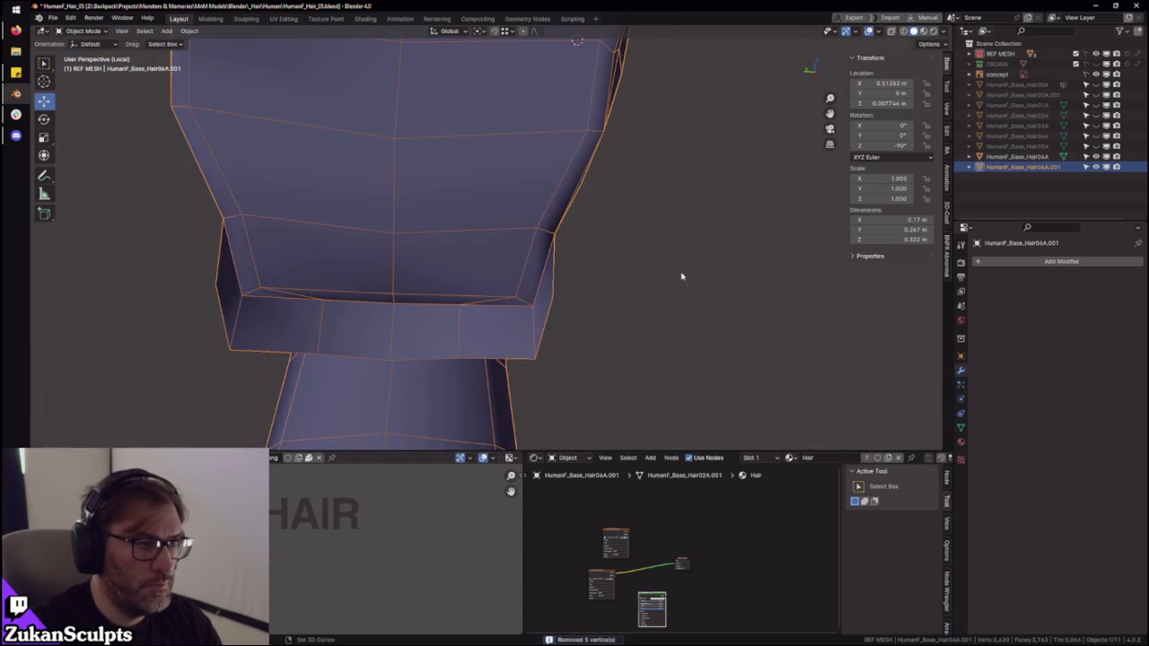
left_click(684, 275)
mouse_move(628, 302)
middle_mouse_down()
mouse_move(484, 327)
mouse_move(649, 310)
mouse_move(598, 290)
mouse_move(567, 257)
mouse_move(580, 253)
mouse_move(436, 228)
mouse_move(610, 290)
mouse_move(473, 324)
middle_mouse_up()
scroll(610, 290, "down", 5)
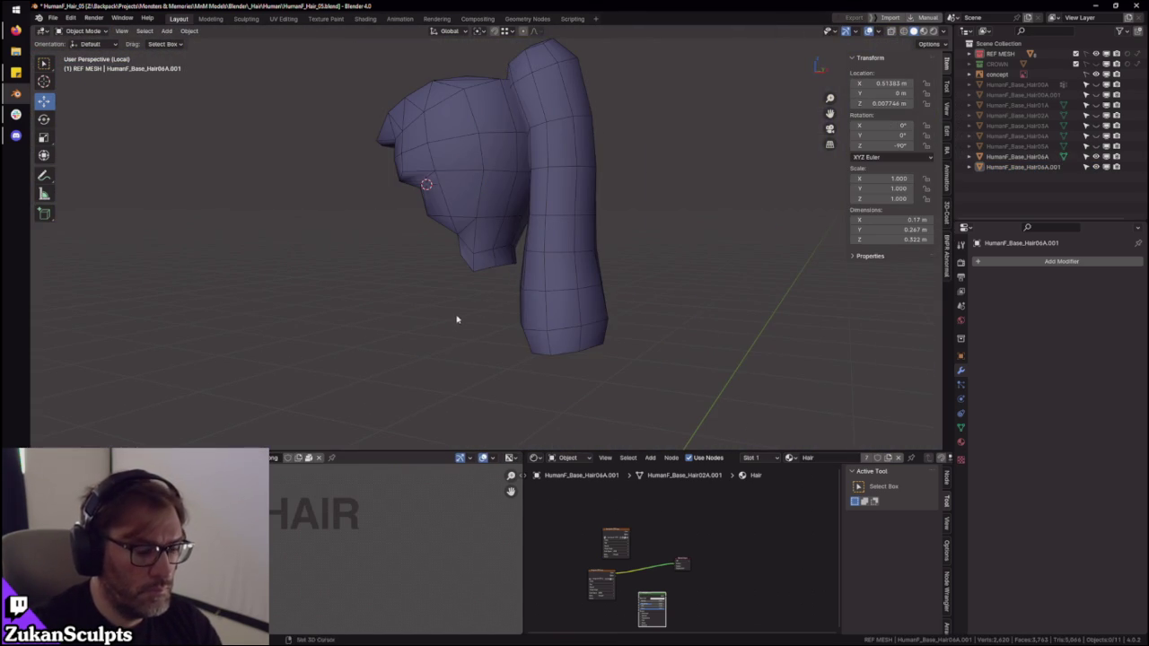
key("KP_Divide")
left_click(592, 220)
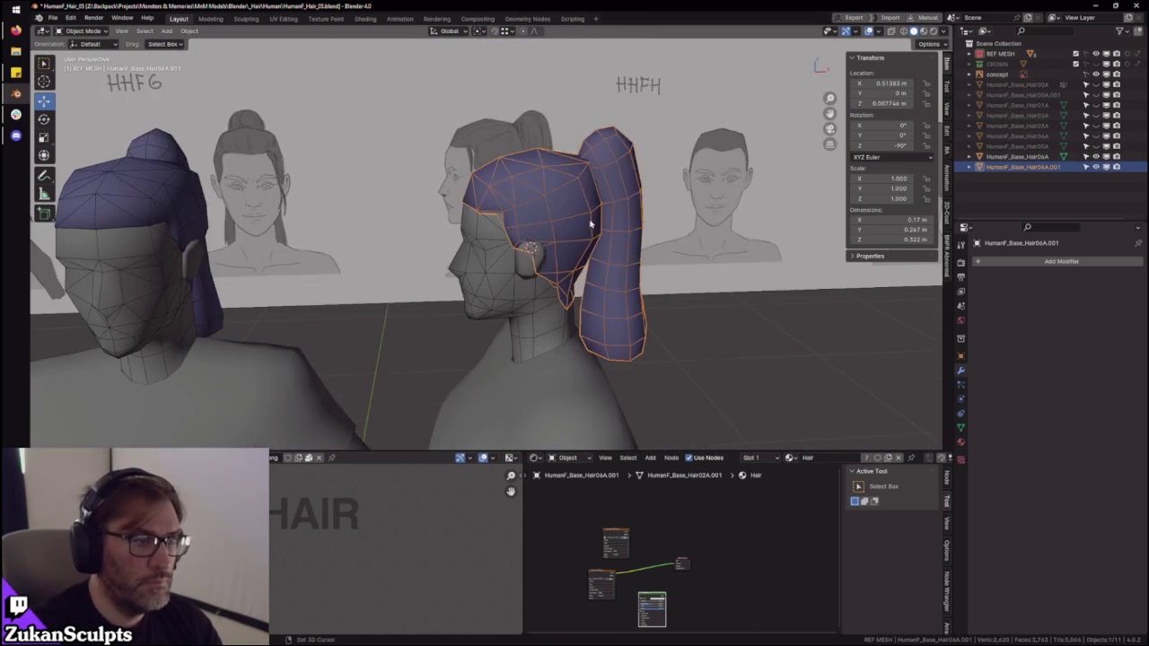
middle_click_drag(592, 220, 589, 258)
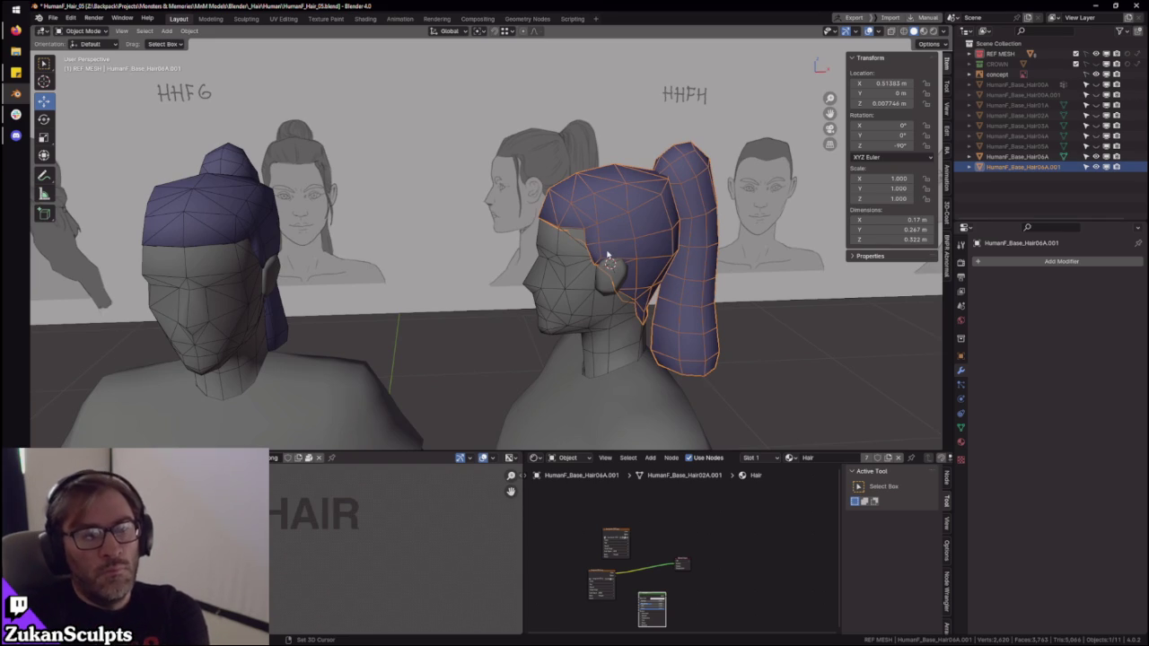
- Zoom in on the ponytail, isolate it with numpad / and enter Edit Mode
scroll(606, 256, "up", 5)
mouse_move(590, 225)
middle_mouse_down()
mouse_move(498, 244)
mouse_move(619, 233)
mouse_move(585, 216)
mouse_move(580, 302)
mouse_move(520, 206)
mouse_move(545, 227)
middle_mouse_up()
scroll(524, 238, "down", 3)
scroll(585, 215, "up", 5)
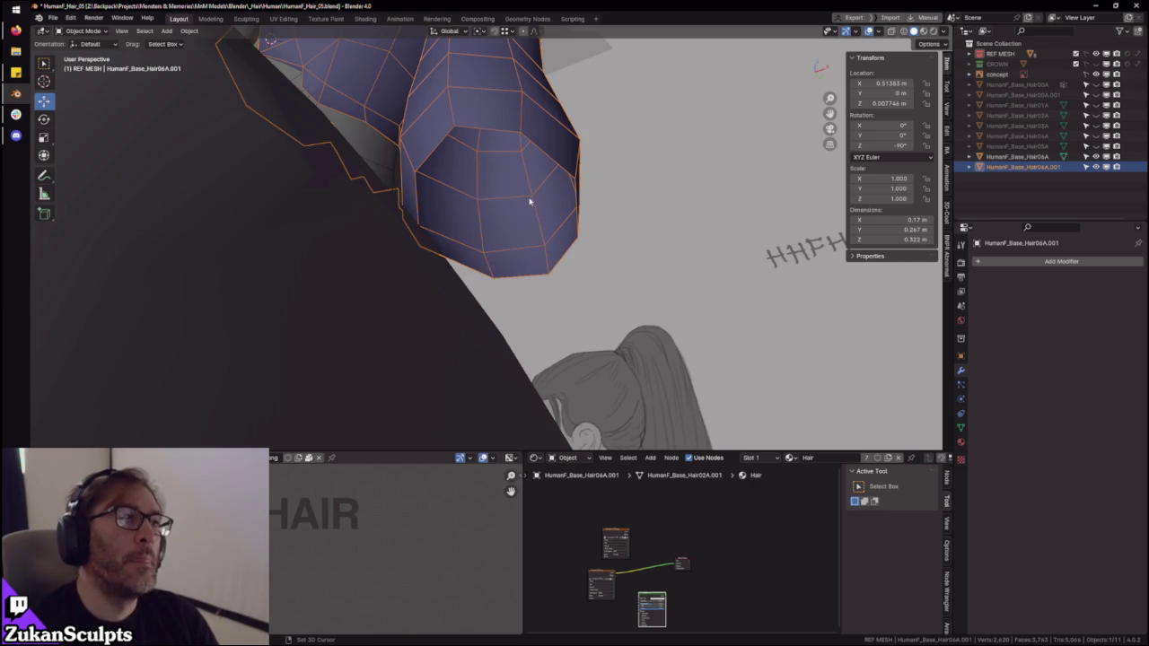
scroll(520, 161, "up", 3)
scroll(524, 180, "up", 2)
scroll(524, 180, "up", 2)
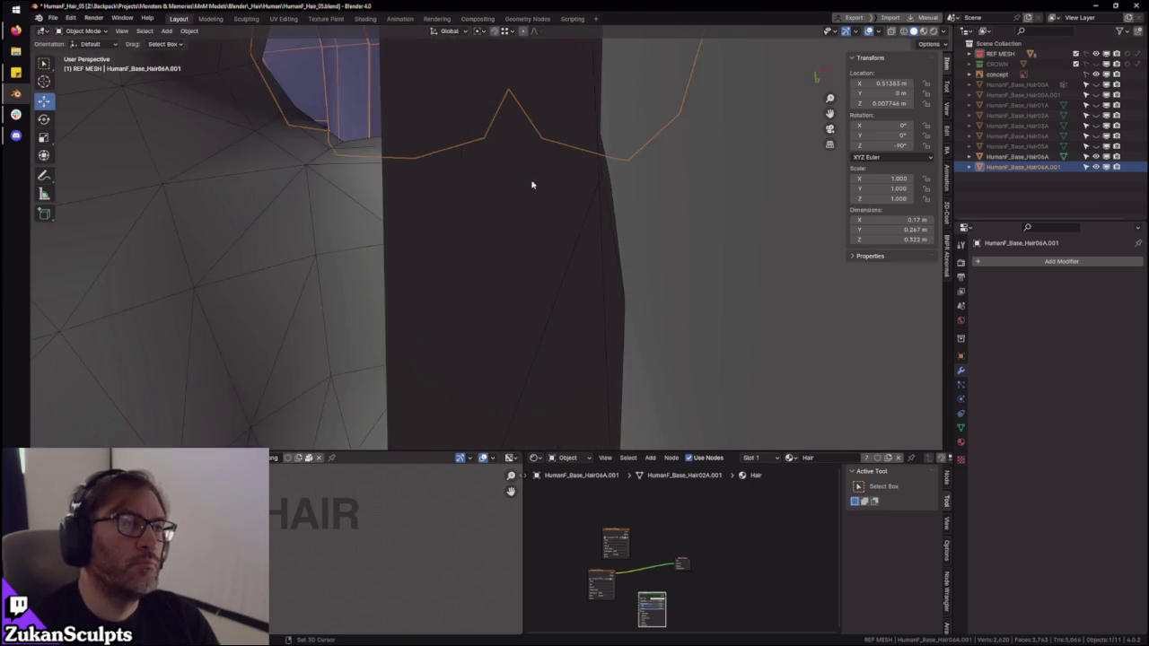
scroll(530, 182, "up", 3)
key("KP_Divide")
key("Tab")
scroll(682, 276, "up", 4)
- Close the ponytail's open end by merging its end edge ring At Center
middle_click_drag(629, 296, 556, 339)
left_click(566, 343, "ctrl+alt")
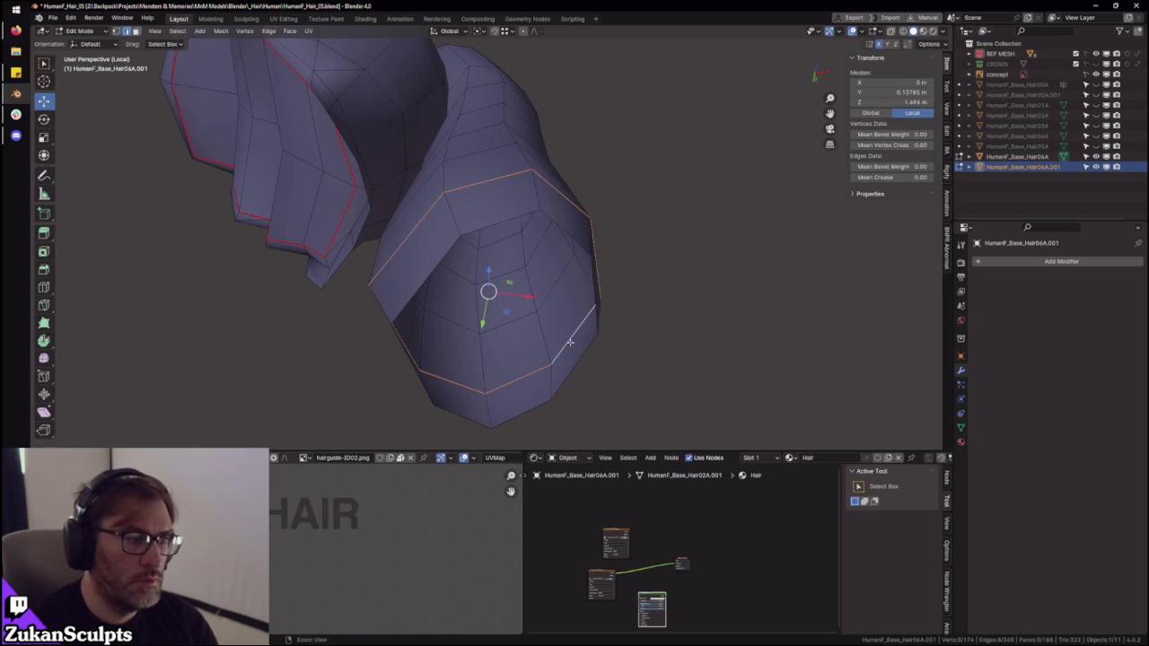
key("m")
left_click(594, 329)
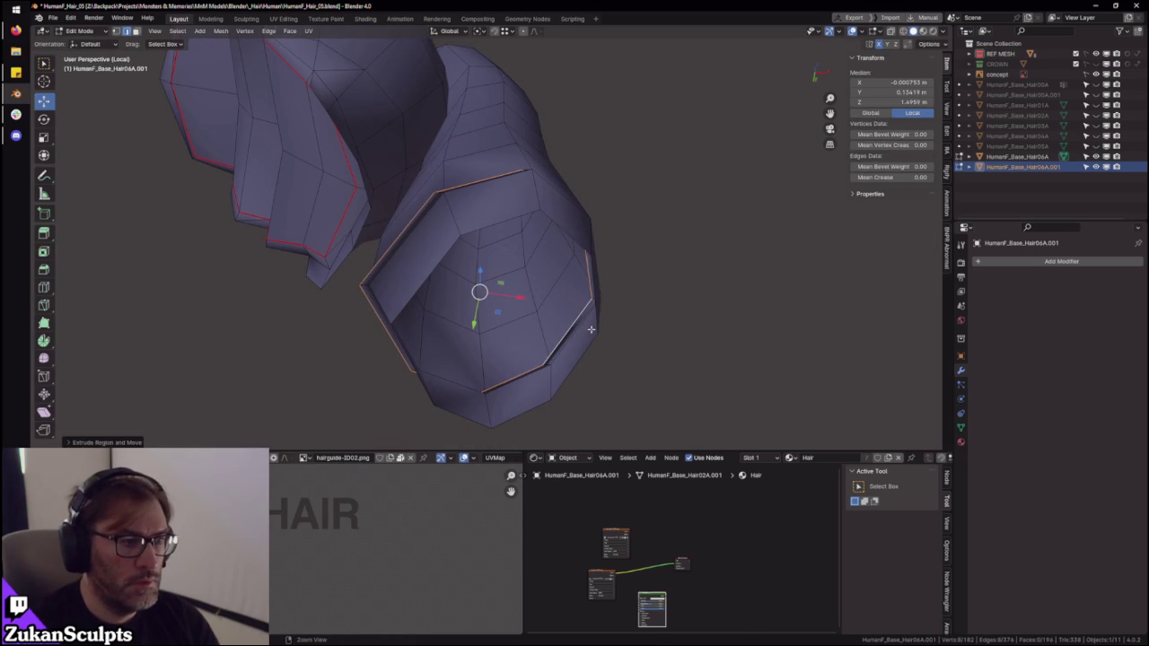
key("alt+a")
middle_click_drag(577, 336, 567, 323)
- In face mode, select the eight triangles of the new end cap
key("ctrl+Tab")
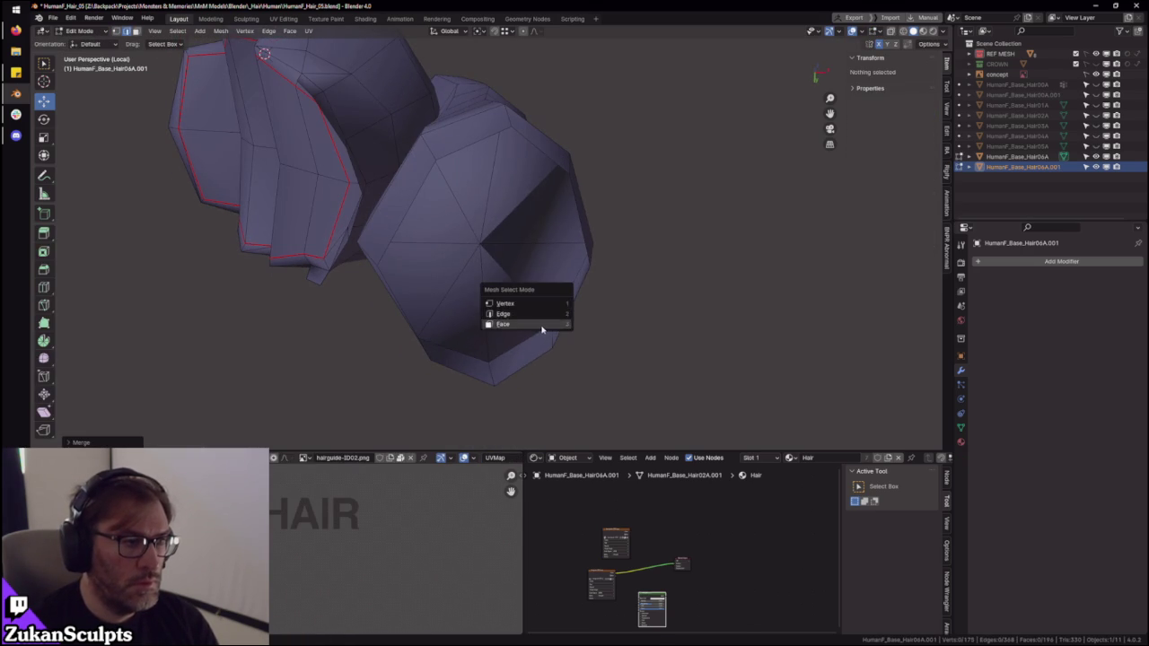
left_click(541, 321)
left_click(516, 310)
left_click(548, 261, "shift")
left_click(515, 191, "shift")
left_click(552, 206, "shift")
left_click(445, 203, "shift")
left_click(476, 179, "shift")
left_click(452, 268, "shift")
left_click(476, 316, "shift")
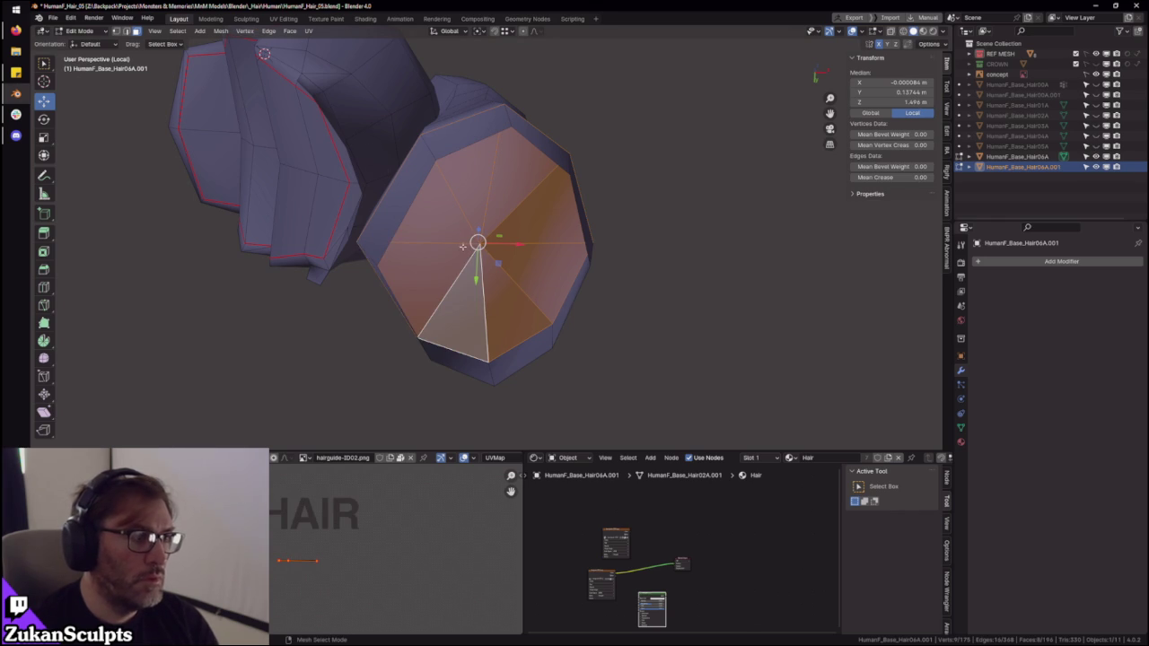
- Split the selected cap faces off and scale them down slightly
left_click(247, 31)
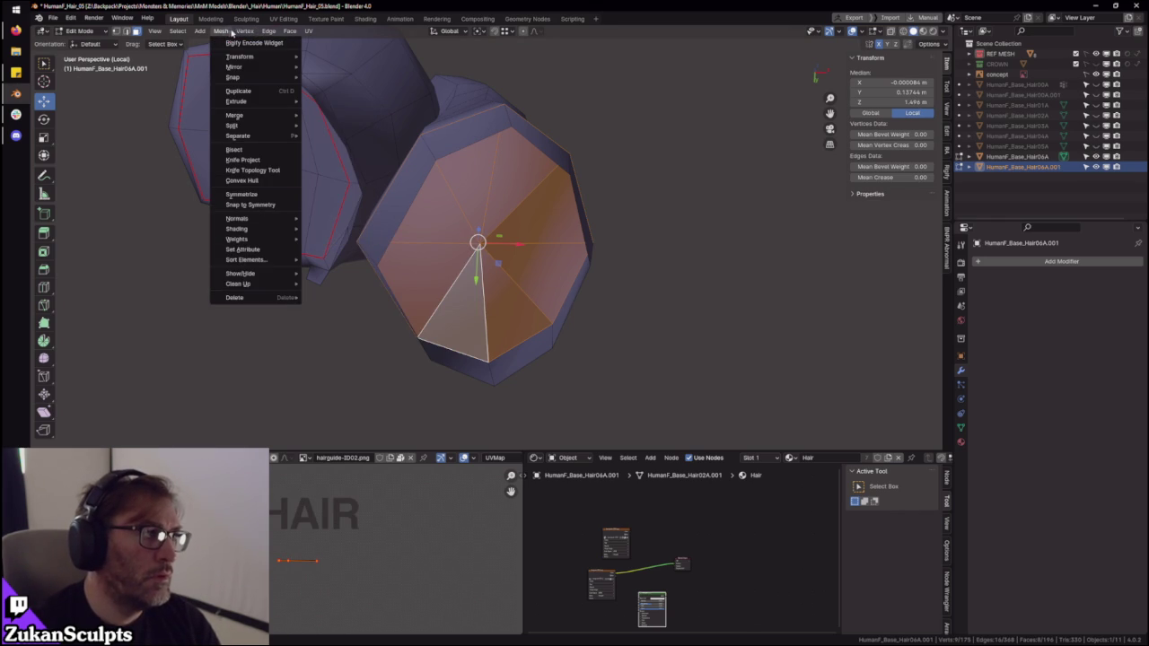
mouse_move(242, 126)
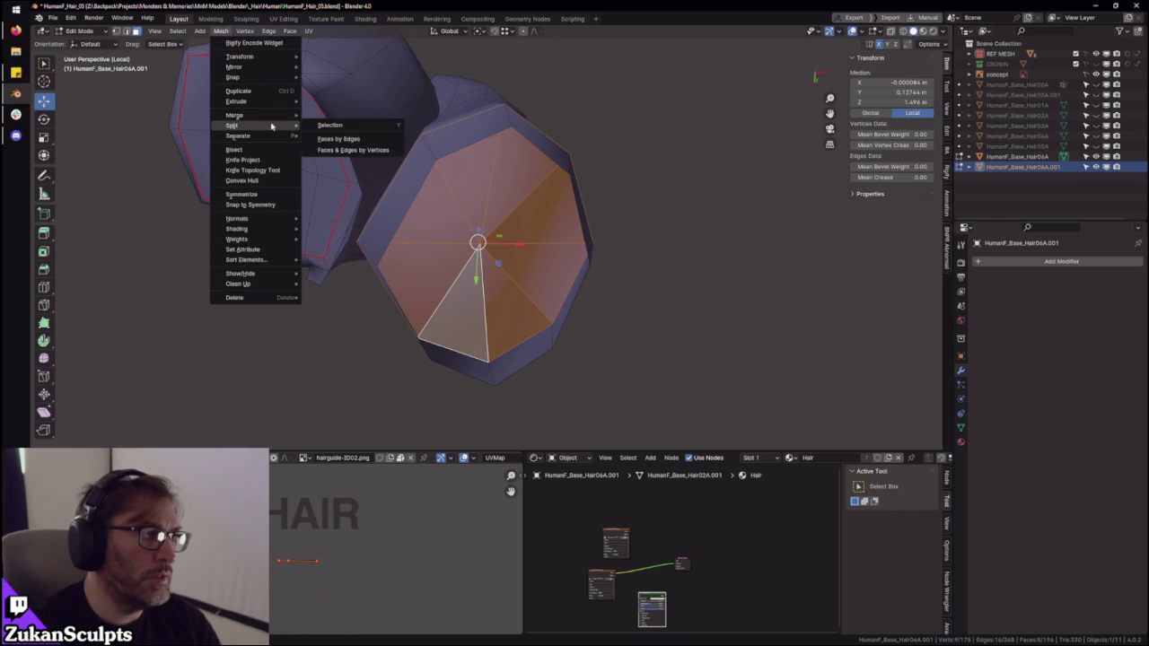
left_click(337, 129)
middle_click_drag(573, 265, 540, 316)
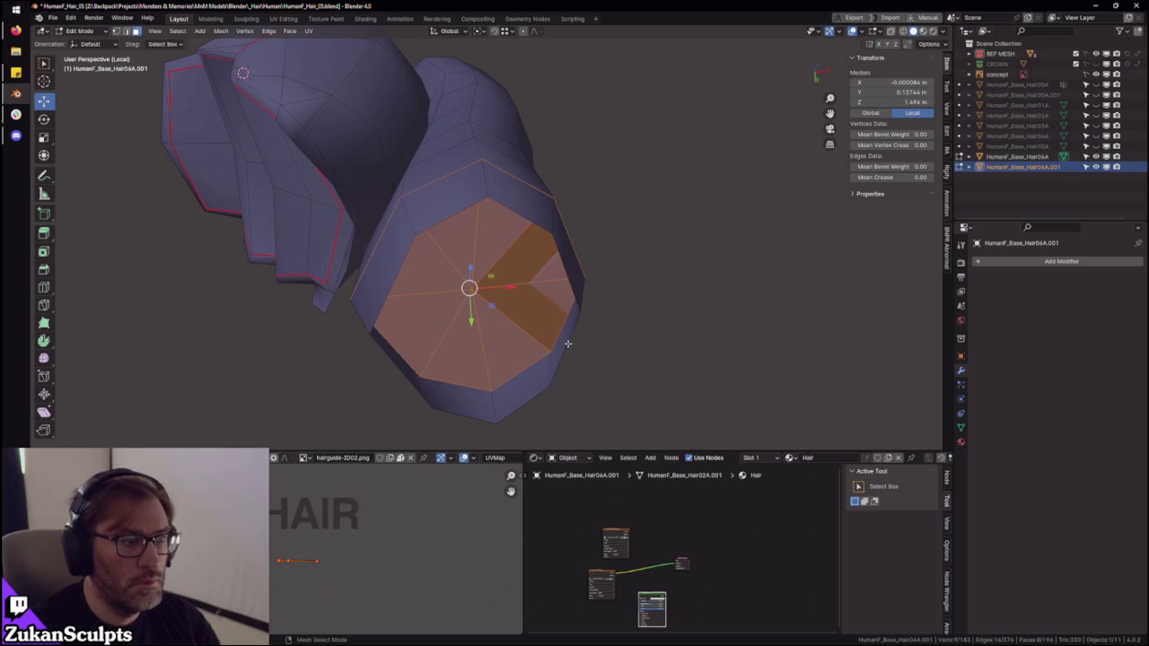
key("shift+space")
key("s")
left_click_drag(509, 306, 509, 308)
middle_click_drag(509, 308, 539, 269)
scroll(595, 272, "up", 3)
- In edge mode, select the lower and upper diagonal edges of the cap gap
key("ctrl+Tab")
key("3")
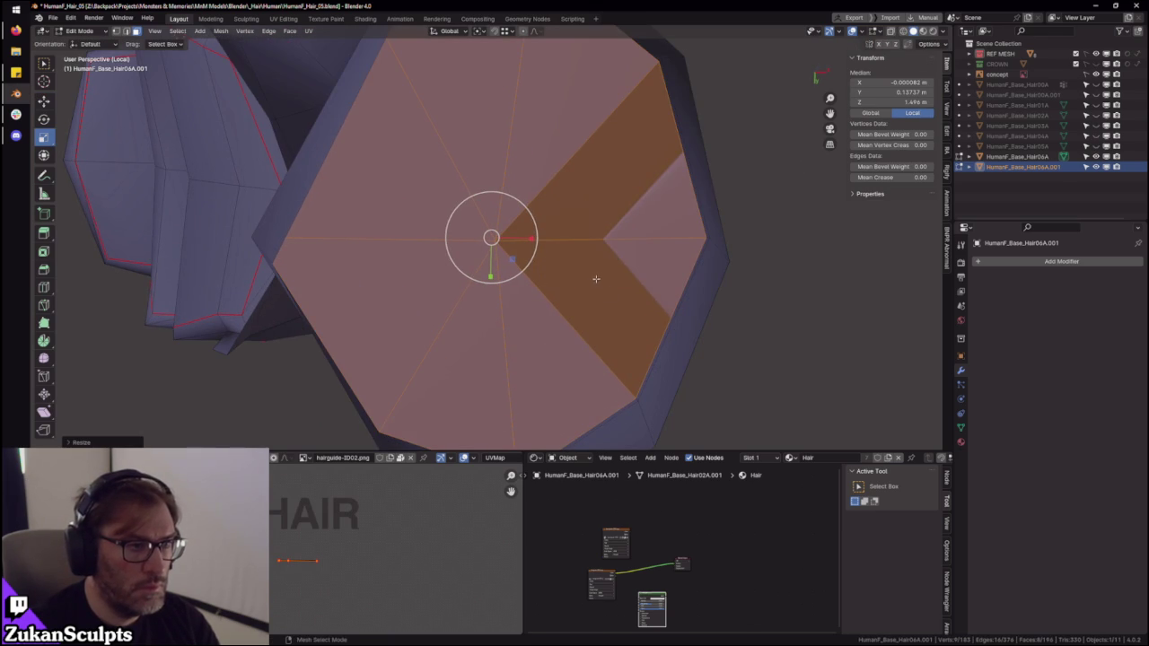
key("ctrl+Tab")
key("1")
key("alt+a")
mouse_move(646, 277)
middle_mouse_down()
mouse_move(529, 263)
mouse_move(566, 266)
middle_mouse_up()
key("ctrl+Tab")
key("2")
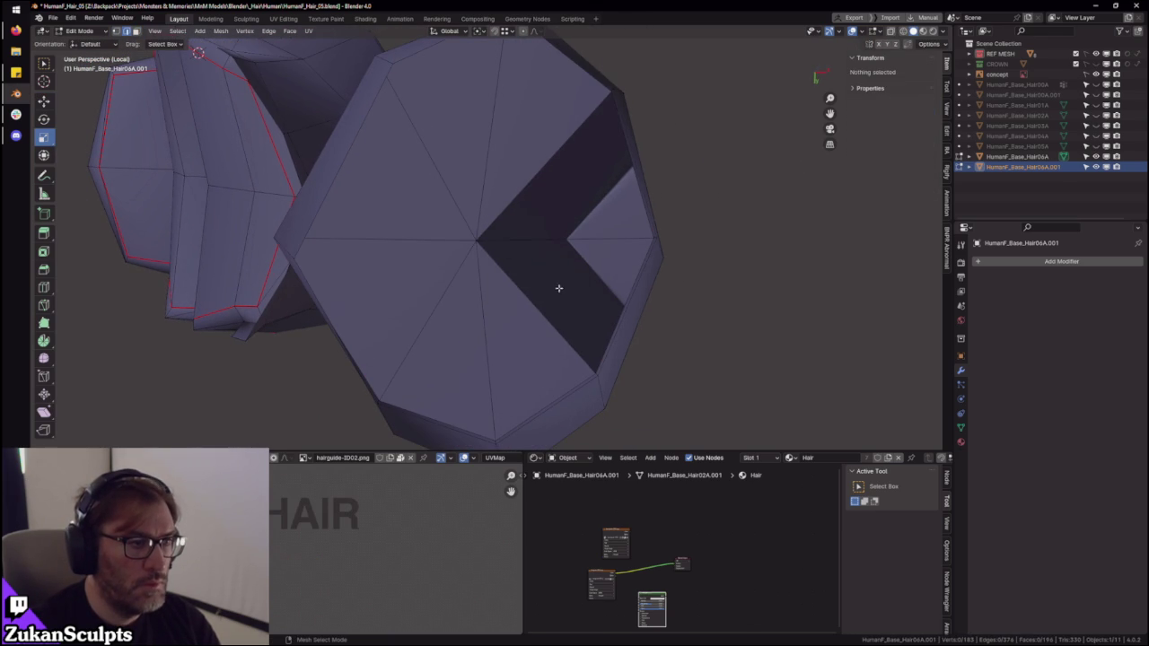
left_click(561, 287)
left_click(537, 174, "shift")
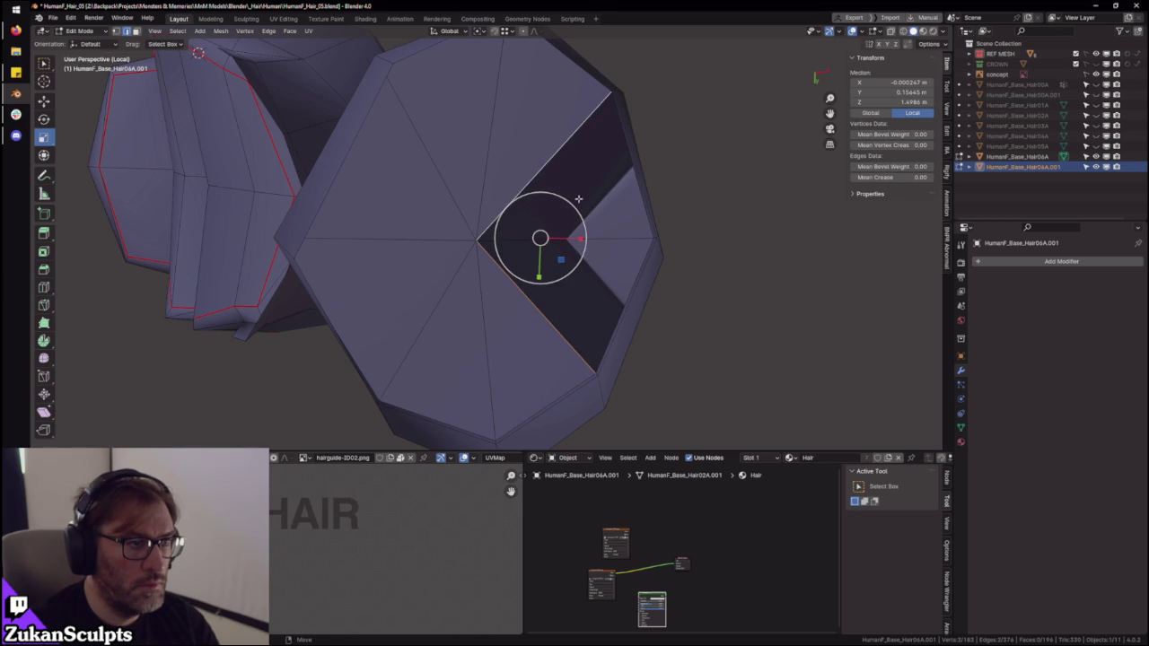
- Select the cap's centre vertex, cancel an X-axis move, and return to Object Mode
key("ctrl+Tab")
key("1")
middle_click_drag(508, 262, 538, 256)
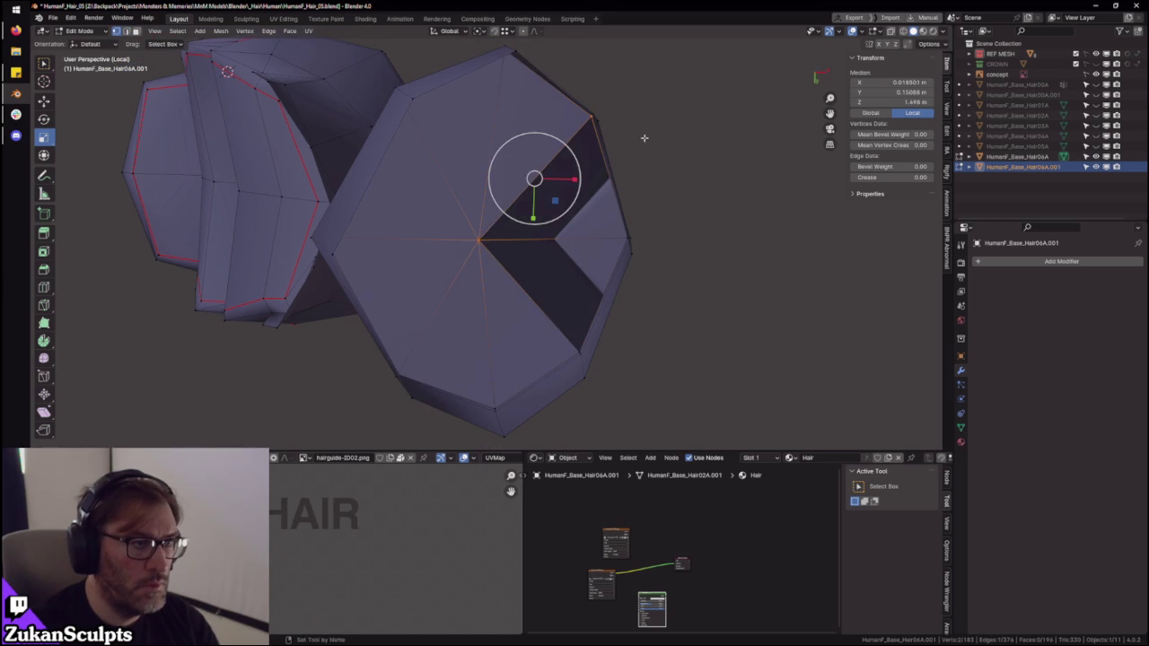
left_click(478, 240)
left_click_drag(522, 244, 600, 261)
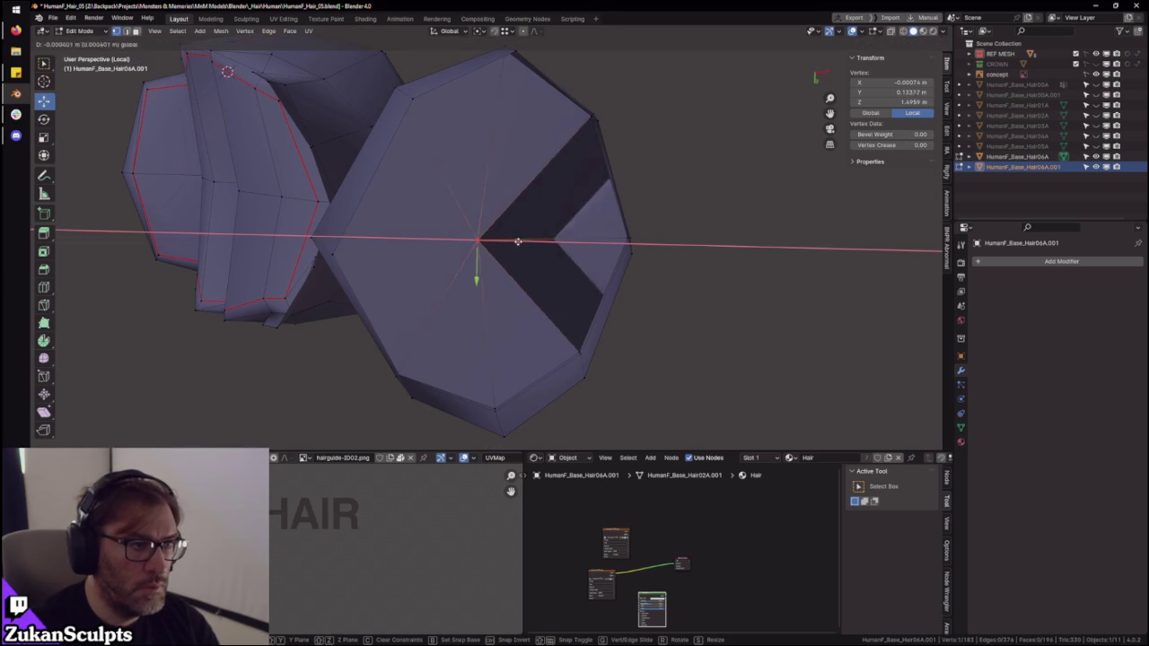
right_click(600, 262)
key("Tab")
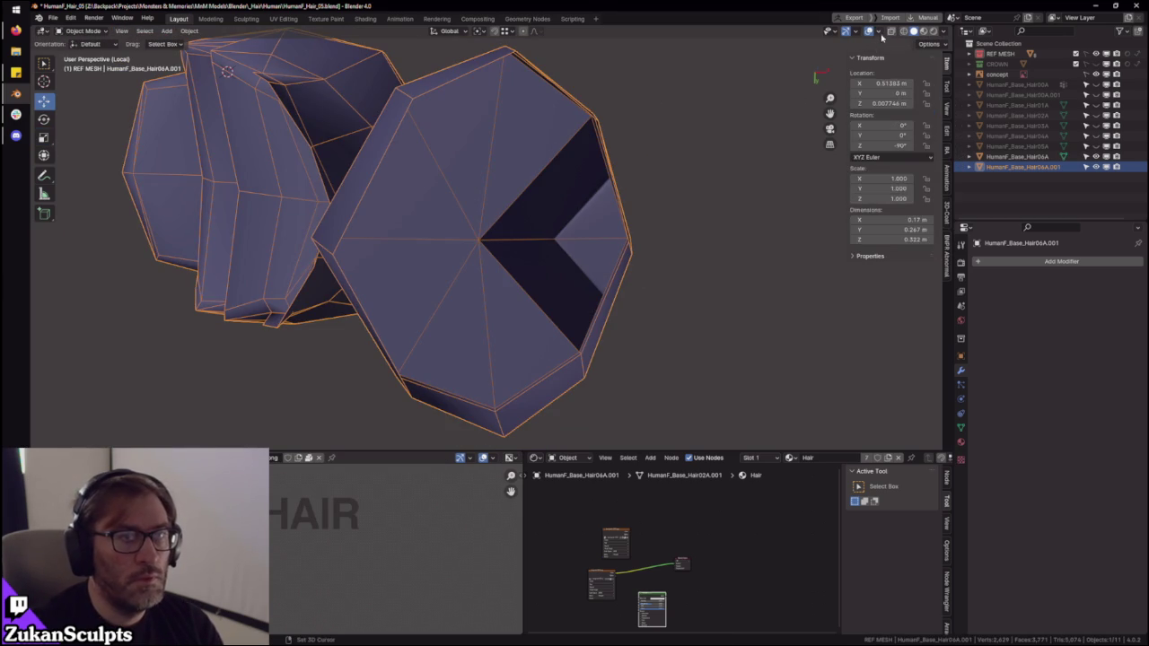
- Turn on Face Orientation and select the two red triangles of the end-cap wedge
left_click(879, 33)
left_click(831, 225)
key("Tab")
key("ctrl+Tab")
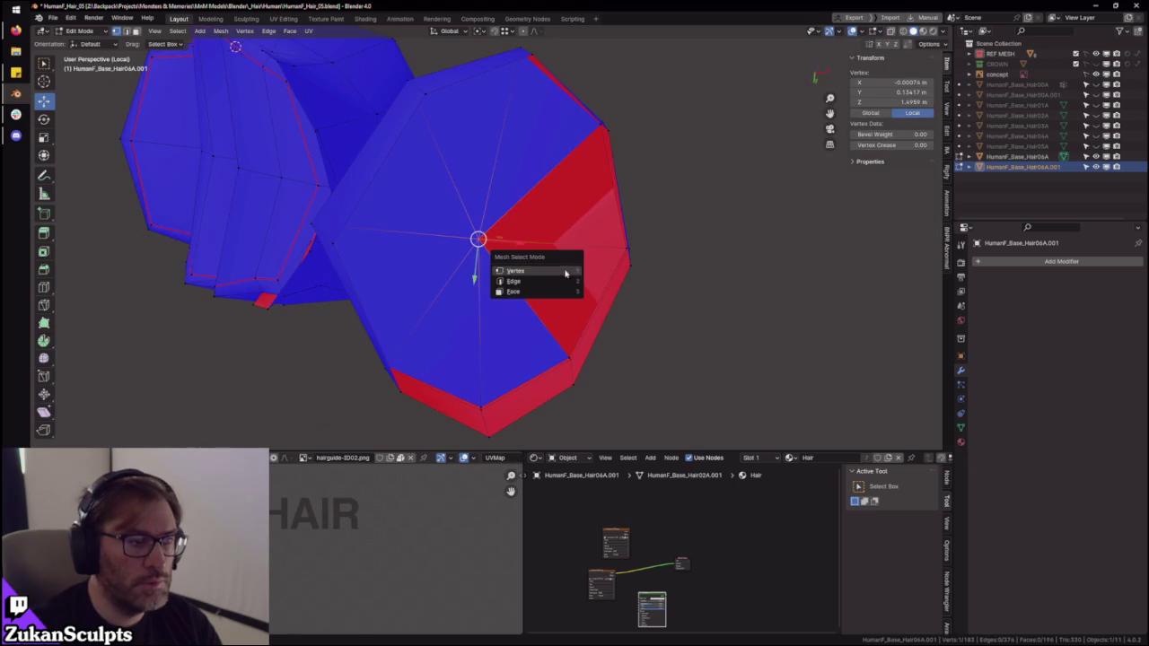
left_click(532, 294)
left_click(557, 278)
left_click(574, 195, "shift")
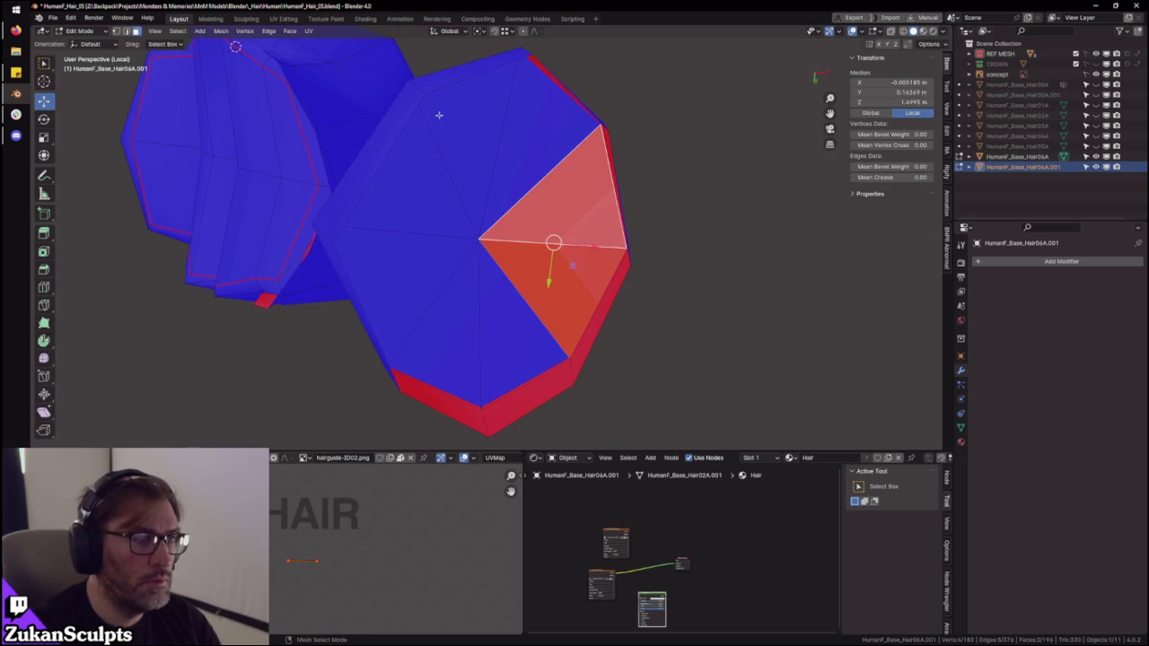
- Flip those triangles' normals outward, return to Object Mode and hide Face Orientation
middle_click_drag(403, 100, 395, 106)
left_click(269, 31)
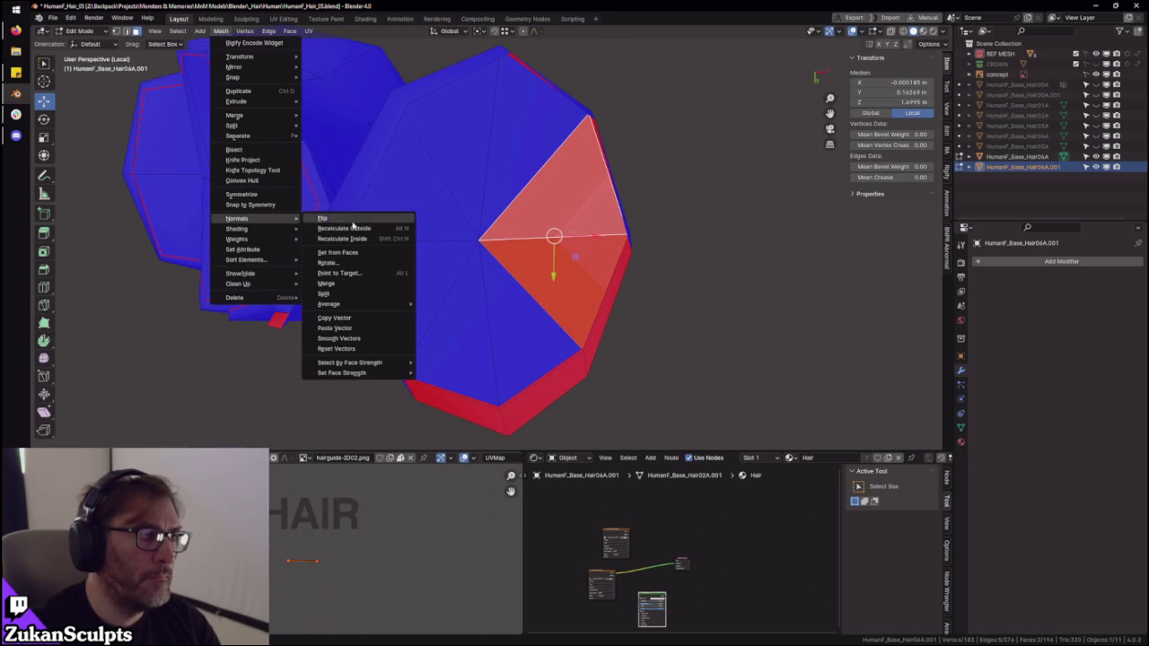
mouse_move(237, 218)
left_click(359, 221)
key("alt+a")
mouse_move(584, 295)
middle_mouse_down()
mouse_move(698, 315)
mouse_move(700, 287)
mouse_move(620, 380)
mouse_move(518, 321)
mouse_move(564, 295)
middle_mouse_up()
key("Tab")
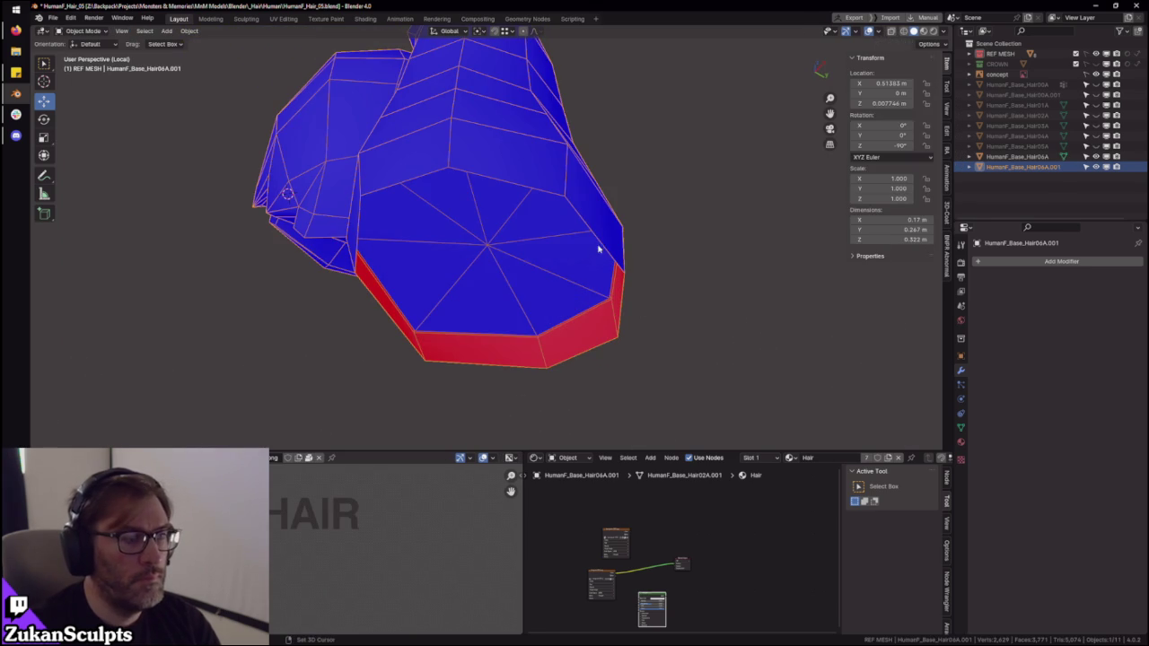
left_click(879, 32)
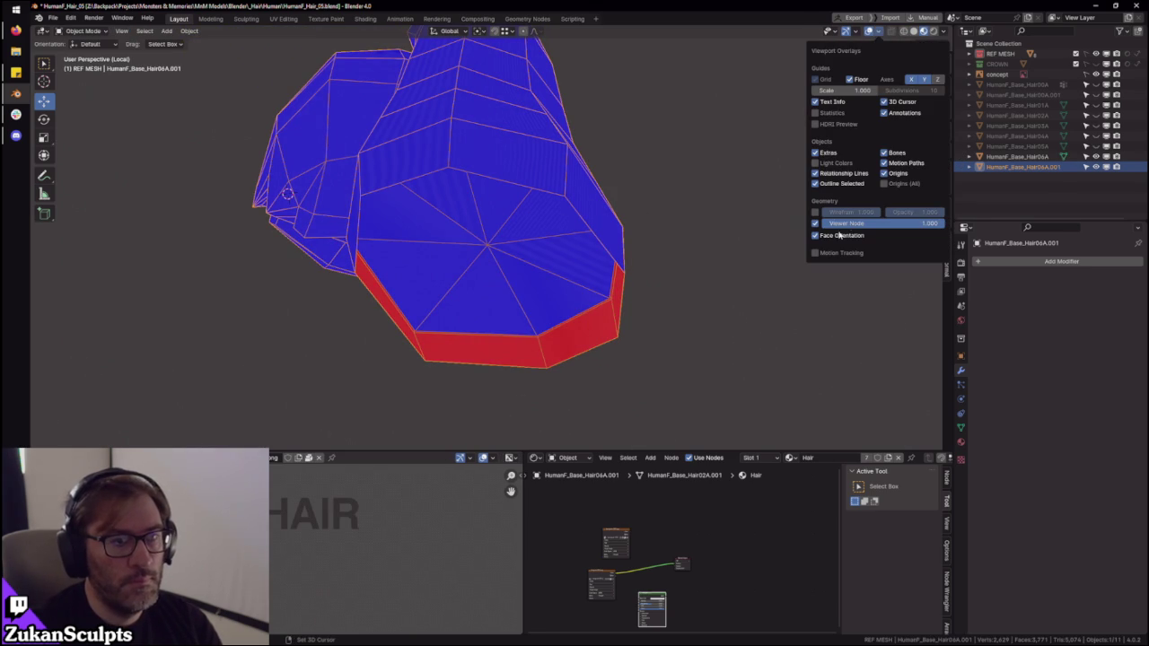
left_click(839, 234)
middle_click_drag(706, 249, 648, 206)
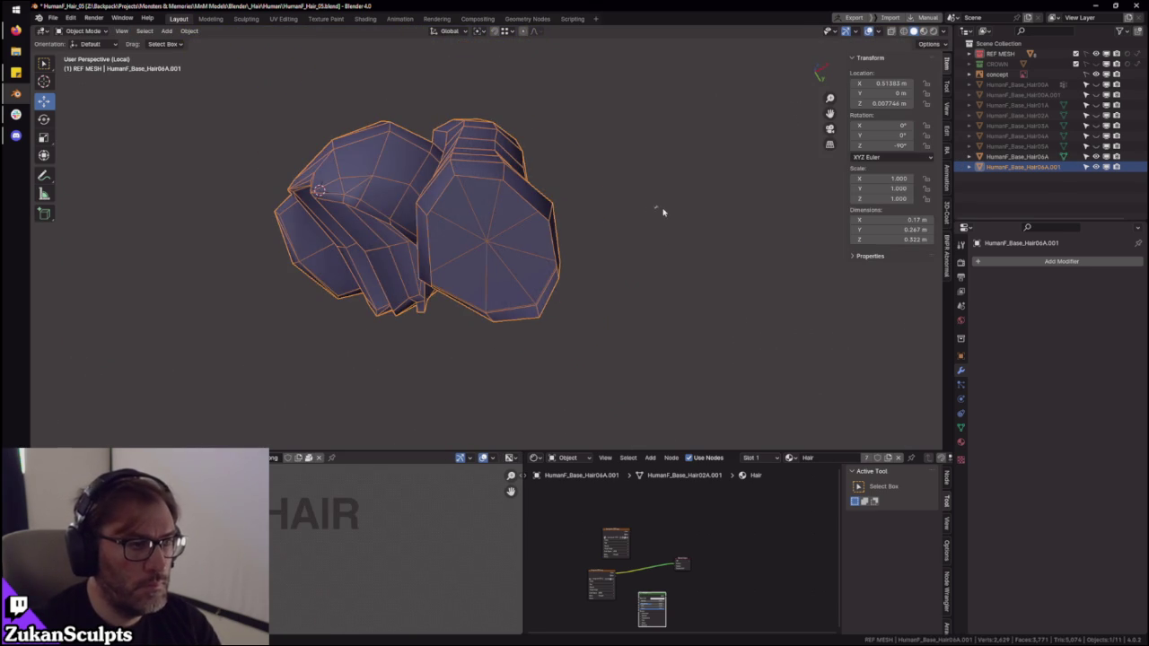
- Leave local view, then select and frame the ponytail hair in the full scene
left_click(657, 211)
scroll(639, 243, "up", 2)
scroll(706, 254, "up", 3)
mouse_move(705, 254)
middle_mouse_down()
mouse_move(720, 226)
mouse_move(731, 320)
mouse_move(503, 174)
mouse_move(539, 154)
middle_mouse_up()
key("KP_Divide")
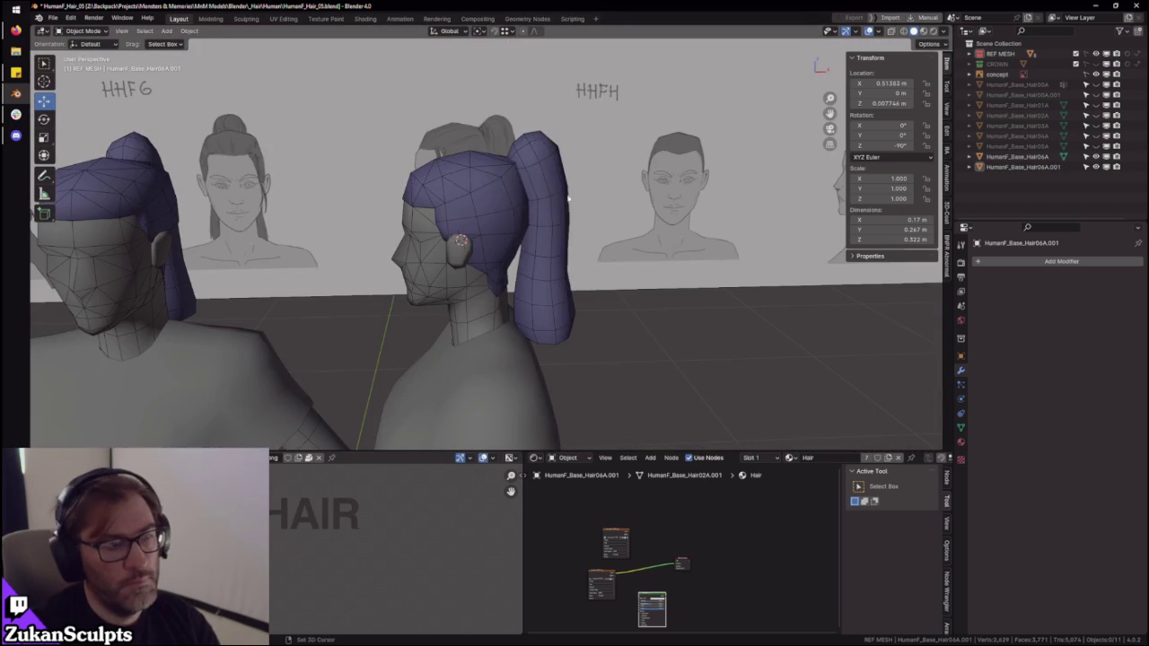
left_click(564, 191)
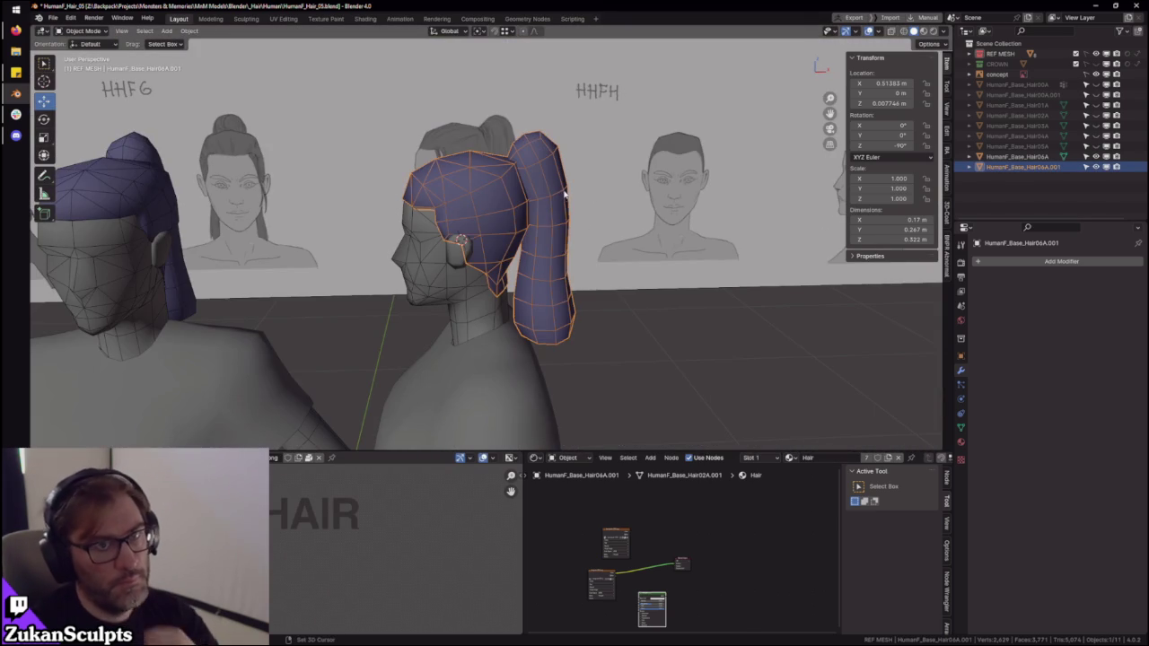
key("KP_Decimal")
key("ctrl+z")
mouse_move(572, 195)
middle_mouse_down()
mouse_move(648, 217)
mouse_move(578, 245)
mouse_move(886, 199)
middle_mouse_up()
- Delete HumanF_Base_Hair06A.001, then select and frame the remaining HumanF_Base_Hair06A
key("ctrl+z")
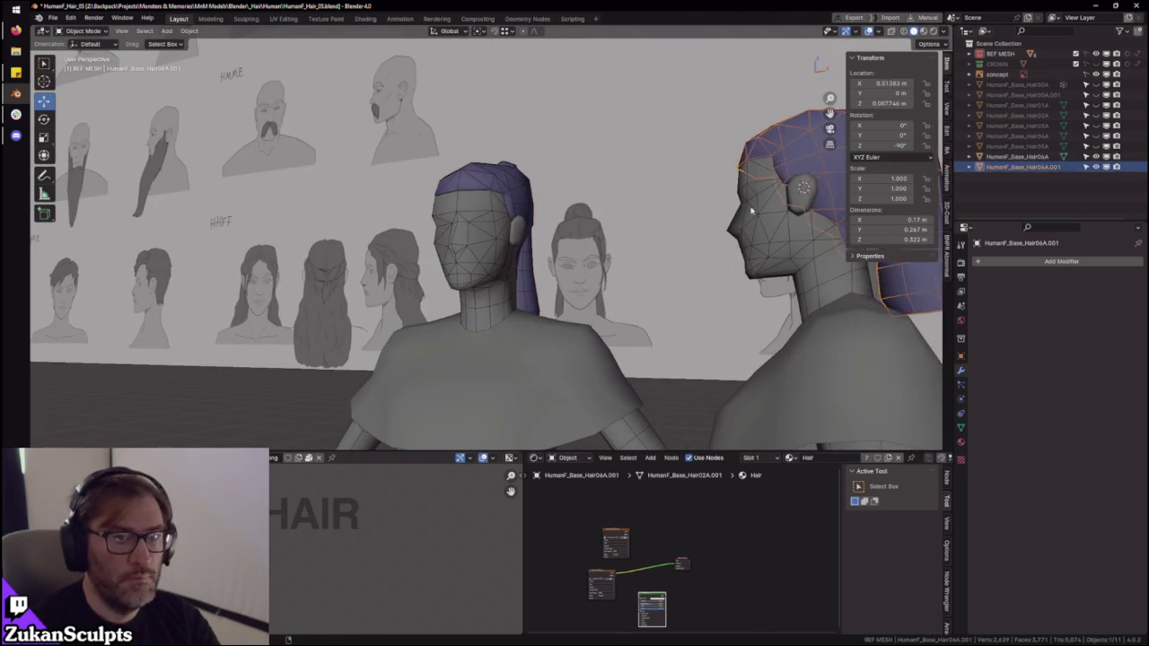
key("Delete")
left_click(1017, 156)
key("KP_Decimal")
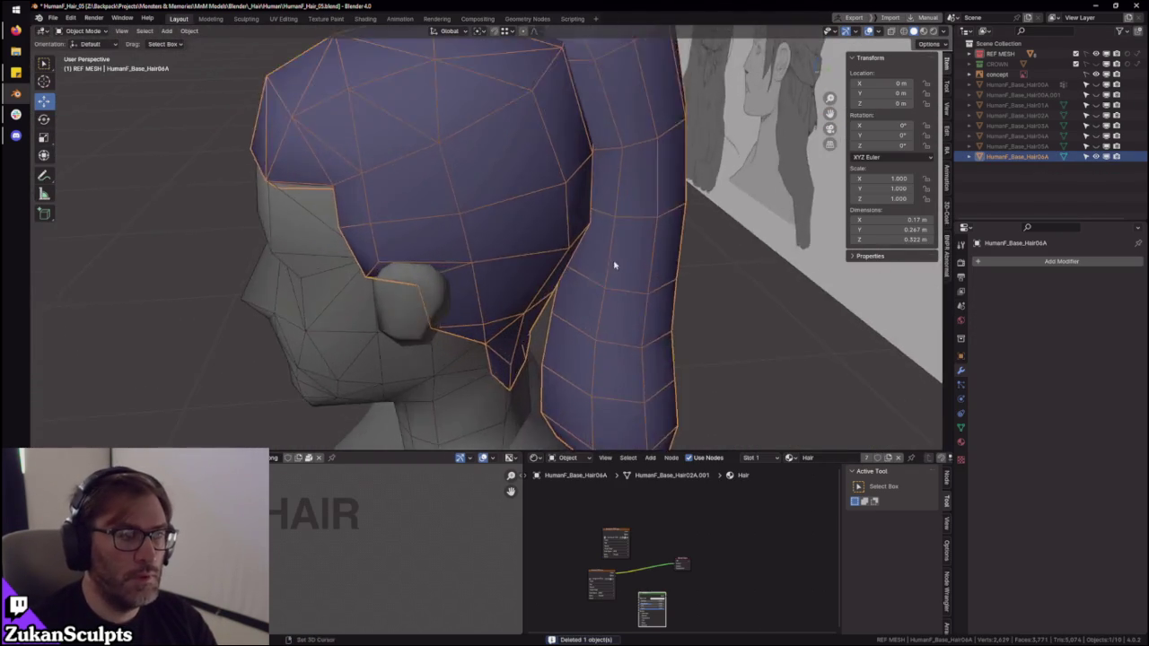
- Orbit to a front view of both heads and check the HumanF_Base_Hair06A outliner entry
middle_click_drag(601, 268, 555, 233)
scroll(621, 239, "down", 6)
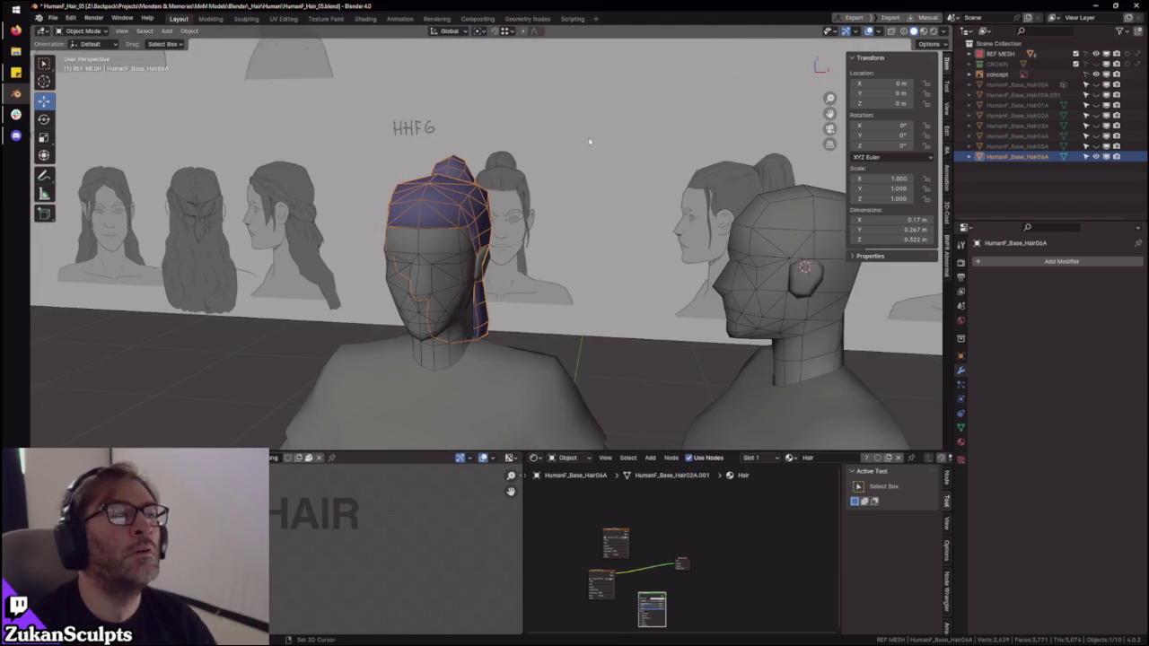
scroll(521, 150, "up", 2)
middle_click_drag(520, 150, 508, 196)
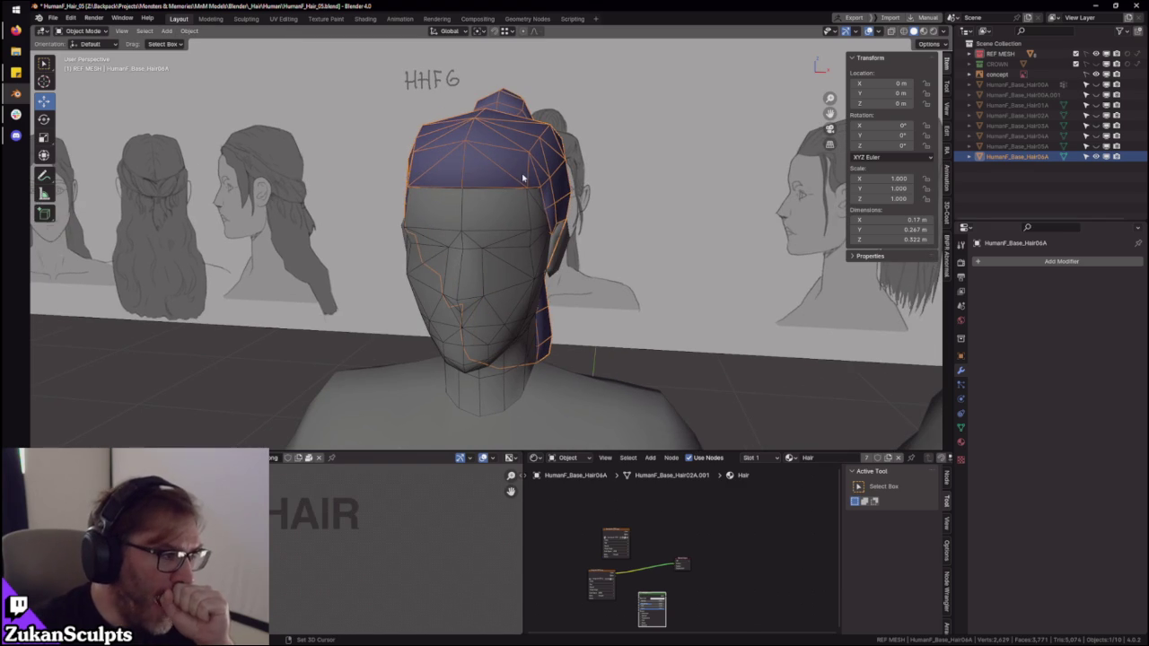
scroll(664, 197, "down", 3)
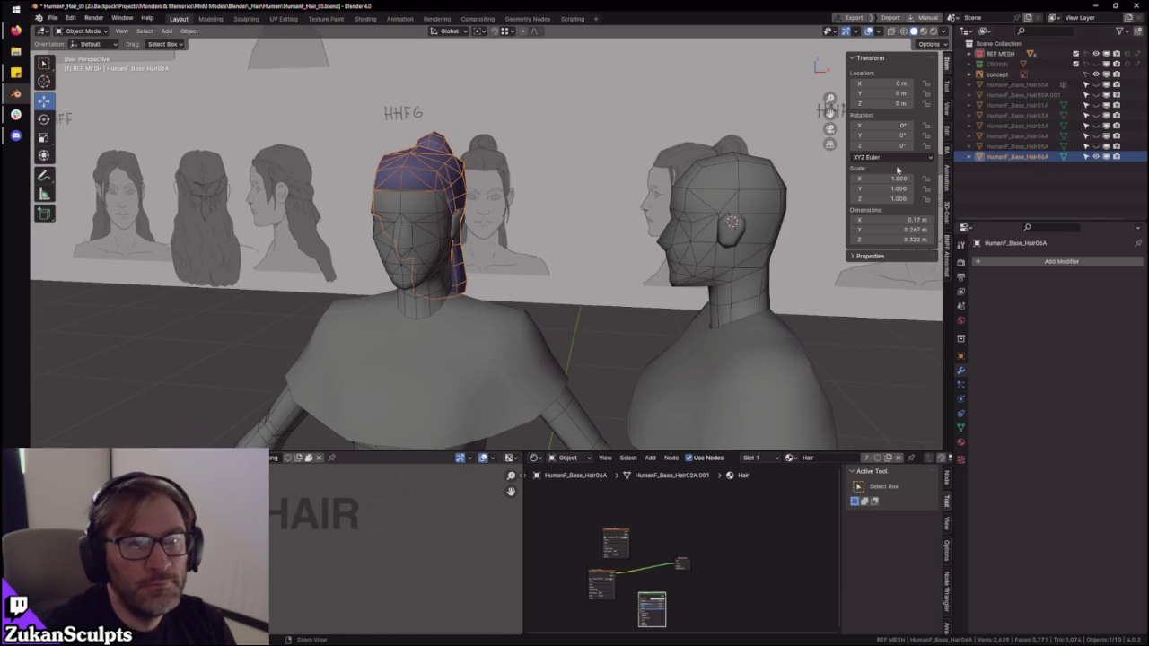
left_click(965, 158)
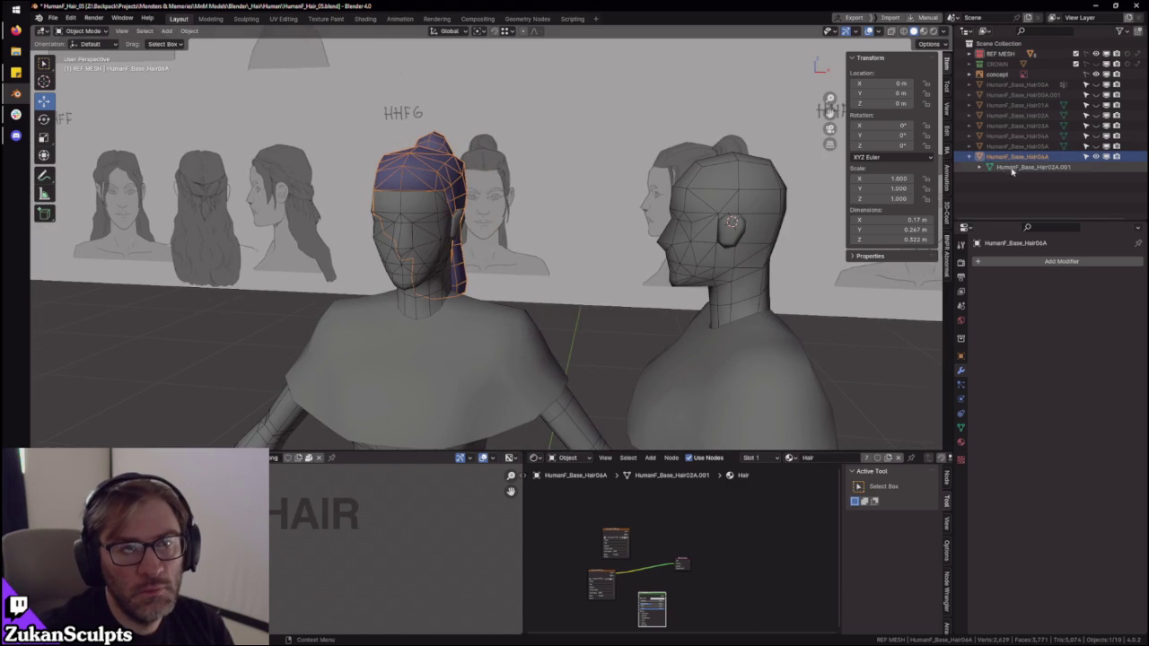
left_click(965, 158)
middle_click_drag(819, 194, 772, 203)
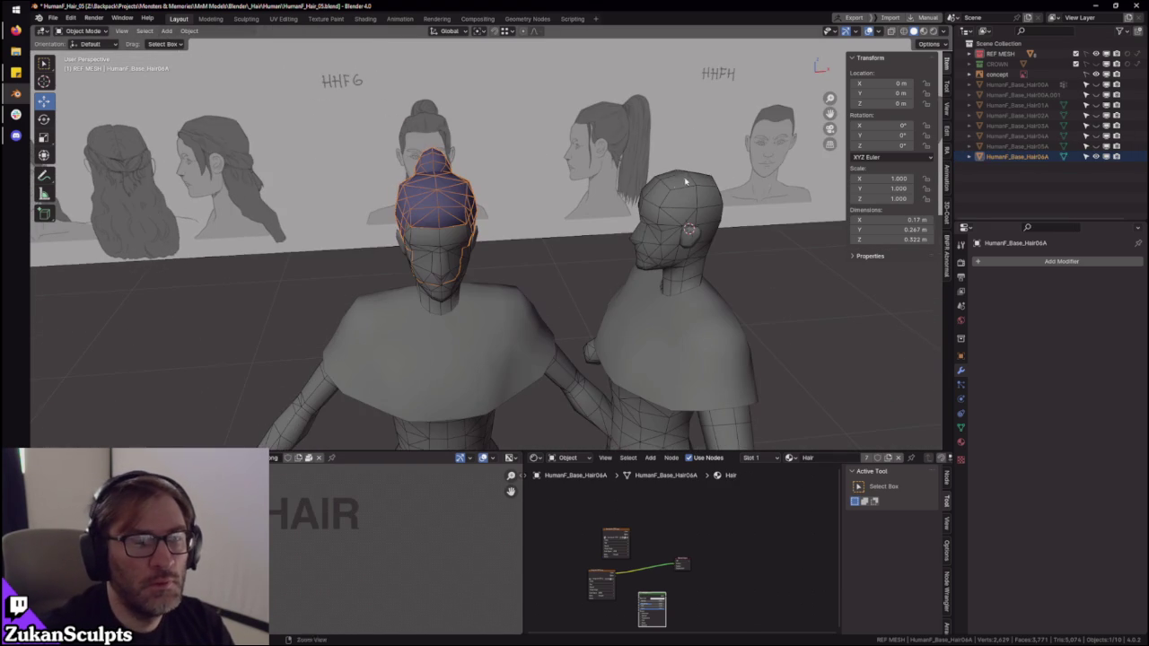
- Hide the hair mesh, the checker floor plane and the gnome figure in the Outliner
left_click(1095, 157)
scroll(691, 220, "down", 4)
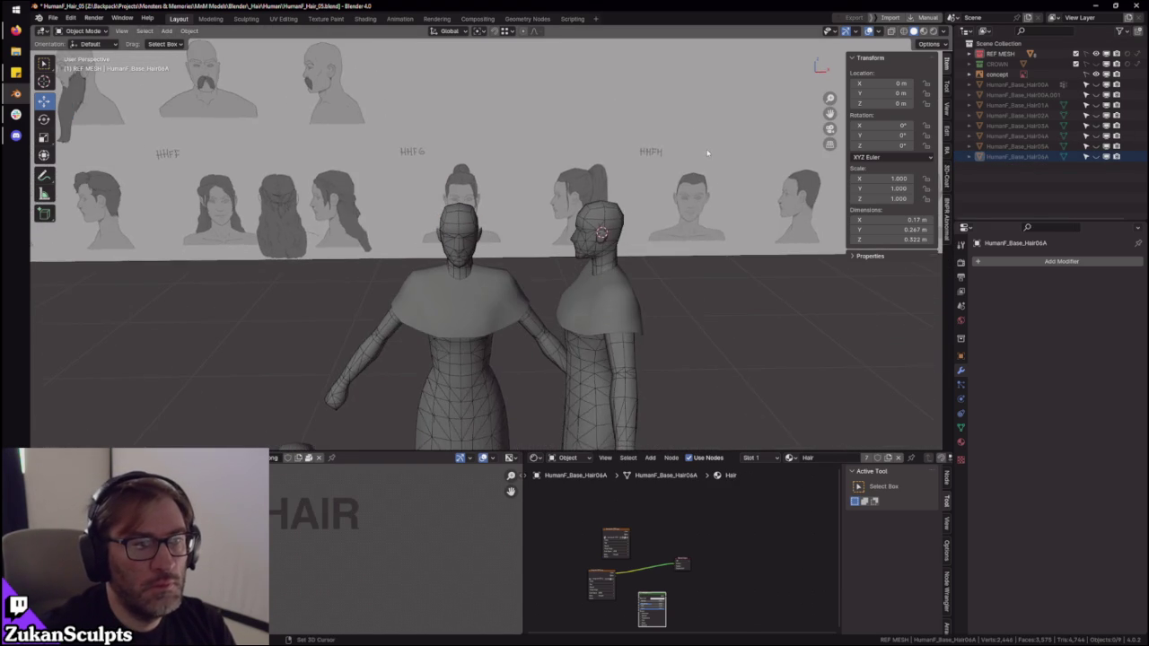
scroll(691, 220, "down", 2)
middle_click_drag(599, 336, 667, 200)
scroll(636, 310, "up", 3)
scroll(608, 364, "down", 2)
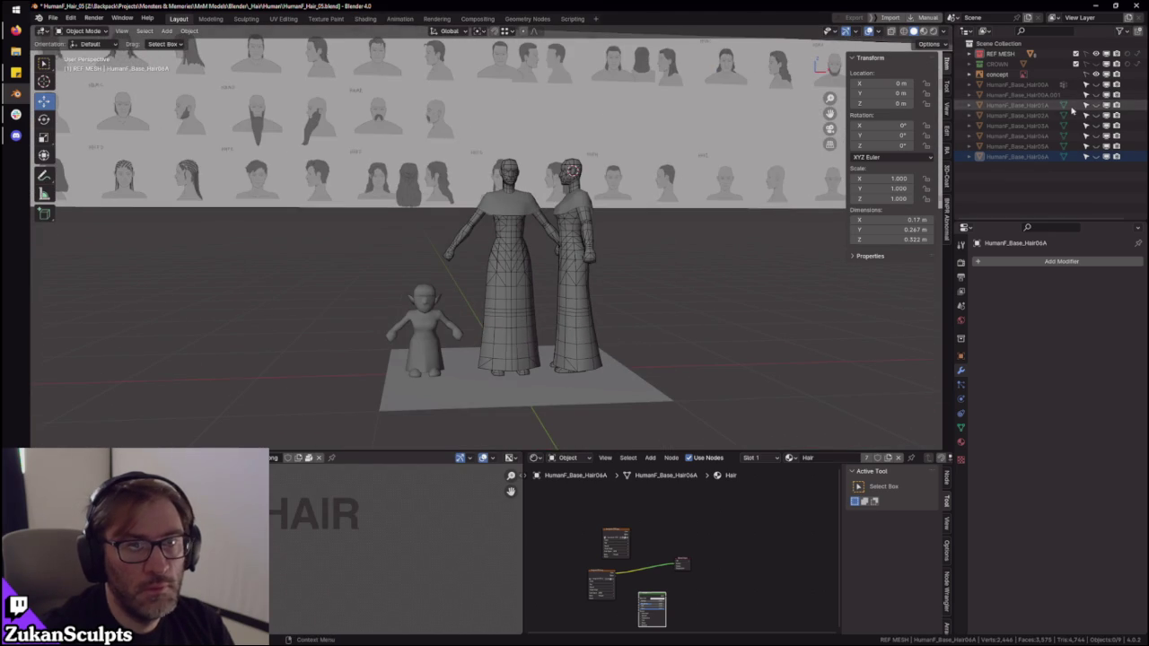
left_click(969, 54)
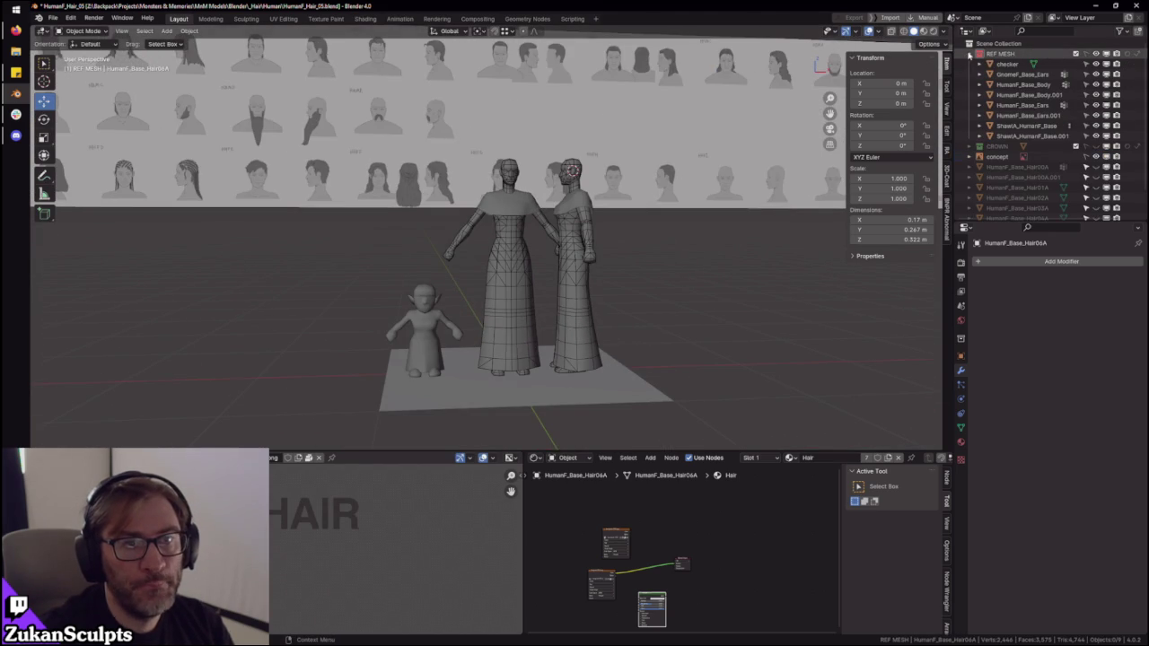
left_click(1095, 64)
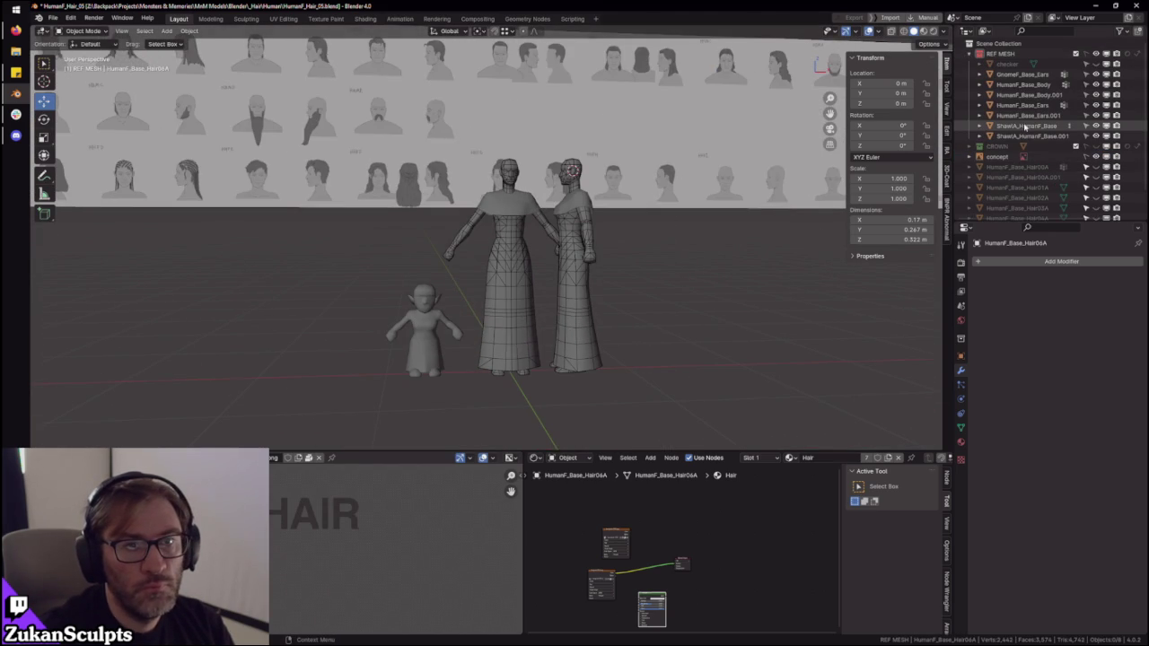
left_click(1096, 74)
middle_click_drag(731, 215, 731, 155, "ctrl")
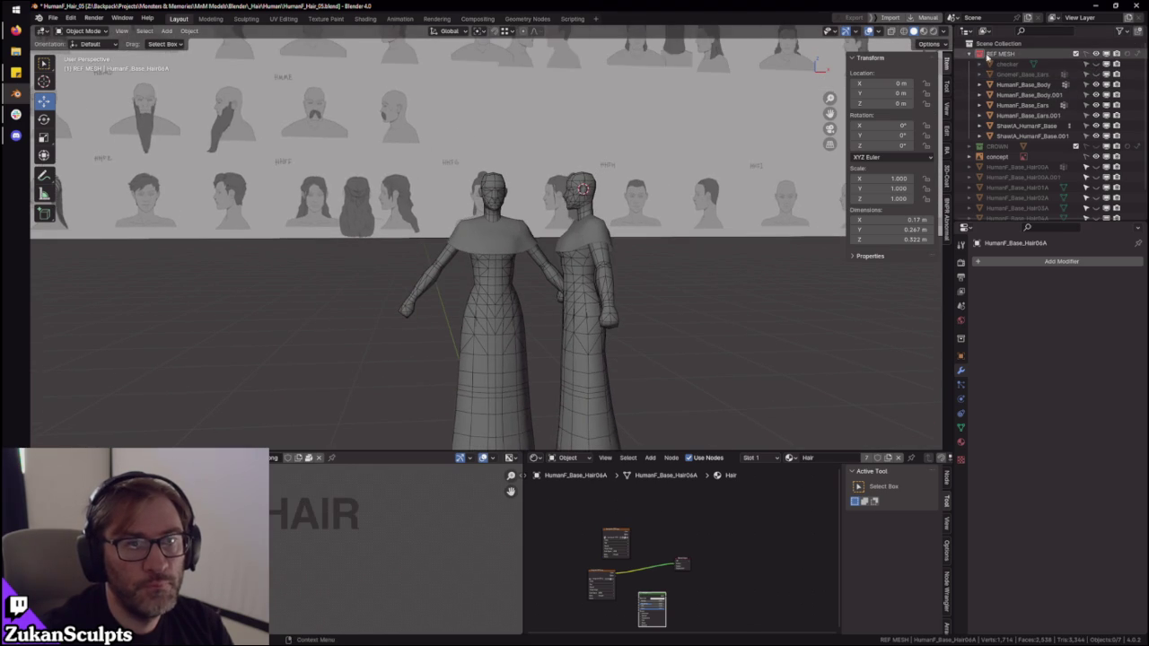
left_click(981, 54)
- Select and frame HumanF_Base_Body, then enter Edit Mode with all geometry deselected
scroll(615, 251, "up", 3)
scroll(455, 206, "up", 3)
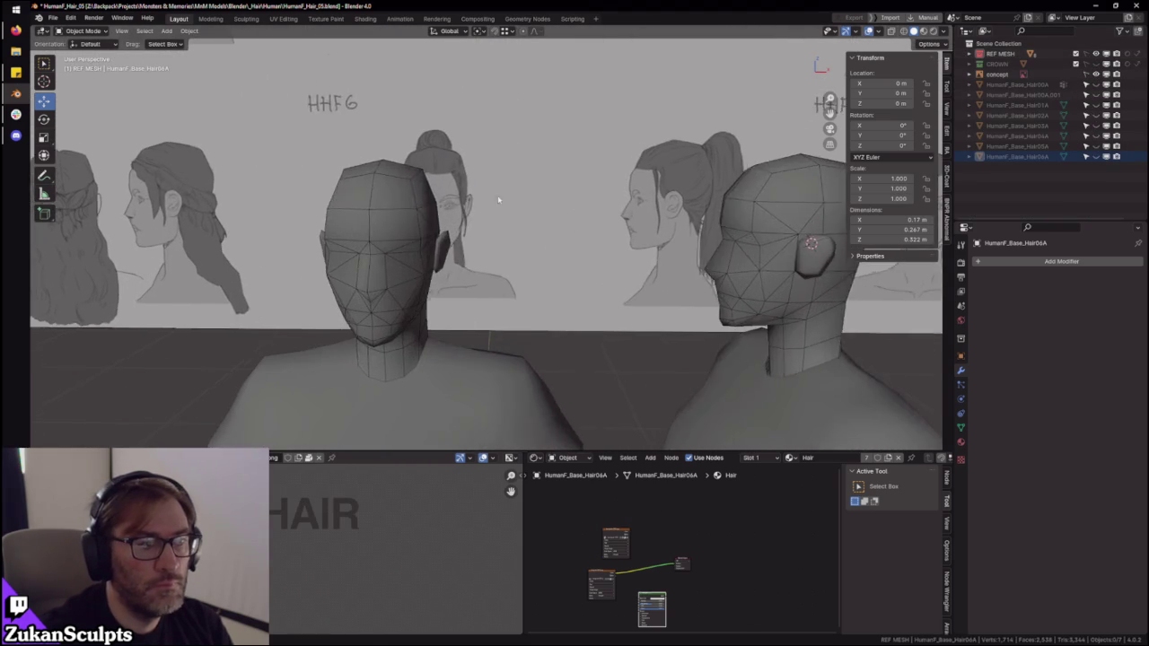
middle_click_drag(455, 206, 512, 192)
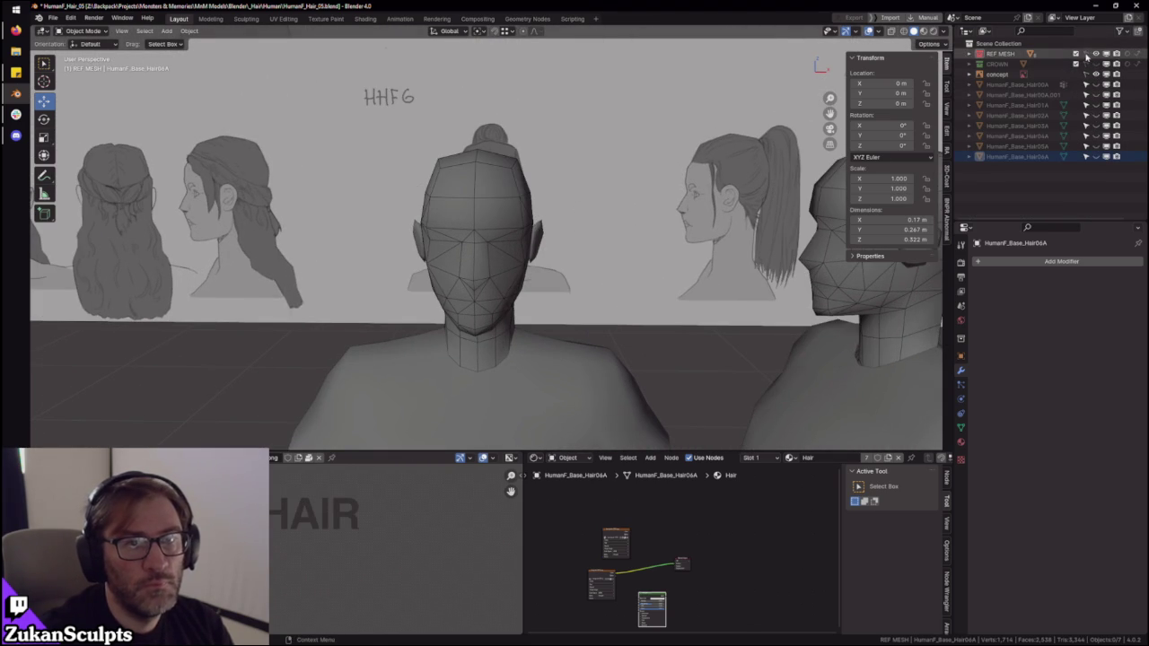
left_click(507, 211)
key("KP_Decimal")
key("Tab")
key("alt+a")
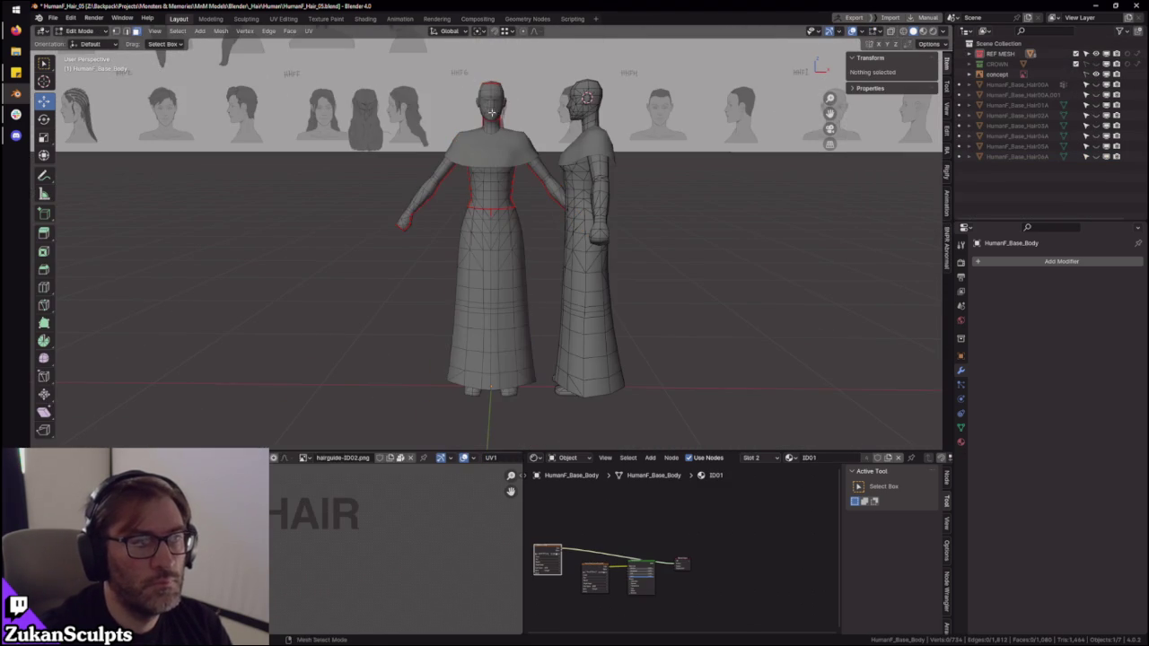
- Select the head faces, frame them in front orthographic view, then return to Object Mode
left_click_drag(529, 93, 531, 95)
key("KP_Decimal")
key("KP_1")
scroll(485, 242, "down", 3)
key("Tab")
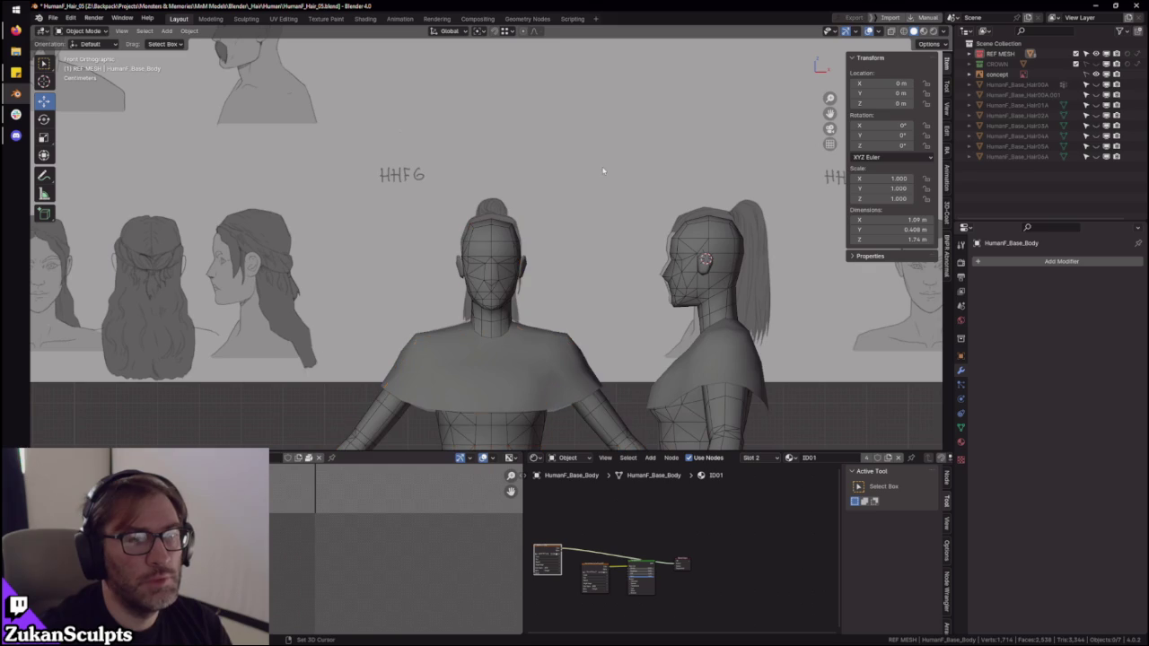
- Pivot around the 3D cursor and slide the concept reference sheet left along X
scroll(711, 160, "down", 3)
left_click(675, 203)
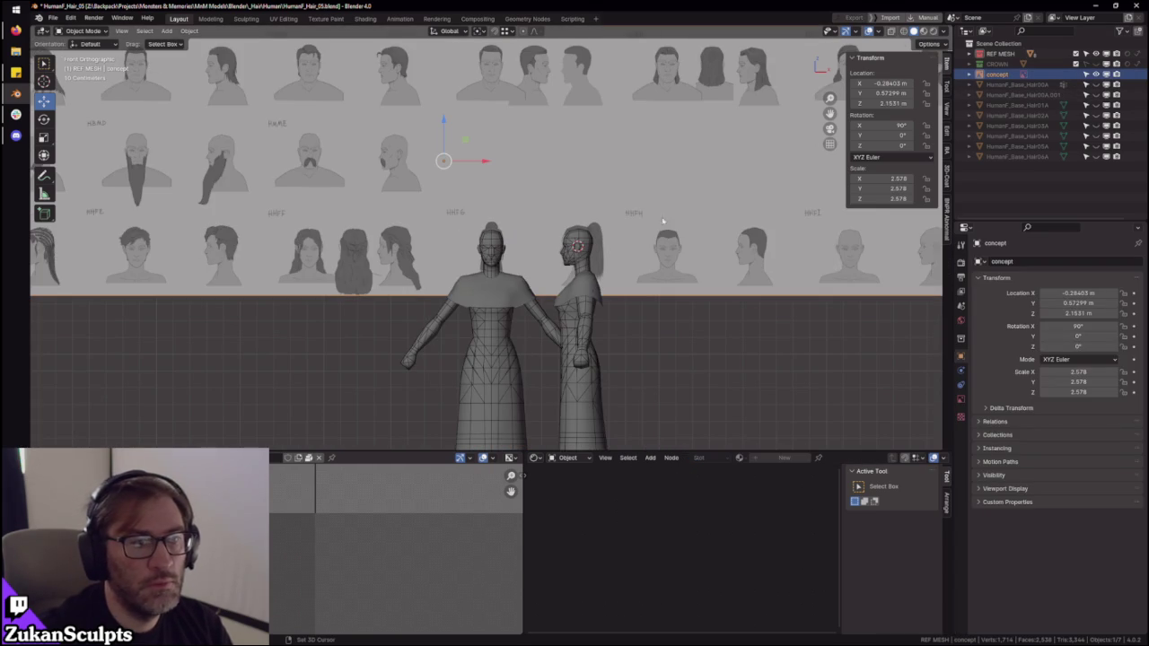
left_click(479, 30)
left_click(501, 68)
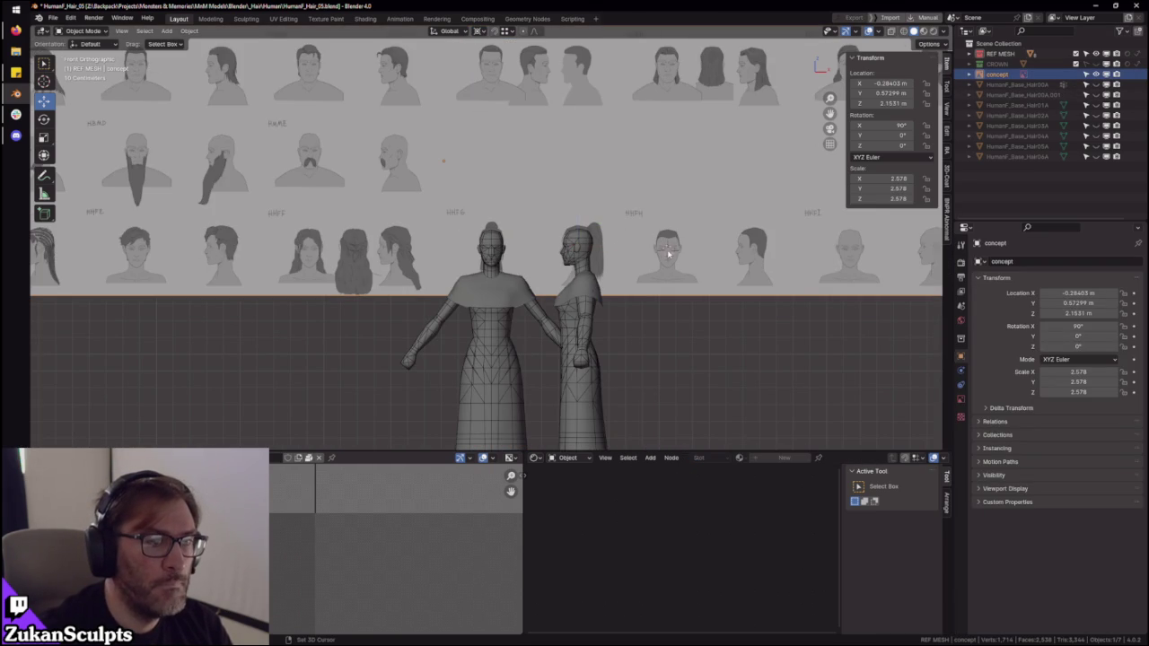
left_click_drag(707, 257, 533, 252)
scroll(556, 279, "up", 4)
scroll(584, 310, "up", 6)
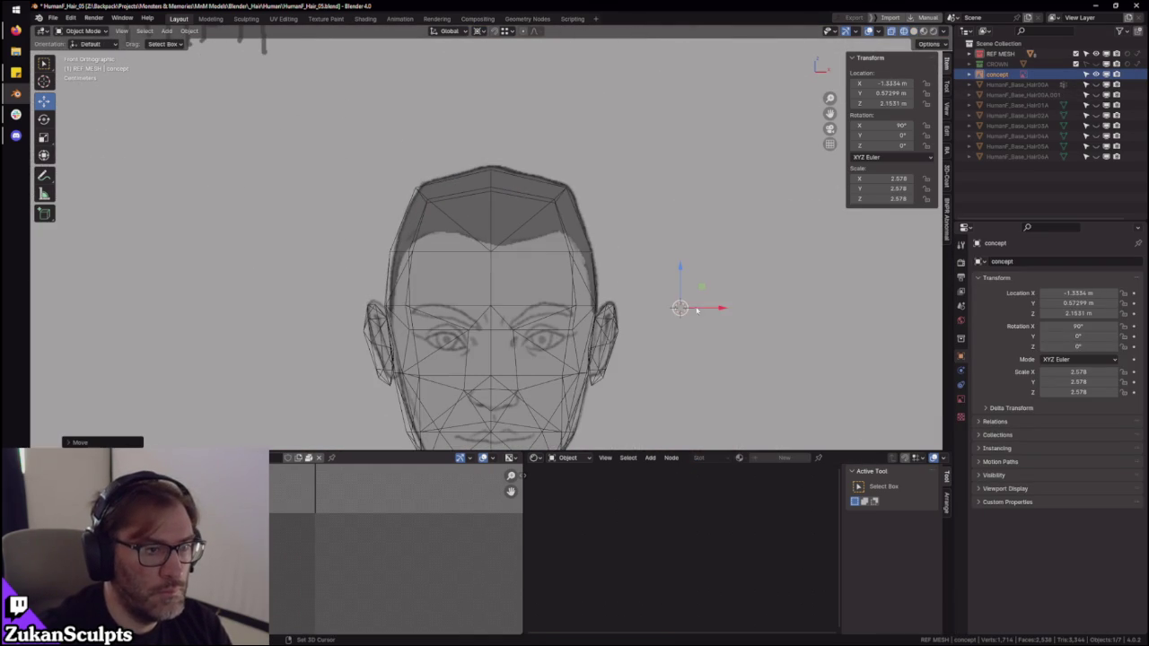
left_click_drag(718, 308, 715, 307)
- Edit HumanF_Base_Body in face selection mode
left_click(1086, 79)
scroll(539, 251, "down", 3)
left_click(540, 223)
scroll(540, 224, "up", 3)
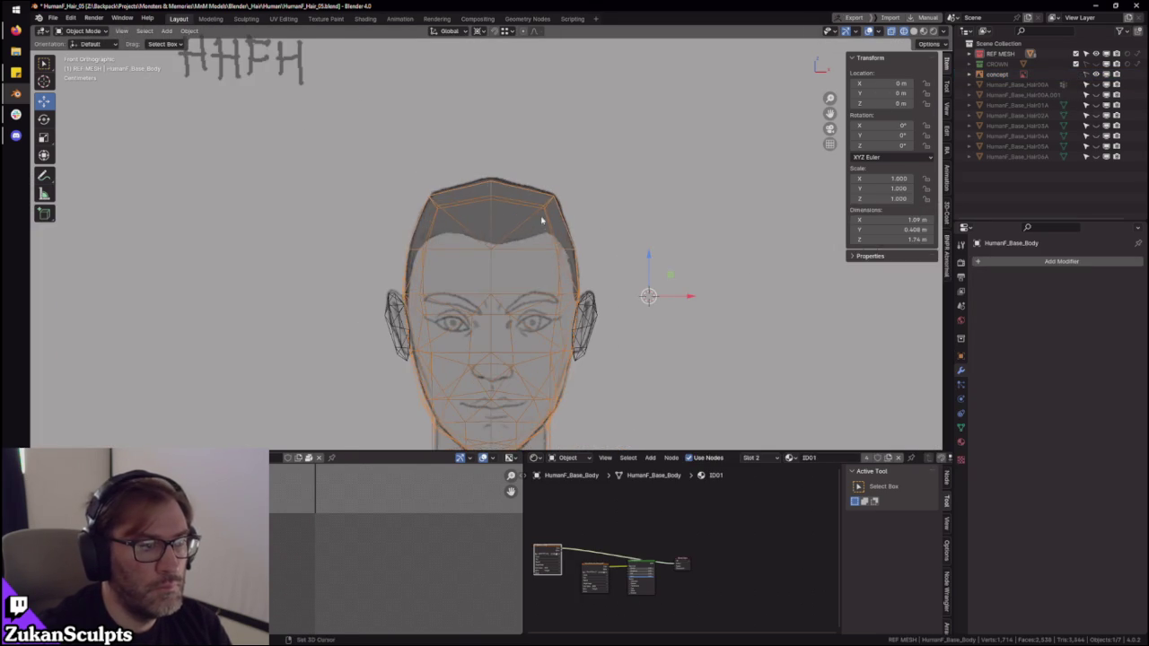
key("Tab")
key("ctrl+Tab")
left_click(470, 234)
- On the HumanF_Base_Body.001 head copy, select the top-of-head and back-of-head faces
scroll(469, 234, "down", 4)
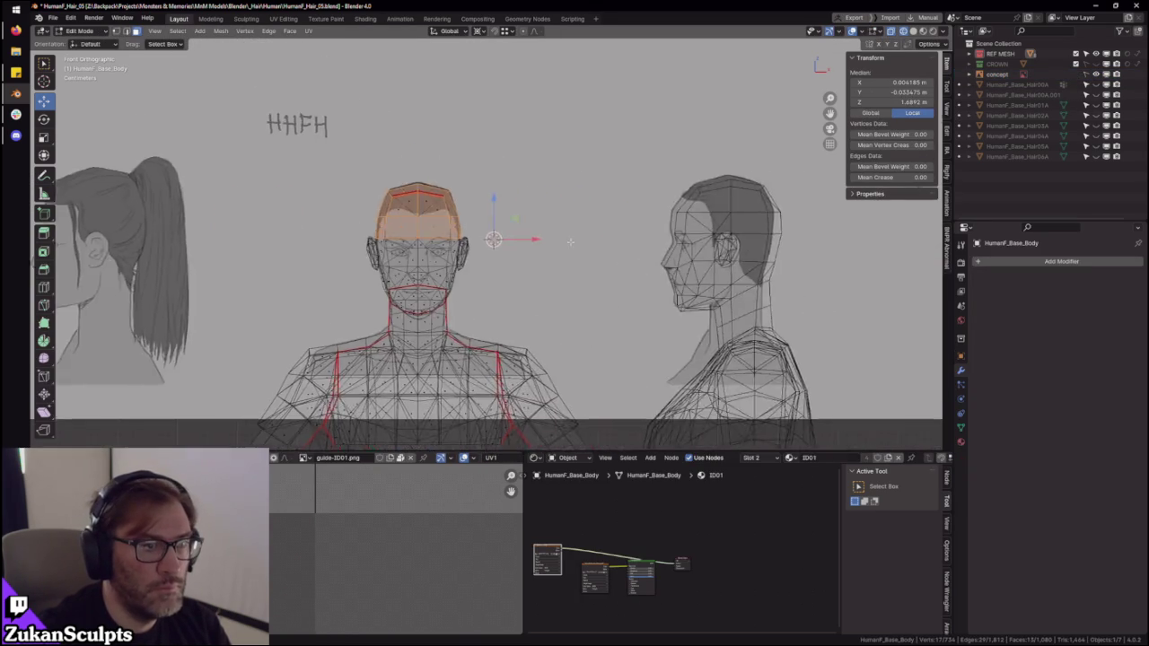
middle_click_drag(771, 225, 530, 212, "shift")
scroll(529, 212, "up", 4)
left_click(559, 240)
key("Tab")
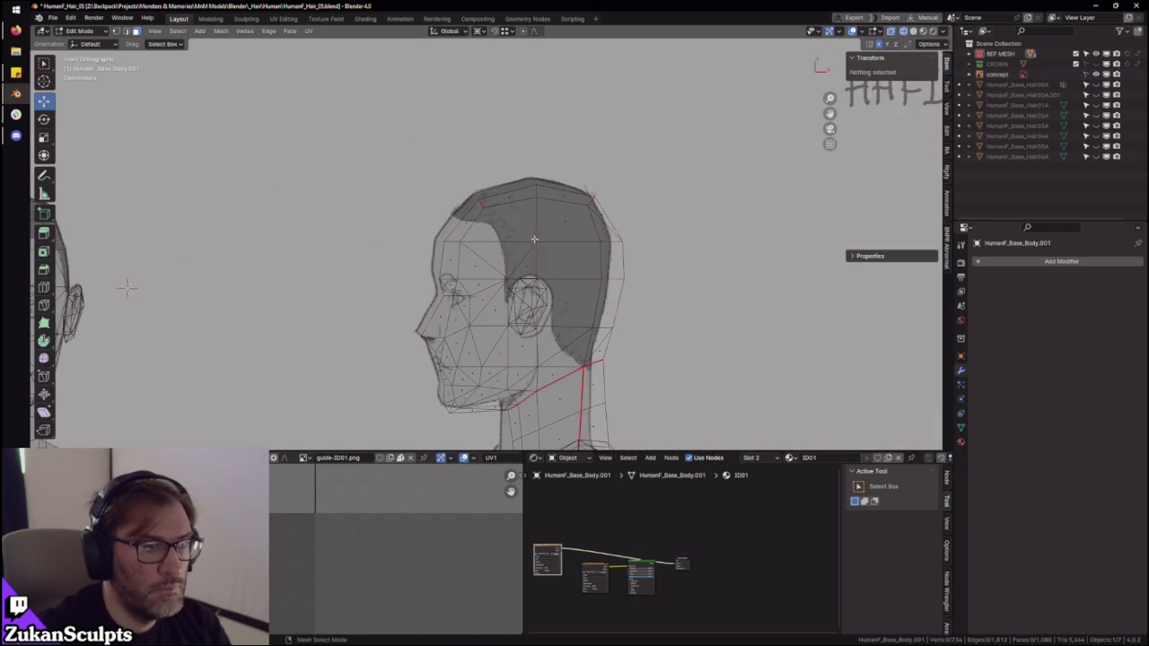
scroll(377, 126, "up", 1)
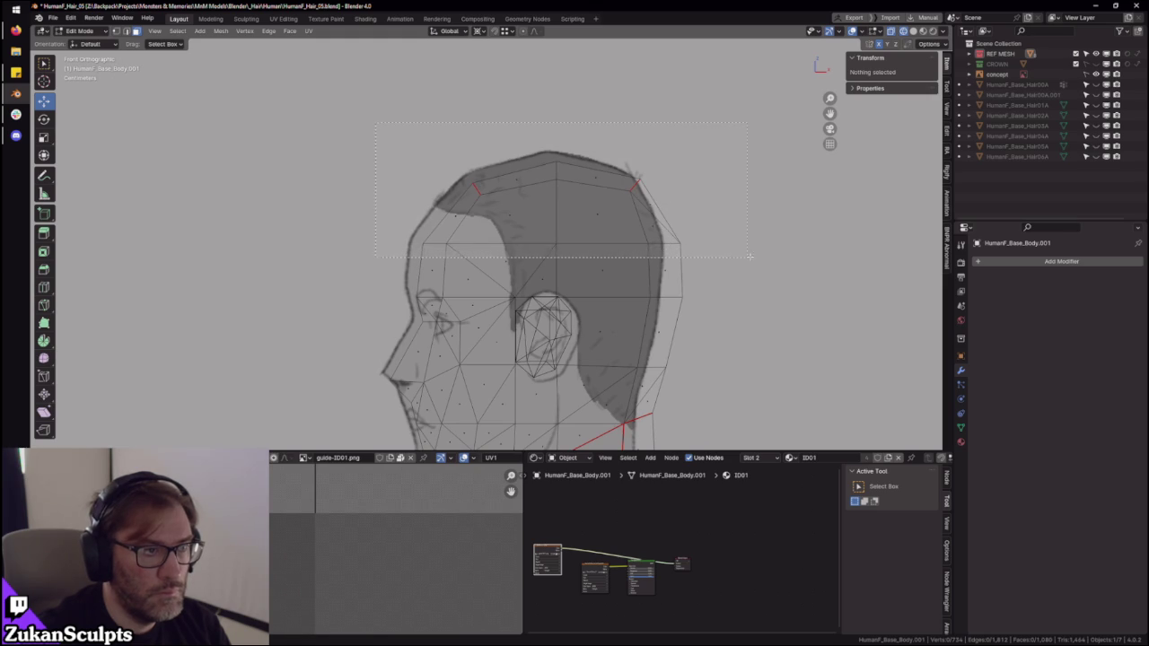
left_click_drag(760, 249, 760, 250)
scroll(616, 263, "down", 4)
scroll(616, 263, "up", 3)
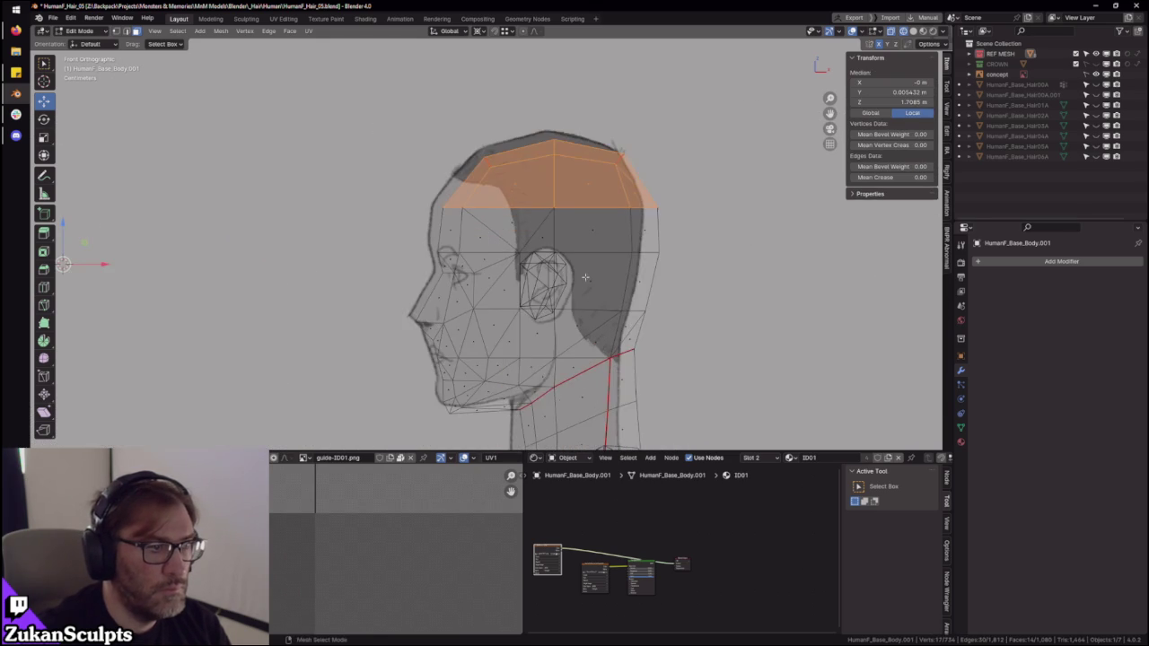
scroll(615, 263, "up", 1)
middle_click_drag(616, 263, 590, 320, "shift")
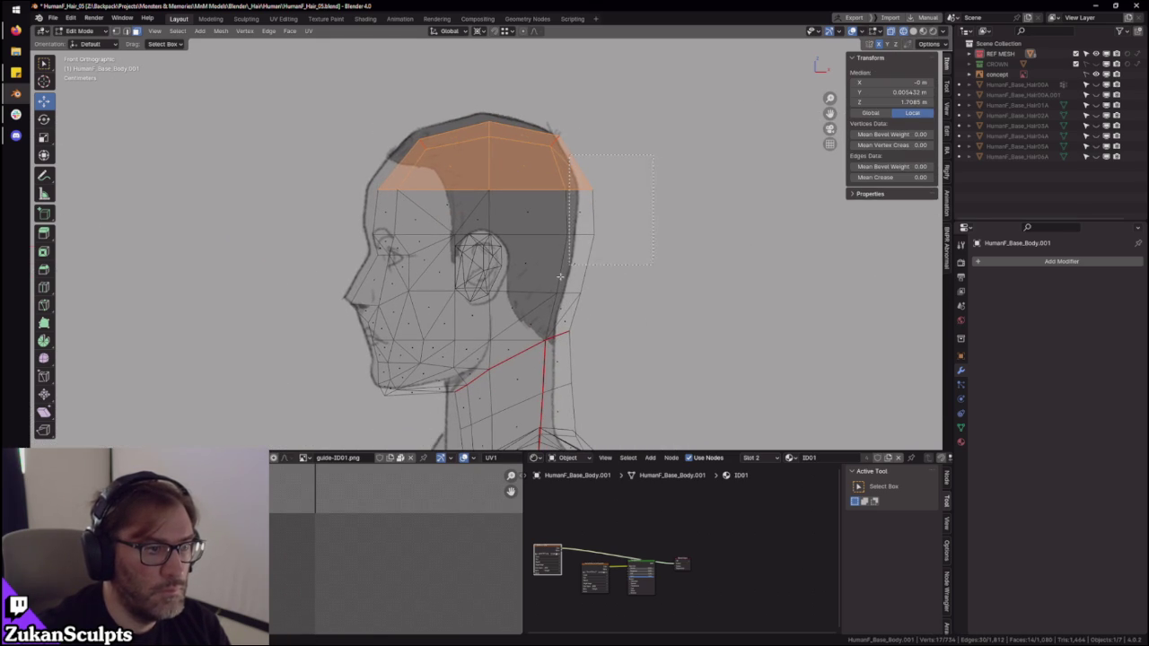
mouse_move(526, 312)
left_mouse_down("shift")
mouse_move(537, 301)
mouse_move(593, 337)
left_mouse_up("shift")
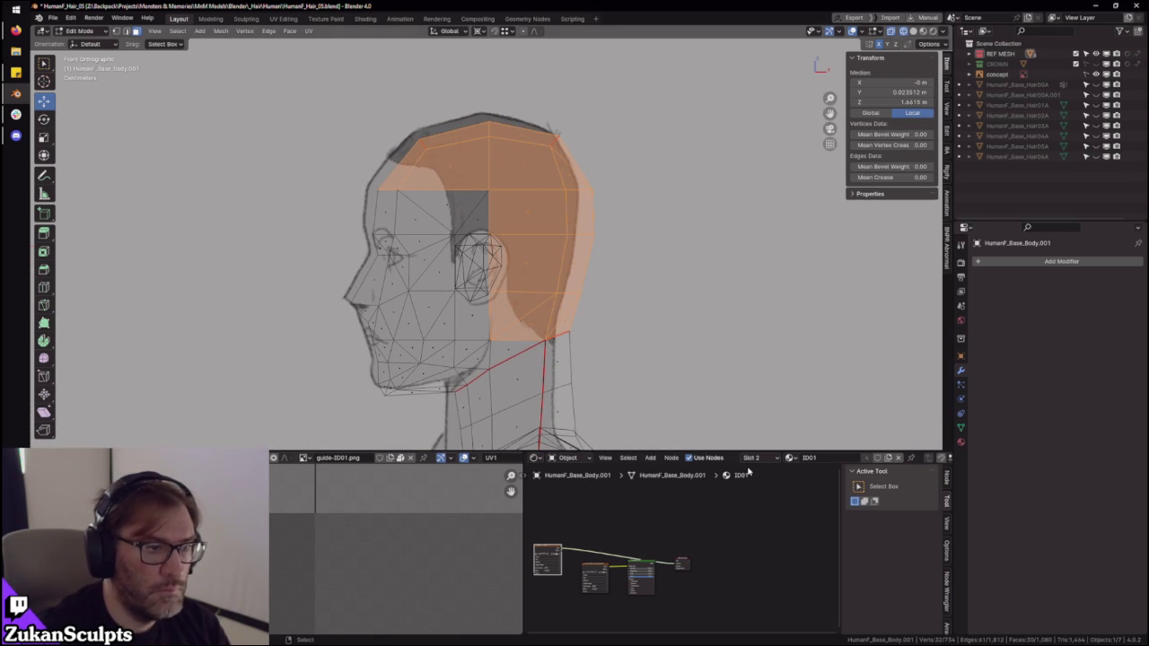
- Add the scalp faces above the ear and in front of the ear to the selection
scroll(748, 470, "up", 1)
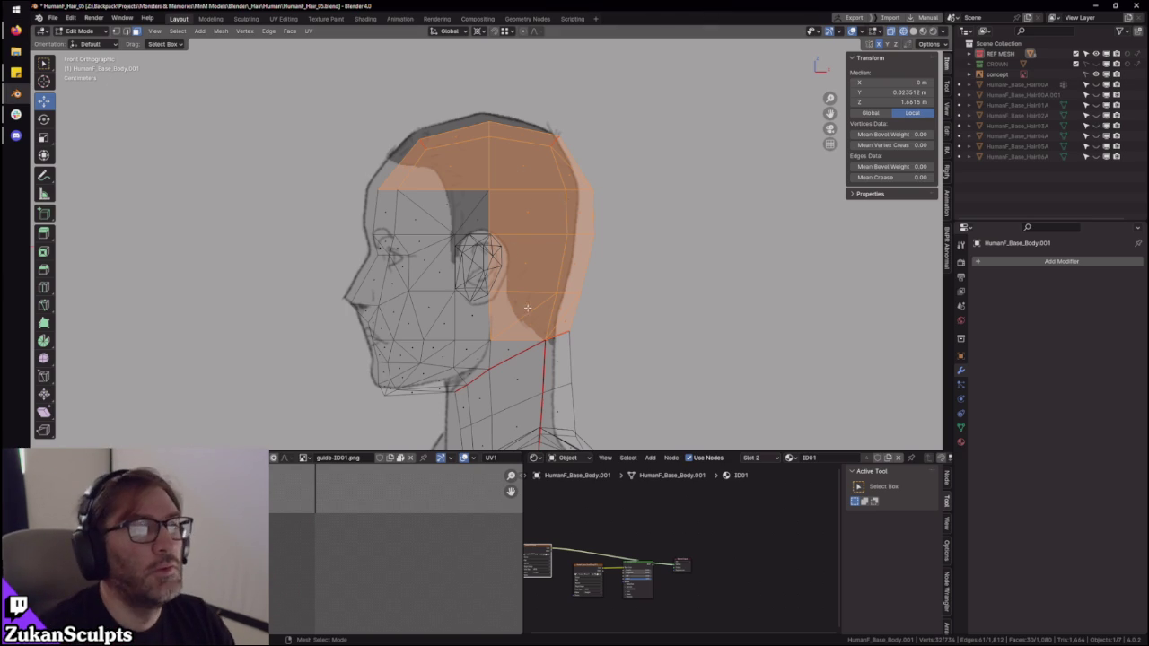
scroll(520, 339, "up", 2)
scroll(521, 338, "up", 2)
scroll(482, 250, "up", 1)
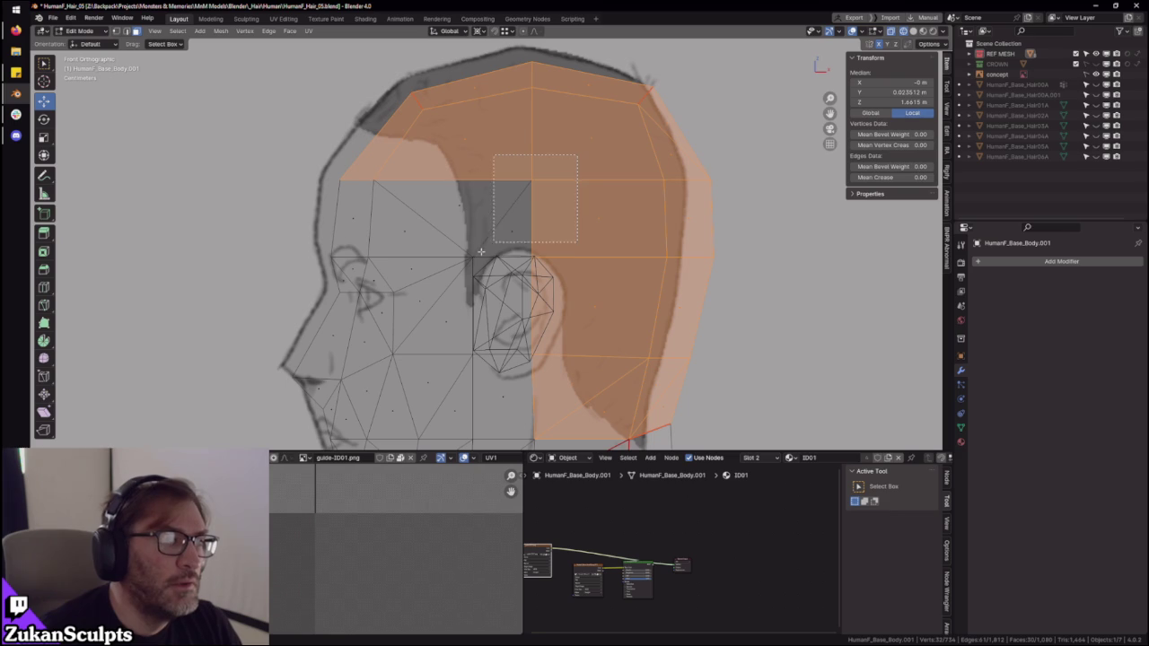
left_click_drag(456, 235, 465, 225)
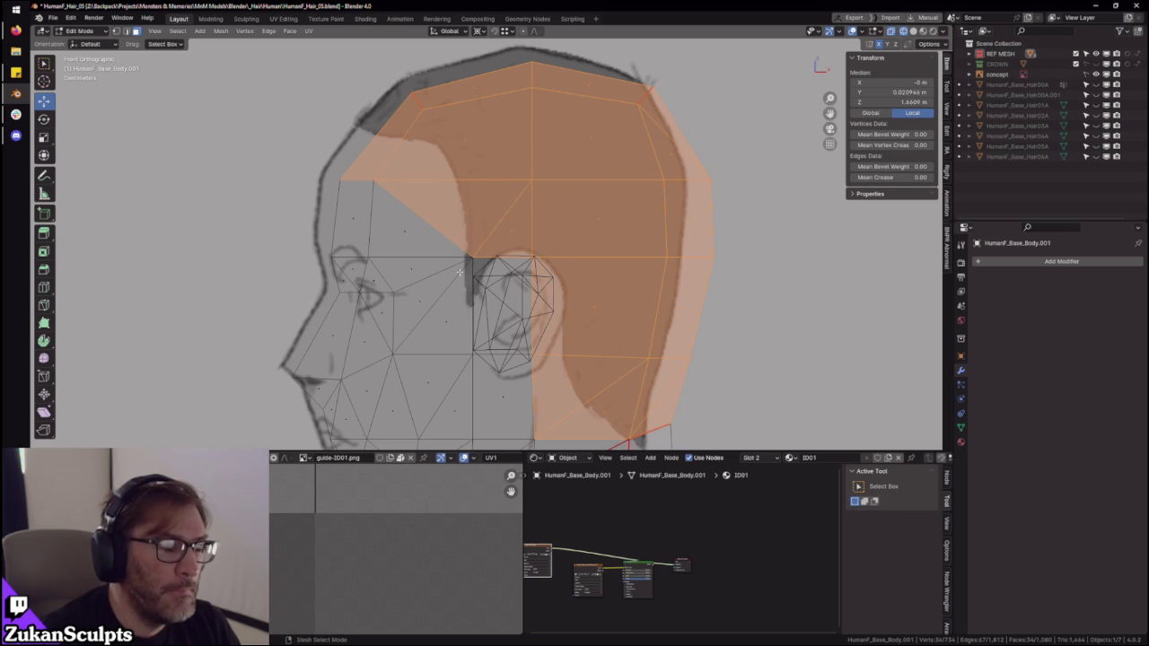
middle_click_drag(454, 266, 448, 247, "shift")
key("alt+z")
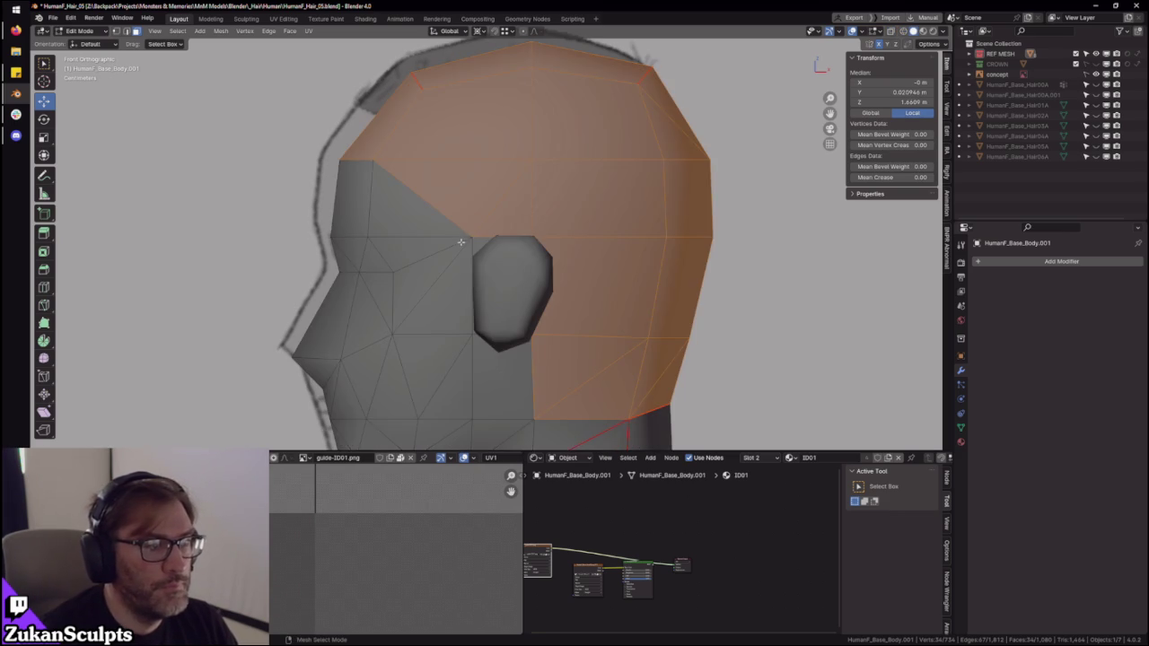
scroll(509, 236, "down", 2)
scroll(504, 237, "up", 2)
scroll(503, 236, "down", 2)
middle_click_drag(503, 236, 478, 248)
left_click_drag(424, 205, 474, 257, "shift")
- Box-select the whole scalp area from the top view in X-ray
middle_click_drag(474, 260, 400, 266)
scroll(400, 267, "up", 3)
scroll(526, 271, "up", 2)
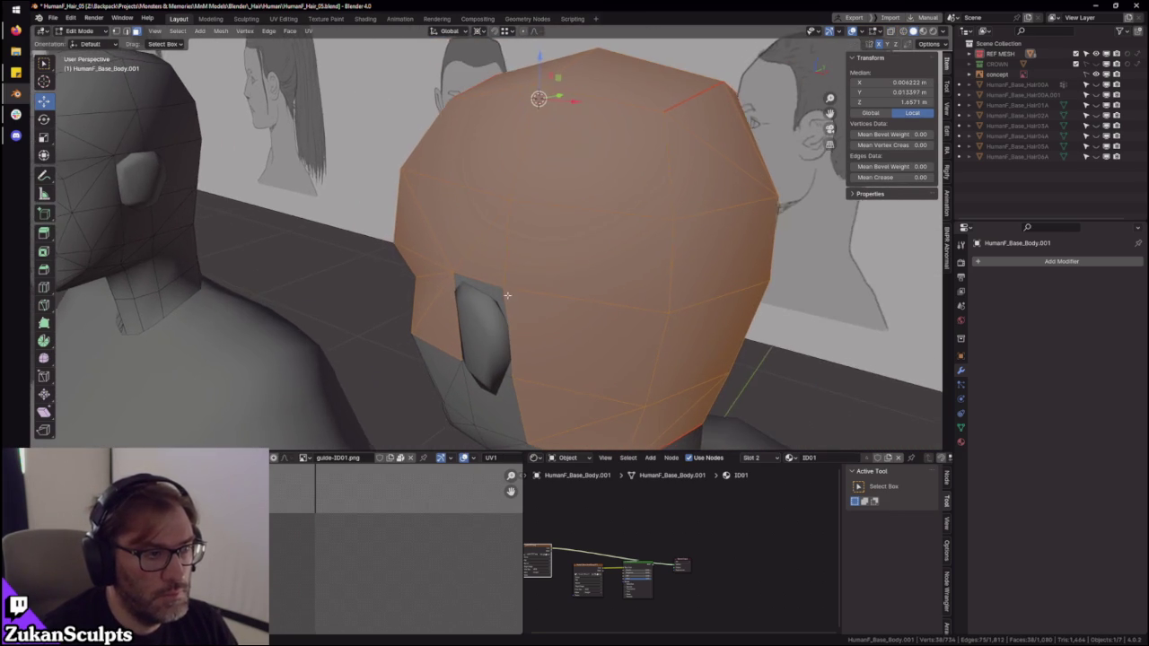
scroll(494, 301, "down", 4)
middle_click_drag(494, 300, 564, 241)
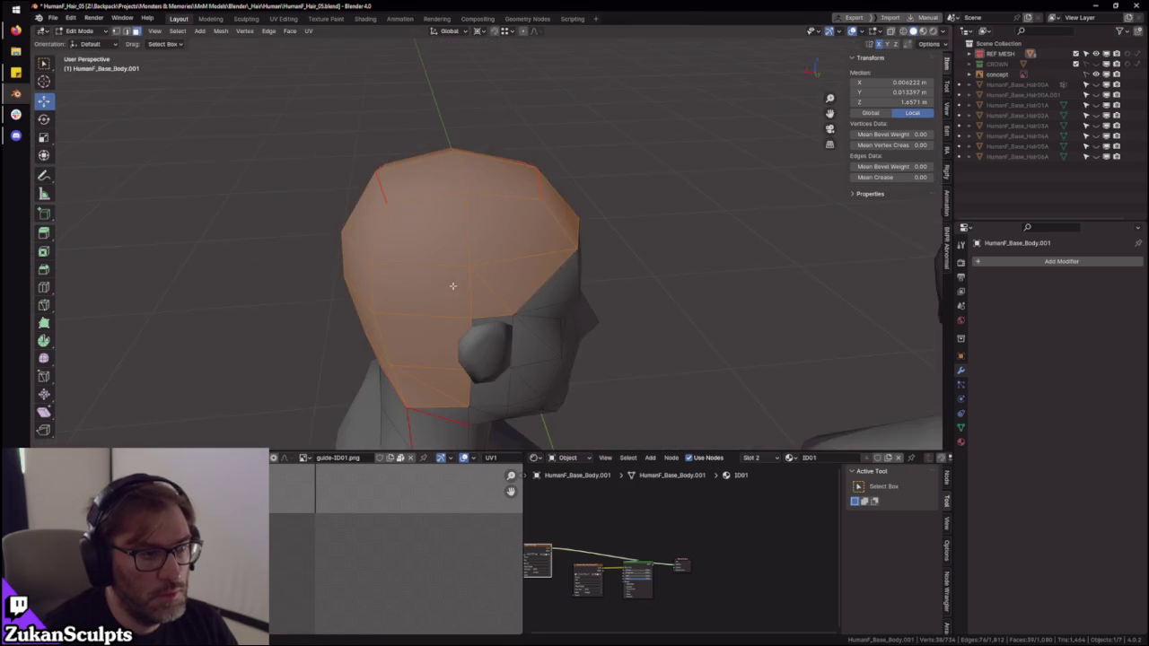
key("KP_7")
key("alt+z")
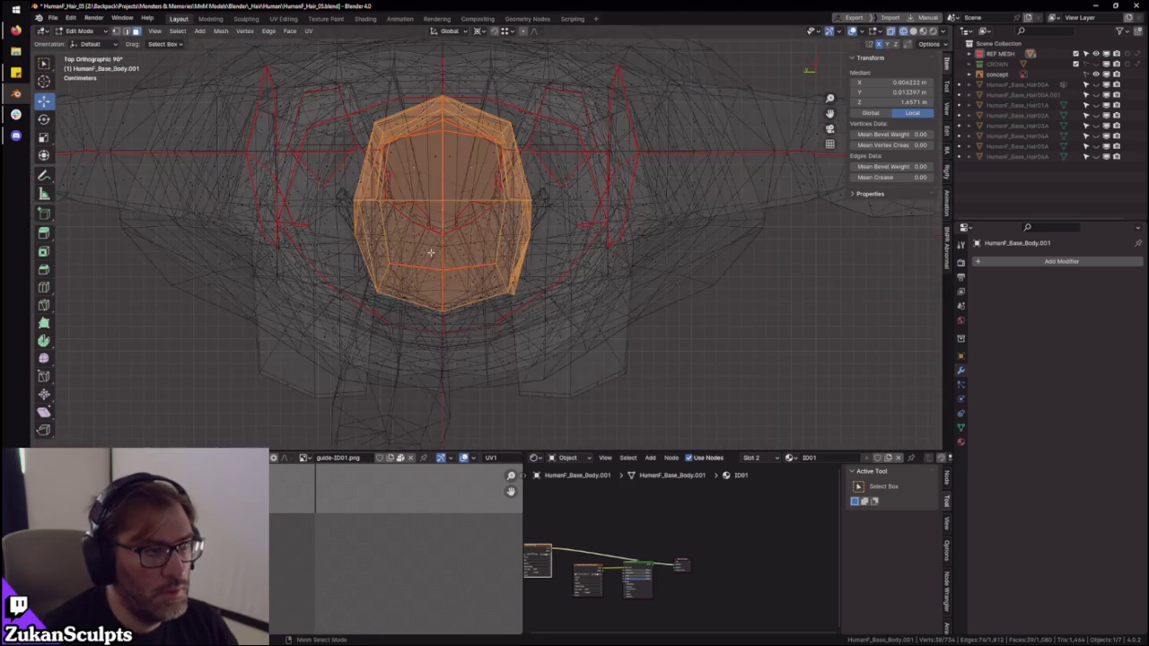
left_click_drag(341, 330, 457, 118)
mouse_move(457, 118)
middle_mouse_down()
mouse_move(589, 236)
mouse_move(530, 282)
mouse_move(447, 263)
middle_mouse_up()
key("alt+z")
scroll(529, 282, "up", 3)
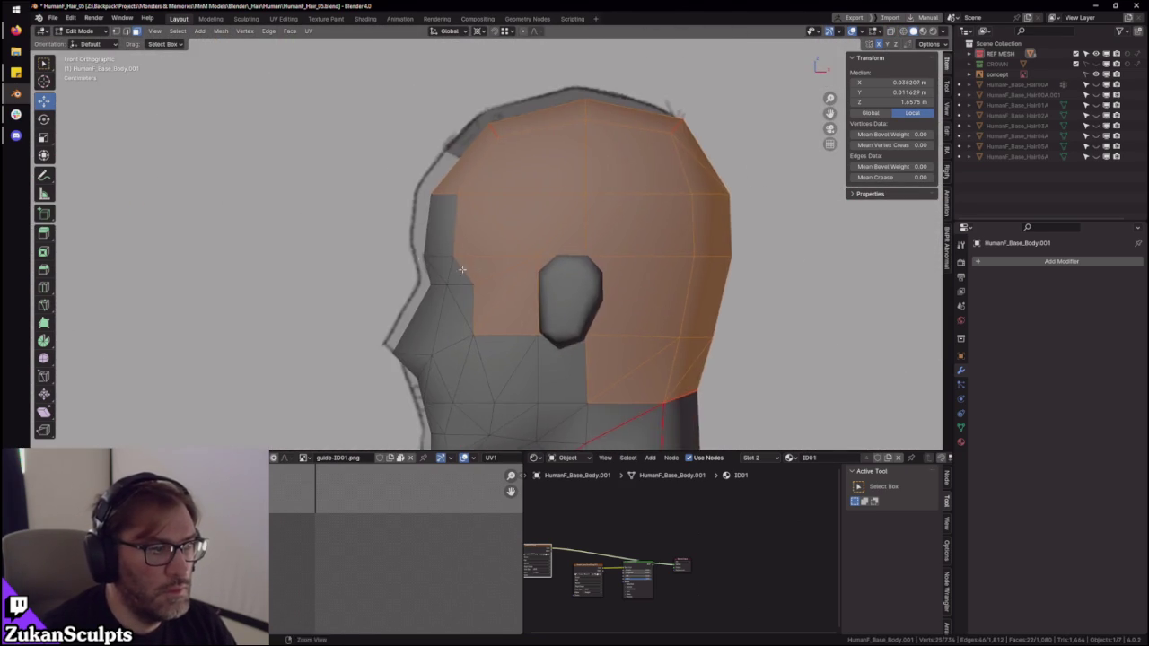
- In side view with X-ray, extend the scalp selection forward toward the temple and inspect it
key("KP_3")
key("alt+z")
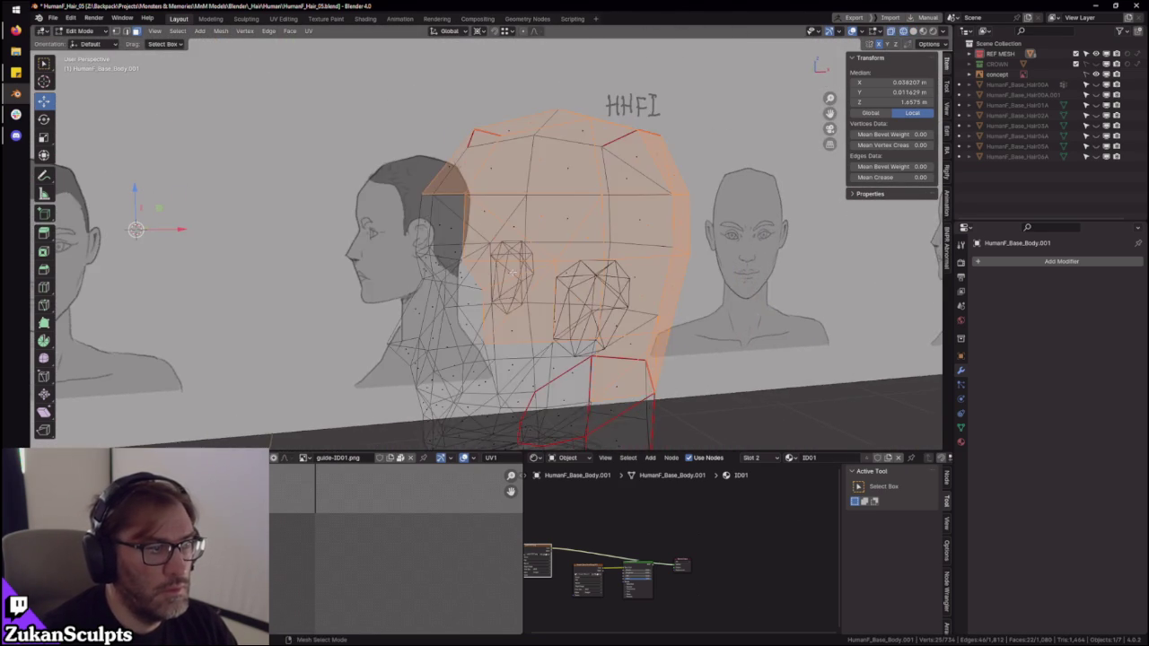
mouse_move(447, 263)
middle_mouse_down("ctrl")
mouse_move(467, 219)
mouse_move(476, 258)
middle_mouse_up("ctrl")
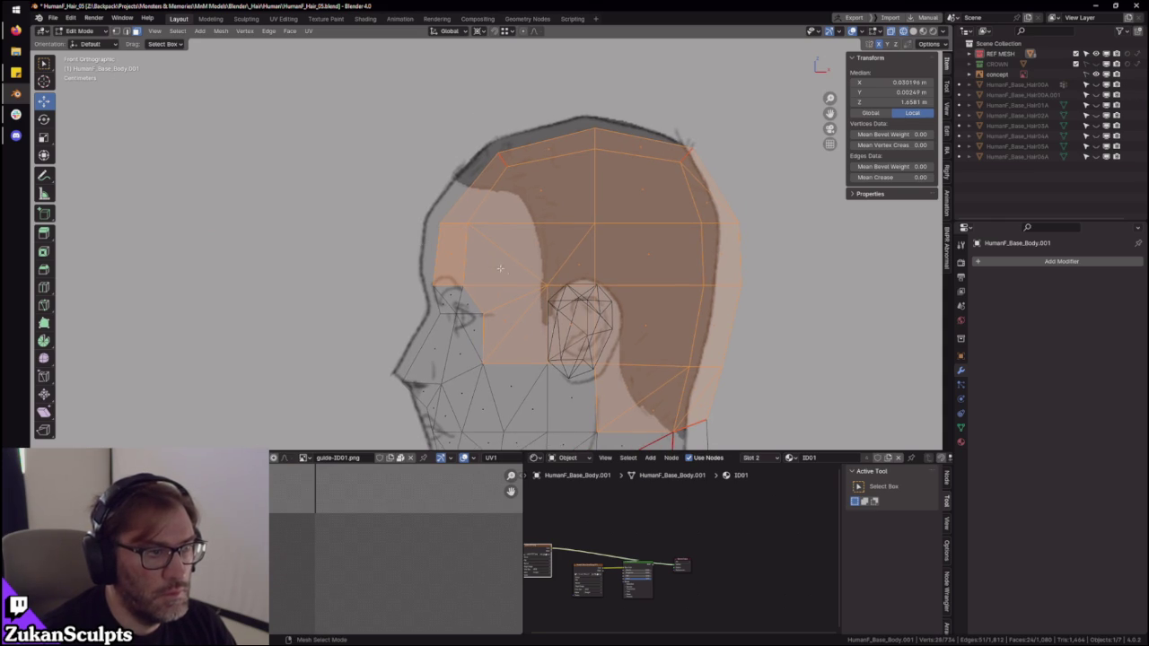
scroll(522, 273, "down", 1)
scroll(628, 318, "down", 1)
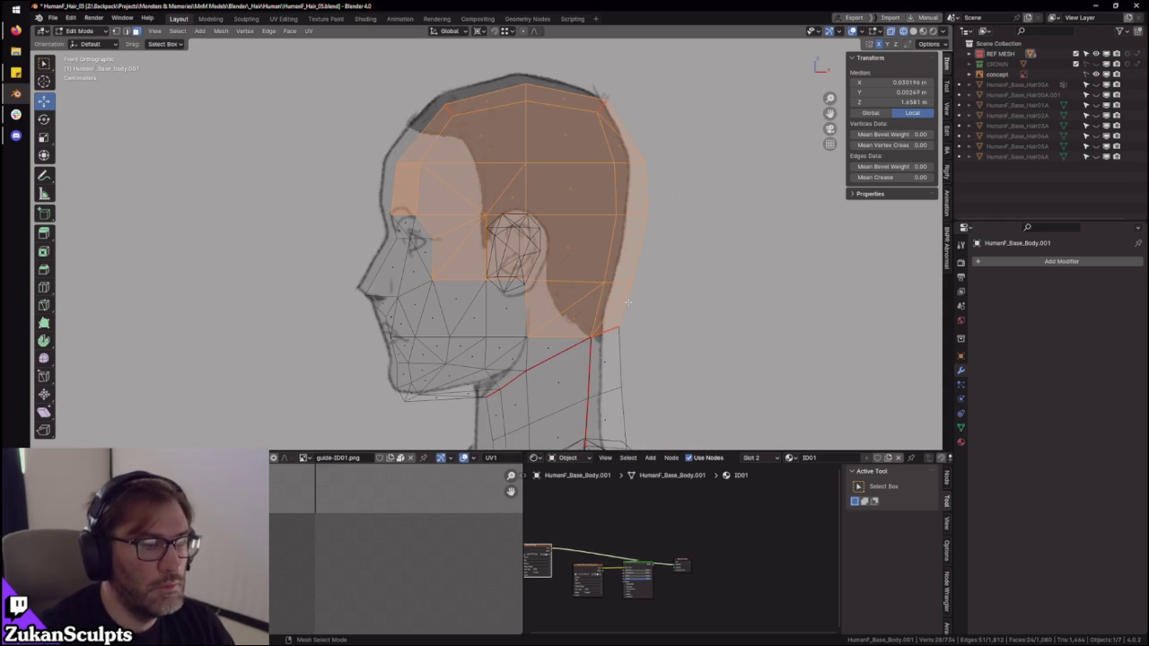
scroll(628, 302, "down", 2)
scroll(610, 276, "down", 2)
mouse_move(610, 275)
middle_mouse_down()
mouse_move(628, 303)
mouse_move(505, 289)
mouse_move(400, 237)
middle_mouse_up()
middle_click_drag(609, 316, 641, 359)
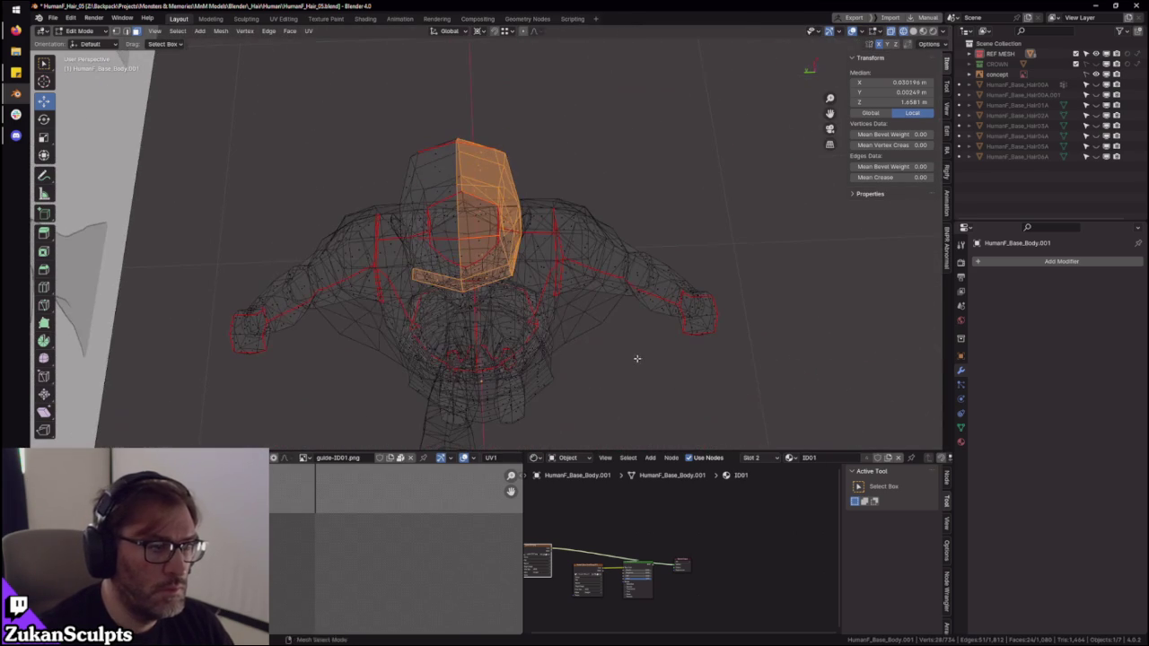
middle_click_drag(512, 269, 599, 254)
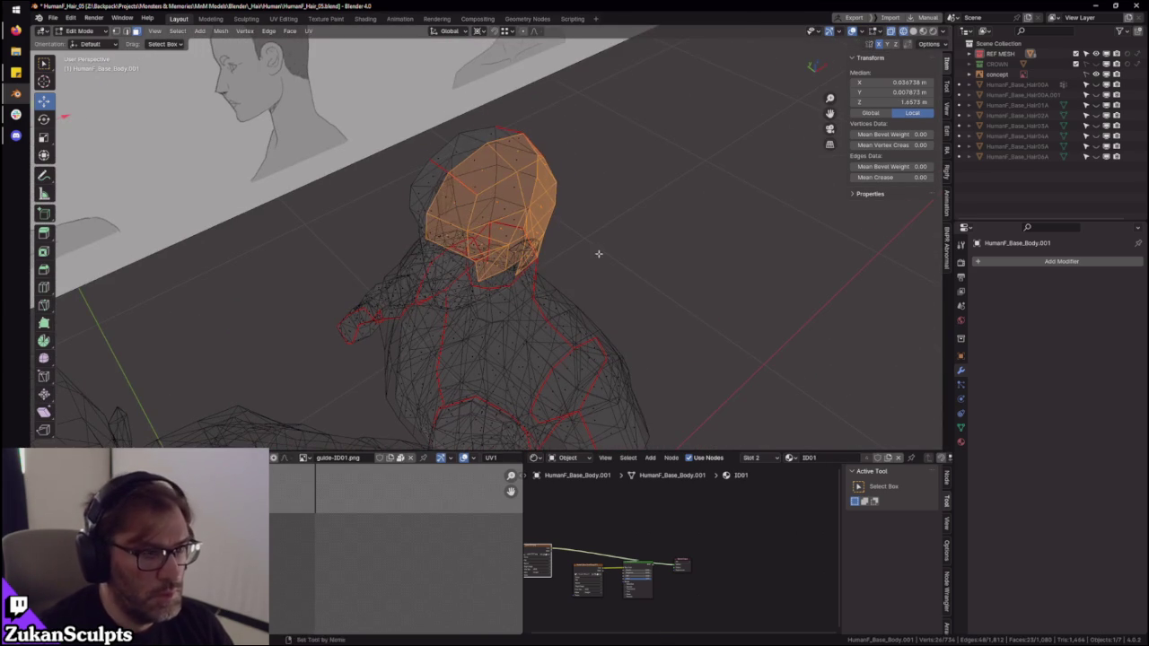
scroll(719, 203, "up", 2)
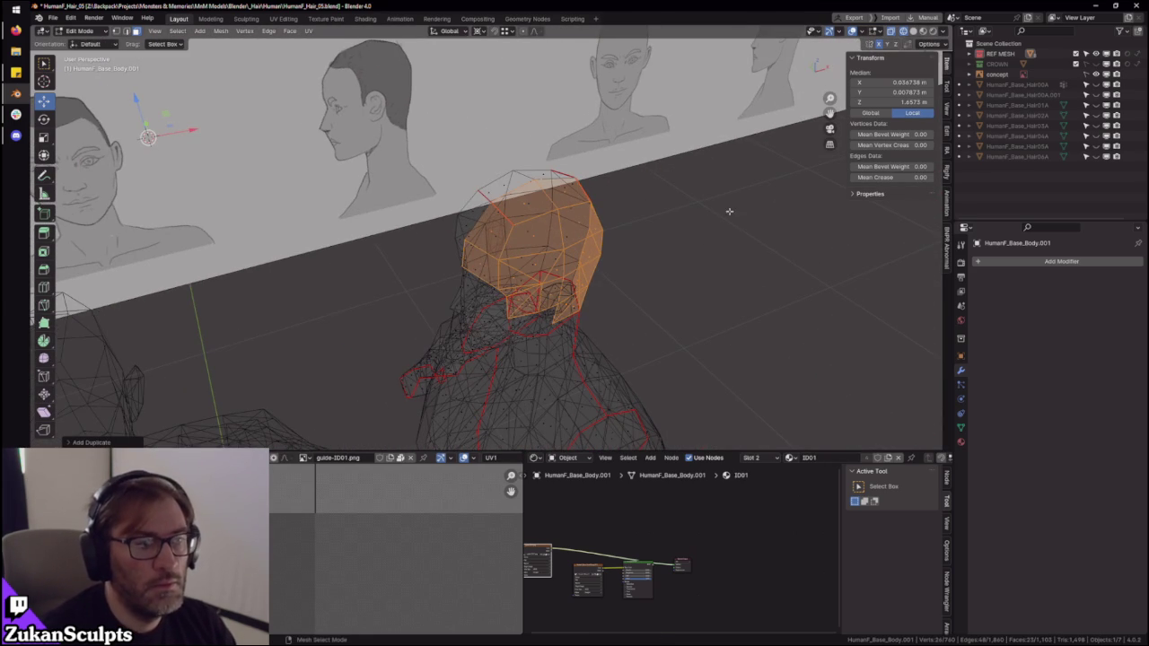
- Separate the selected faces into their own object and select the new cap
key("p")
left_click(709, 222)
key("Tab")
key("alt+z")
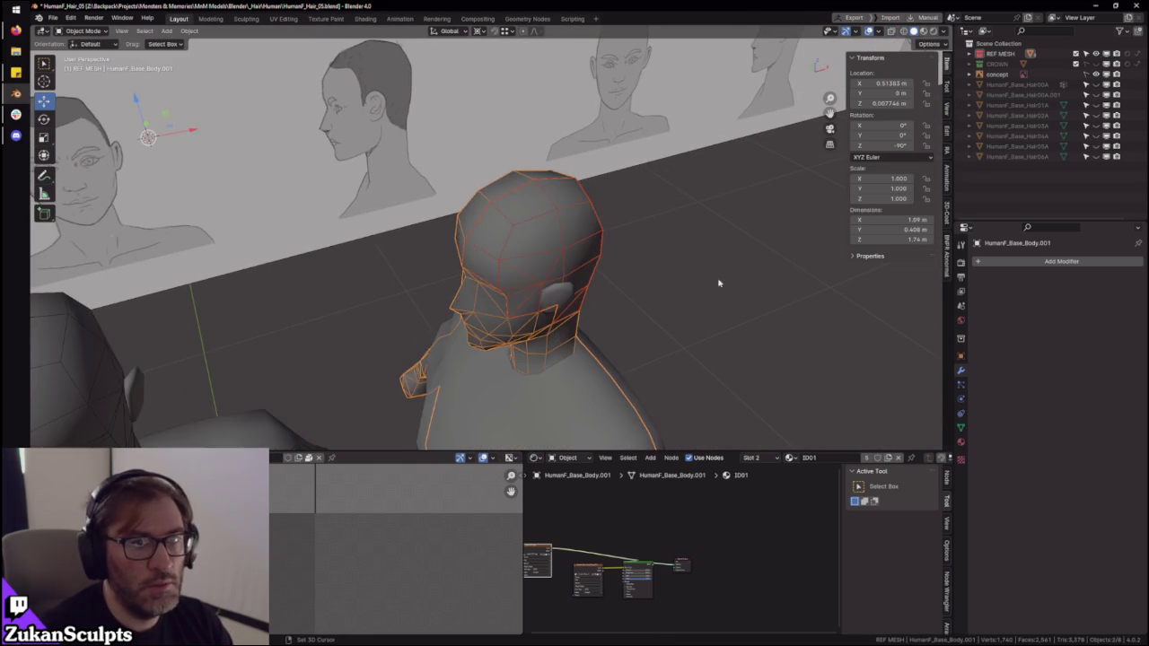
middle_click_drag(715, 279, 585, 231)
left_click(585, 232)
key("KP_Decimal")
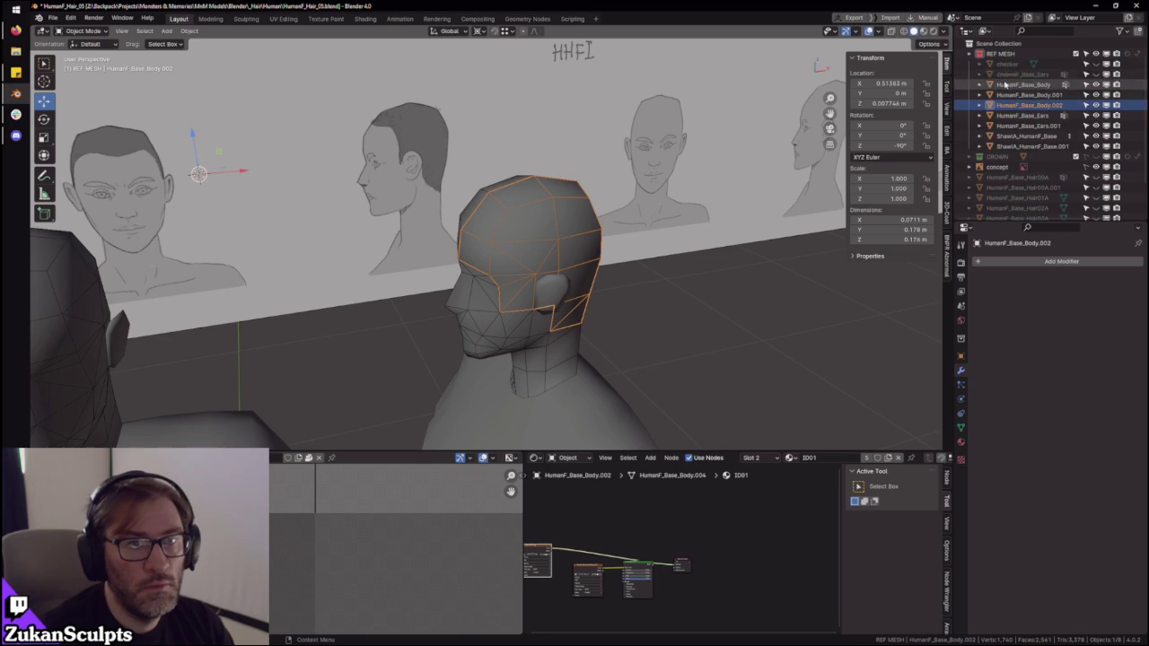
- Move the cap into the Scene Collection, briefly hiding REF MESH to check it
left_click_drag(1014, 105, 1008, 43)
left_click(981, 54)
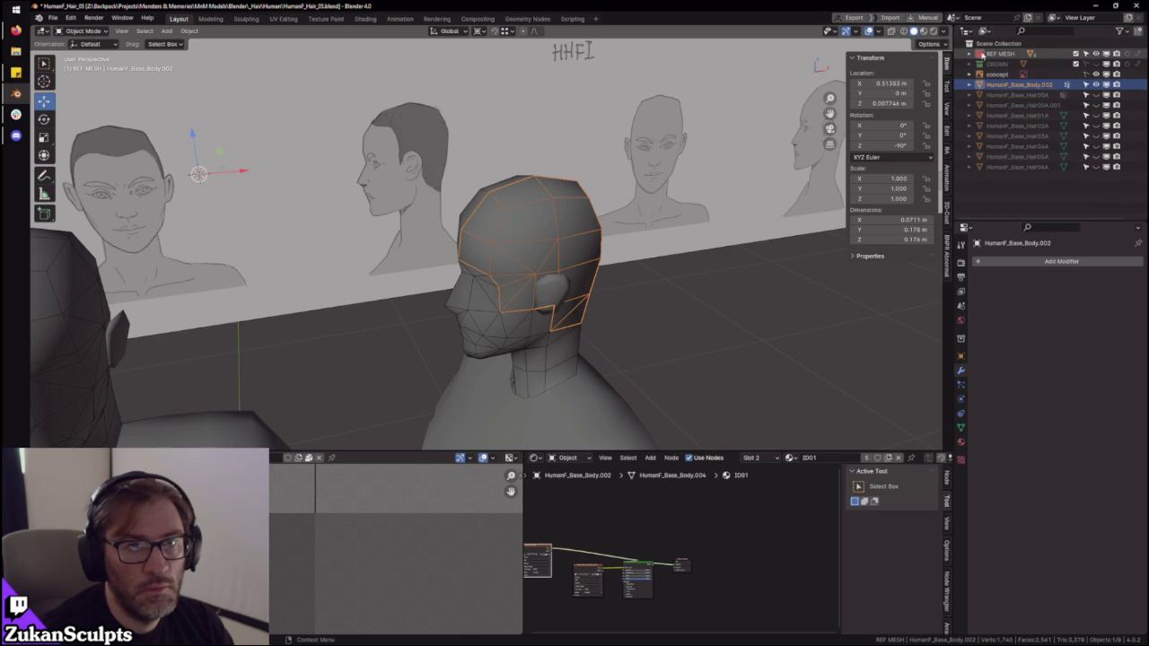
left_click(1095, 54)
left_click(1095, 54)
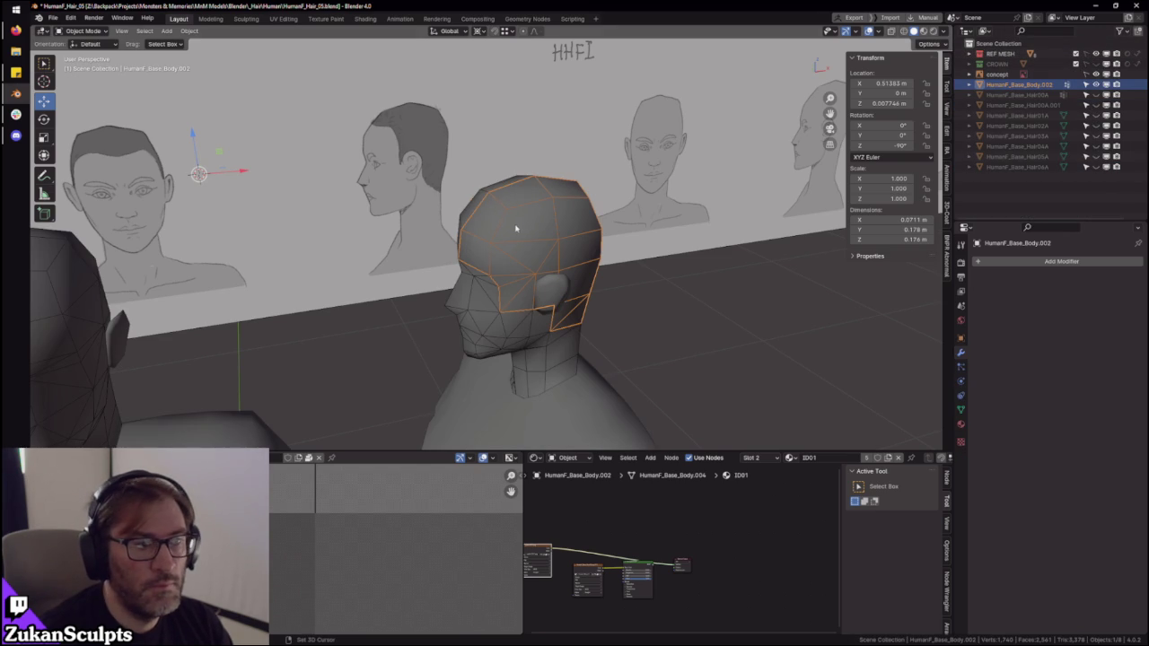
middle_click_drag(513, 230, 449, 264)
scroll(575, 266, "up", 2)
middle_click_drag(728, 268, 741, 240)
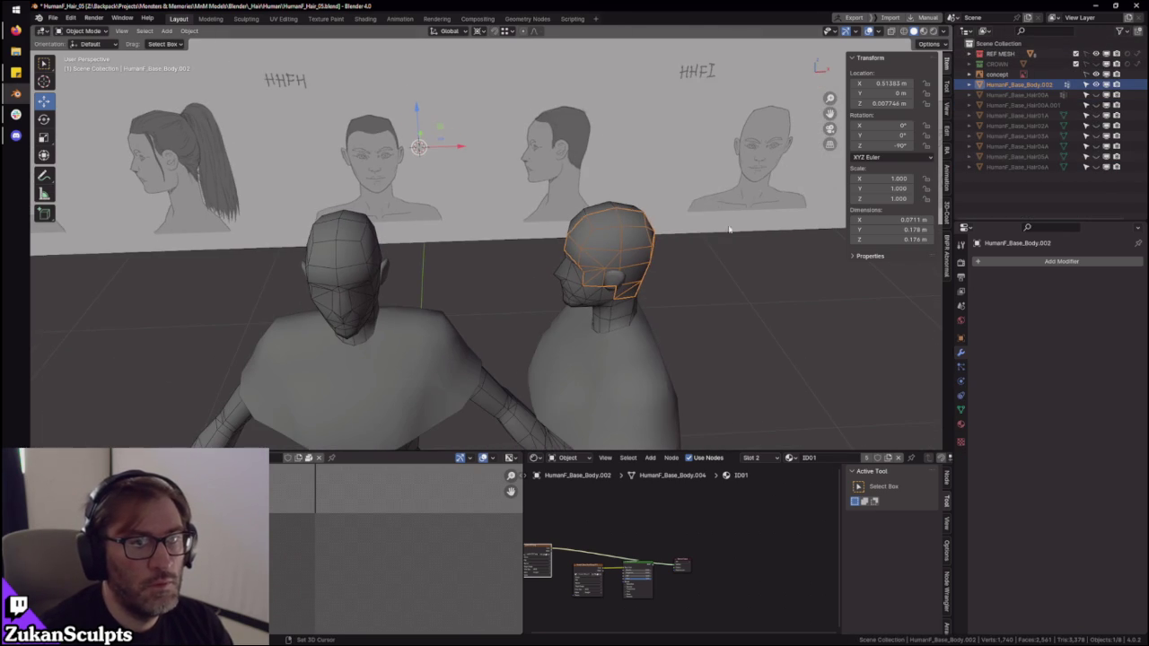
- Pivot around the bounding box center and set the cap's Location X and Z to 0
left_click(481, 30)
left_click(482, 55)
middle_click_drag(628, 269, 664, 260)
left_click(885, 83)
type("0")
key("Return")
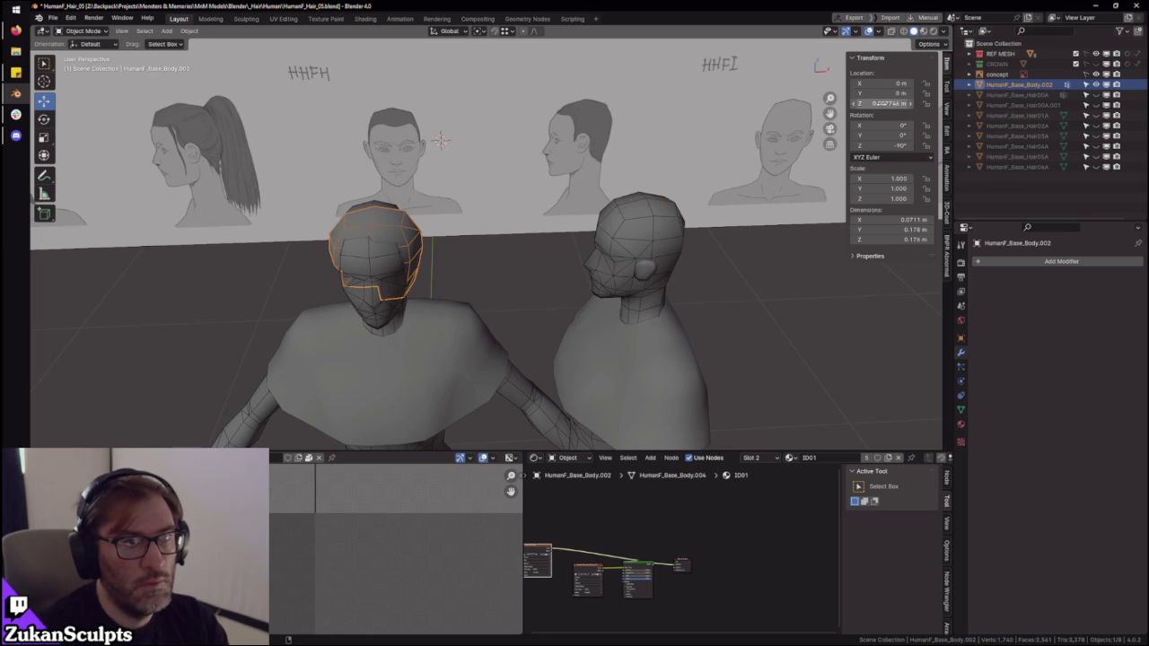
type("0")
key("Return")
key("KP_Decimal")
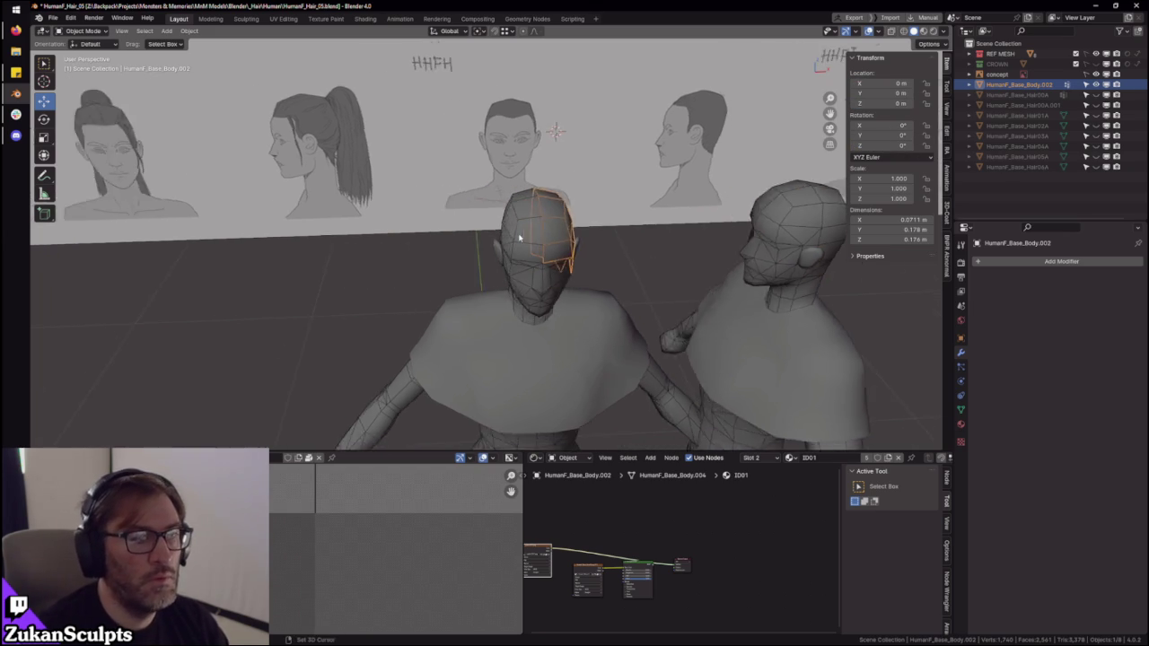
- Add a Mirror modifier to the hair cap and enter its Edit Mode
middle_click_drag(596, 224, 664, 180)
left_click(1062, 262)
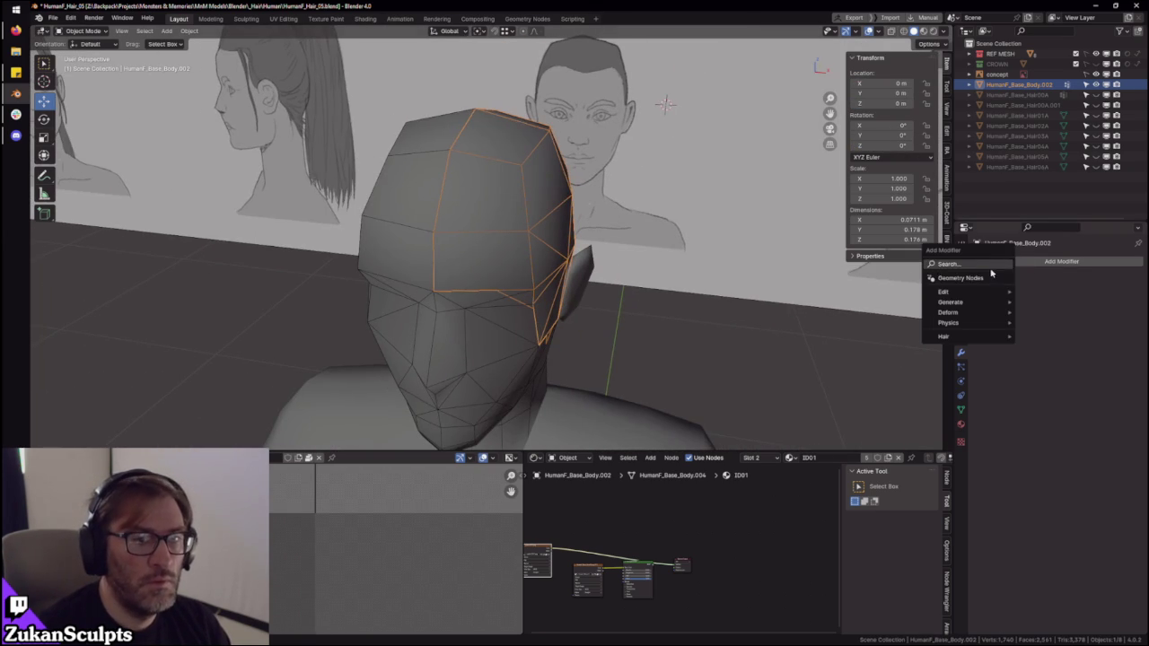
key("Return")
middle_click_drag(637, 264, 682, 265)
key("Tab")
key("Tab")
left_click(961, 423)
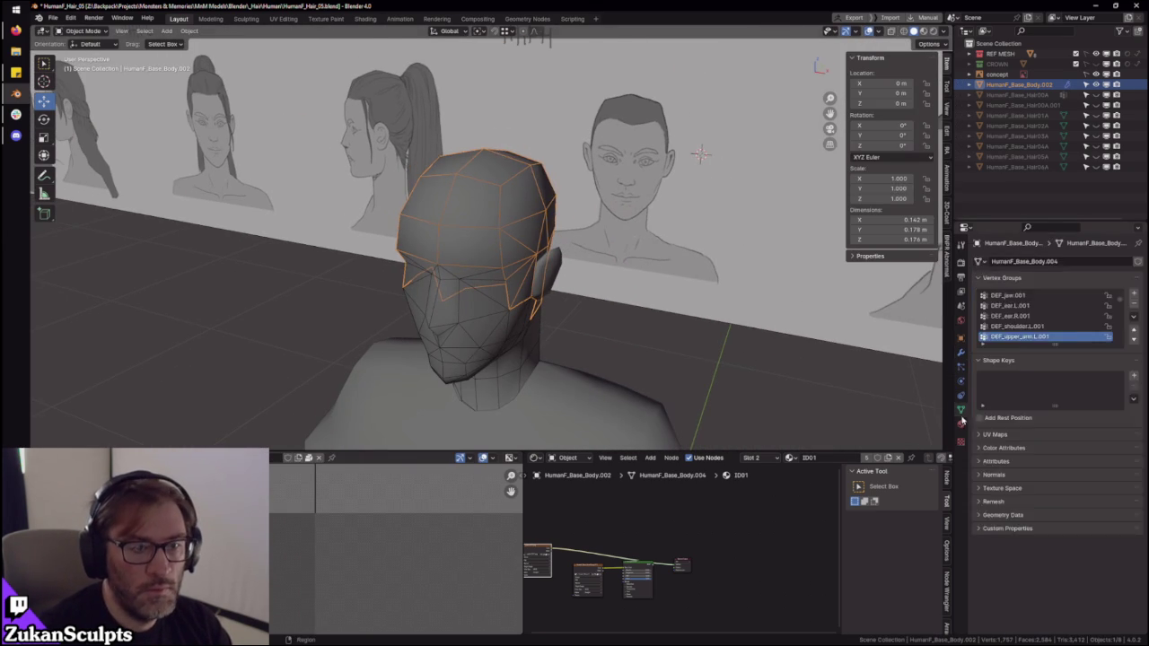
- Replace the cap's ID01 material slot with Hair and turn off the viewport texture preview
left_click(1137, 274)
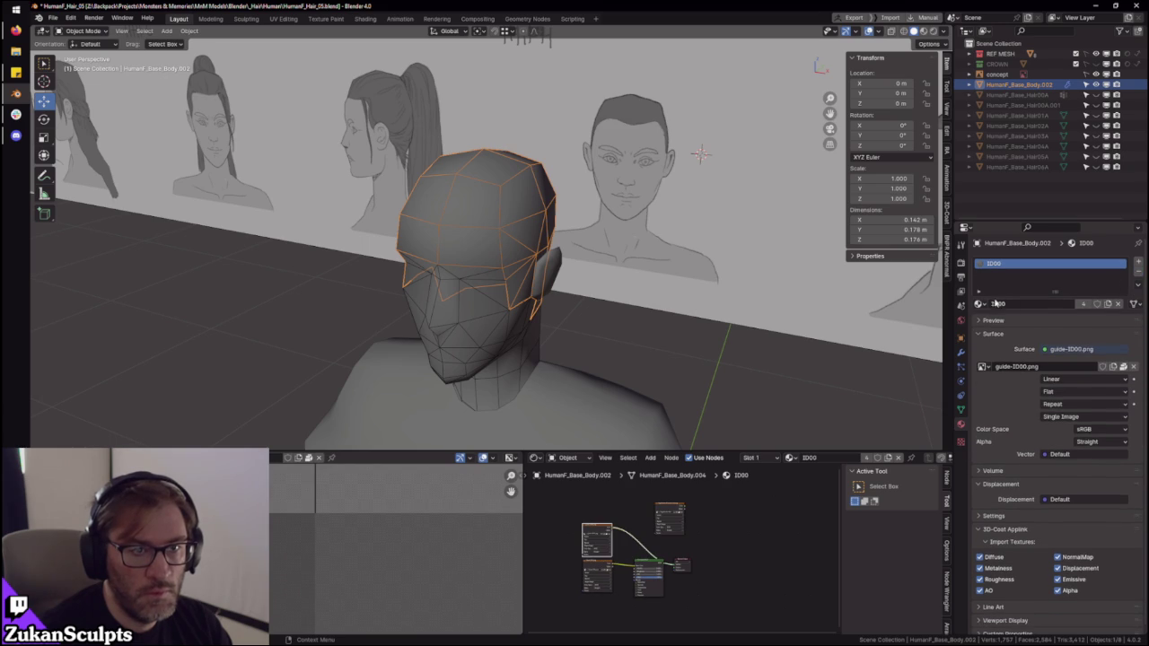
left_click(979, 303)
left_click(1009, 332)
middle_click_drag(556, 251, 685, 300)
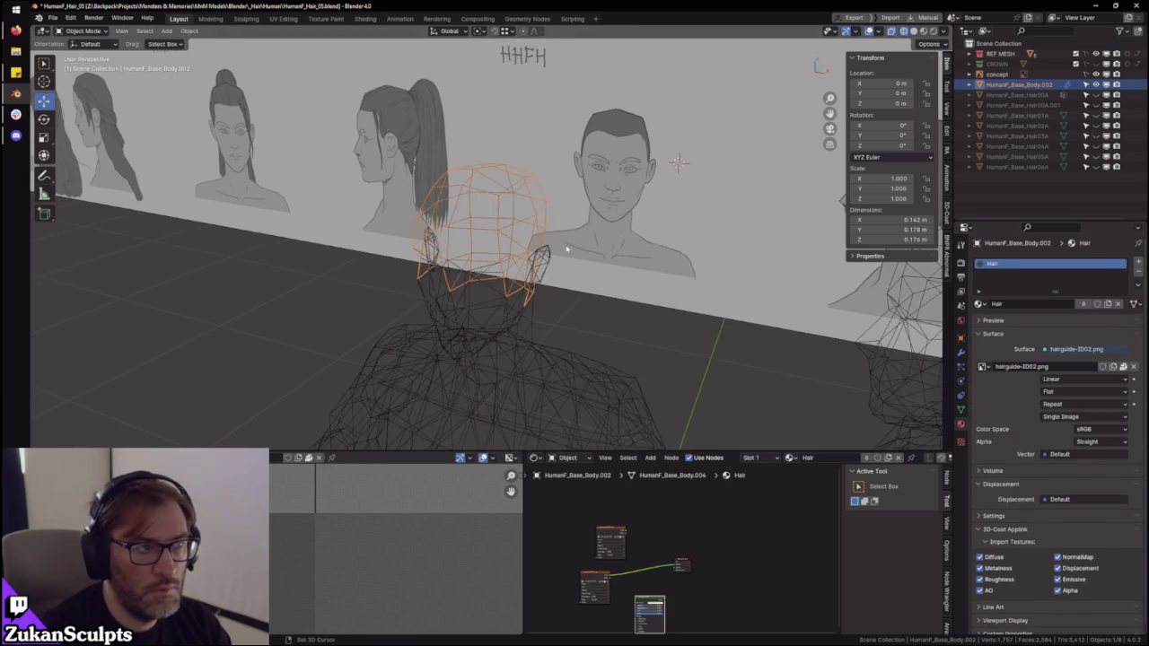
left_click(913, 30)
middle_click_drag(586, 220, 607, 285)
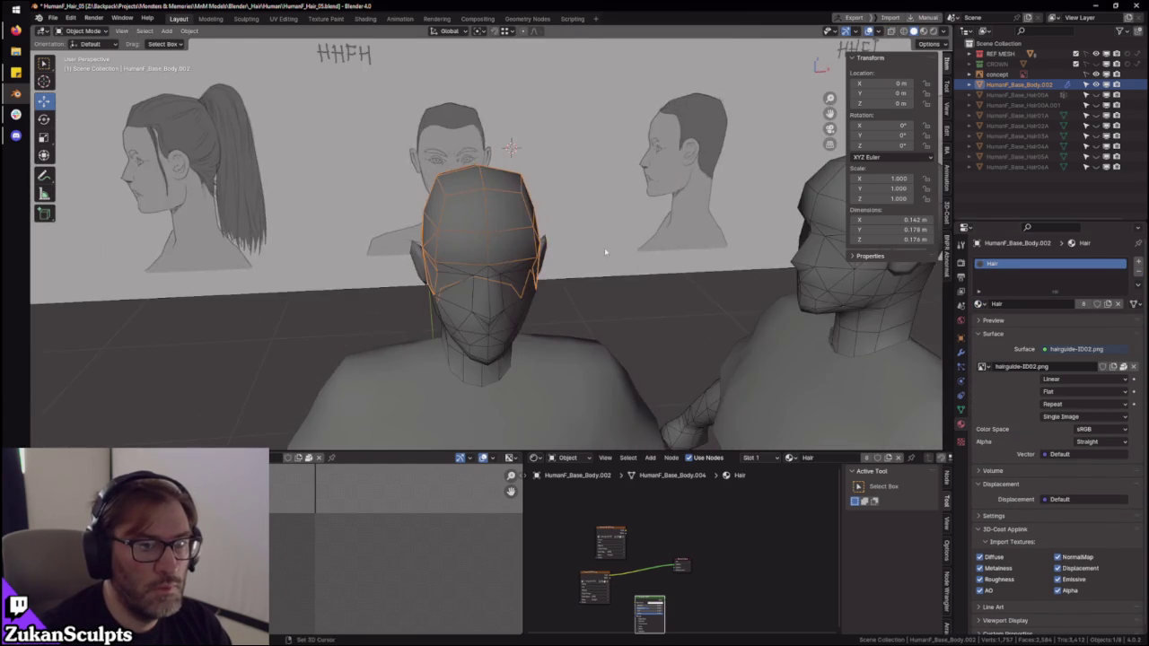
middle_click_drag(800, 263, 685, 281)
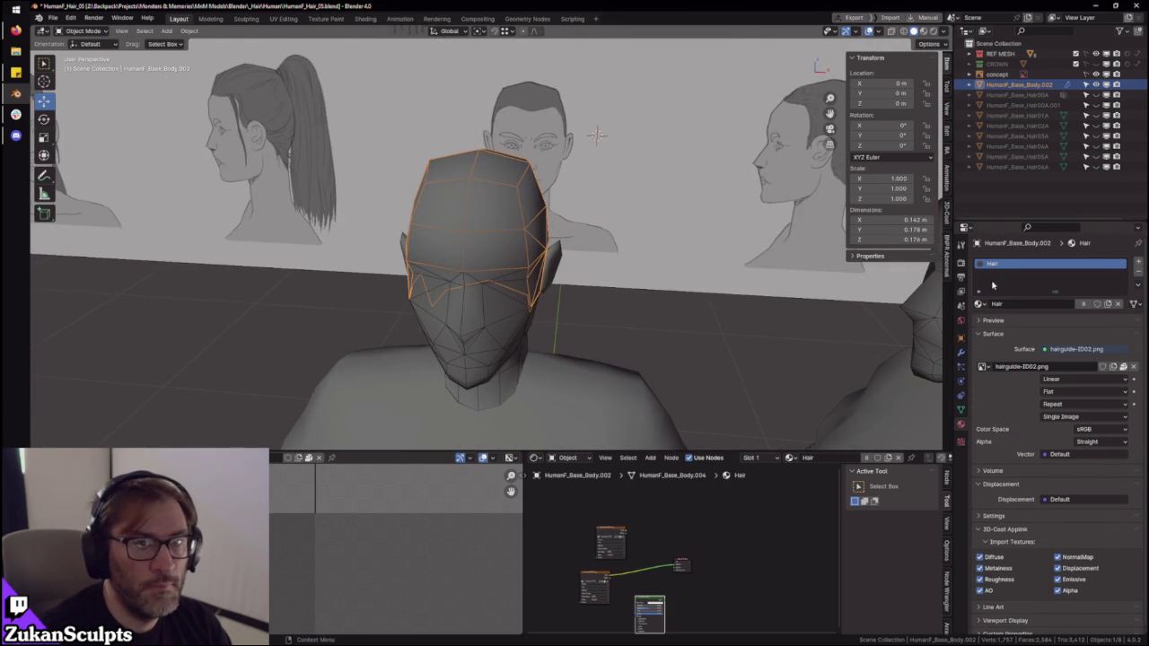
- Show the Hair06A ponytail mesh to compare, hide it again, and edit the cap
left_click(1095, 167)
left_click(1019, 167)
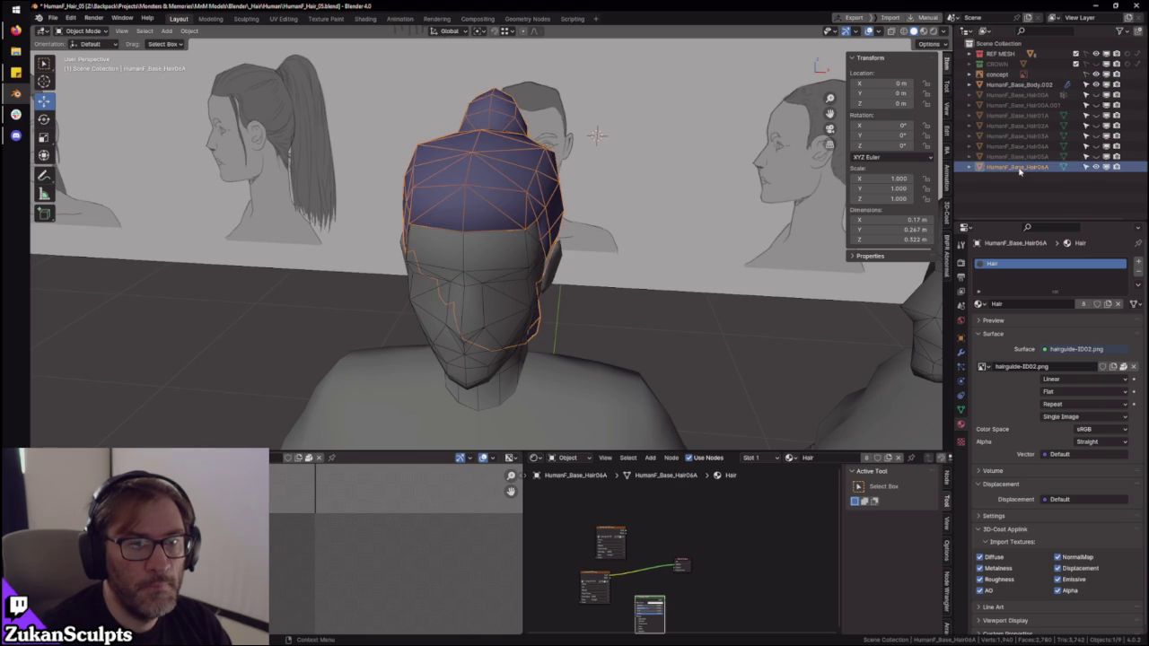
middle_click_drag(502, 261, 926, 290)
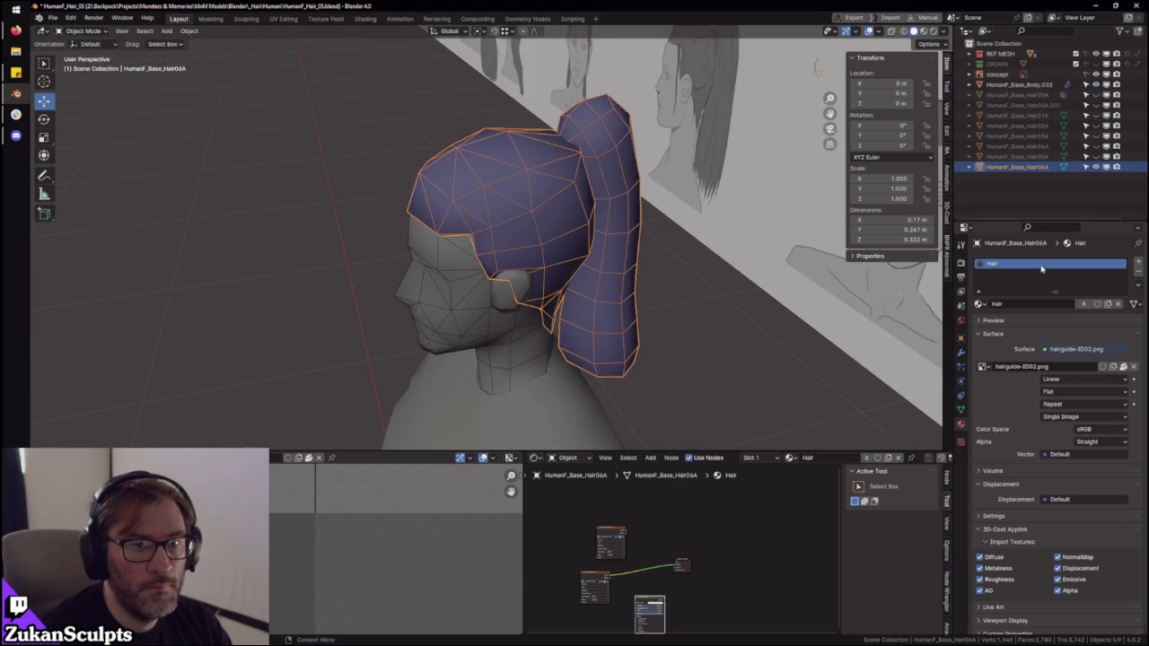
key("h")
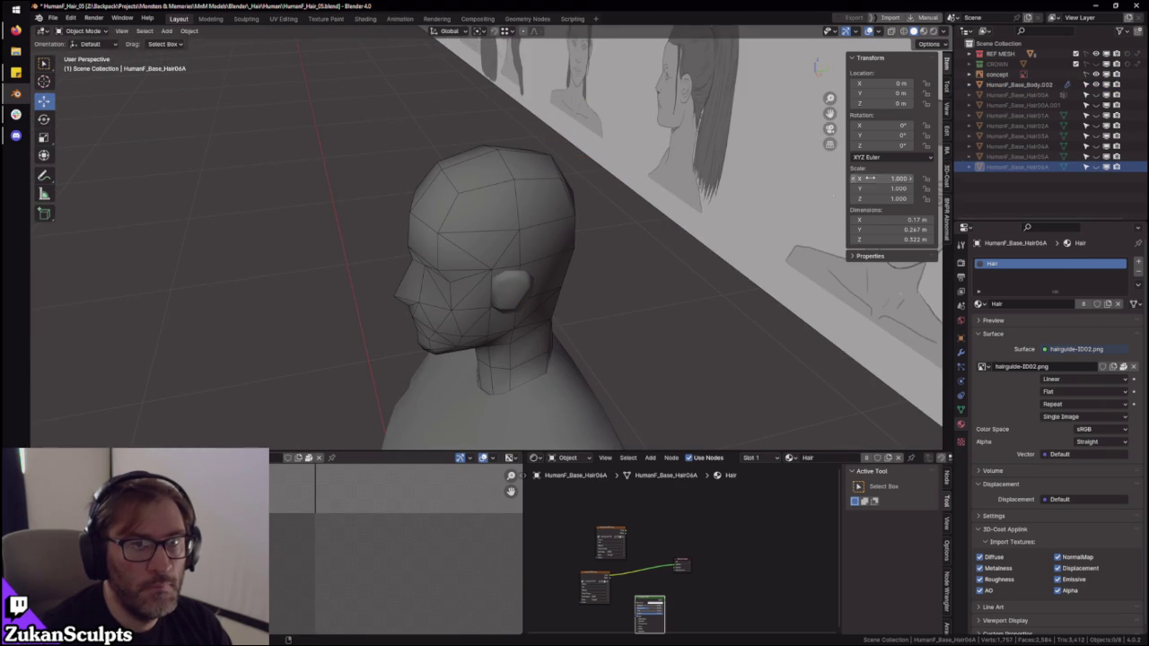
left_click(1019, 84)
key("Tab")
- Select all cap faces and Shrink/Fatten them to sit just outside the head surface
middle_click_drag(562, 261, 580, 252)
key("l")
key("shift+space")
key("alt+s")
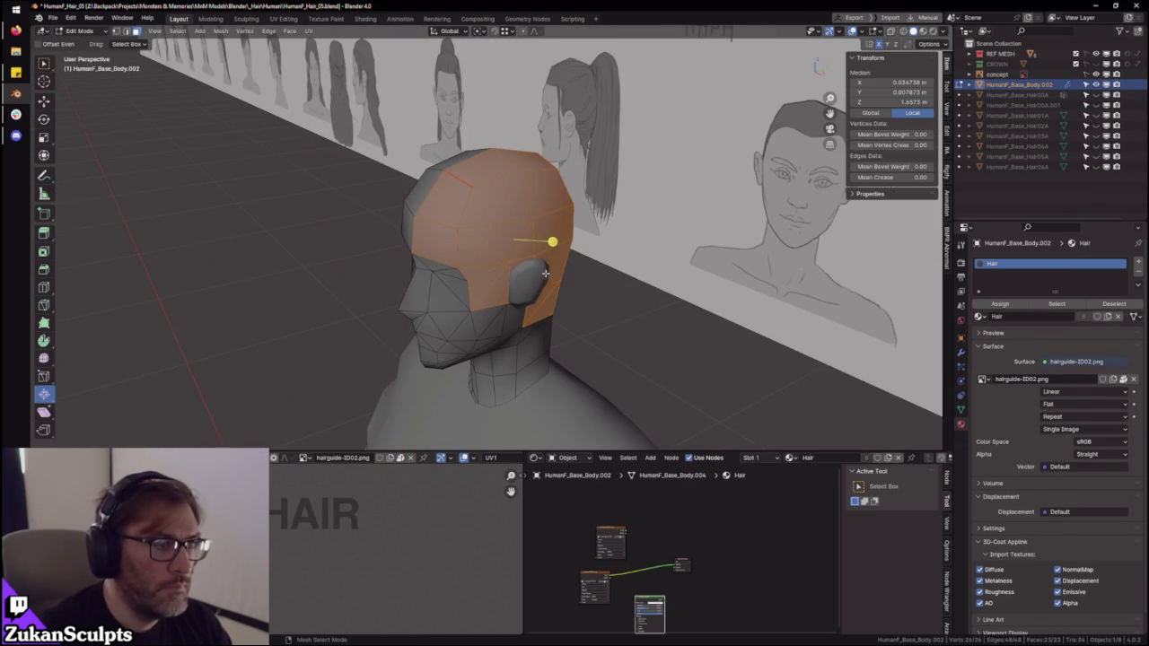
left_click_drag(554, 242, 548, 244)
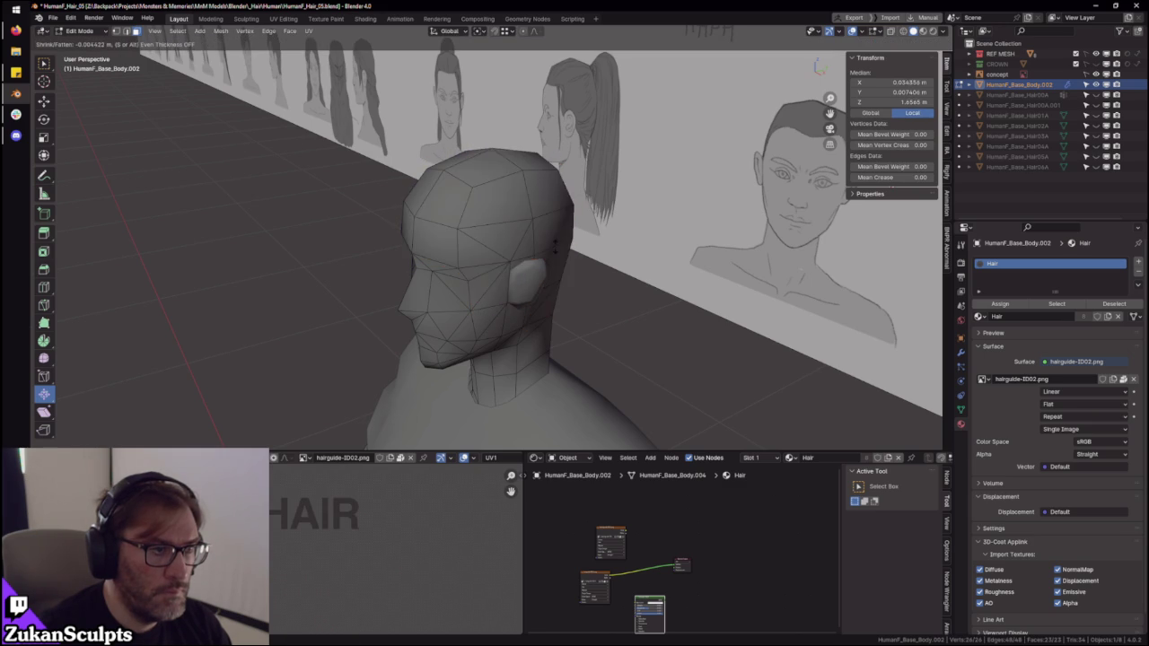
left_click_drag(558, 244, 556, 243)
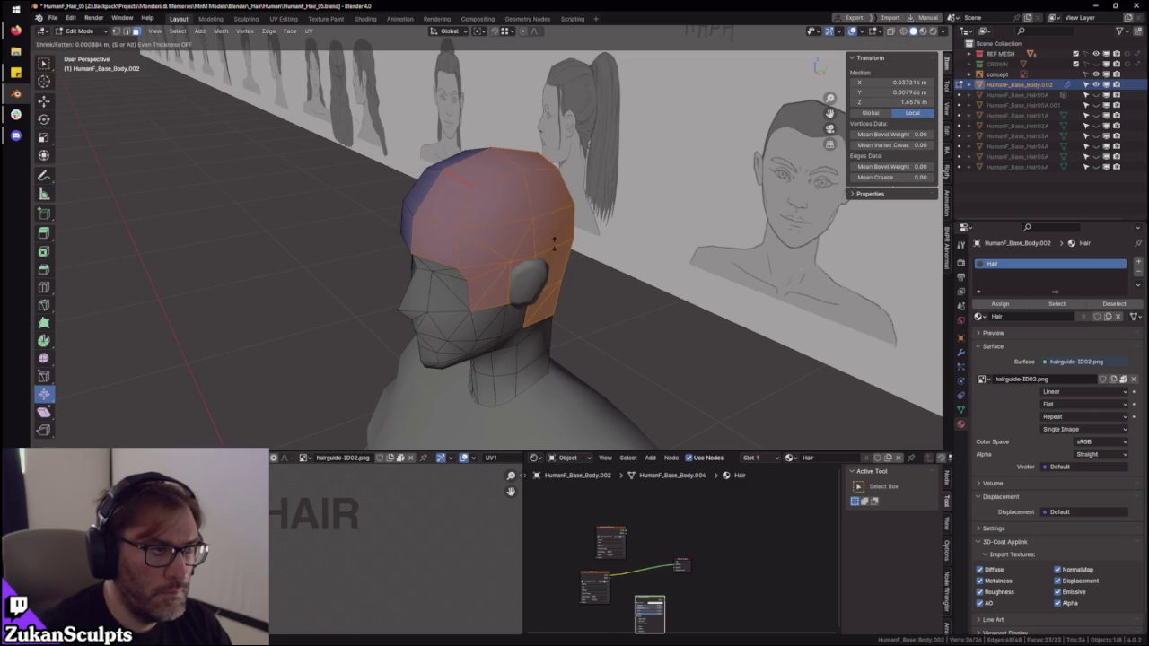
left_click(553, 242)
- Return to Object Mode, inspect the cap from behind, and show its Mirror modifier
key("Tab")
mouse_move(545, 239)
middle_mouse_down()
mouse_move(648, 229)
mouse_move(581, 259)
middle_mouse_up()
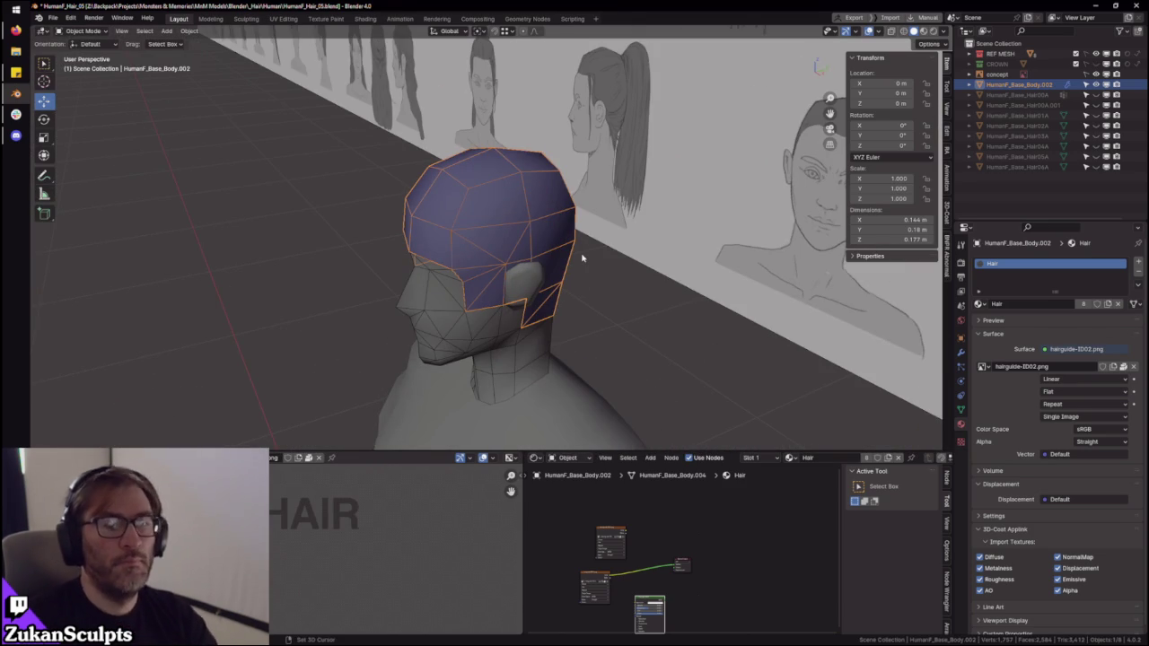
scroll(556, 228, "up", 2)
mouse_move(556, 228)
middle_mouse_down()
mouse_move(676, 323)
mouse_move(551, 256)
mouse_move(574, 274)
mouse_move(689, 265)
middle_mouse_up()
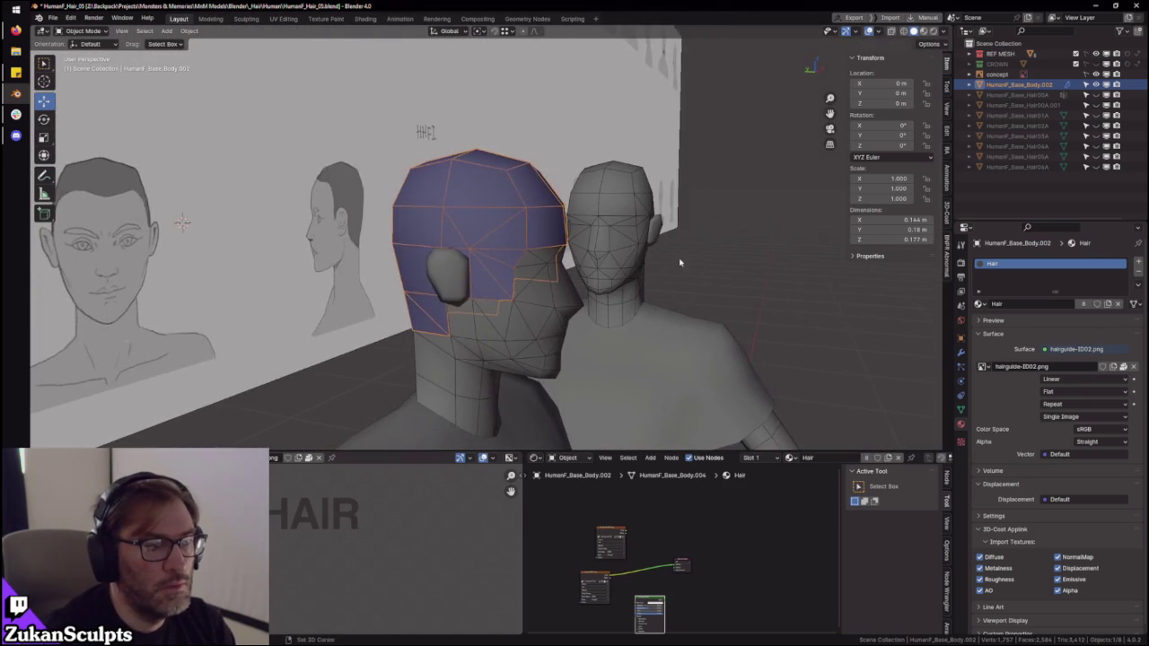
mouse_move(598, 276)
middle_mouse_down()
mouse_move(760, 272)
mouse_move(605, 278)
mouse_move(512, 308)
middle_mouse_up()
scroll(682, 262, "up", 1)
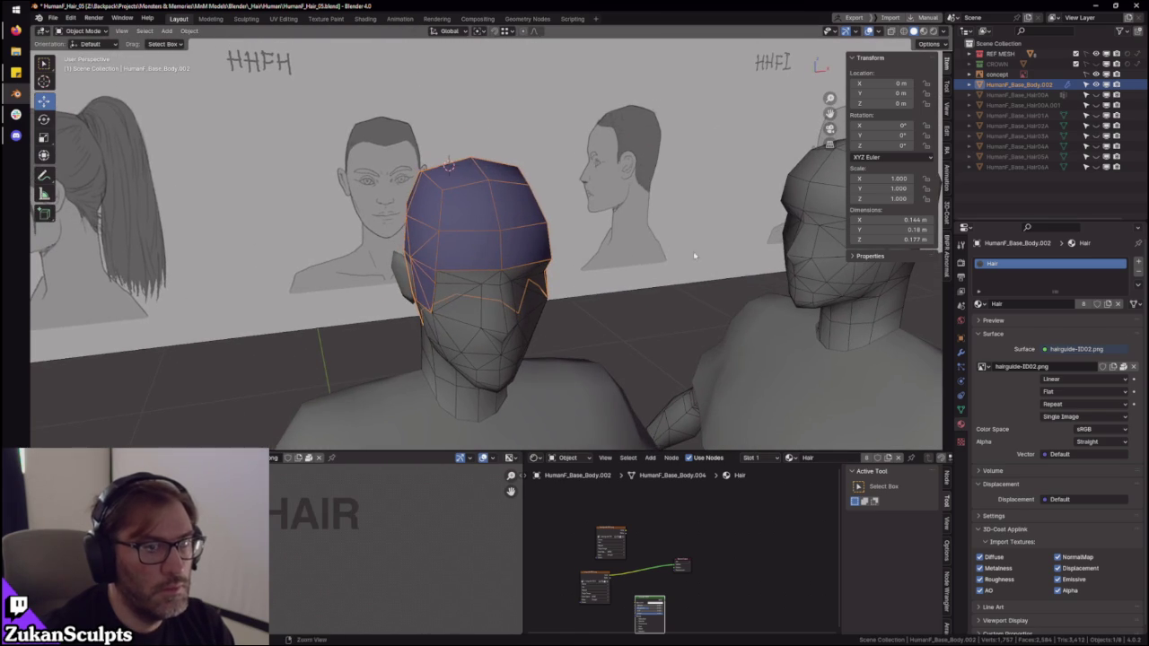
left_click(962, 355)
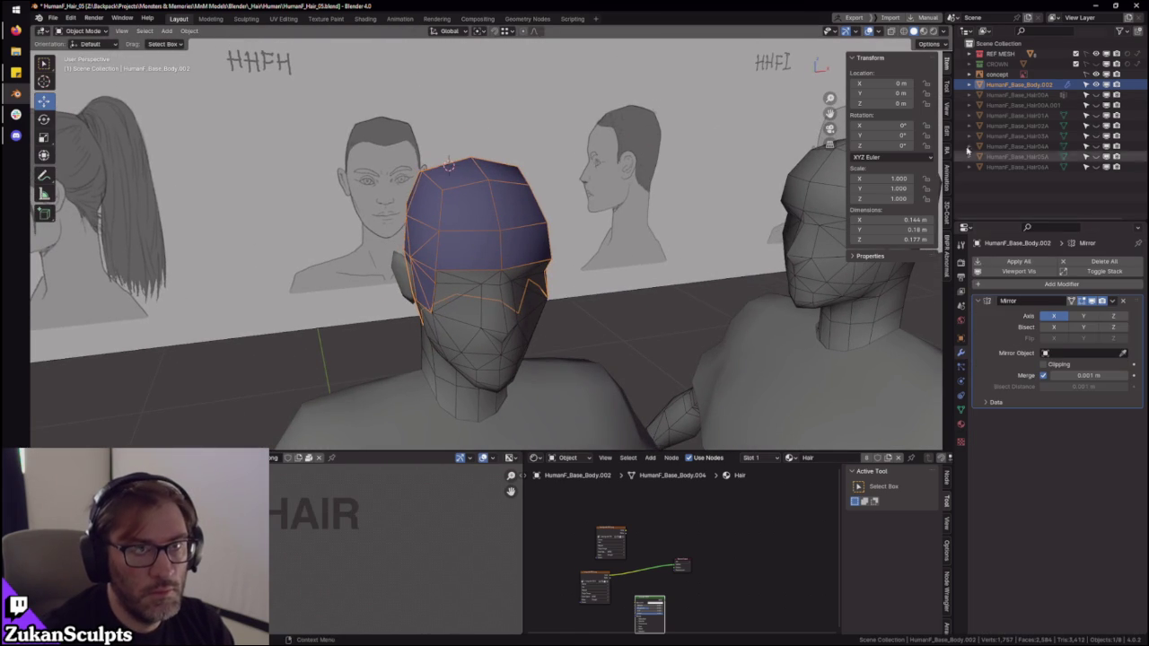
- Apply all transforms to the hair cap
scroll(664, 308, "down", 4)
mouse_move(664, 308)
middle_mouse_down()
mouse_move(364, 244)
mouse_move(483, 223)
middle_mouse_up()
scroll(484, 224, "up", 3)
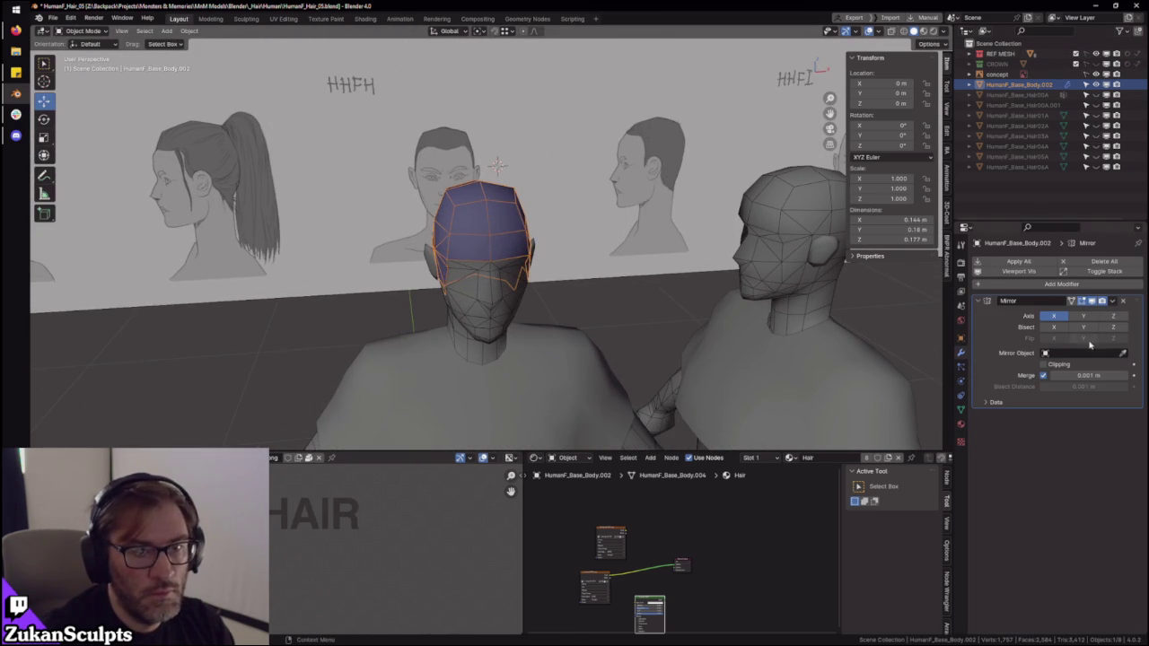
key("ctrl+a")
left_click(682, 302)
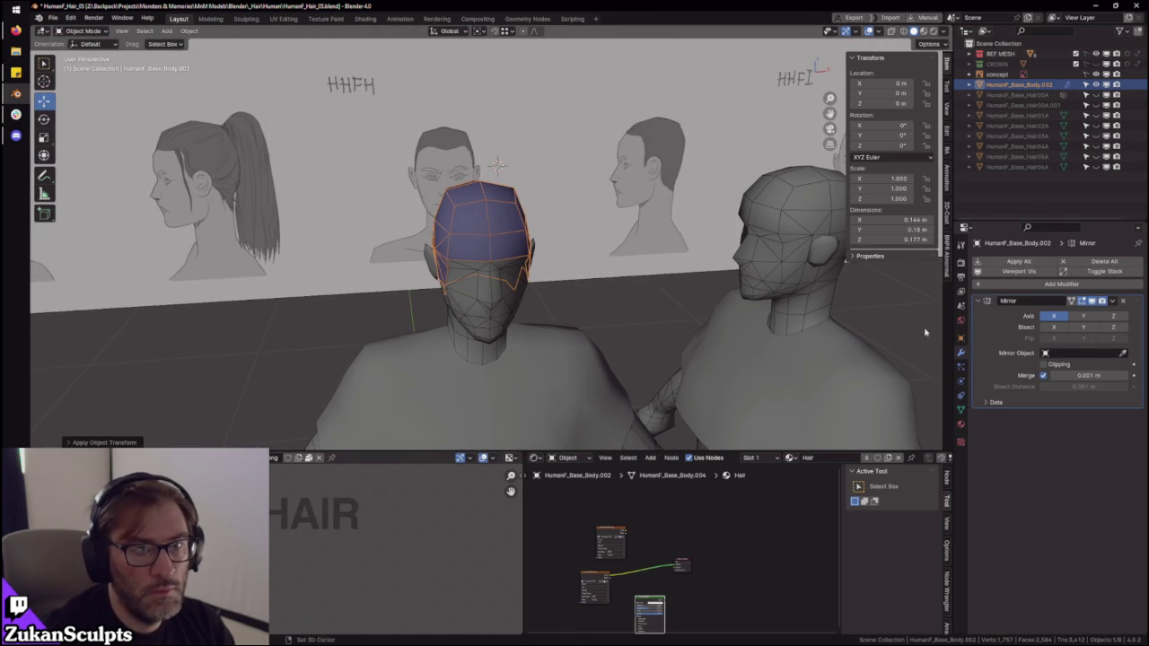
- Delete the leftover DEF_ vertex groups from the hair cap, leaving its list empty
left_click(962, 412)
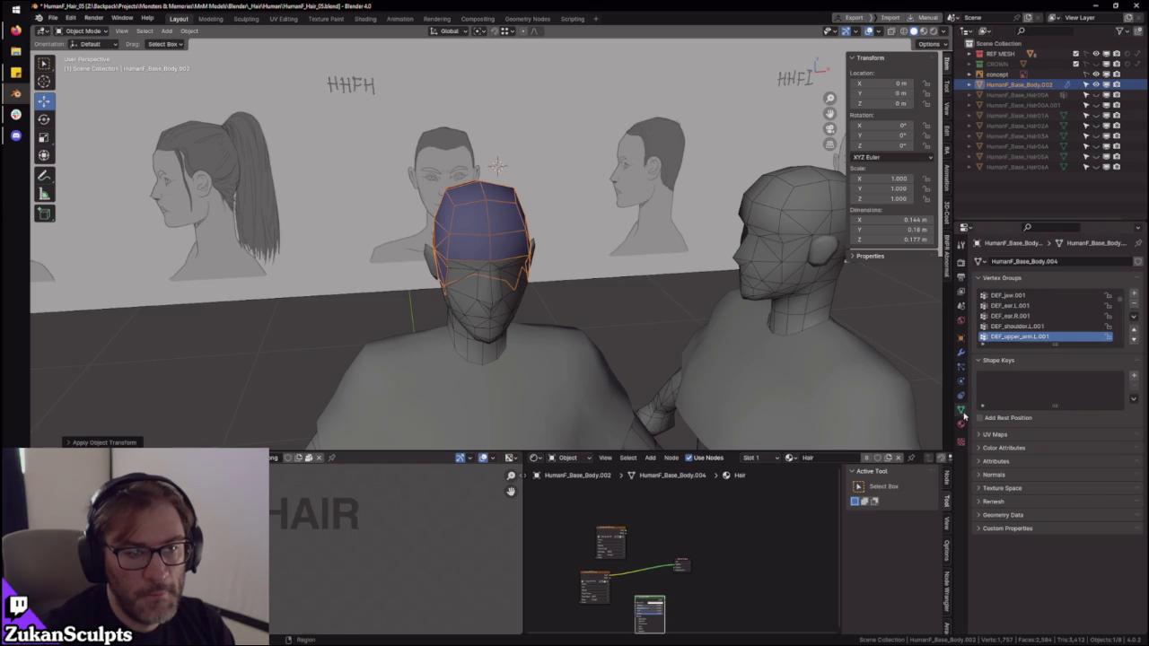
left_click(1133, 305)
left_click(1133, 305)
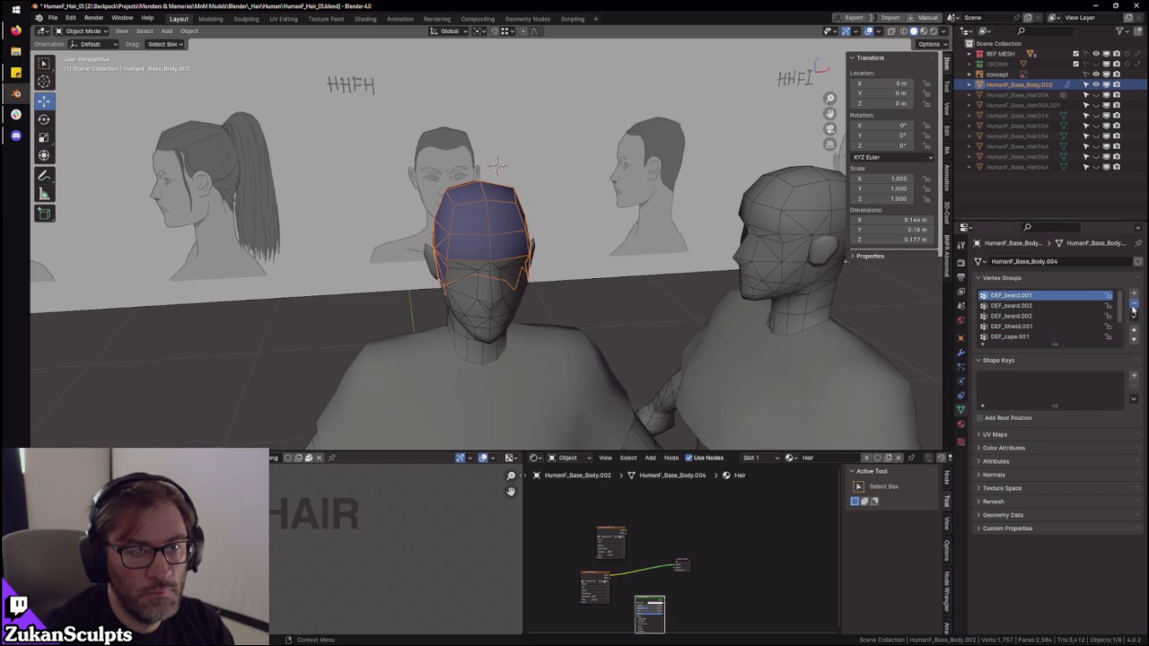
left_click(1133, 305)
left_click(1133, 305)
- Rename the hair cap object in the Outliner to HumanF_Base_Hair07A
scroll(557, 288, "up", 3)
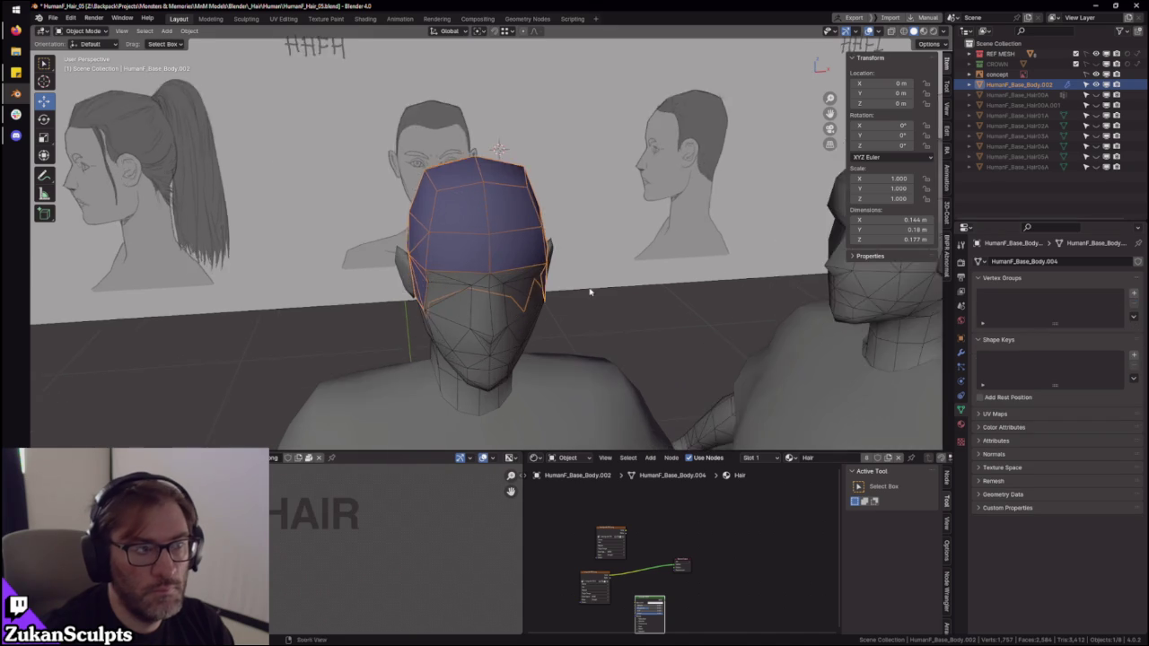
middle_click_drag(556, 287, 657, 249)
scroll(657, 250, "up", 2)
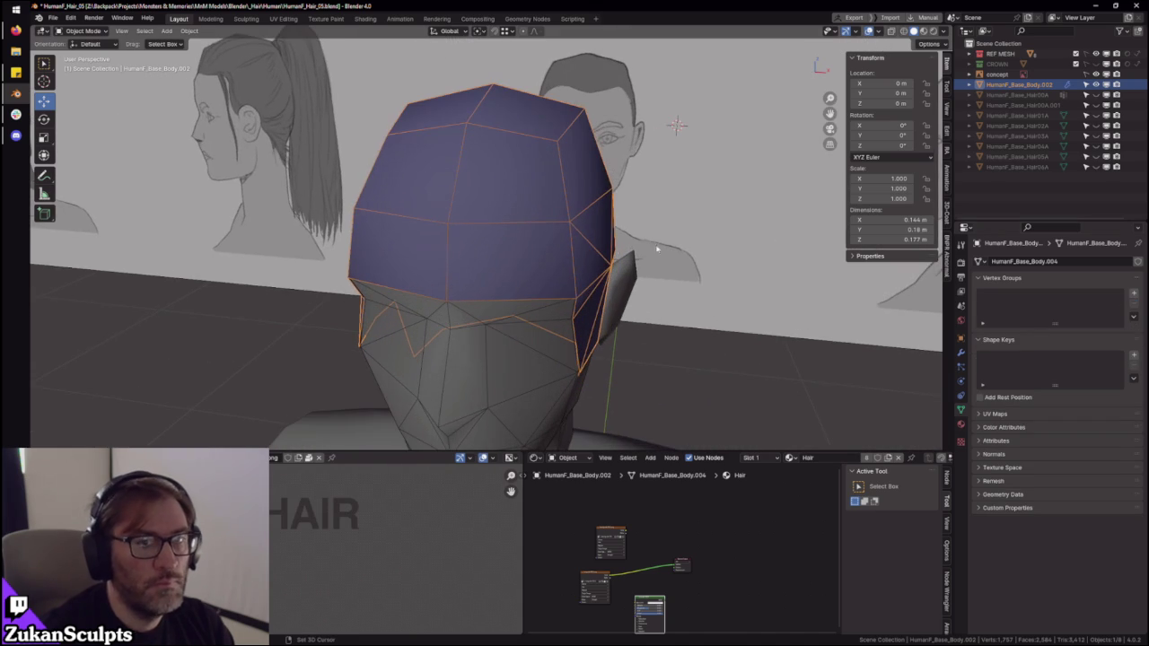
double_click(1018, 167)
double_click(1009, 84)
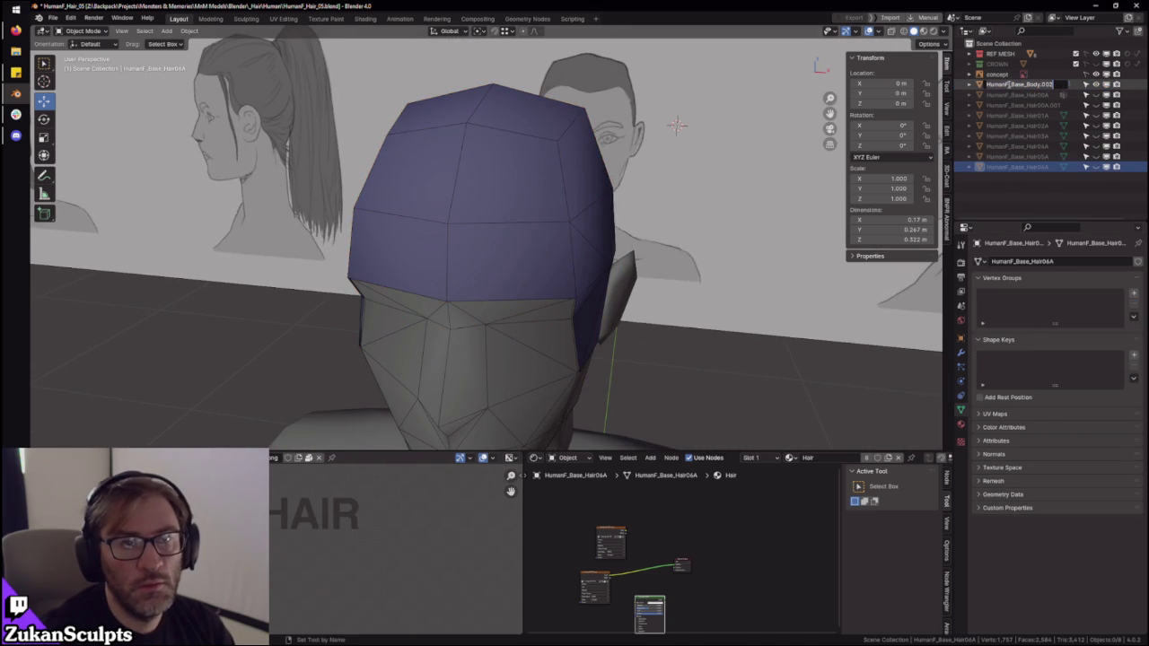
type("7A")
key("Return")
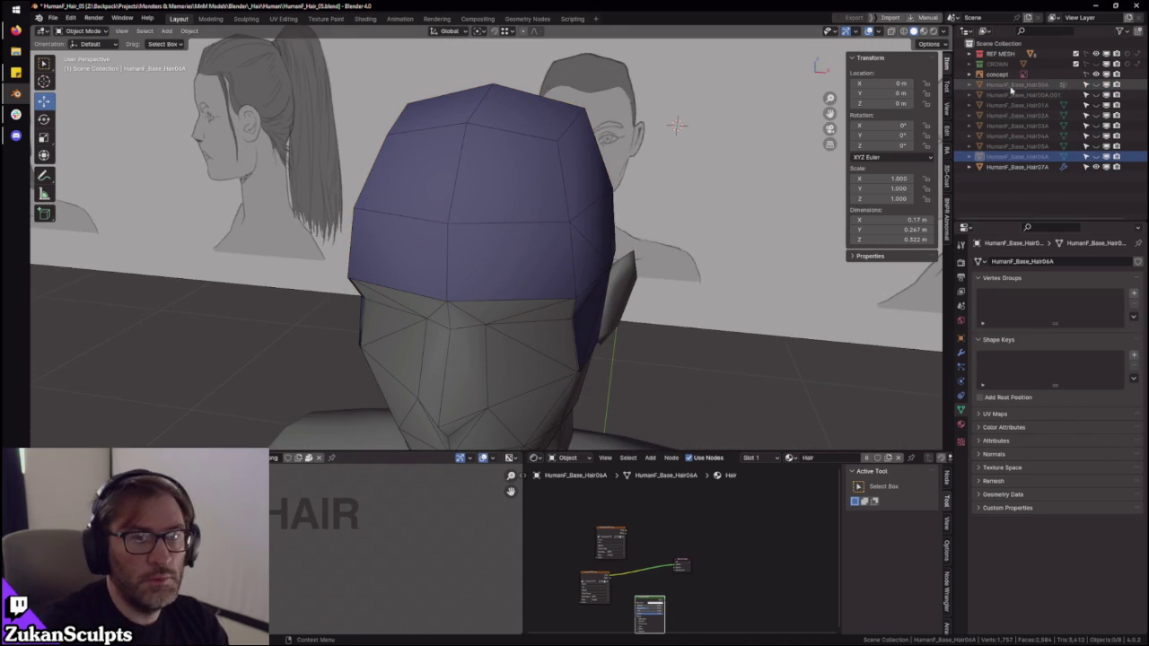
scroll(620, 305, "down", 4)
scroll(695, 262, "down", 3)
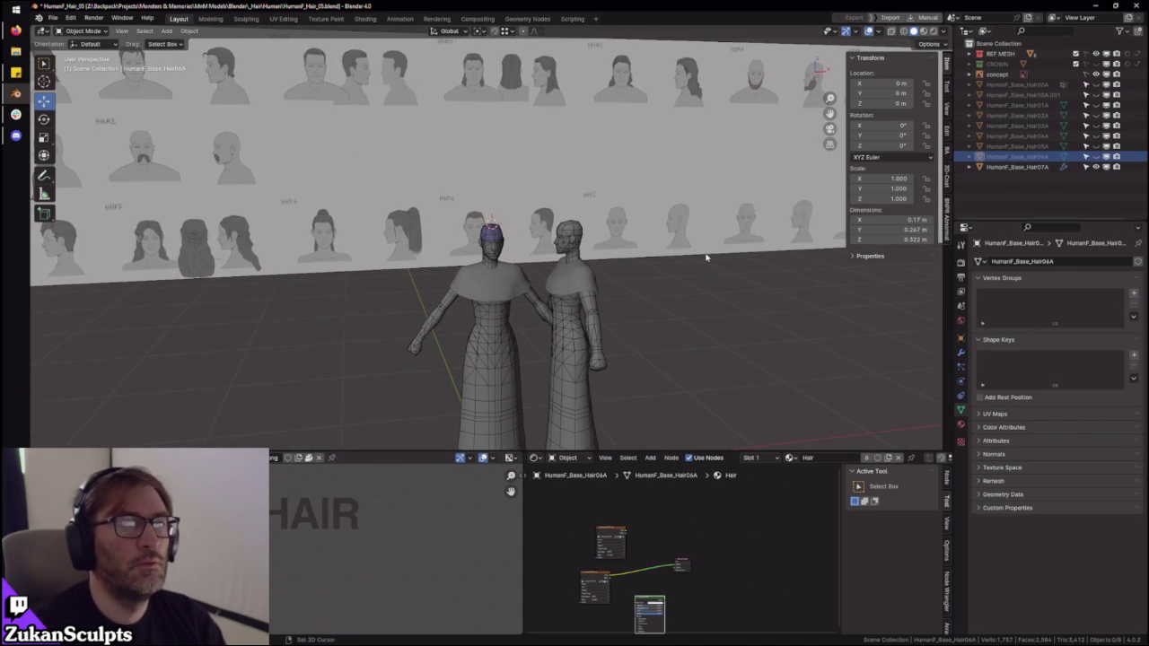
- Select HumanF_Base_Hair07A in the Outliner, then zoom and orbit to inspect it on the head
scroll(707, 258, "up", 2)
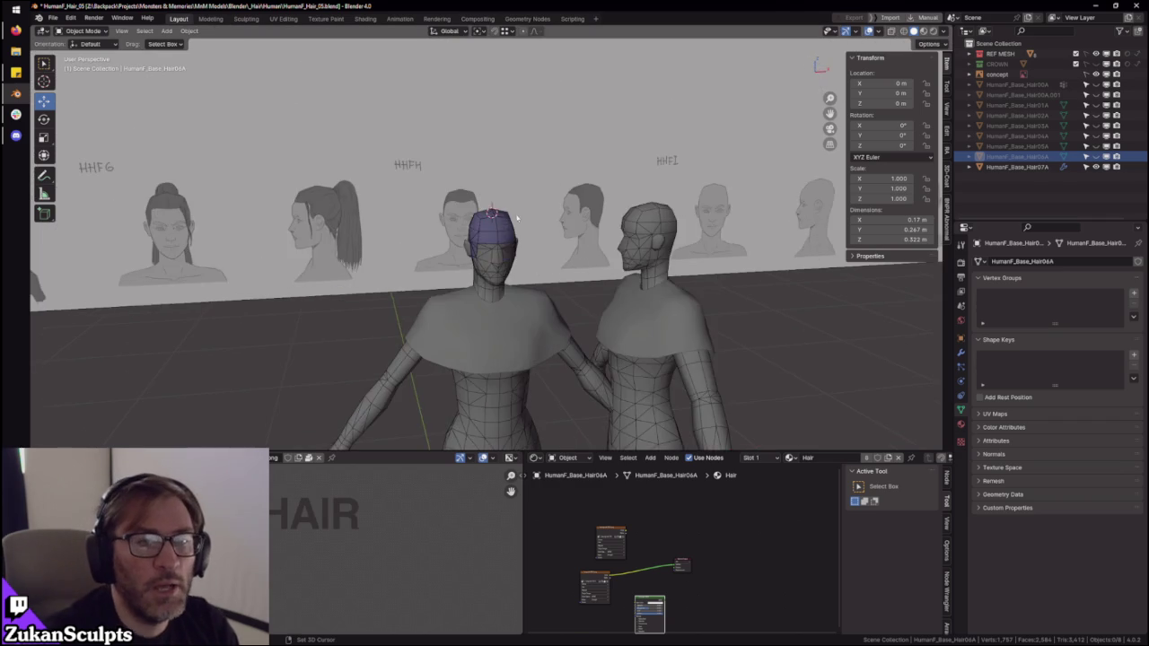
scroll(707, 257, "up", 2)
scroll(706, 257, "up", 2)
left_click(994, 166)
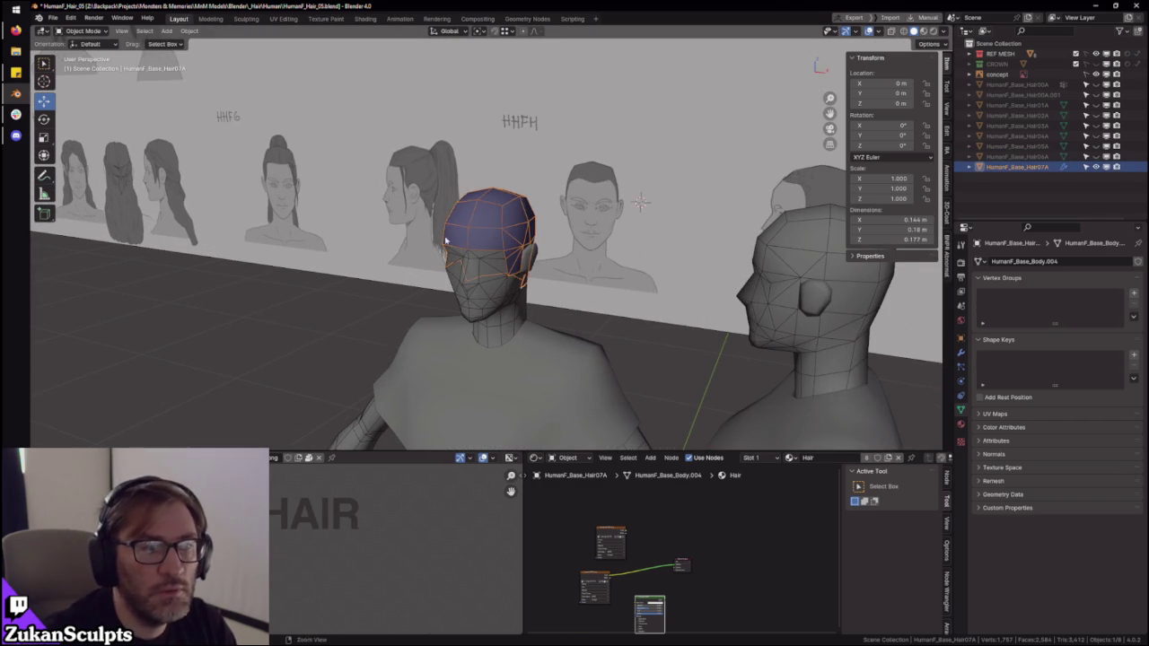
scroll(526, 238, "up", 1)
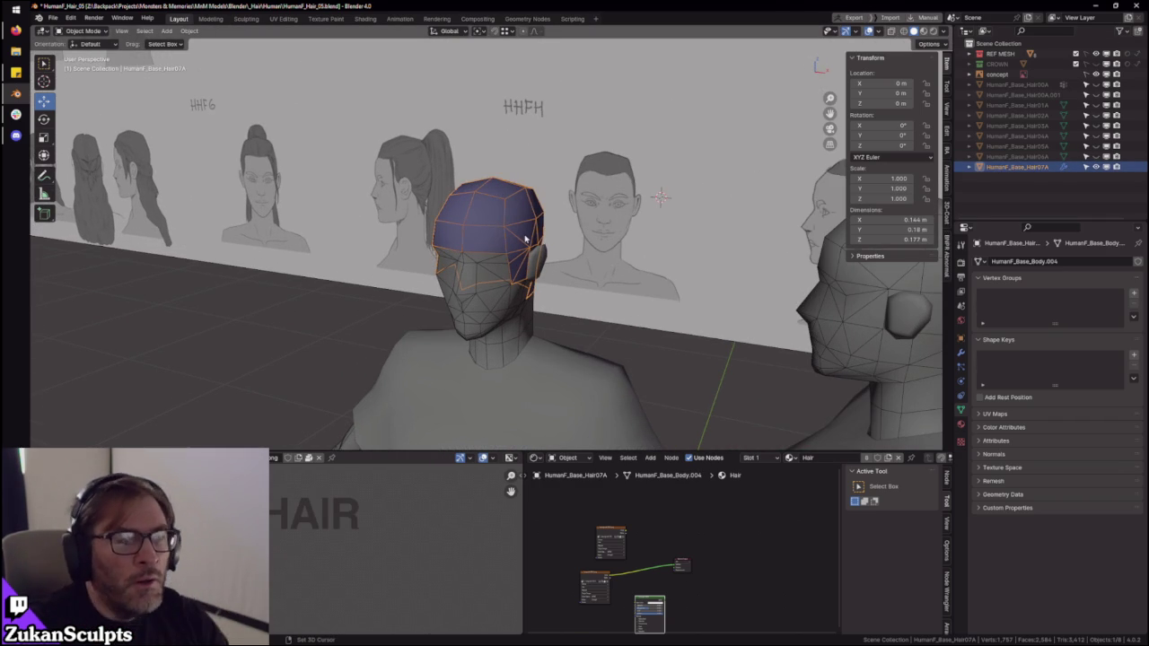
scroll(477, 213, "up", 3)
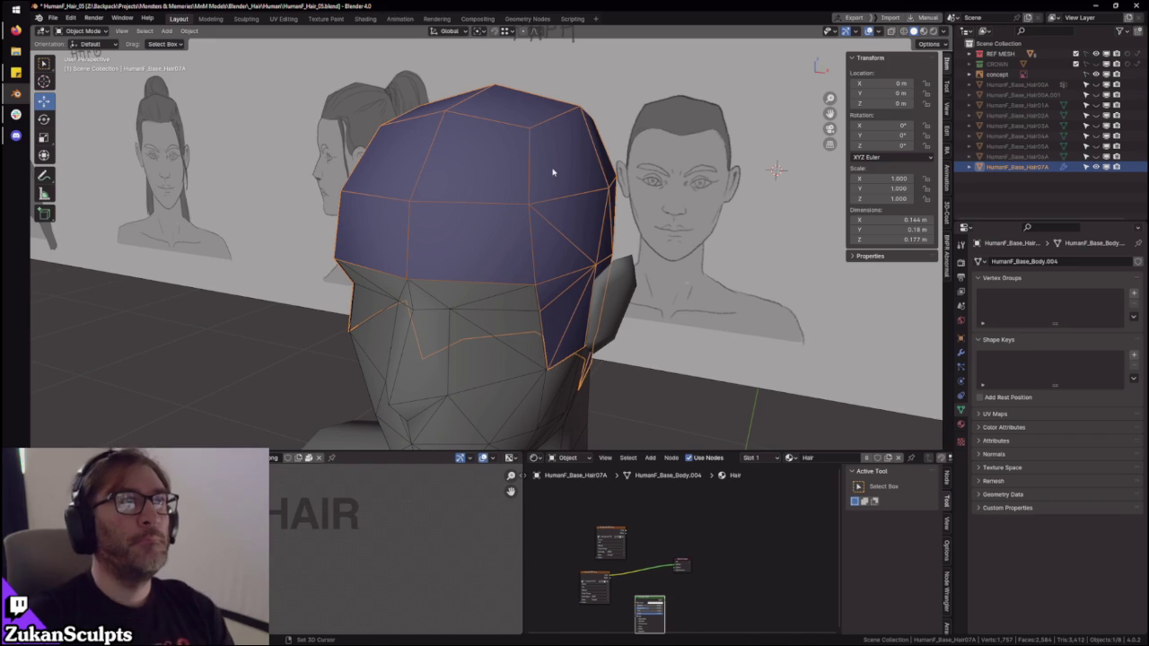
mouse_move(634, 151)
middle_mouse_down()
mouse_move(584, 205)
mouse_move(632, 187)
mouse_move(552, 213)
mouse_move(601, 206)
mouse_move(526, 215)
mouse_move(536, 213)
middle_mouse_up()
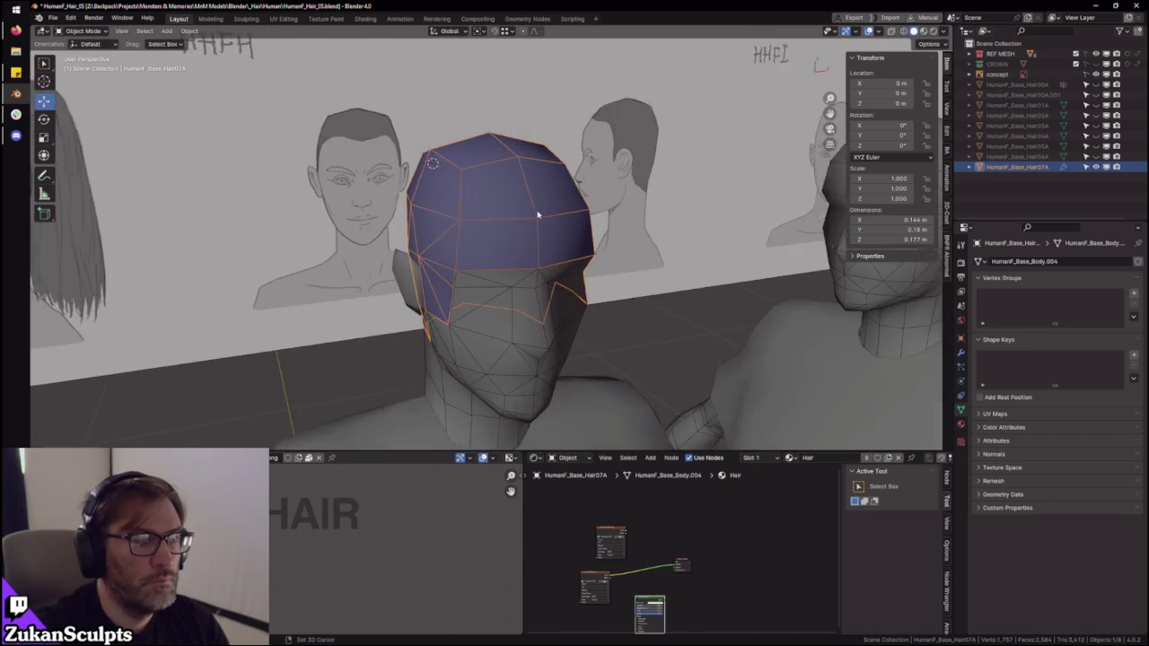
scroll(536, 212, "up", 1)
- In wireframe view, apply all transforms to the hair cap
key("shift+z")
key("Tab")
key("alt+a")
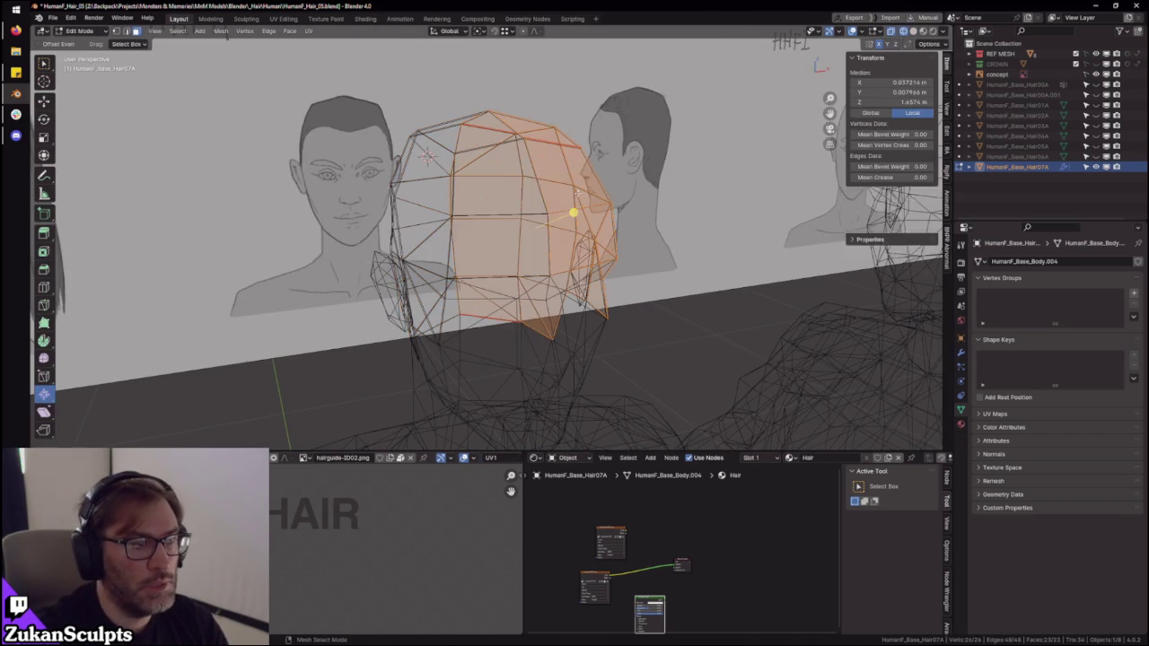
key("ctrl+z")
key("Tab")
key("ctrl+a")
left_click(664, 241)
middle_click_drag(665, 241, 602, 264)
- Move the hair cap's UV islands from the corner to the centre of the UV space
key("Tab")
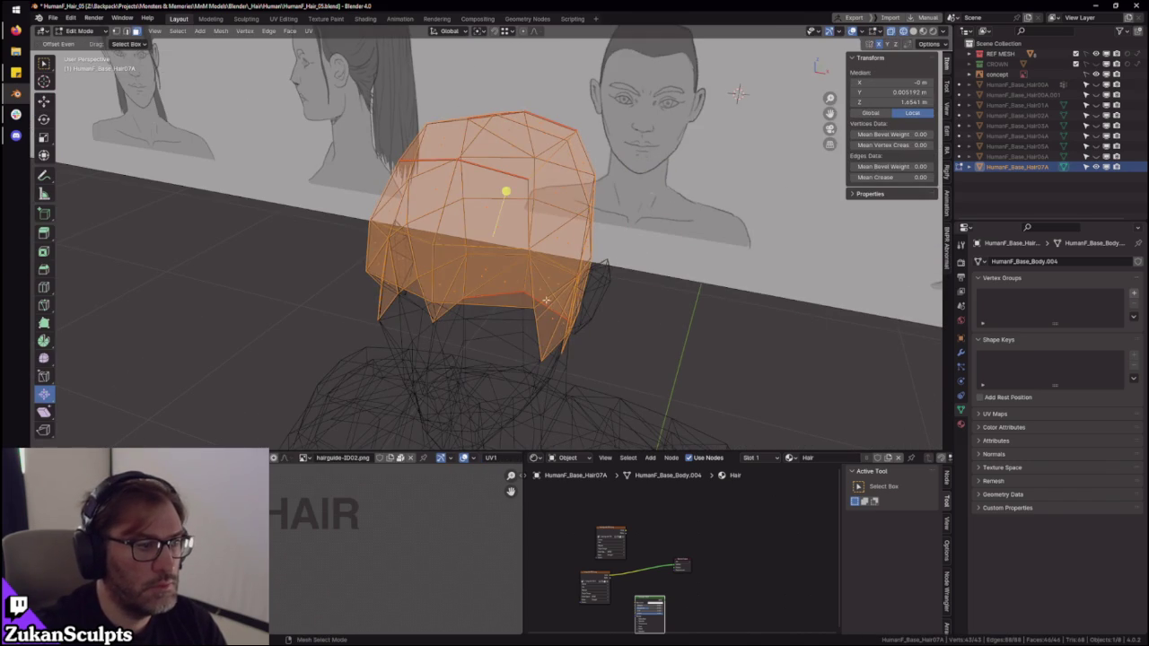
key("ctrl+space")
scroll(619, 417, "up", 2)
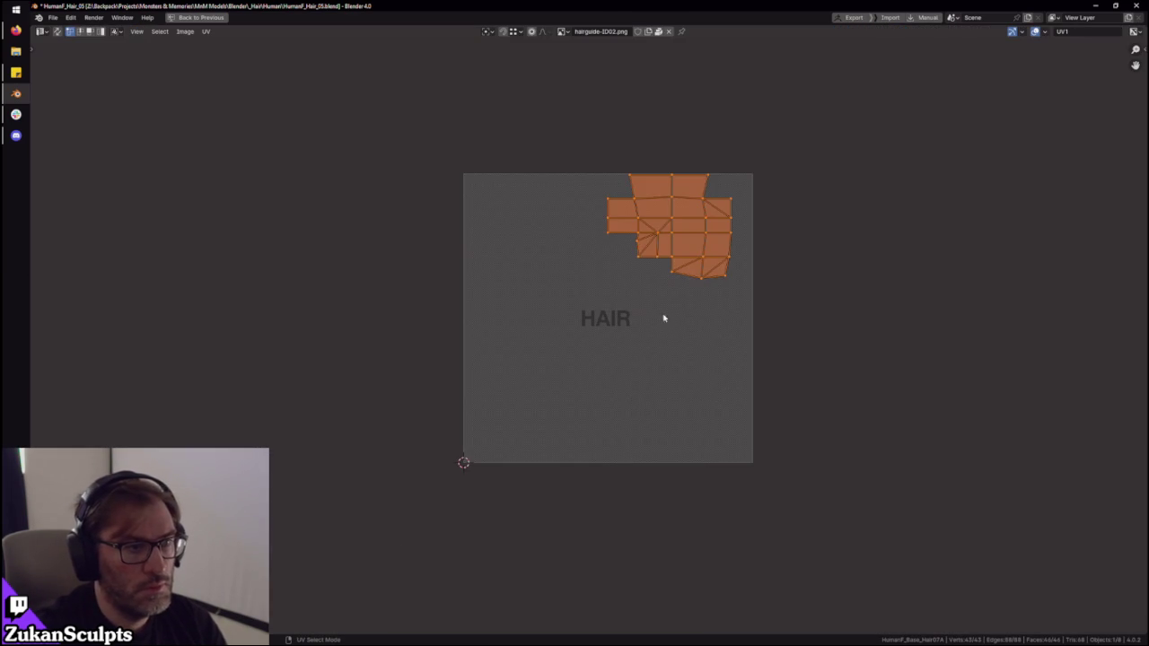
scroll(658, 334, "up", 1)
key("g")
left_click(544, 386)
key("ctrl+space")
- From top view, box-select the cap's right half, then select all and return to Object Mode
middle_click_drag(556, 269, 569, 317)
key("KP_7")
key("ctrl+Tab")
scroll(424, 302, "down", 3)
key("shift+z")
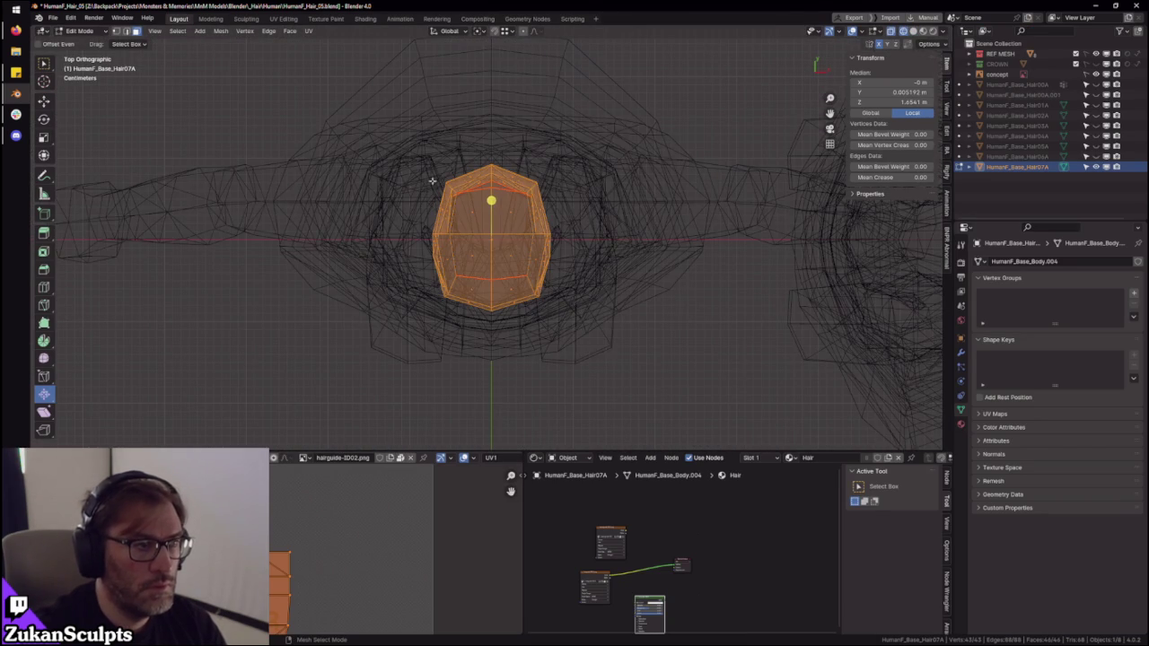
left_click_drag(623, 116, 485, 380)
scroll(333, 546, "down", 2)
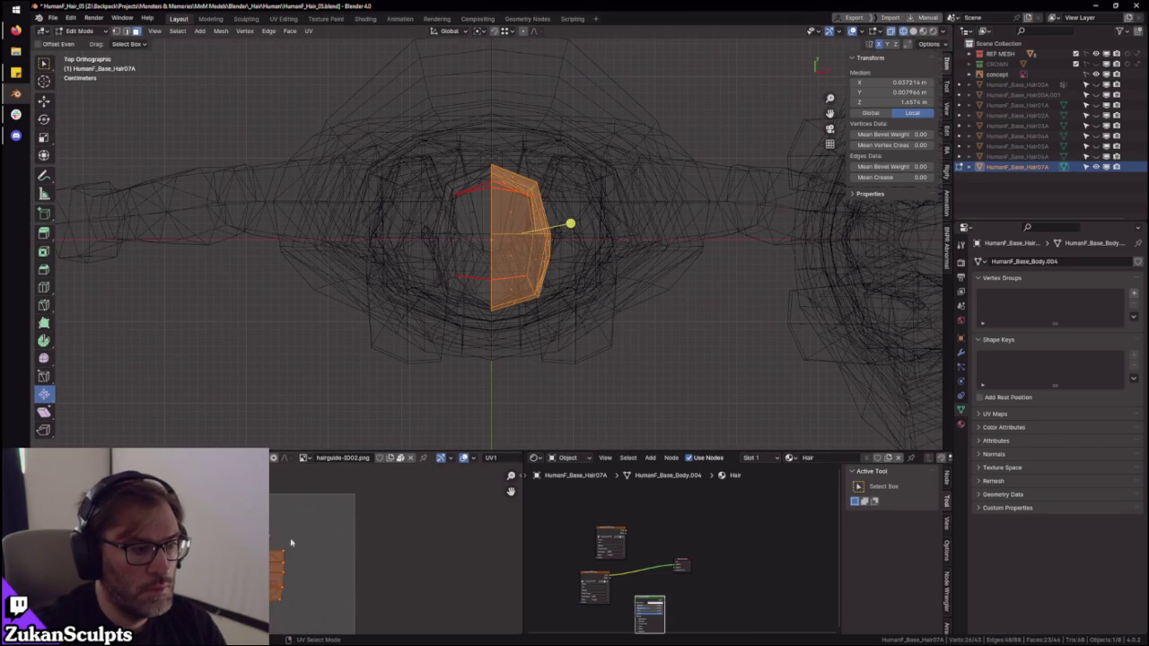
scroll(333, 546, "down", 2)
key("a")
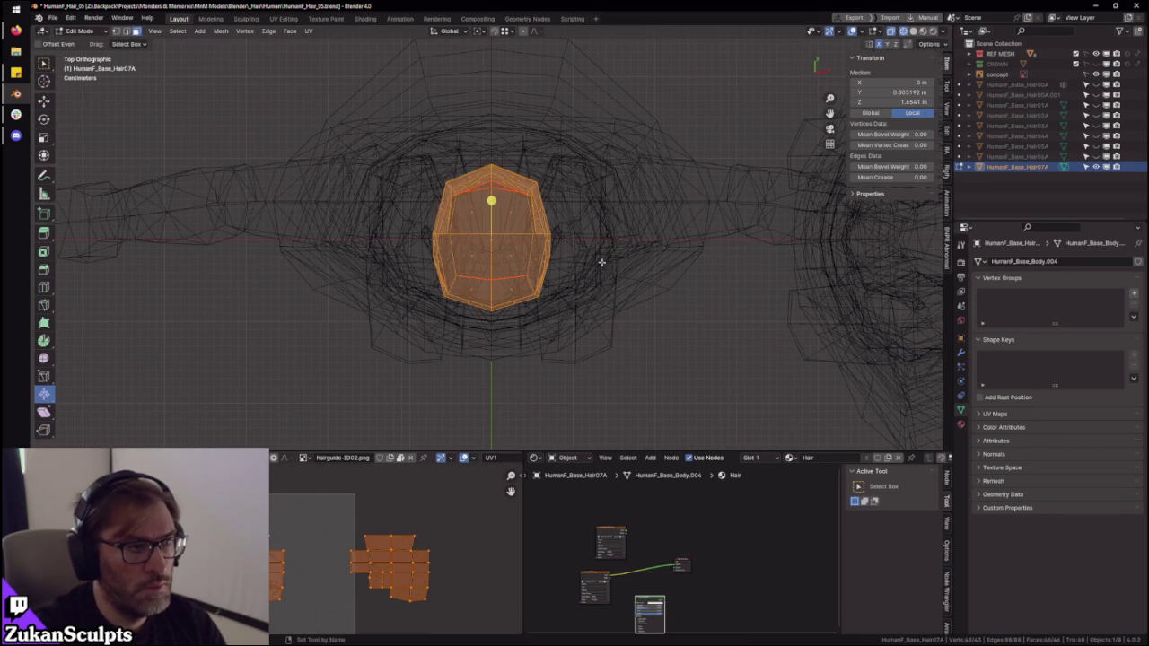
key("shift+z")
key("Tab")
middle_click_drag(607, 264, 615, 273)
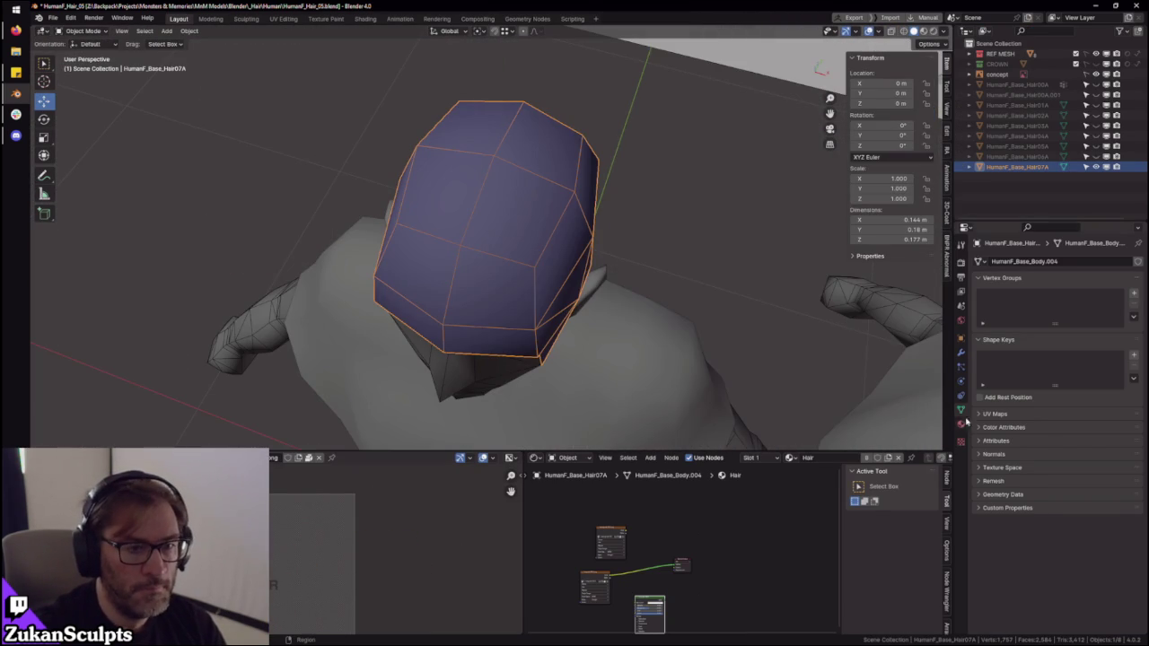
- Assign the 1K_UV_Checker material to the hair cap and preview the texture
left_click(961, 423)
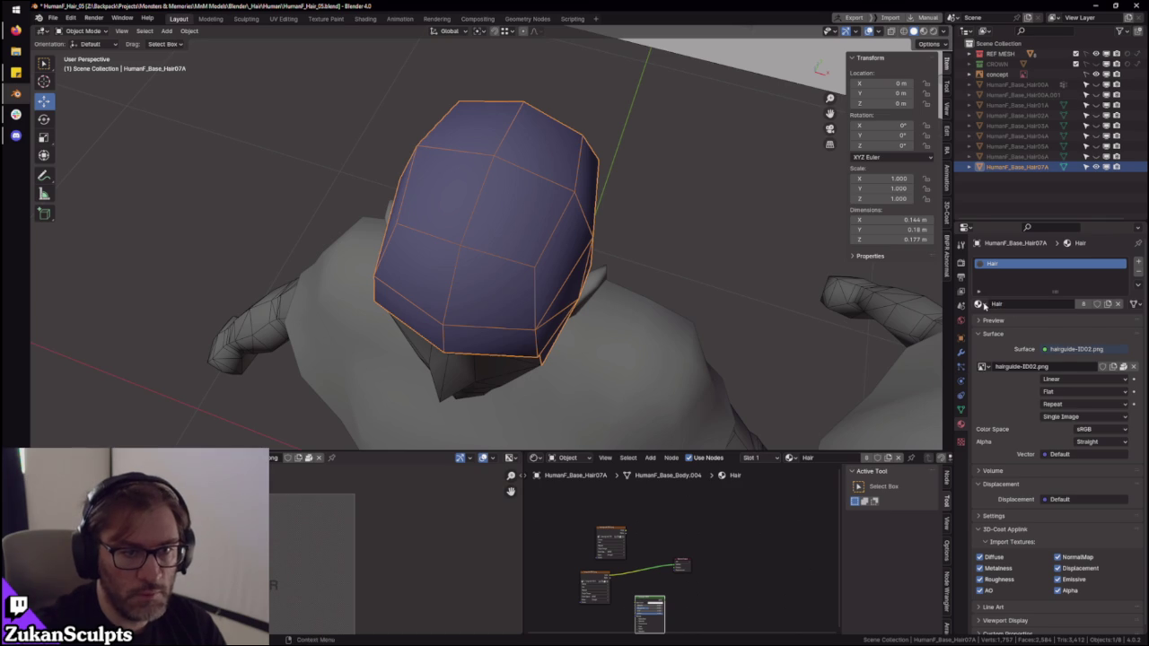
left_click(979, 305)
left_click(1028, 325)
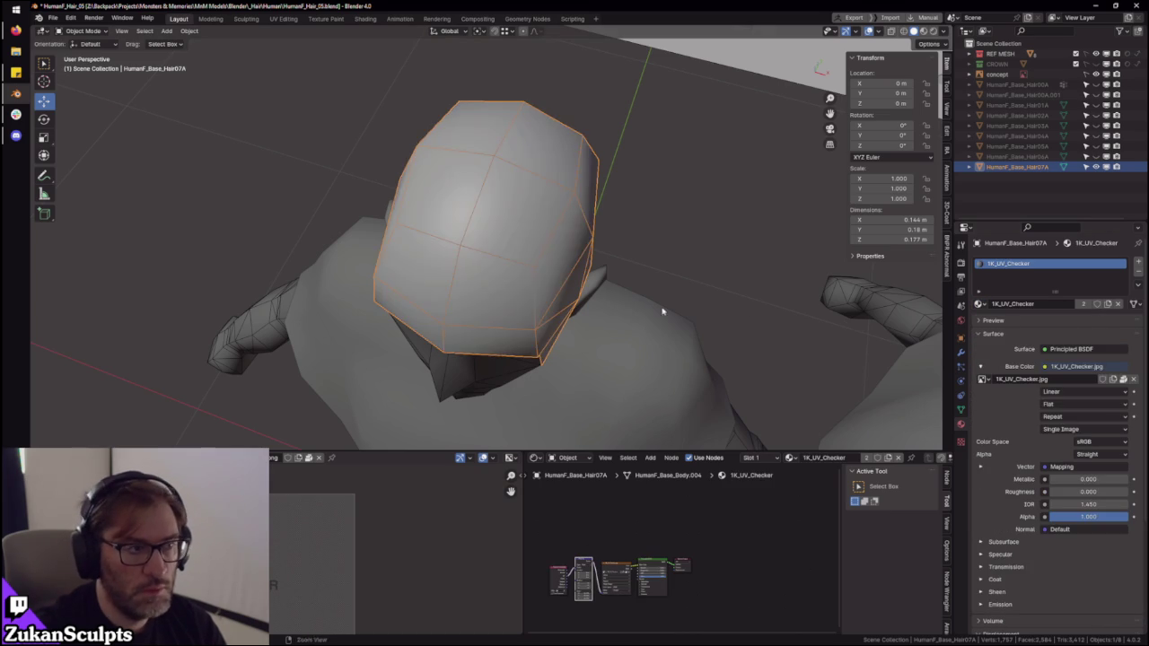
middle_click_drag(632, 311, 512, 288)
left_click(924, 32)
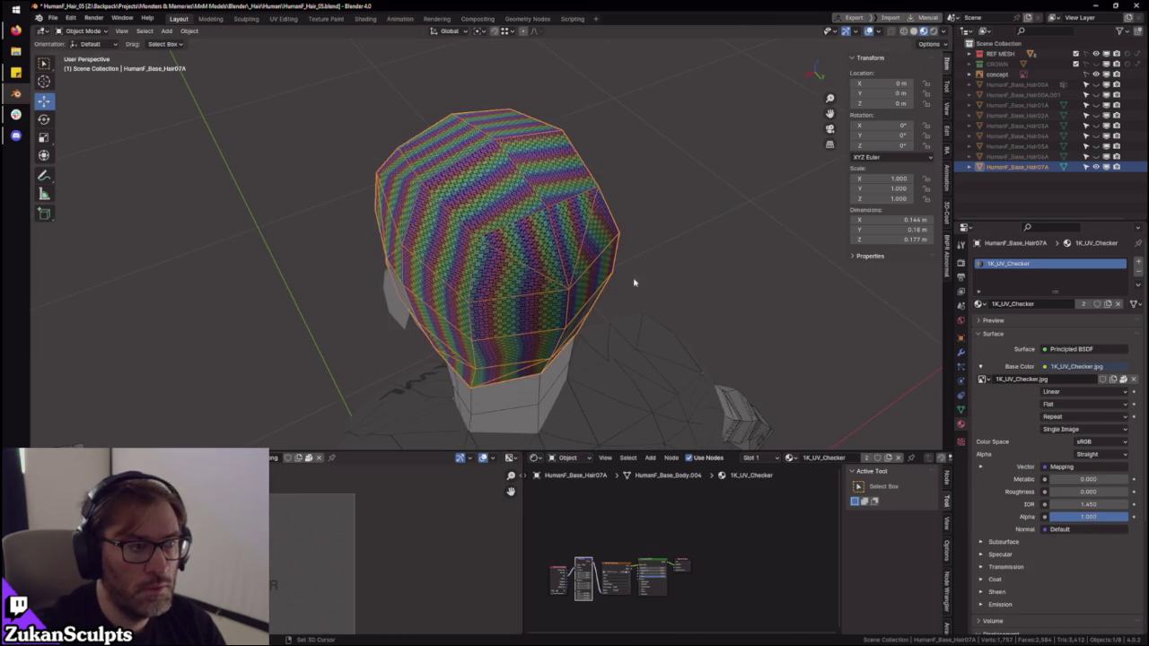
- Select all hair faces, mirror the UV island, and move it onto the checker image
key("Tab")
key("a")
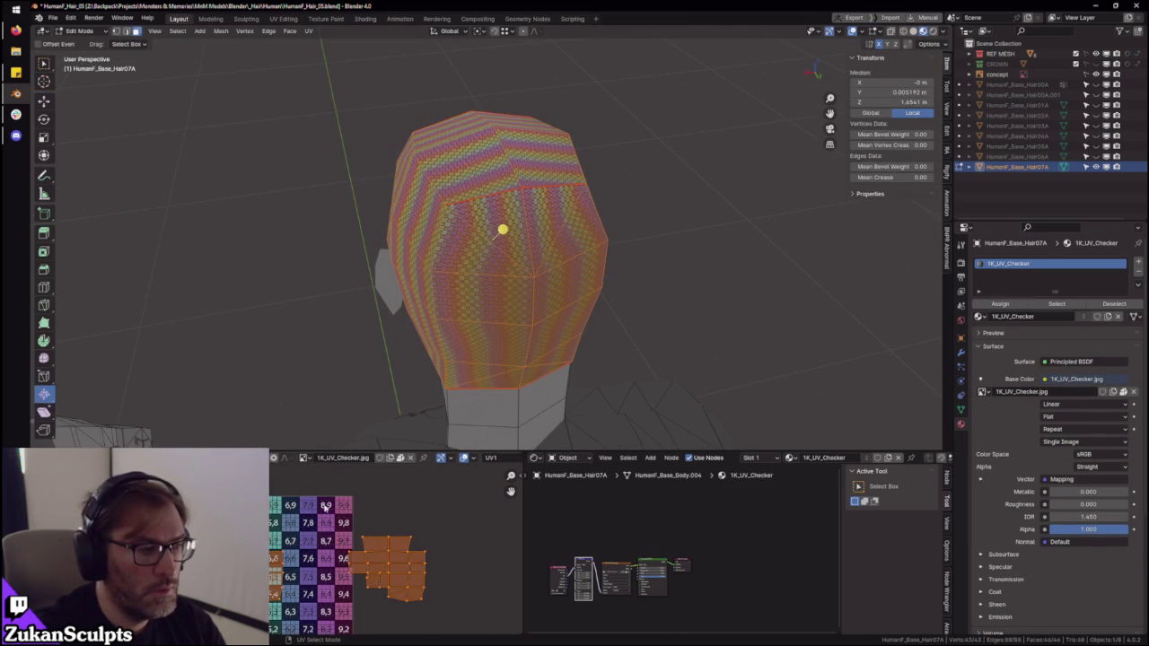
left_click(211, 458)
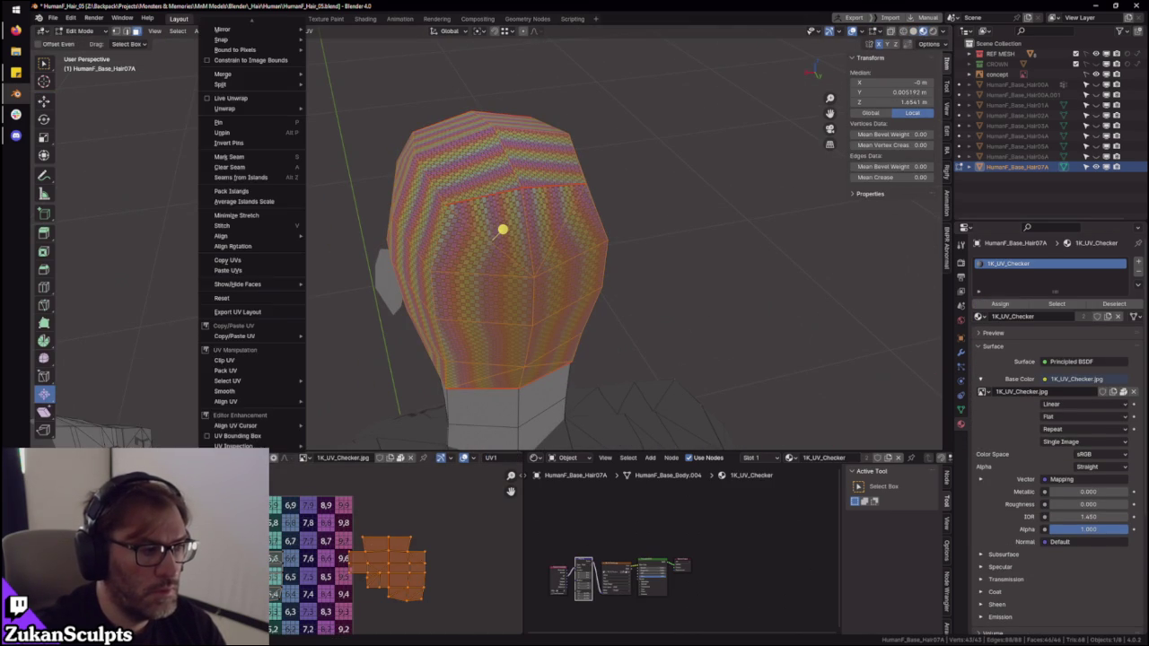
mouse_move(235, 30)
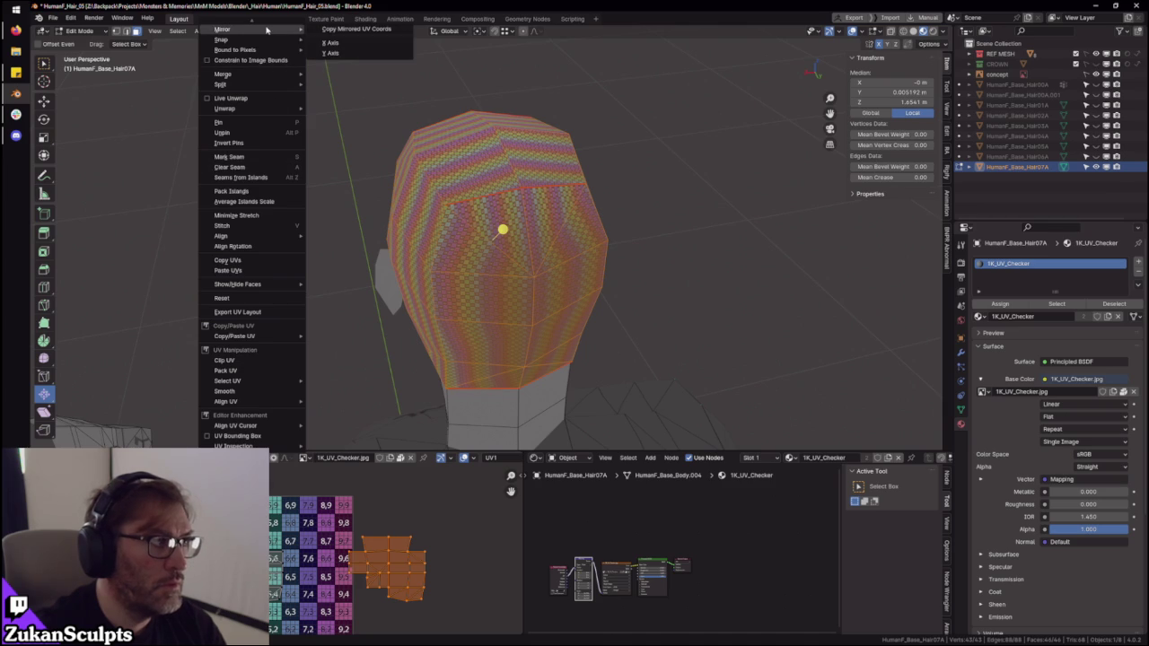
left_click(325, 43)
scroll(275, 551, "up", 2)
key("g")
left_click(411, 527)
scroll(411, 527, "up", 1)
middle_click_drag(410, 527, 434, 516)
- Set the checker texture's Mapping node Scale to 7
middle_click_drag(630, 283, 572, 344)
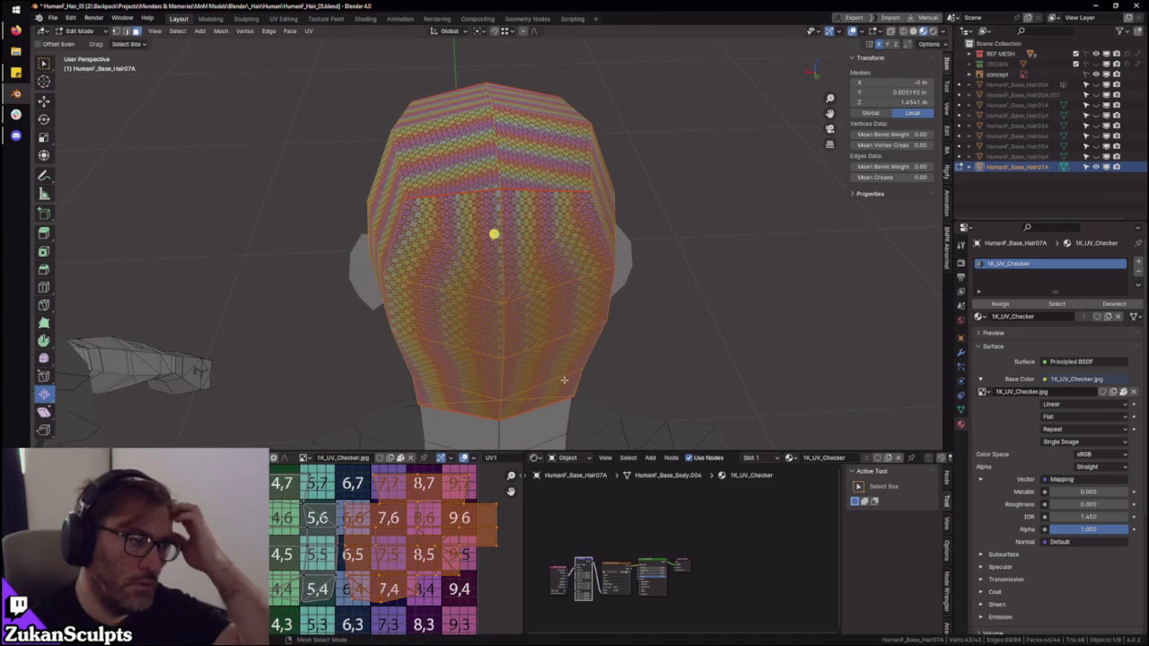
scroll(559, 369, "up", 3)
scroll(543, 285, "up", 2)
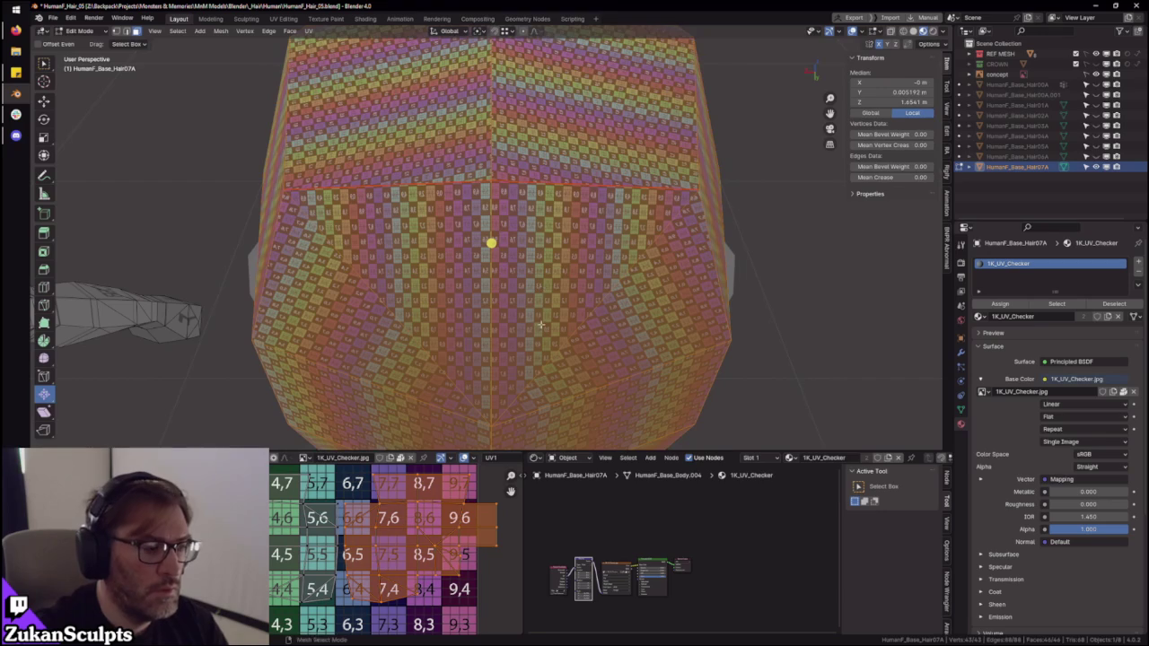
scroll(626, 569, "up", 2)
scroll(632, 561, "up", 2)
scroll(642, 549, "up", 2)
scroll(651, 540, "up", 2)
left_click_drag(653, 537, 642, 537)
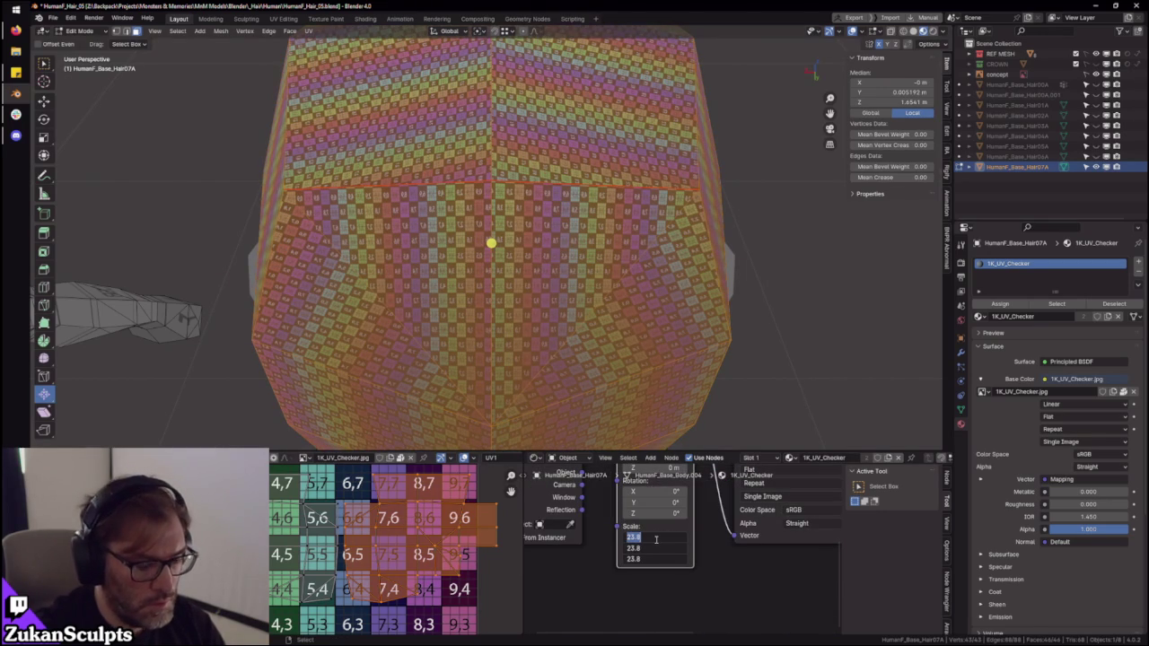
type("7")
key("Return")
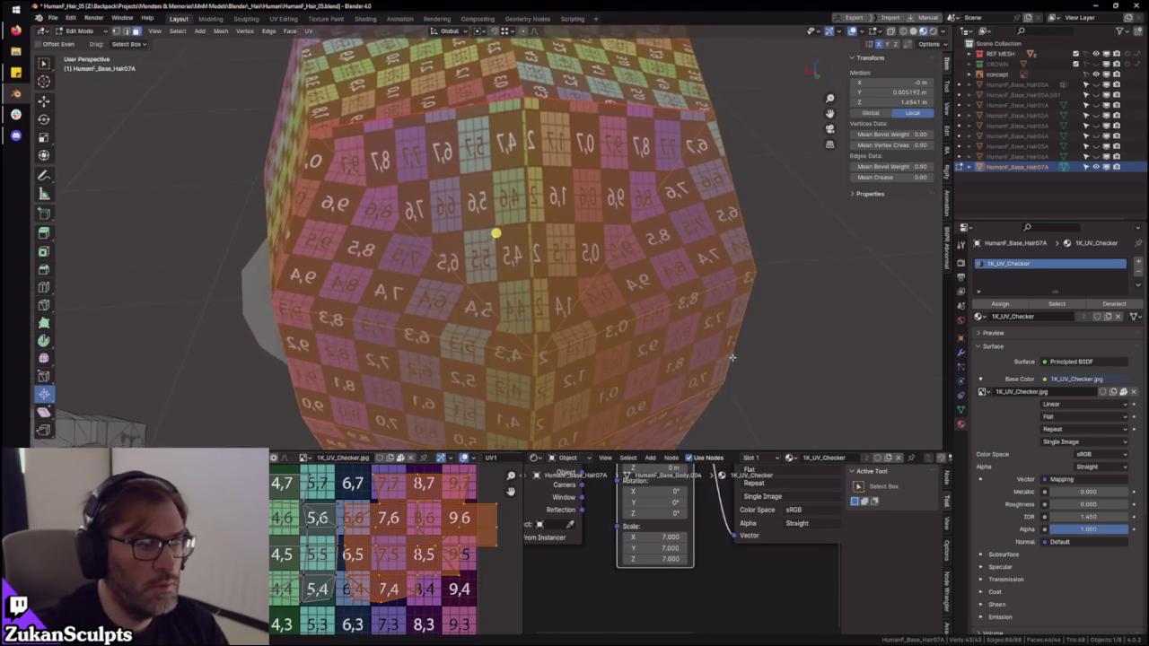
- Mirror the hair UVs via the UV menu so the checker numbers read correctly
left_click(302, 589)
right_click(232, 240)
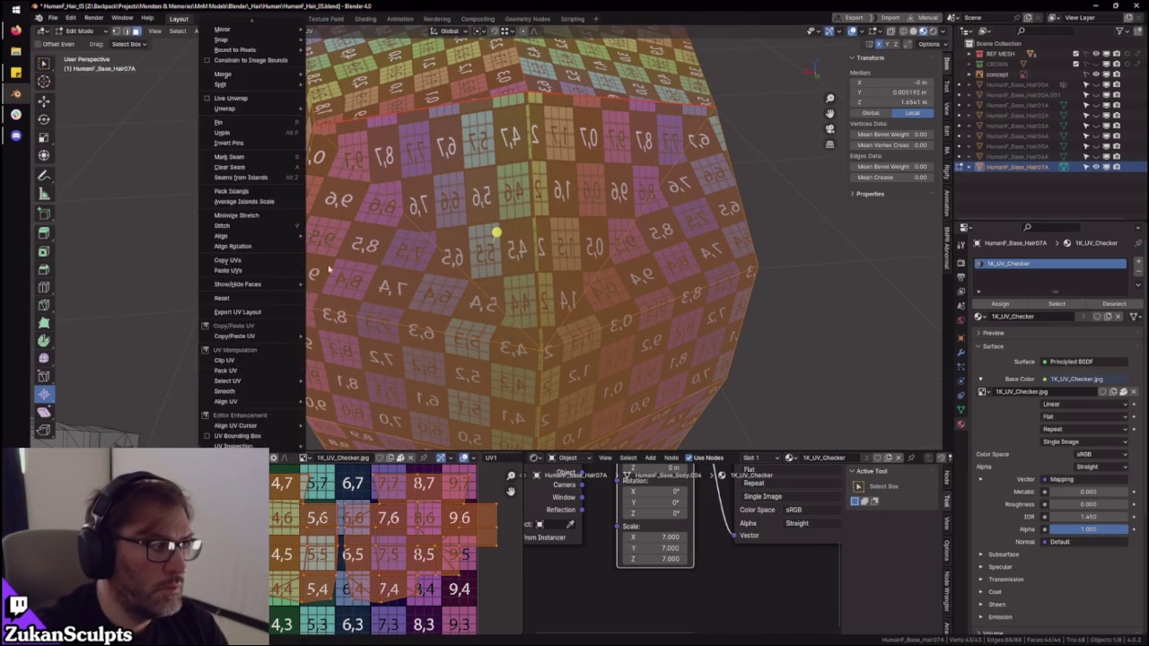
key("Escape")
right_click(252, 135)
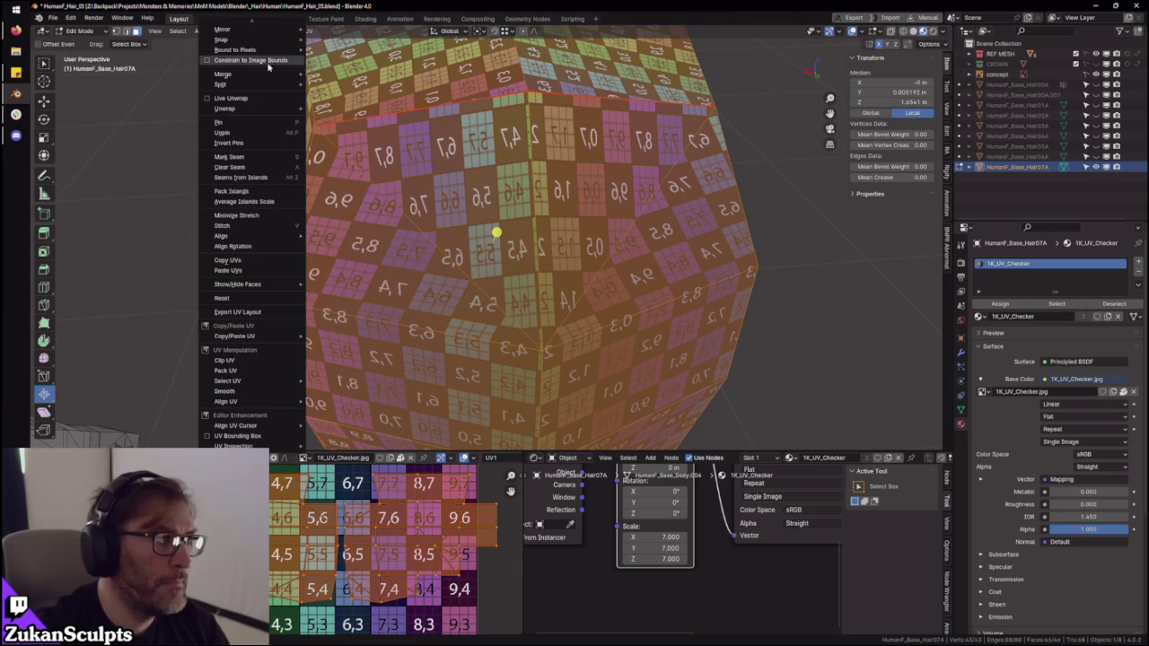
left_click(329, 42)
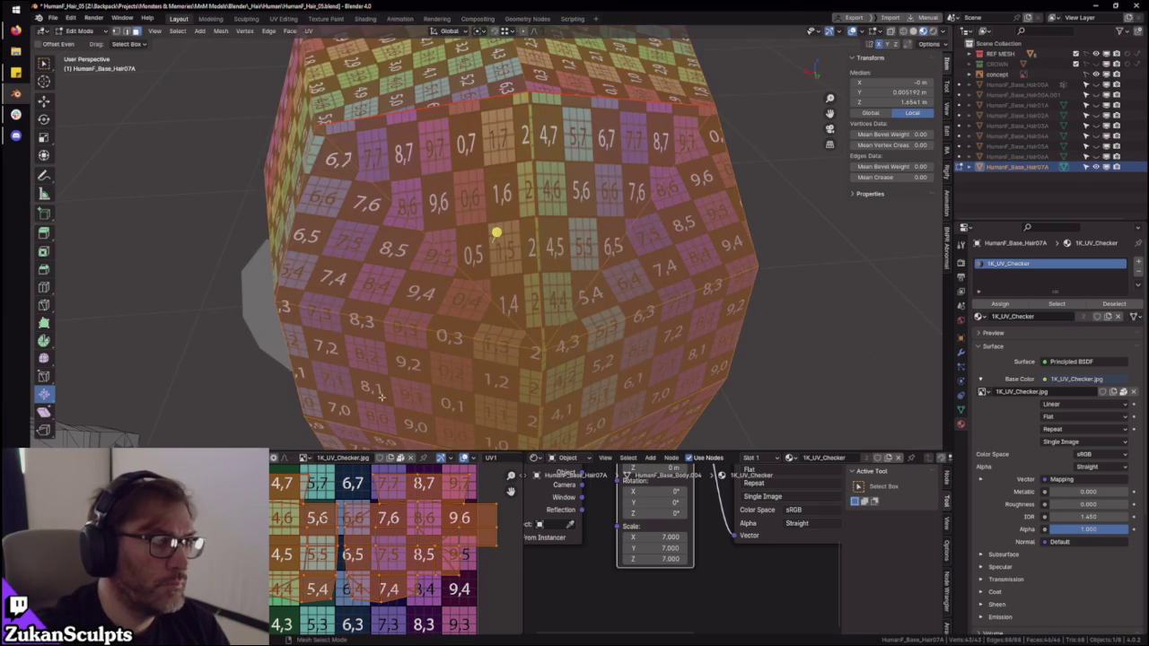
key("ctrl+space")
scroll(539, 359, "up", 3)
scroll(539, 359, "down", 2)
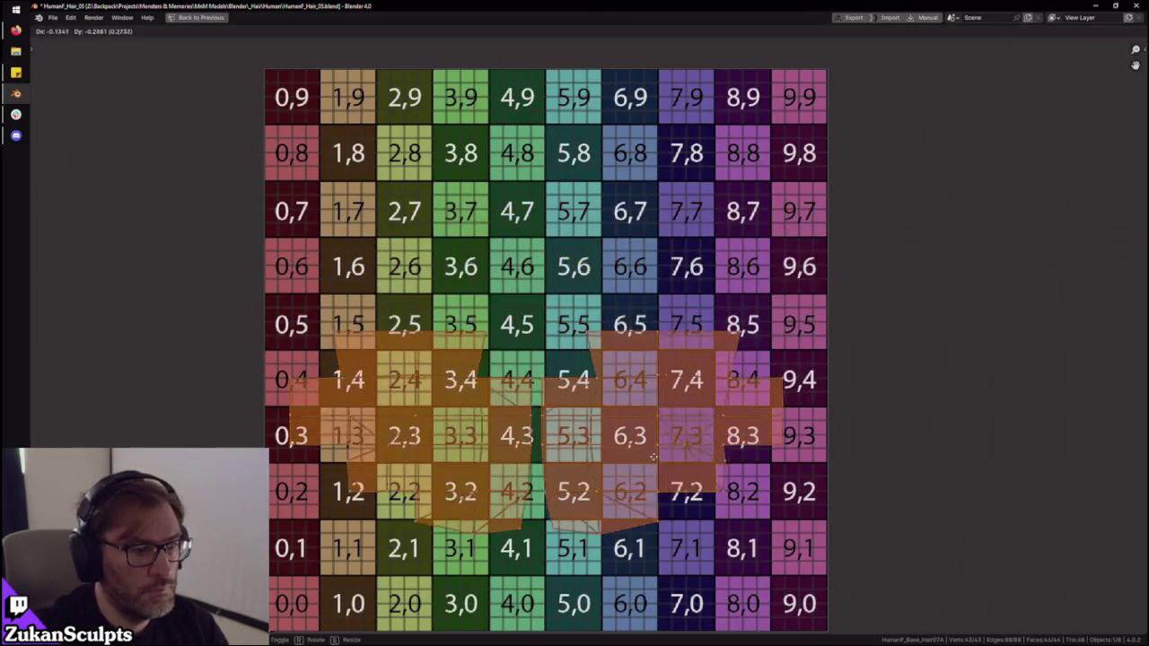
- Nudge the right UV island slightly along X to line it up
scroll(538, 360, "up", 1)
middle_click_drag(697, 486, 718, 445)
left_click(718, 443)
key("g")
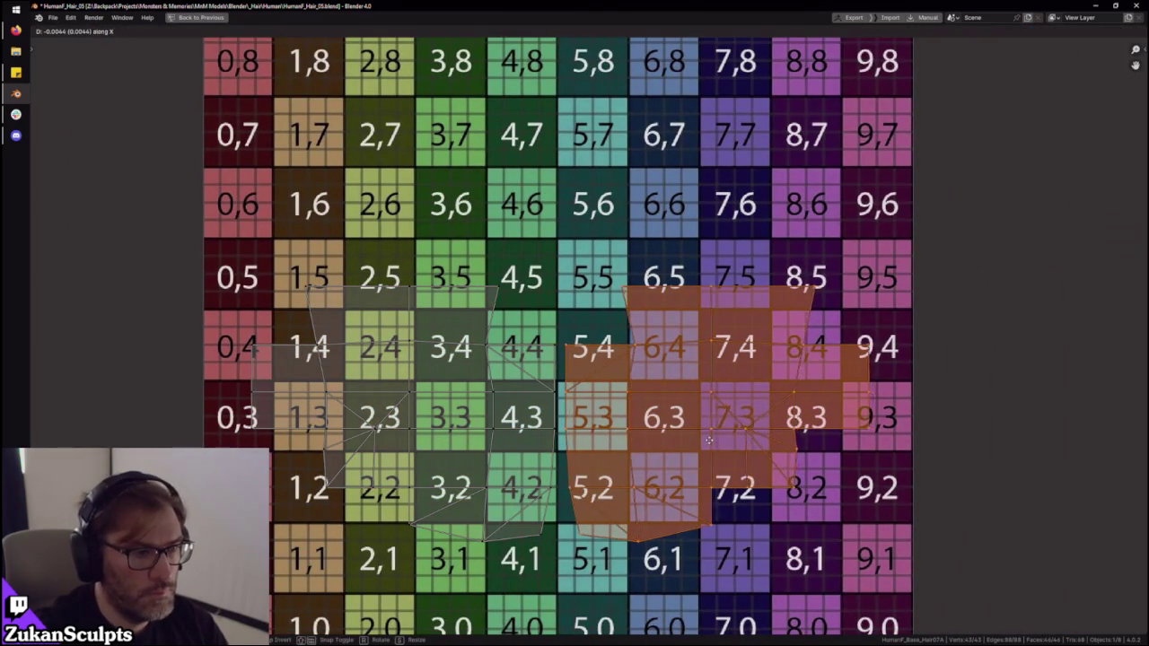
key("x")
scroll(628, 377, "up", 3)
scroll(646, 341, "up", 2)
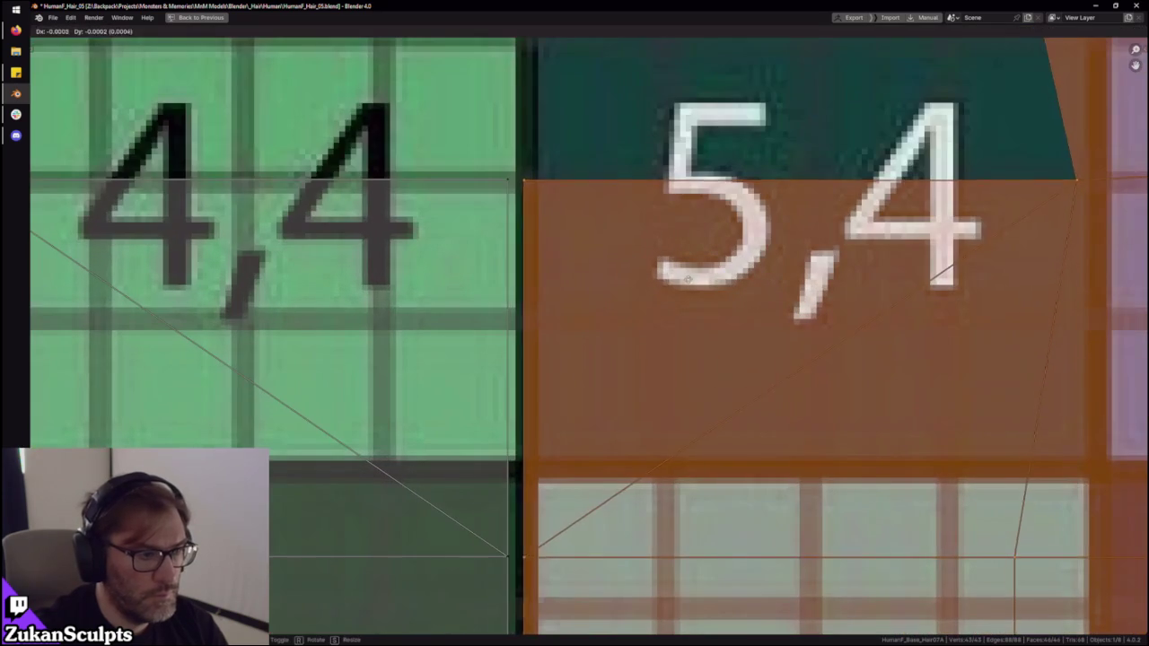
left_click(672, 293)
scroll(665, 350, "down", 5)
scroll(628, 386, "down", 1)
scroll(575, 431, "down", 1)
- Select UV vertices near cell 5,4, restore the normal layout, and switch to edge select
key("ctrl+Tab")
left_click(512, 420)
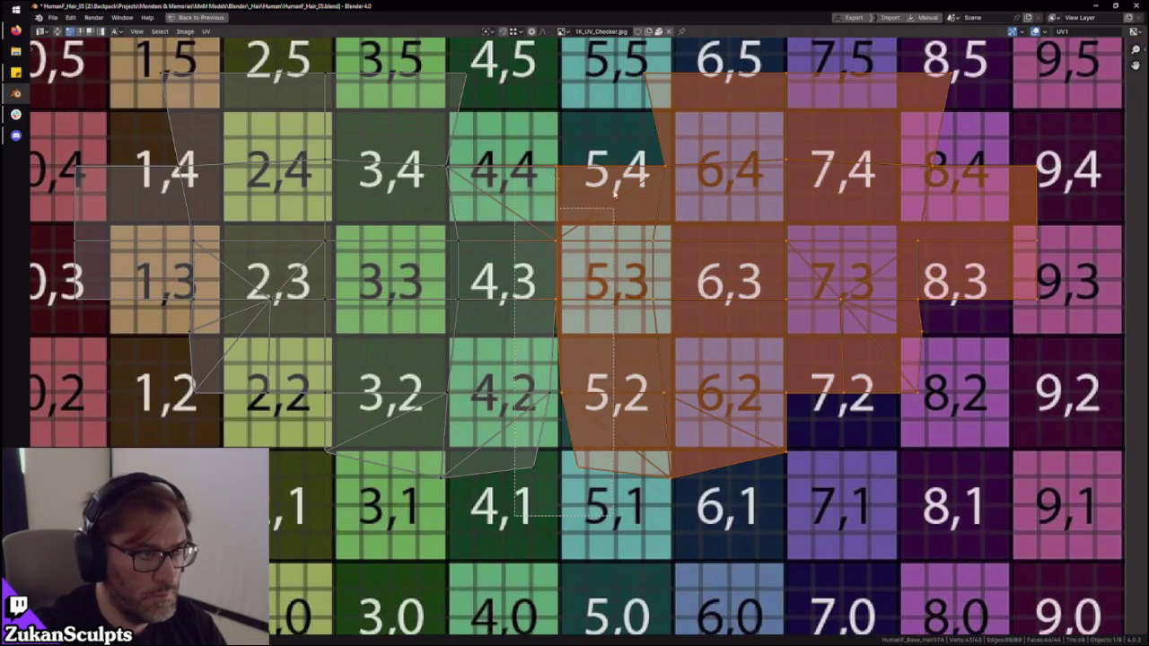
left_click(605, 164)
scroll(639, 184, "down", 1)
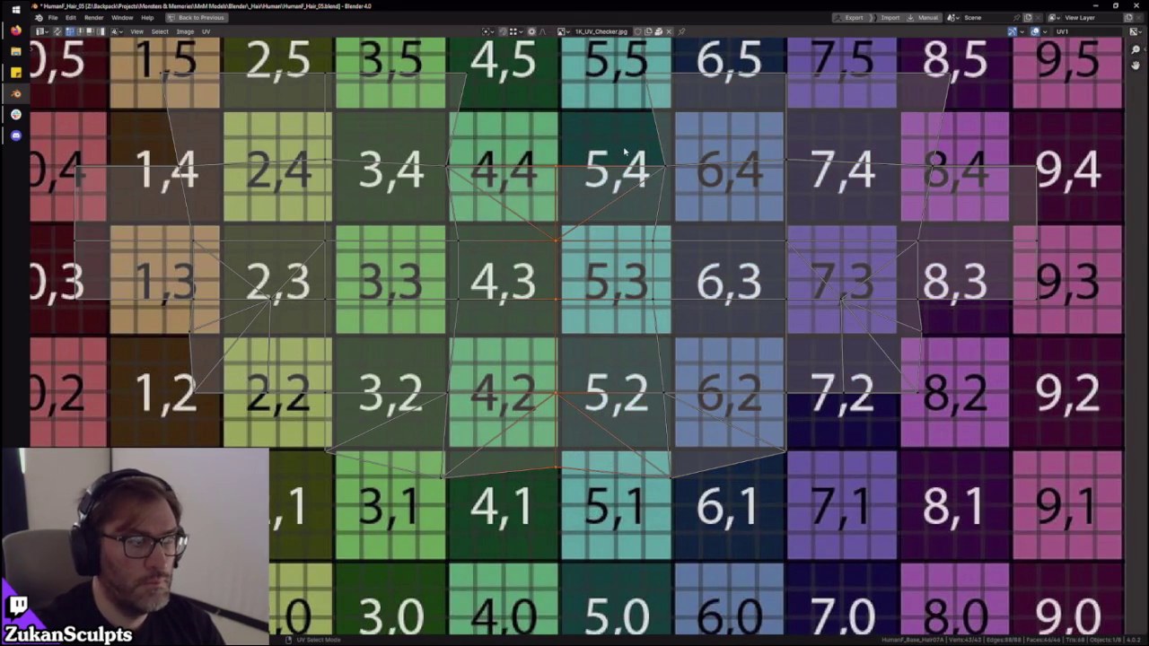
scroll(639, 184, "down", 1)
key("ctrl+space")
scroll(628, 232, "down", 2)
scroll(611, 243, "down", 1)
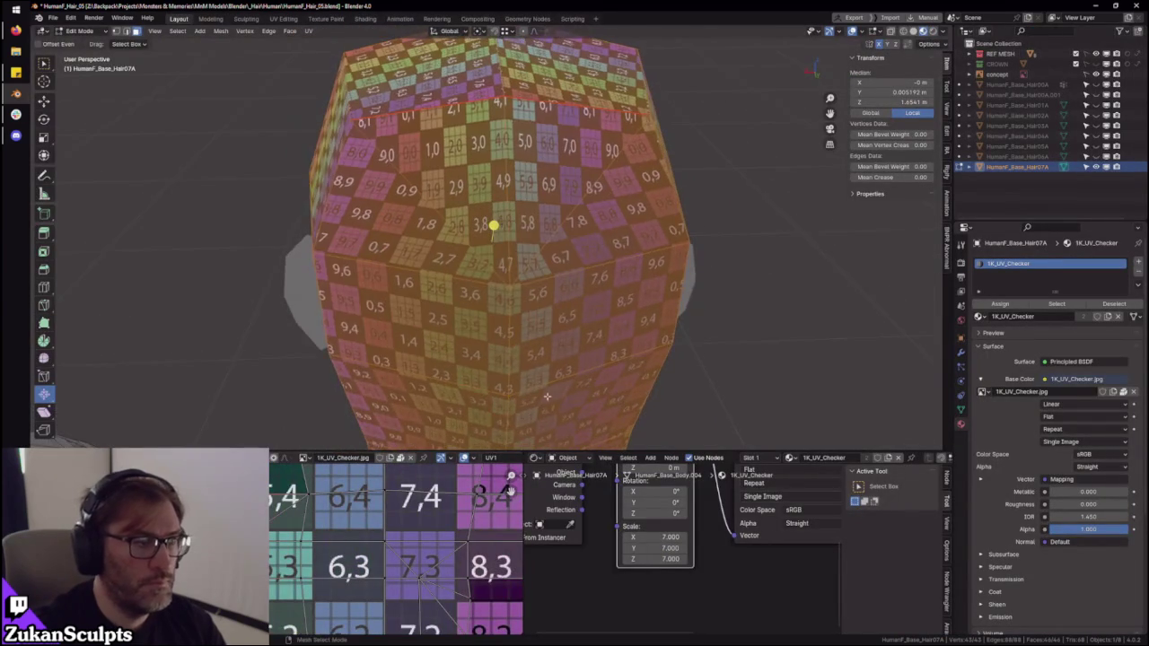
scroll(583, 256, "down", 1)
key("ctrl+Tab")
left_click(551, 274)
- From the back of the head, select the seam-delimited hair island in face mode and maximize the UV editor
middle_click_drag(551, 274, 597, 245)
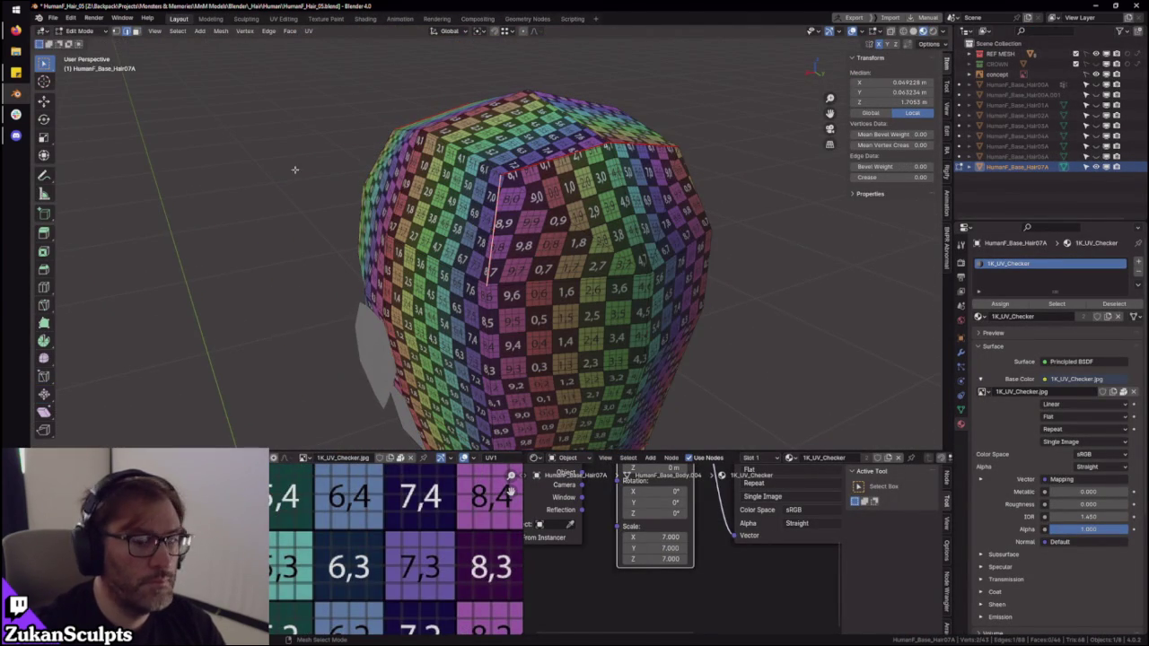
middle_click_drag(431, 215, 544, 210)
mouse_move(461, 232)
middle_mouse_down()
mouse_move(517, 346)
mouse_move(513, 235)
middle_mouse_up()
mouse_move(509, 382)
middle_mouse_down()
mouse_move(608, 339)
mouse_move(489, 292)
middle_mouse_up()
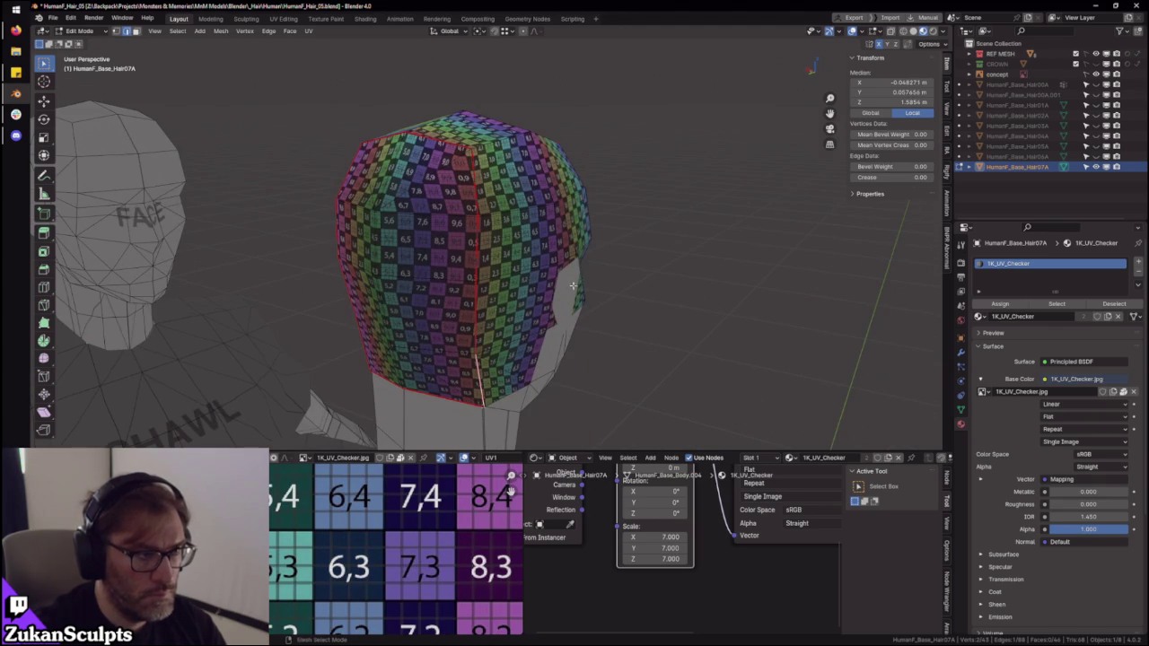
middle_click_drag(573, 292, 510, 221)
key("ctrl+l")
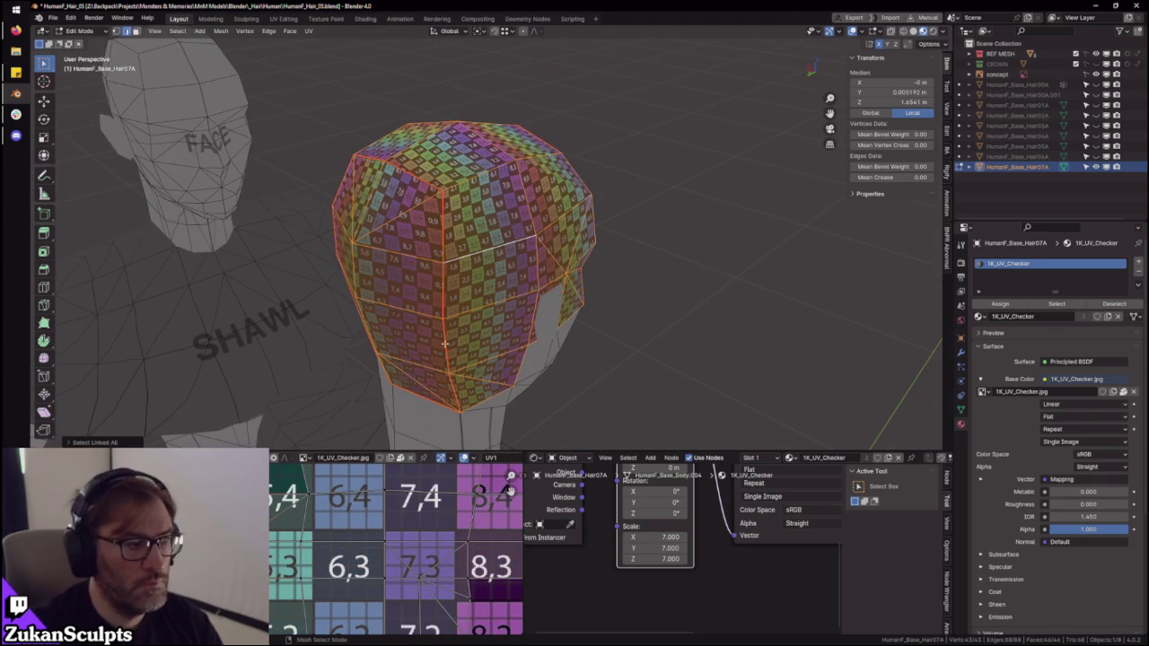
key("ctrl+Tab")
left_click(485, 247)
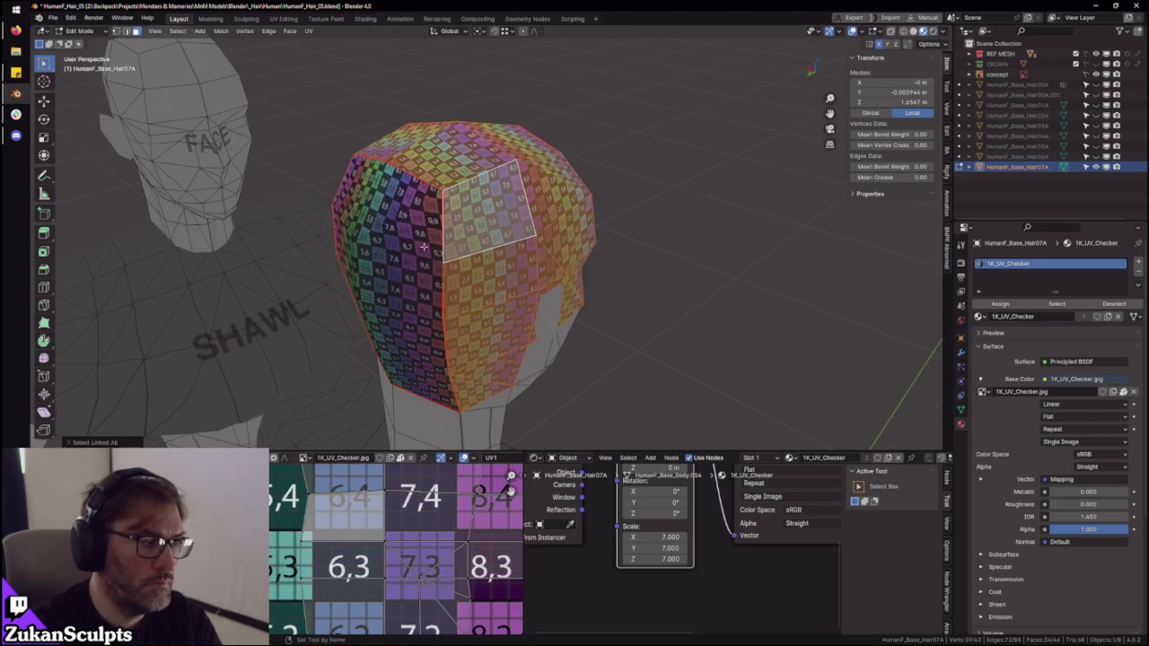
left_click(123, 444)
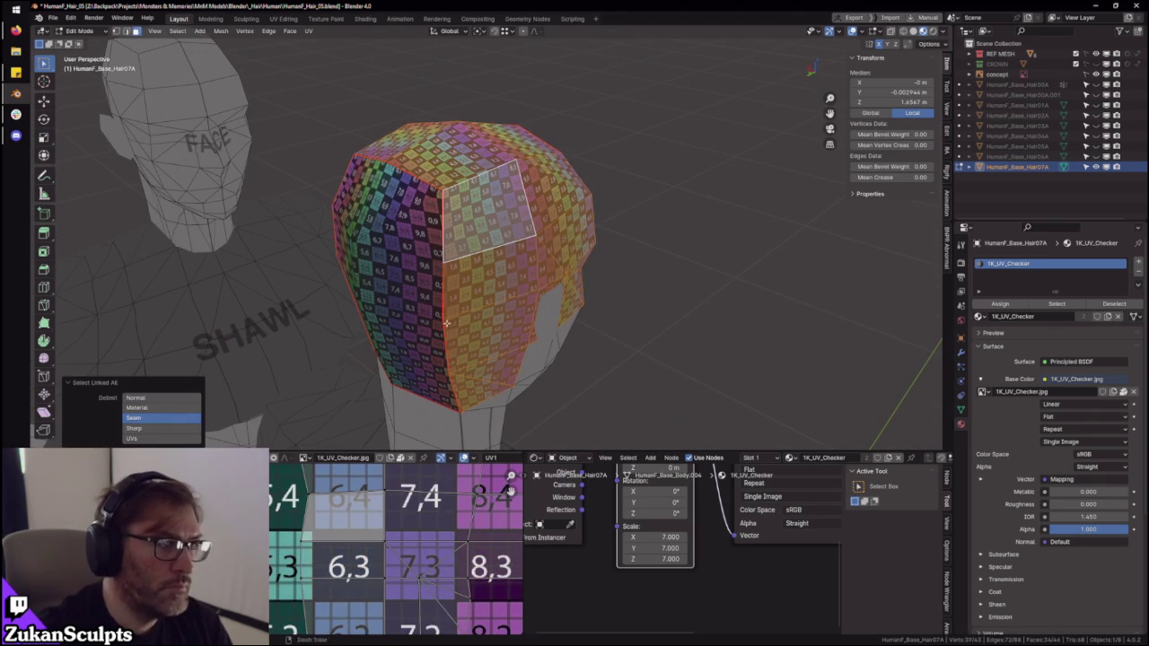
middle_click_drag(463, 314, 395, 296)
key("ctrl+space")
scroll(573, 417, "down", 2)
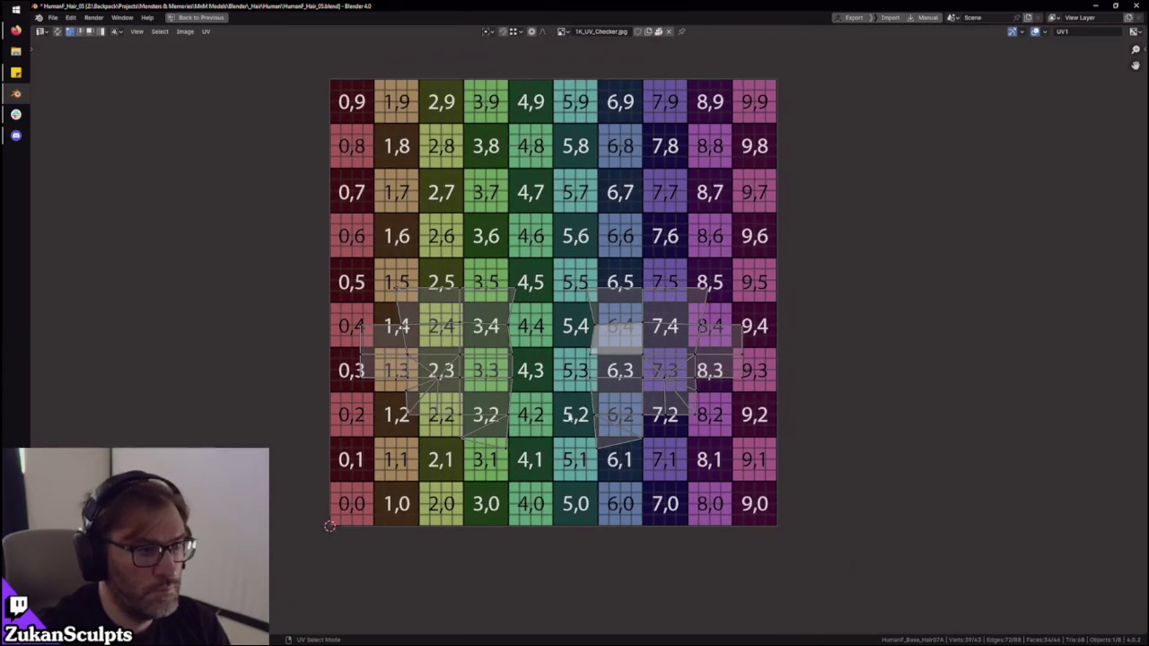
- Switch UV selection to whole islands, select the right UV island and restore the layout
key("ctrl+Tab")
left_click(467, 408)
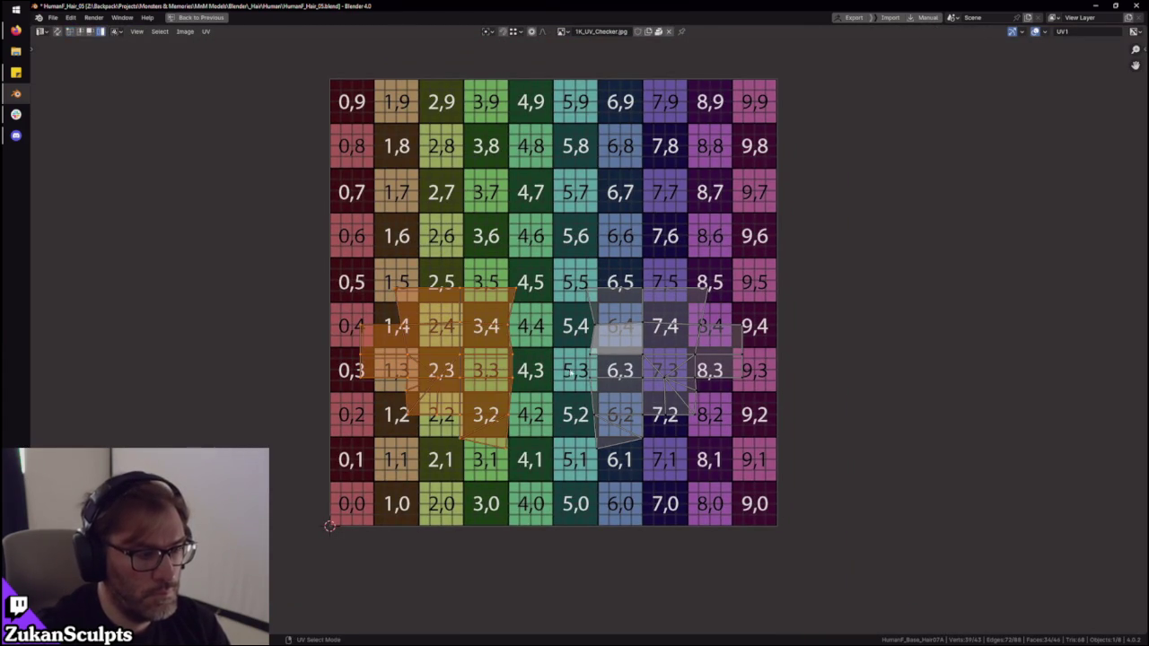
left_click(503, 391)
left_click(661, 363)
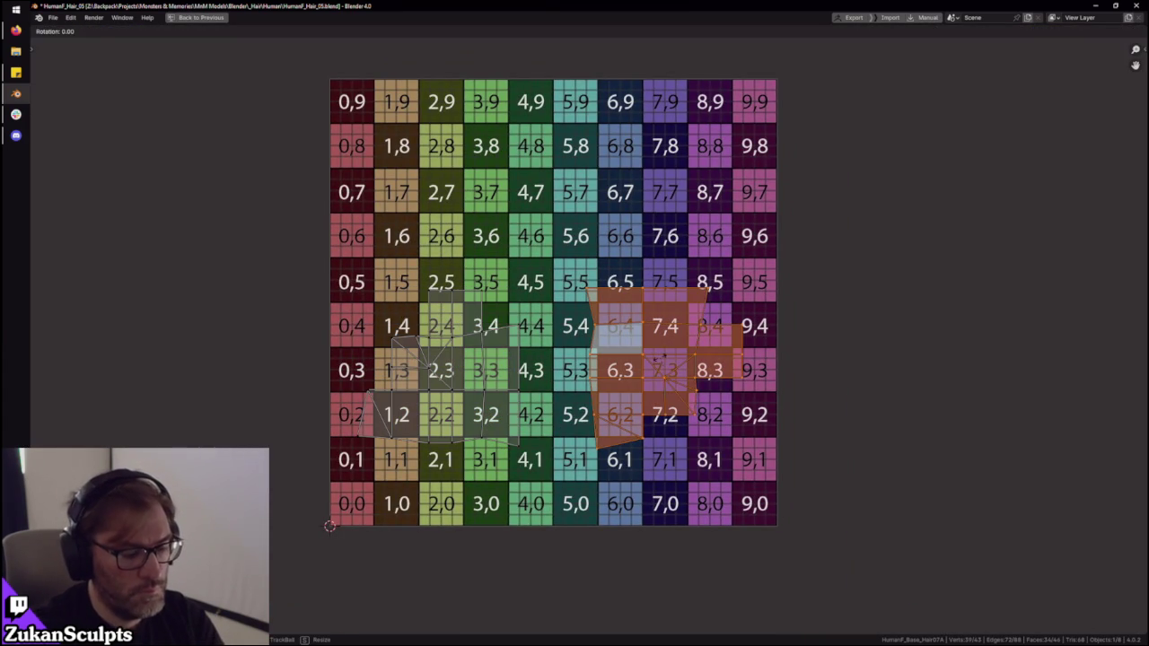
key("ctrl+space")
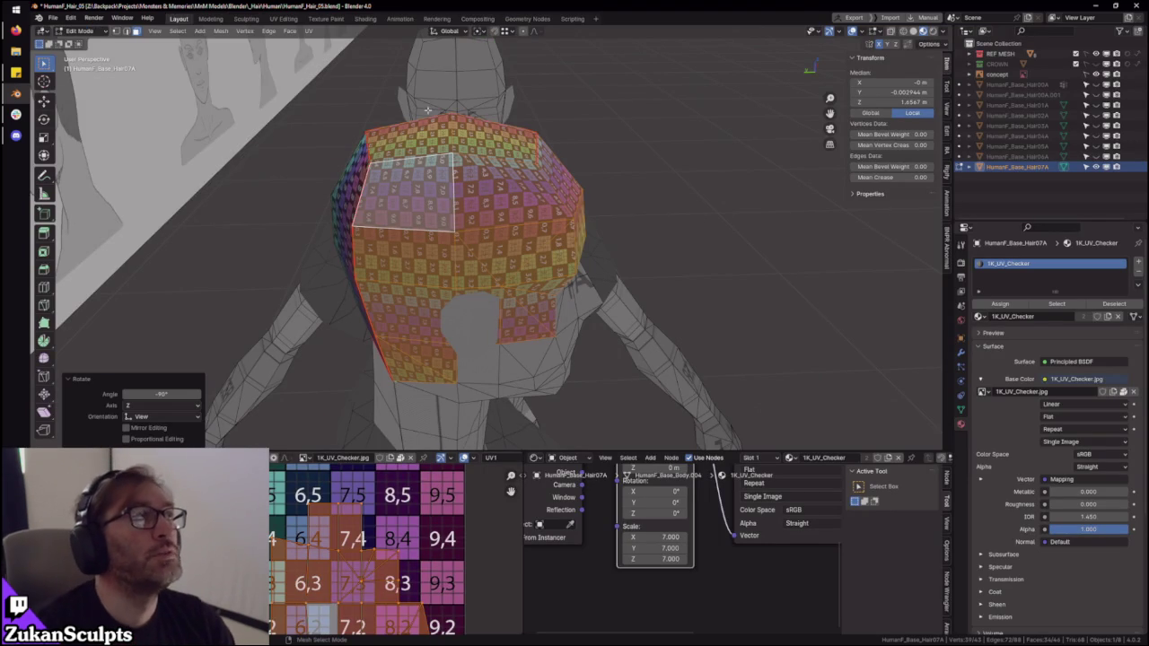
- Shift the selected UV islands slightly along X, then clear the UV face selection
mouse_move(276, 377)
middle_mouse_down("alt")
mouse_move(459, 242)
mouse_move(642, 301)
middle_mouse_up("alt")
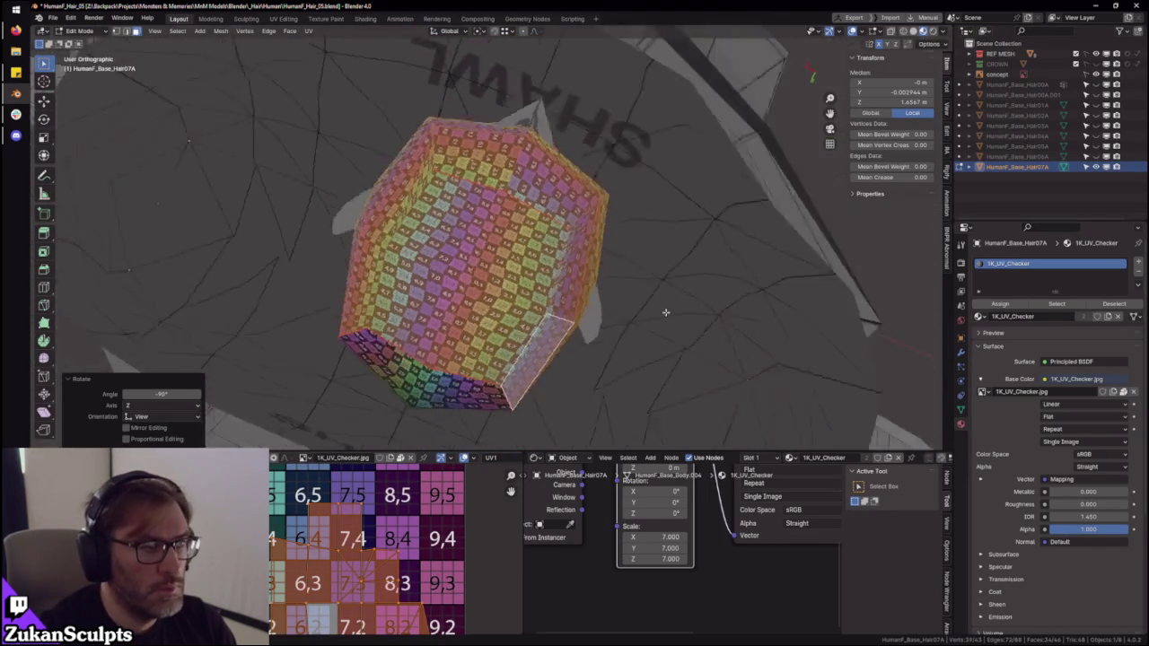
scroll(298, 611, "up", 4)
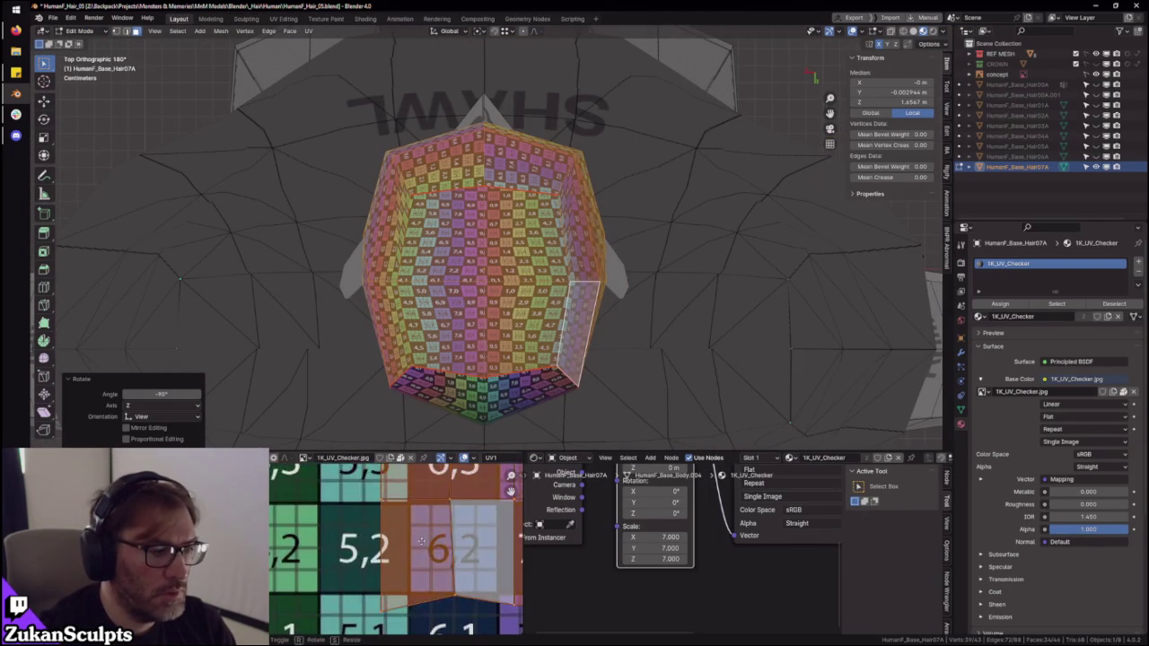
key("ctrl+space")
scroll(564, 377, "up", 5)
key("g")
key("x")
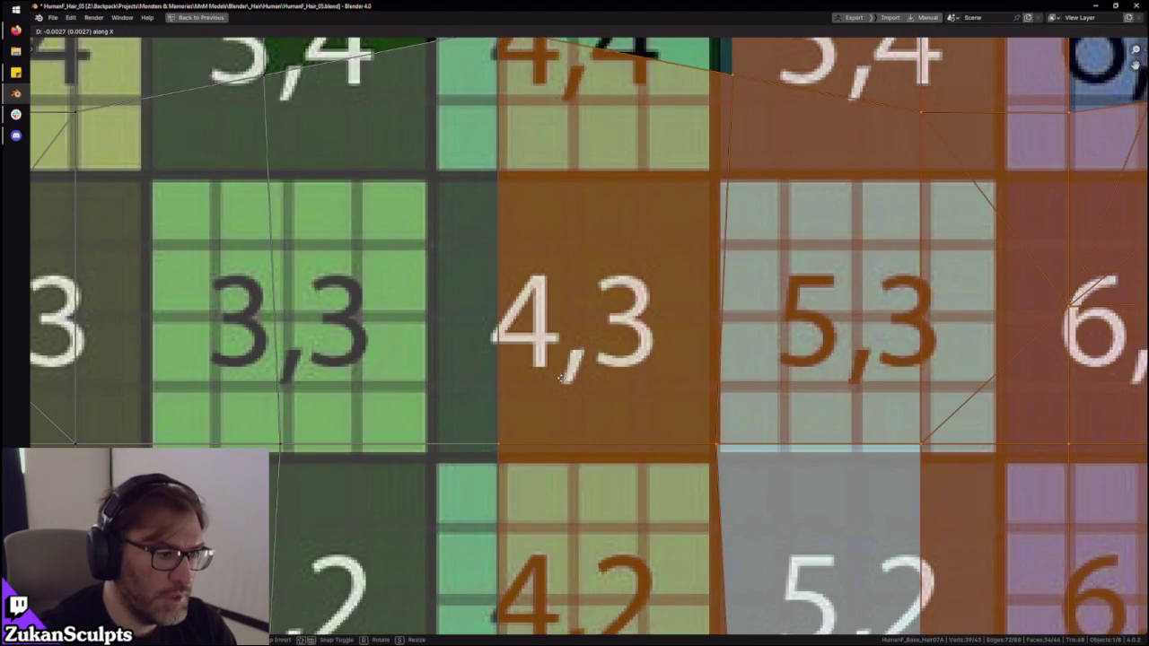
left_click(562, 377)
scroll(539, 385, "down", 5)
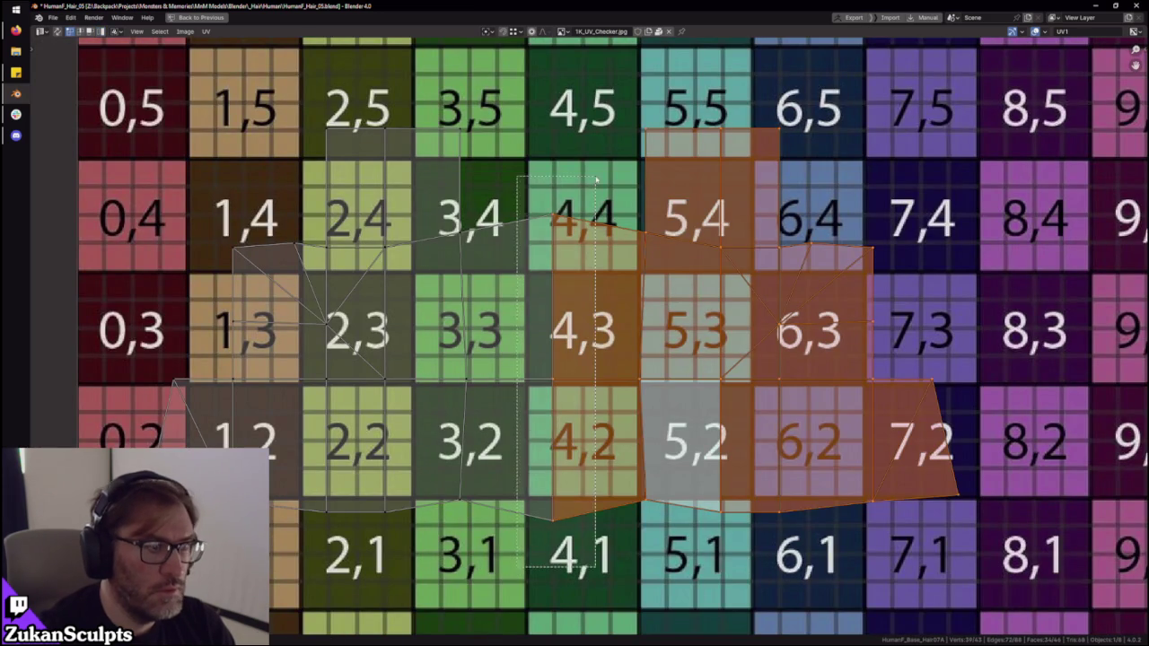
left_click(591, 196)
- Return to the normal layout and switch UV selection back to whole islands
key("ctrl+space")
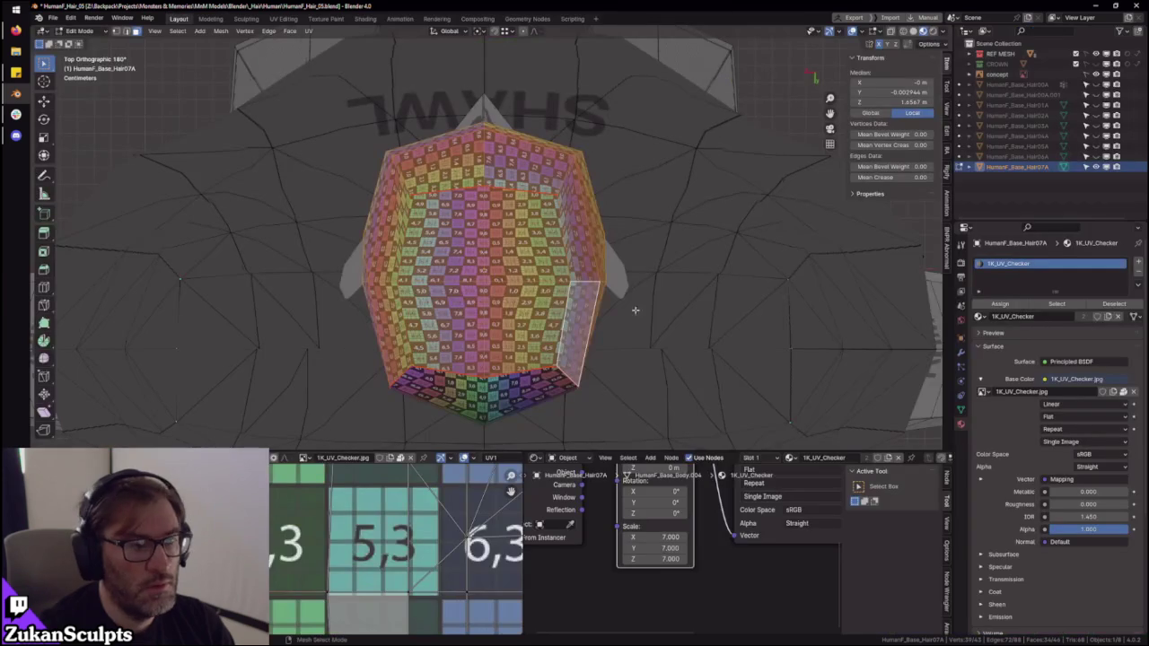
key("ctrl+Tab")
left_click(341, 562)
scroll(341, 556, "down", 3)
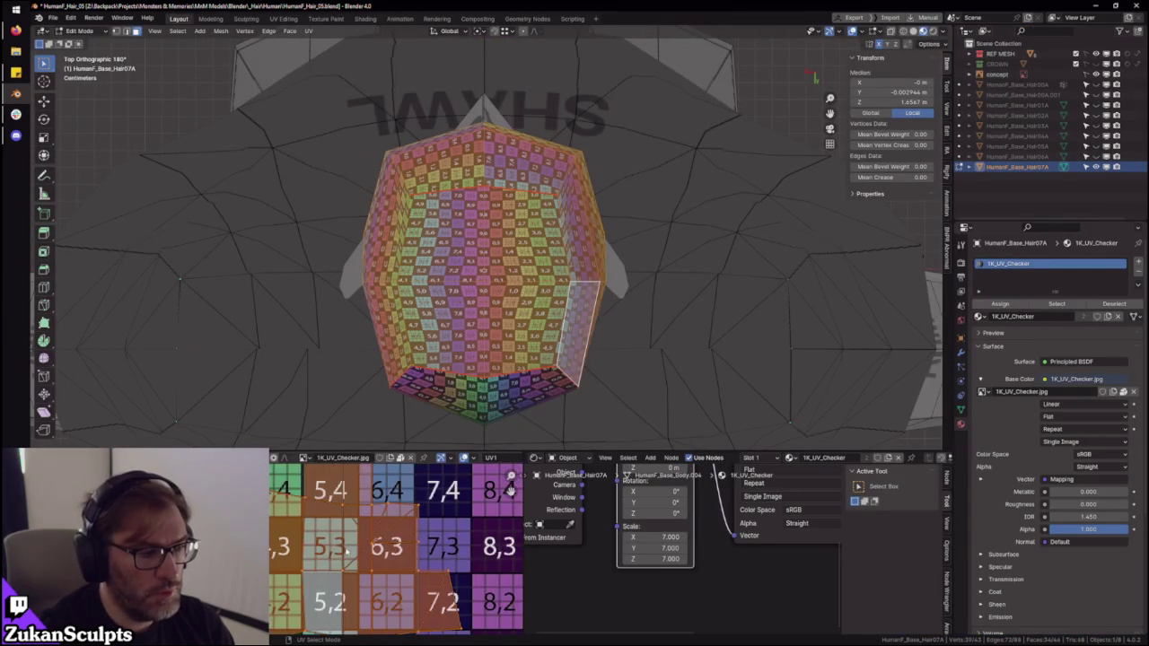
scroll(598, 278, "up", 5)
scroll(418, 487, "down", 3)
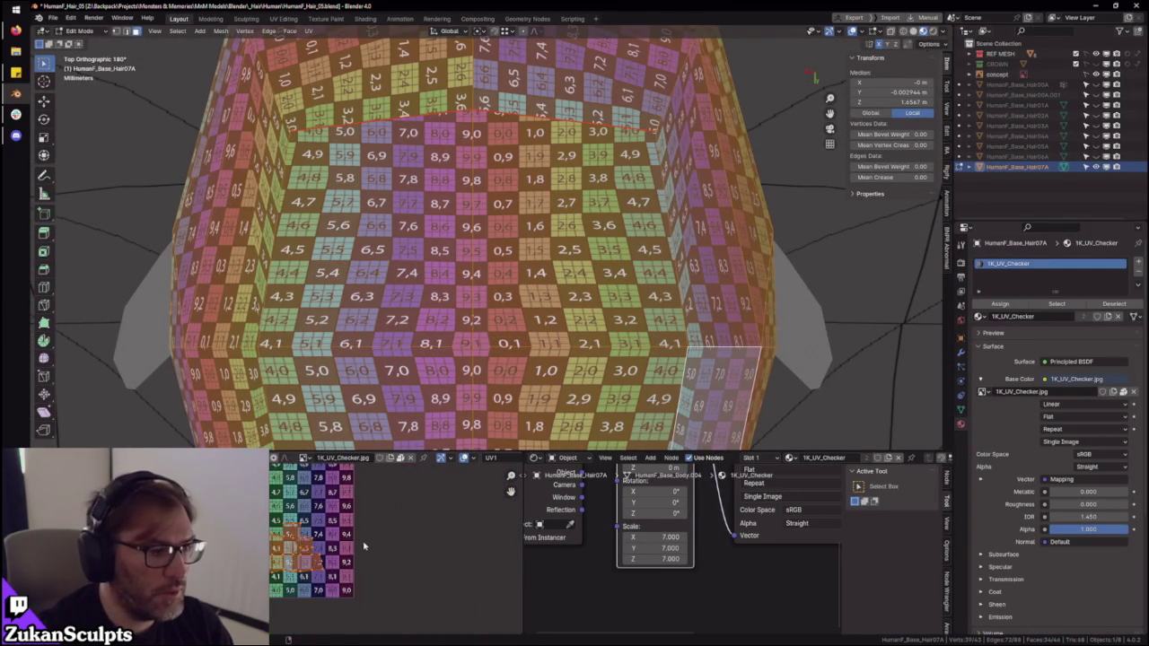
scroll(349, 515, "up", 1)
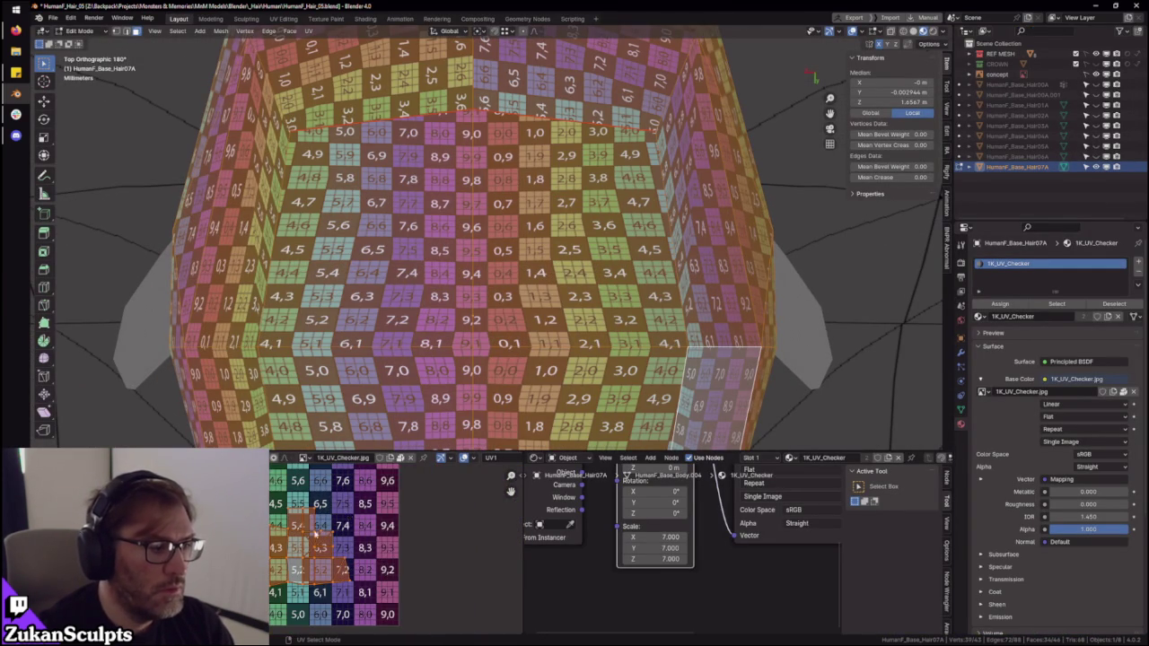
scroll(319, 530, "up", 2)
scroll(573, 283, "down", 4)
- Check the hair from the side and back, then move the selected UVs
mouse_move(574, 273)
middle_mouse_down()
mouse_move(618, 192)
mouse_move(628, 215)
middle_mouse_up()
scroll(342, 558, "down", 2)
scroll(342, 559, "down", 2)
key("g")
left_click(418, 499)
- Select the top UV islands and try shifting them down, then undo the shift
key("ctrl+space")
key("ctrl+Tab")
left_click(590, 393)
left_click(599, 360)
left_click(620, 210)
scroll(604, 290, "up", 4)
key("g")
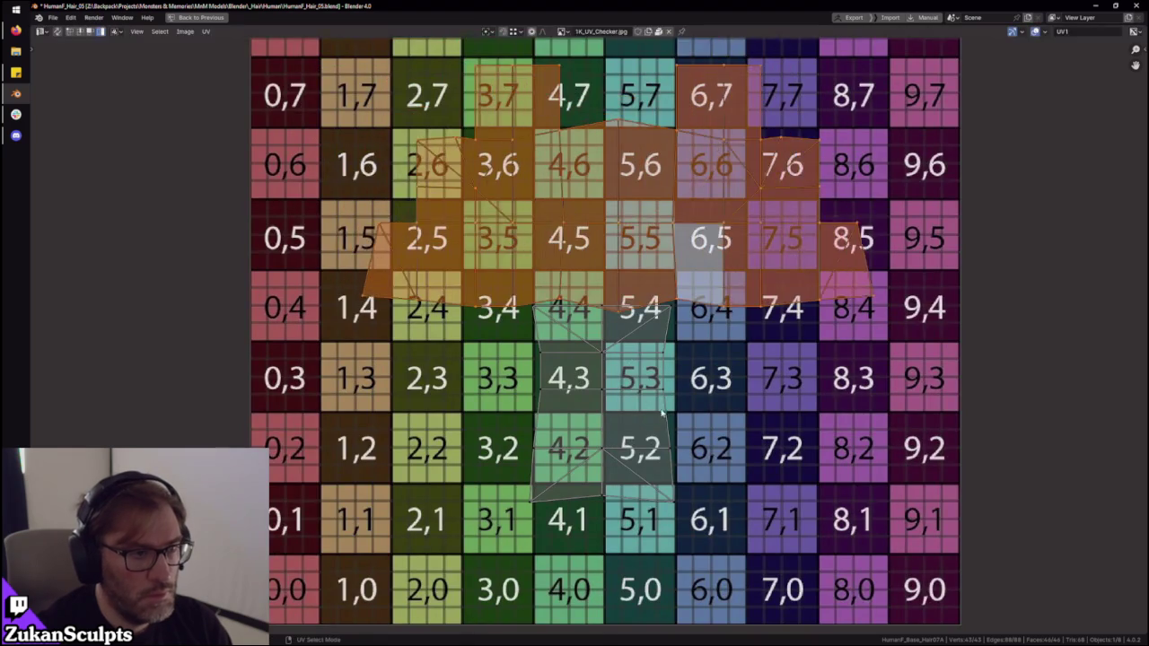
scroll(644, 341, "up", 2)
middle_click_drag(635, 250, 622, 295)
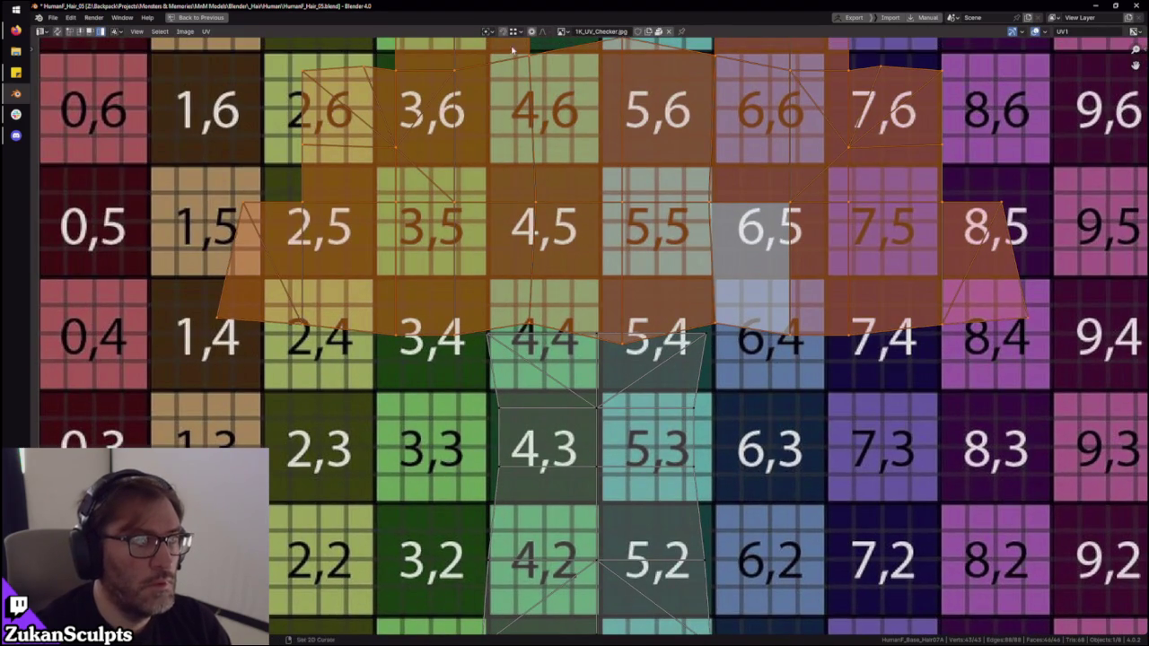
key("Escape")
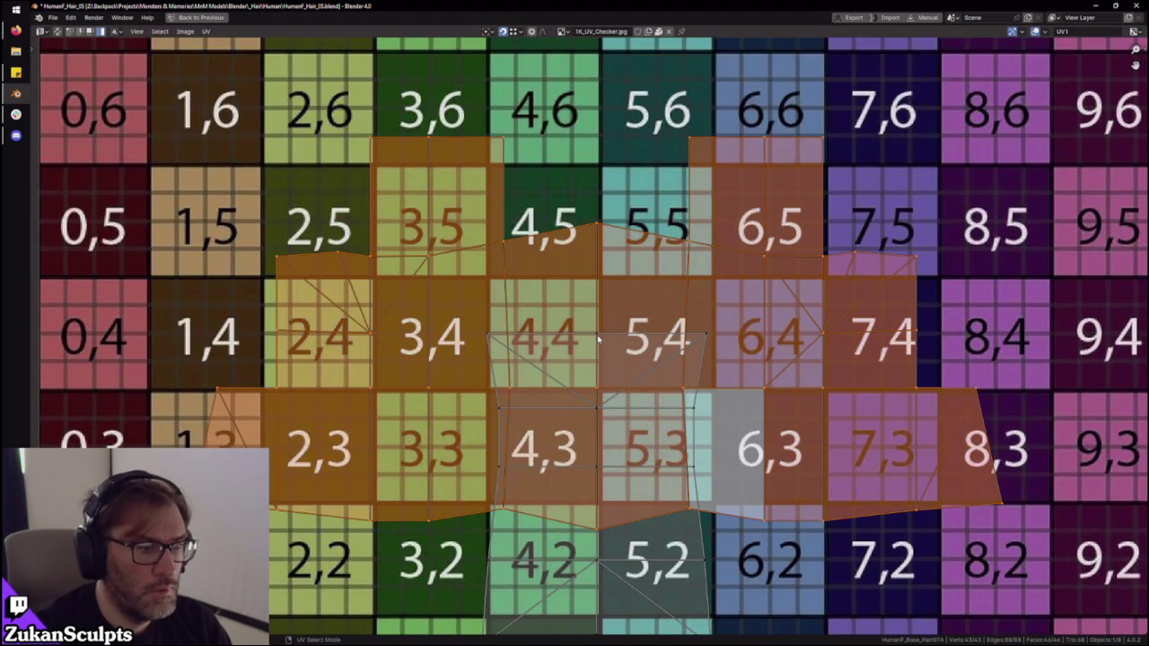
key("ctrl+z")
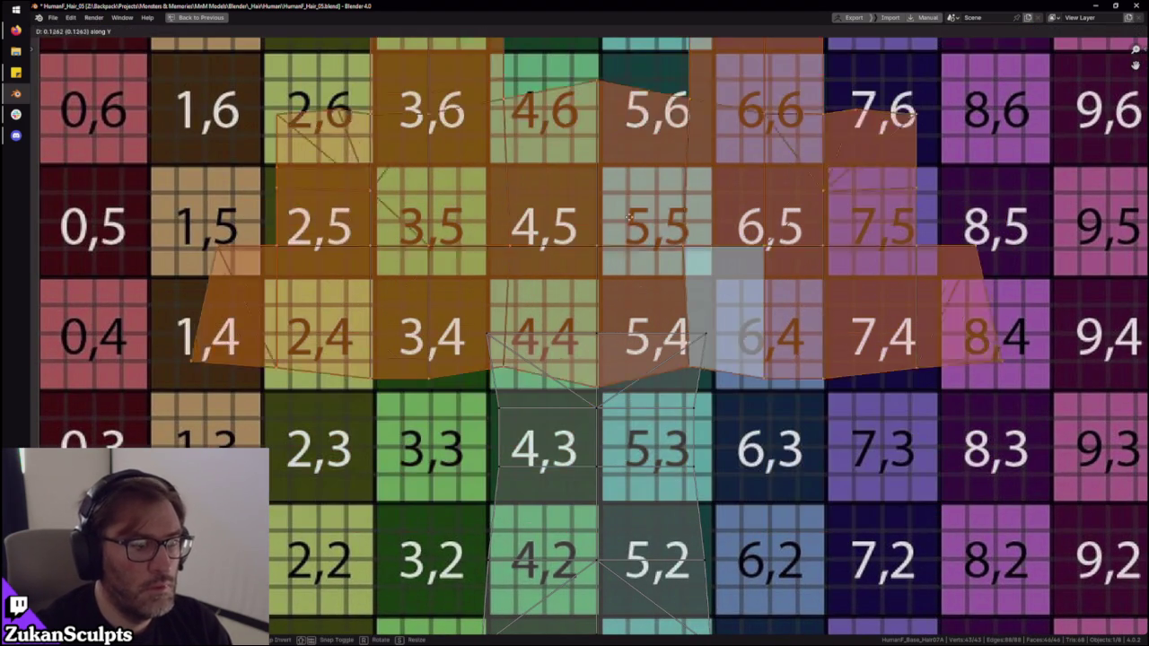
- In vertex mode, select the upper UV faces around 7,6, 8,5 and the 6,7–6,5 column
scroll(626, 181, "down", 1)
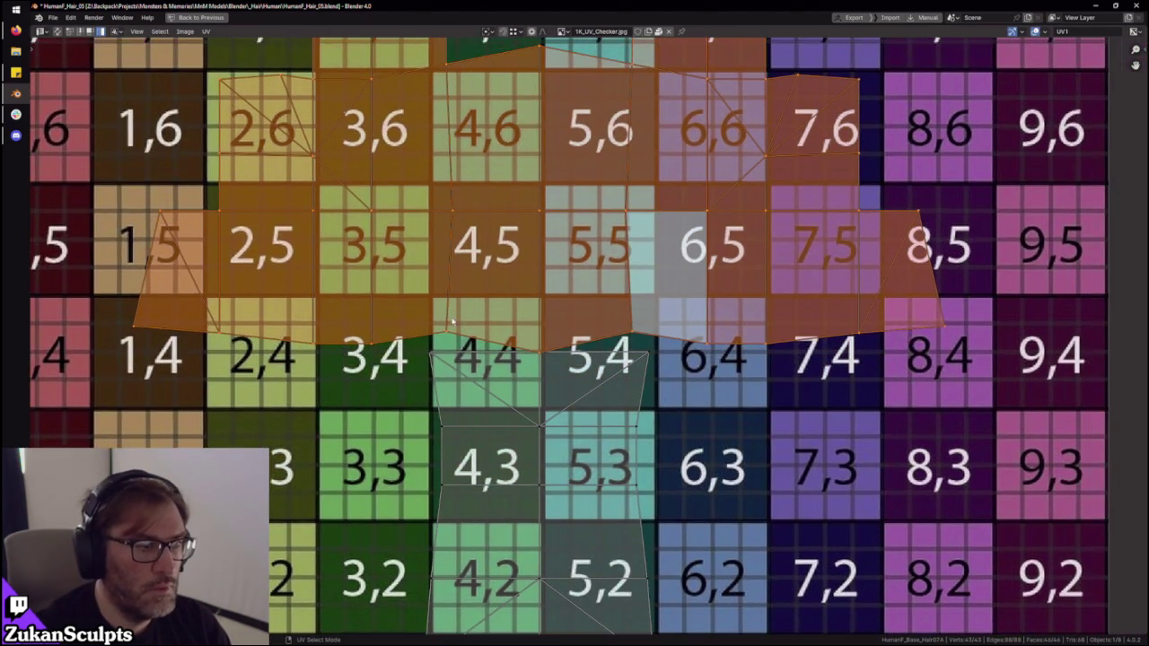
scroll(488, 253, "down", 2)
key("ctrl+Tab")
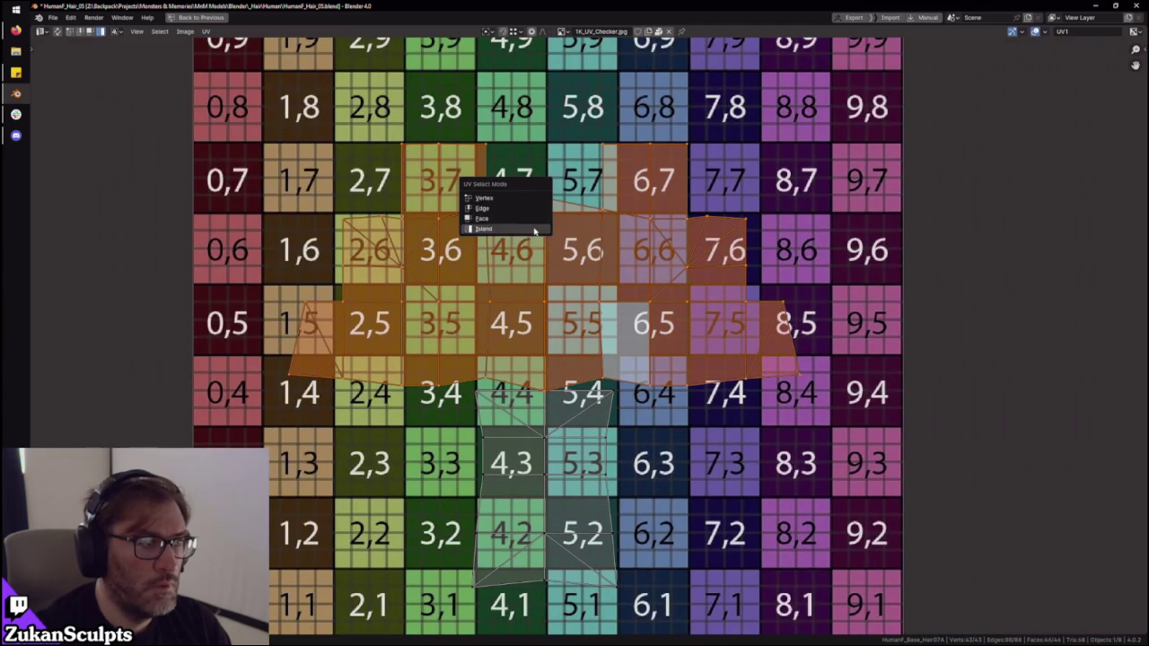
left_click(505, 202)
left_click_drag(227, 112, 505, 370)
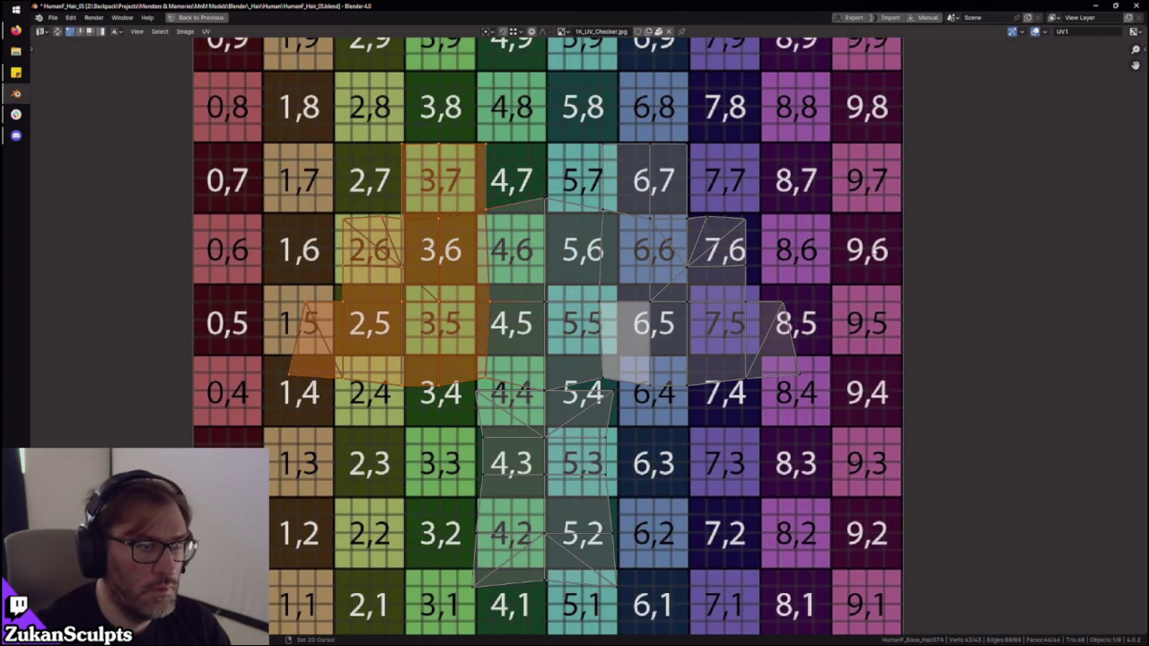
left_click_drag(846, 132, 676, 381, "shift")
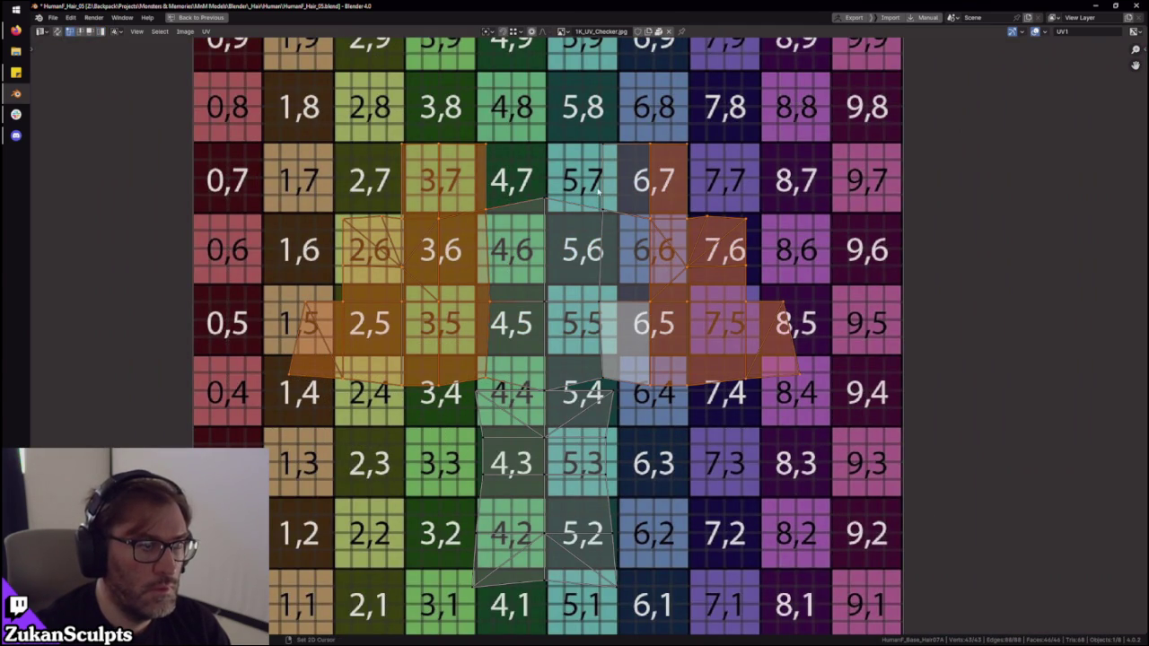
left_click_drag(599, 203, 610, 385, "shift")
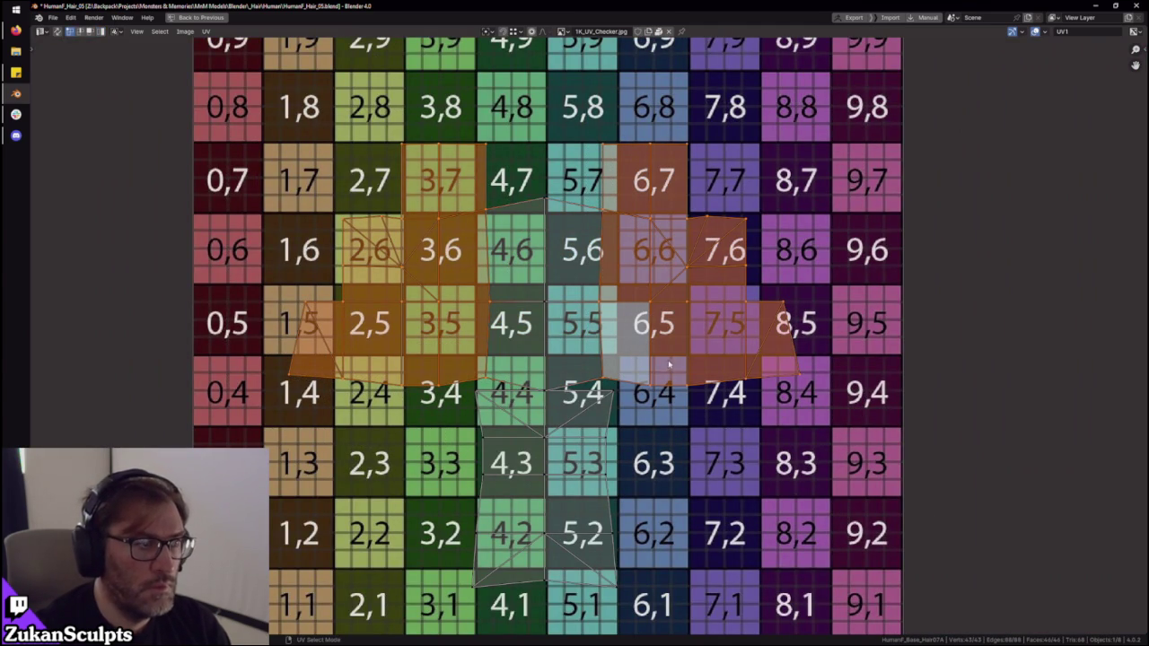
key("ctrl+space")
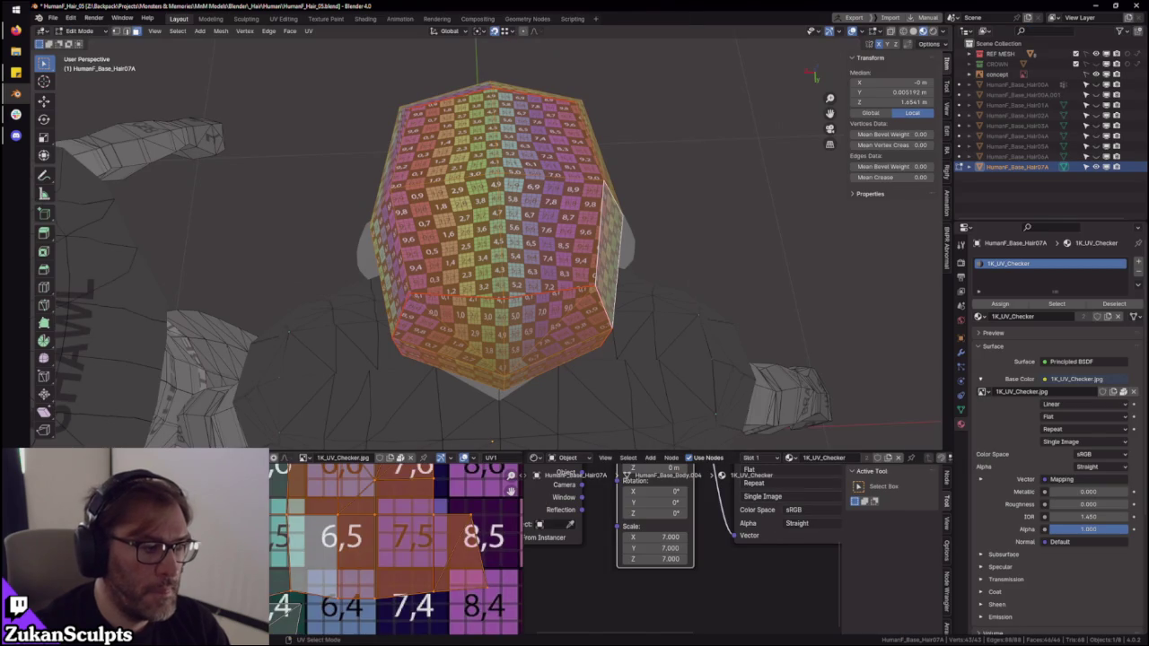
- Move the selected UVs, then select an edge loop near the 5,4 cell
scroll(424, 550, "up", 3)
scroll(424, 549, "up", 2)
key("g")
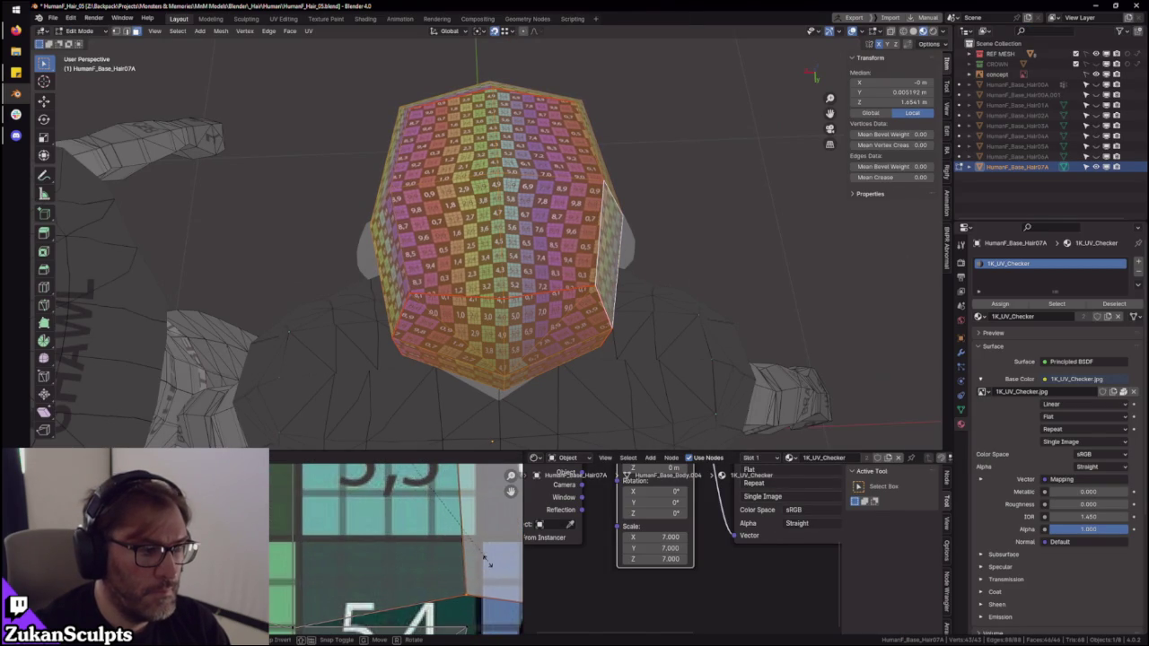
left_click(470, 557)
scroll(410, 536, "down", 2)
left_click(380, 582)
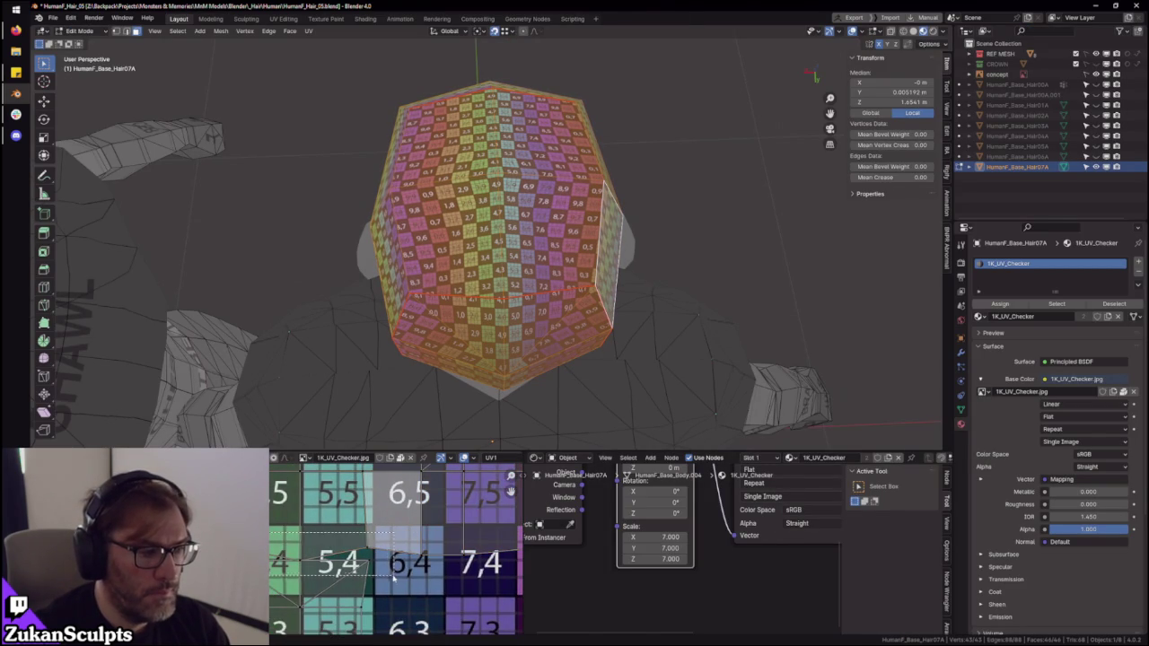
left_click(383, 584, "alt")
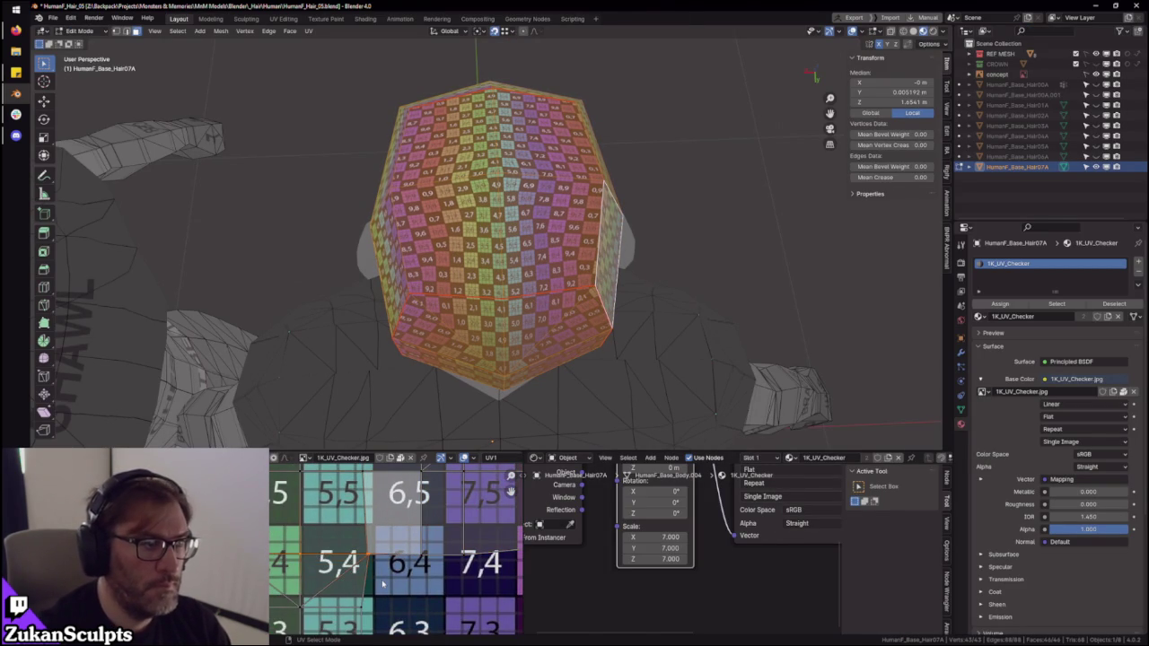
scroll(281, 559, "down", 1)
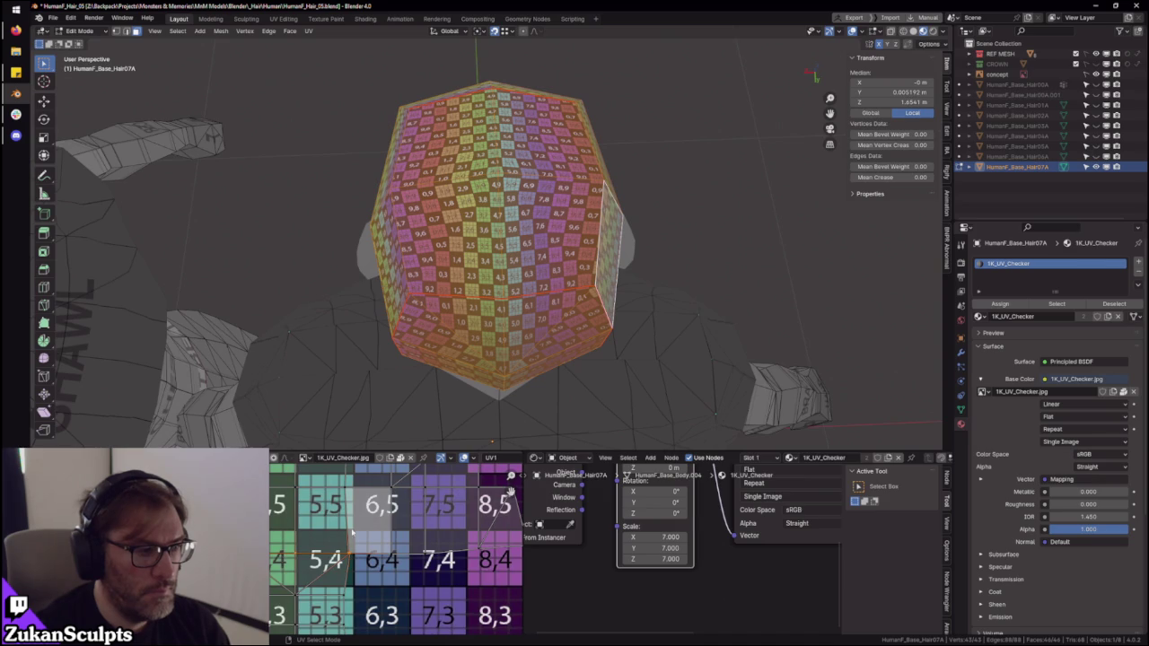
- Select the vertical UV edge beside cells 4,5 and 4,4, then view the hair from above
key("ctrl+space")
scroll(616, 421, "up", 1)
scroll(616, 422, "up", 1)
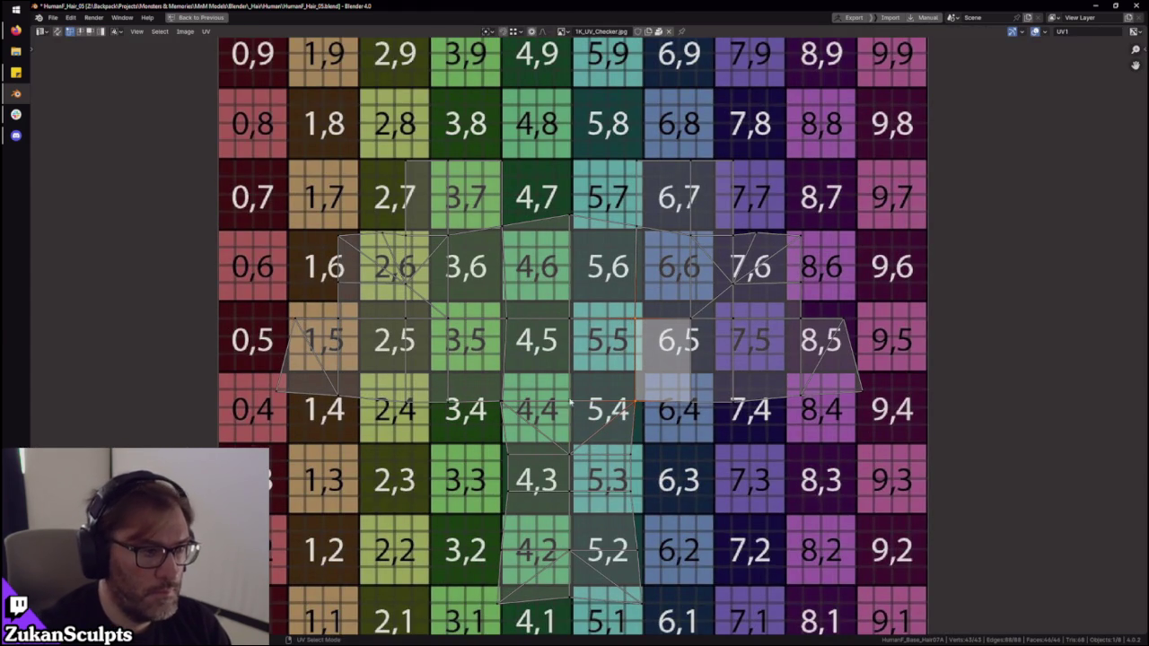
left_click(503, 363)
key("ctrl+space")
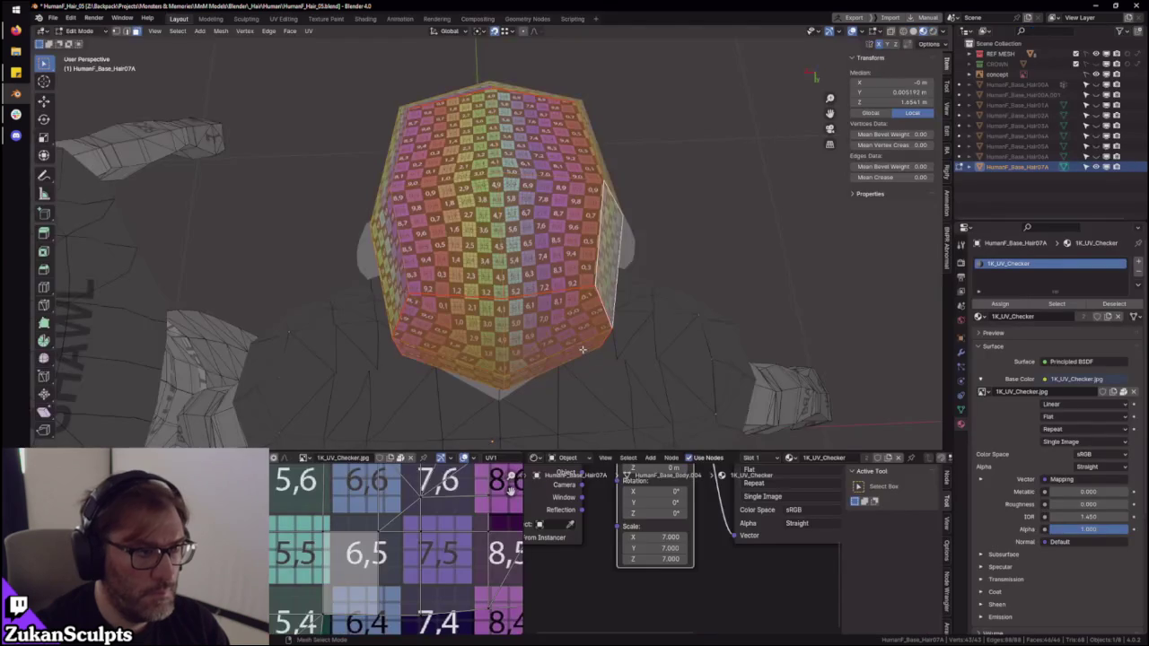
scroll(606, 279, "up", 2)
scroll(607, 278, "down", 2)
middle_click_drag(607, 278, 642, 284)
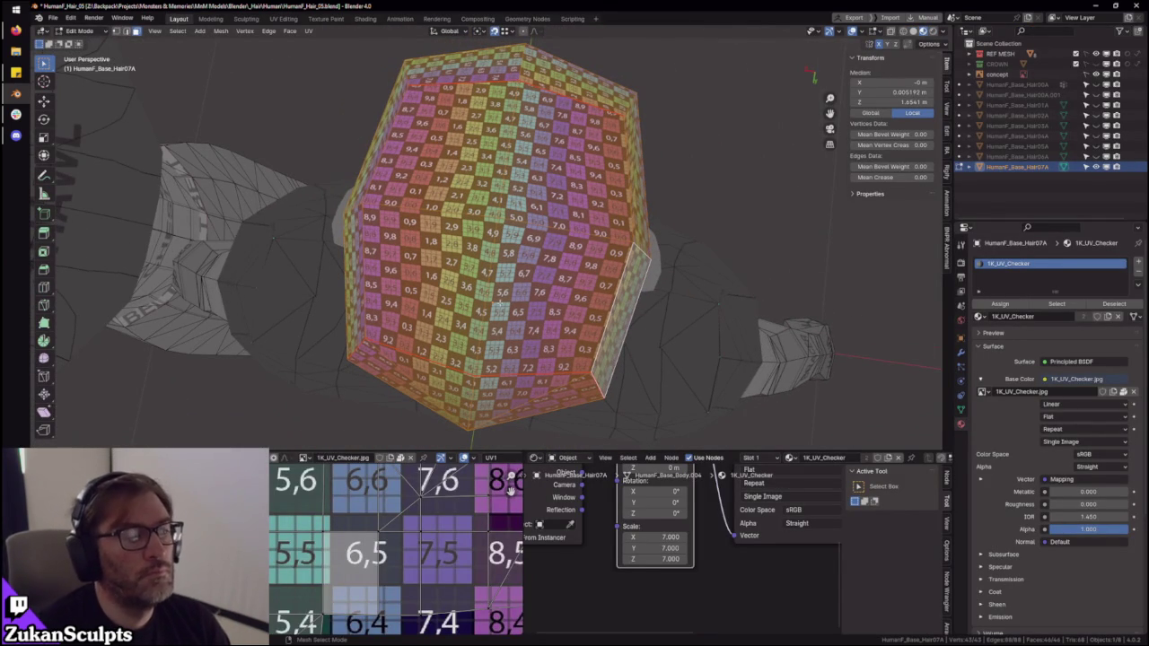
key("KP_7")
scroll(340, 591, "down", 4)
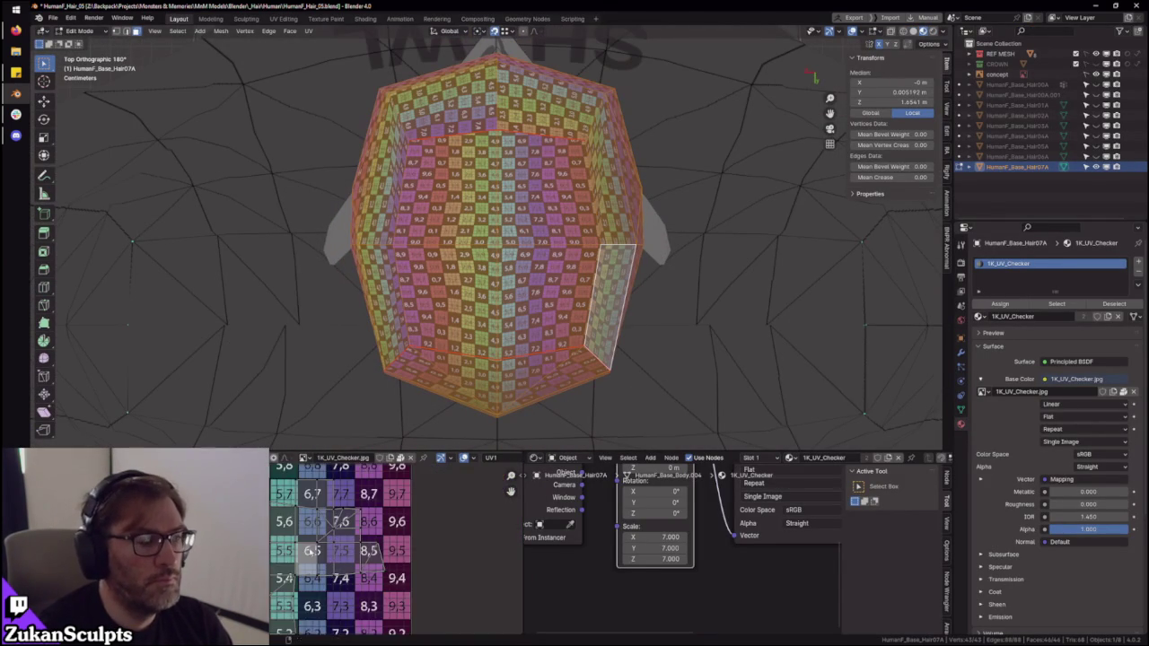
- Move the upper-left UV faces and inspect the hair from a lower frontal angle
left_click_drag(265, 477, 438, 555)
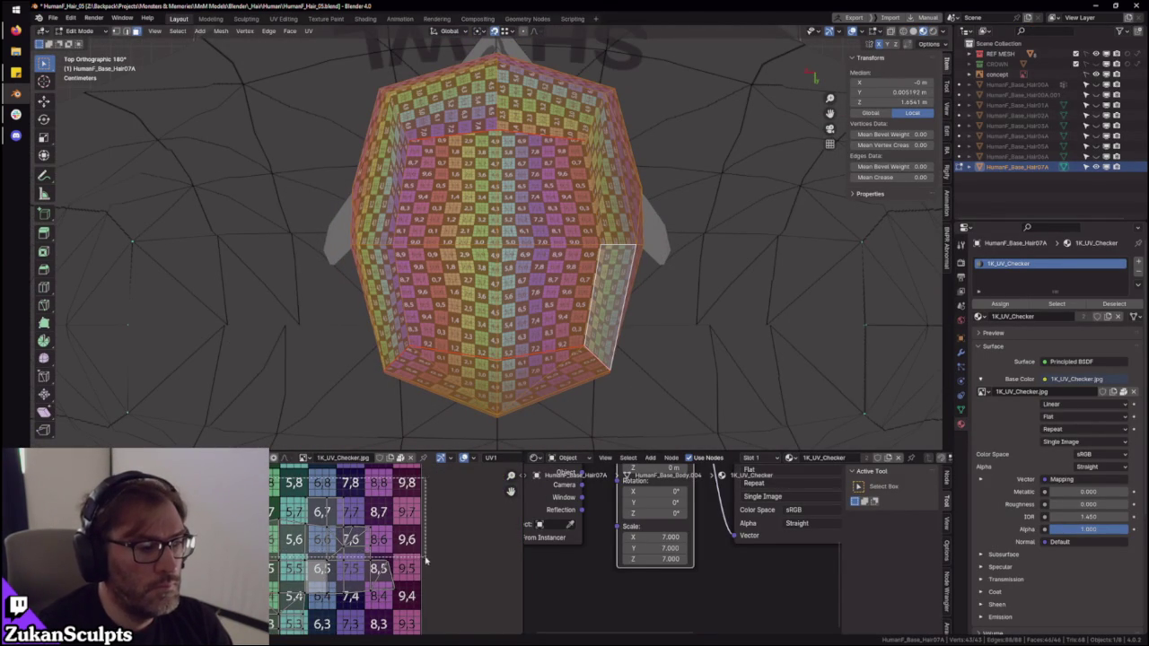
scroll(395, 556, "up", 4)
key("g")
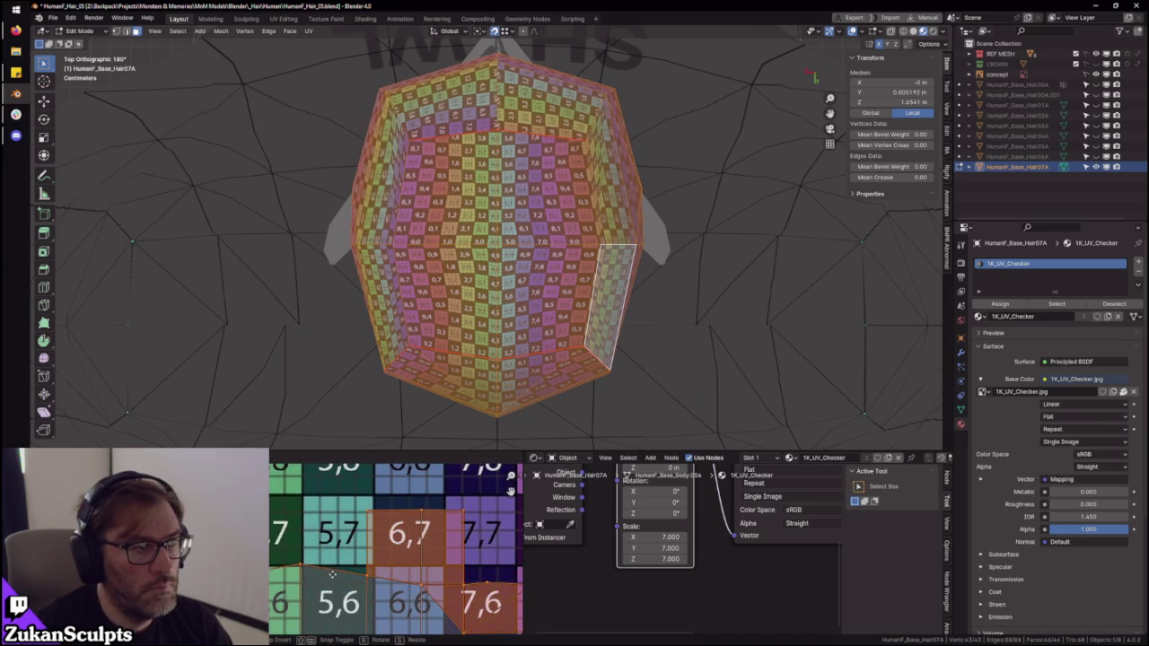
left_click(330, 575)
middle_click_drag(575, 269, 644, 235)
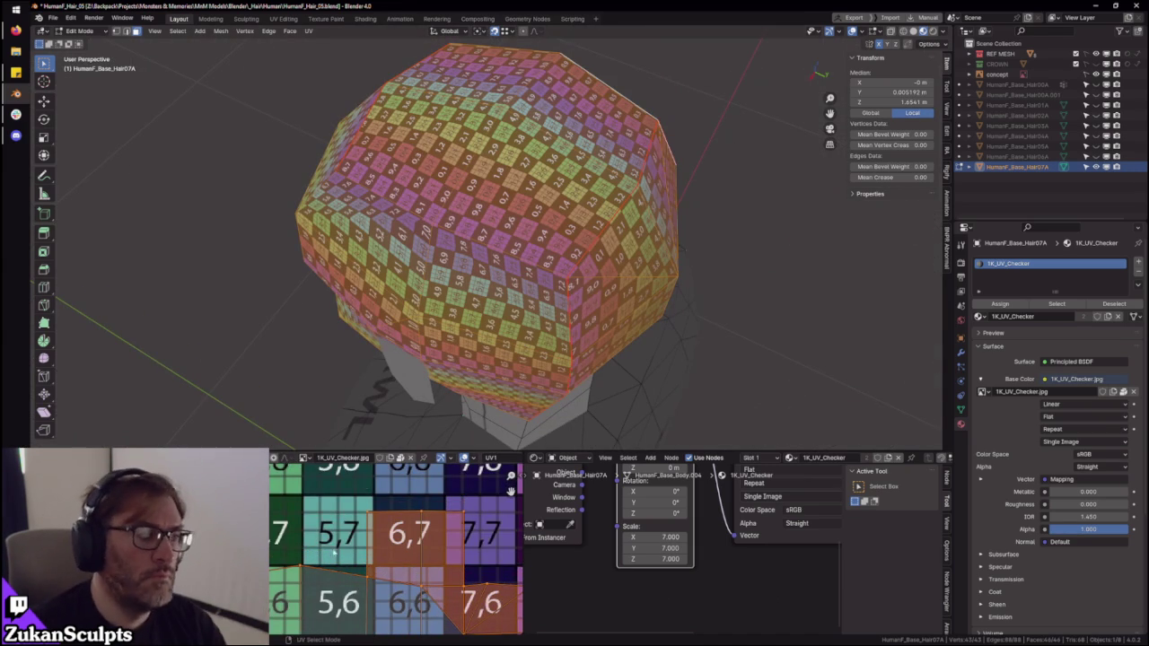
scroll(282, 493, "down", 3)
mouse_move(530, 377)
middle_mouse_down()
mouse_move(524, 321)
mouse_move(578, 284)
mouse_move(505, 267)
mouse_move(508, 241)
middle_mouse_up()
- Switch to face selection and select the whole hair mesh
key("ctrl+Tab")
left_click(476, 229)
left_click(488, 206)
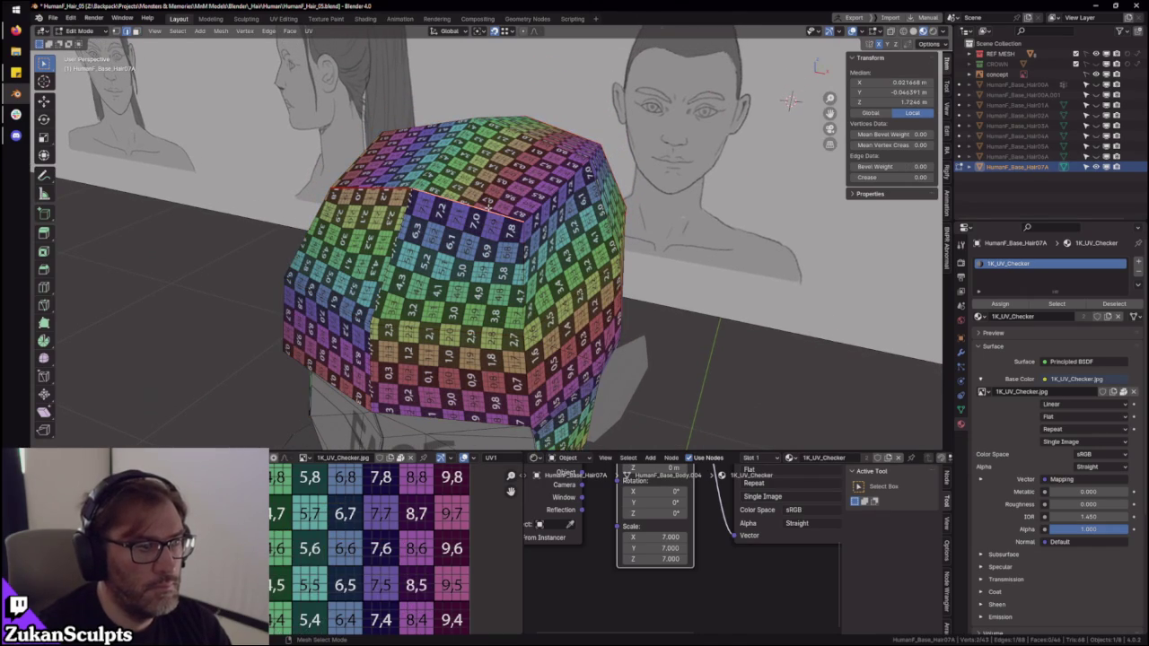
key("ctrl+Tab")
left_click(464, 235)
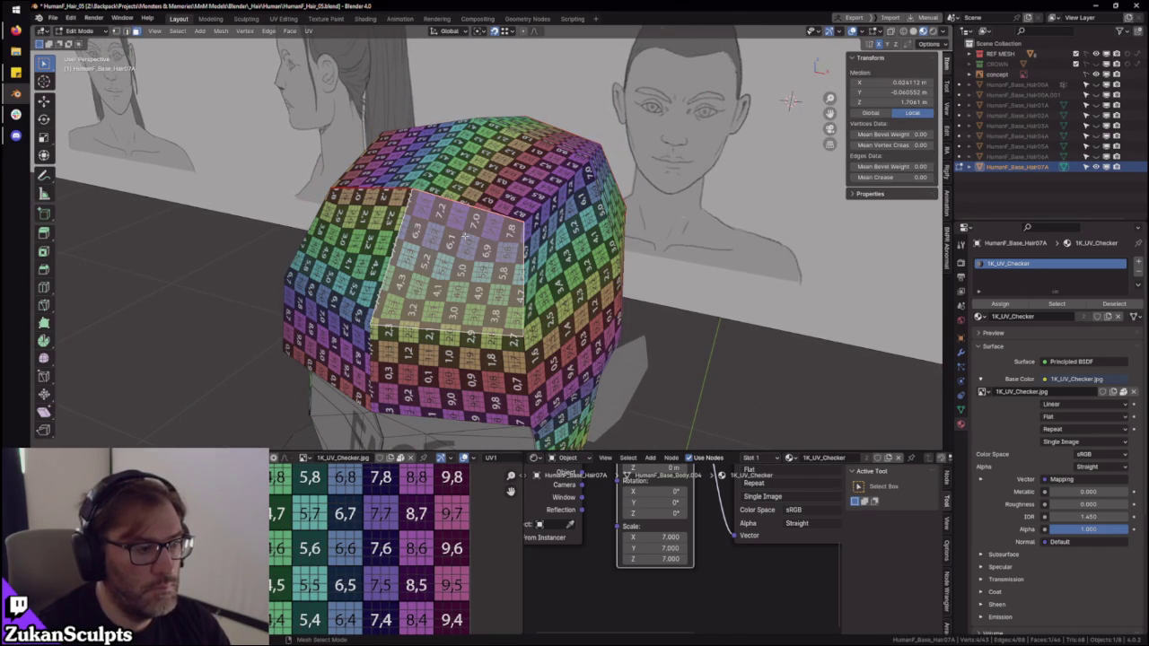
key("a")
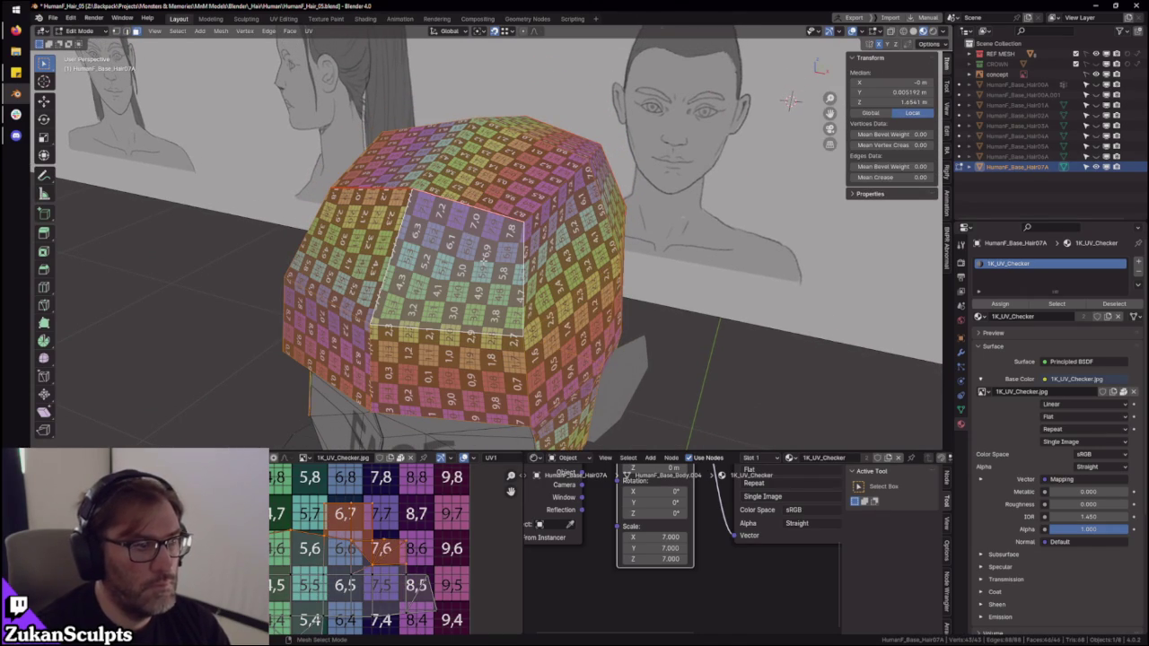
middle_click_drag(502, 270, 455, 267)
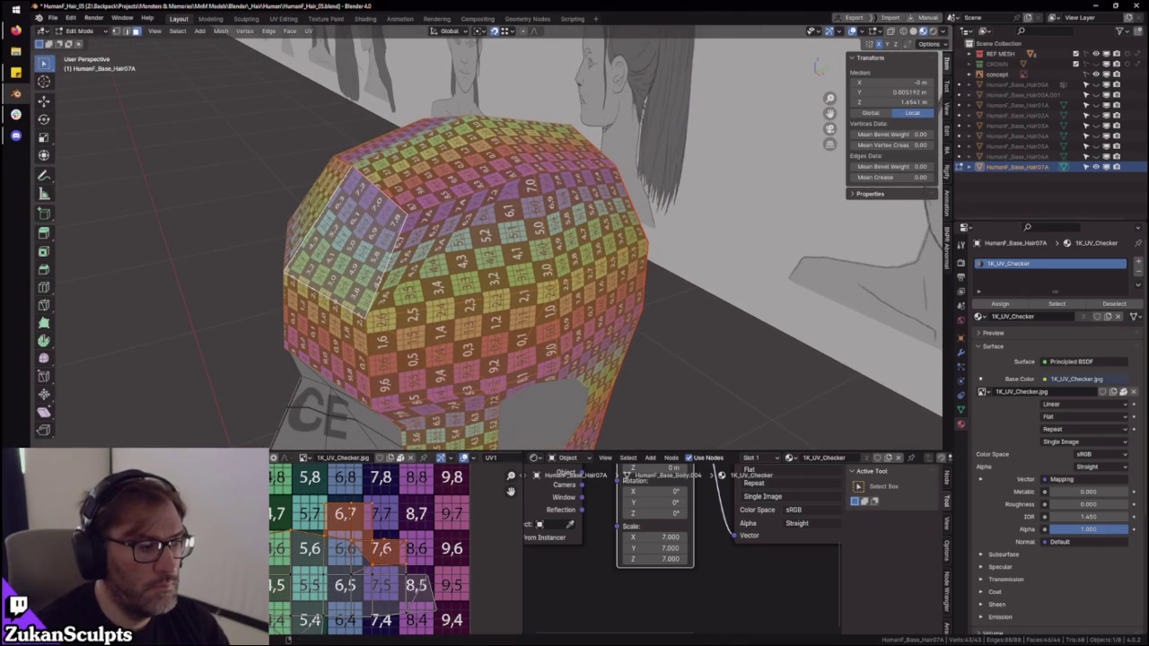
scroll(289, 575, "up", 3)
mouse_move(421, 327)
middle_mouse_down()
mouse_move(449, 297)
mouse_move(488, 306)
mouse_move(530, 230)
middle_mouse_up()
- Re-unwrap the hair mesh's UVs, inspect the checker from both sides, and reselect the whole mesh
key("u")
left_click(485, 305)
left_click(526, 228)
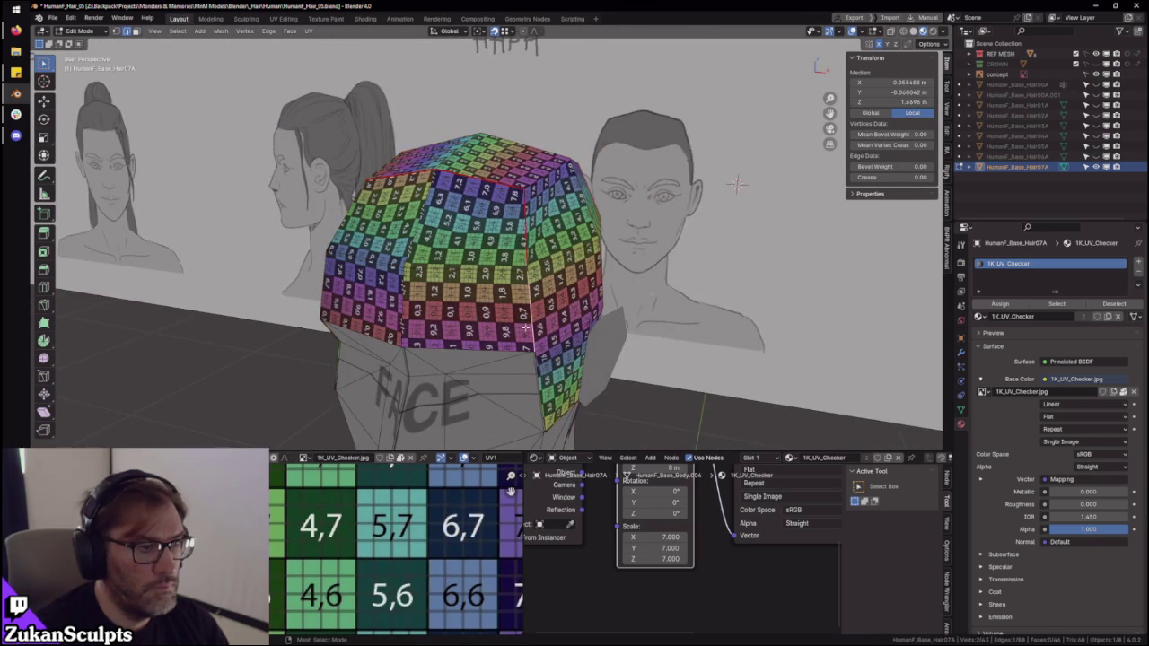
middle_click_drag(379, 313, 504, 229)
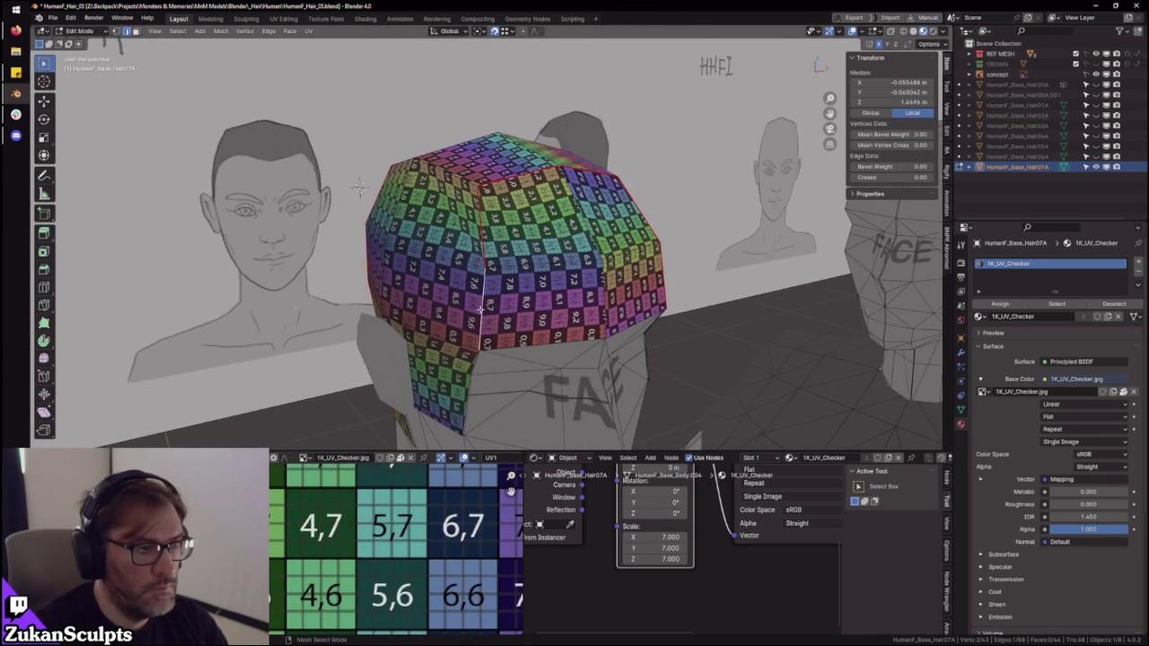
middle_click_drag(480, 308, 491, 230)
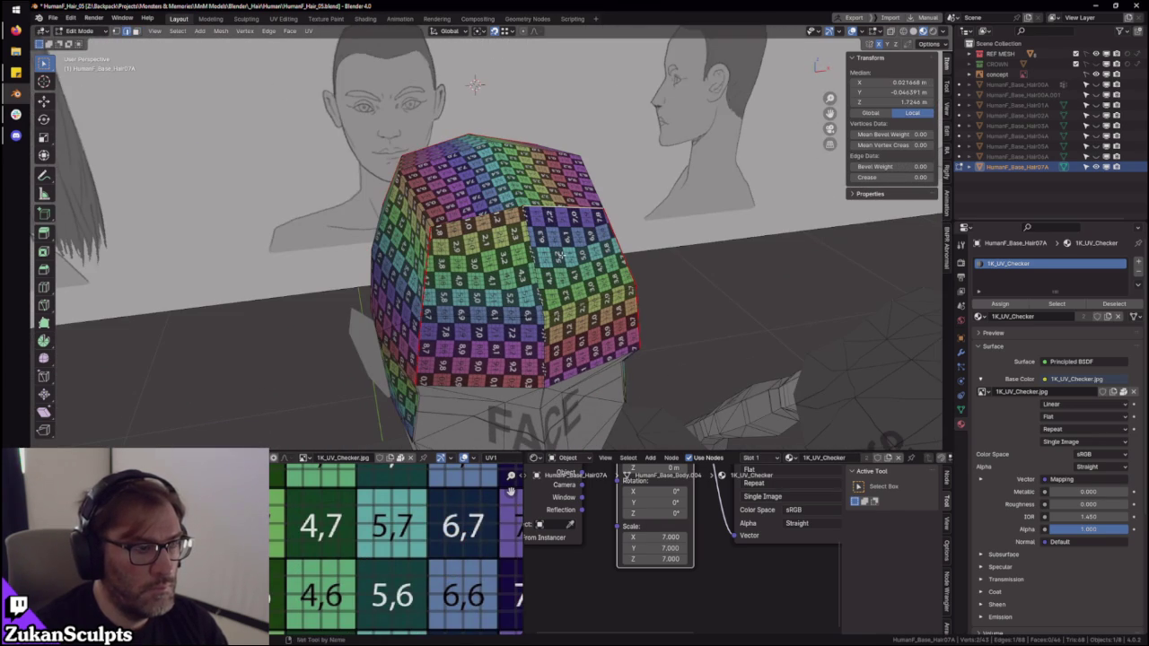
key("ctrl+l")
key("ctrl+space")
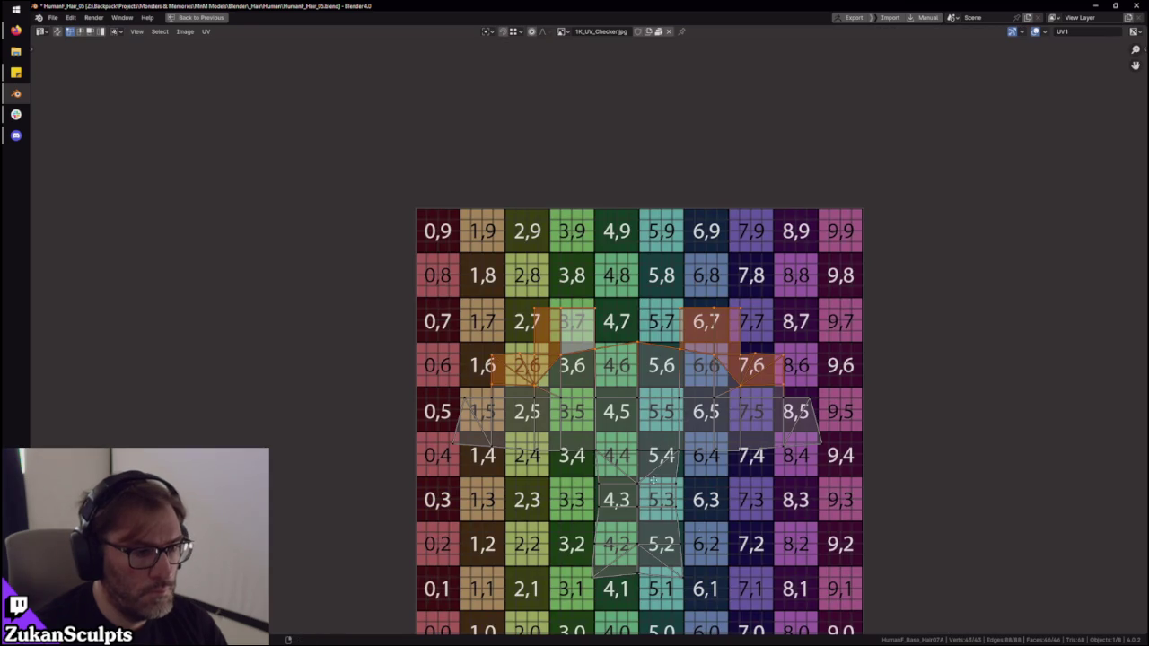
- Select the row 5 band and upper UV faces and try re-laying them out, undoing it
middle_click_drag(669, 500, 588, 431)
key("ctrl+Tab")
left_click(522, 471)
left_click_drag(281, 533, 824, 326)
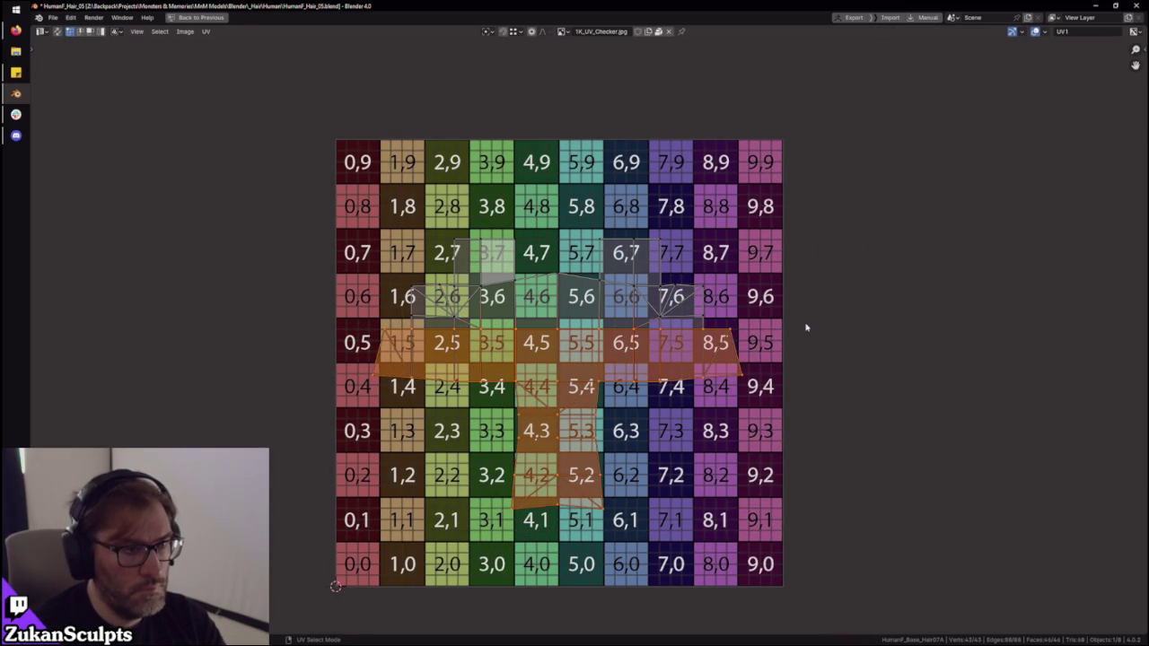
left_click_drag(282, 205, 761, 493)
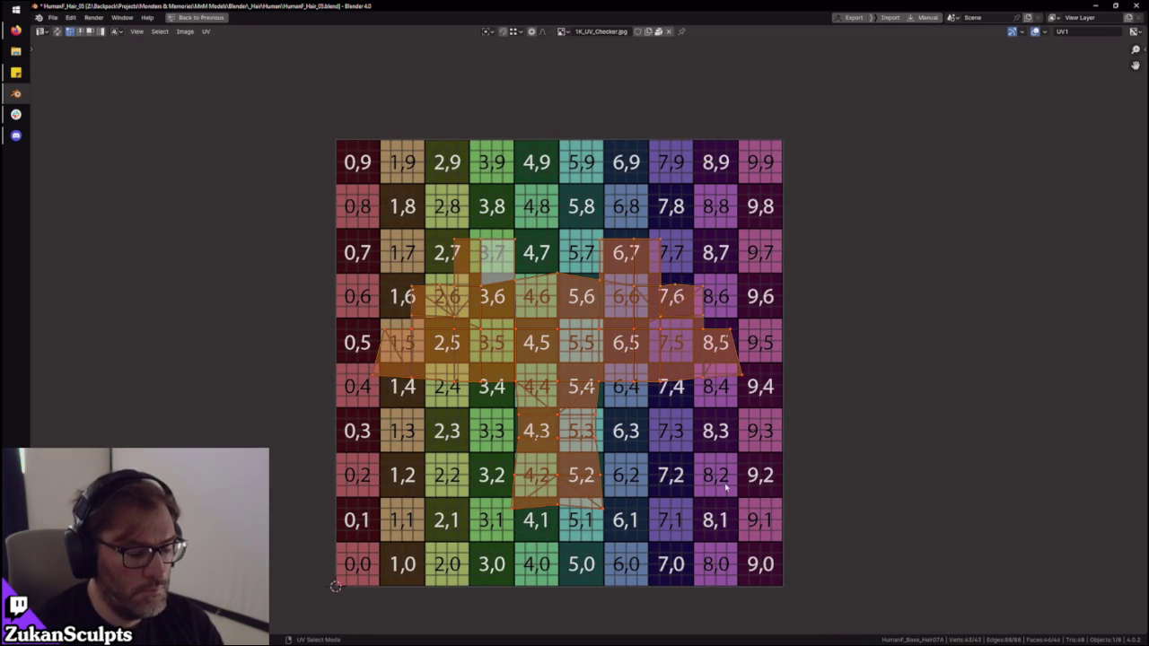
key("u")
scroll(560, 410, "up", 1)
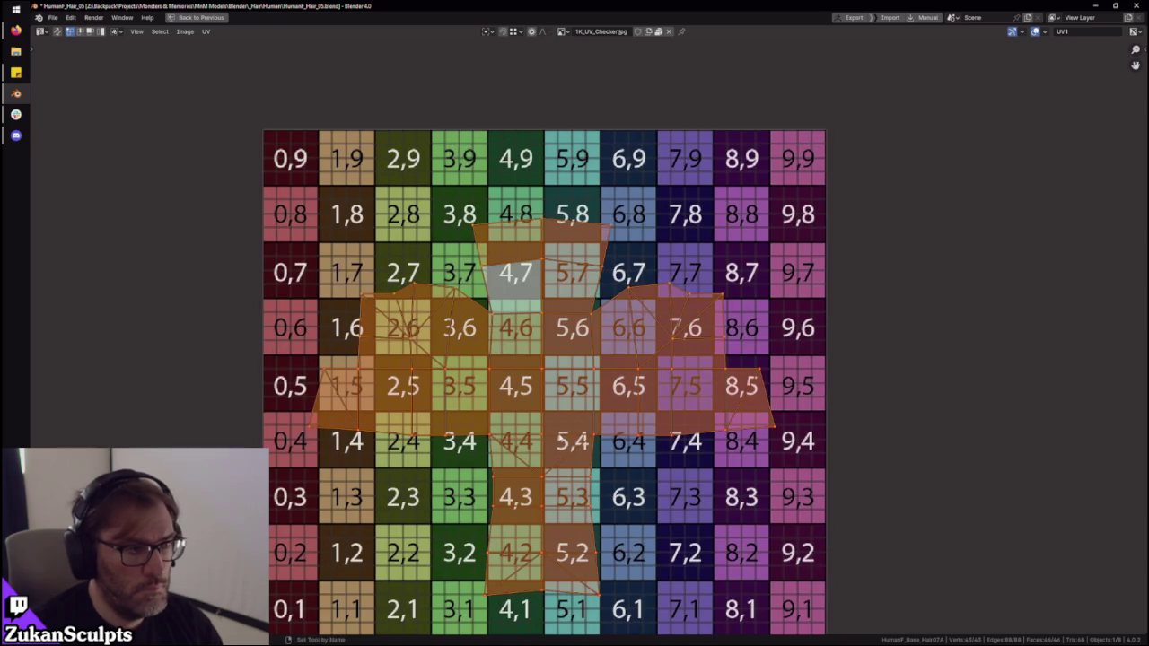
key("ctrl+z")
- Re-lay out only the lower band of UV faces, then select the whole island
left_click_drag(277, 492, 837, 335)
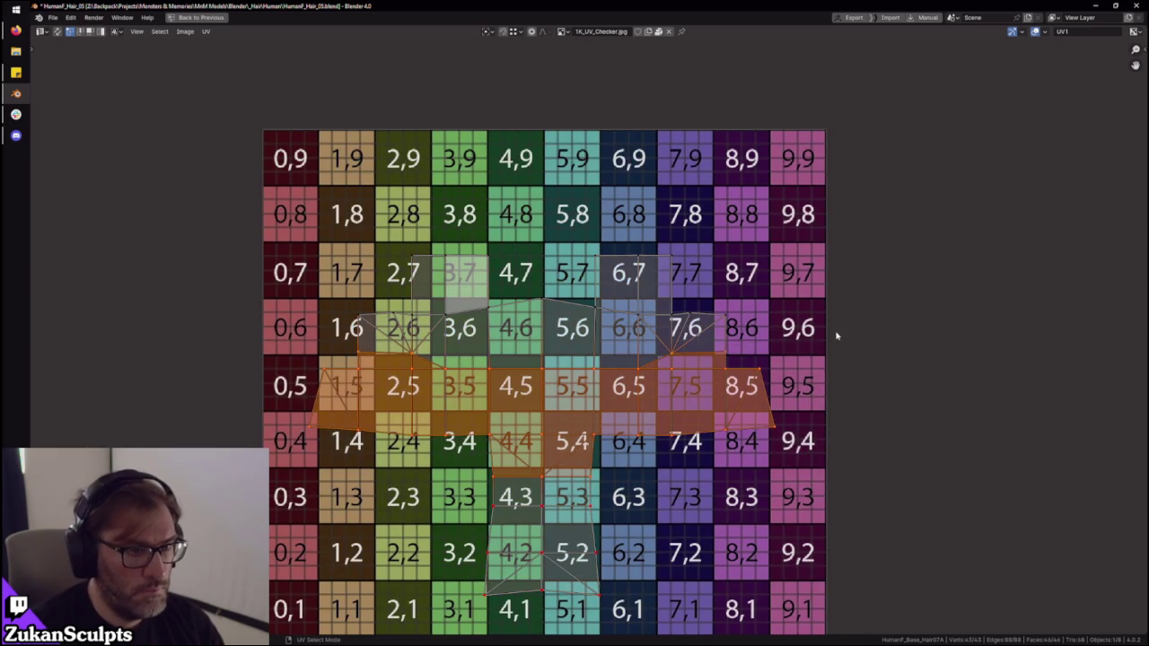
key("u")
key("a")
key("ctrl+space")
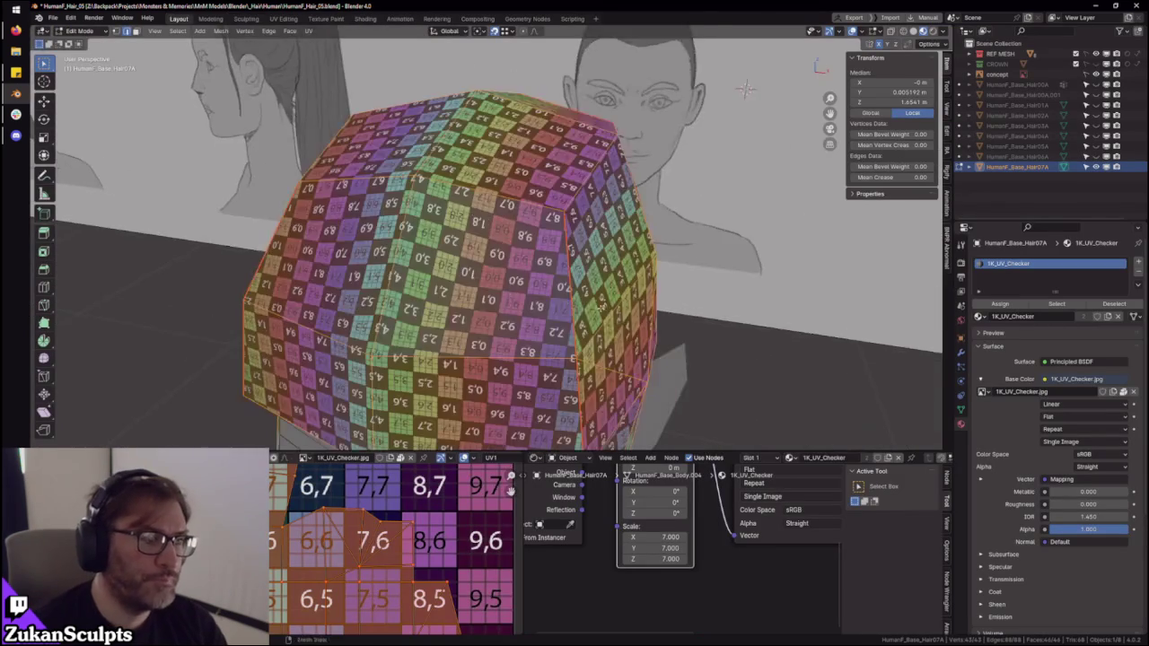
- Move a row of UV vertices to even out the lower-left checker tiles 5,6 to 9,4
middle_click_drag(469, 264, 422, 270)
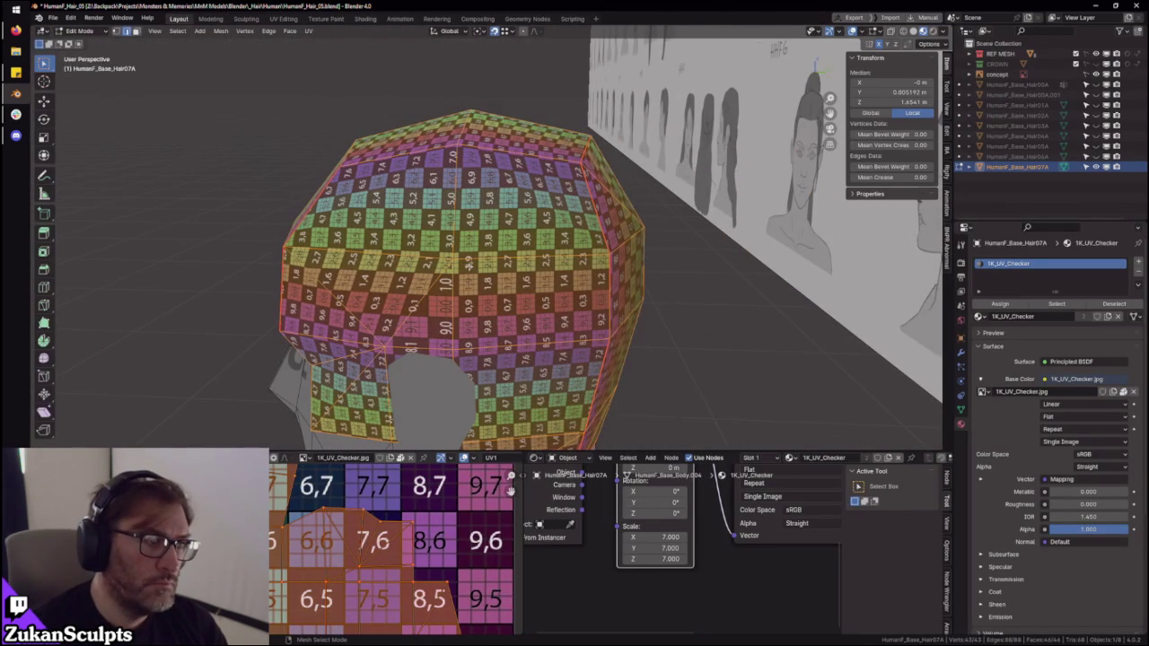
middle_click_drag(441, 569, 457, 516)
scroll(456, 516, "down", 1)
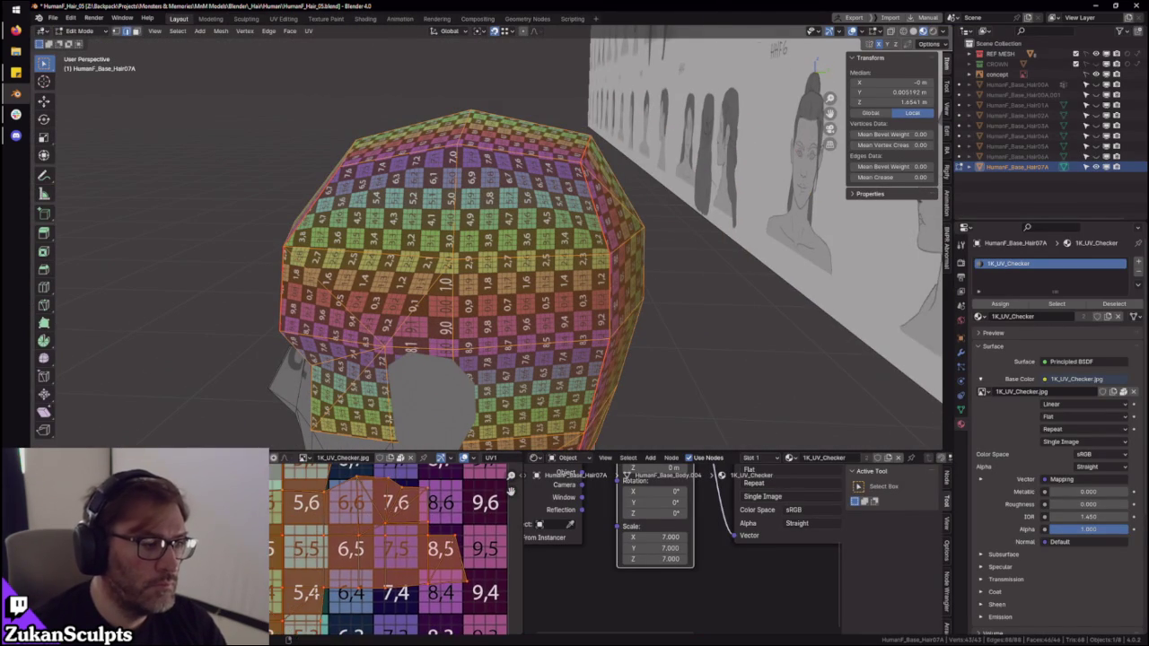
left_click_drag(278, 513, 456, 526)
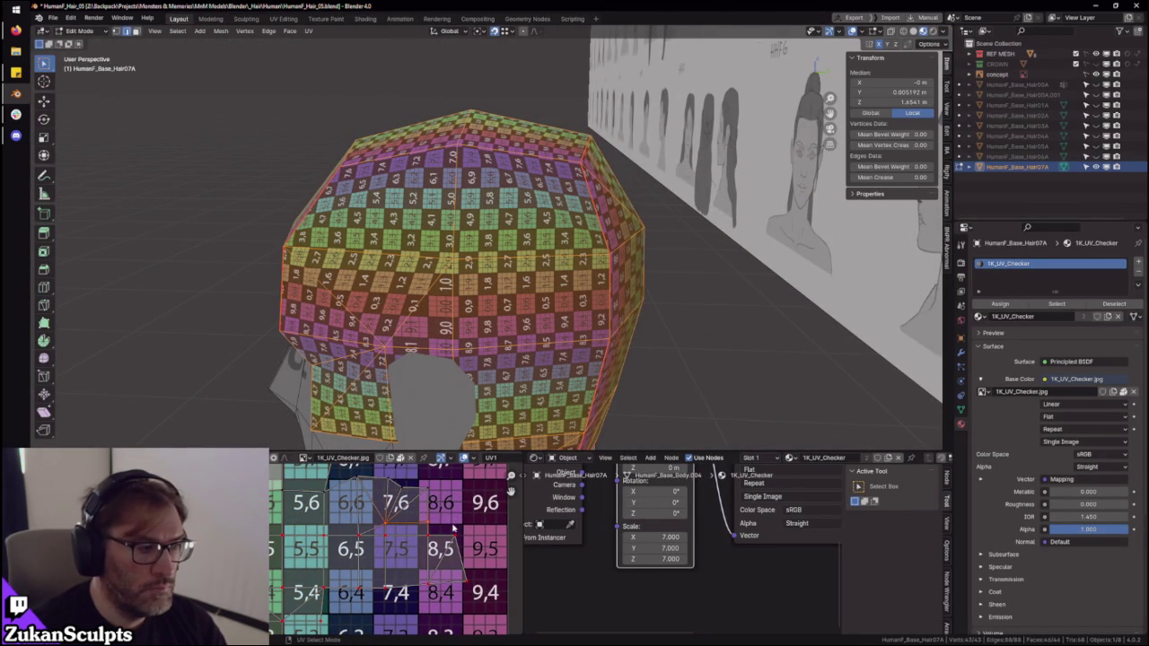
key("g")
left_click(451, 523)
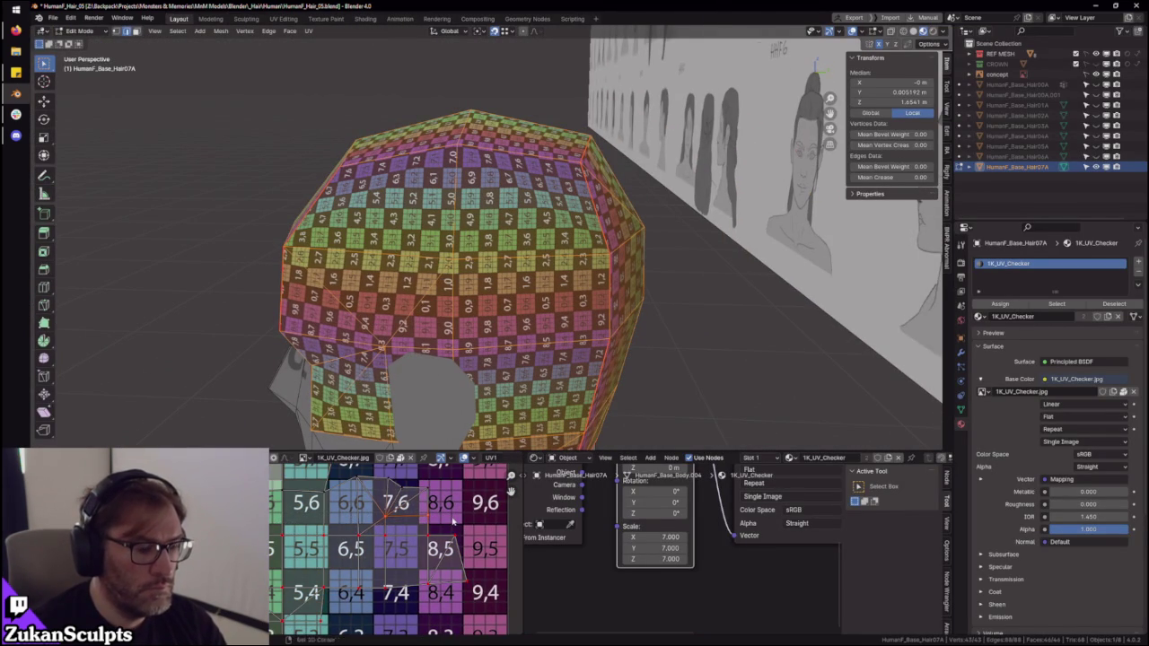
left_click_drag(452, 519, 434, 521)
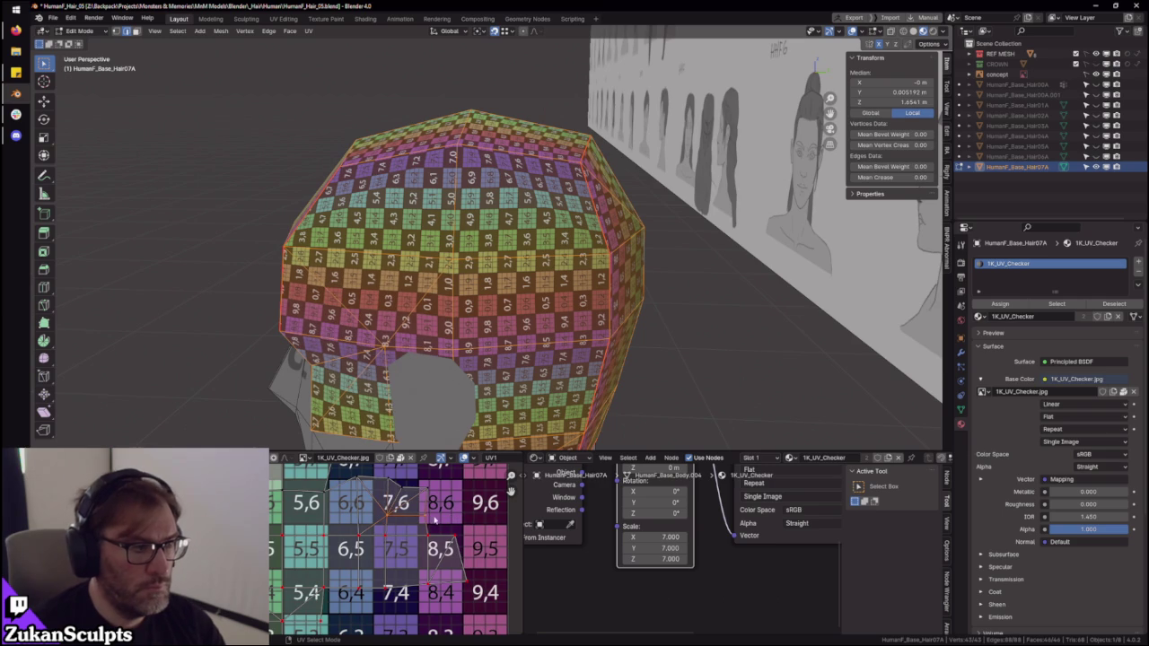
scroll(425, 544, "down", 1)
- Nudge the UV vertex near tiles 8,4 and 9,4 and select the one near 9,3
mouse_move(520, 370)
middle_mouse_down()
mouse_move(575, 317)
mouse_move(510, 263)
middle_mouse_up()
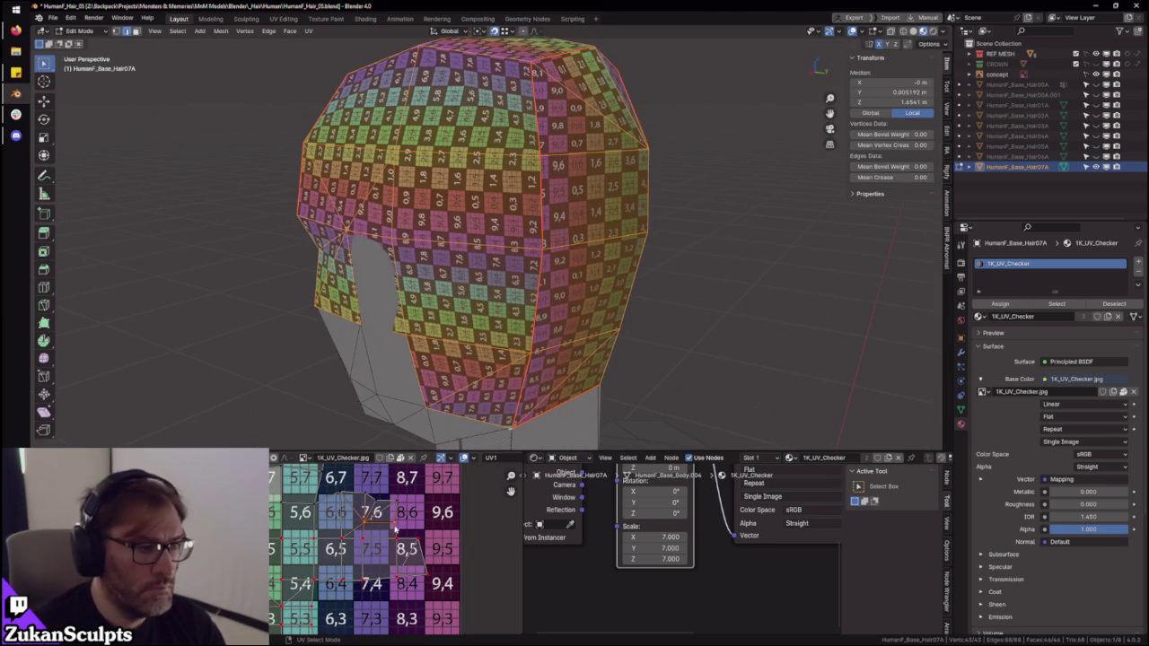
middle_click_drag(403, 526, 424, 489)
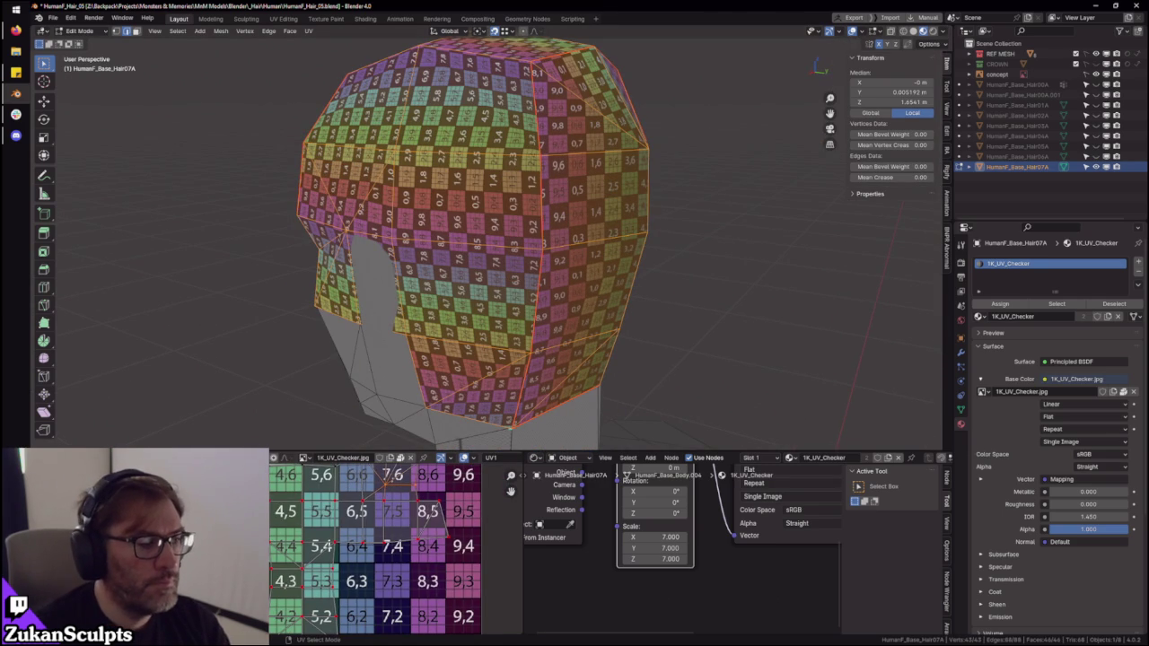
left_click_drag(459, 554, 466, 561)
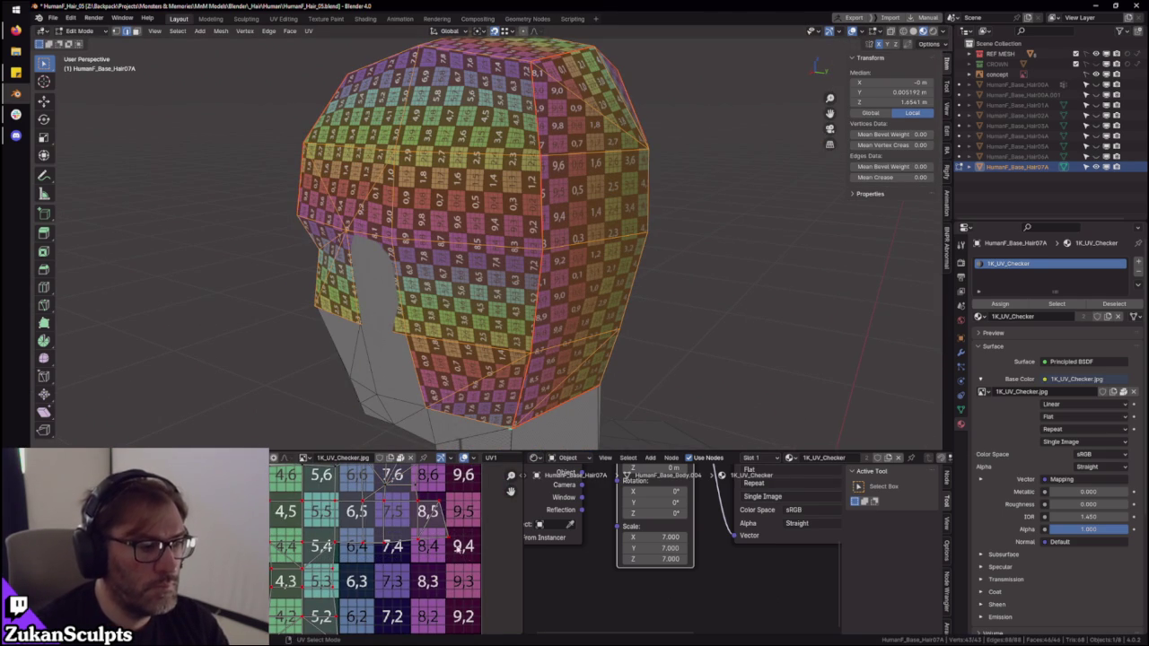
mouse_move(370, 563)
left_mouse_down()
mouse_move(489, 579)
mouse_move(467, 594)
left_mouse_up()
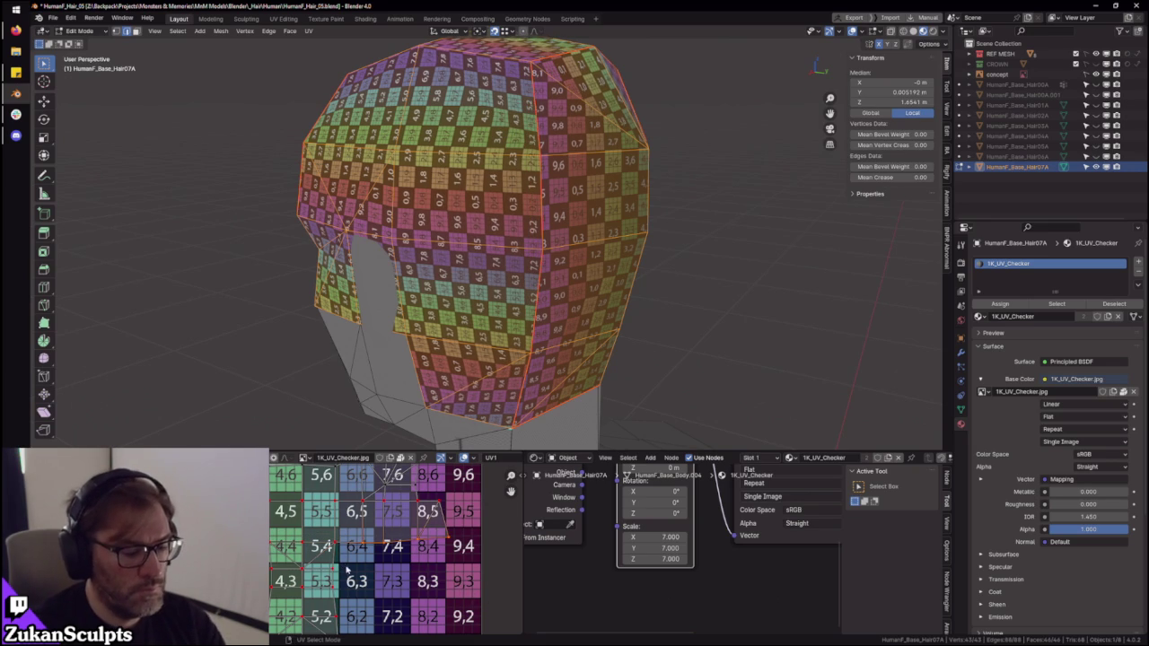
- Select the side UV faces around tiles 2,5 and 7,5 in the maximized UV editor
key("ctrl+space")
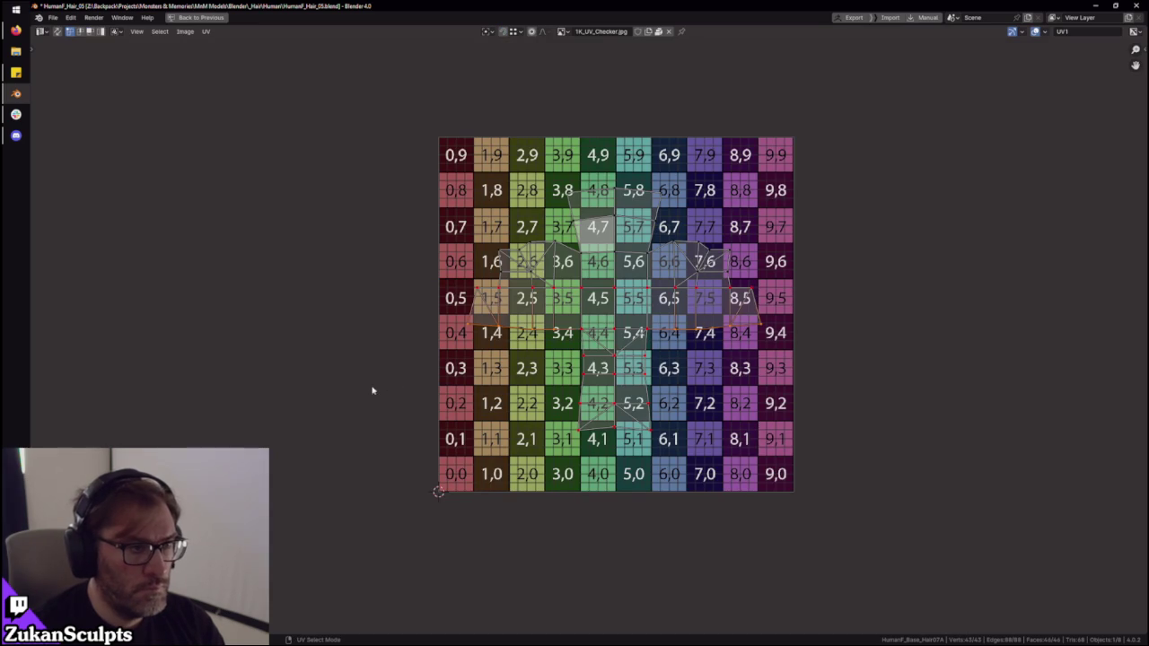
middle_click_drag(375, 390, 320, 423)
scroll(270, 449, "up", 1)
left_click_drag(239, 472, 501, 260)
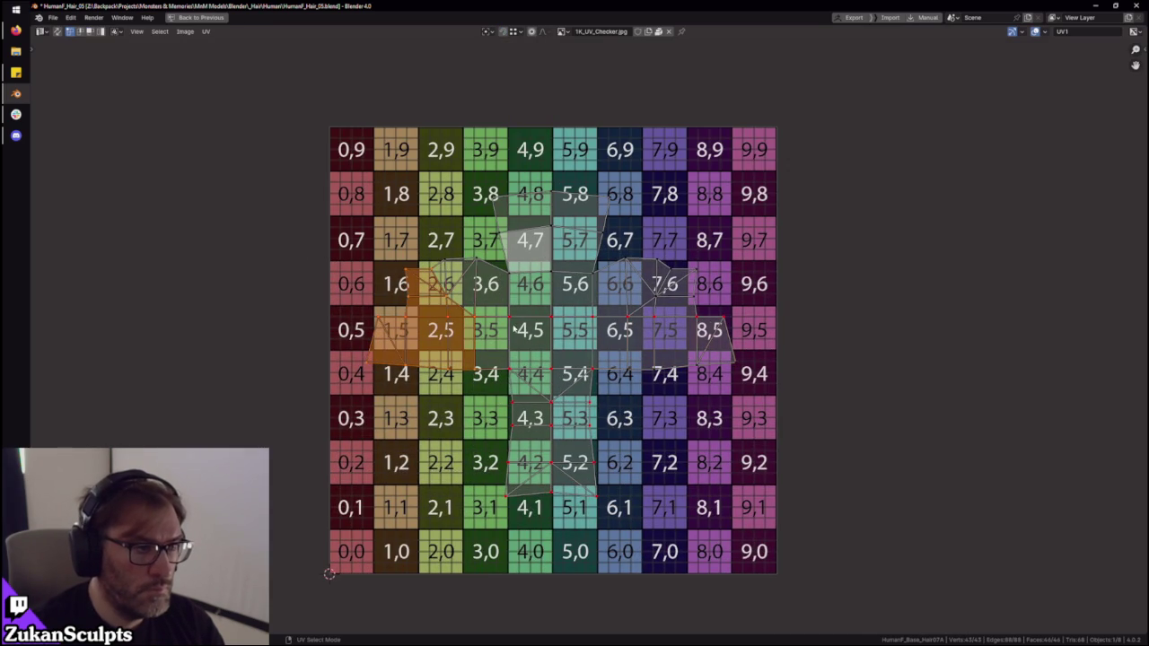
left_click_drag(783, 227, 627, 405, "shift")
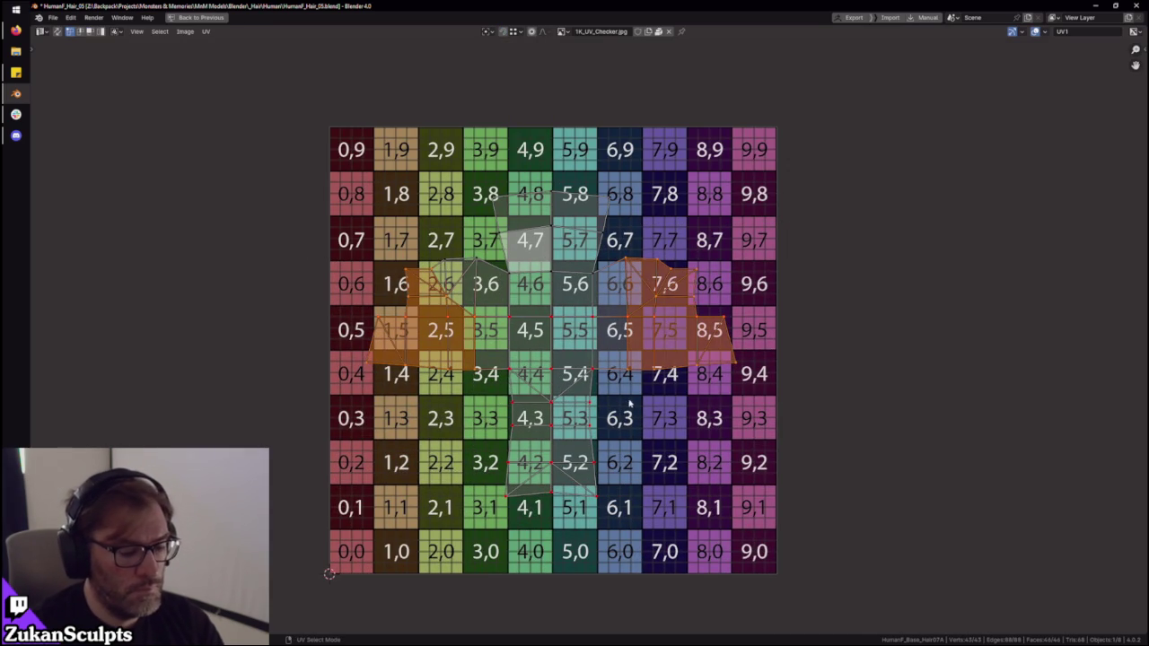
scroll(572, 358, "down", 1)
scroll(572, 358, "up", 1)
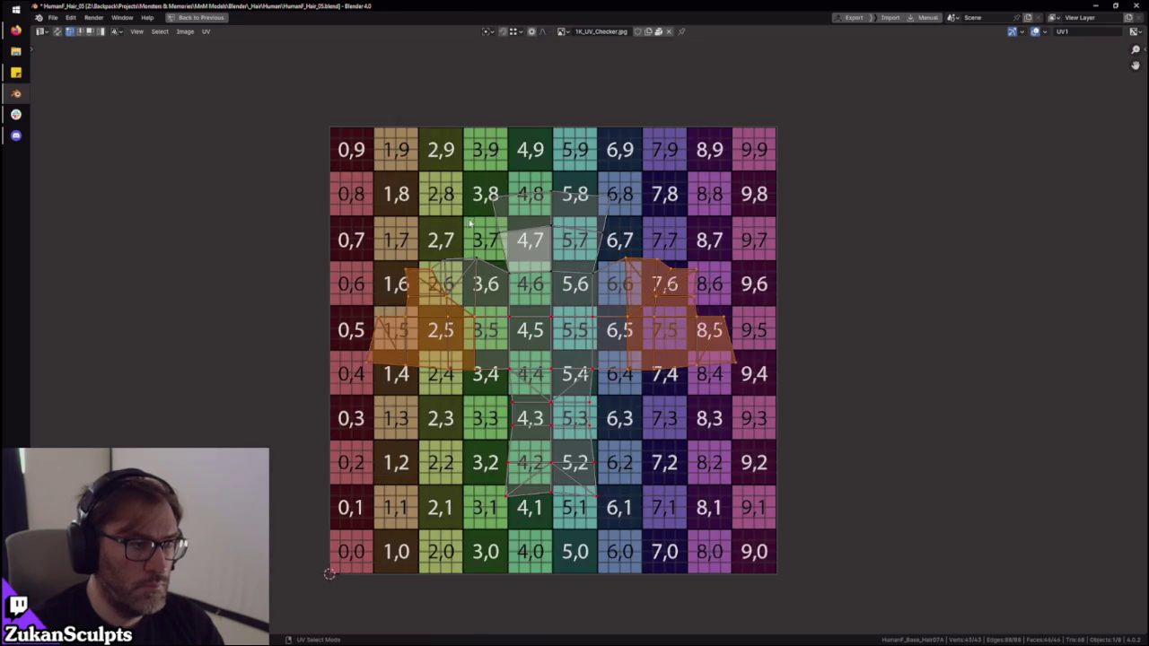
scroll(572, 358, "up", 1)
key("ctrl+space")
- Select all the UV islands and view the checkered cap from behind and above
middle_click_drag(541, 277, 605, 294)
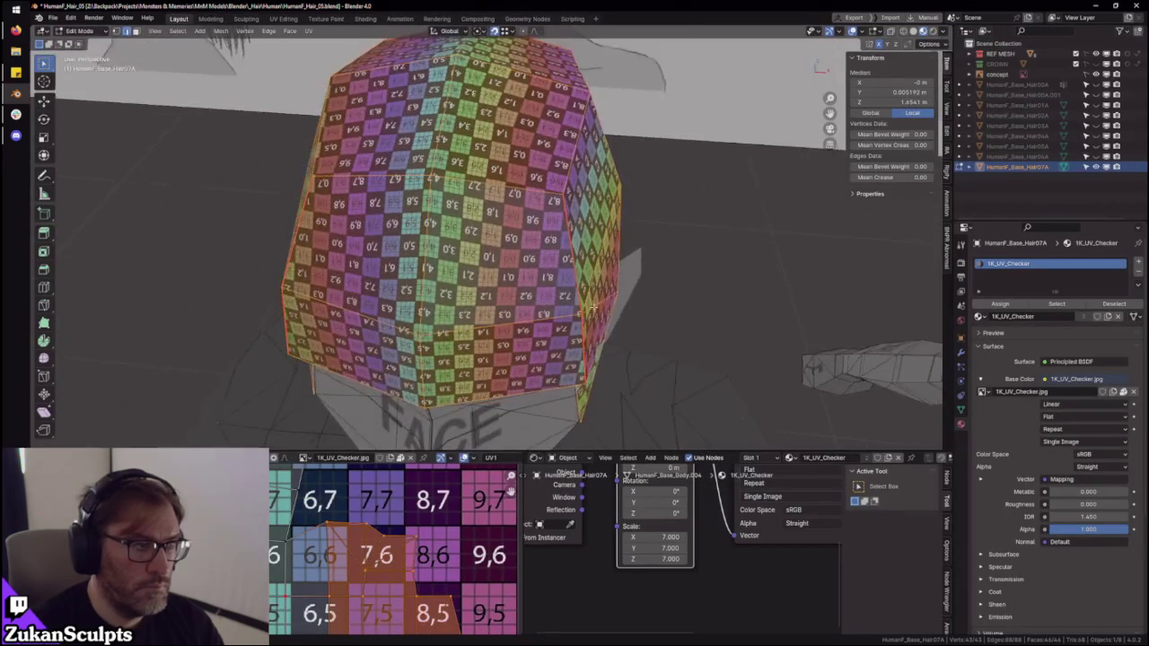
key("ctrl+space")
scroll(607, 359, "up", 1)
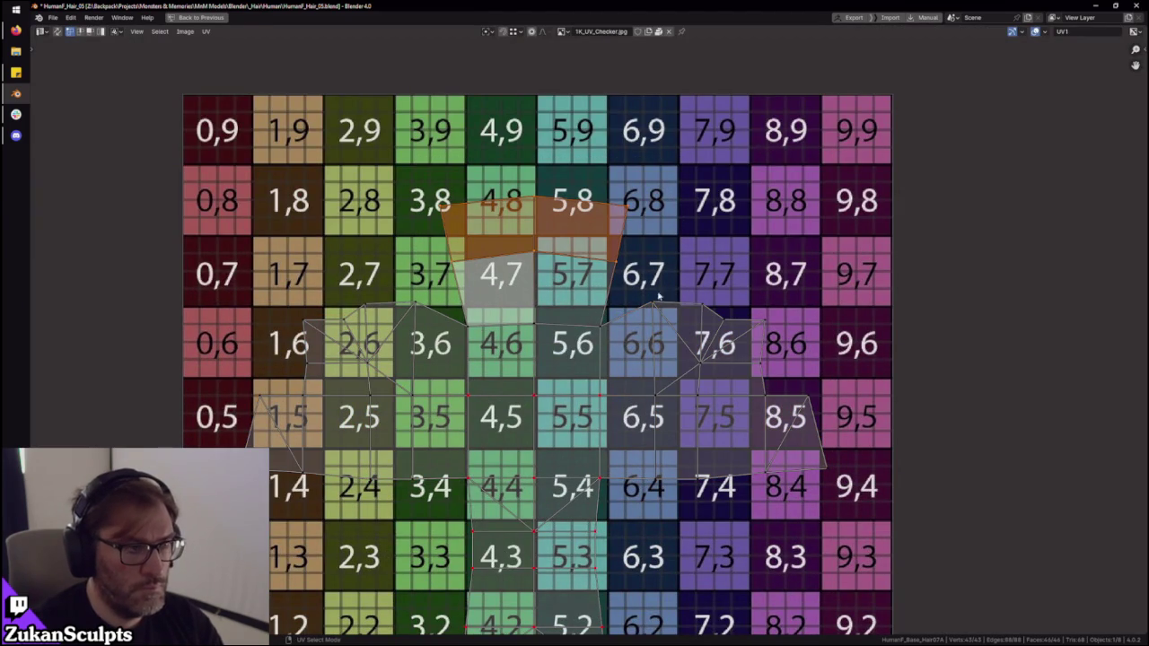
scroll(620, 310, "down", 1)
scroll(621, 310, "down", 2)
left_click_drag(269, 200, 774, 543)
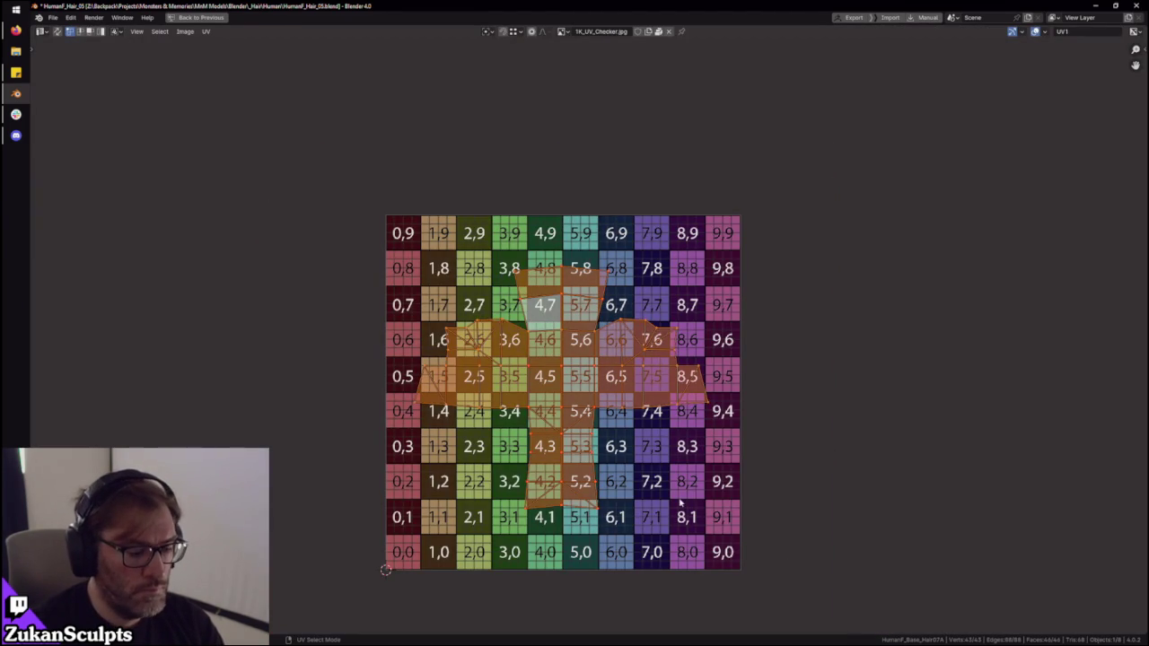
key("ctrl+space")
middle_click_drag(539, 269, 458, 422)
middle_click_drag(562, 303, 532, 351)
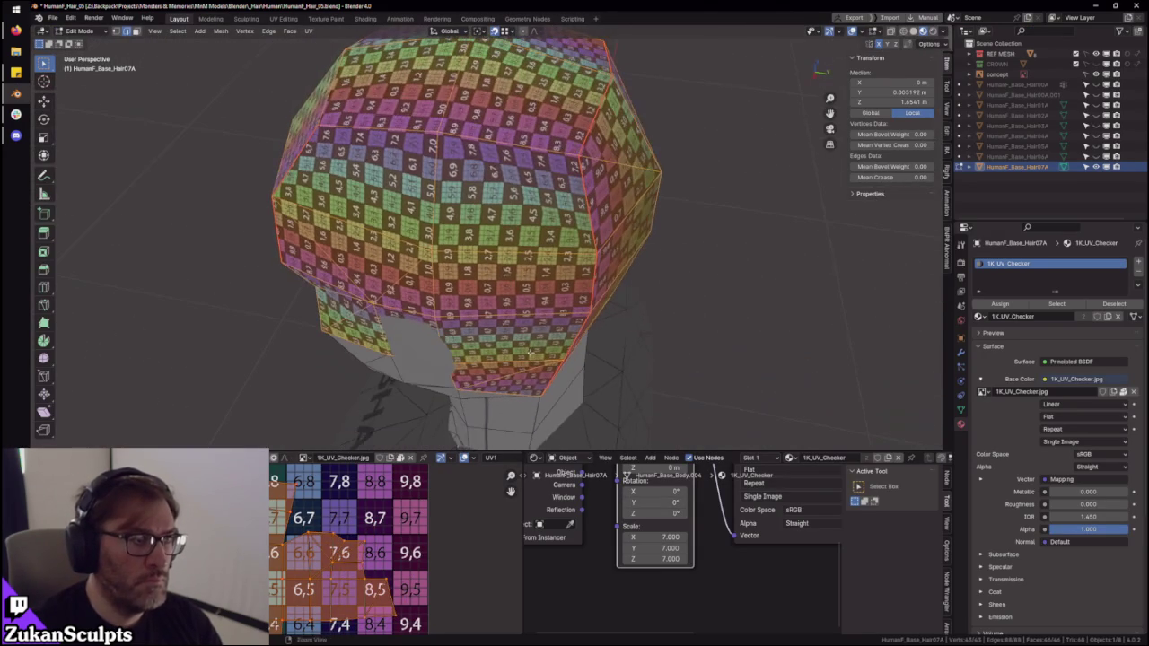
- Scale the UV islands up for a denser checker and move the face over tile 7,6
key("s")
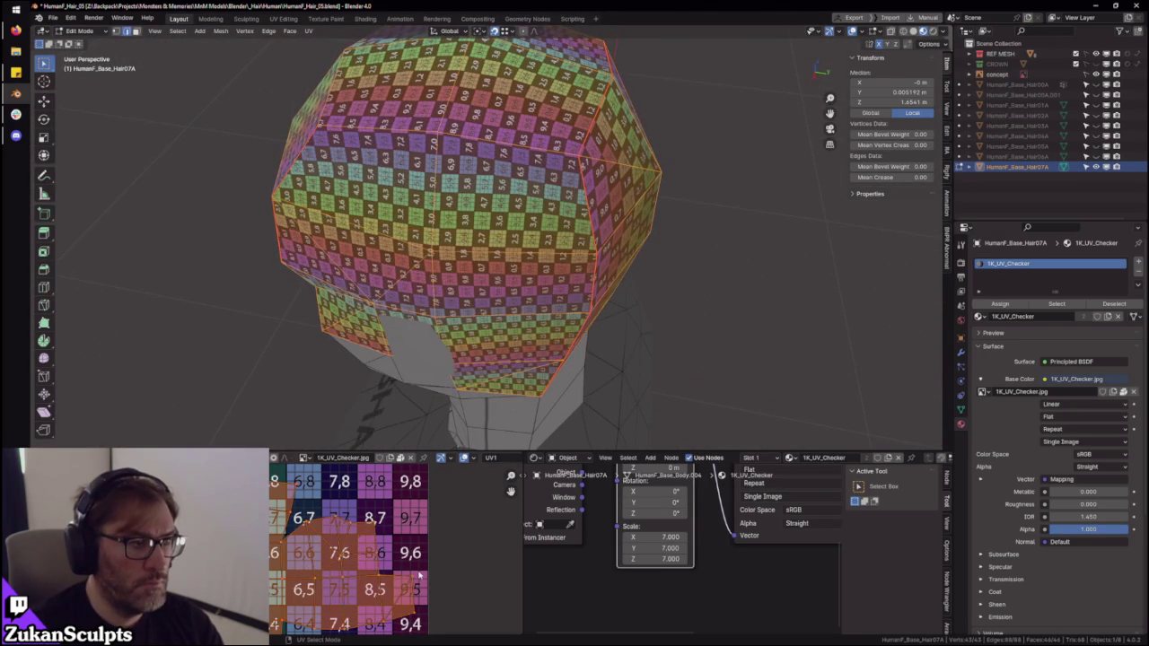
mouse_move(540, 386)
middle_mouse_down()
mouse_move(550, 327)
mouse_move(598, 267)
middle_mouse_up()
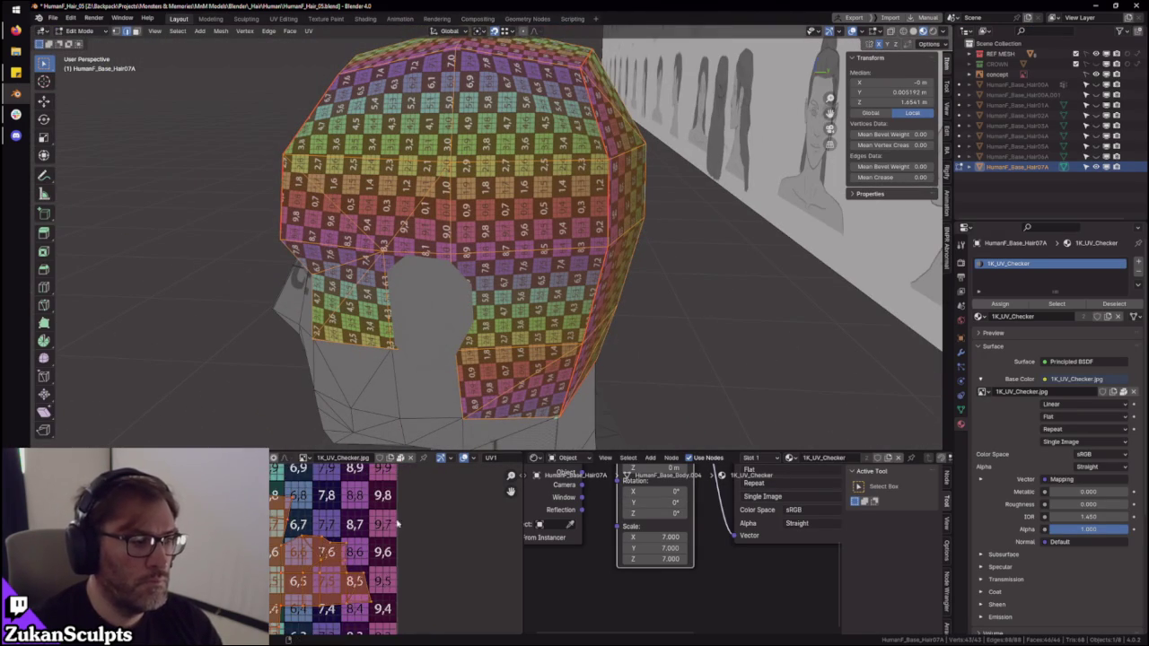
middle_click_drag(274, 564, 323, 529)
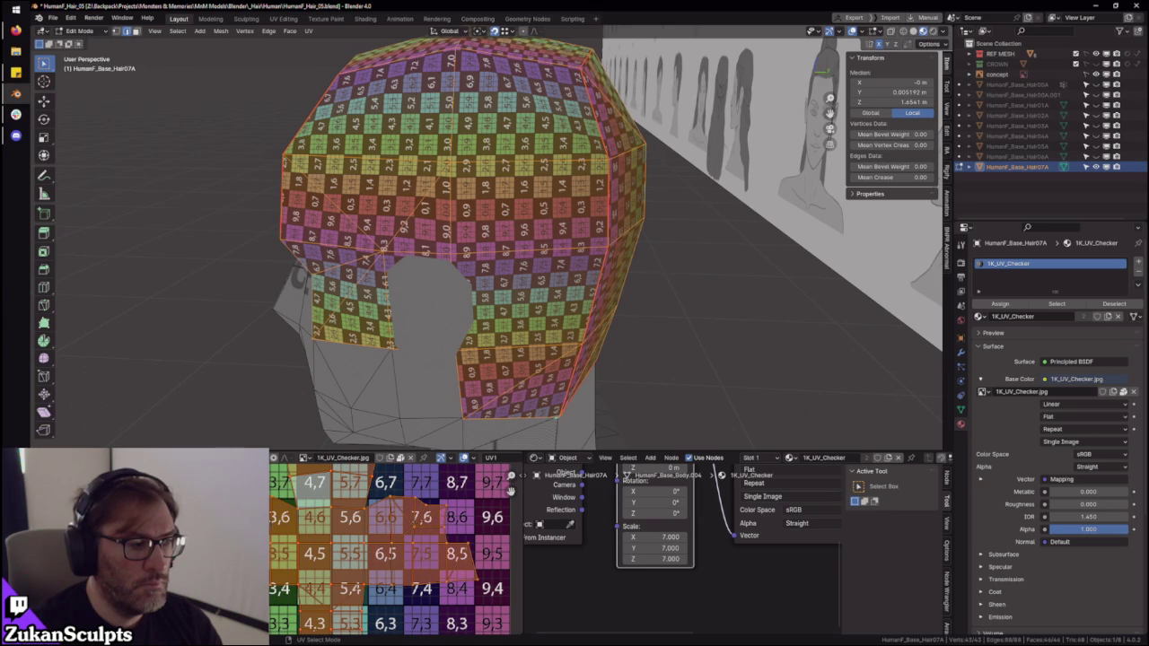
left_click(288, 563)
left_click_drag(388, 487, 475, 556)
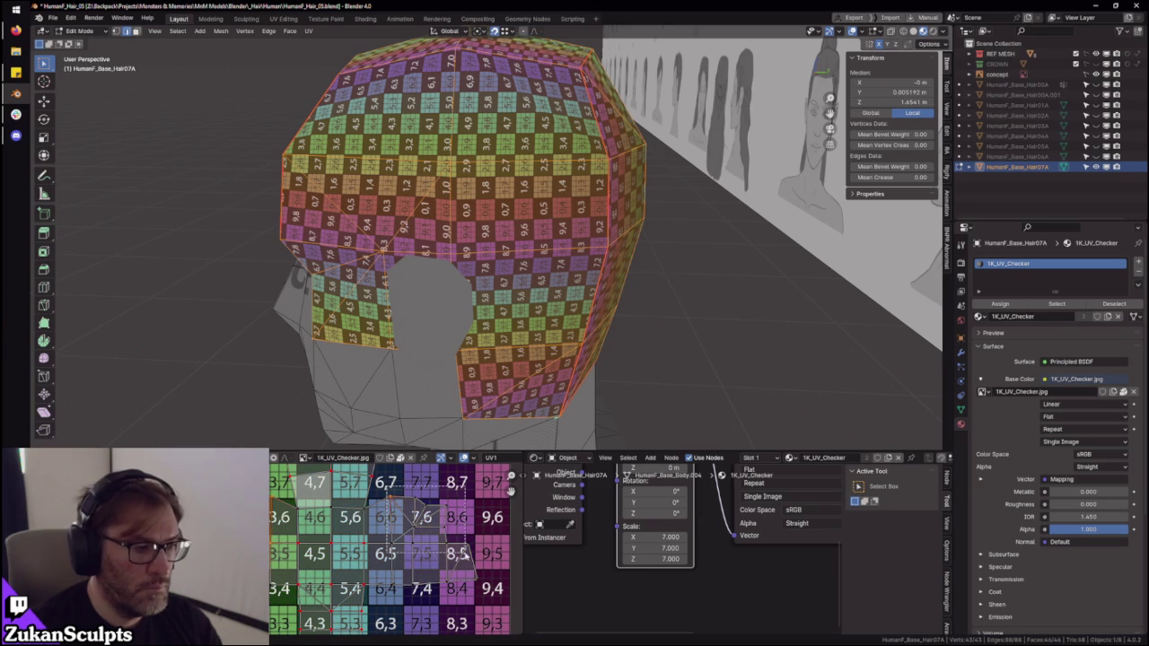
key("g")
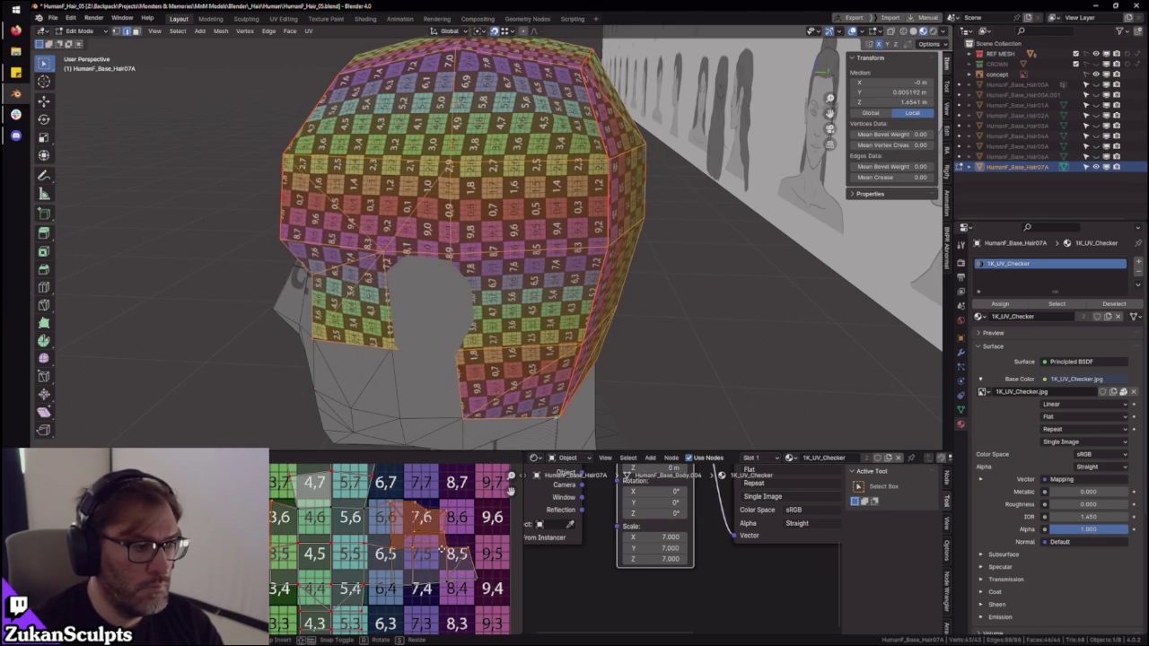
left_click(347, 564)
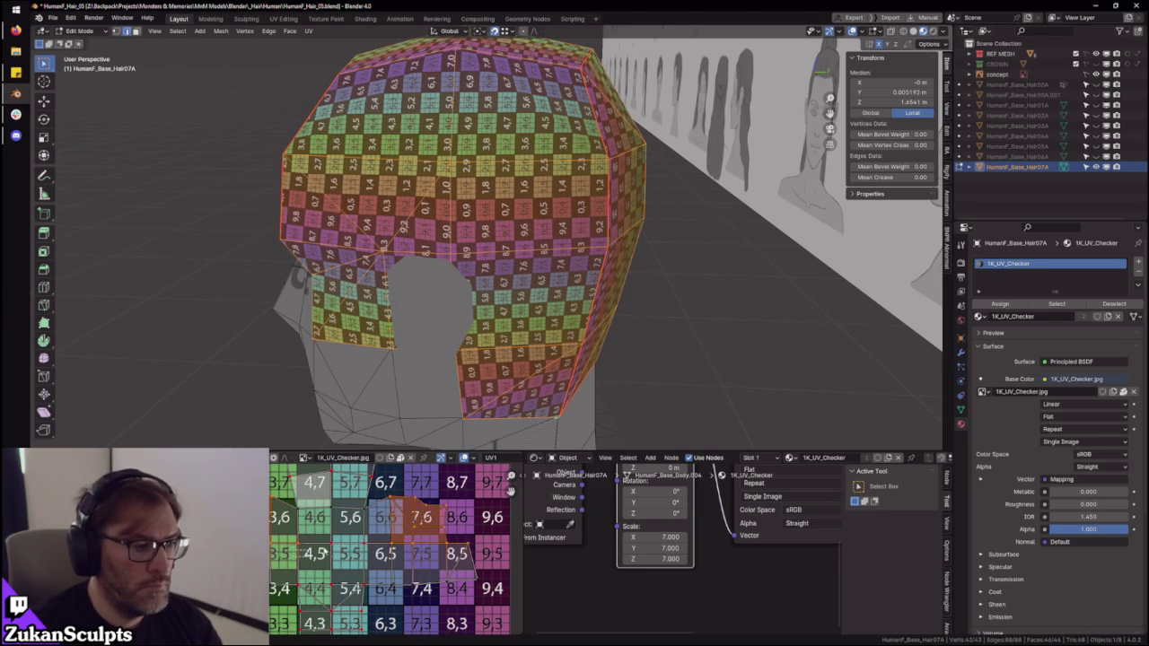
- View the cap from above and reposition the selected UVs again
middle_click_drag(486, 440, 478, 388)
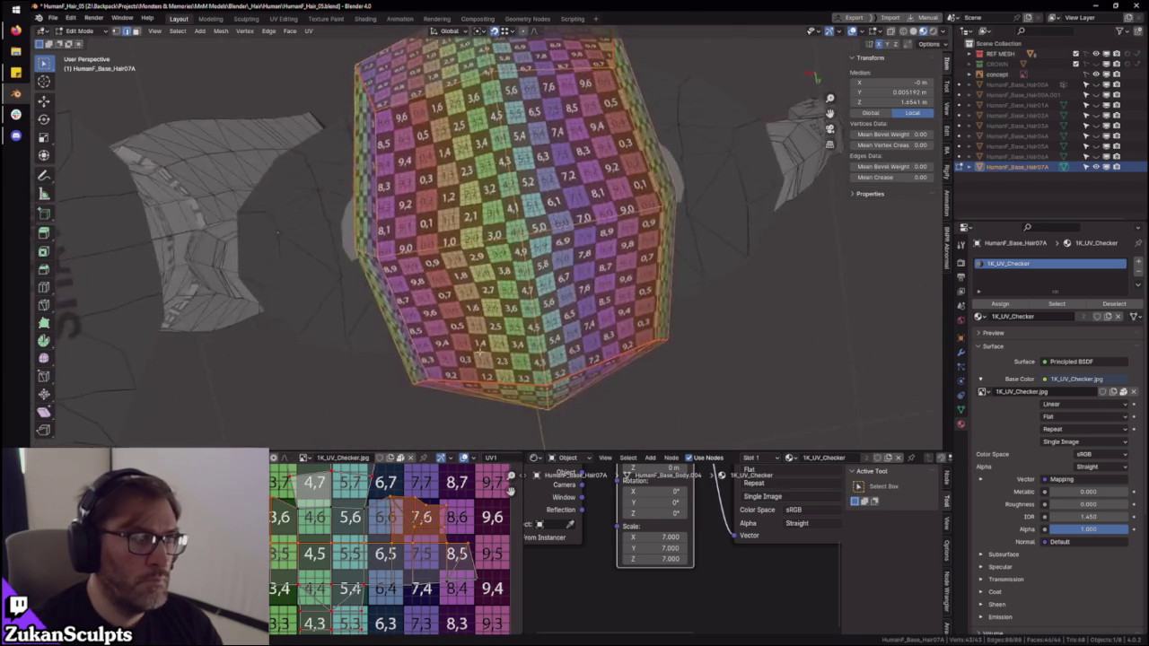
scroll(400, 561, "up", 3)
scroll(400, 561, "up", 2)
key("g")
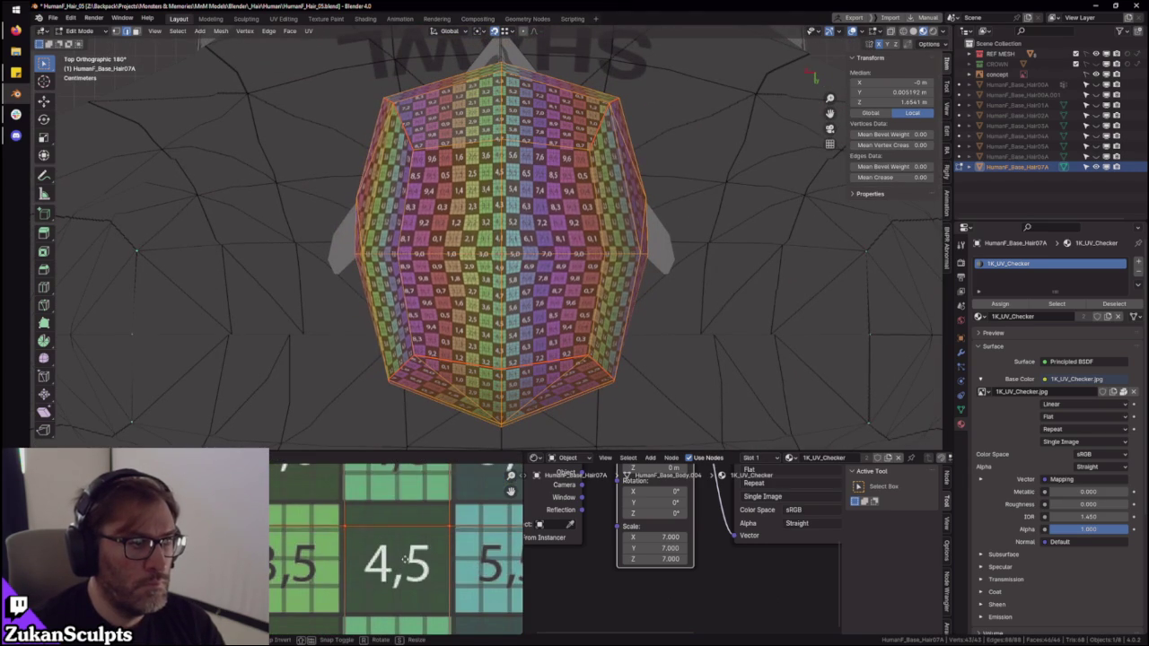
left_click(404, 558)
- Inspect the checker layout from angled and rear views, ending in Top Orthographic
mouse_move(530, 341)
middle_mouse_down()
mouse_move(552, 311)
mouse_move(529, 242)
mouse_move(639, 252)
middle_mouse_up()
scroll(512, 224, "up", 3)
scroll(508, 217, "up", 2)
scroll(507, 217, "down", 3)
scroll(639, 253, "down", 2)
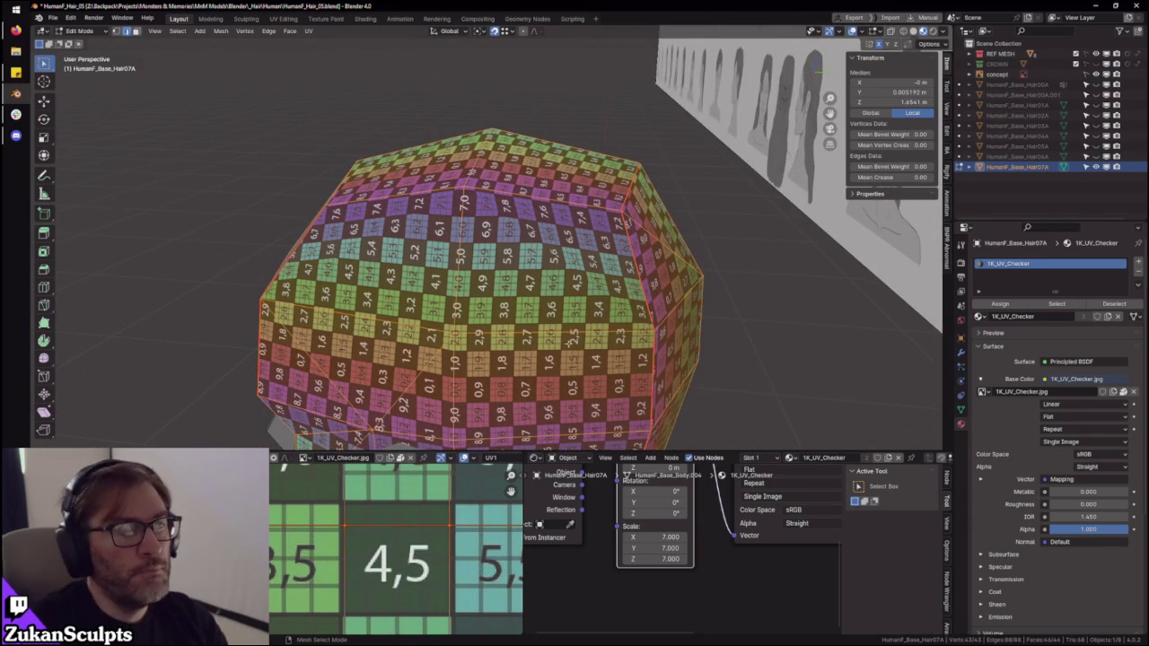
mouse_move(581, 353)
middle_mouse_down()
mouse_move(595, 292)
mouse_move(538, 270)
mouse_move(503, 288)
middle_mouse_up()
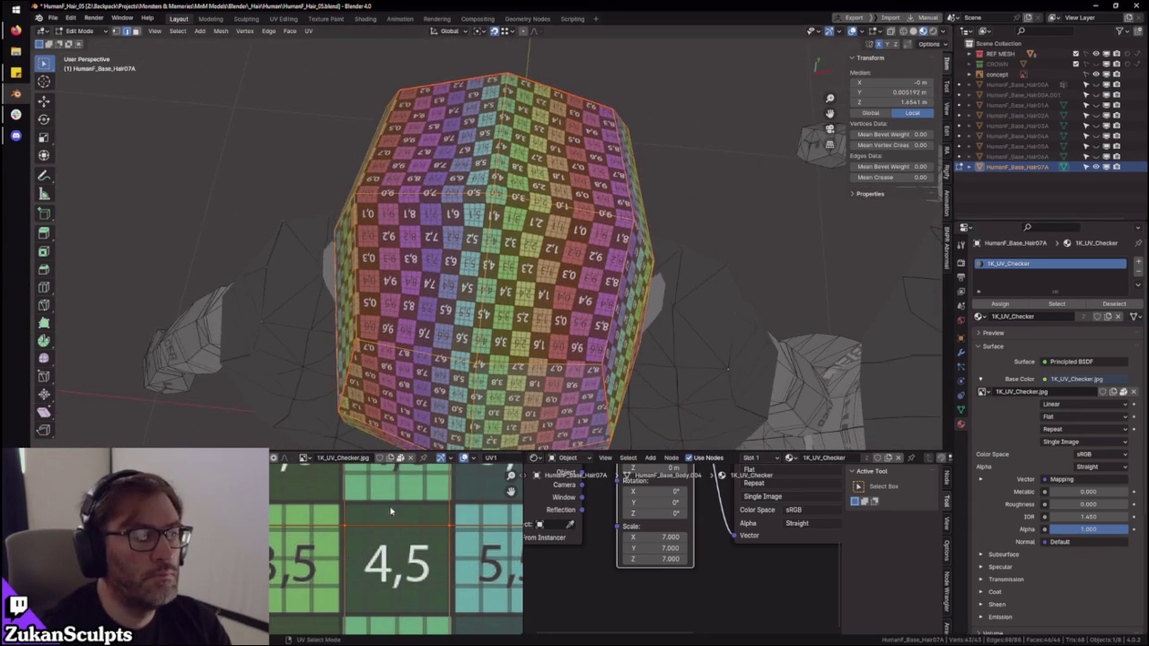
key("KP_7")
scroll(324, 585, "down", 3)
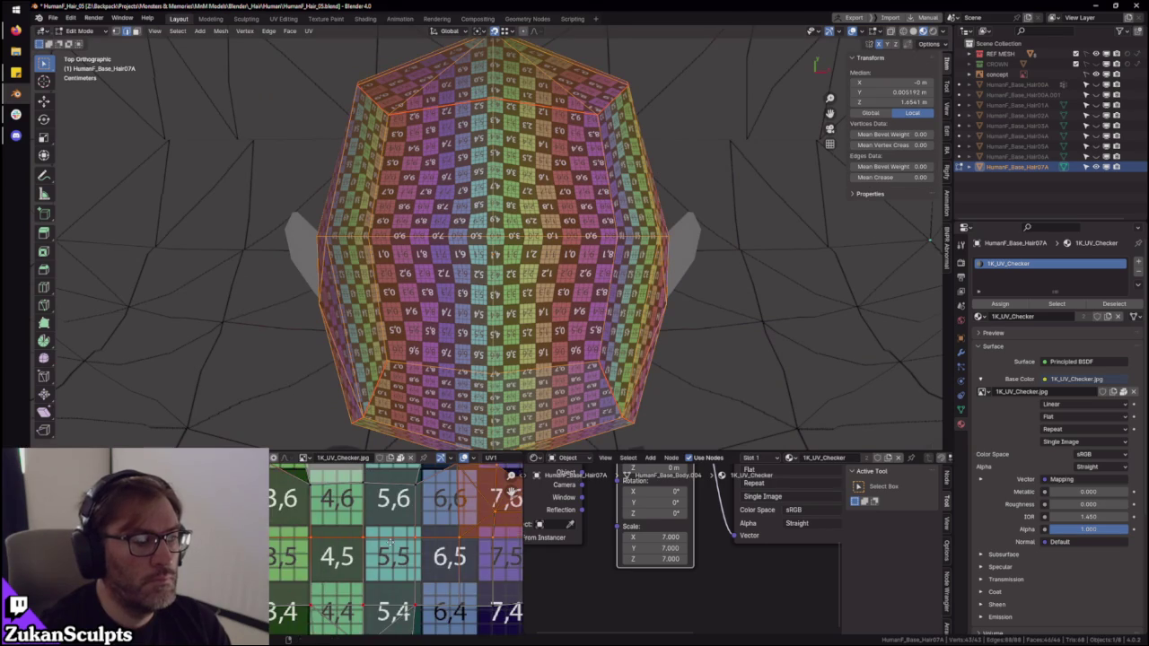
middle_click_drag(406, 543, 356, 550)
key("g")
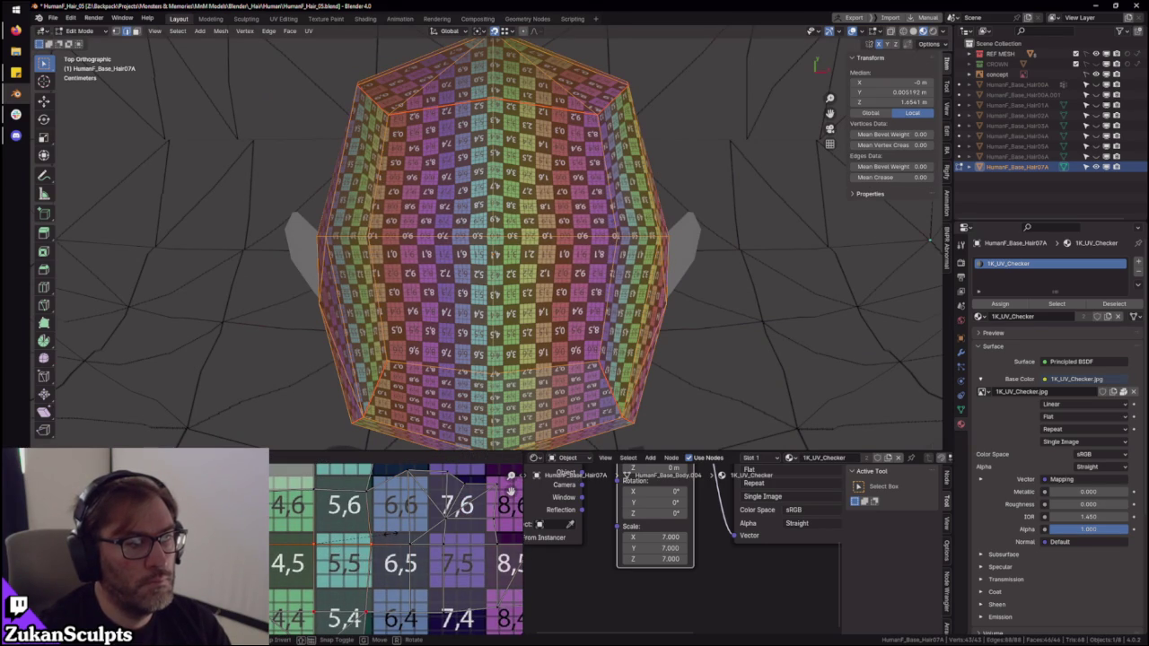
key("Escape")
middle_click_drag(538, 225, 574, 296)
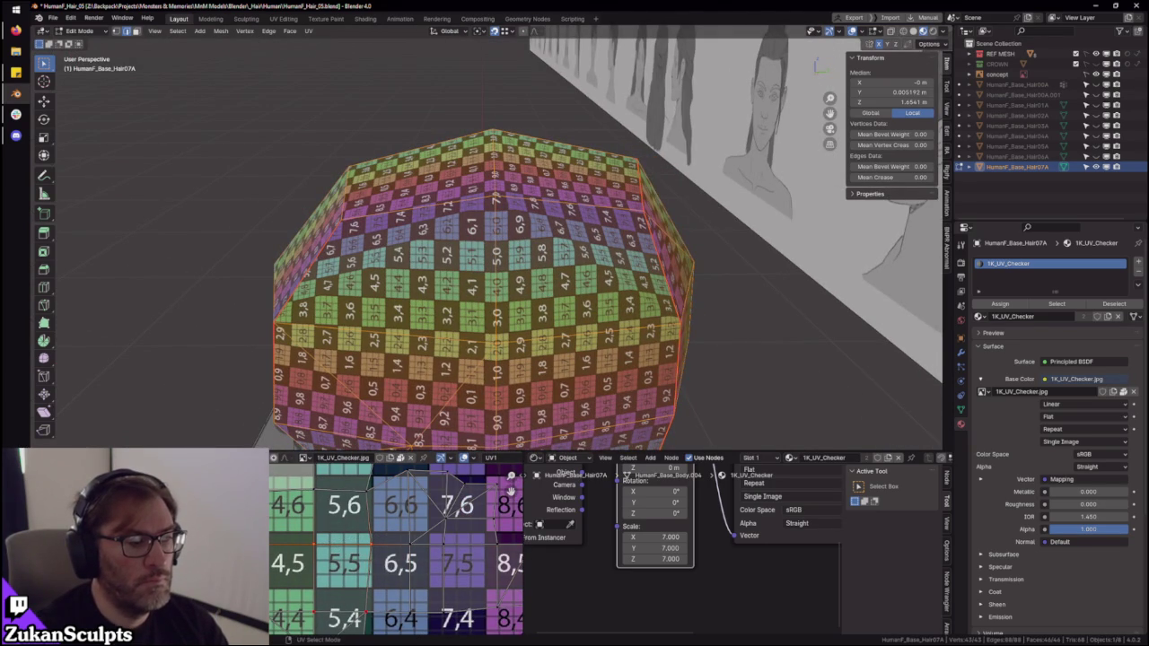
key("a")
scroll(378, 569, "down", 1)
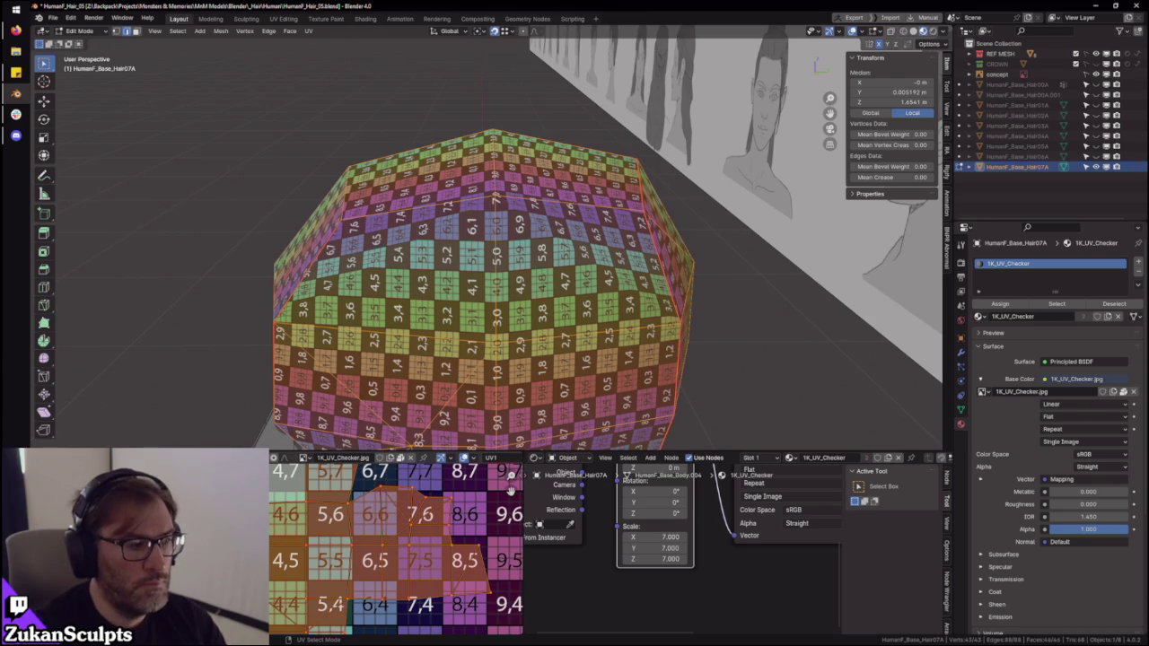
key("alt+a")
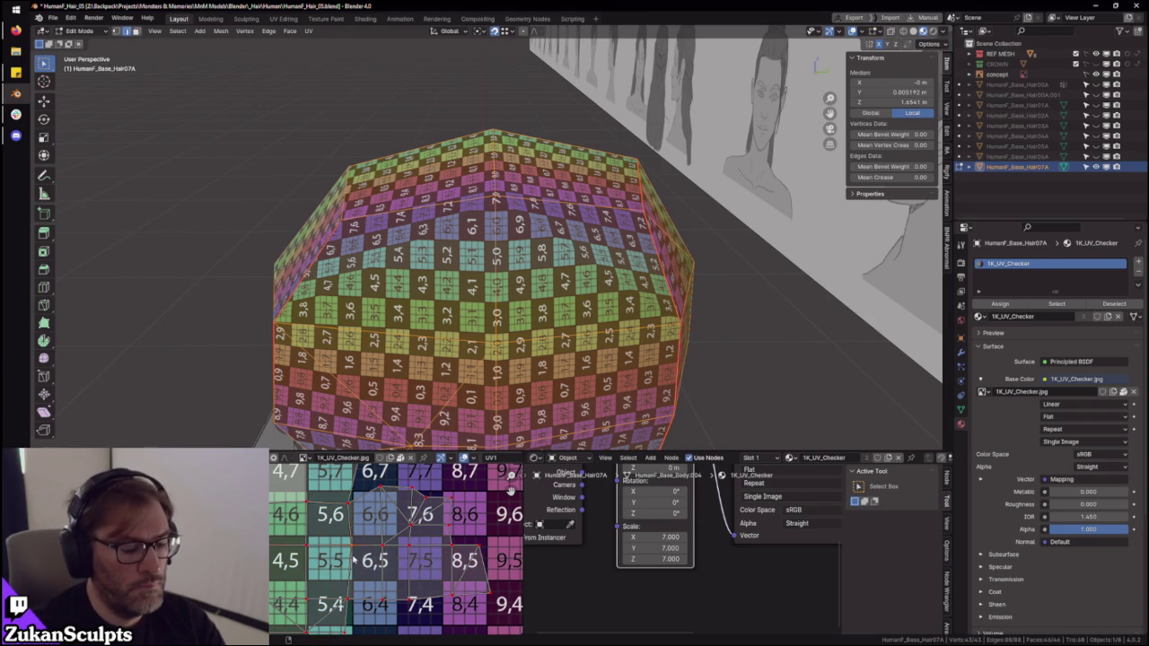
left_click_drag(353, 558, 368, 549)
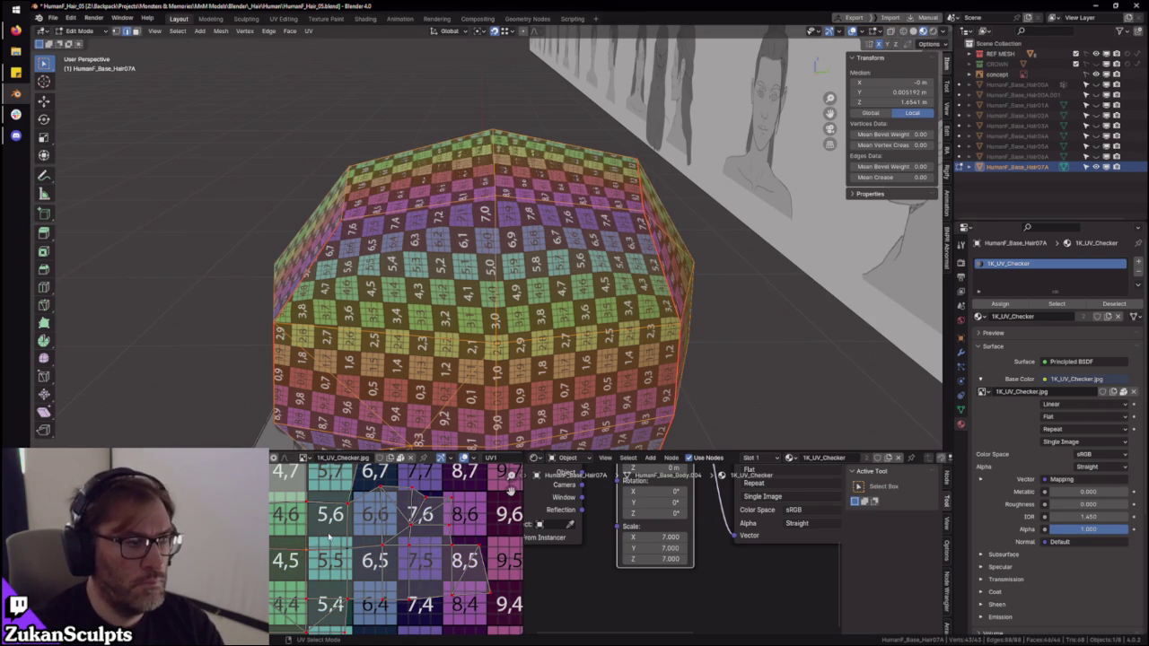
mouse_move(422, 377)
middle_mouse_down()
mouse_move(443, 312)
mouse_move(321, 536)
middle_mouse_up()
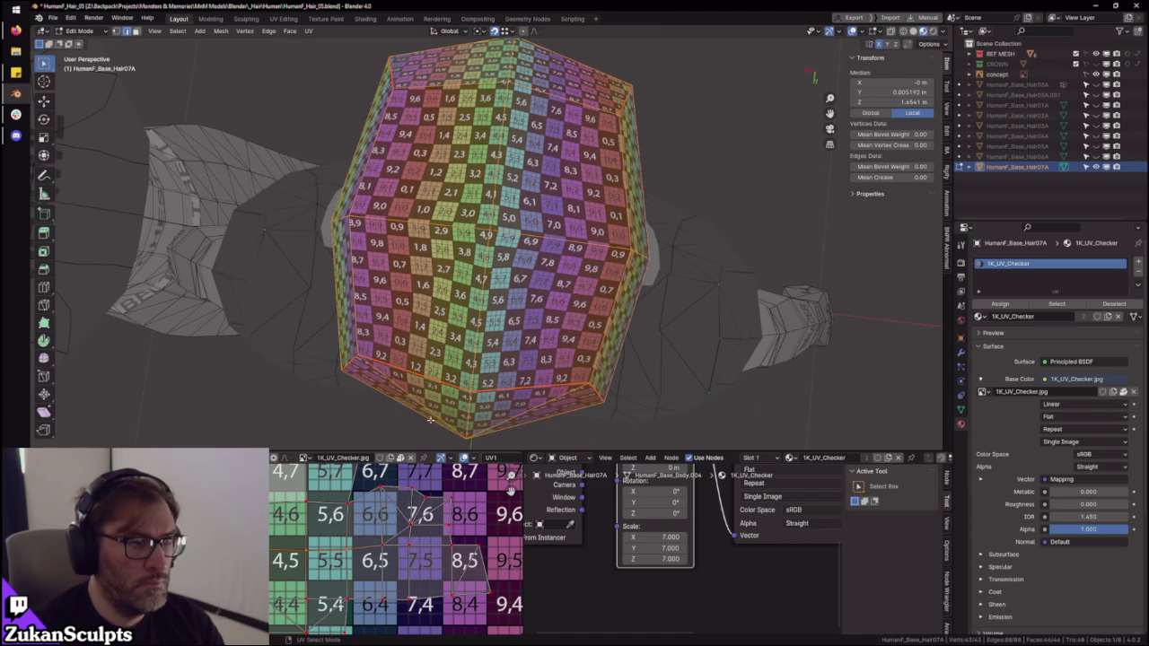
middle_click_drag(503, 251, 545, 245)
scroll(330, 557, "up", 3)
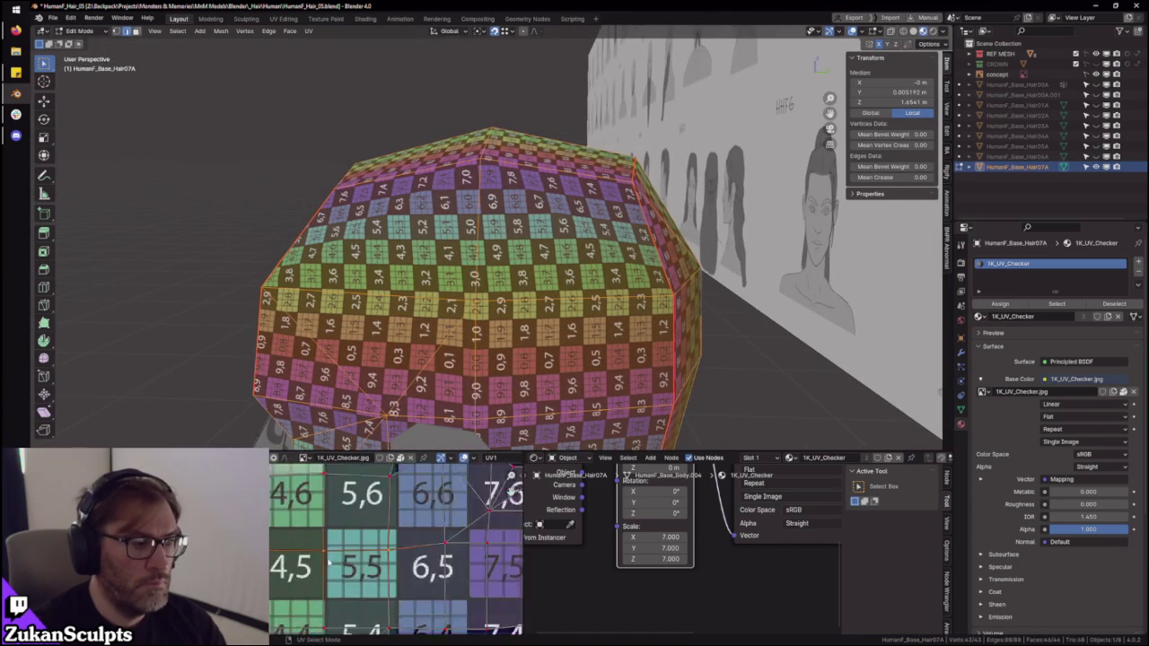
key("g")
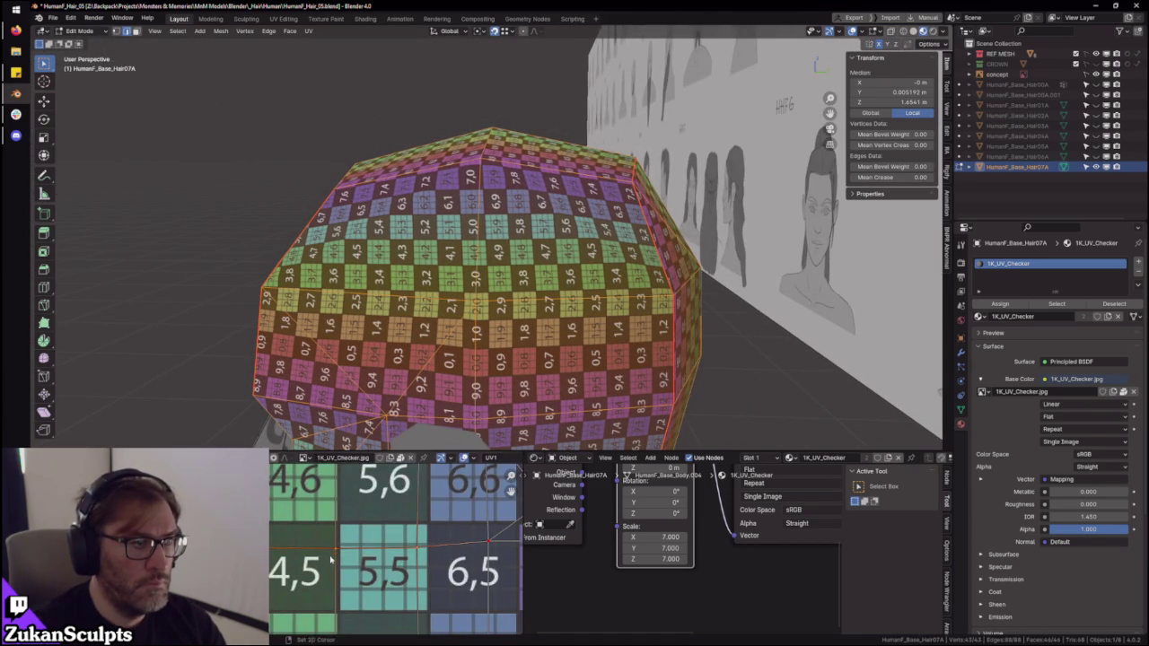
key("Escape")
mouse_move(538, 287)
middle_mouse_down()
mouse_move(663, 277)
mouse_move(653, 341)
mouse_move(559, 285)
mouse_move(513, 274)
mouse_move(512, 260)
mouse_move(539, 269)
mouse_move(501, 283)
mouse_move(503, 270)
middle_mouse_up()
key("Tab")
scroll(508, 267, "down", 3)
key("Tab")
scroll(332, 575, "down", 2)
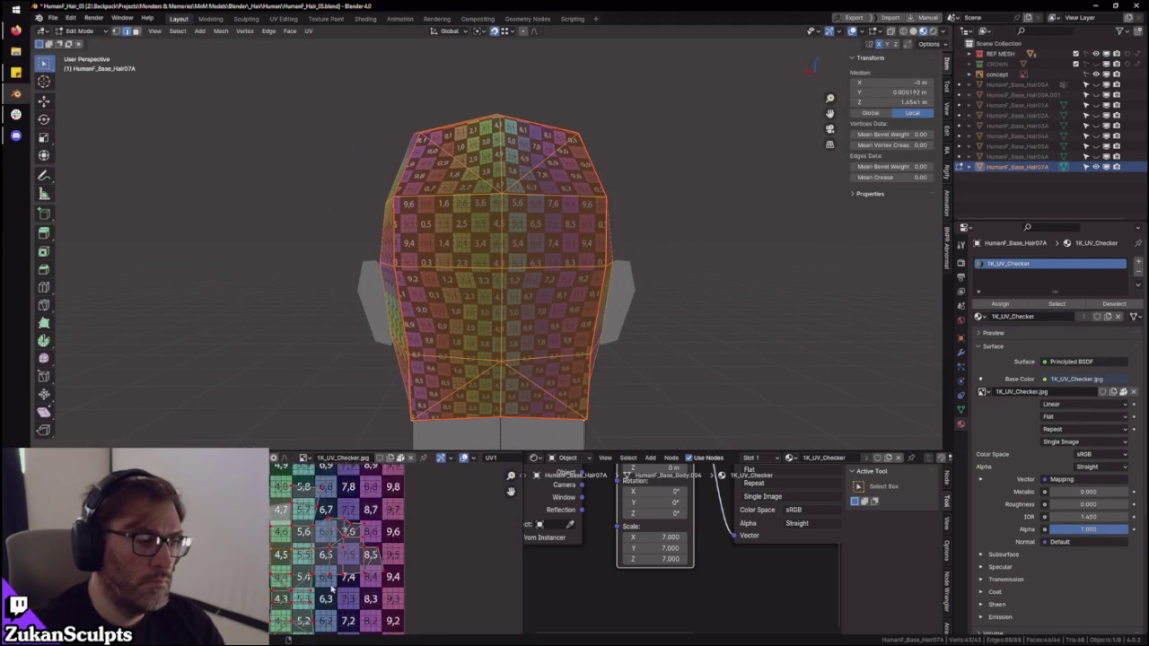
left_click(323, 552)
key("KP_Decimal")
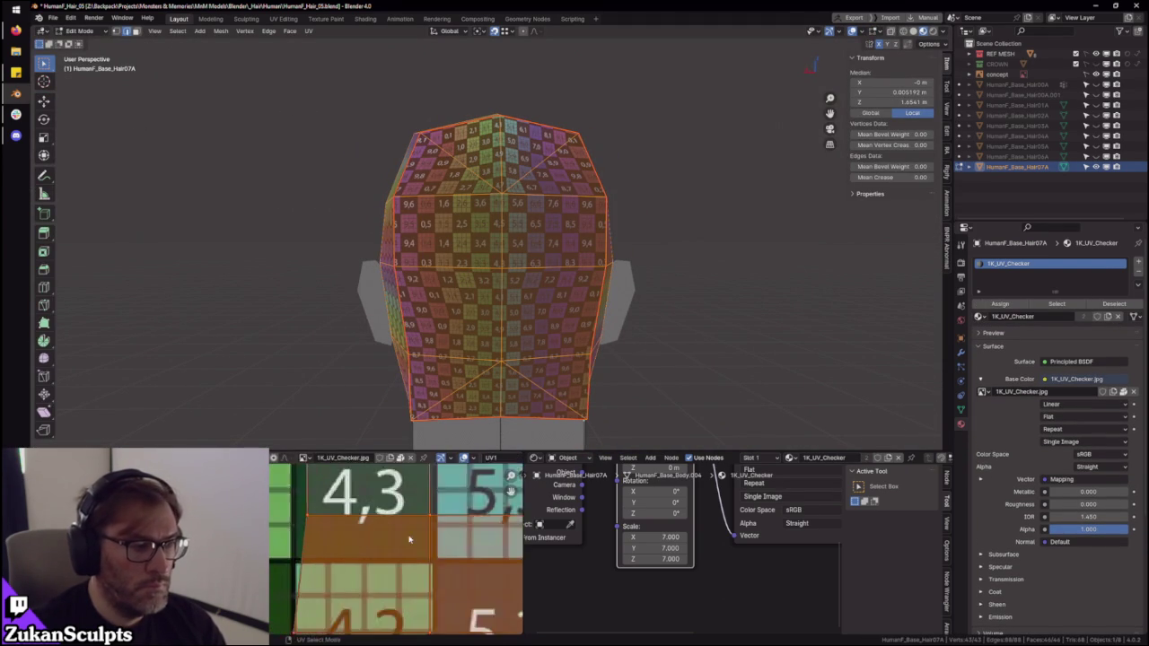
key("g")
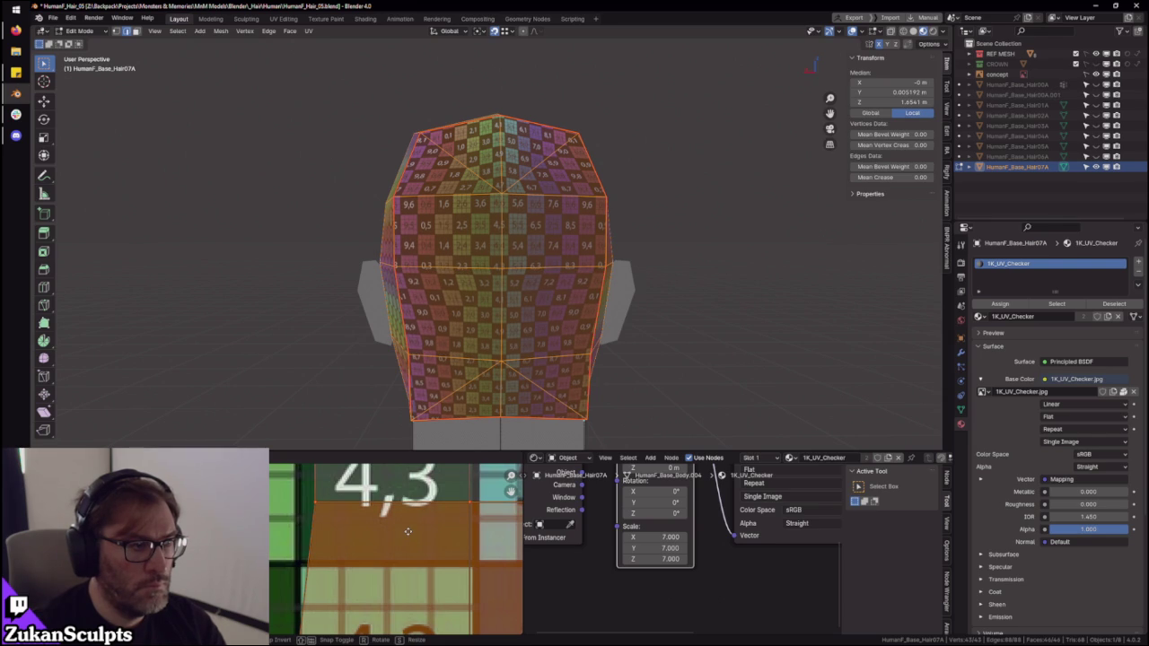
key("Escape")
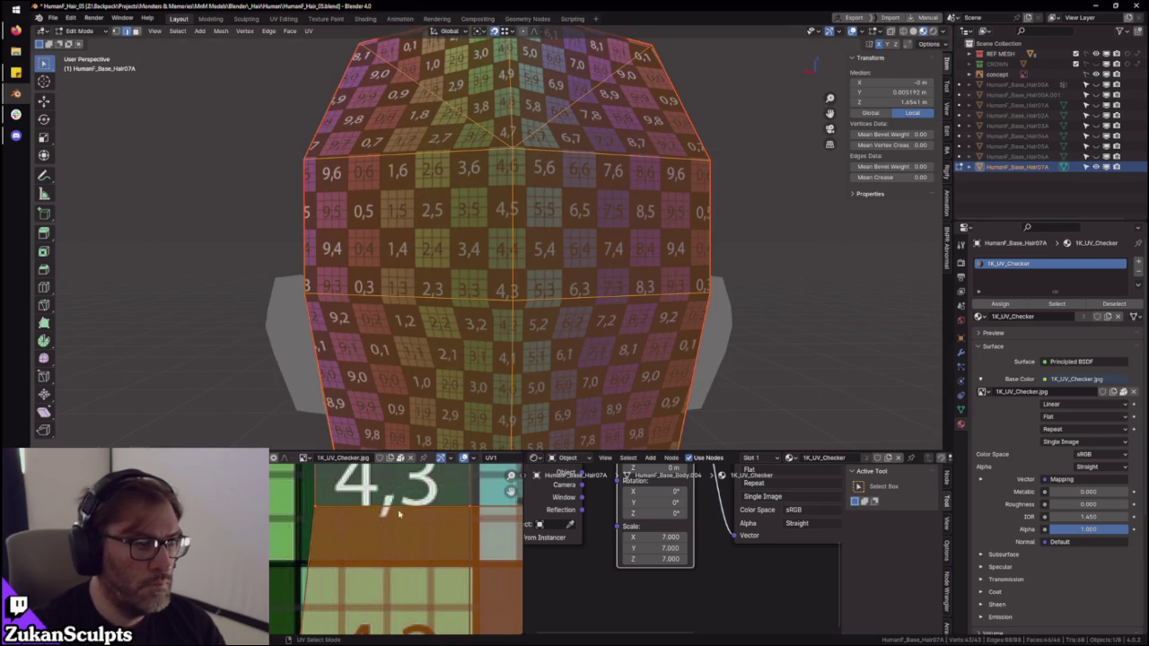
scroll(497, 370, "down", 1)
scroll(496, 370, "down", 1)
key("g")
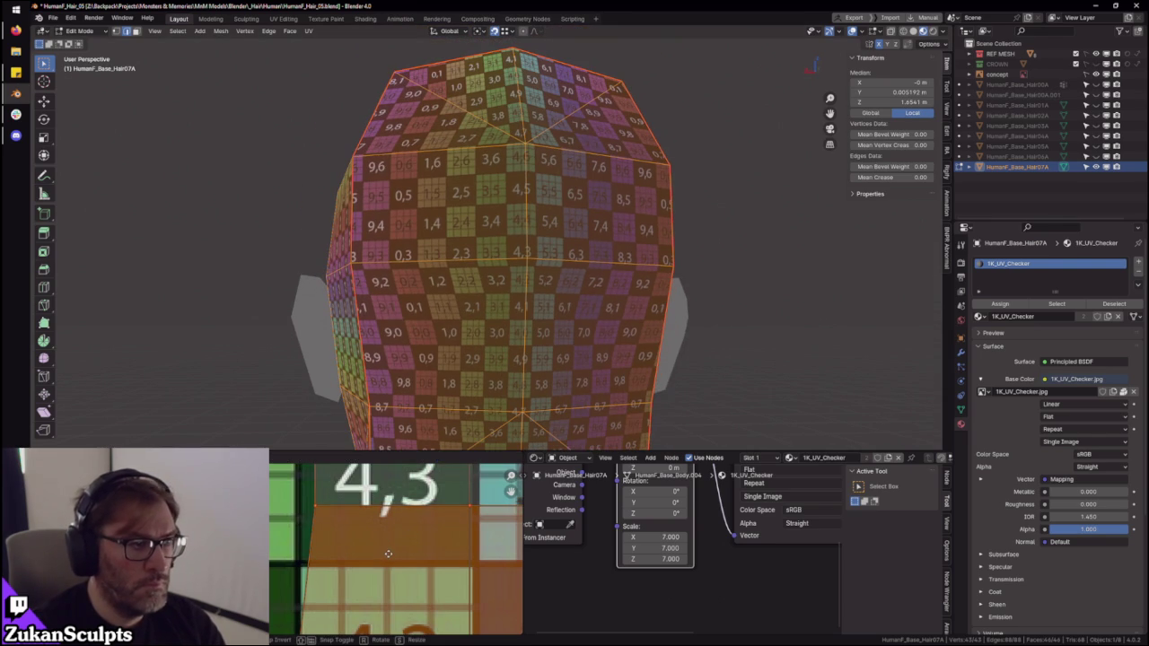
key("Escape")
scroll(542, 306, "down", 2)
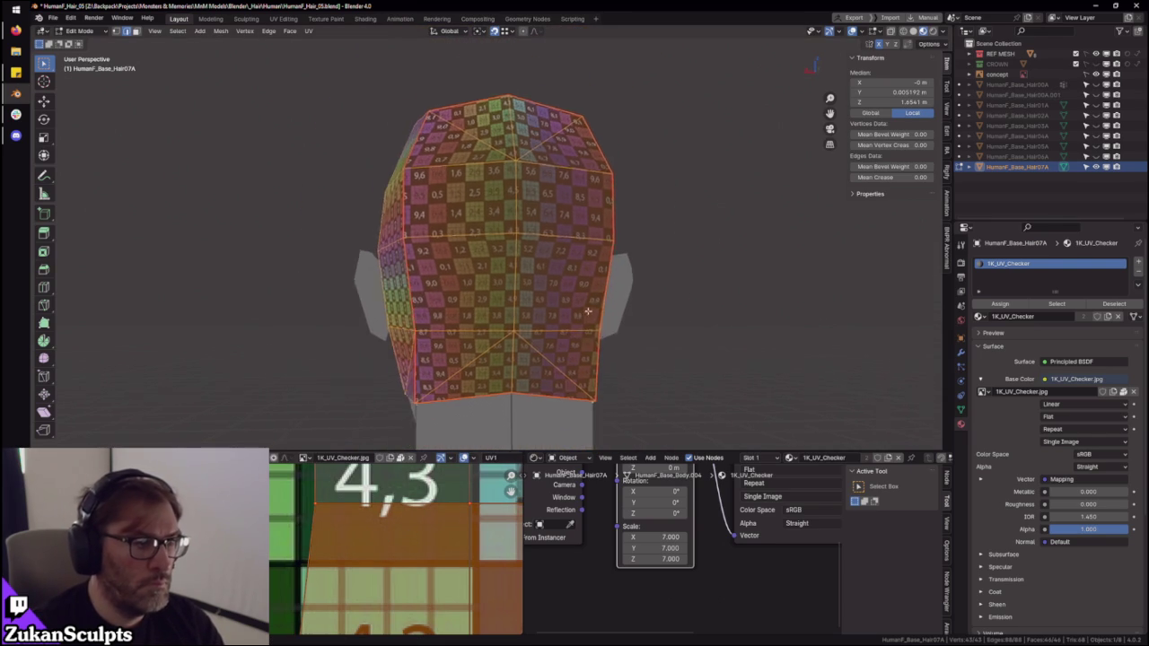
mouse_move(542, 306)
middle_mouse_down()
mouse_move(493, 311)
mouse_move(578, 287)
mouse_move(575, 305)
mouse_move(640, 324)
mouse_move(684, 299)
mouse_move(629, 333)
mouse_move(559, 322)
middle_mouse_up()
scroll(572, 311, "down", 3)
key("Tab")
scroll(684, 299, "up", 3)
key("Tab")
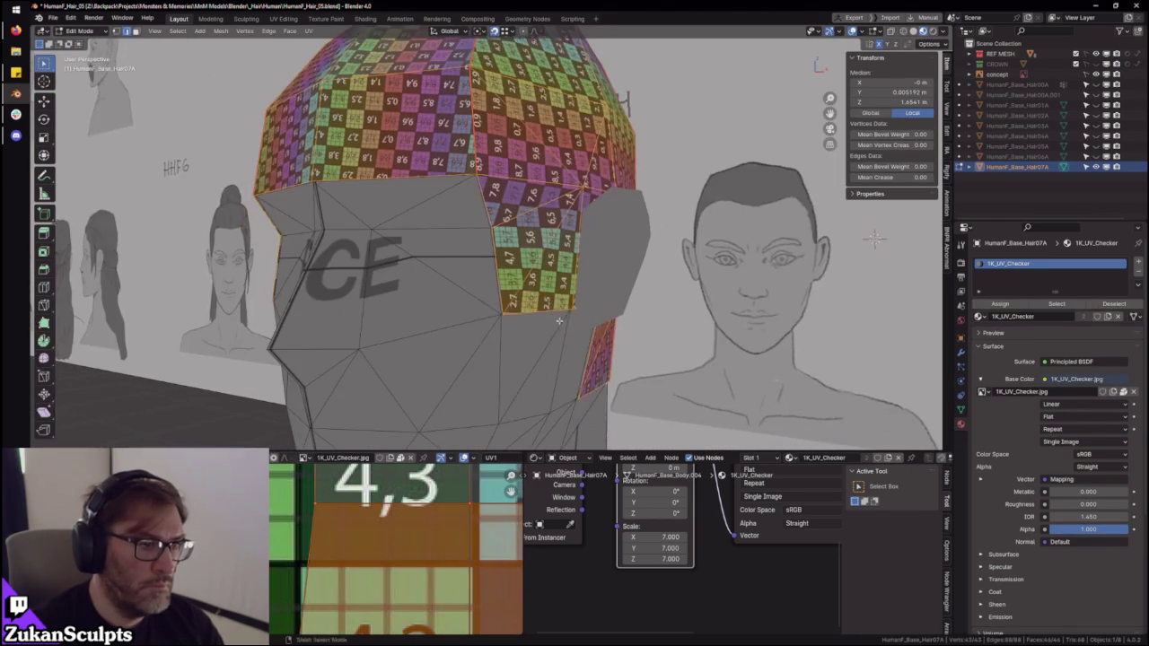
left_click(551, 308)
- Move the sideburn corner vertex toward the head surface and check the result in object mode
left_click(503, 314)
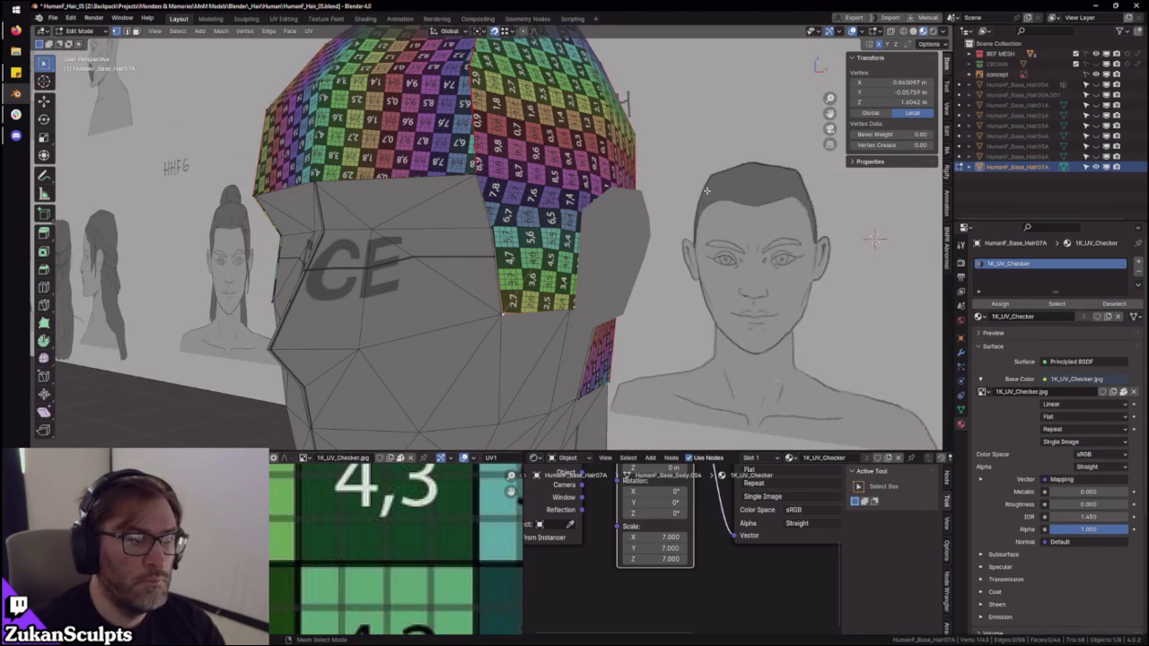
key("w")
left_click_drag(503, 314, 518, 316)
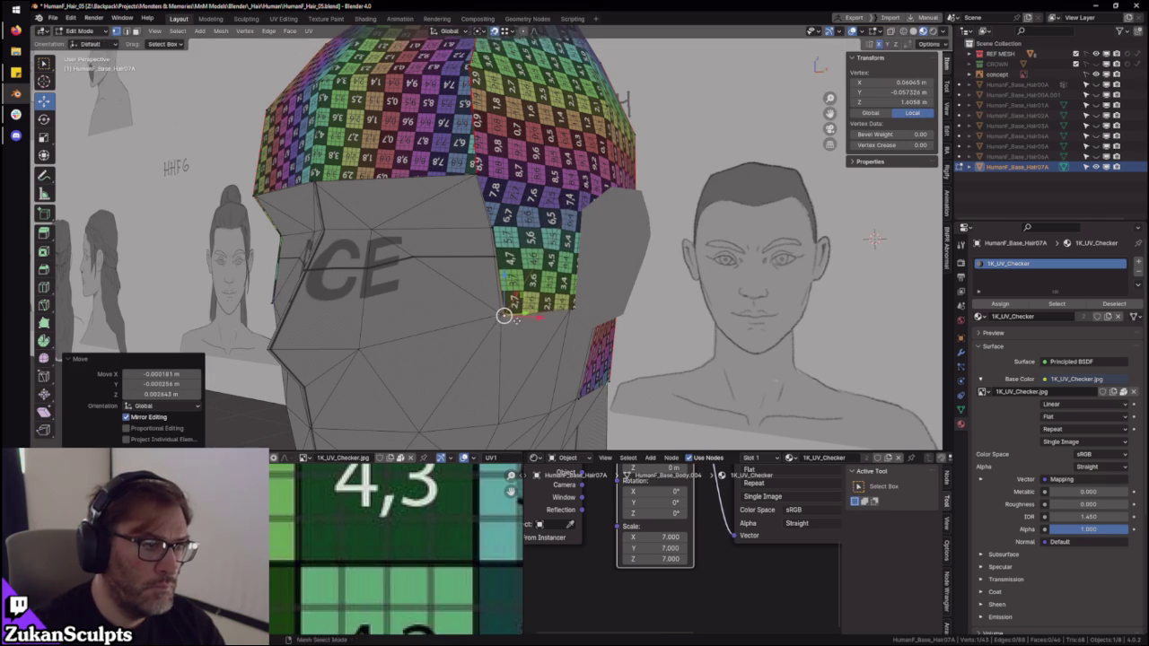
middle_click_drag(491, 330, 468, 316, "ctrl")
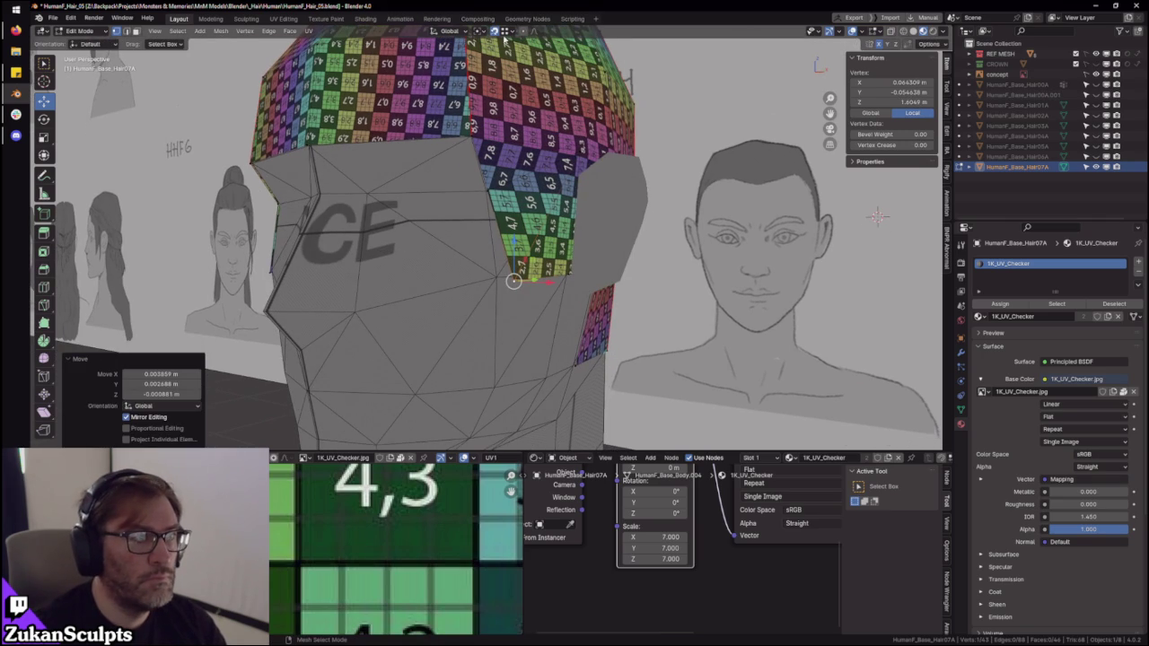
key("Tab")
mouse_move(530, 245)
middle_mouse_down()
mouse_move(527, 296)
mouse_move(513, 313)
middle_mouse_up()
key("Tab")
left_click_drag(508, 304, 503, 307)
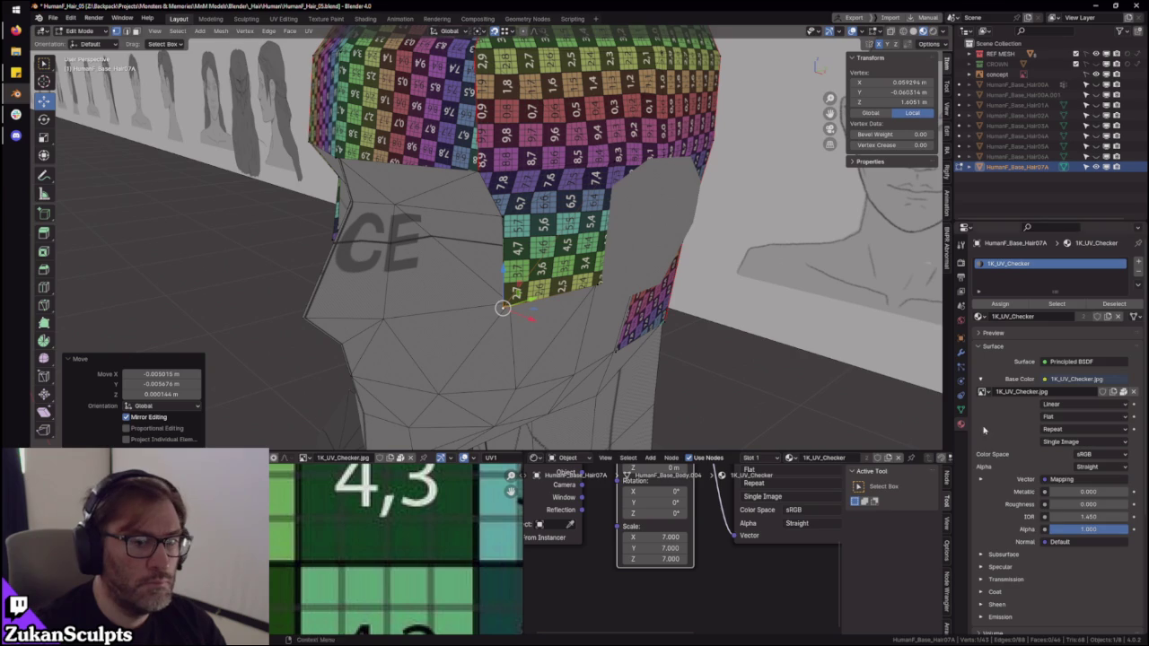
- Nudge the sideburn corner vertex with repeated small G moves to tighten it against the face
left_click(961, 351)
mouse_move(538, 296)
middle_mouse_down()
mouse_move(613, 269)
mouse_move(505, 238)
mouse_move(542, 266)
middle_mouse_up()
key("g")
left_click(618, 261)
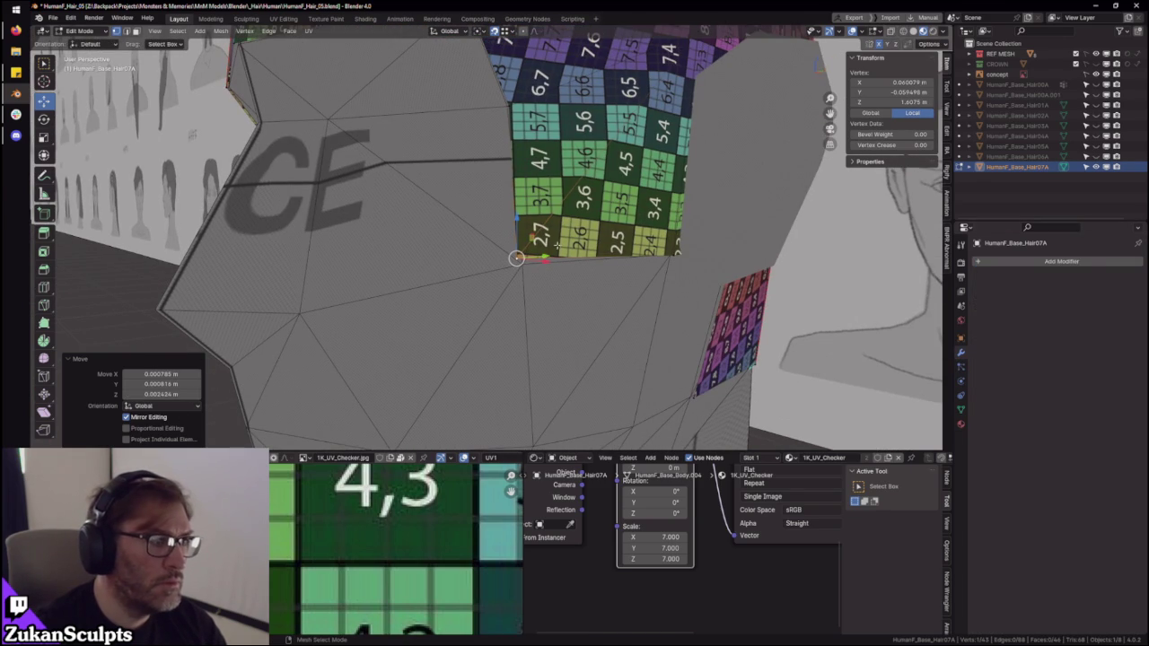
key("g")
left_click(517, 66)
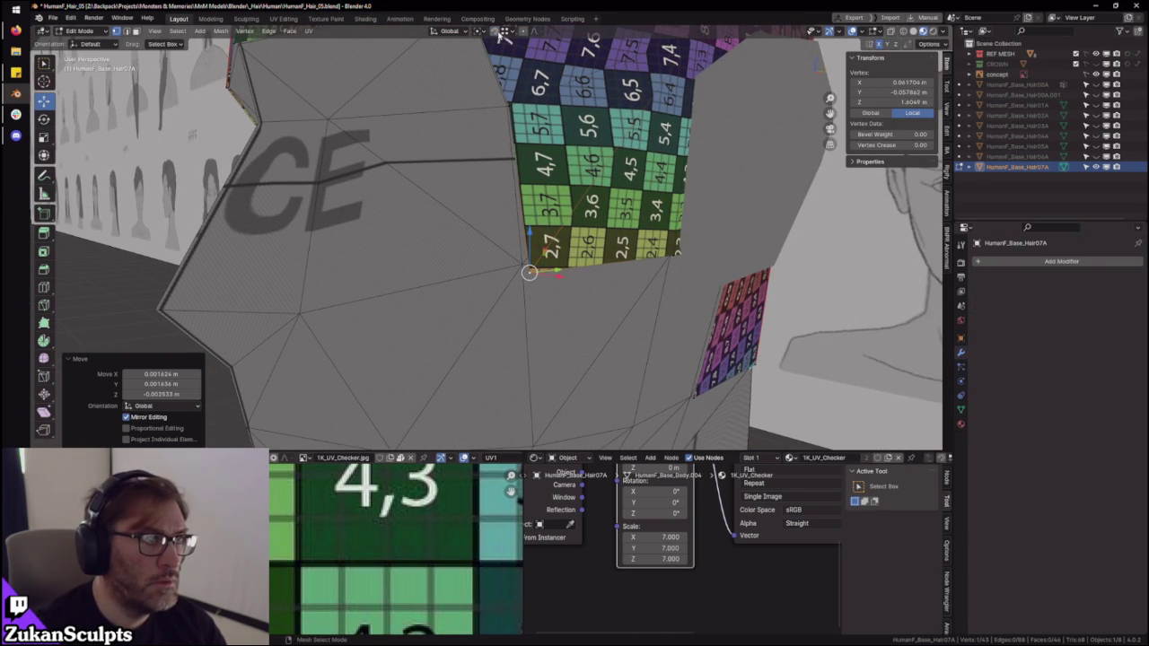
key("g")
left_click(526, 260)
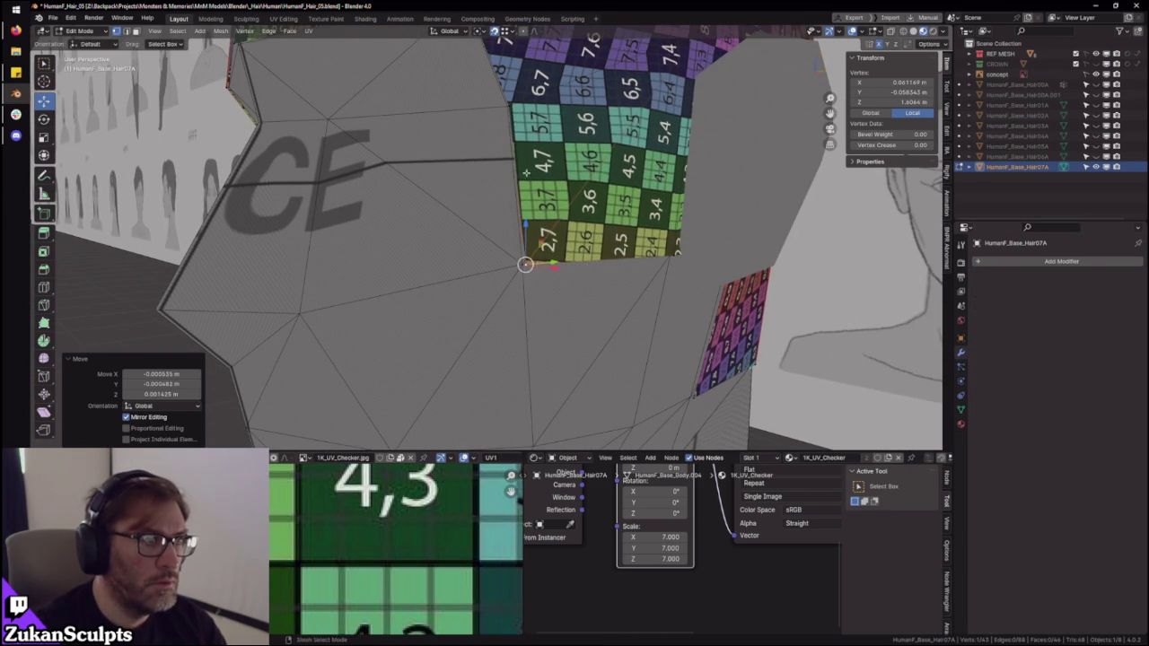
middle_click_drag(526, 260, 537, 265)
key("g")
left_click(530, 259)
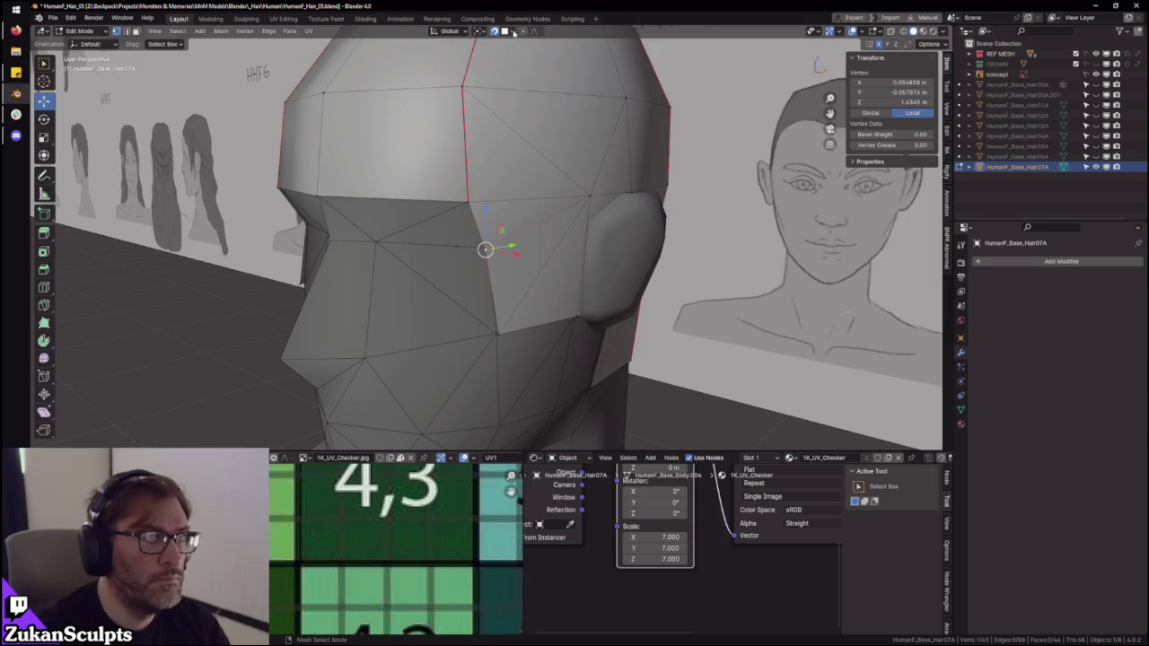
- Try a small rightward move of the sideburn vertex, then undo it
left_click(513, 33)
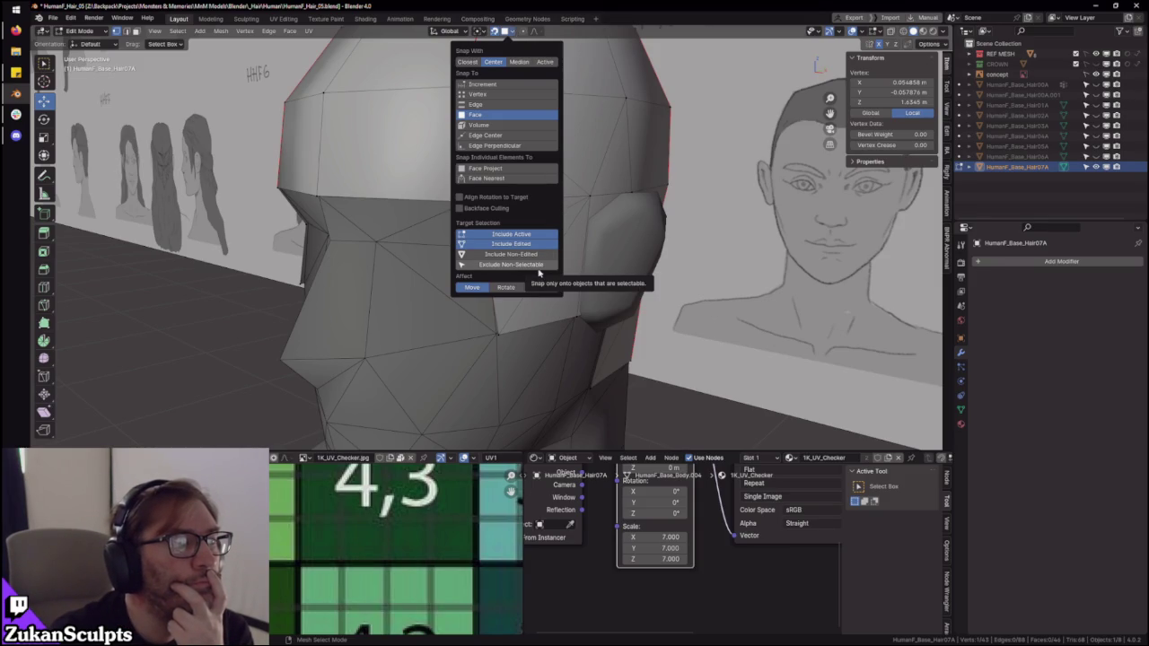
left_click_drag(484, 248, 491, 249)
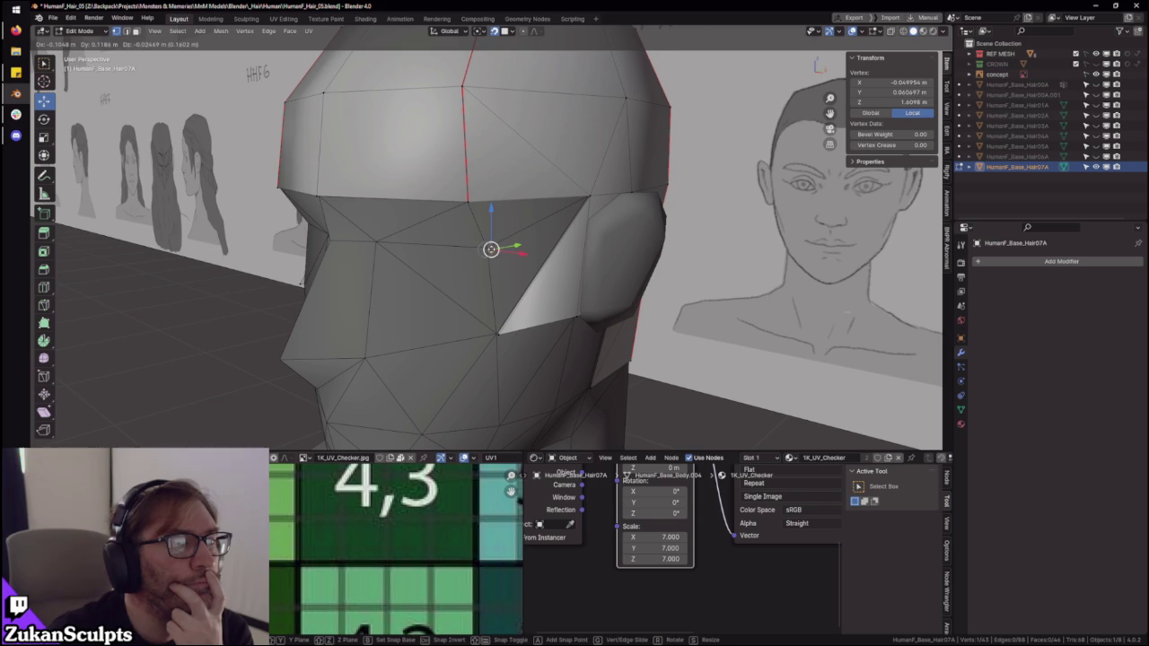
key("ctrl+z")
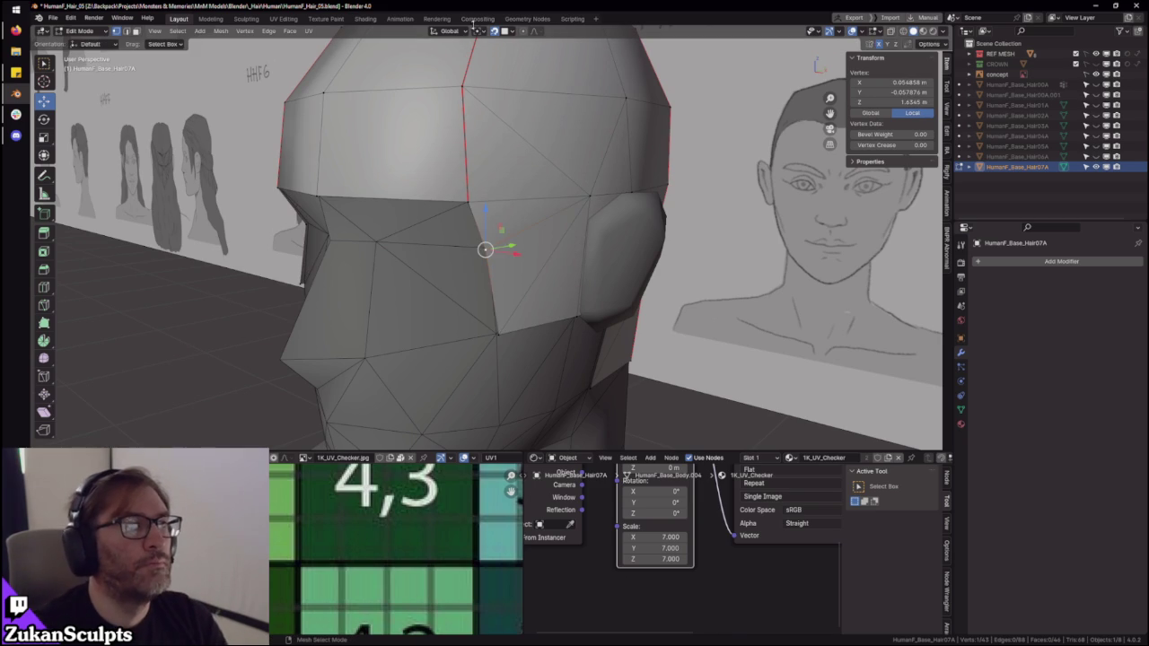
- Change Snap To from Face to Vertex and snap the sideburn vertex onto a cheek vertex
left_click(506, 31)
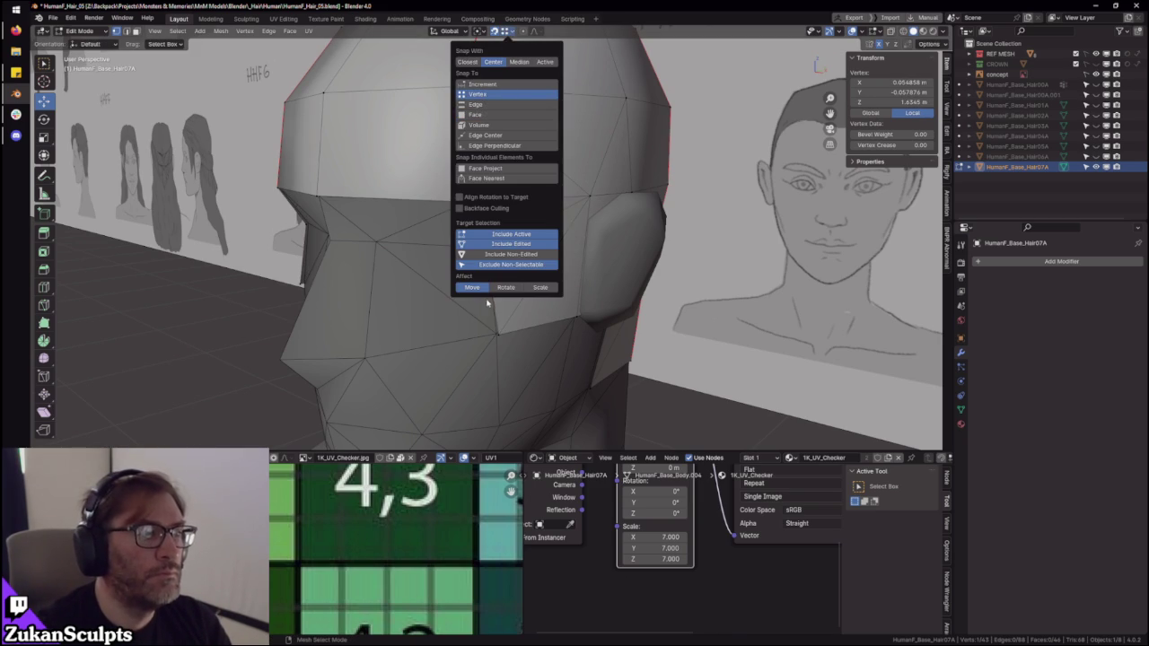
left_click_drag(496, 332, 512, 316)
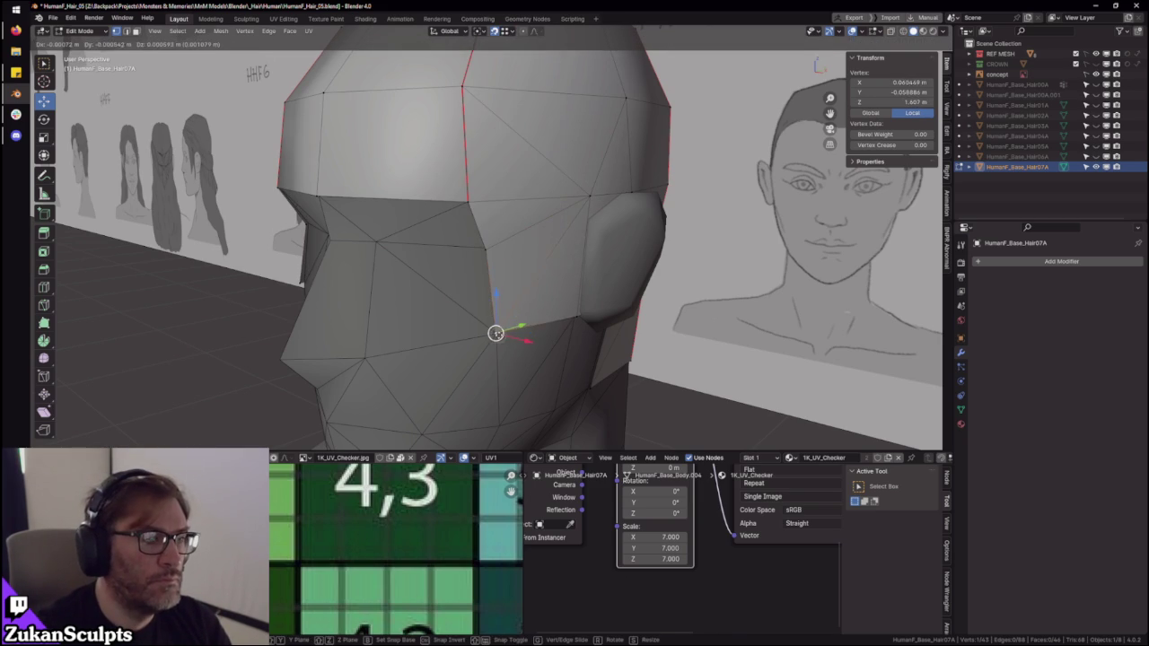
left_click(510, 32)
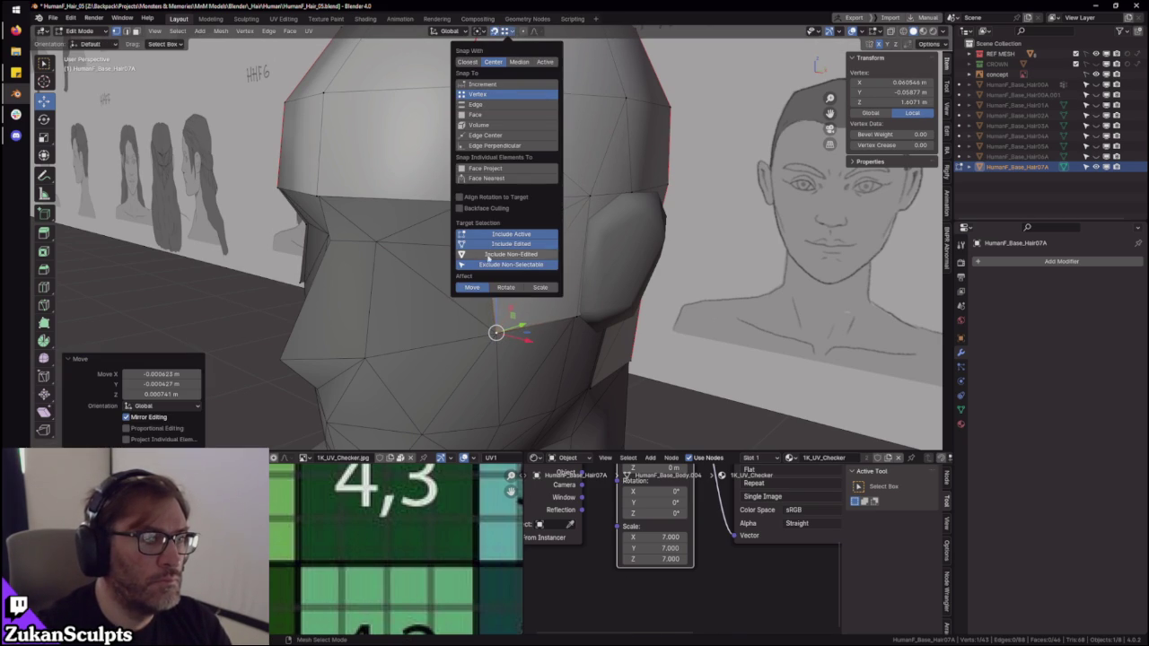
left_click_drag(495, 333, 492, 332)
left_click(510, 32)
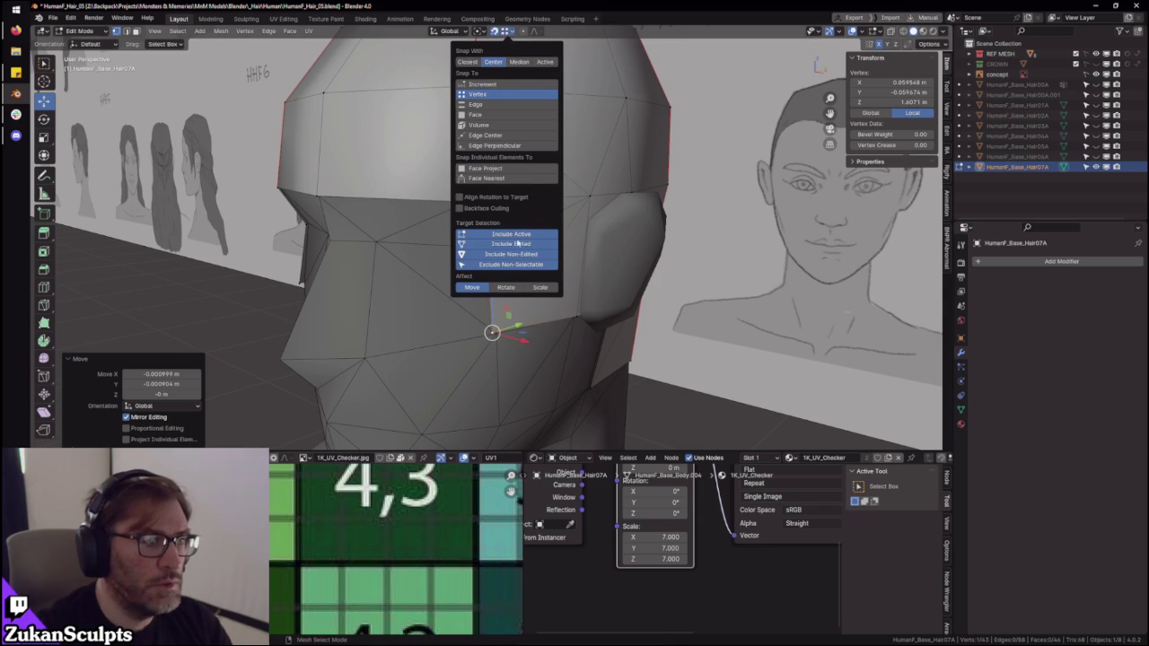
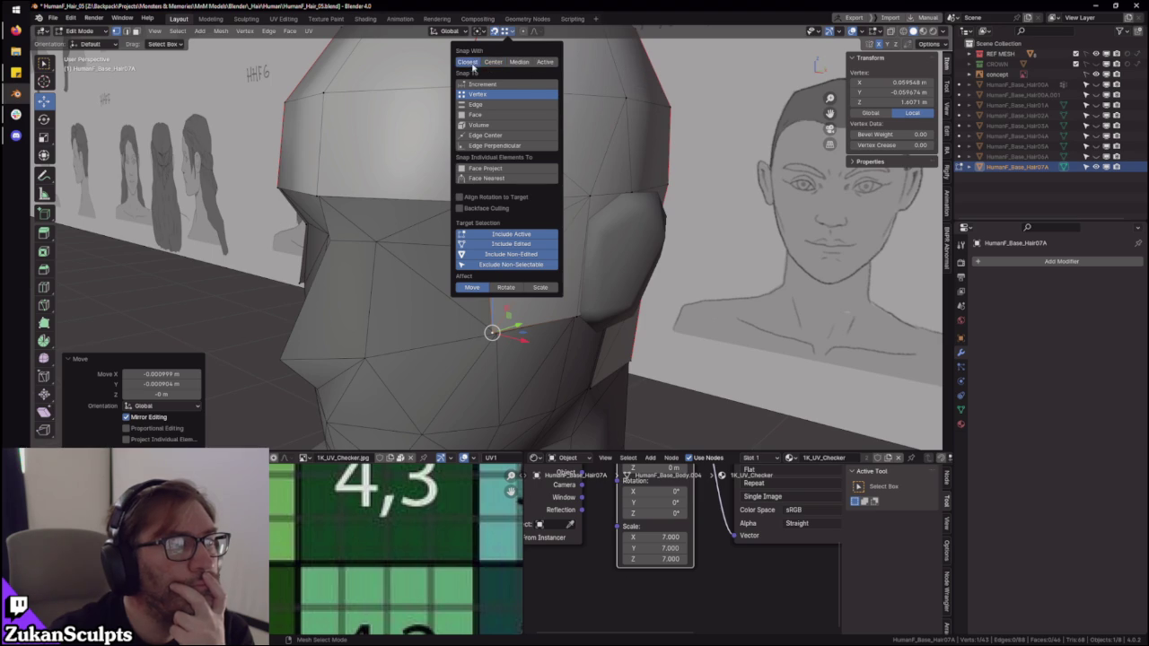
- Nudge the selected cap vertex slightly, checking its fit from front and three-quarter views
left_click_drag(492, 333, 496, 333)
scroll(496, 333, "down", 3)
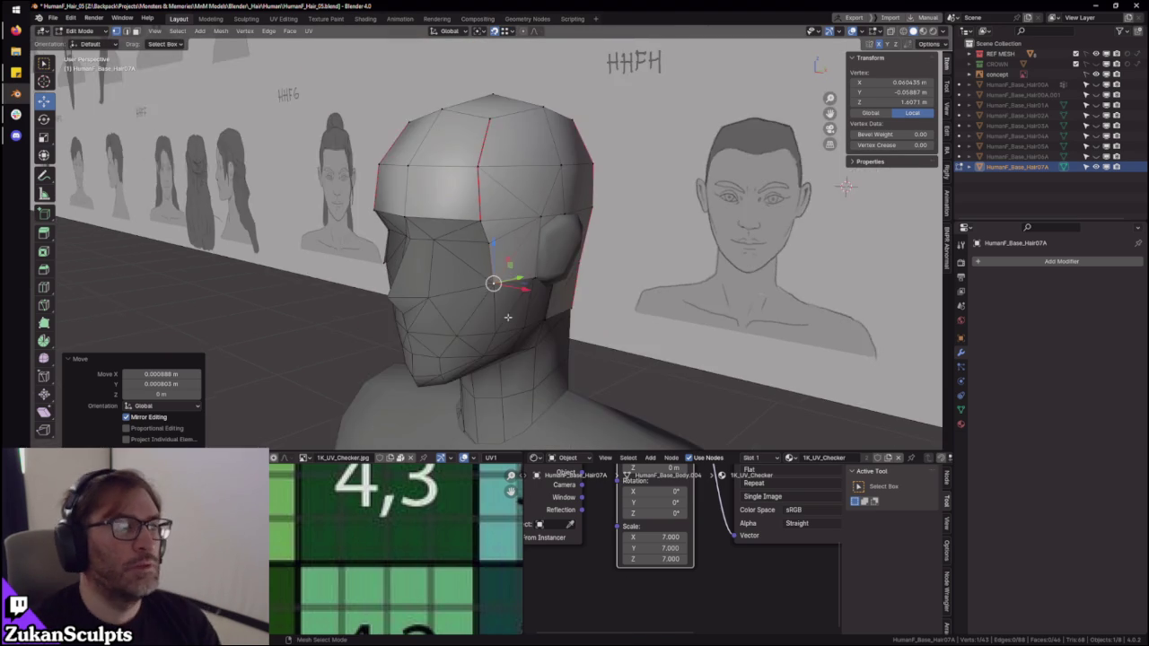
middle_click_drag(506, 316, 539, 305)
scroll(556, 287, "up", 2)
scroll(574, 269, "up", 2)
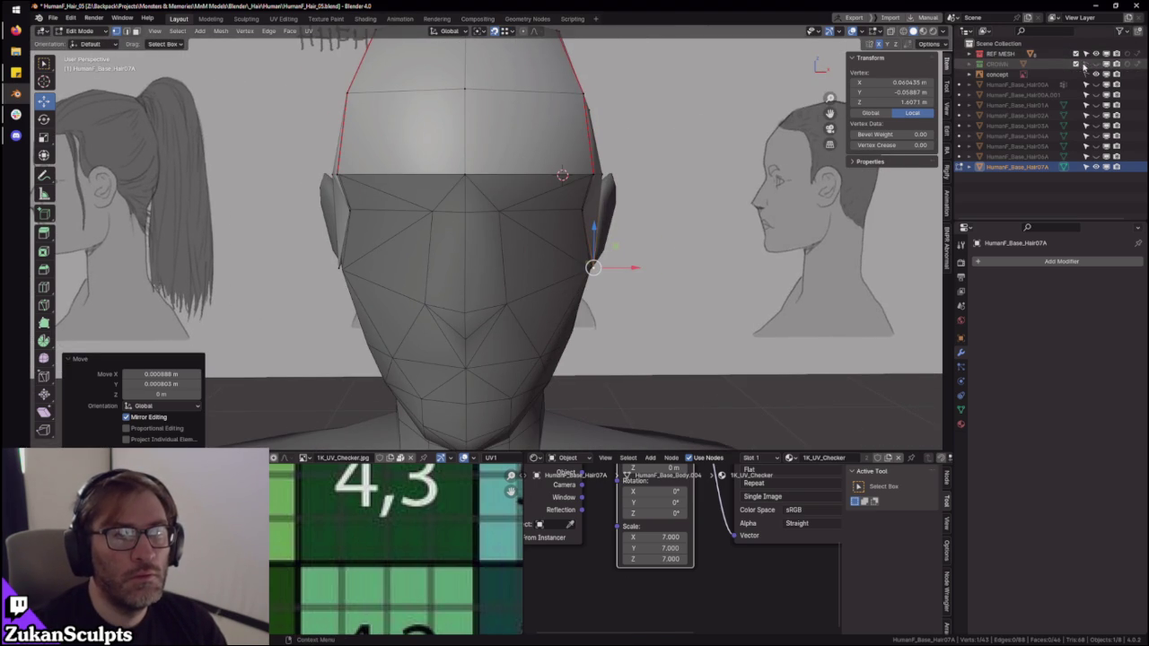
middle_click_drag(763, 296, 691, 303)
scroll(691, 303, "up", 2)
left_click_drag(489, 269, 490, 272)
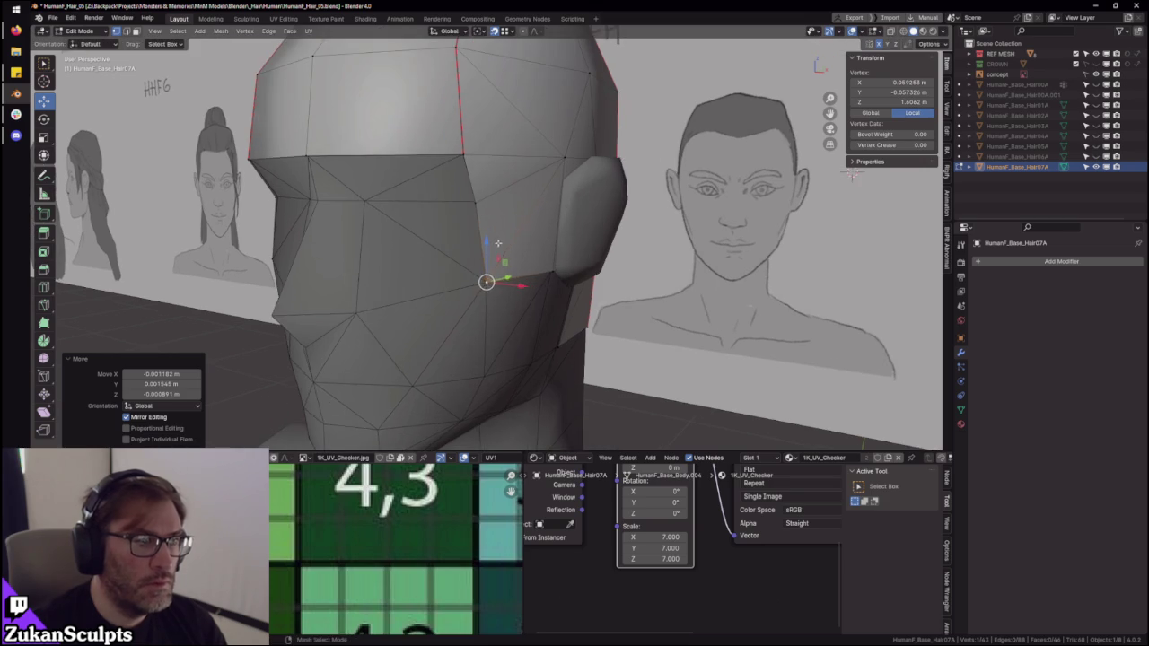
middle_click_drag(503, 278, 505, 268)
- Move several vertices higher up the cap so it sits closer to the head
left_click(487, 260)
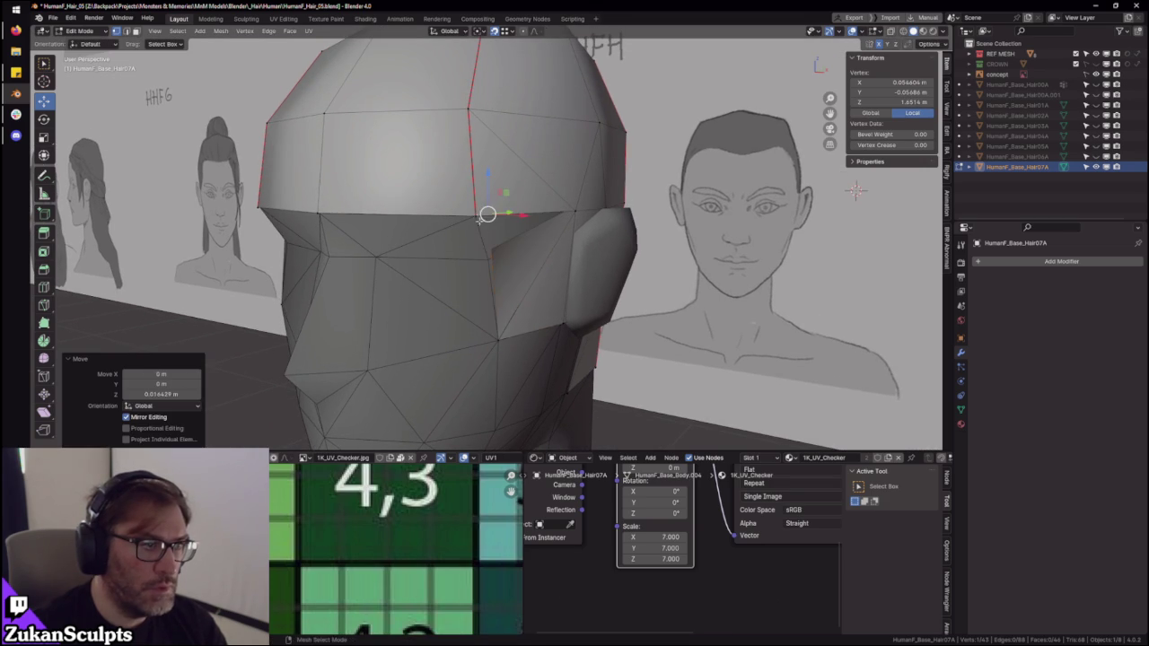
key("g")
left_click(856, 190)
middle_click_drag(856, 190, 808, 206)
left_click(476, 199)
key("g")
left_click(823, 257)
mouse_move(530, 243)
middle_mouse_down()
mouse_move(526, 260)
mouse_move(538, 216)
mouse_move(574, 301)
mouse_move(526, 248)
middle_mouse_up()
scroll(526, 260, "up", 3)
scroll(526, 261, "up", 3)
left_click(538, 213)
key("g")
left_click(538, 212)
left_click(575, 301)
key("g")
left_click(558, 308)
- Adjust vertices along the cap edge and seam end, orbiting to check the shape
left_click(523, 114)
left_click(523, 114)
middle_click_drag(523, 114, 462, 107)
left_click(634, 248)
key("g")
left_click(634, 248)
mouse_move(633, 248)
middle_mouse_down()
mouse_move(682, 312)
mouse_move(646, 321)
mouse_move(631, 289)
mouse_move(590, 261)
mouse_move(547, 296)
mouse_move(588, 311)
mouse_move(546, 290)
mouse_move(655, 308)
mouse_move(477, 252)
mouse_move(492, 275)
mouse_move(606, 180)
middle_mouse_up()
left_click(644, 317)
key("g")
left_click(644, 318)
left_click(546, 295)
key("g")
left_click(546, 295)
scroll(589, 311, "down", 5)
scroll(477, 252, "up", 2)
scroll(606, 180, "down", 1)
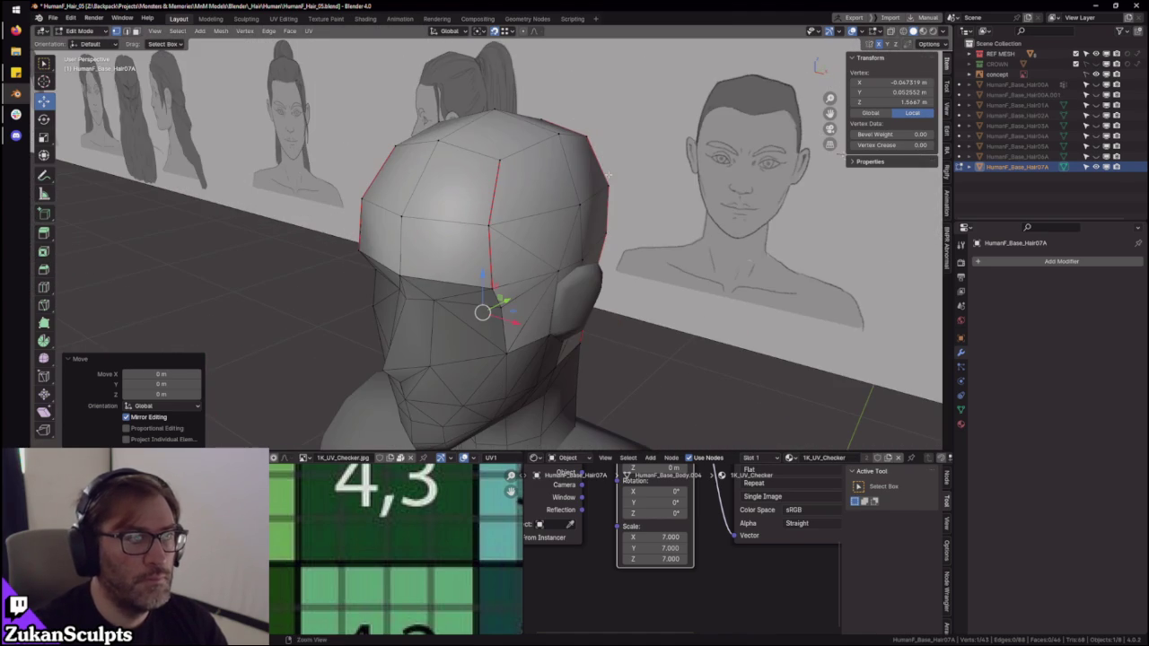
scroll(510, 88, "down", 2)
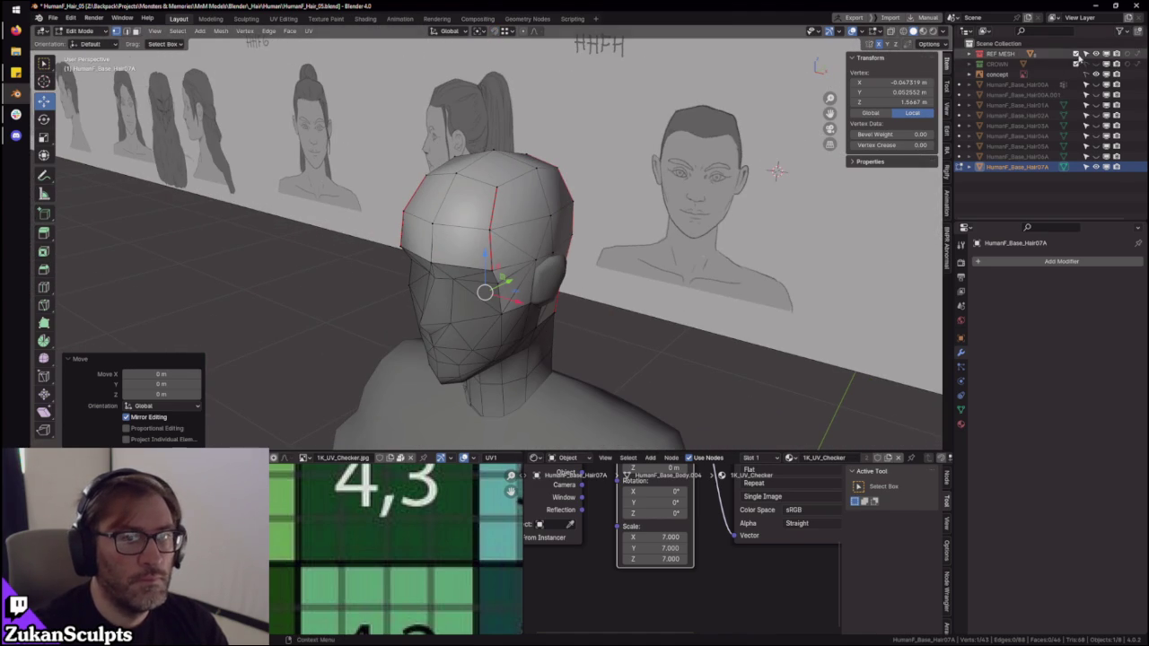
middle_click_drag(539, 269, 449, 269)
- Select all cap UVs in a full-window UV view, enlarge and shift the islands, and relax them
key("a")
key("ctrl+alt+space")
key("Home")
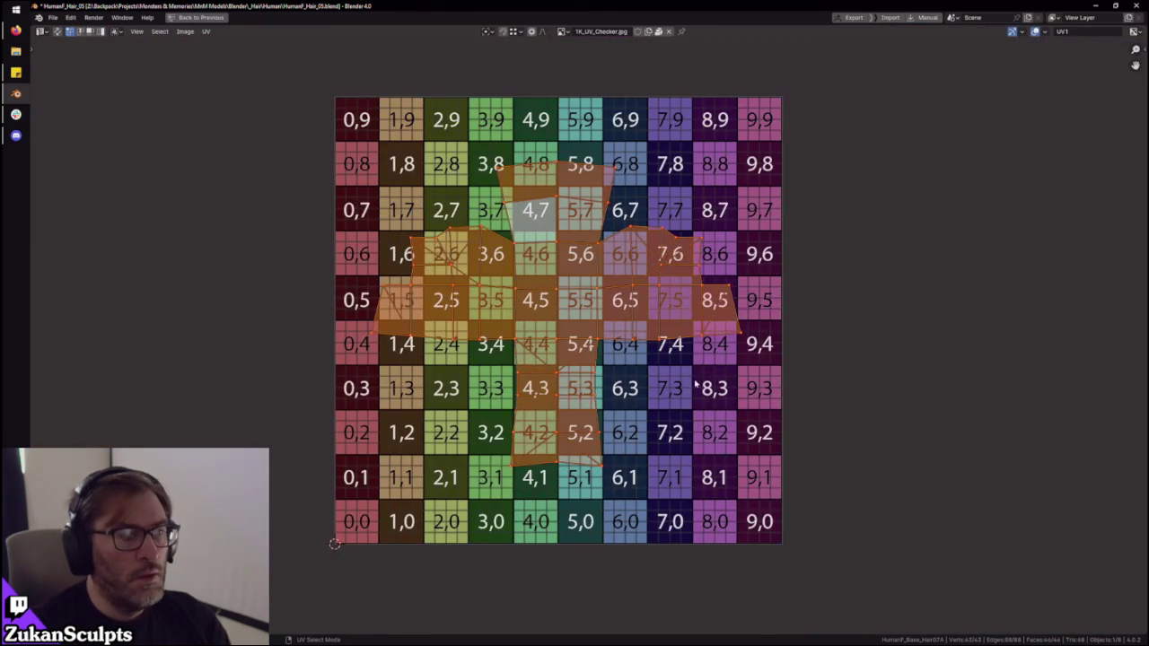
key("g")
key("Escape")
key("s")
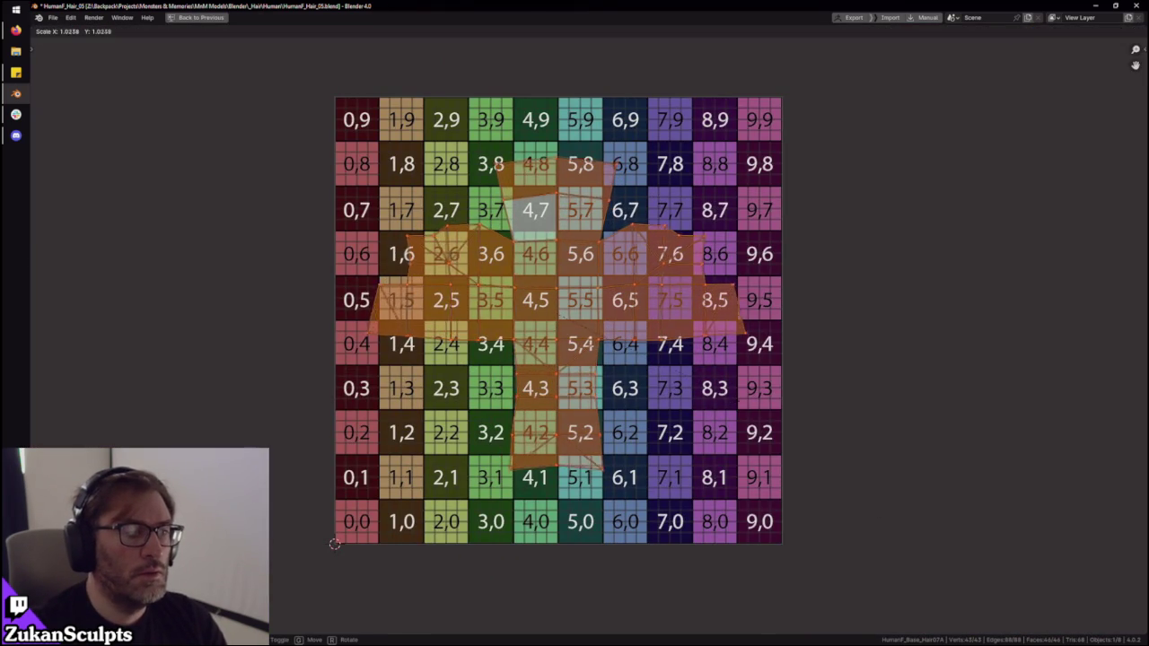
key("Return")
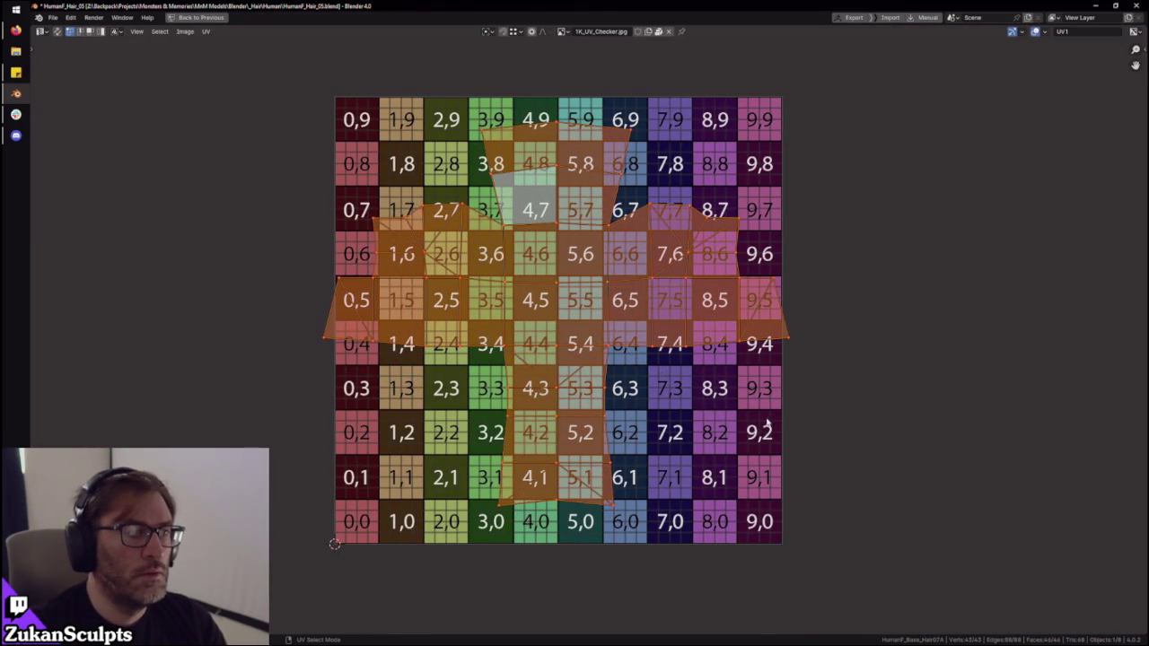
key("g")
key("Return")
key("ctrl+v")
key("Return")
- Move the UV islands slightly further left and scale them up a little
key("ctrl+space")
key("KP_Decimal")
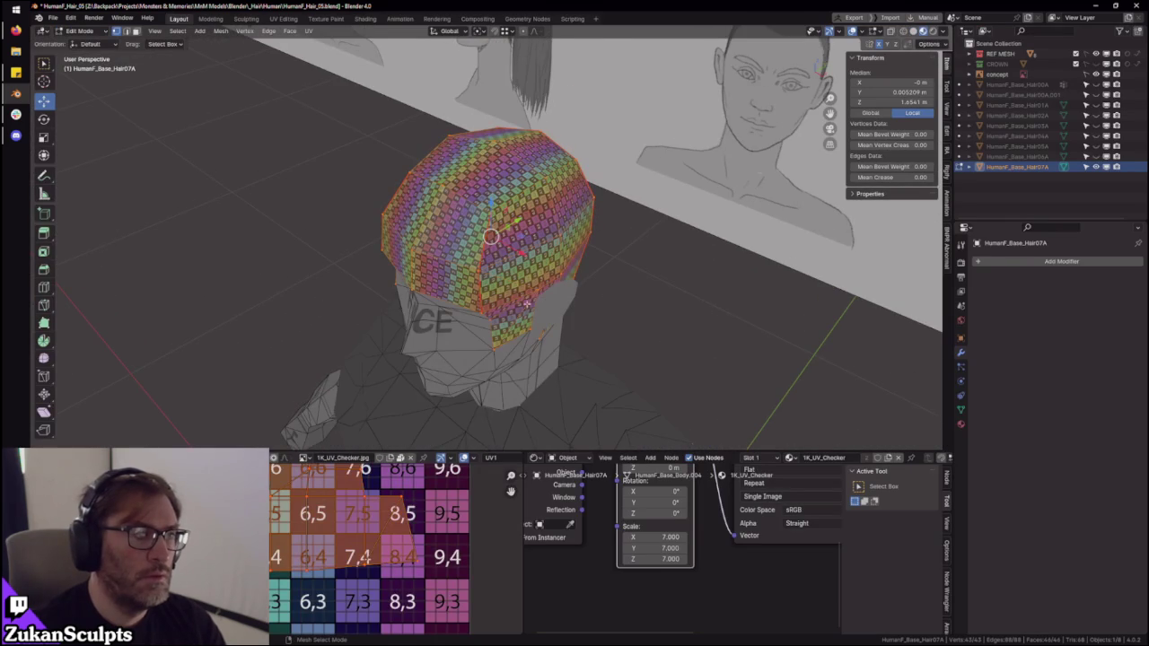
key("ctrl+space")
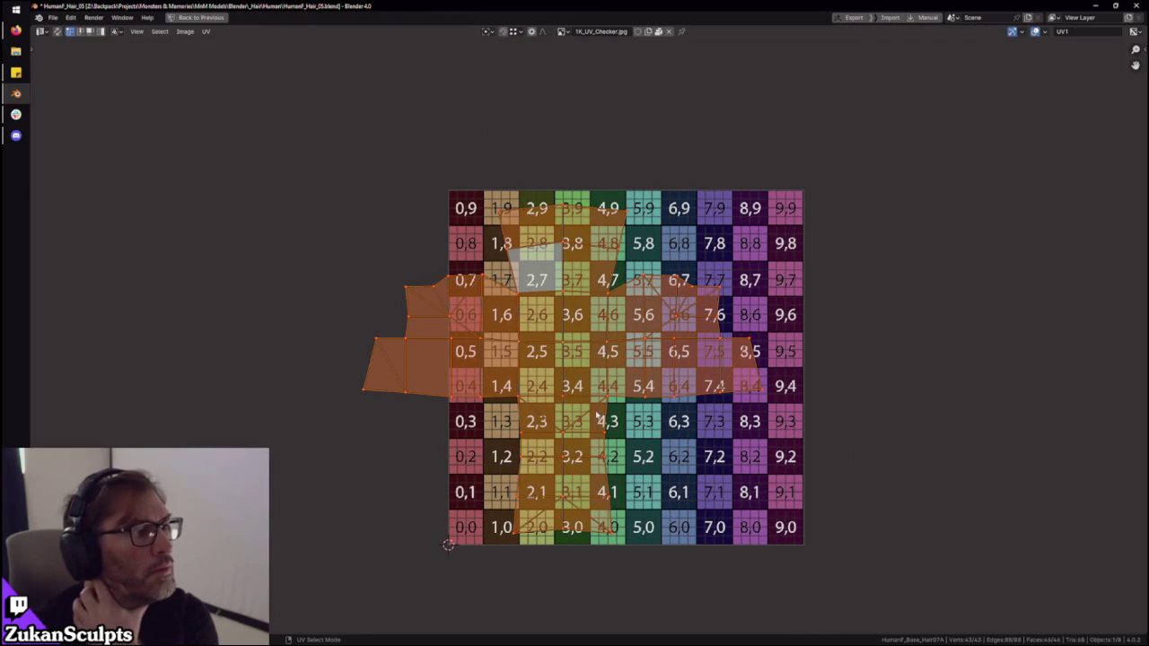
middle_click_drag(597, 415, 576, 391)
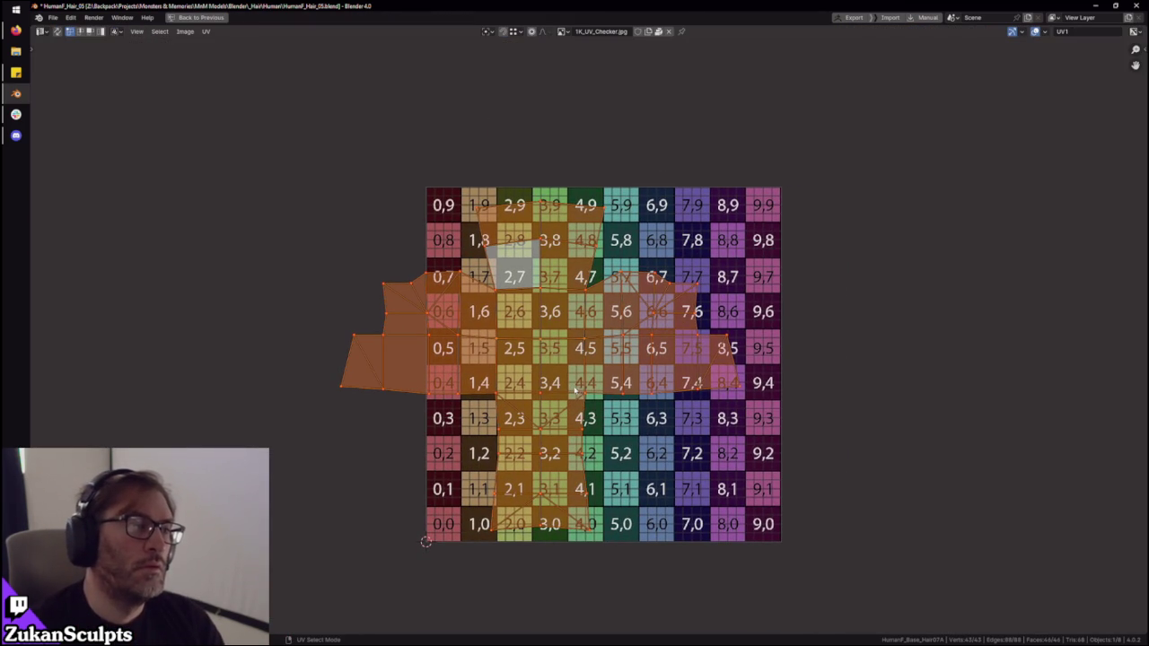
key("g")
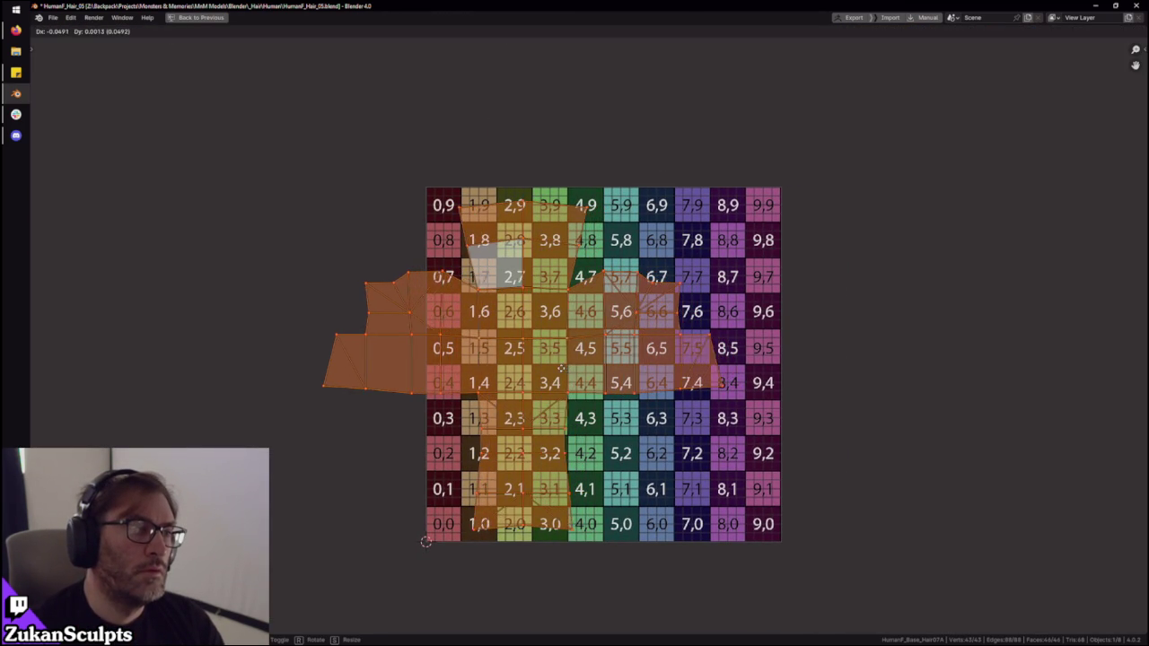
left_click(553, 372)
key("s")
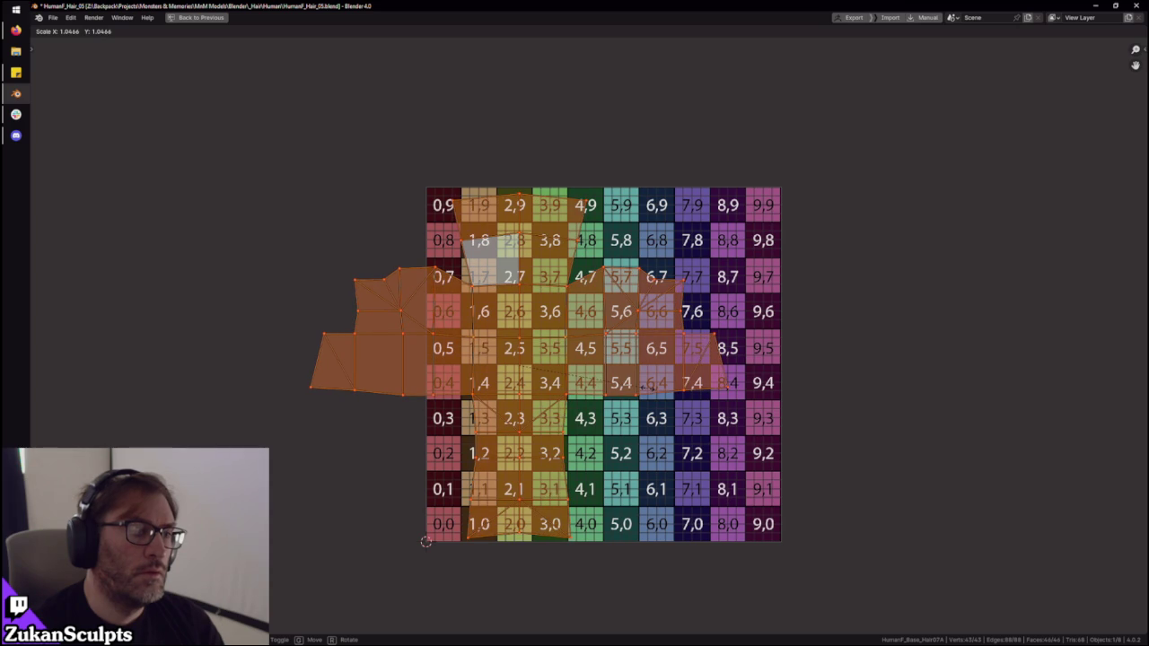
left_click(647, 385)
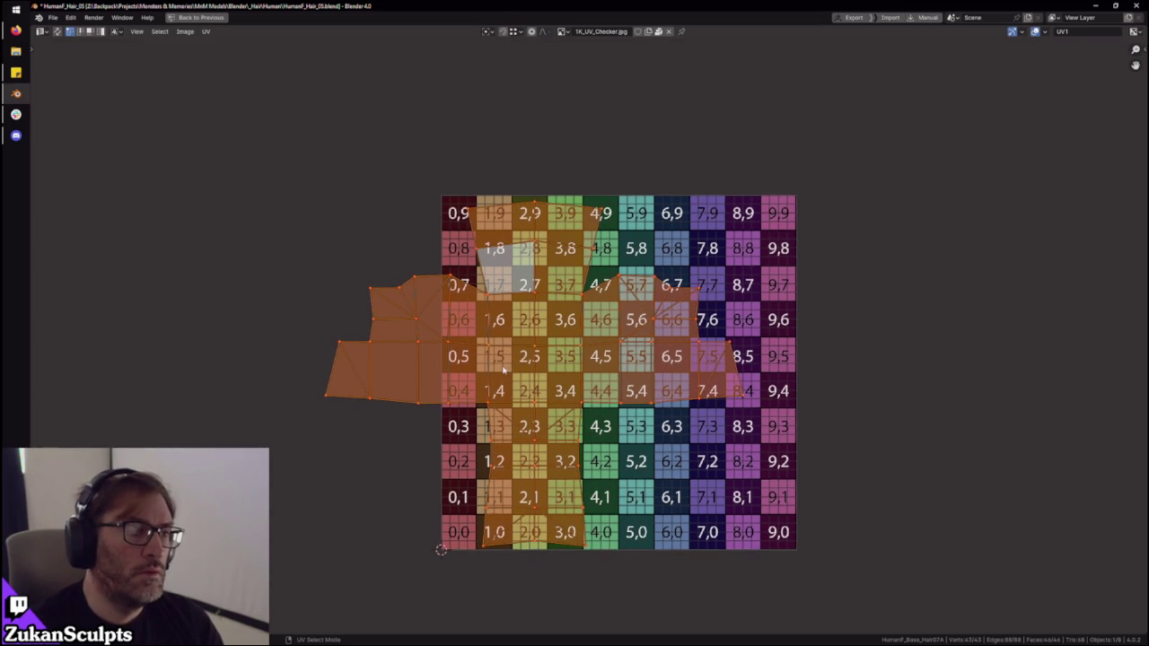
- Try scaling the UV islands smaller, then undo that change
scroll(544, 386, "up", 1)
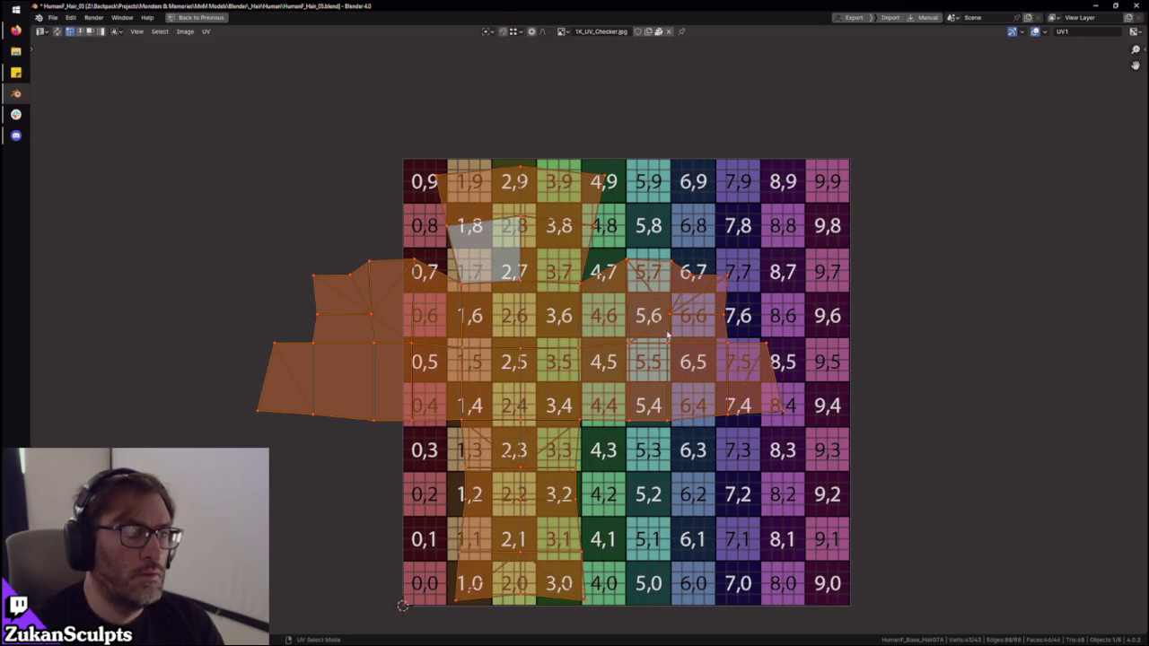
scroll(667, 335, "down", 2)
key("s")
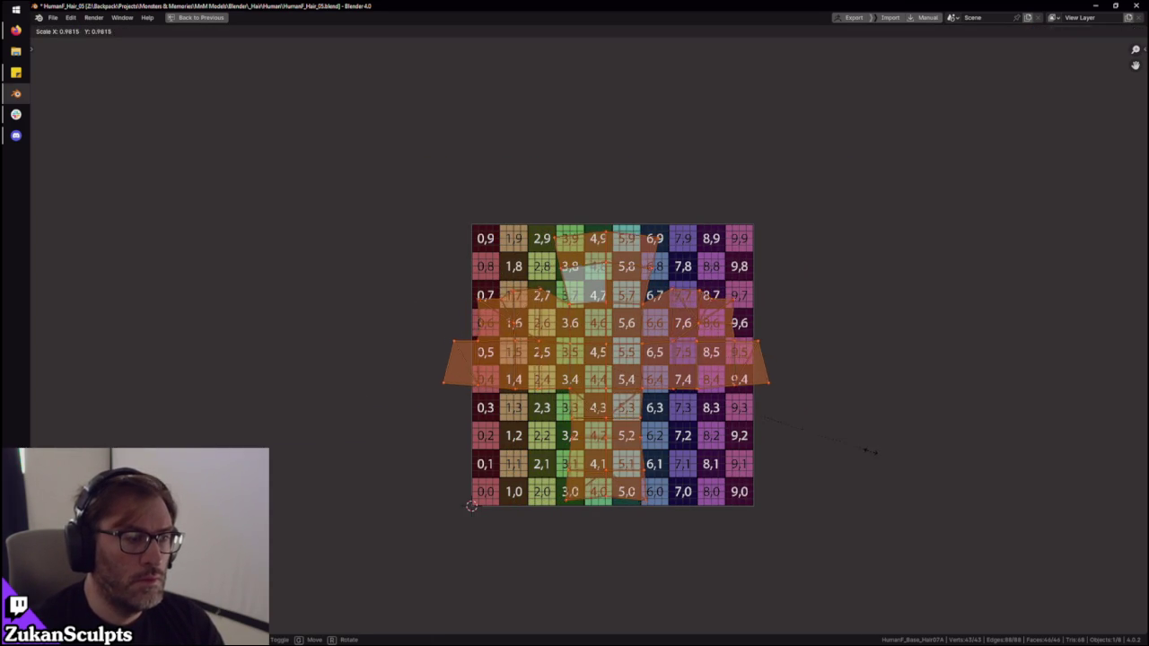
left_click(818, 443)
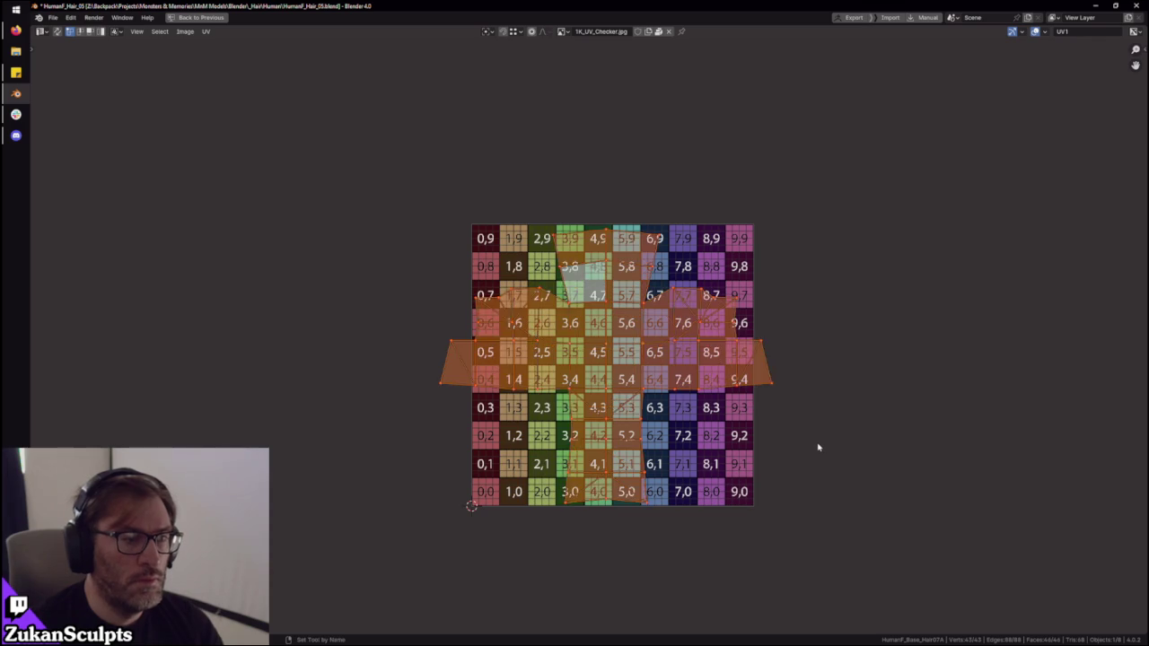
key("ctrl+z")
scroll(588, 408, "up", 1)
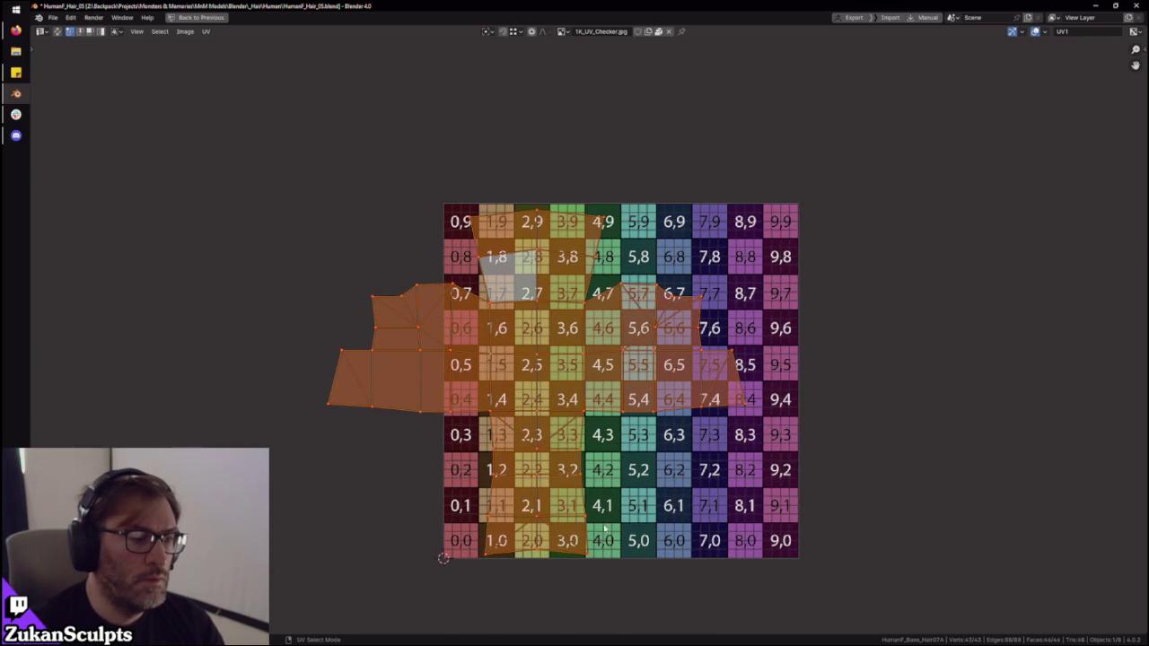
key("ctrl+space")
- Check the checker on the cap from a straight-on back view, then maximize the UV view again
middle_click_drag(603, 351, 575, 282)
scroll(551, 287, "up", 2)
scroll(536, 326, "up", 2)
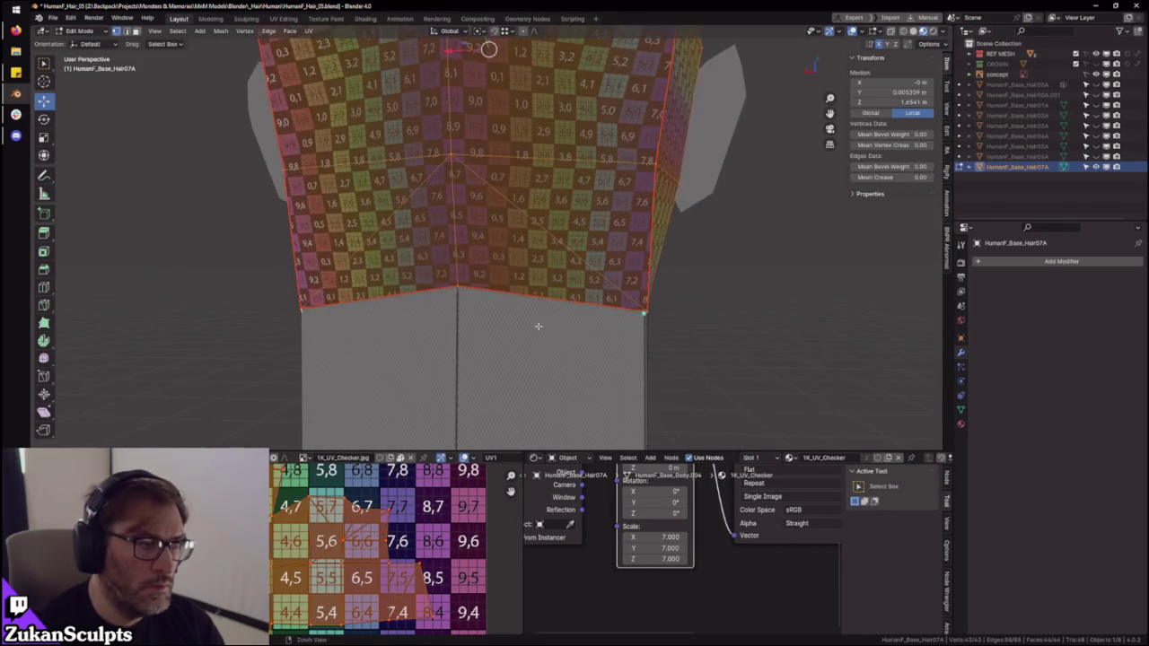
key("ctrl+KP_1")
scroll(310, 595, "down", 1)
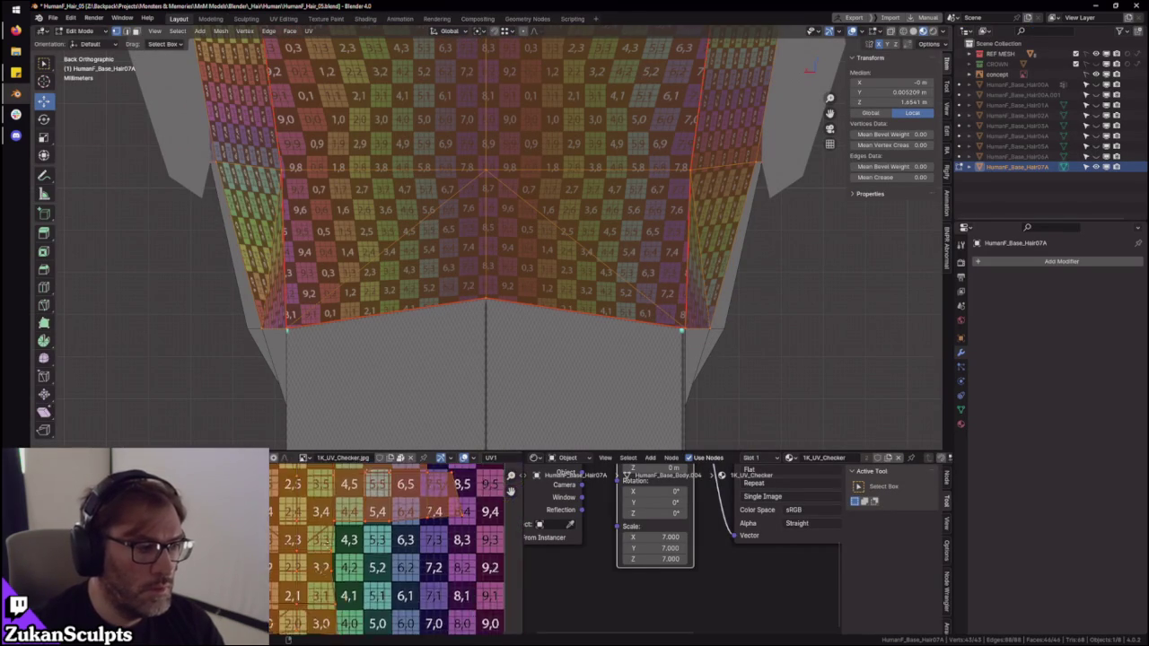
middle_click_drag(310, 595, 335, 553)
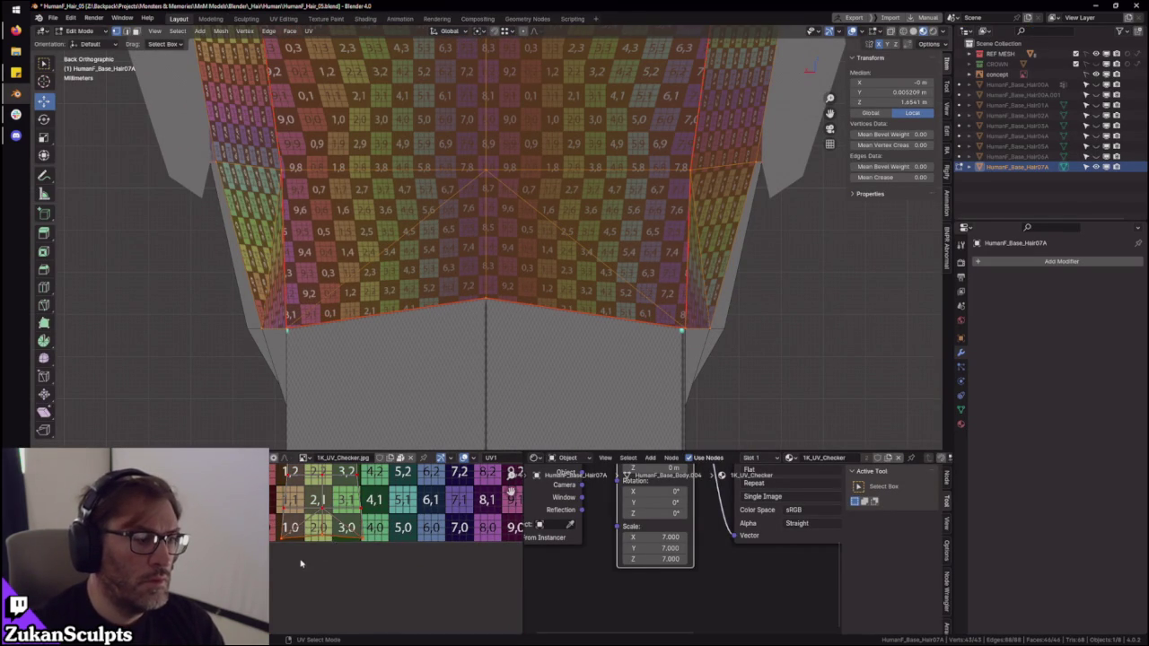
scroll(300, 563, "up", 2)
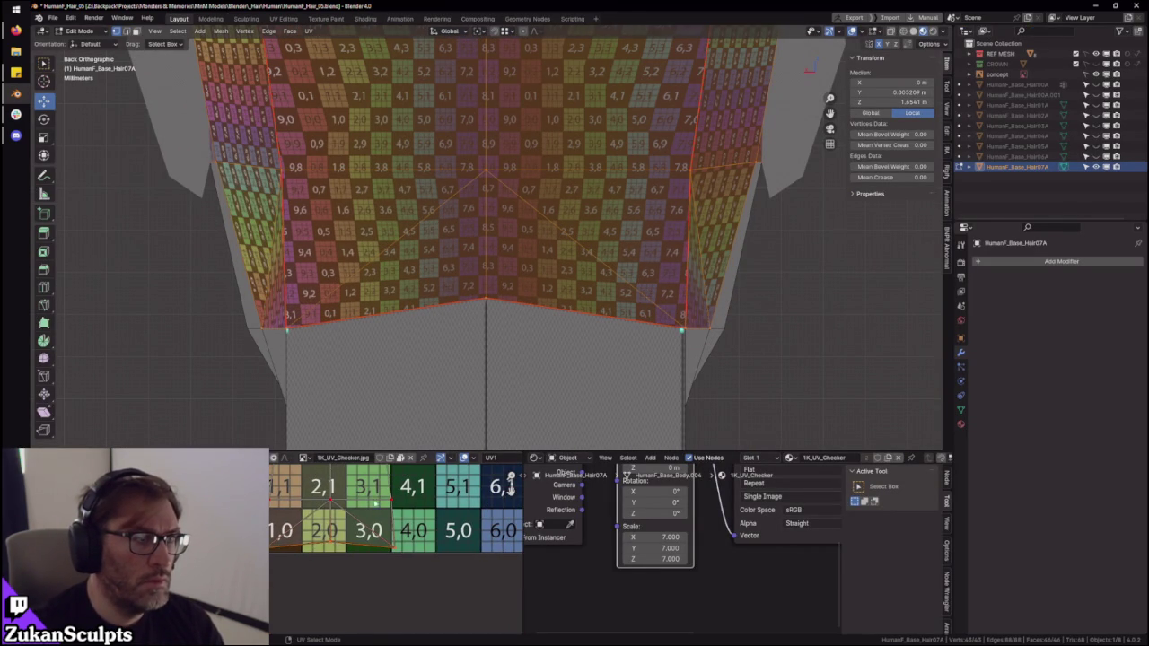
scroll(503, 359, "down", 3)
middle_click_drag(502, 359, 538, 341)
key("ctrl+space")
right_click(453, 282)
middle_click_drag(459, 298, 430, 316)
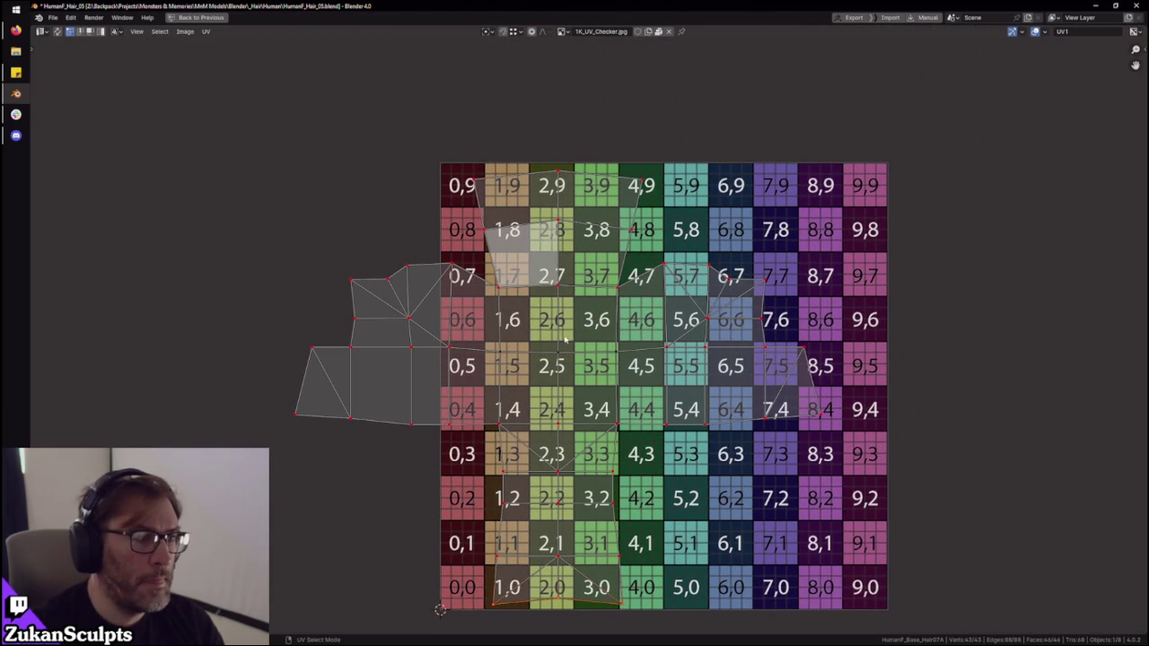
- Switch to UV vertex selection, box-select the island left of the checker, and move it
key("ctrl+Tab")
left_click(531, 344)
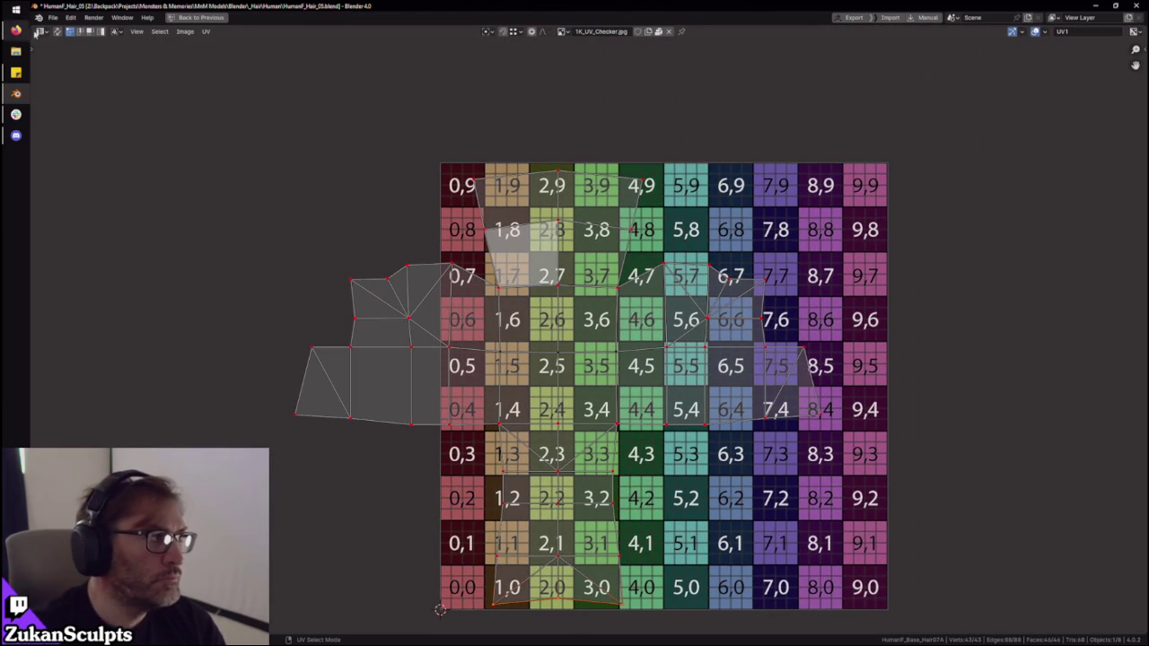
key("a")
key("ctrl+Tab")
left_click(287, 269)
mouse_move(190, 208)
left_mouse_down()
mouse_move(426, 483)
mouse_move(452, 483)
left_mouse_up()
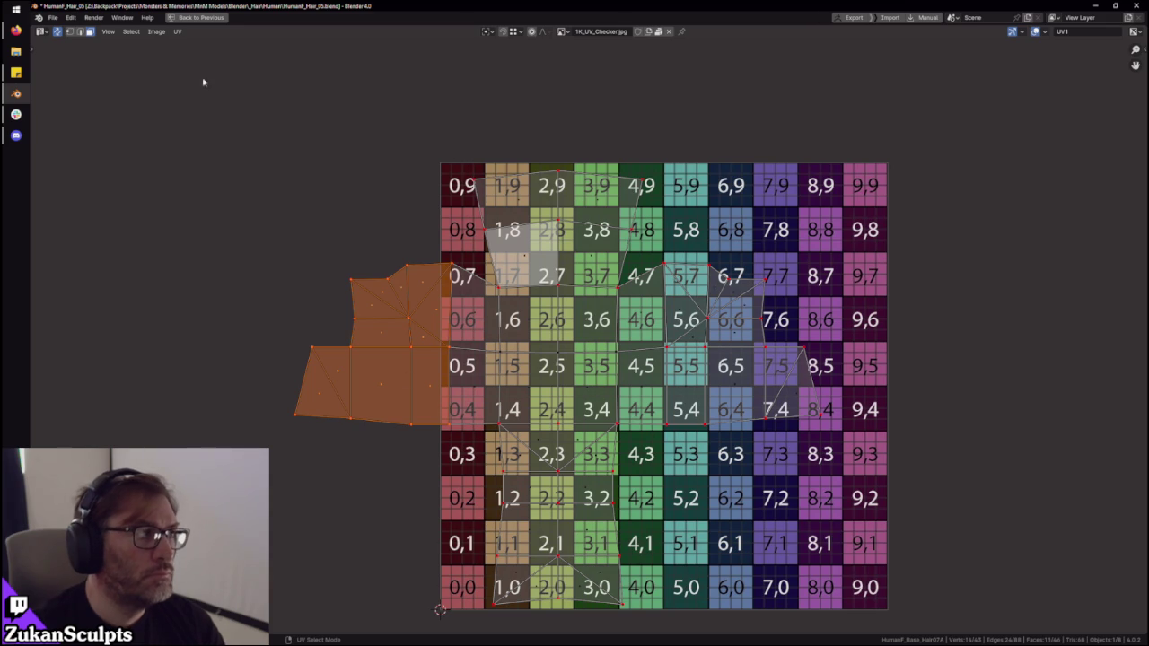
key("g")
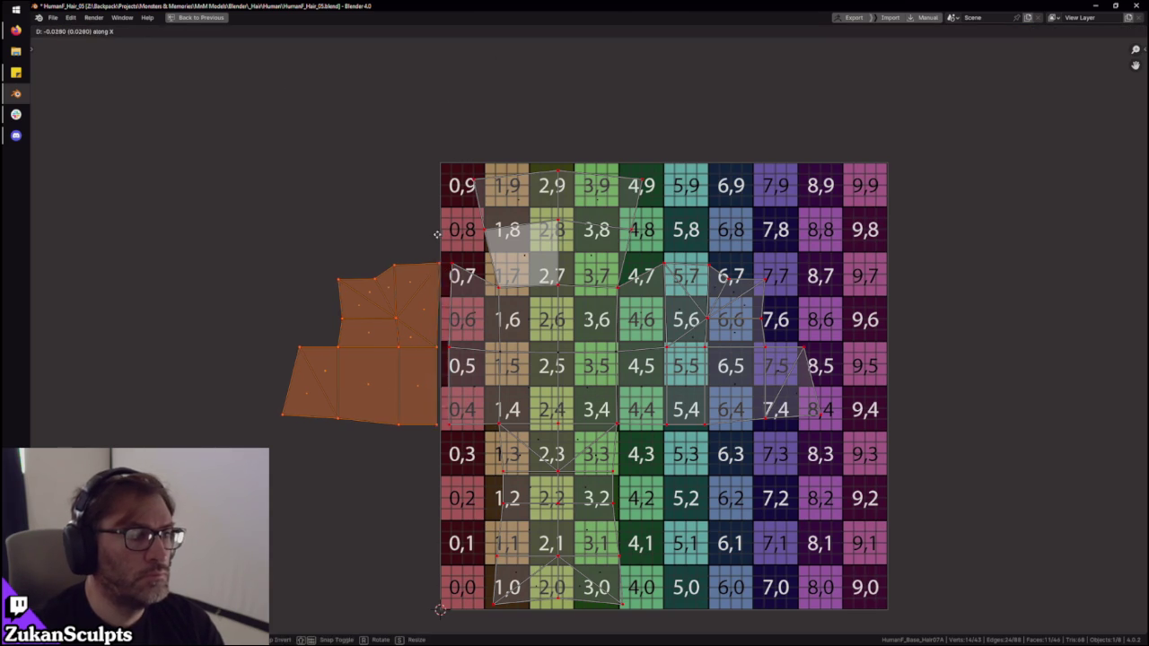
left_click(419, 238)
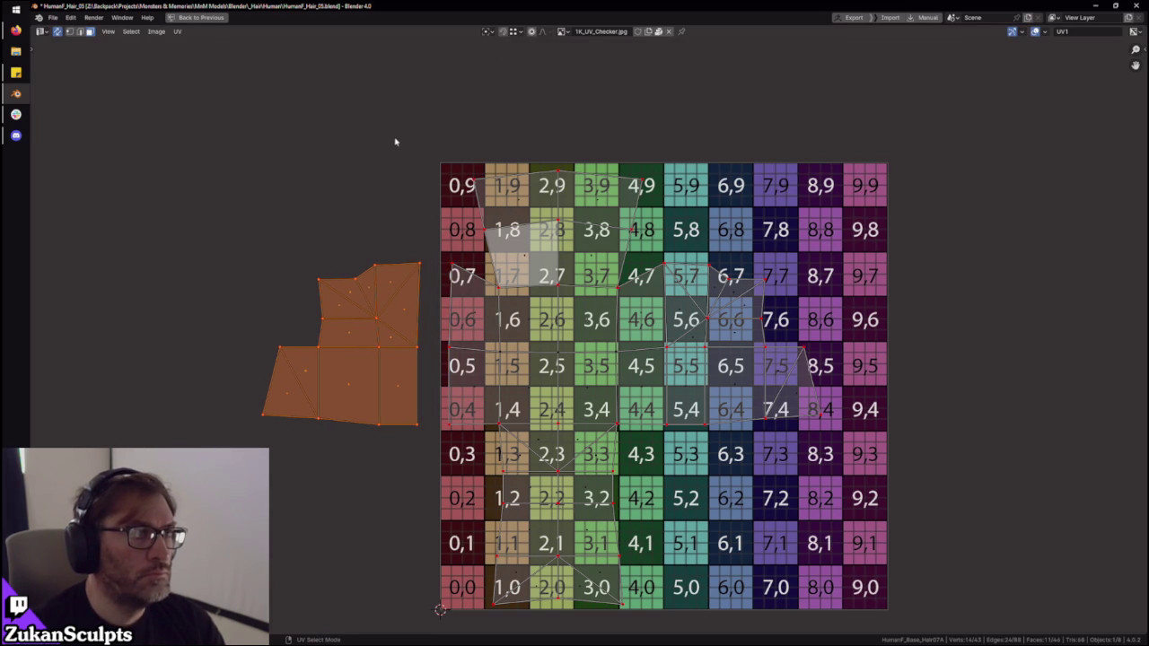
- Mirror the island horizontally and slide it along X onto the checker's right-hand tiles
left_click(177, 32)
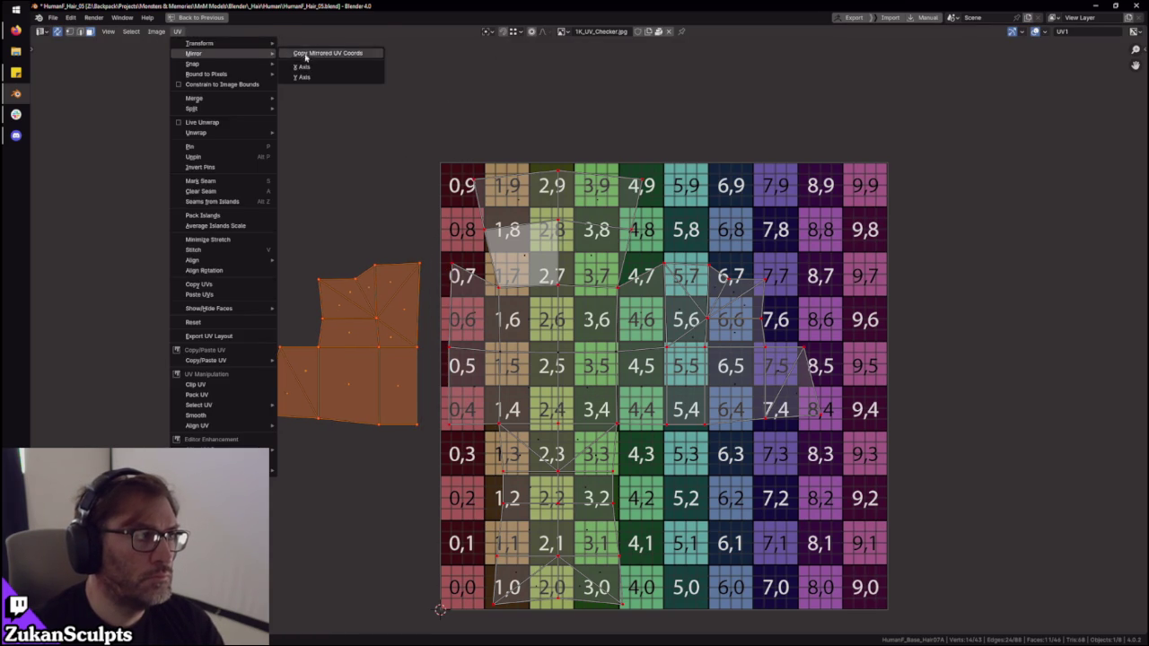
left_click(332, 54)
key("g")
key("x")
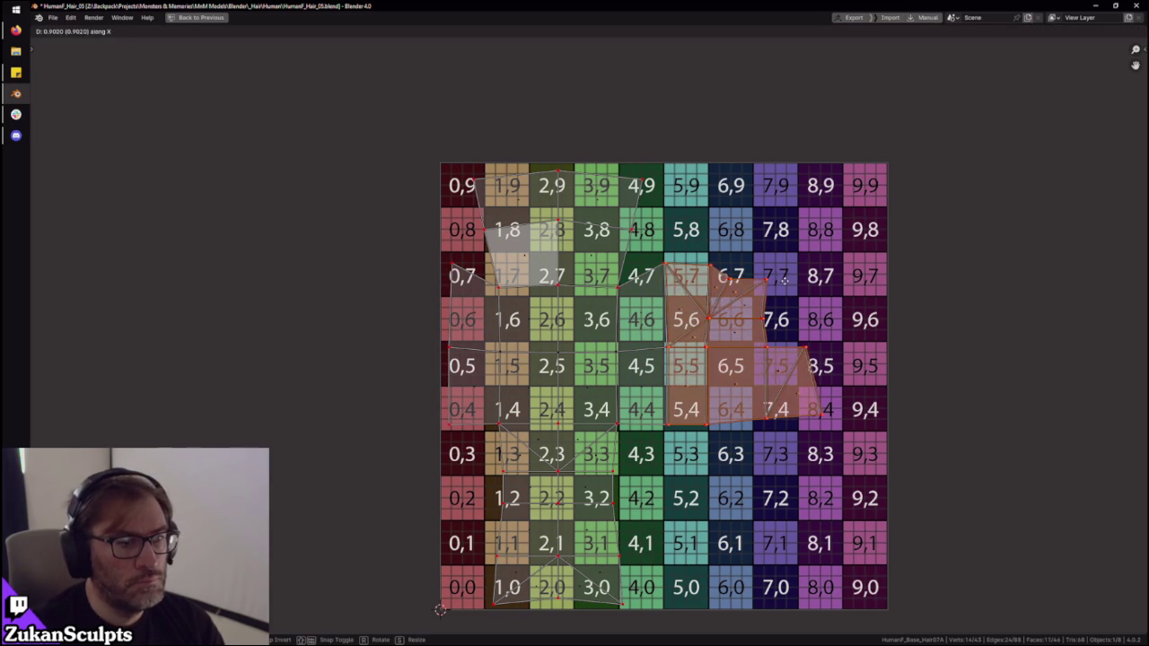
left_click(799, 611)
scroll(577, 97, "up", 4)
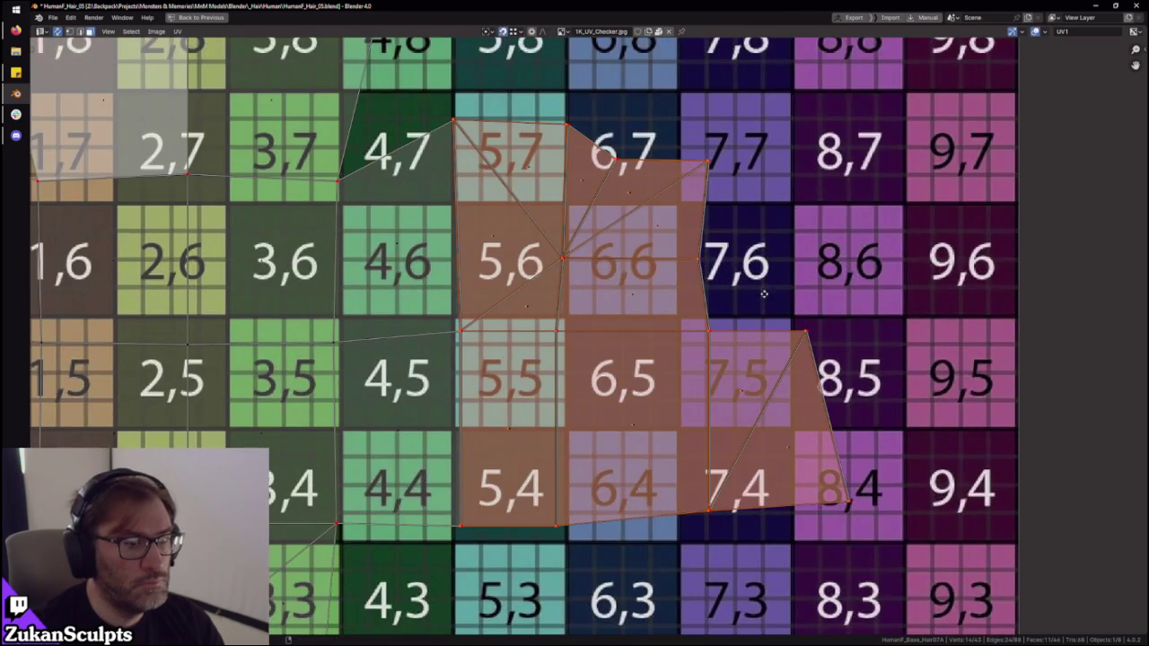
scroll(774, 289, "up", 2)
scroll(675, 353, "down", 4)
middle_click_drag(675, 352, 703, 359)
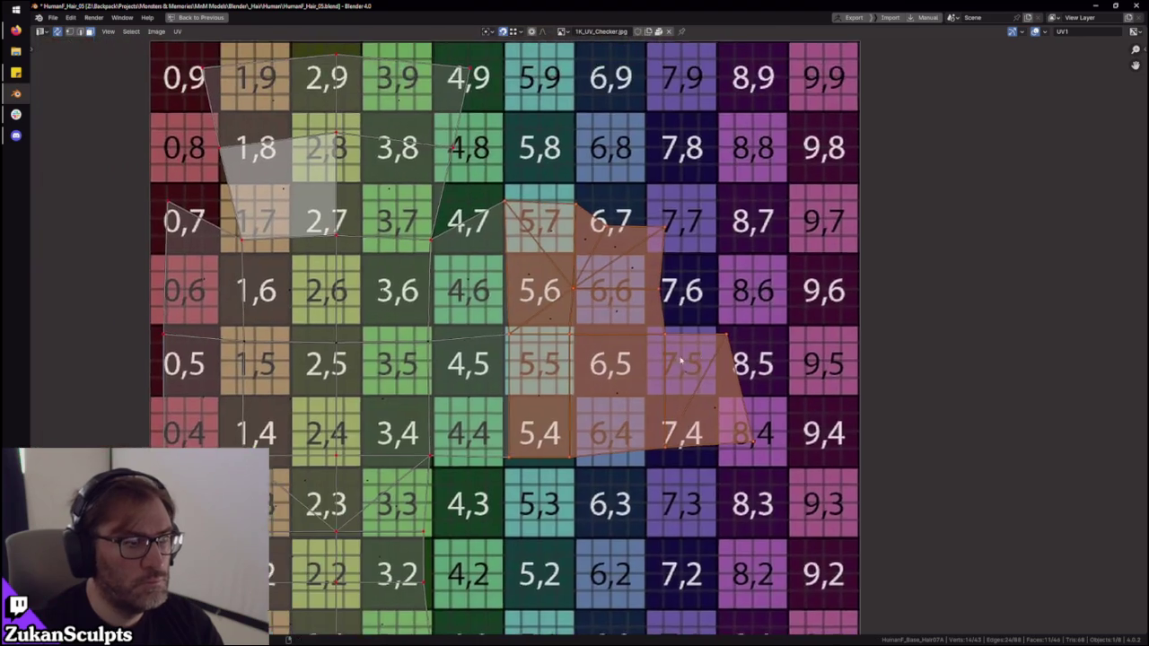
key("ctrl+space")
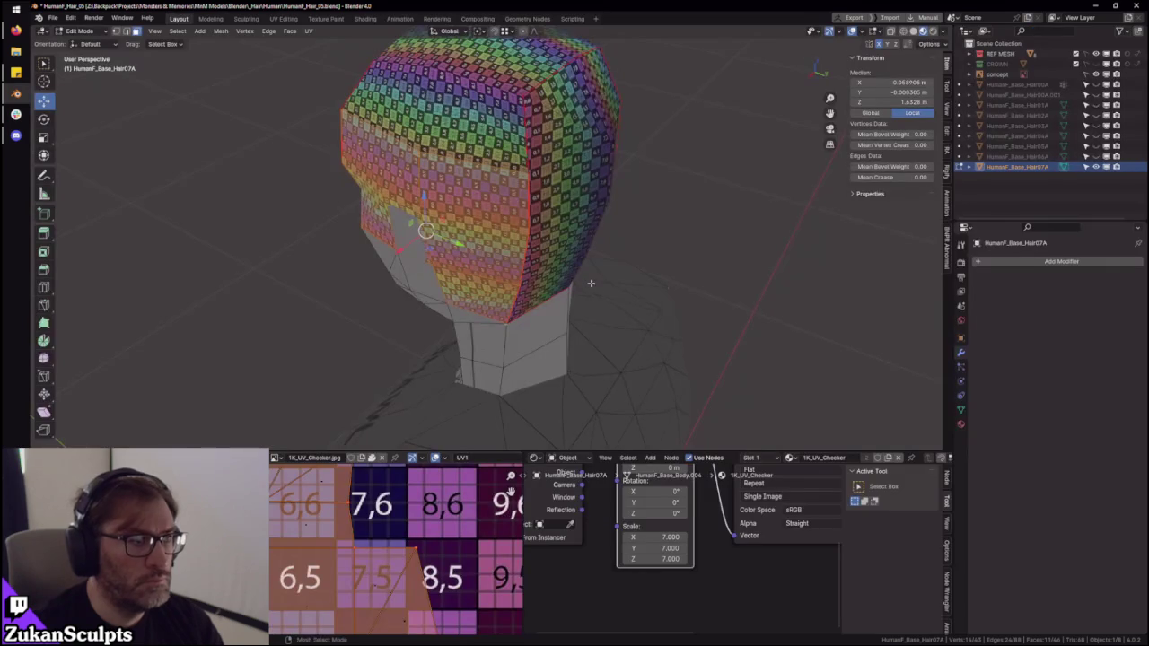
- Orbit around the checker-textured cap, re-enter Edit Mode, select all and maximize the UV editor
mouse_move(620, 263)
middle_mouse_down()
mouse_move(654, 248)
mouse_move(695, 256)
mouse_move(682, 242)
middle_mouse_up()
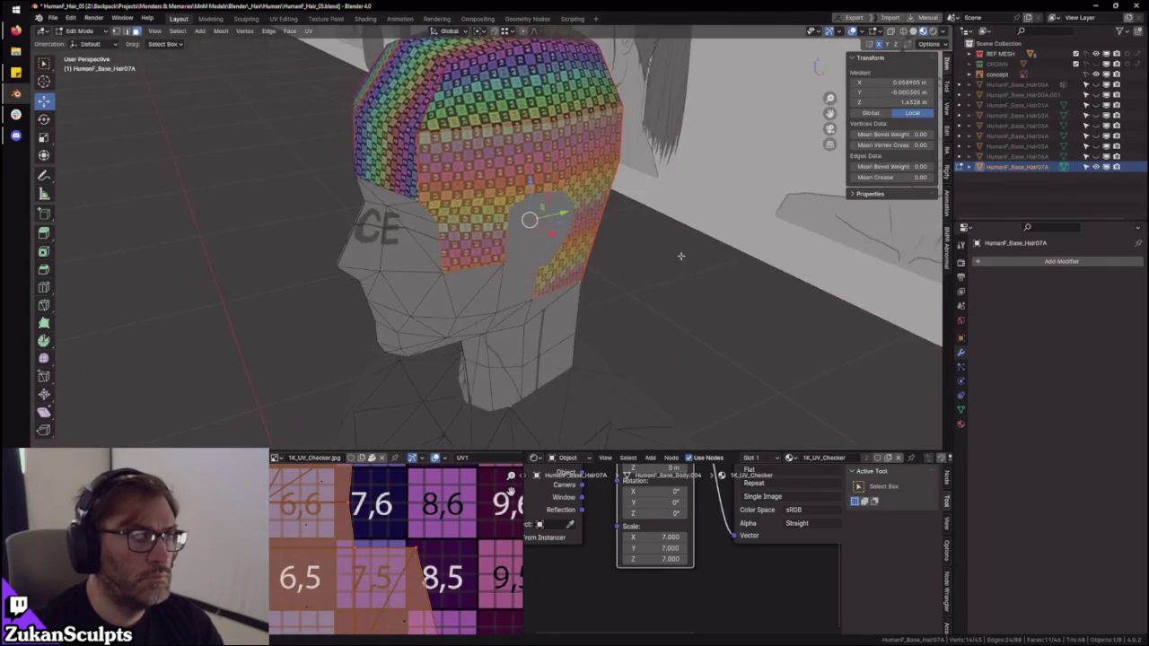
scroll(744, 311, "up", 2)
scroll(709, 297, "down", 3)
middle_click_drag(783, 306, 686, 301)
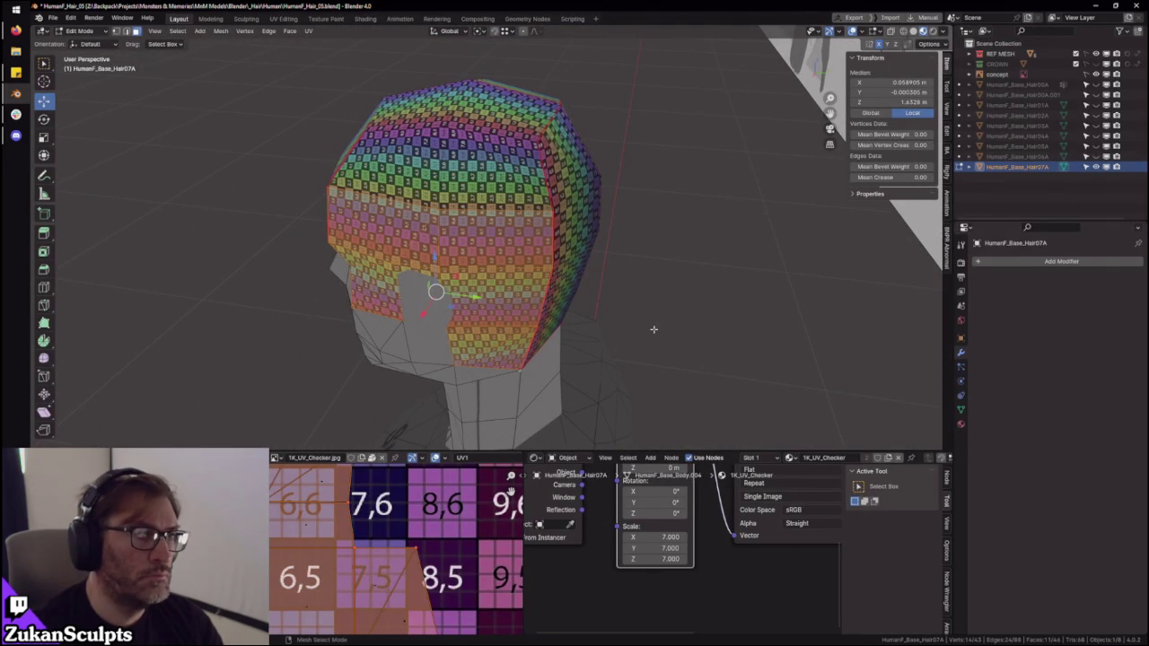
key("Tab")
mouse_move(667, 328)
middle_mouse_down()
mouse_move(670, 308)
mouse_move(708, 287)
middle_mouse_up()
mouse_move(590, 318)
middle_mouse_down()
mouse_move(756, 321)
mouse_move(608, 313)
middle_mouse_up()
key("Tab")
key("a")
key("ctrl+space")
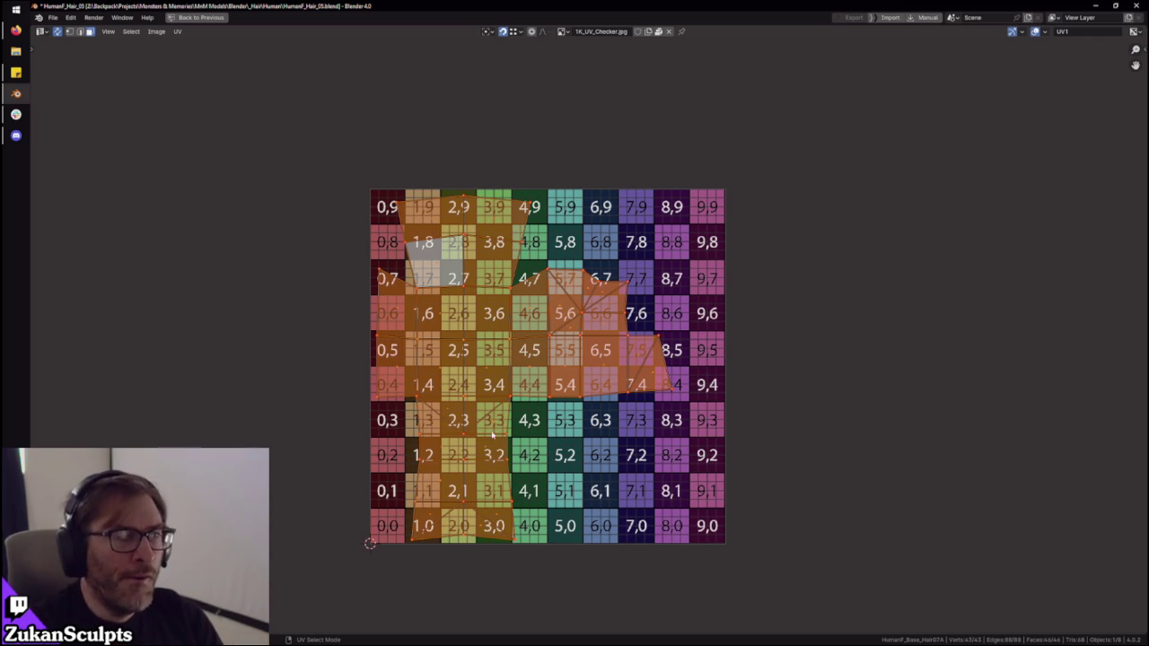
- Back in the normal layout, inspect the hair cap's material settings and frame its mesh
key("ctrl+space")
middle_click_drag(590, 325, 623, 282)
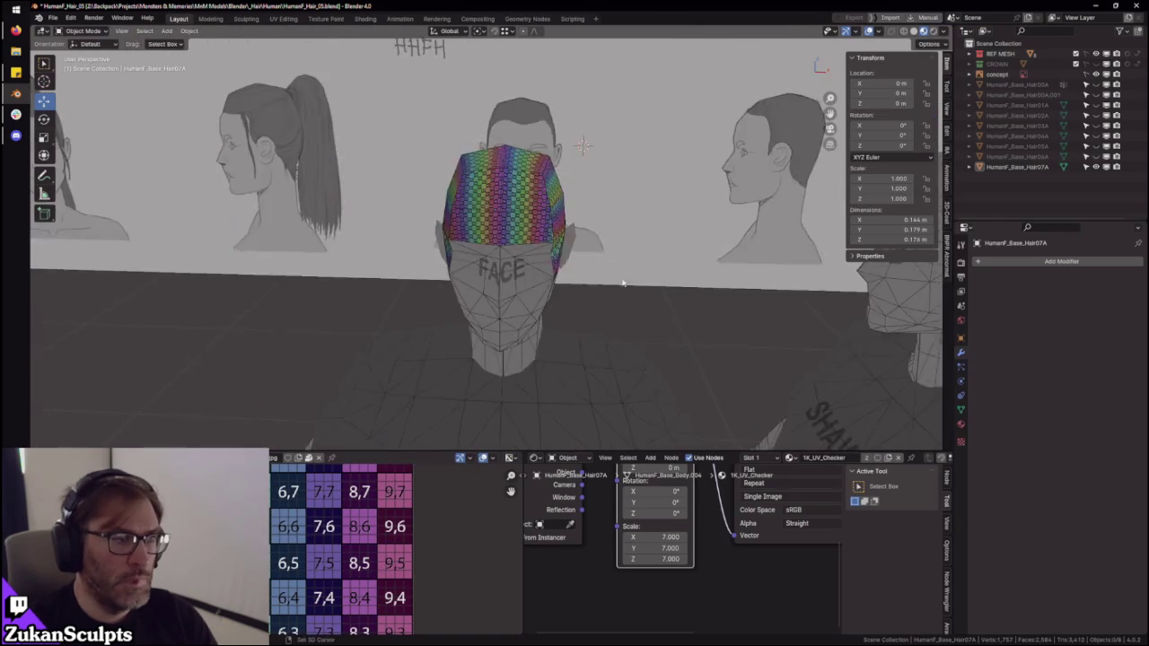
scroll(526, 239, "down", 3)
middle_click_drag(516, 306, 662, 335, "shift")
mouse_move(571, 322)
middle_mouse_down()
mouse_move(595, 275)
mouse_move(636, 277)
middle_mouse_up()
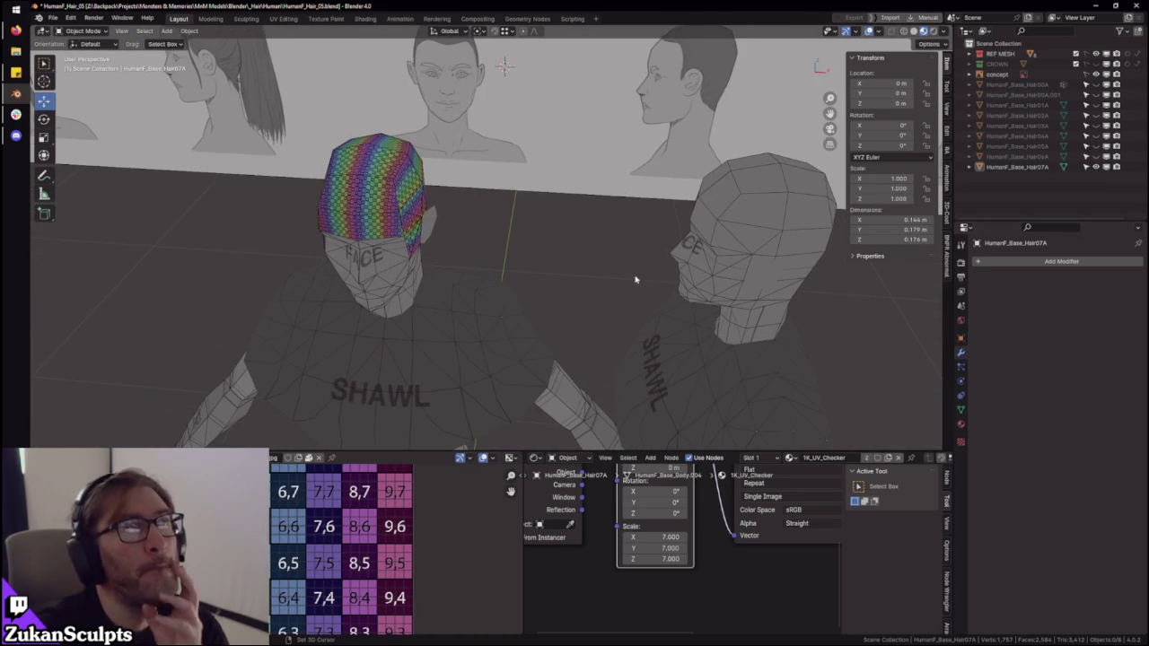
left_click(963, 426)
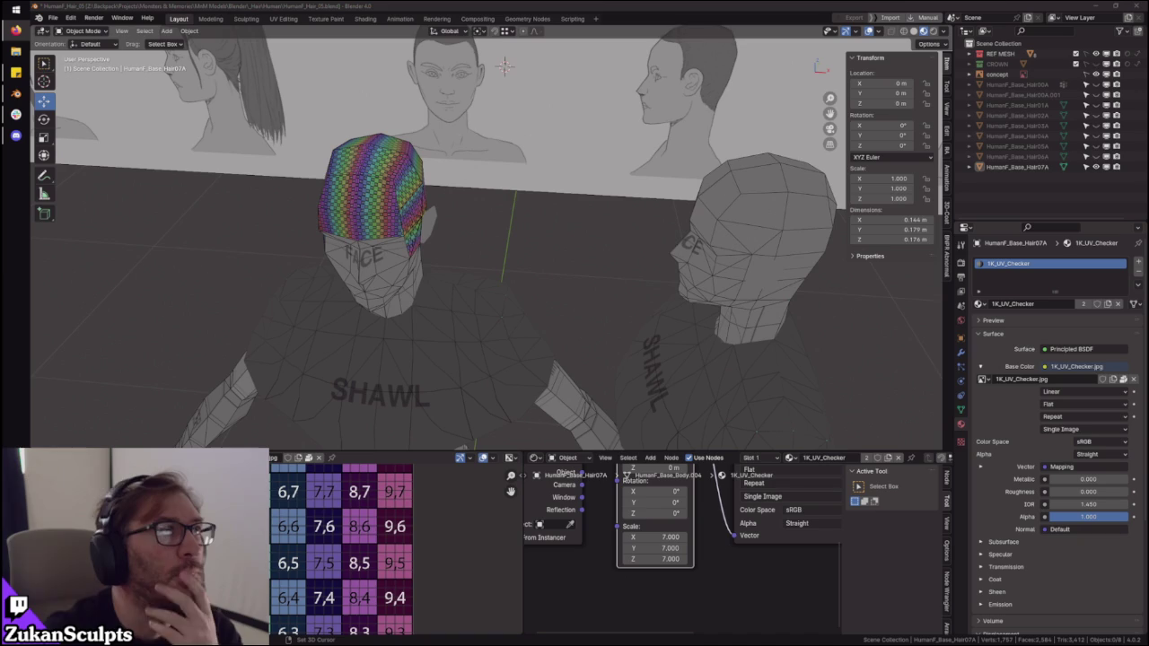
left_click(420, 194)
key("KP_Decimal")
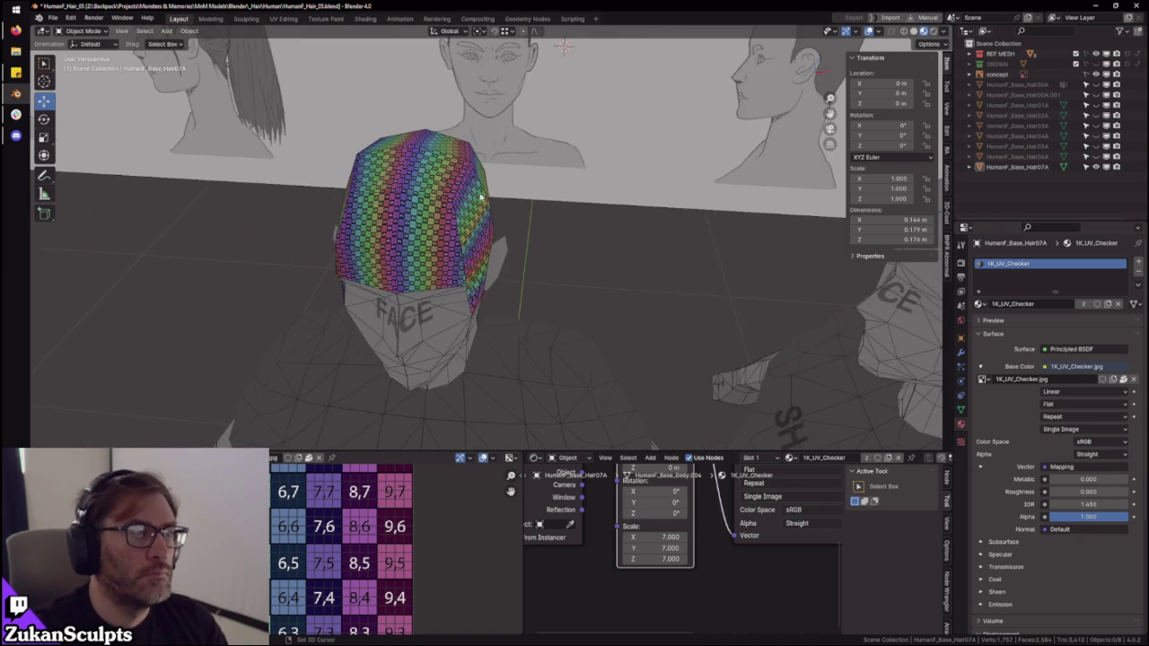
key("Tab")
mouse_move(657, 238)
middle_mouse_down()
mouse_move(419, 244)
mouse_move(777, 231)
middle_mouse_up()
key("Tab")
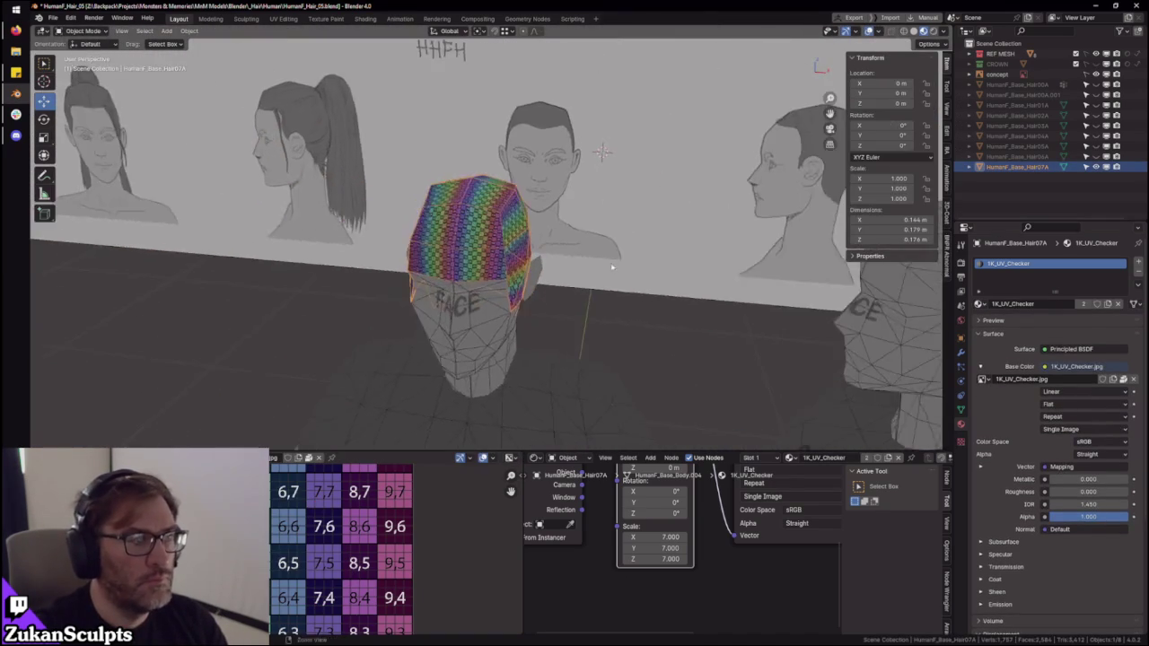
- Assign 1K_UV_Checker to HumanF_Base_Hair06A, isolate it with Numpad / and enter Edit Mode
left_click(1023, 156)
middle_click_drag(661, 225, 572, 205)
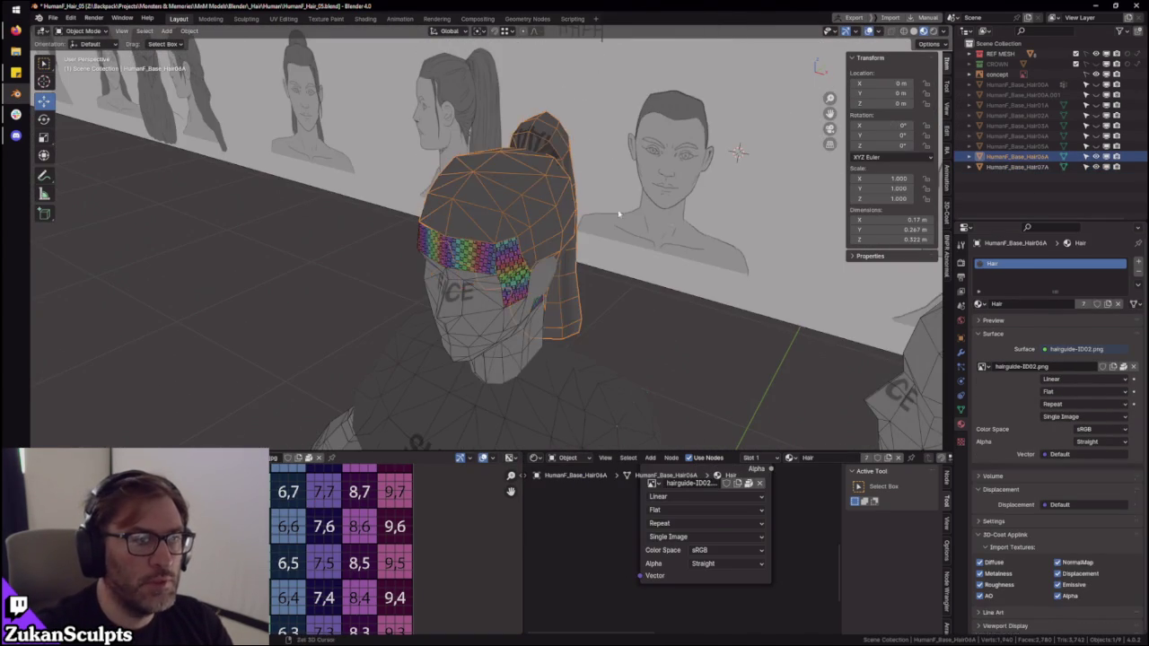
scroll(618, 264, "up", 3)
left_click(978, 306)
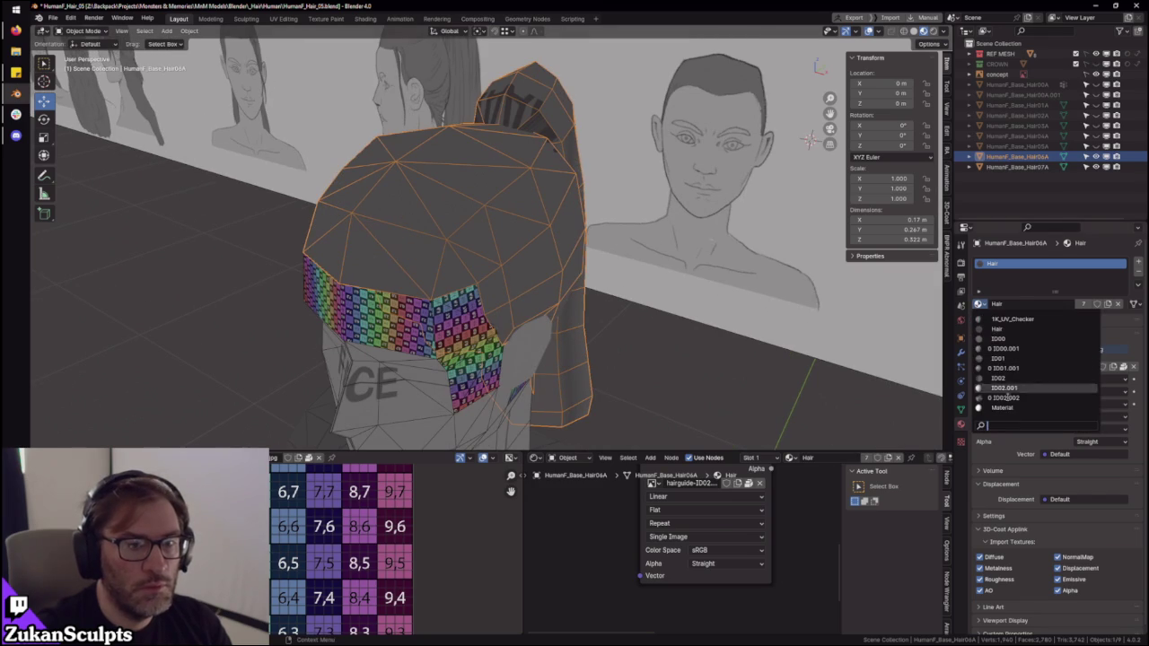
left_click(1032, 329)
middle_click_drag(824, 319, 574, 267)
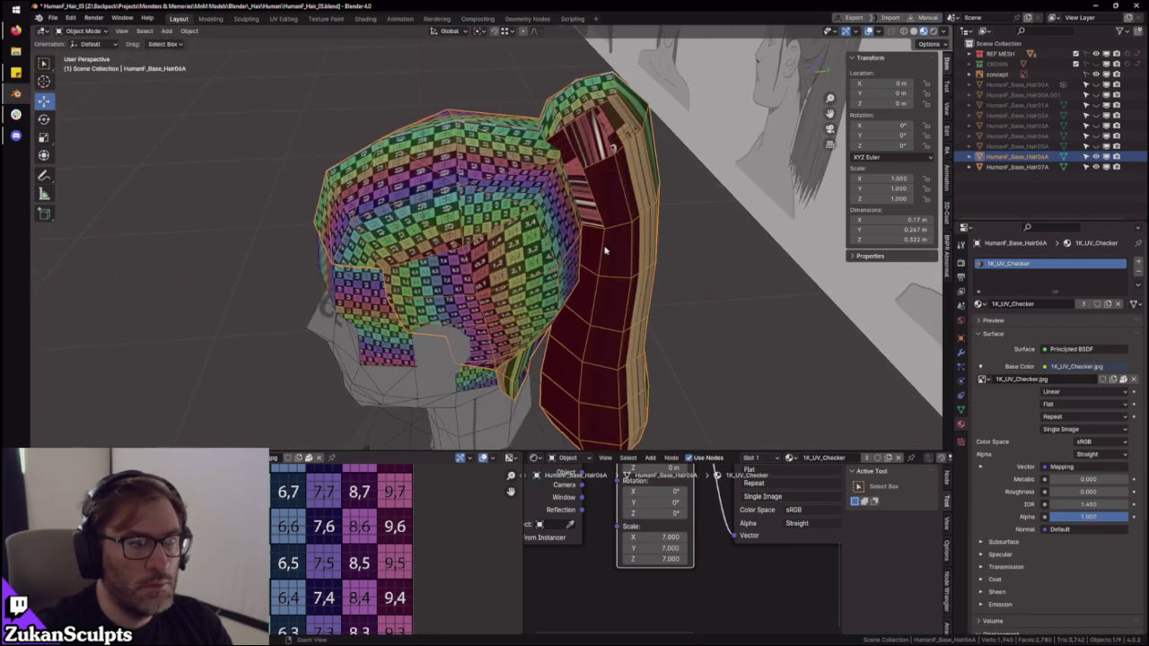
key("slash")
key("Tab")
scroll(575, 267, "up", 3)
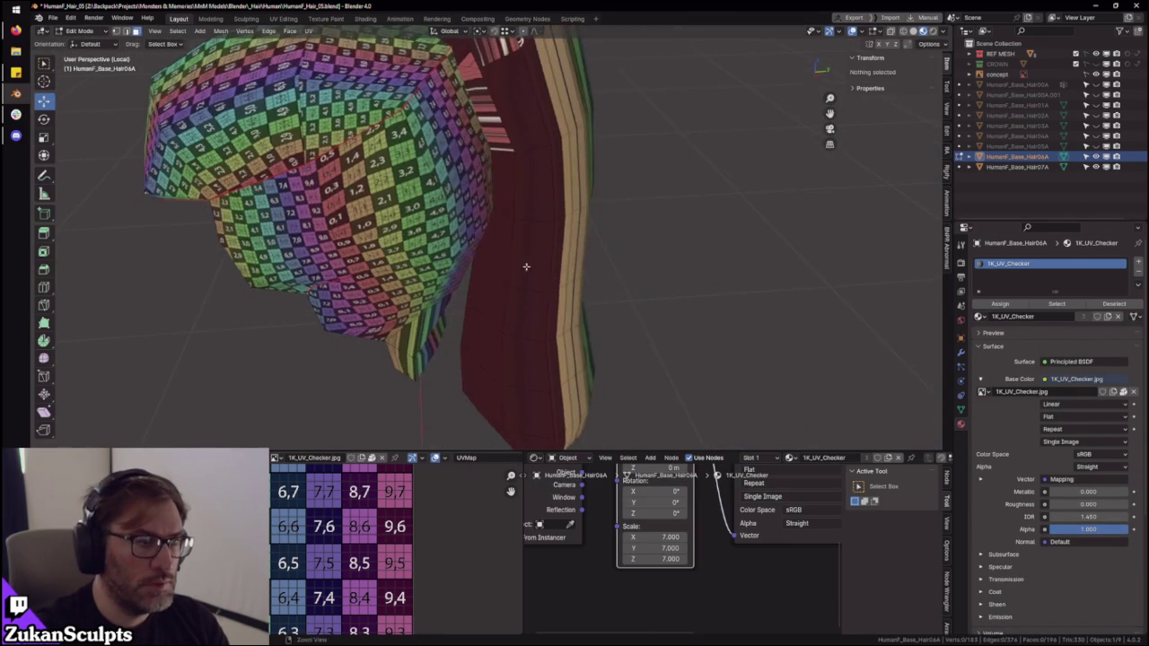
- In face mode, select the connected ponytail tube and frame it from the back view
scroll(557, 260, "up", 2)
key("ctrl+Tab")
left_click(558, 285)
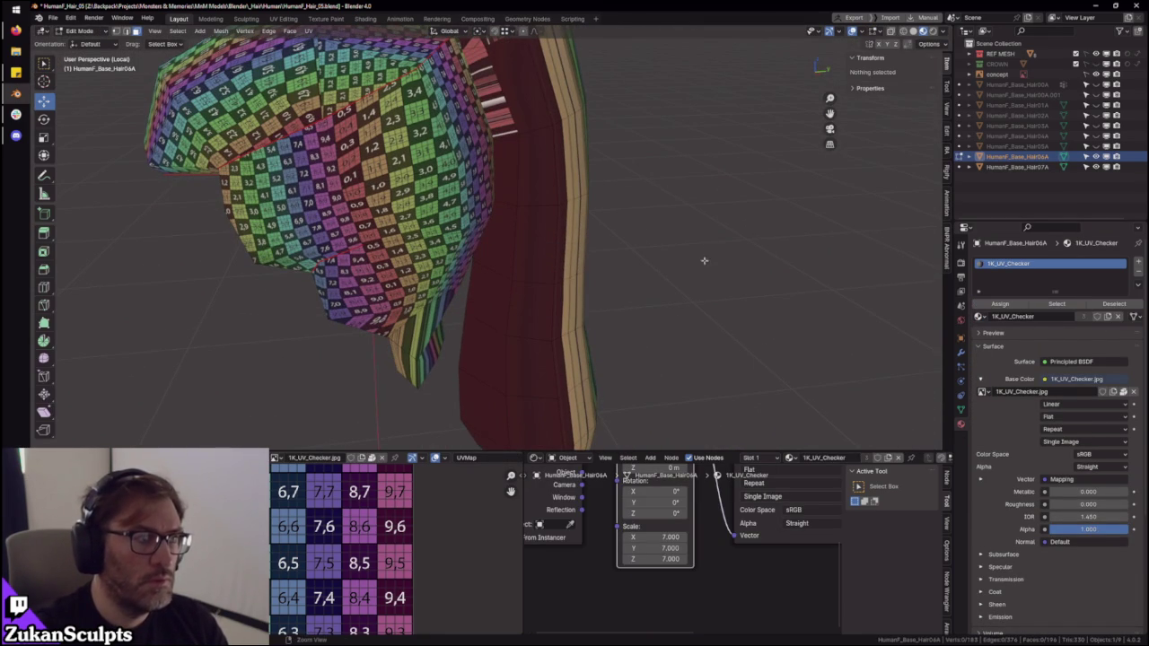
left_click(561, 236)
key("ctrl+l")
key("KP_Decimal")
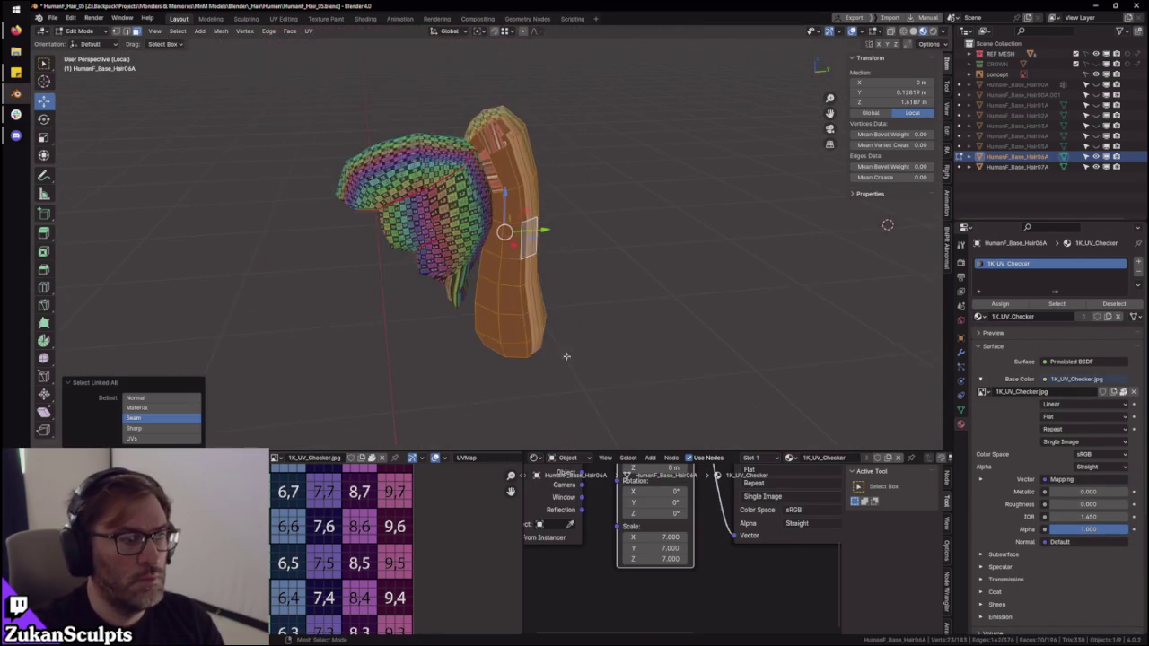
key("ctrl+KP_1")
- Unwrap the ponytail tube after trying Lightmap Pack, then inspect the new UV layout
key("u")
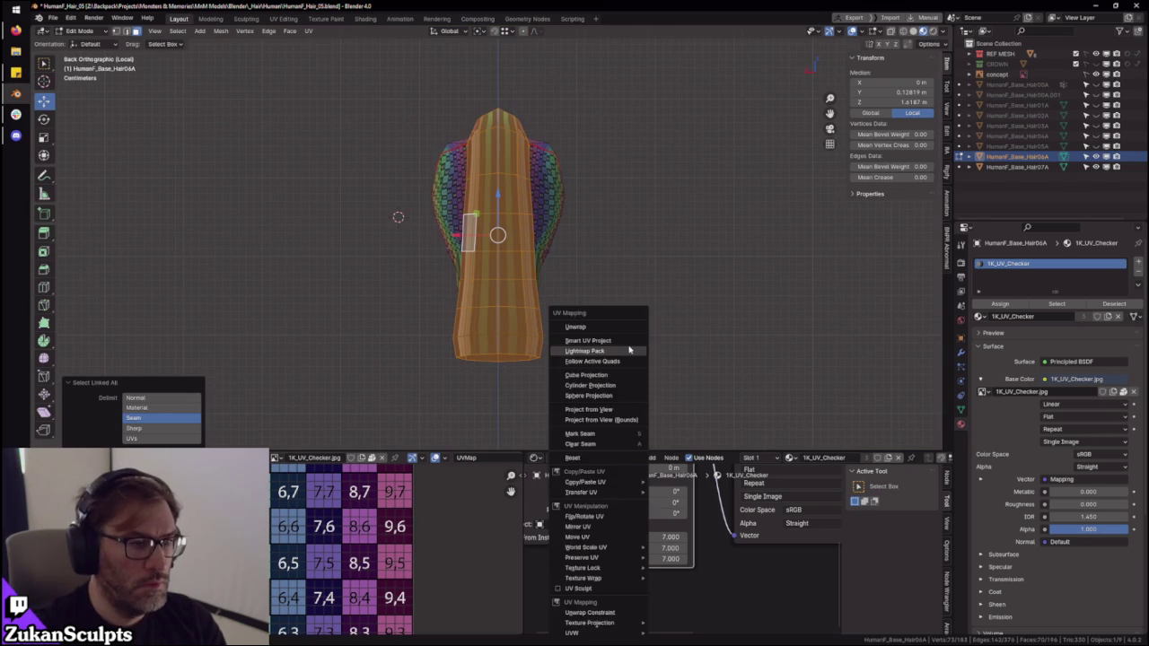
left_click(629, 349)
key("u")
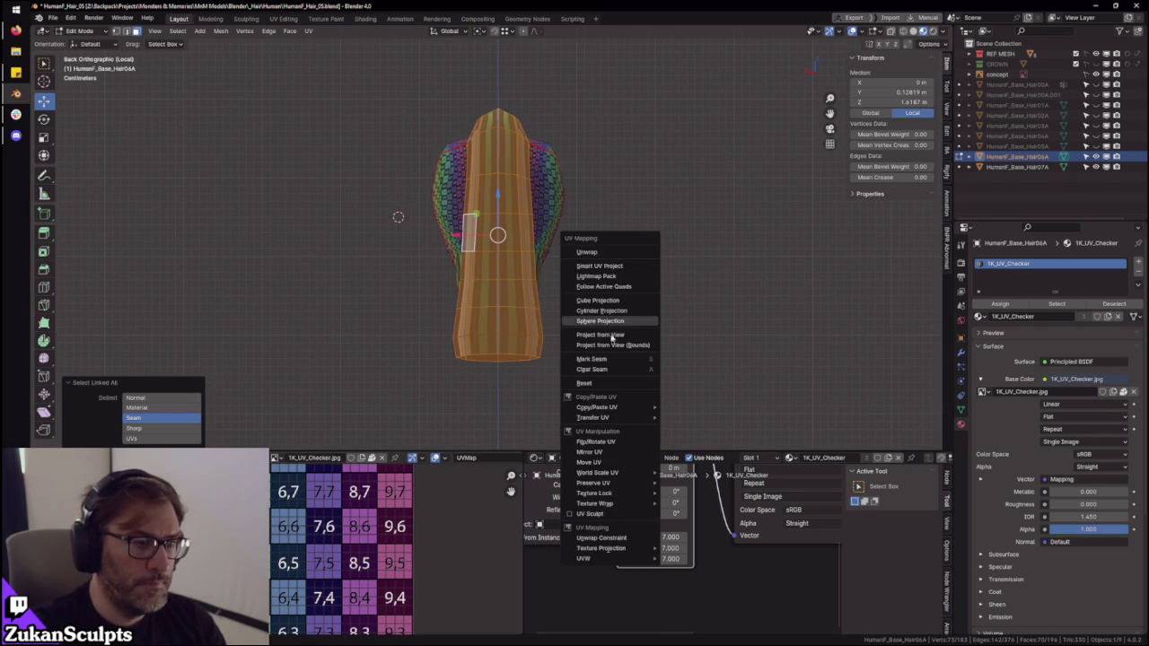
key("ctrl+space")
left_click_drag(314, 221, 696, 523)
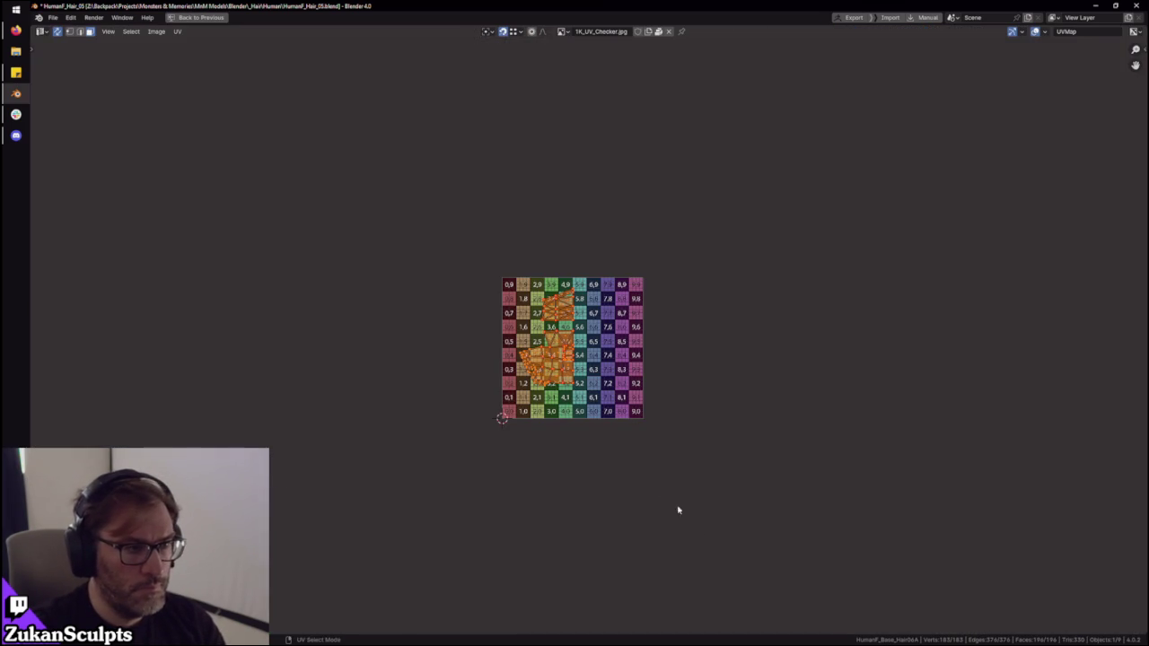
key("u")
left_click(614, 438)
key("ctrl+space")
mouse_move(397, 216)
middle_mouse_down()
mouse_move(638, 267)
mouse_move(643, 255)
mouse_move(577, 249)
middle_mouse_up()
scroll(642, 255, "up", 3)
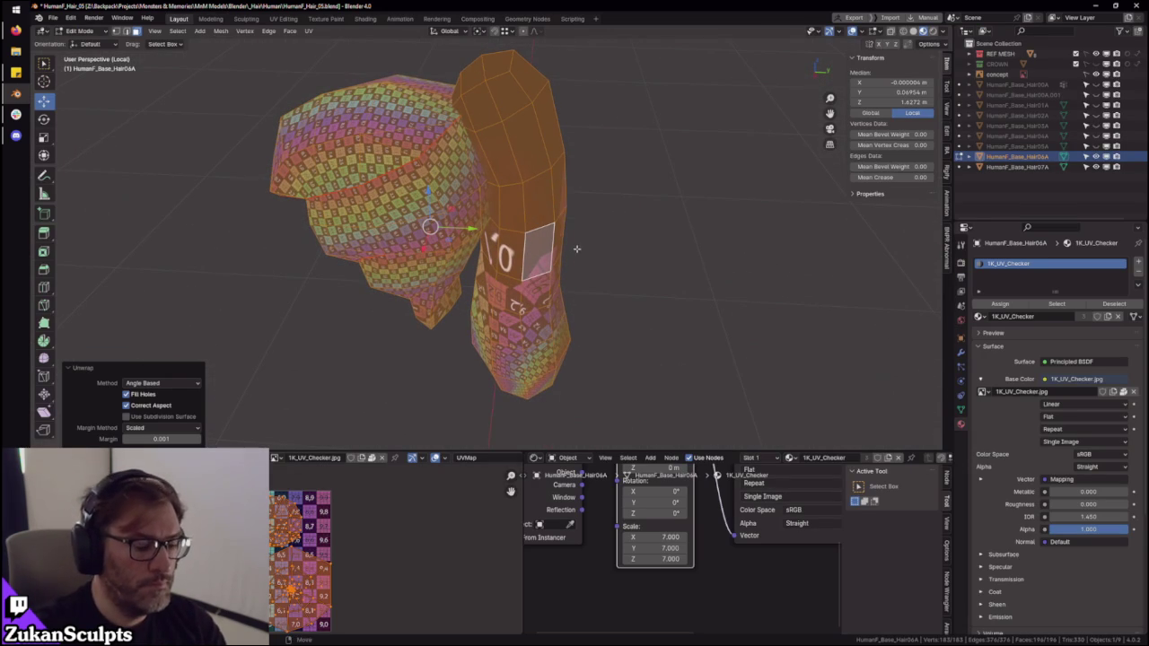
- Clear the selection, then select the connected hair cap piece and invert the selection
left_click(592, 255)
key("ctrl+Tab")
left_click(558, 259)
key("l")
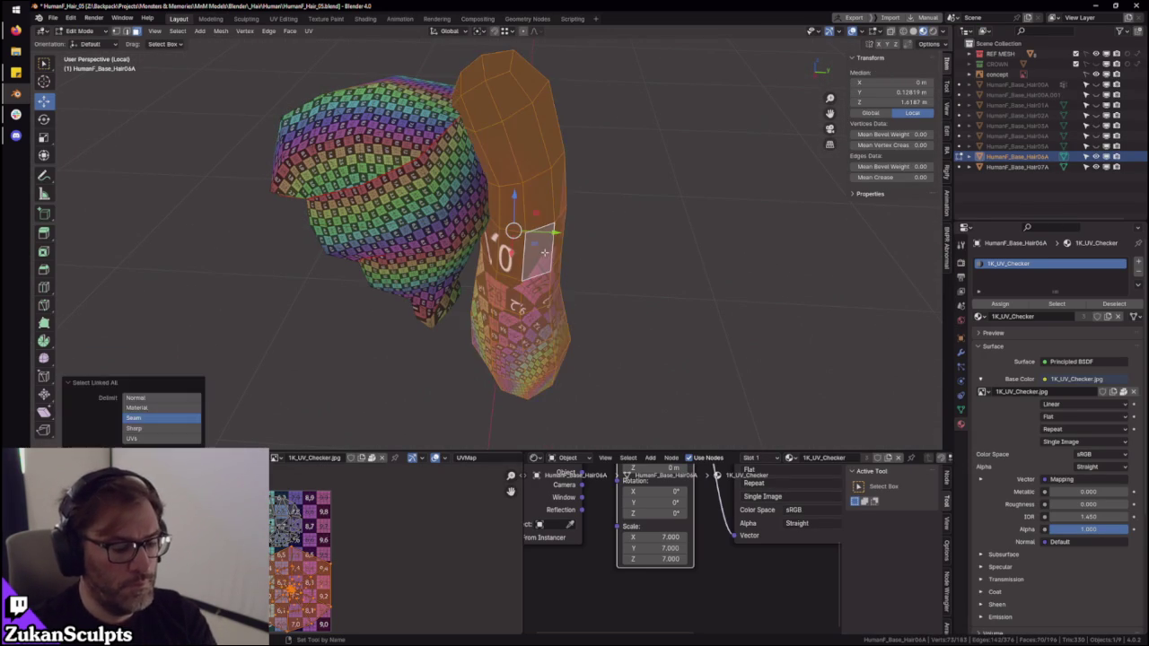
key("ctrl+i")
- Hide the hair cap, then in edge mode select a vertical edge loop down the ponytail
key("h")
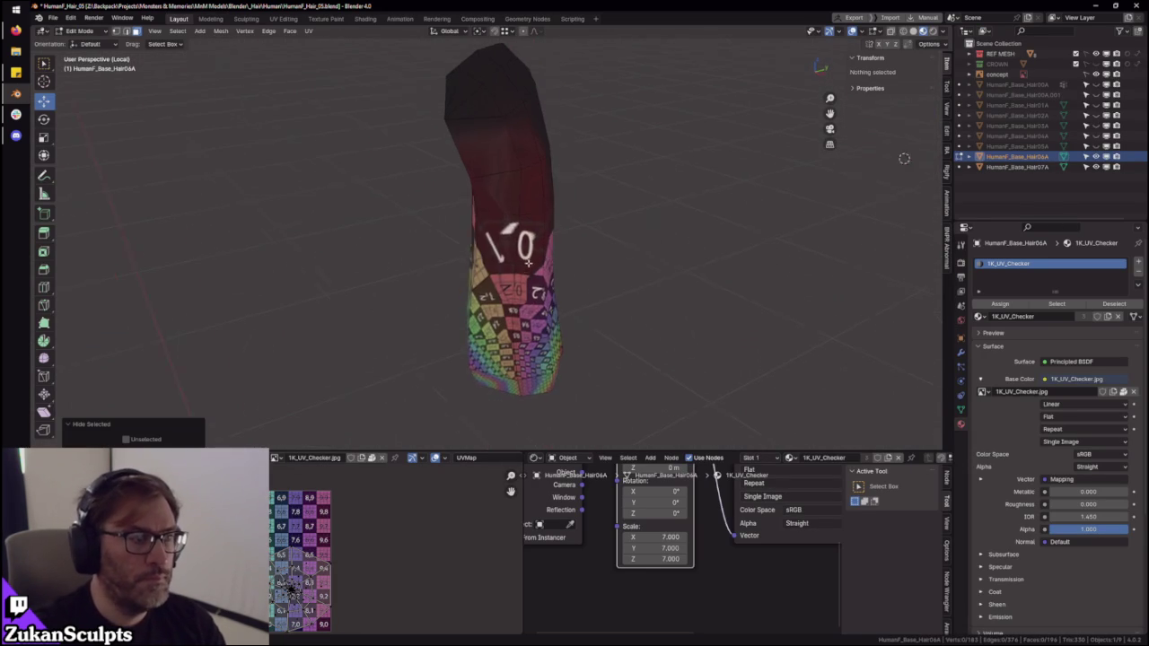
middle_click_drag(547, 254, 549, 247)
scroll(550, 248, "up", 3)
key("ctrl+Tab")
left_click(556, 240)
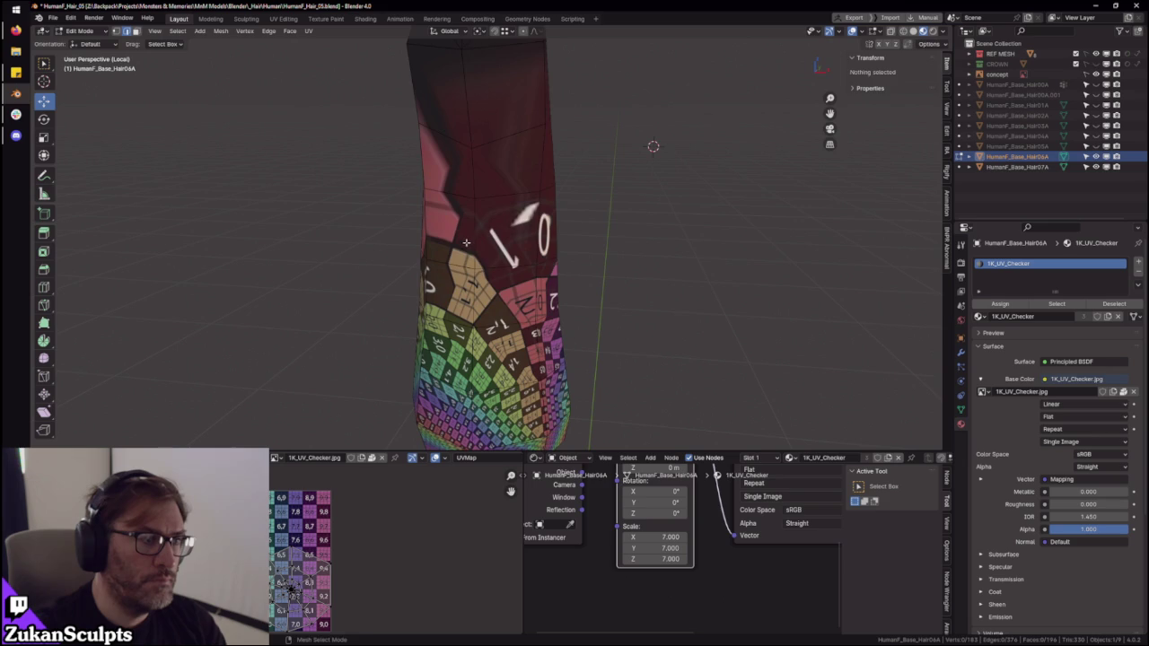
left_click(473, 238, "alt")
scroll(539, 260, "down", 3)
scroll(539, 265, "up", 3)
middle_click_drag(539, 264, 481, 203)
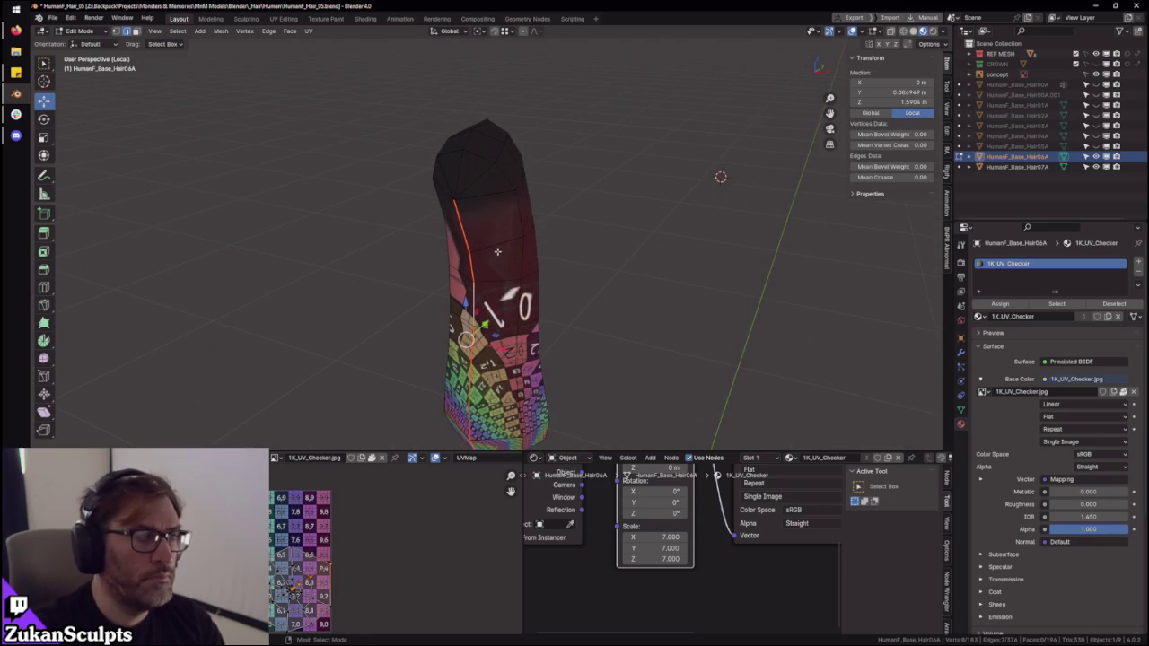
- Select the edges at the ponytail tip and mark them as seams
left_click(482, 200)
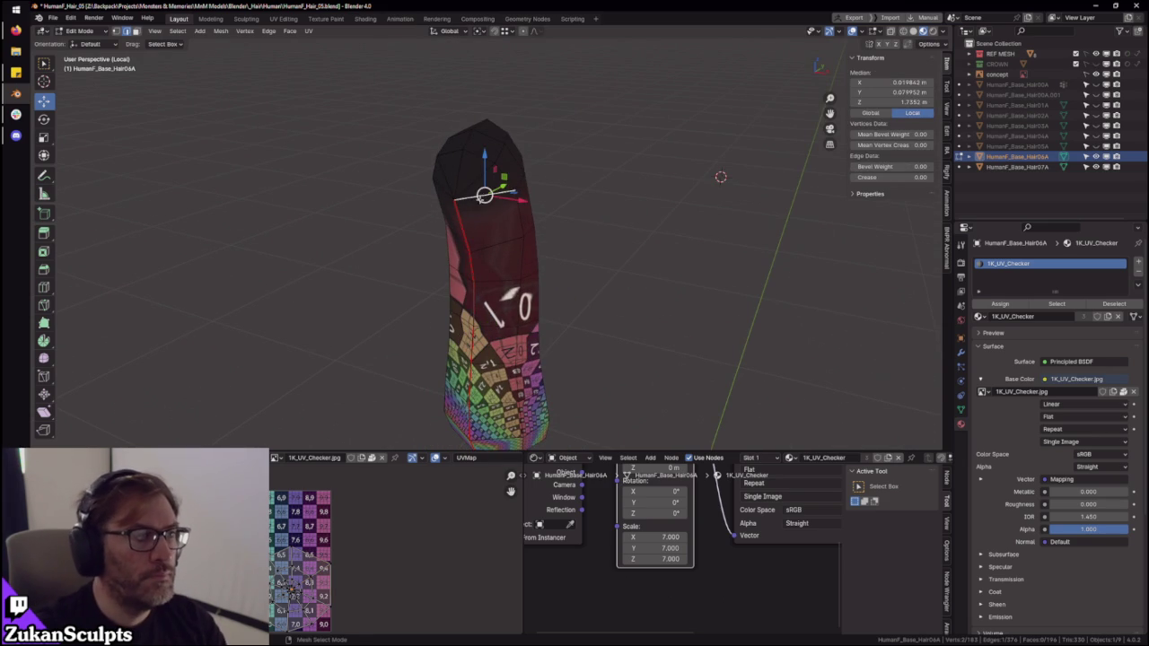
left_click(447, 190)
scroll(431, 193, "up", 1)
scroll(431, 188, "up", 2)
scroll(430, 185, "up", 1)
key("alt+a")
- Select the whole ponytail and unwrap it along the new seams
left_click(469, 200)
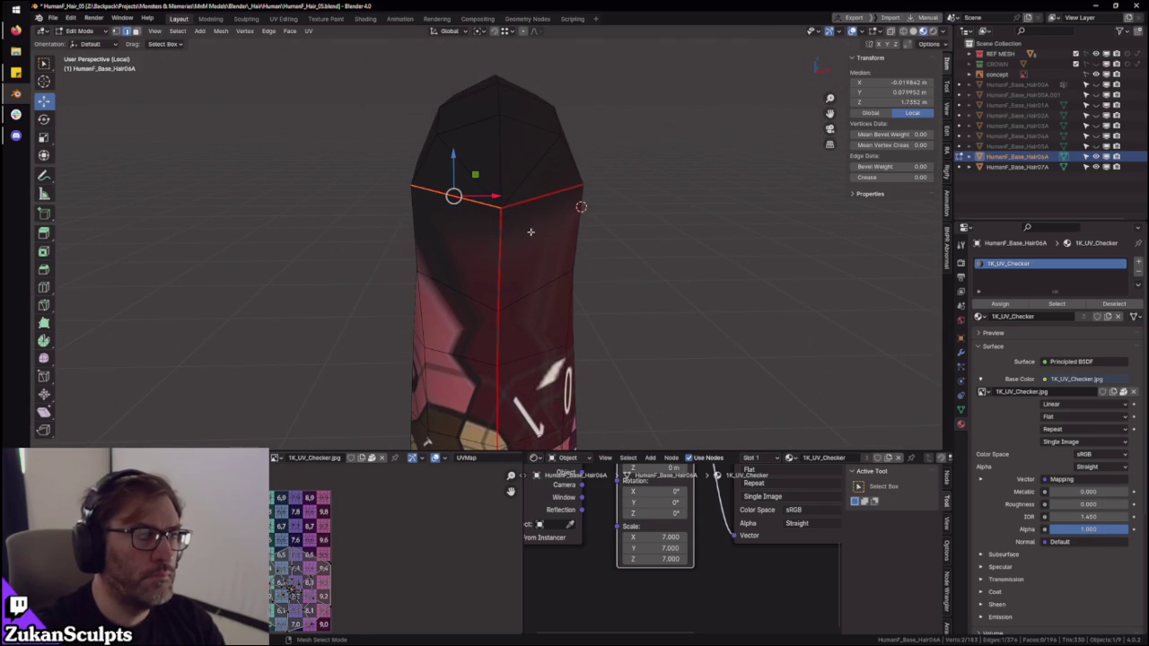
key("a")
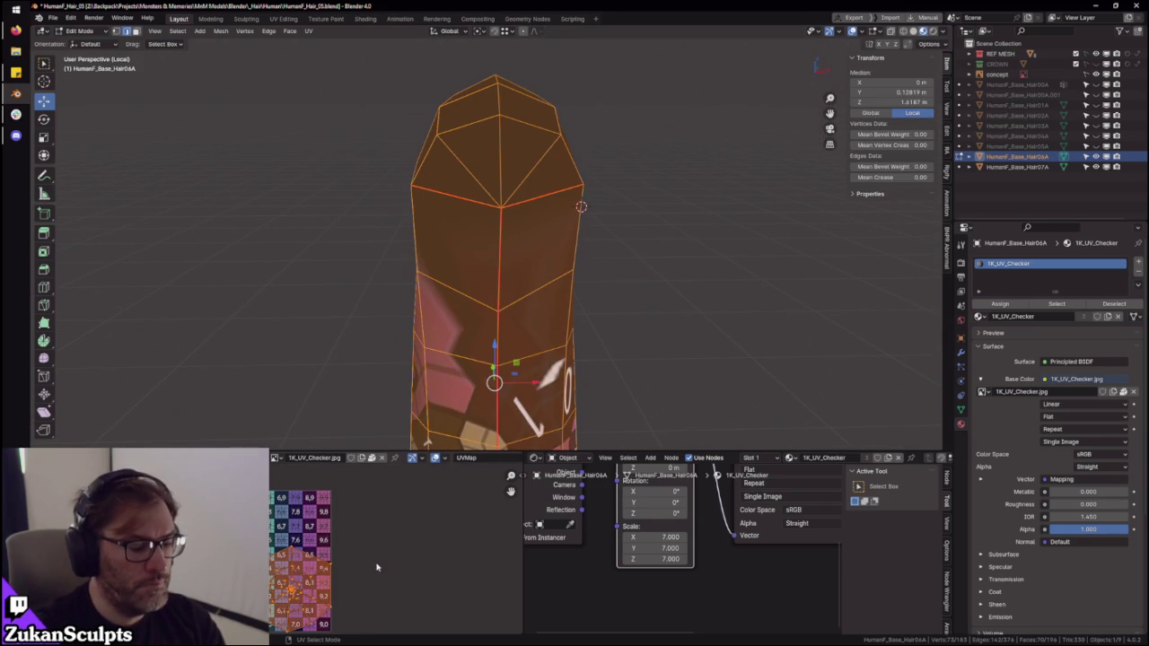
key("u")
left_click(377, 567)
mouse_move(714, 327)
middle_mouse_down()
mouse_move(584, 342)
mouse_move(772, 190)
mouse_move(786, 216)
middle_mouse_up()
scroll(377, 555, "up", 3)
scroll(389, 555, "up", 2)
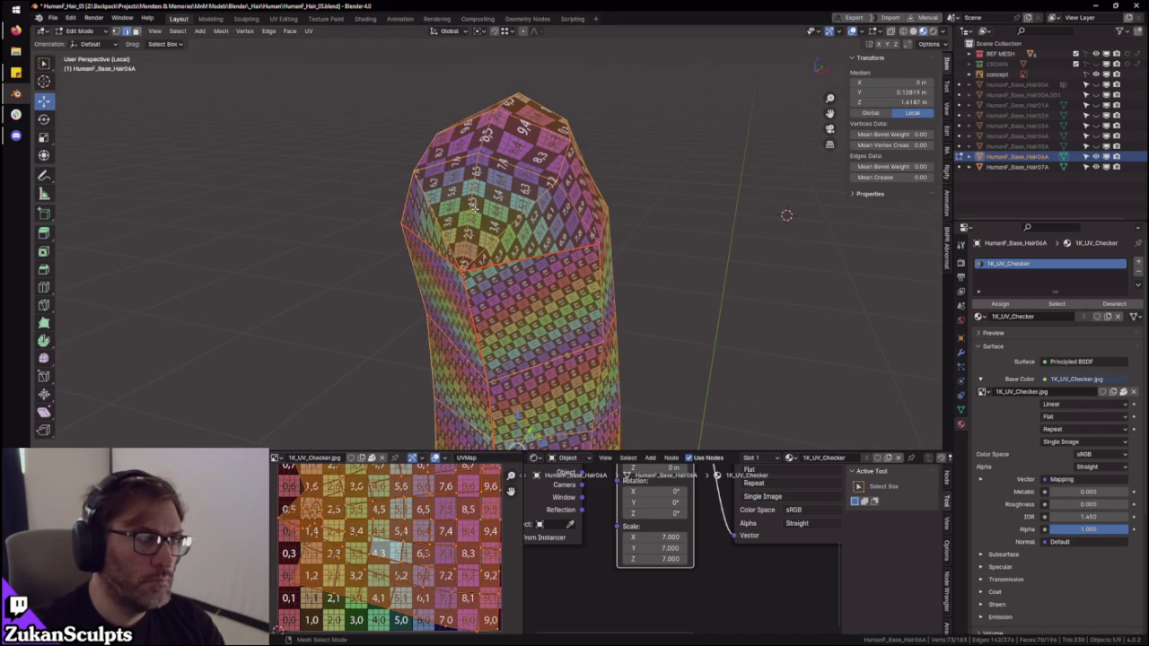
- Reselect the whole hair mesh, re-unwrap it, and orbit to check the checker tiles
key("alt+a")
key("a")
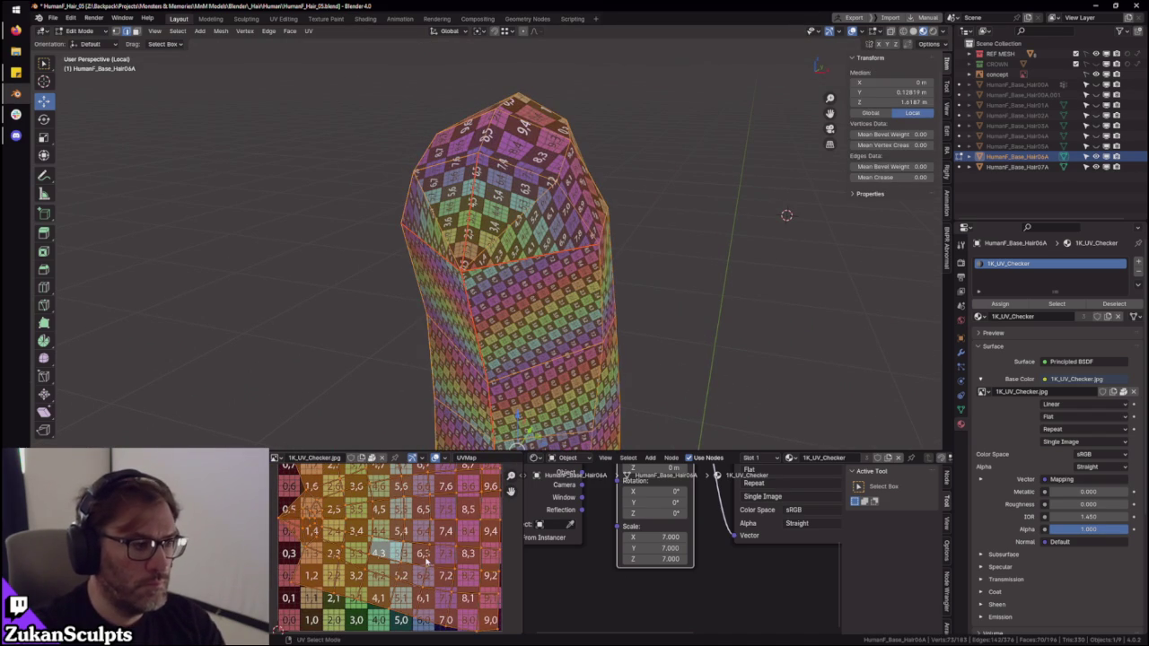
key("u")
left_click(787, 215)
mouse_move(787, 216)
middle_mouse_down()
mouse_move(564, 326)
mouse_move(503, 376)
middle_mouse_up()
scroll(439, 544, "up", 3)
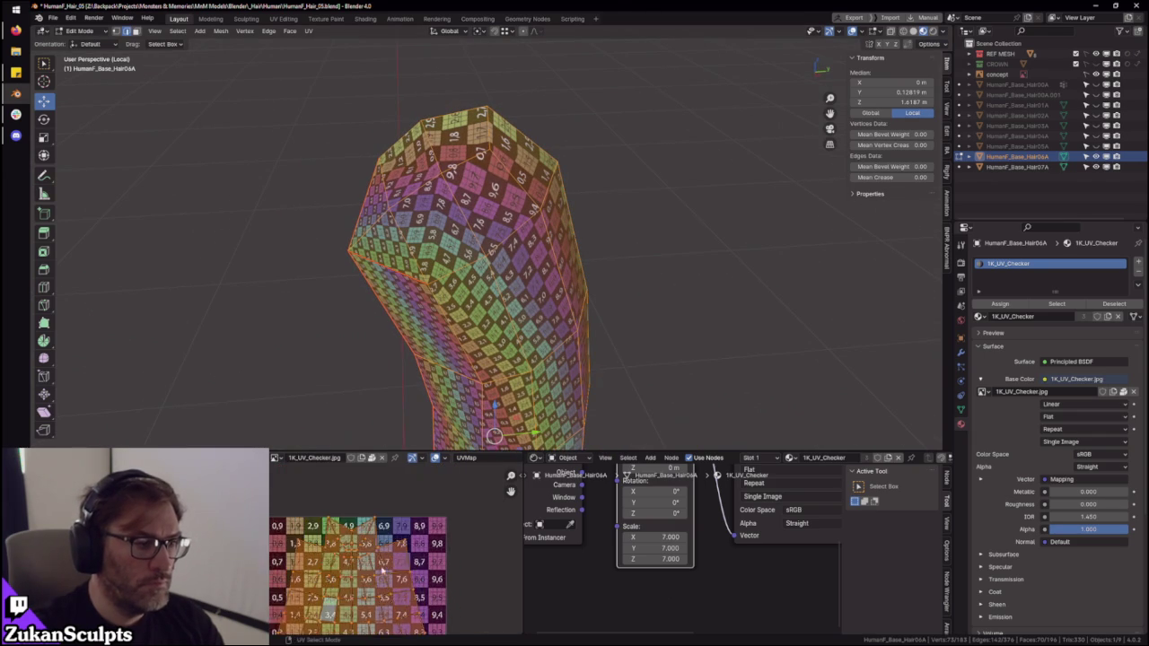
middle_click_drag(439, 544, 401, 553)
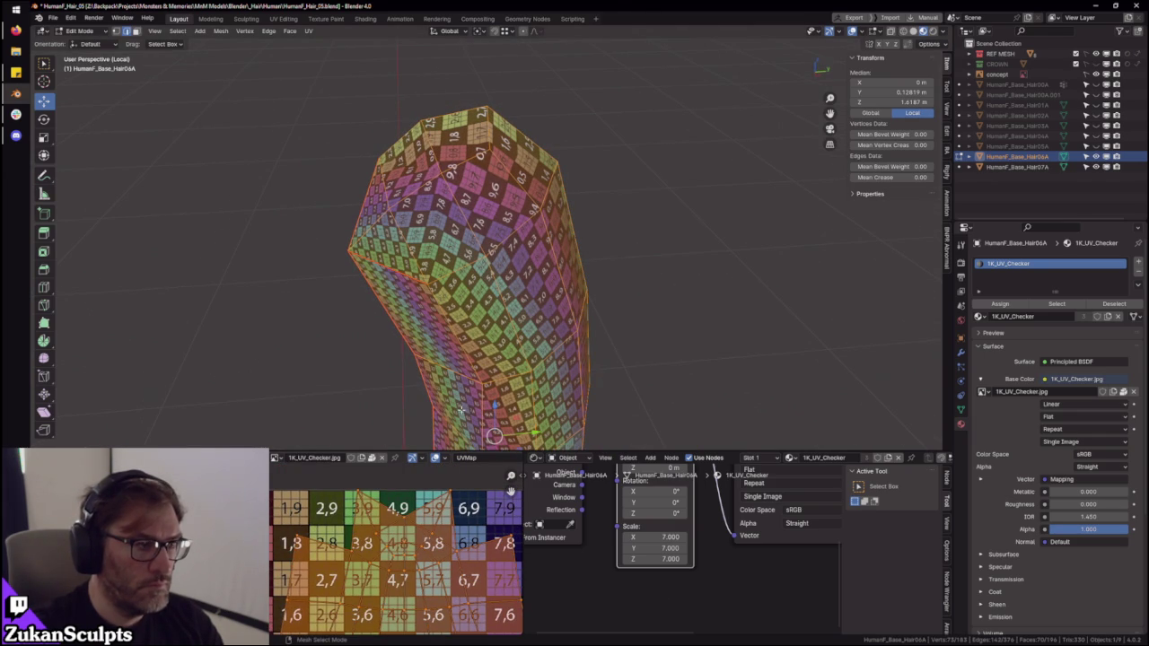
left_click(458, 268)
middle_click_drag(438, 406, 455, 242)
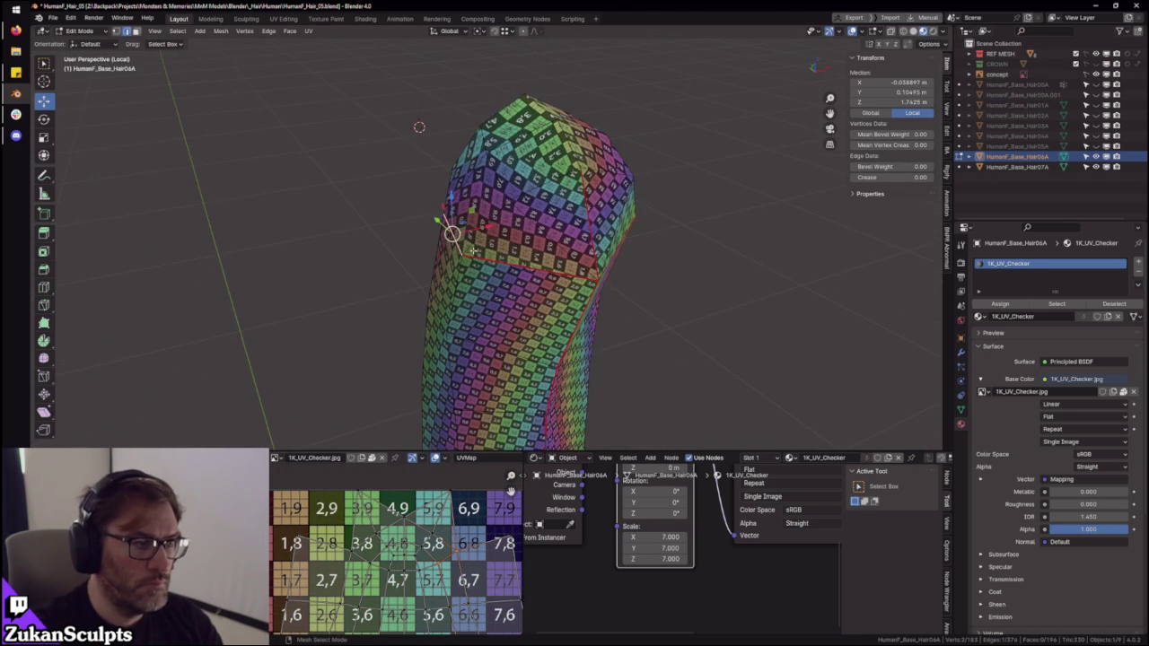
key("a")
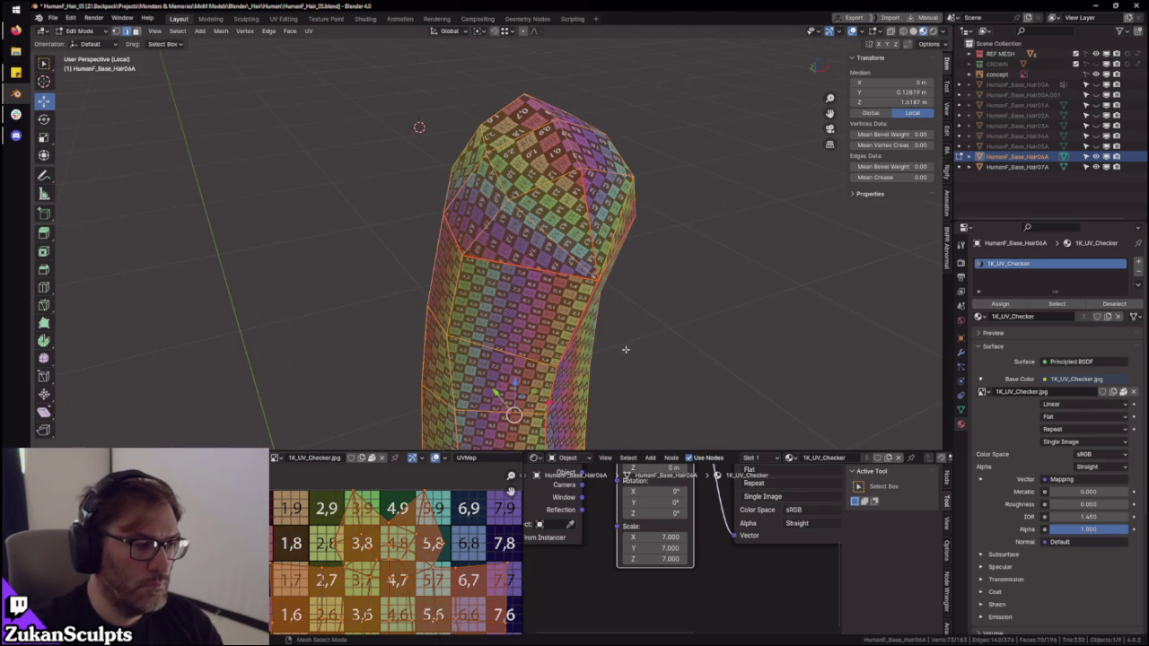
mouse_move(625, 349)
middle_mouse_down()
mouse_move(378, 321)
mouse_move(459, 314)
middle_mouse_up()
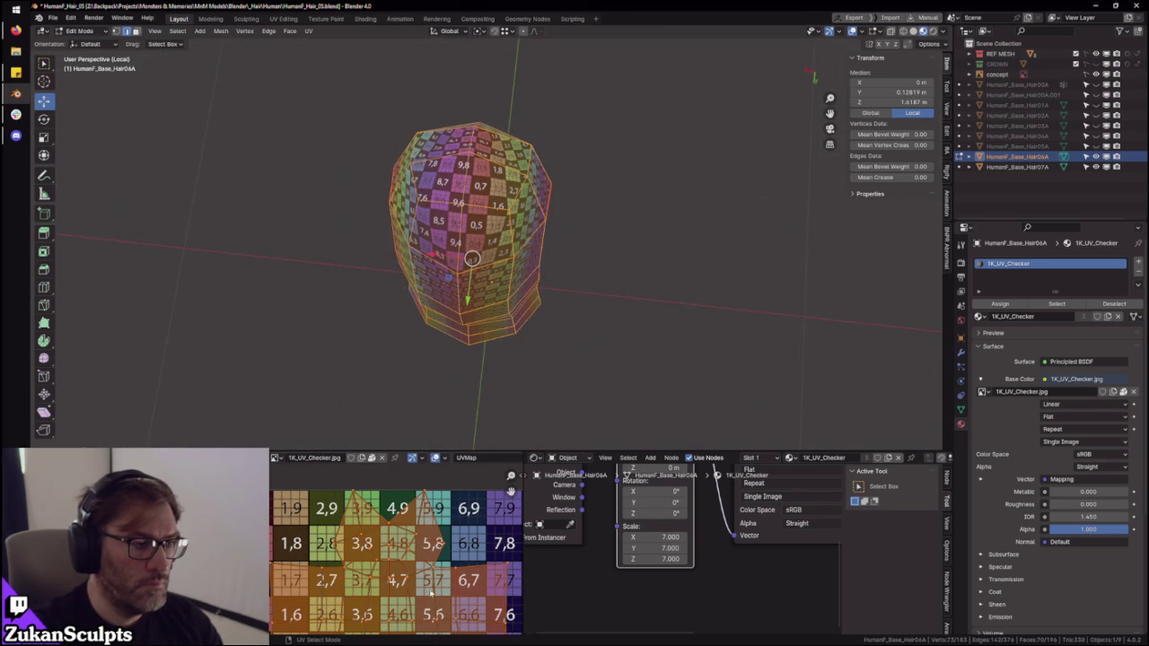
- Expand the UV editor to full screen and box-select the bottom row of UV vertices
key("ctrl+space")
scroll(549, 535, "up", 2)
middle_click_drag(423, 538, 303, 538)
left_click_drag(223, 509, 646, 439)
scroll(693, 487, "up", 2)
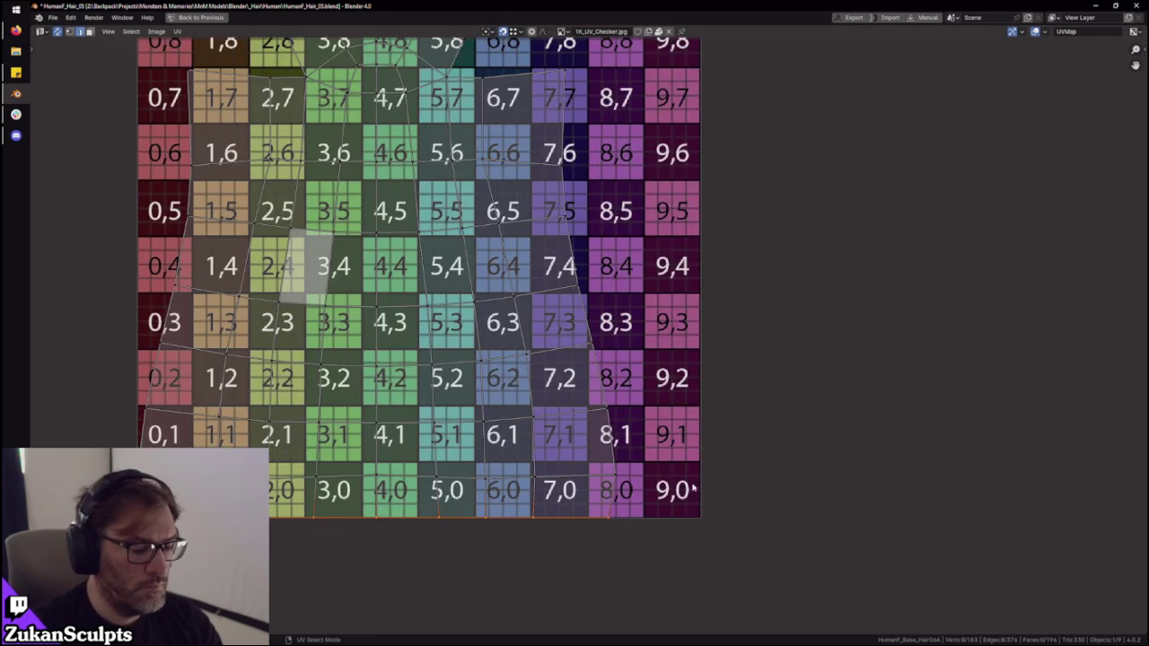
- Switch to UV edge selection and select edge rows at tiles 0,2–0,3 and near 0,6
scroll(693, 487, "down", 1)
key("w")
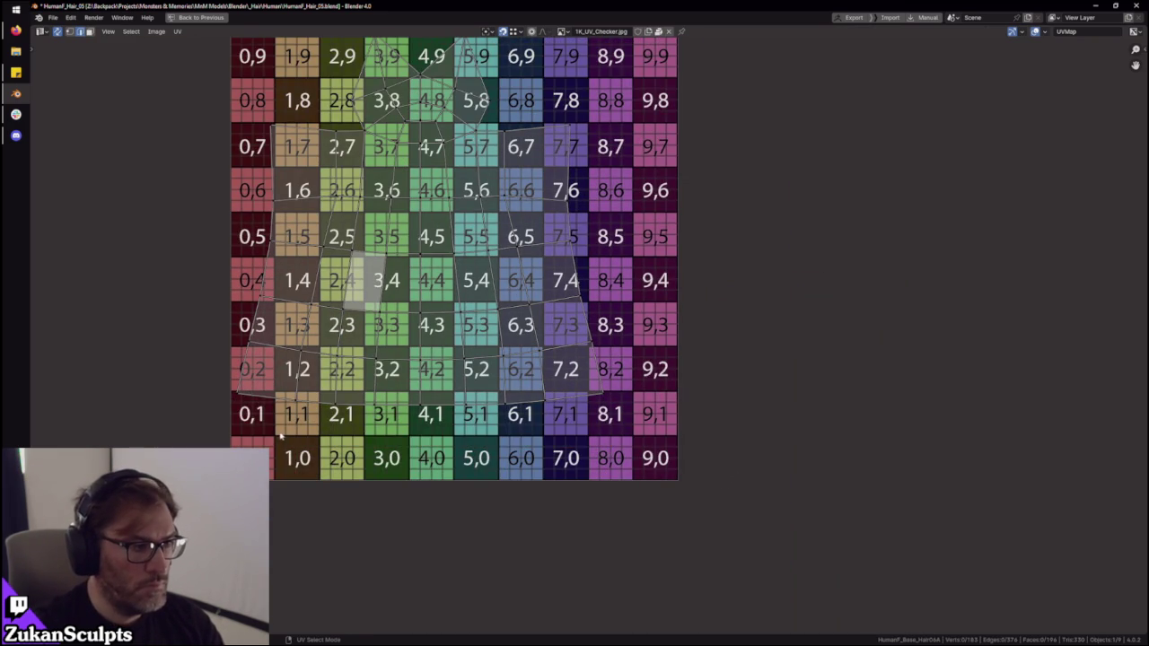
key("2")
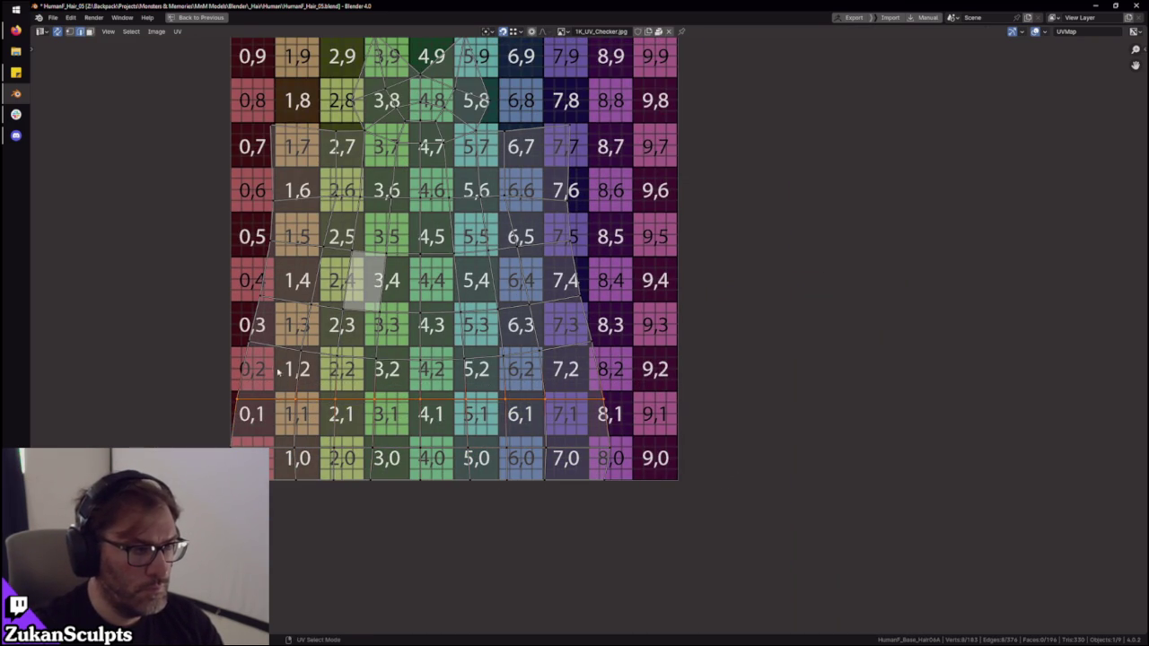
left_click(438, 330, "alt")
left_click(431, 305, "alt")
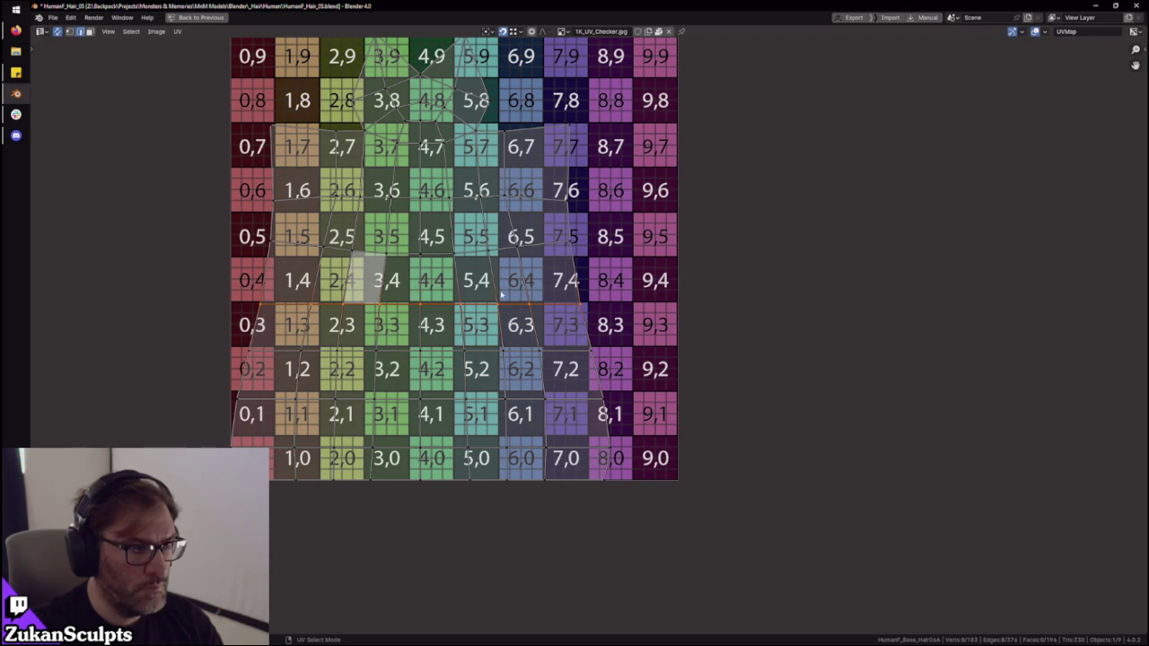
left_click(395, 167, "alt")
- Restore the normal layout and orbit onto the checker-textured ponytail
middle_click_drag(446, 168, 491, 337)
scroll(492, 337, "up", 2)
scroll(492, 337, "down", 1)
scroll(492, 334, "down", 4)
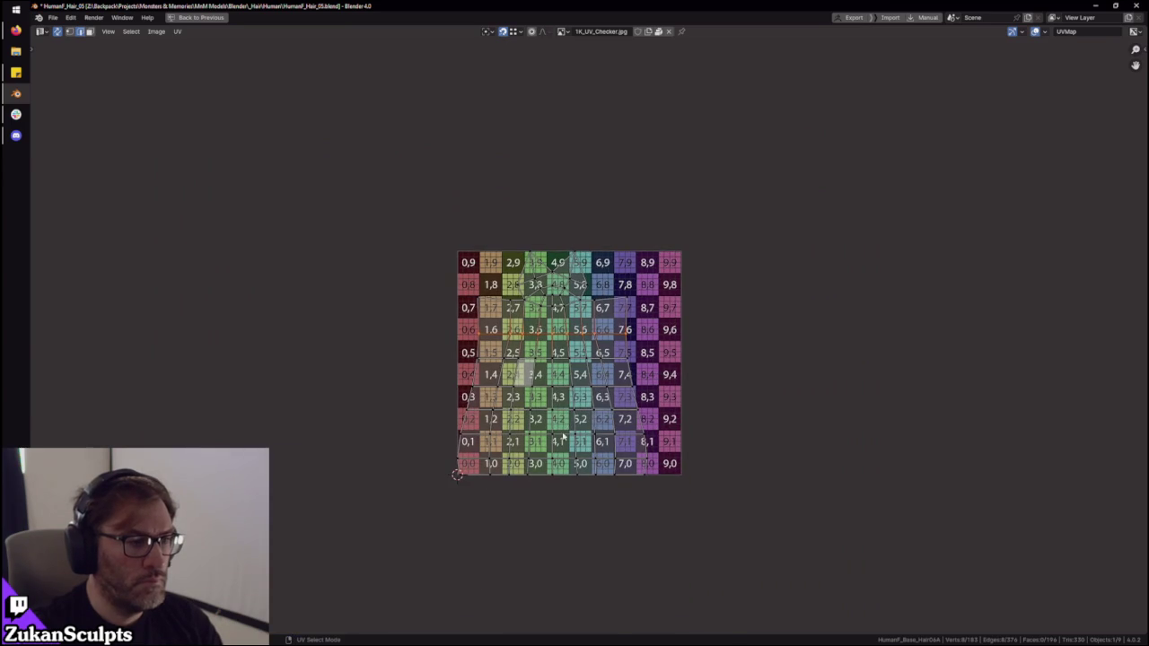
key("ctrl+space")
mouse_move(656, 305)
middle_mouse_down()
mouse_move(575, 326)
mouse_move(710, 300)
mouse_move(588, 186)
mouse_move(542, 329)
mouse_move(593, 246)
middle_mouse_up()
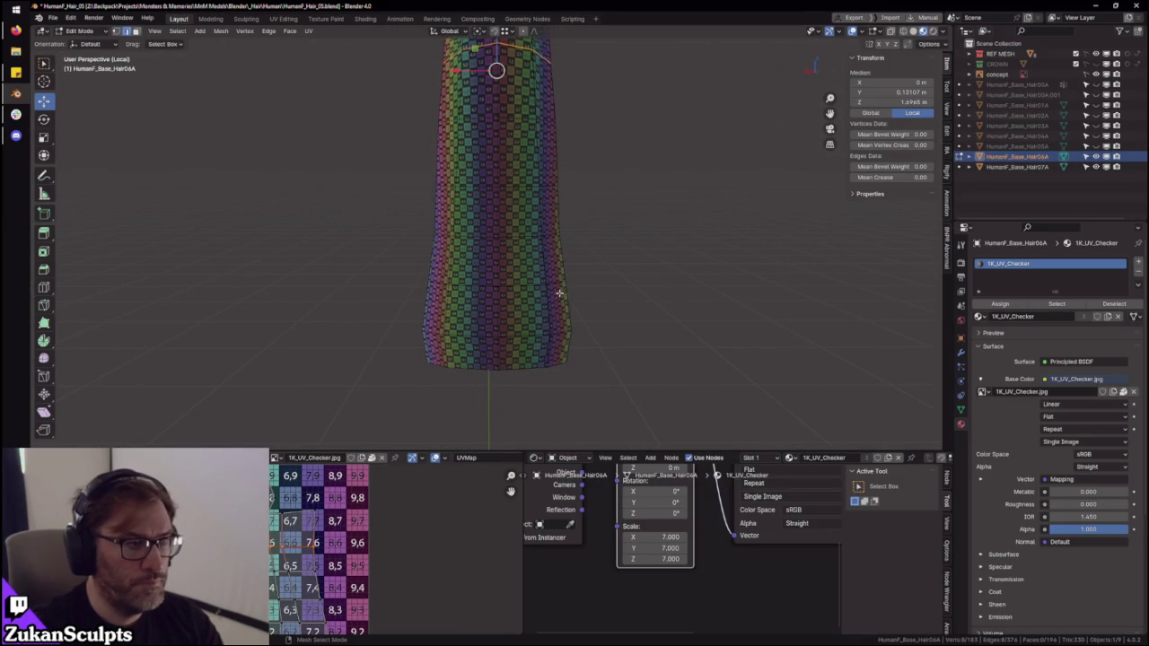
- Select the top band of ponytail faces and shift their UV islands on the checker
middle_click_drag(578, 151, 563, 356)
scroll(287, 503, "up", 2)
left_click_drag(260, 495, 354, 574)
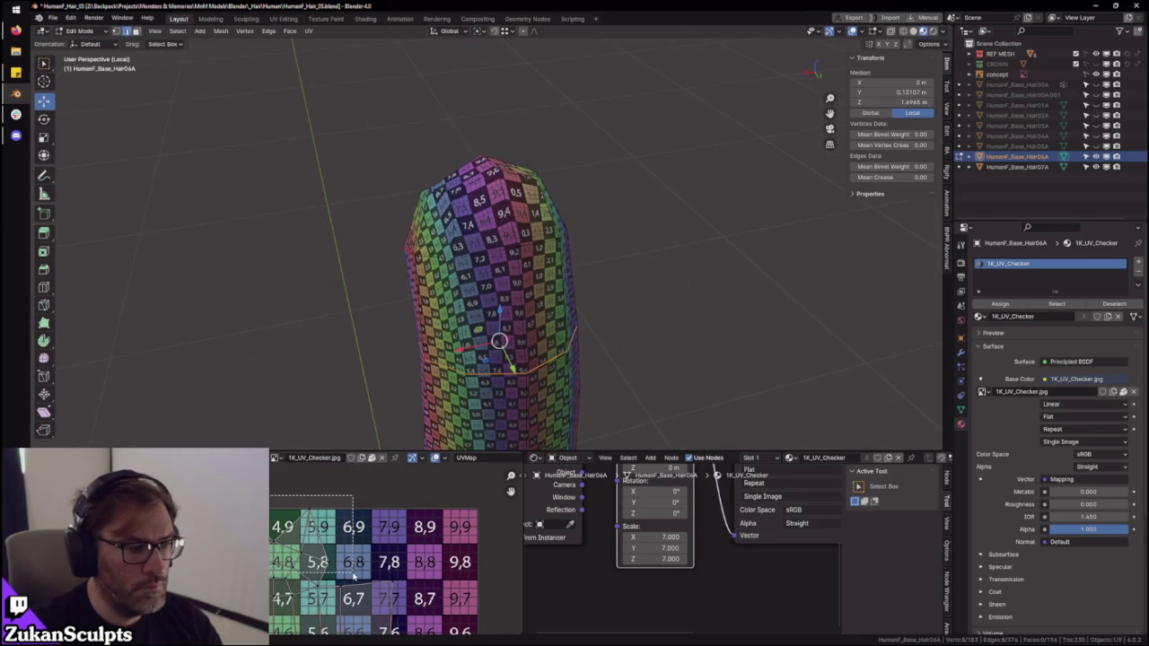
middle_click_drag(354, 574, 287, 581)
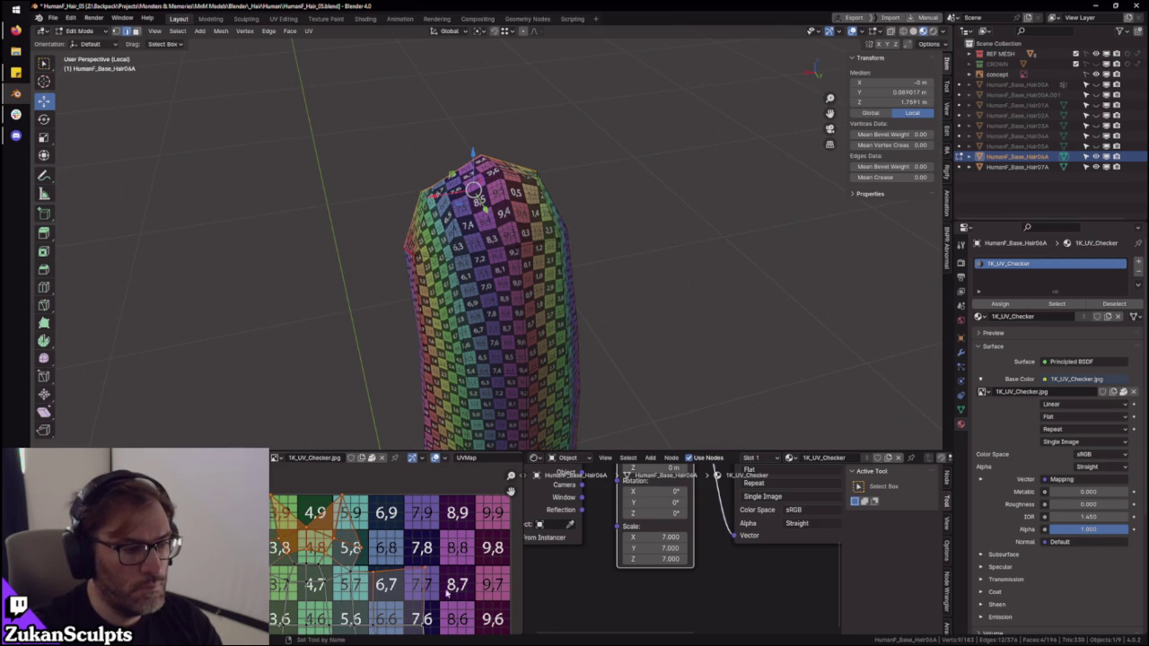
key("3")
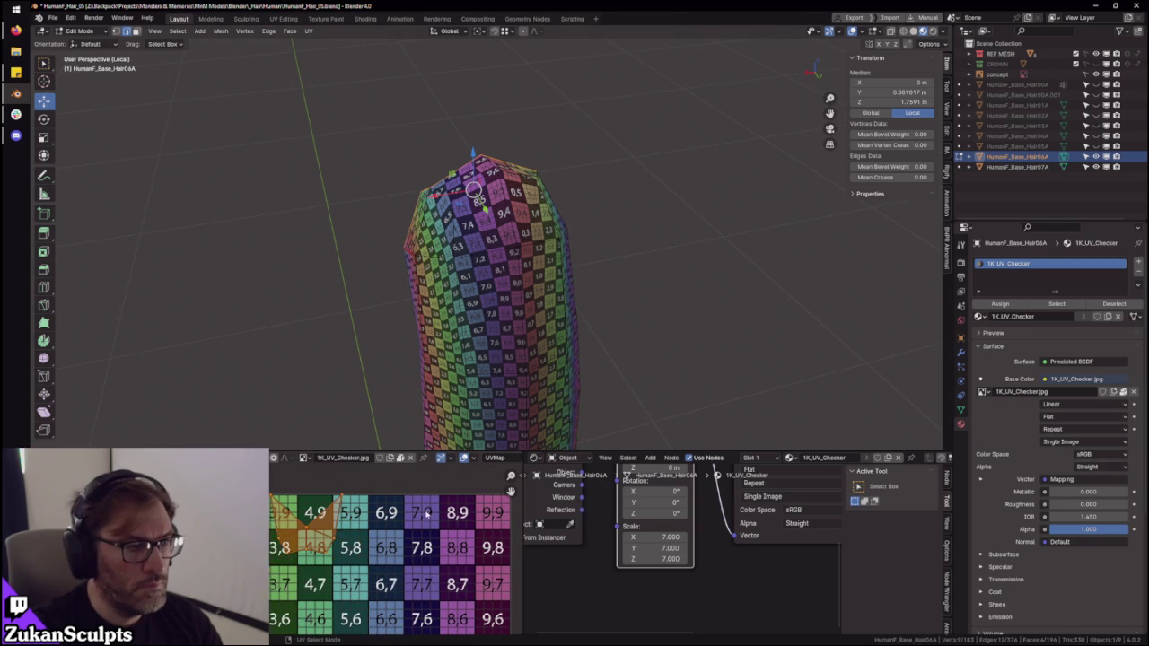
left_click(316, 583)
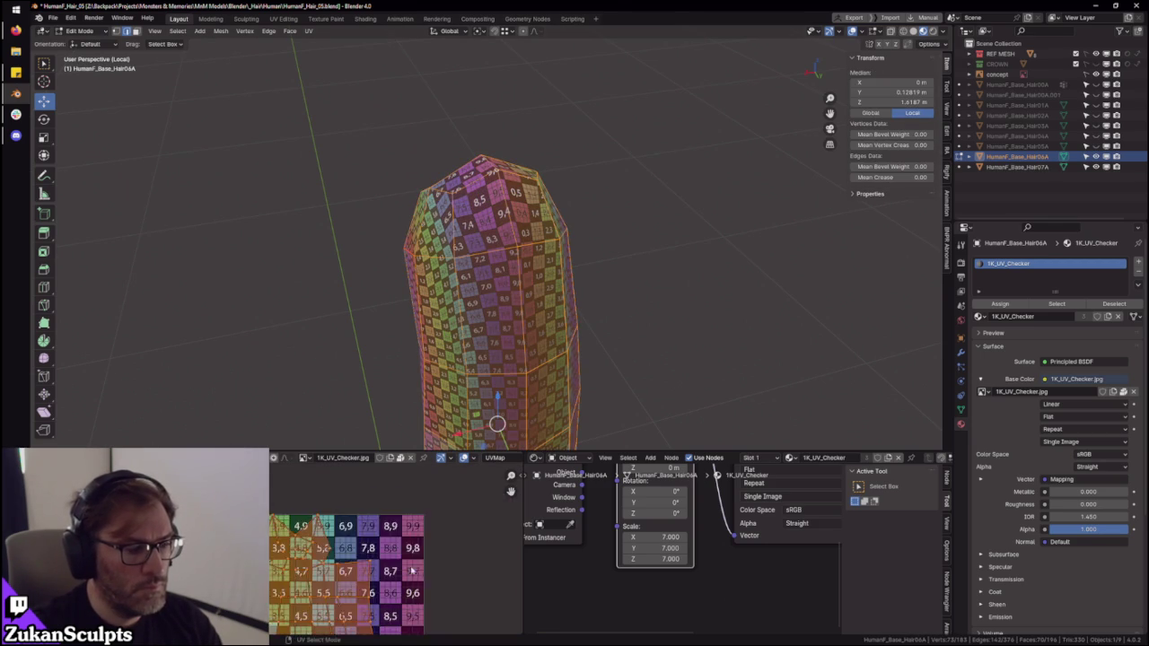
key("ctrl+space")
scroll(575, 359, "up", 3)
left_click_drag(508, 189, 734, 401)
key("ctrl+space")
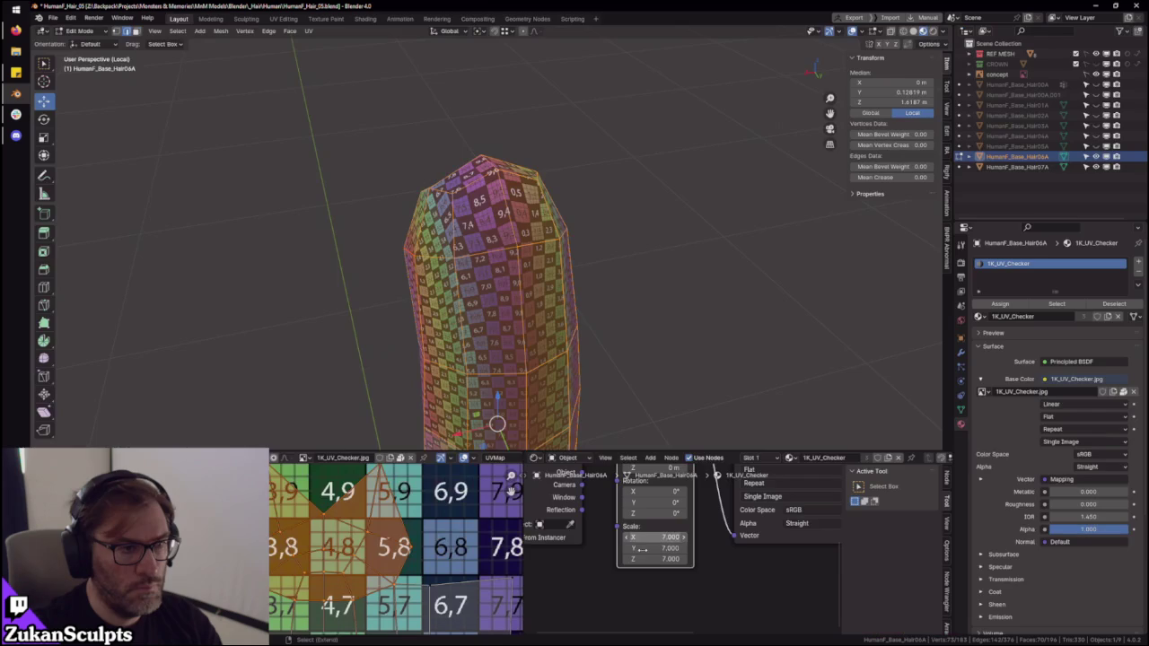
left_click_drag(359, 538, 395, 539)
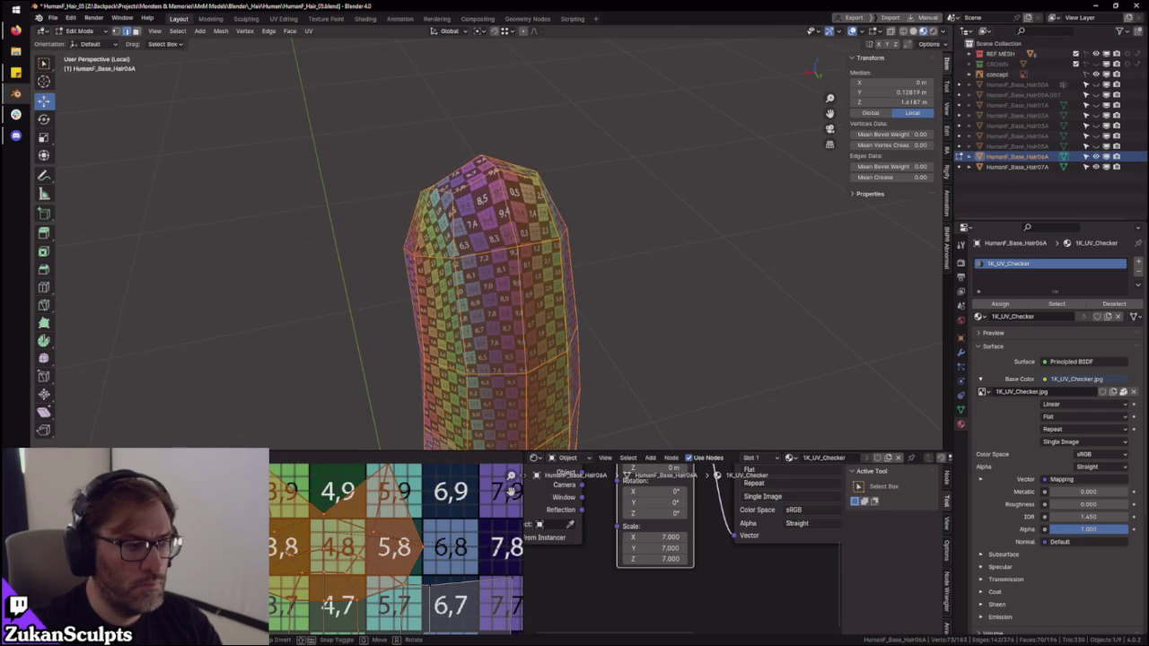
- Frame the selection and move the selected UVs twice to even out the checker
key("KP_Decimal")
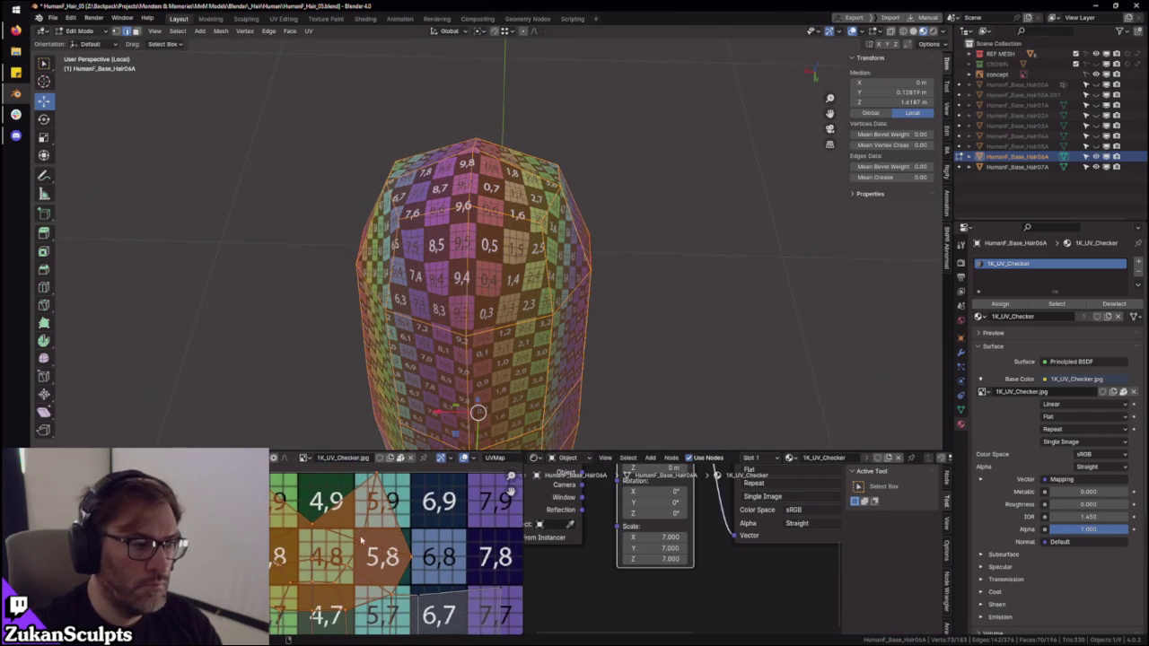
key("KP_2")
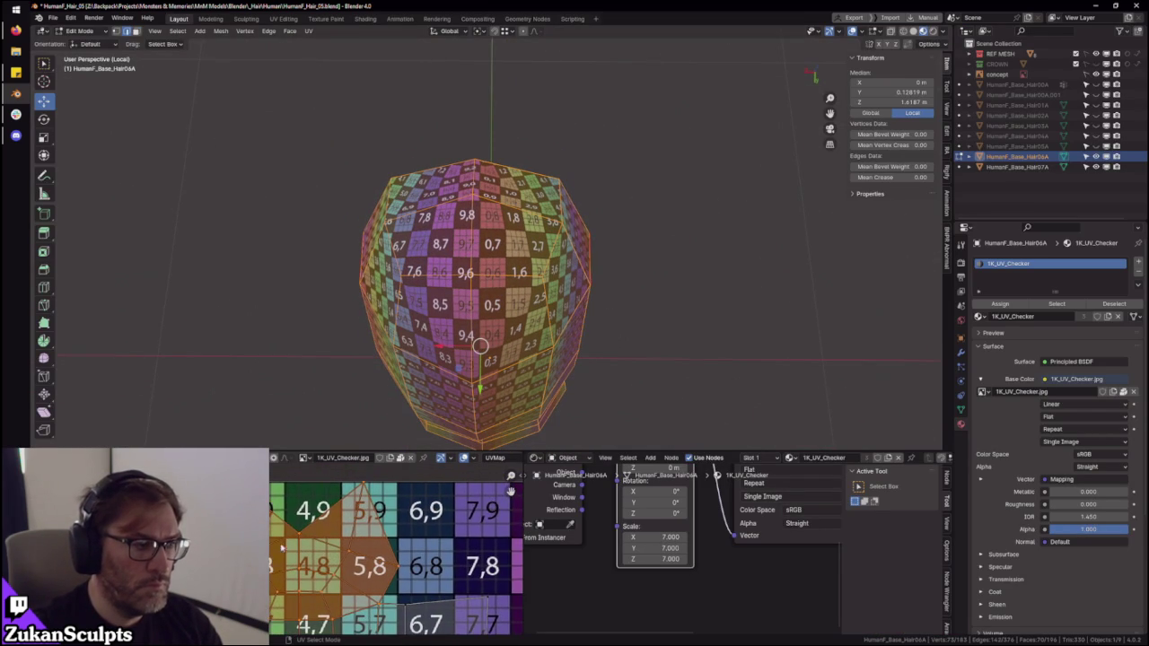
middle_click_drag(299, 588, 310, 550)
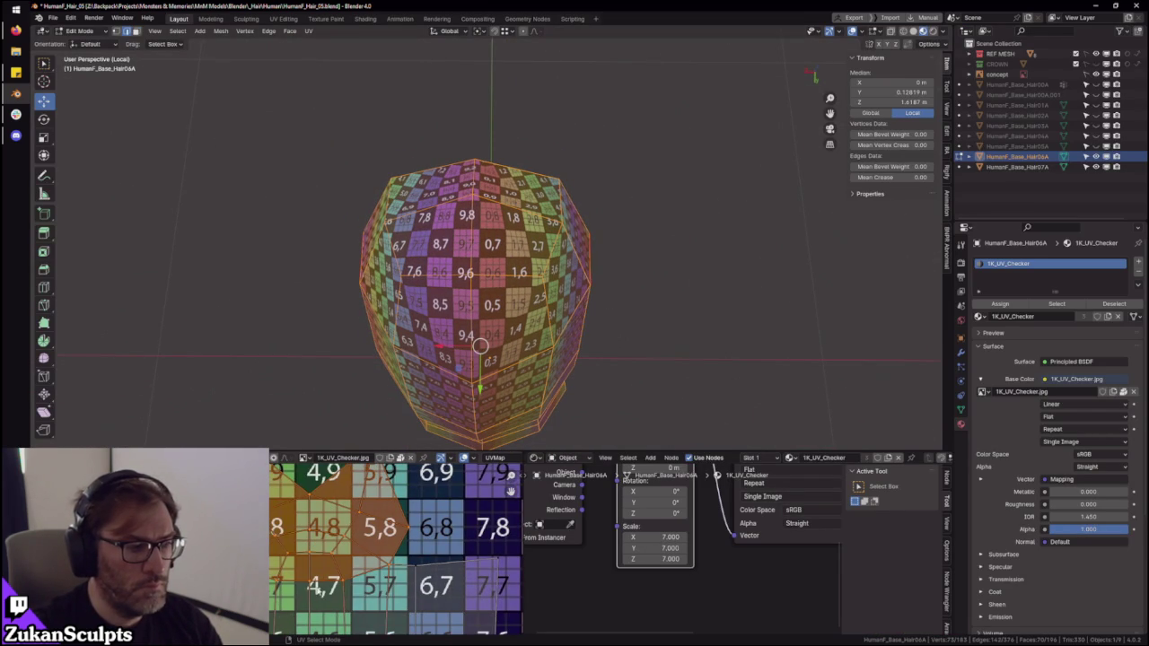
key("KP_2")
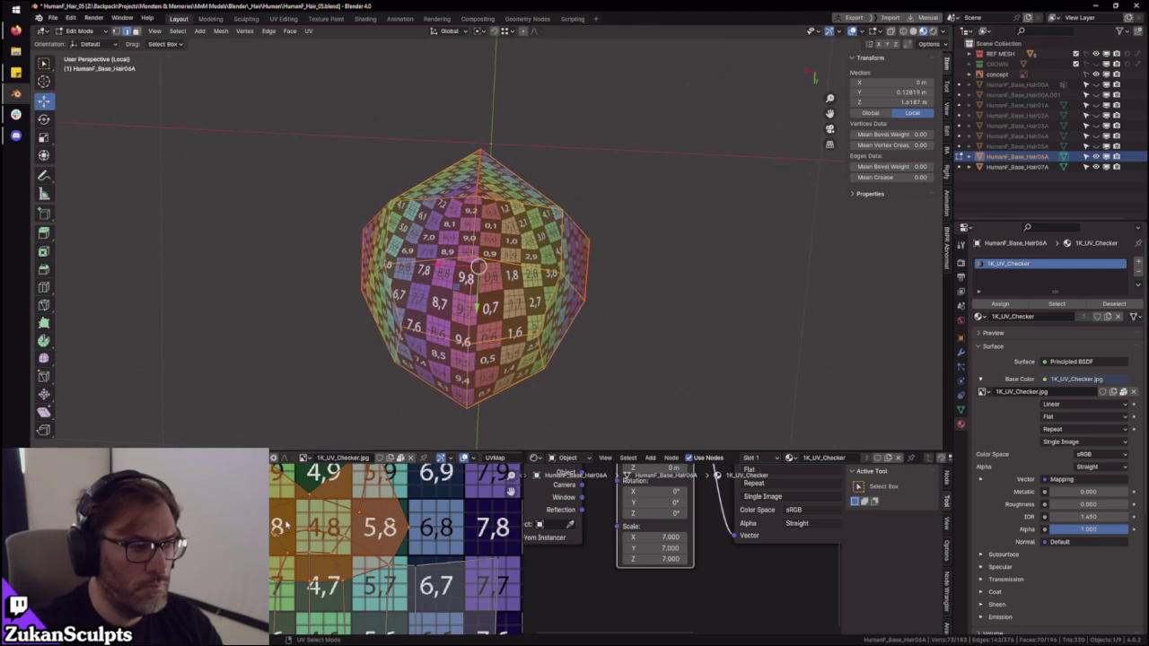
key("2")
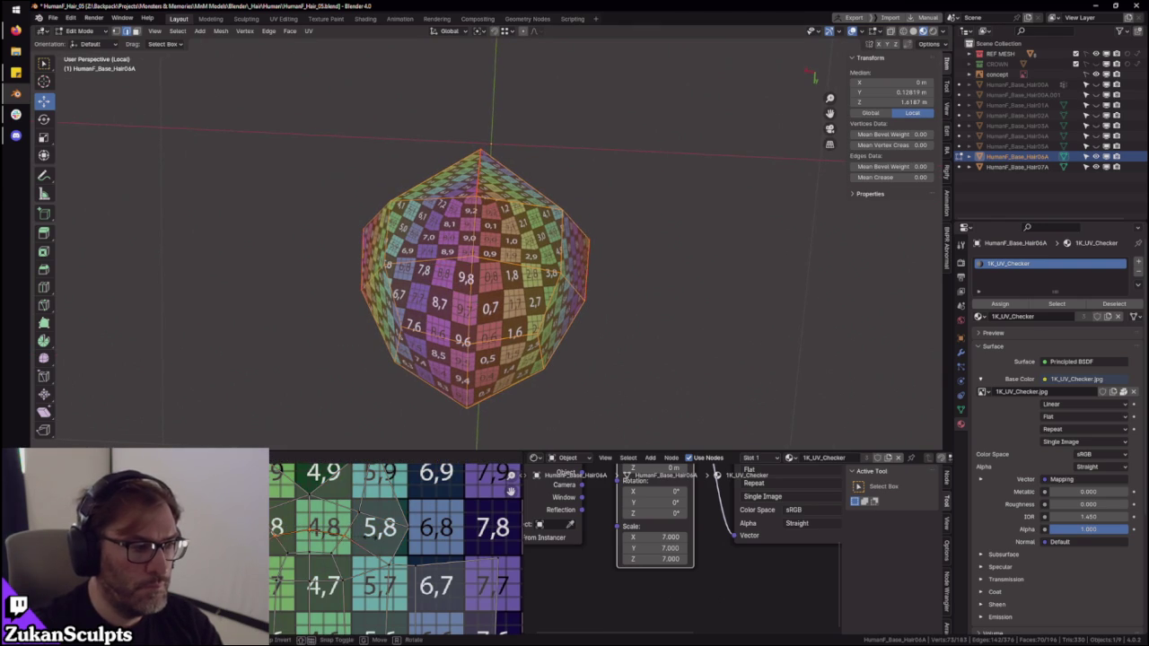
key("g")
left_click(370, 536)
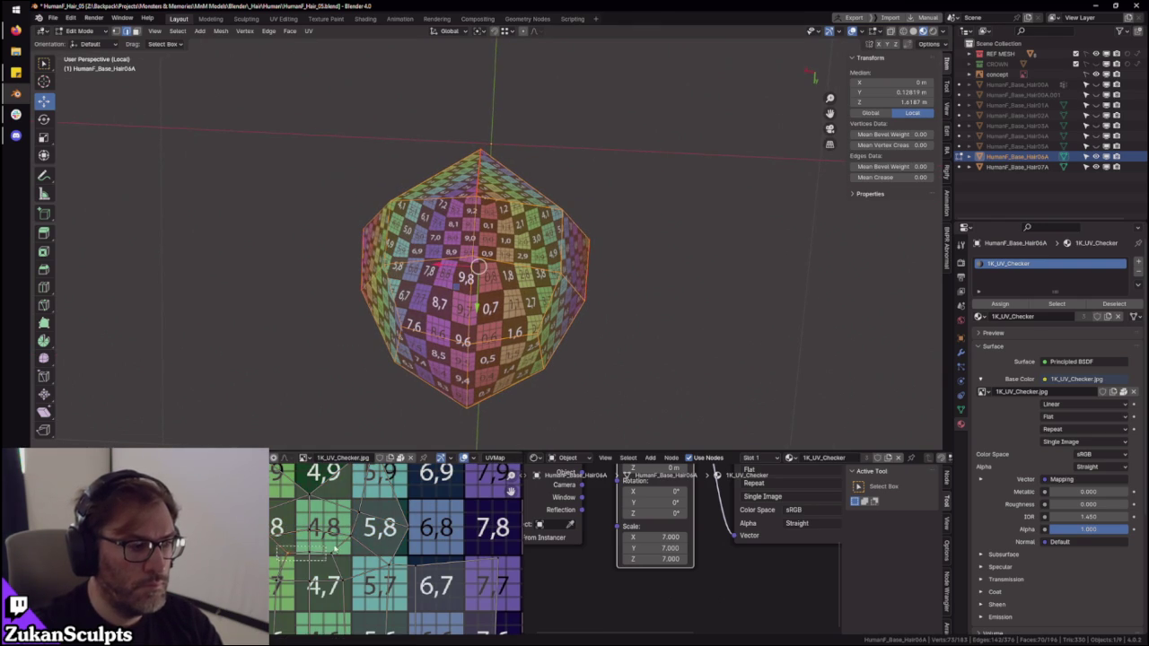
key("g")
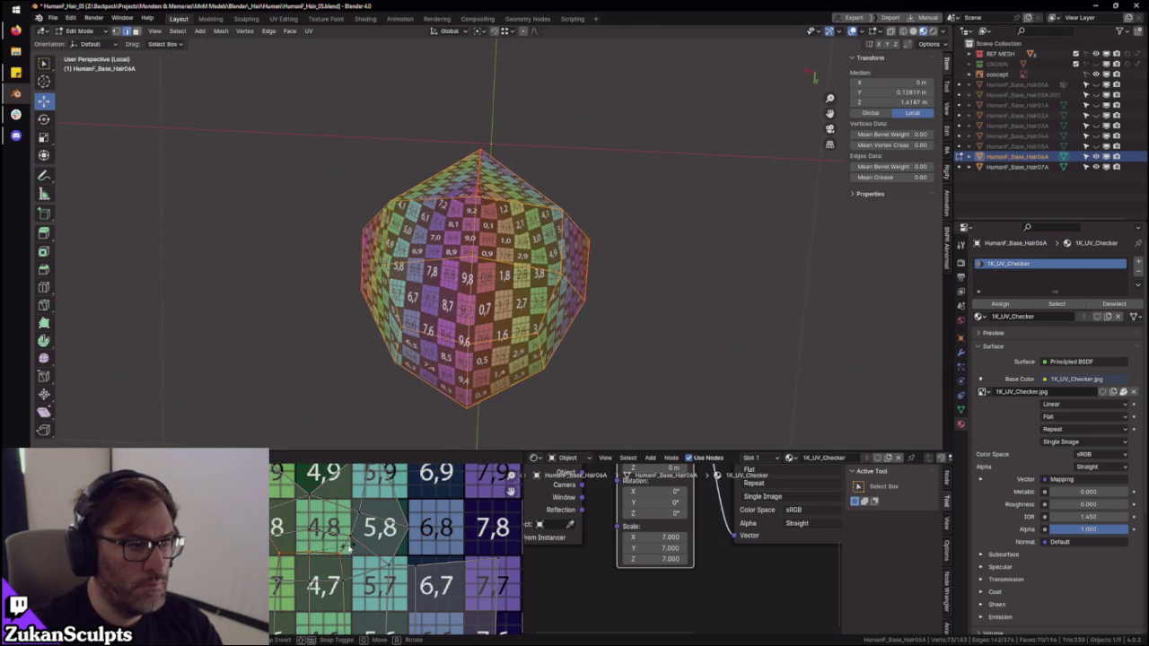
key("Return")
- Select a row of UV edges and move it into place
middle_click_drag(539, 270, 556, 224)
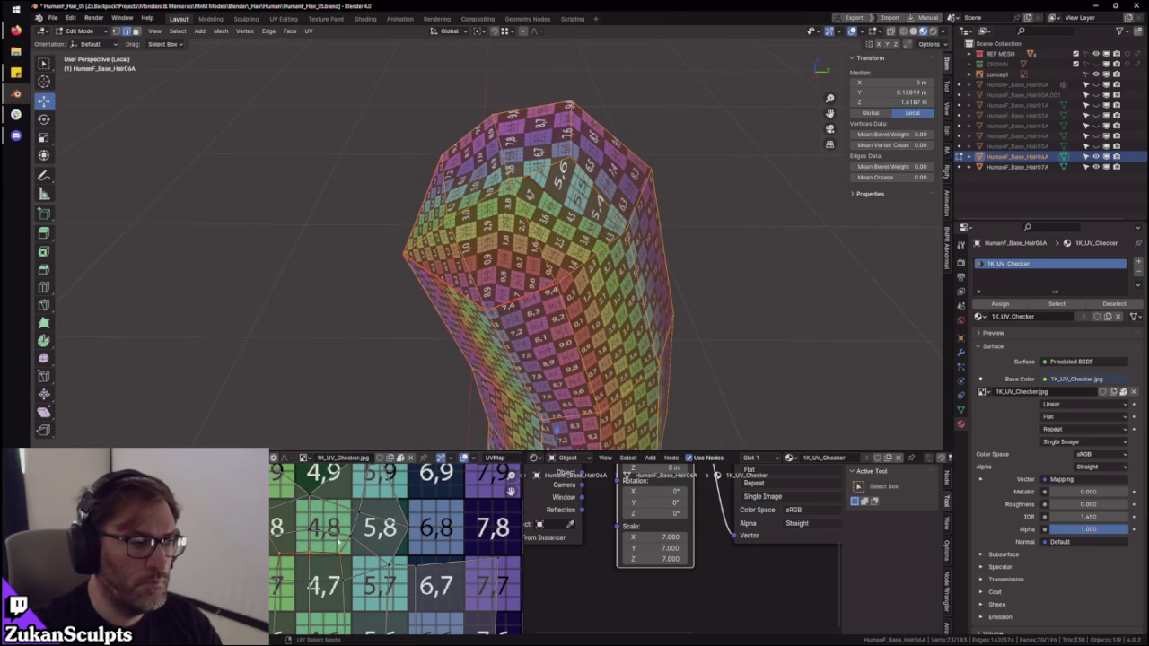
left_click(291, 552)
scroll(305, 557, "up", 1)
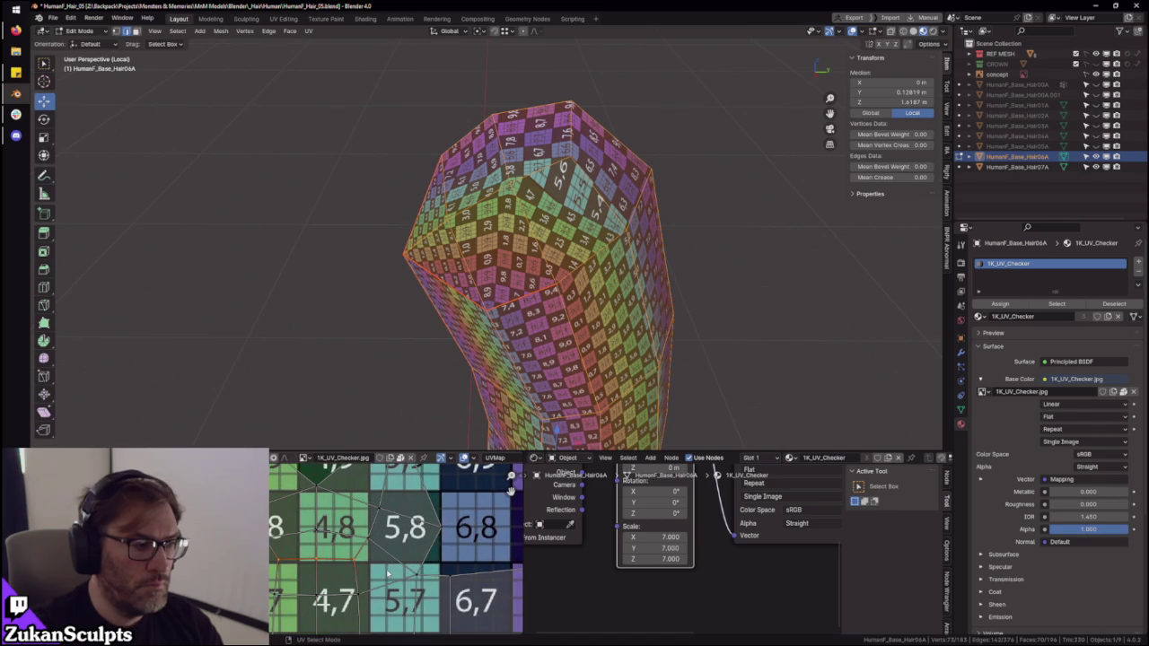
key("g")
left_click(390, 571)
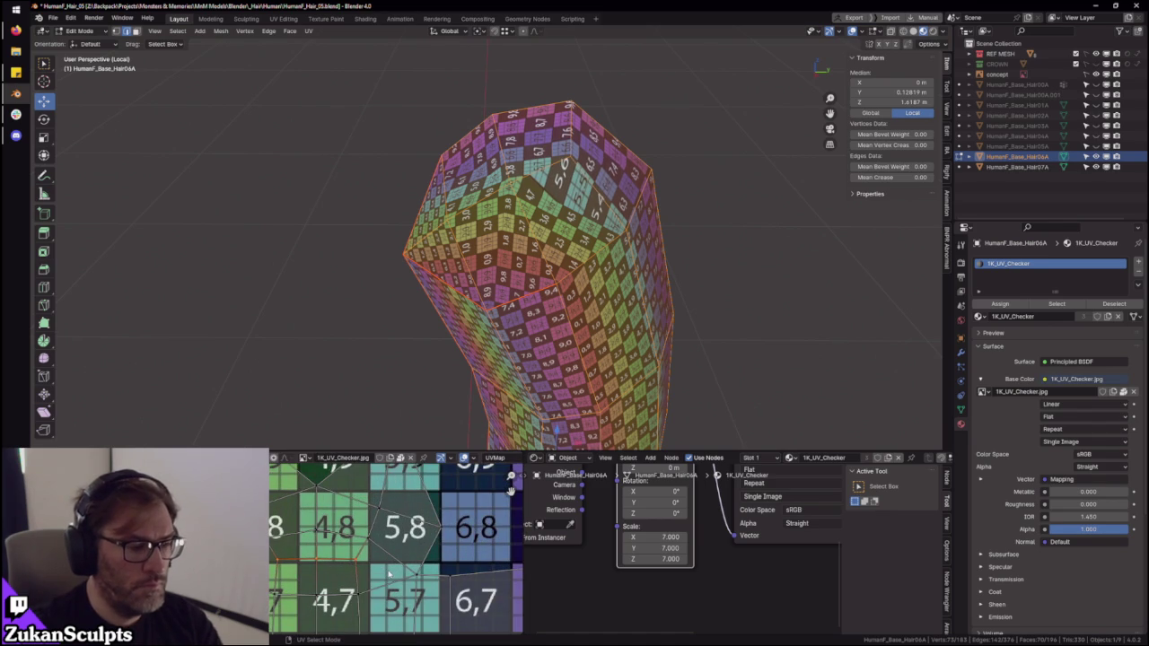
scroll(390, 571, "down", 2)
- In the full-screen UV editor, select all UVs and relax them so the bottom spreads out
key("ctrl+space")
scroll(574, 413, "up", 1)
middle_click_drag(596, 455, 566, 440)
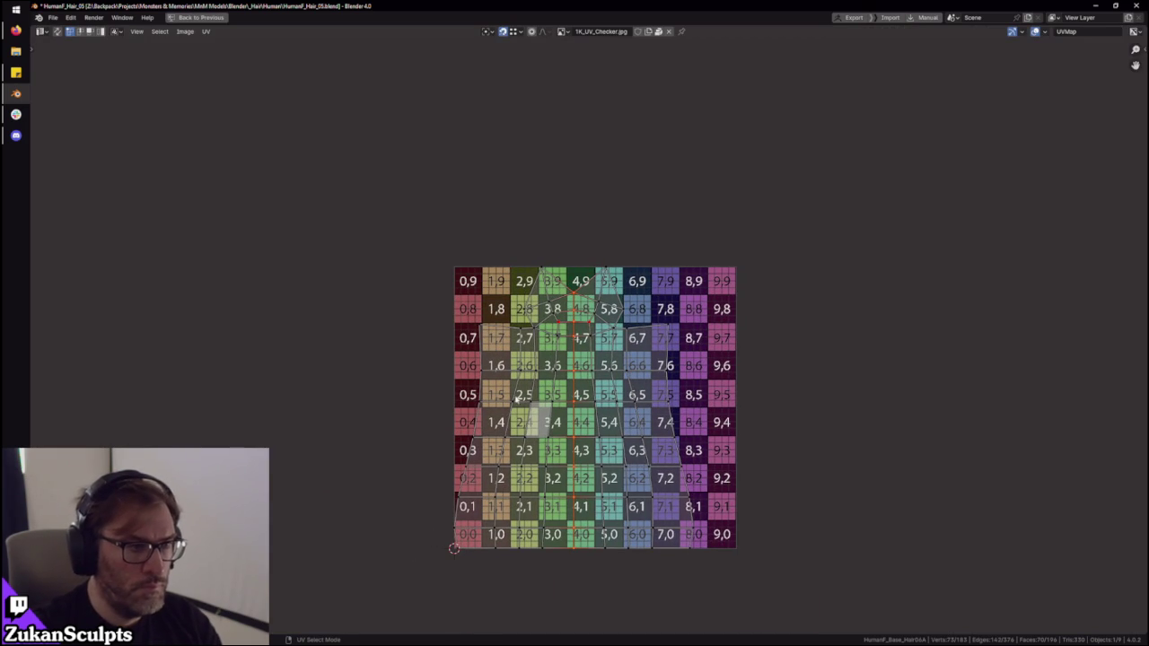
middle_click_drag(577, 455, 552, 425)
key("a")
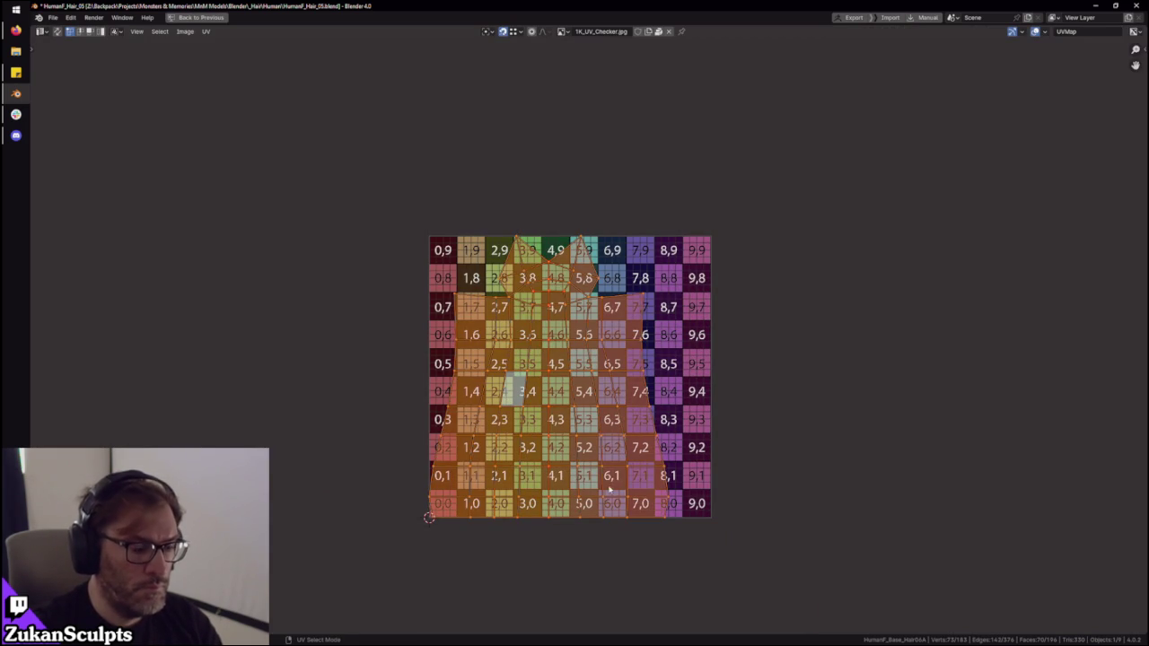
key("ctrl+v")
key("ctrl+space")
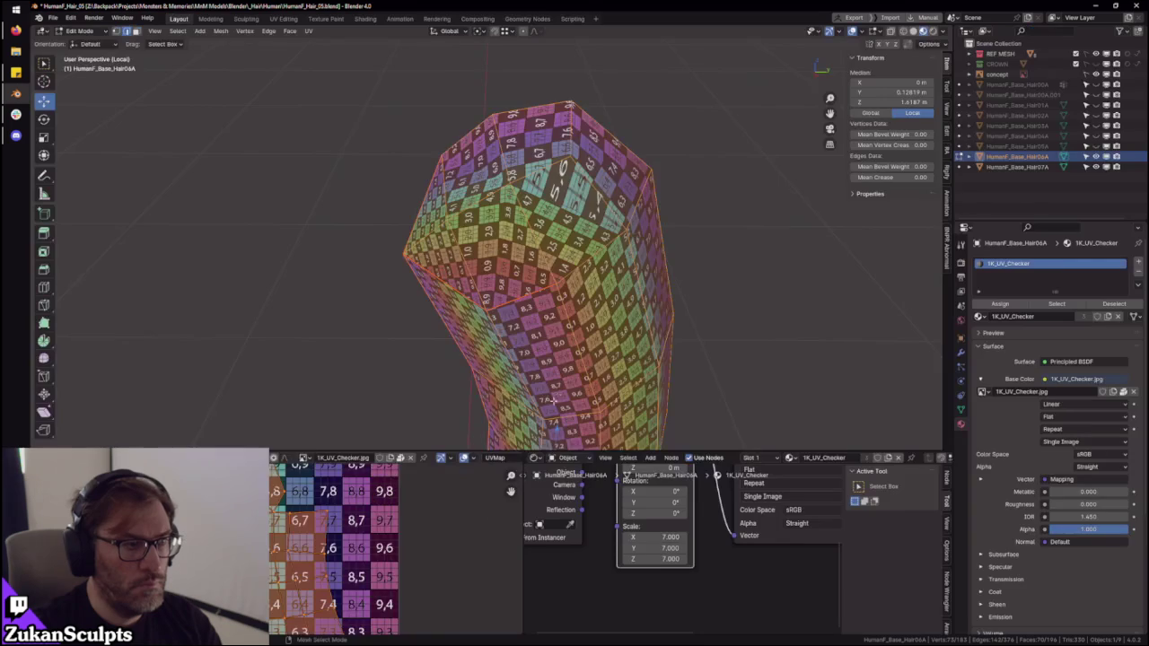
- Box-select two groups of UV vertices and move them to even the checker squares
scroll(340, 598, "up", 2)
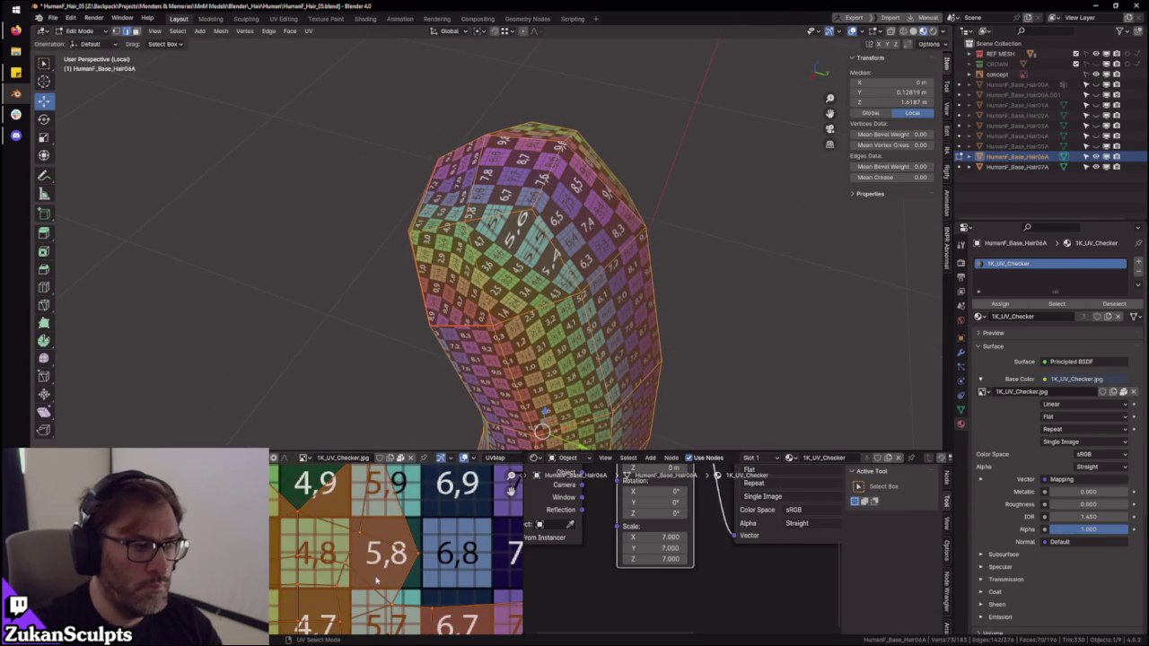
middle_click_drag(308, 567, 368, 567)
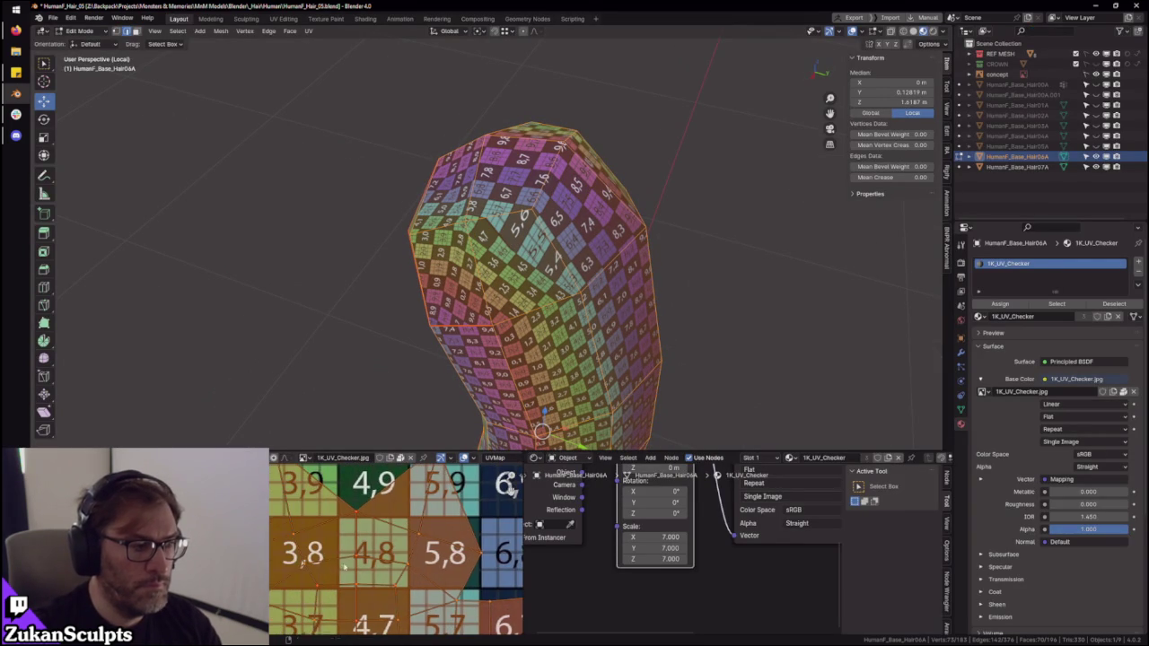
left_click_drag(409, 562, 433, 583)
key("g")
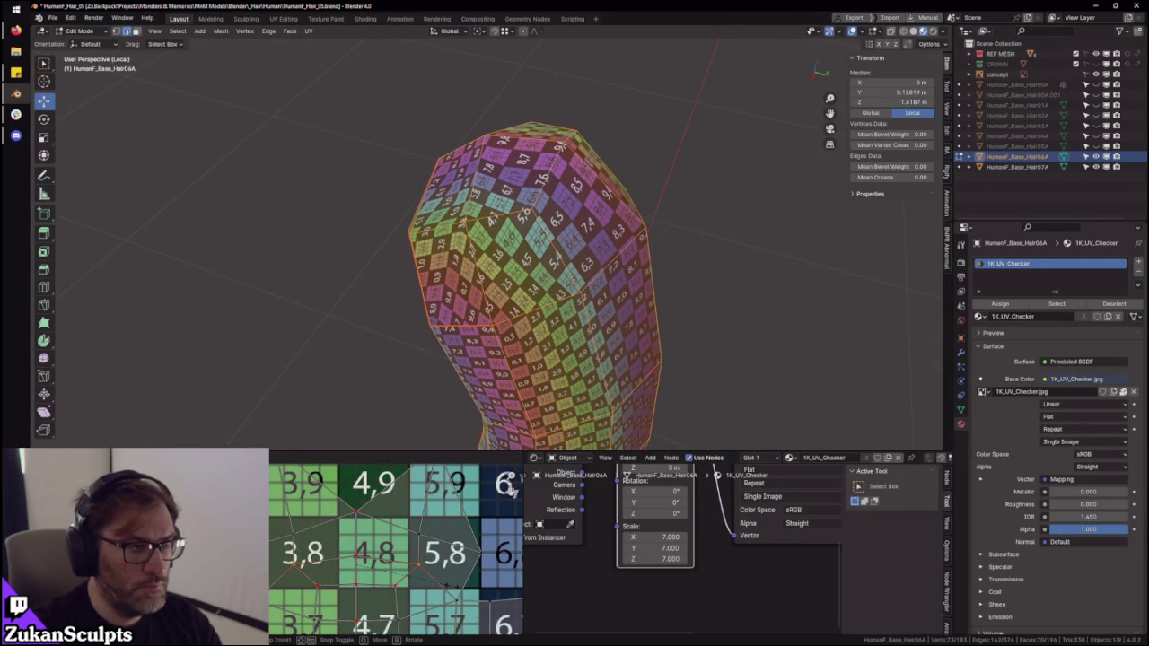
left_click(334, 556)
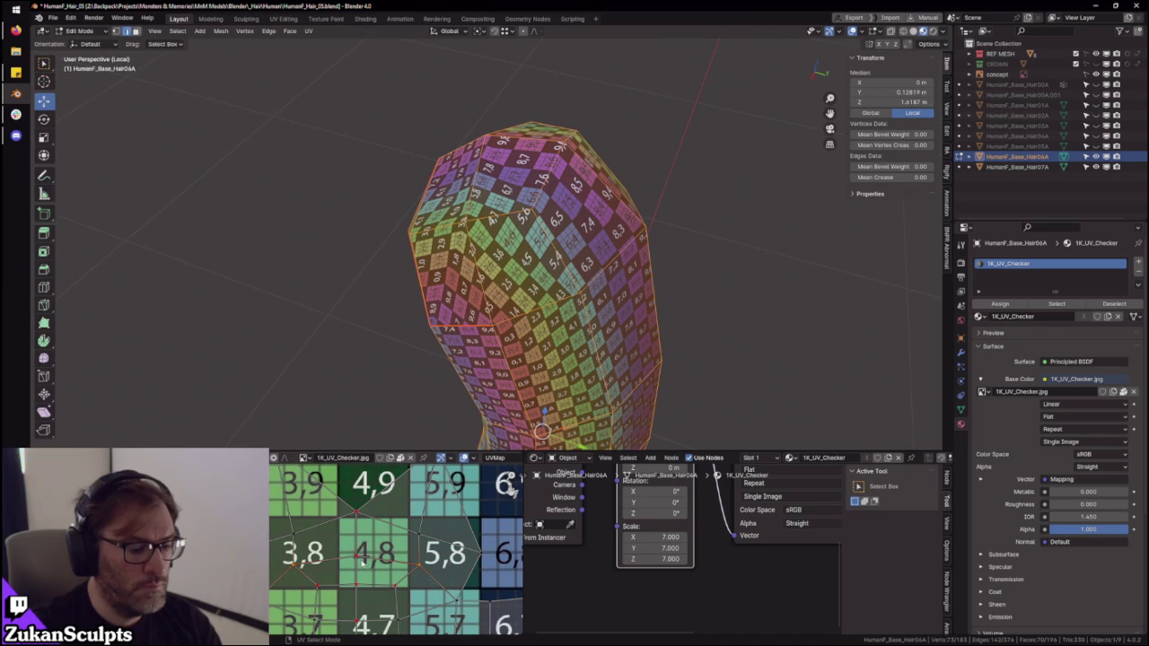
scroll(509, 485, "down", 1)
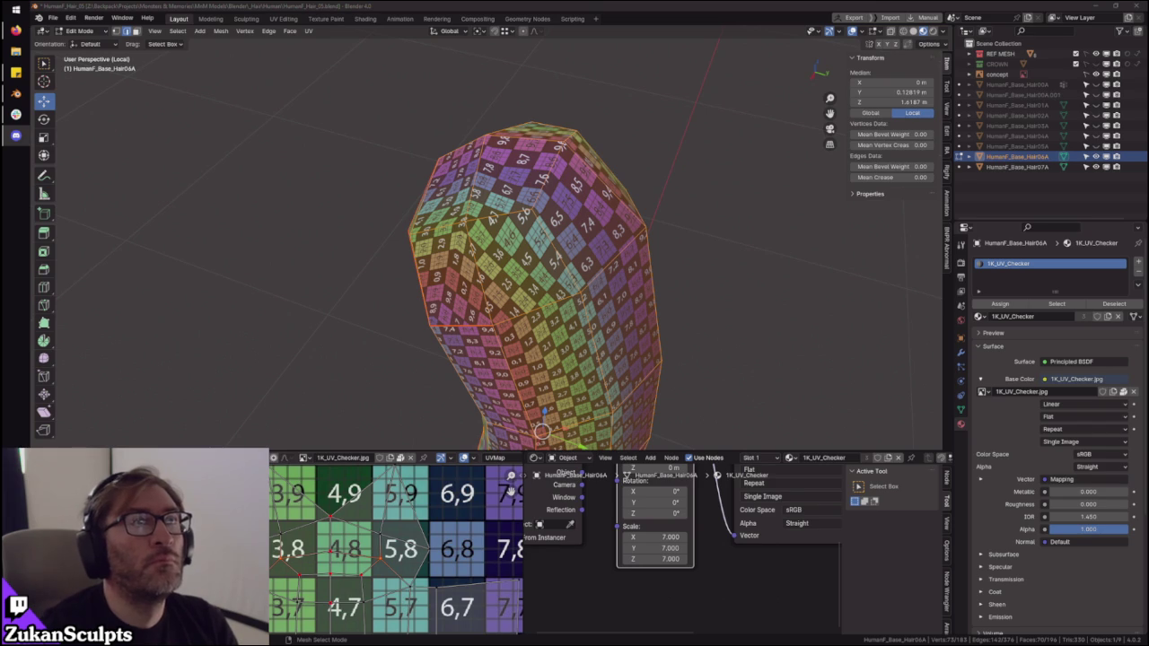
- Switch to edge mode and reveal the hidden hair cap with Alt+H
mouse_move(676, 110)
middle_mouse_down()
mouse_move(679, 141)
mouse_move(596, 223)
mouse_move(568, 285)
mouse_move(456, 294)
mouse_move(584, 240)
mouse_move(587, 253)
mouse_move(513, 212)
middle_mouse_up()
key("ctrl+Tab")
left_click(460, 288)
key("alt+h")
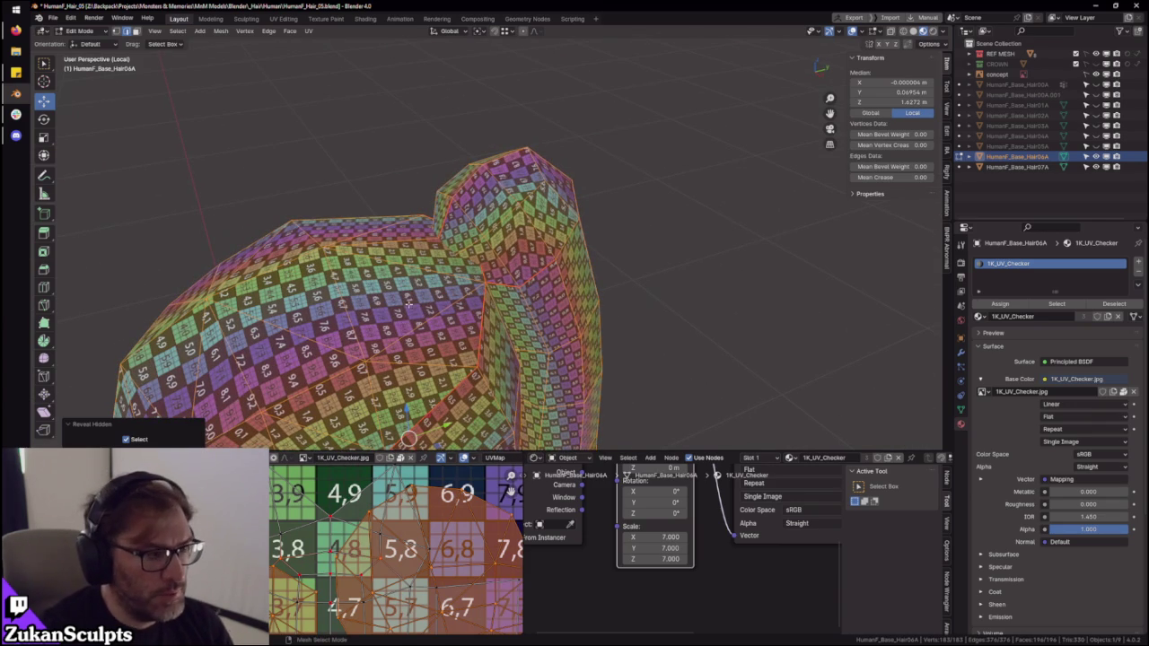
- Select the hair cap's linked seam island and view its UVs in the maximized UV editor
left_click(303, 328)
key("ctrl+l")
key("3")
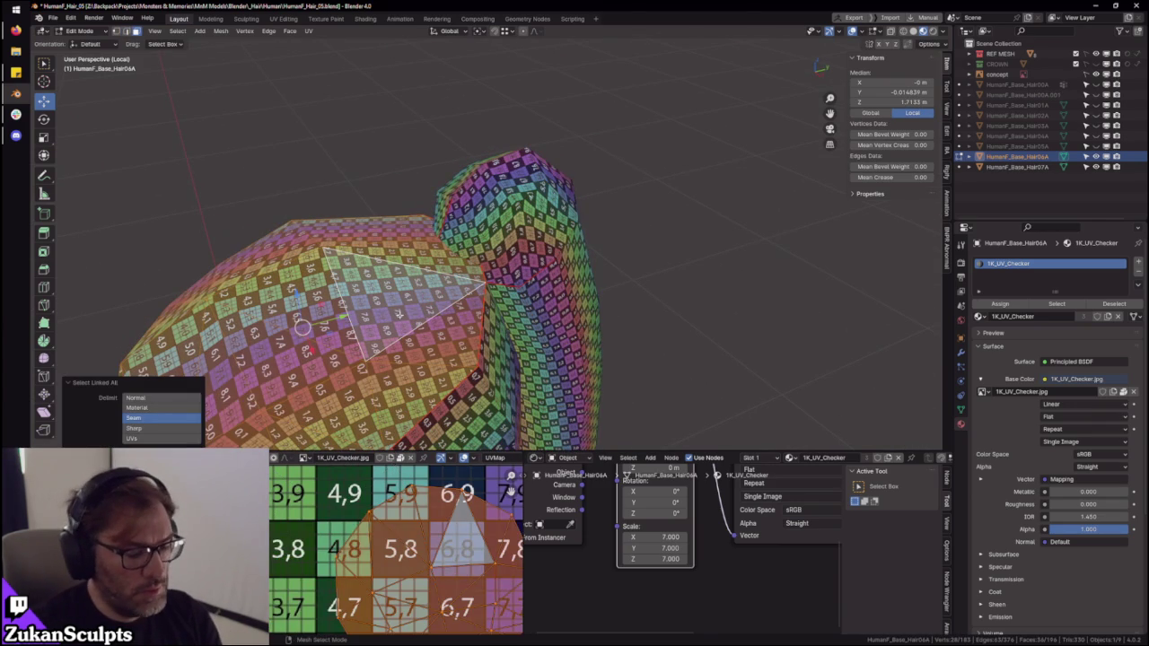
mouse_move(441, 335)
middle_mouse_down()
mouse_move(460, 272)
mouse_move(476, 269)
middle_mouse_up()
key("ctrl+space")
key("ctrl+space")
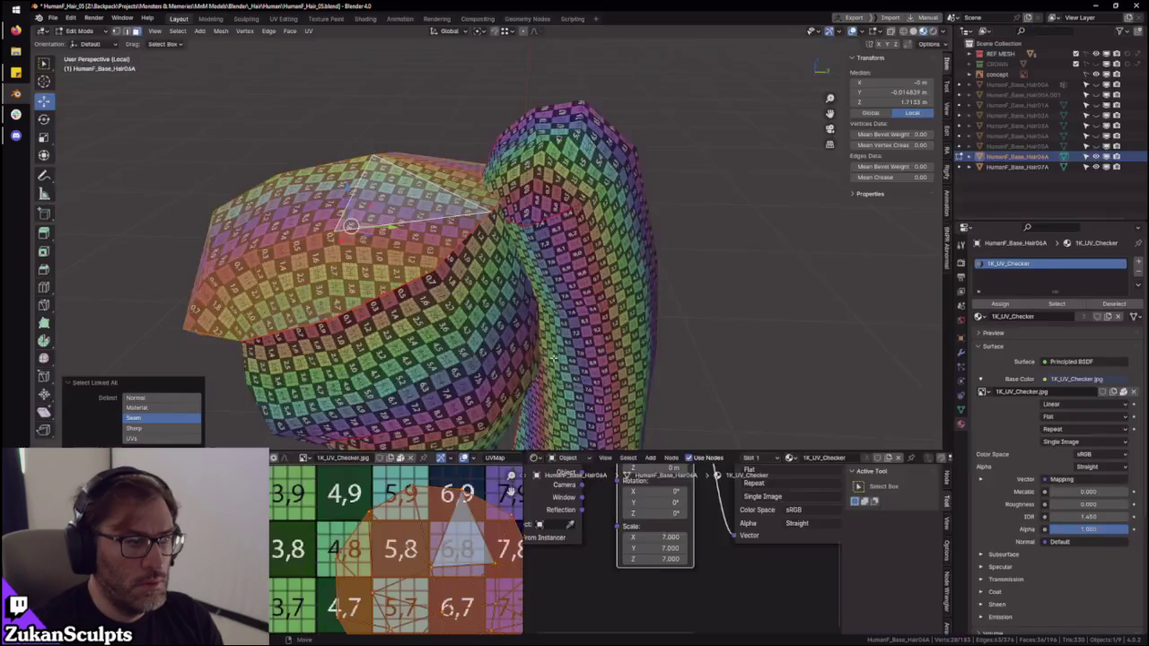
scroll(511, 489, "down", 3)
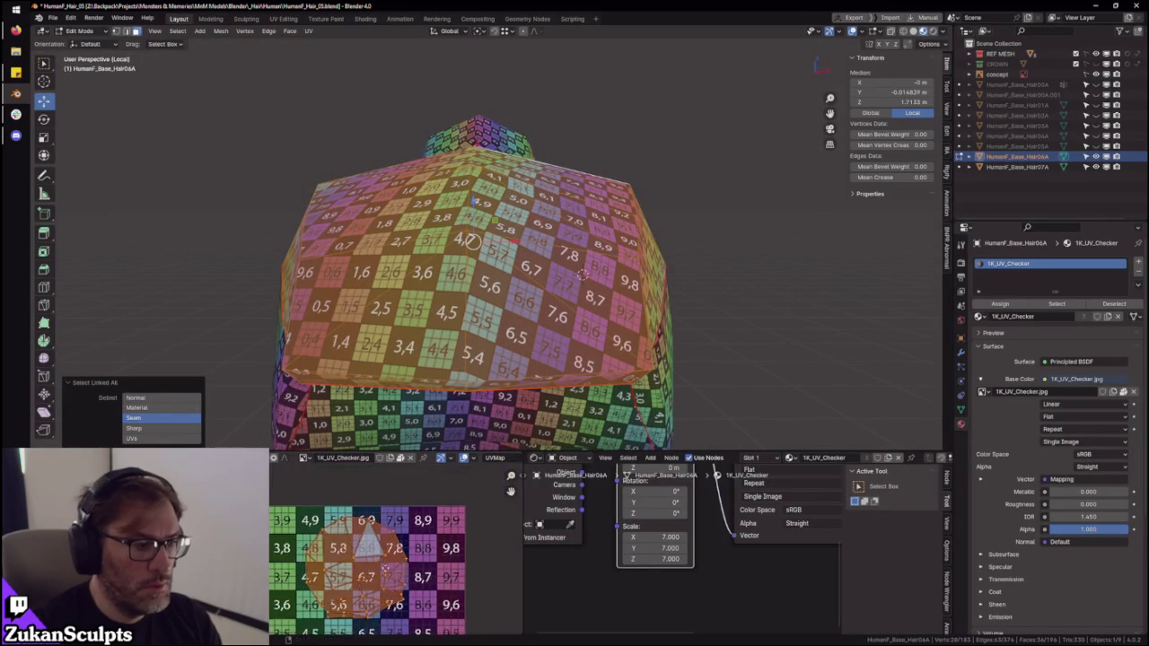
- Switch UV selection to vertices and select the entire cap UV island
key("s")
key("ctrl+space")
scroll(592, 430, "up", 1)
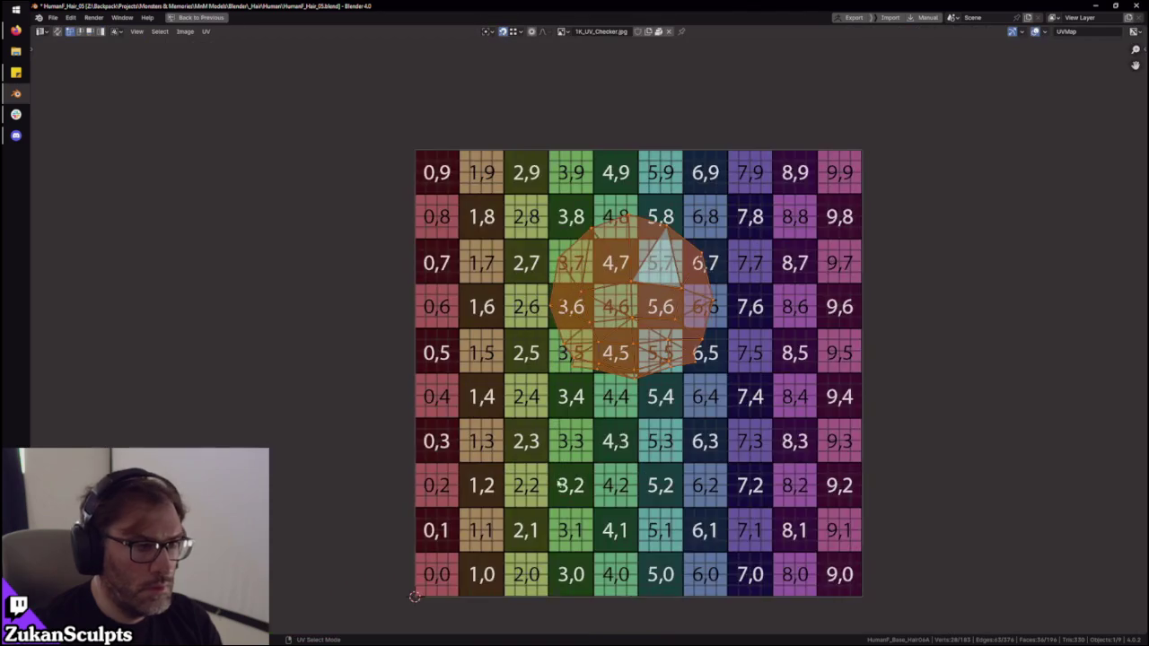
scroll(591, 430, "up", 1)
key("ctrl+Tab")
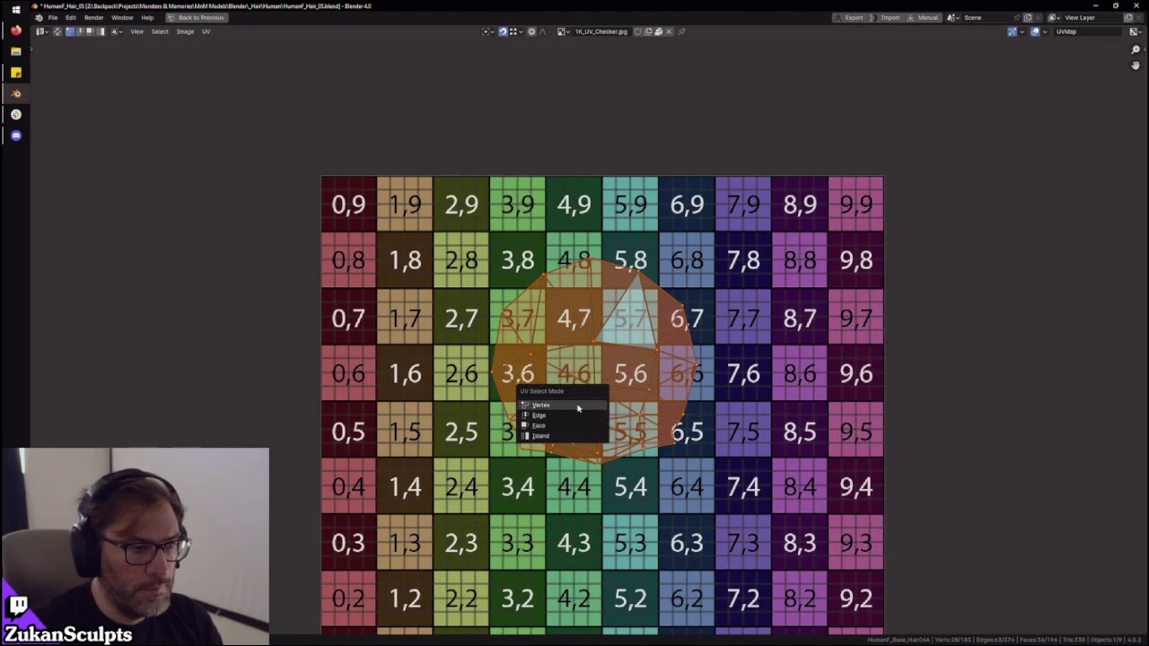
left_click(591, 427)
left_click_drag(573, 254, 616, 485)
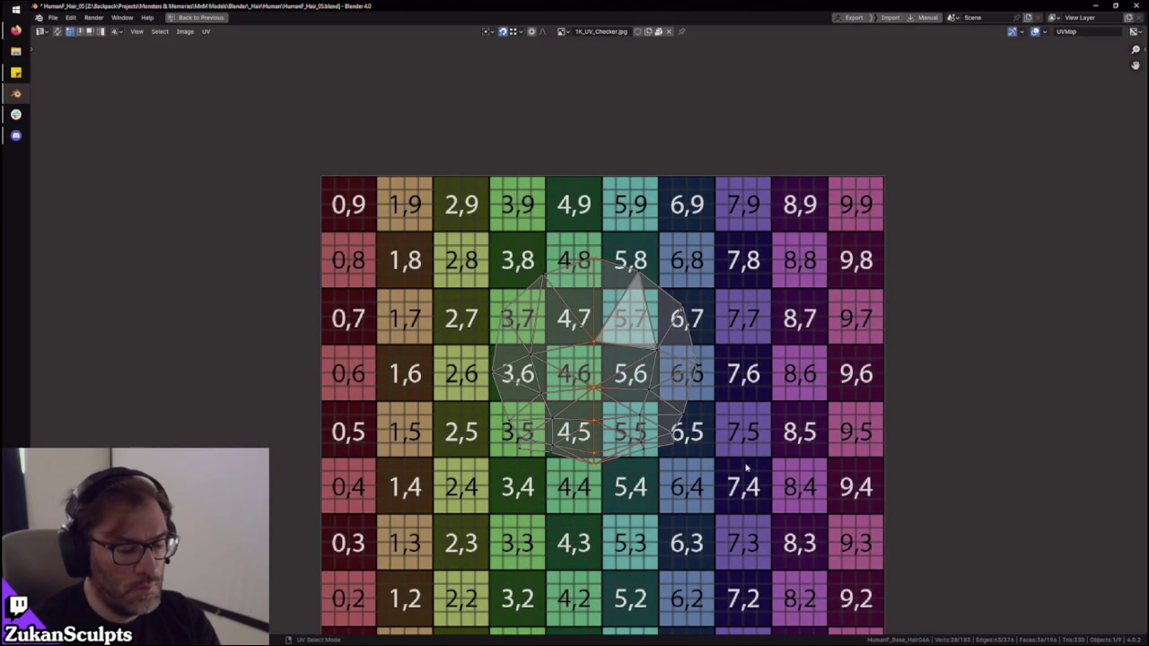
key("ctrl+l")
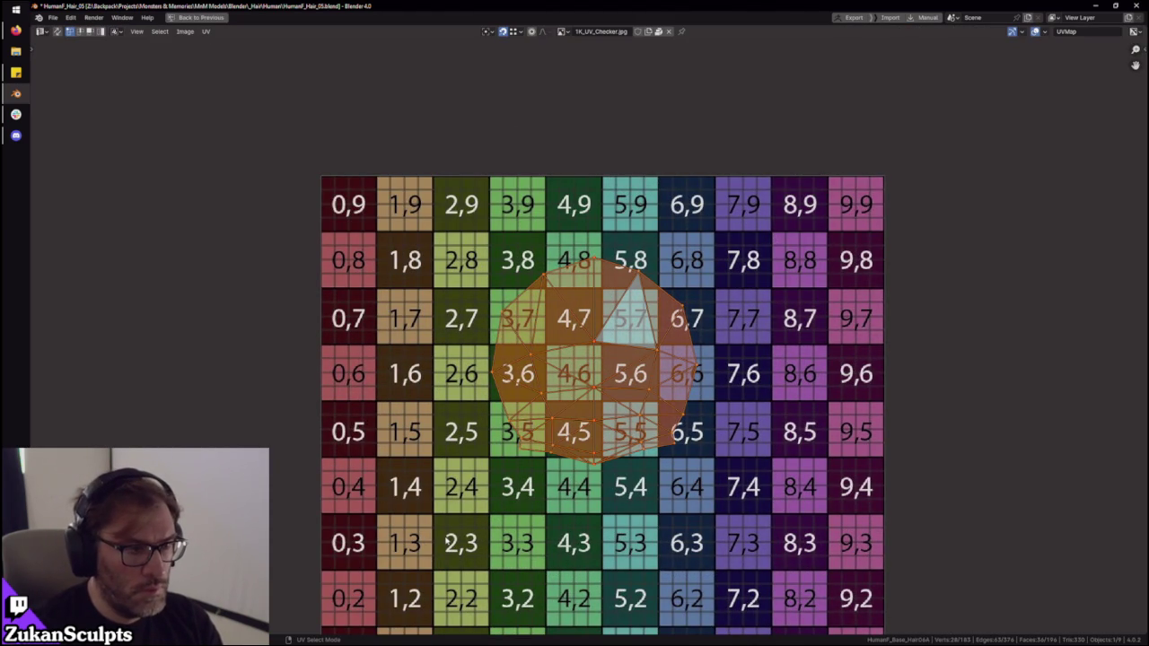
- Reselect the cap's linked seam island from the 3D view in the normal layout
key("ctrl+space")
middle_click_drag(574, 269, 530, 241)
mouse_move(342, 358)
middle_mouse_down()
mouse_move(649, 333)
mouse_move(474, 351)
middle_mouse_up()
key("ctrl+l")
scroll(437, 371, "down", 4)
key("ctrl+space")
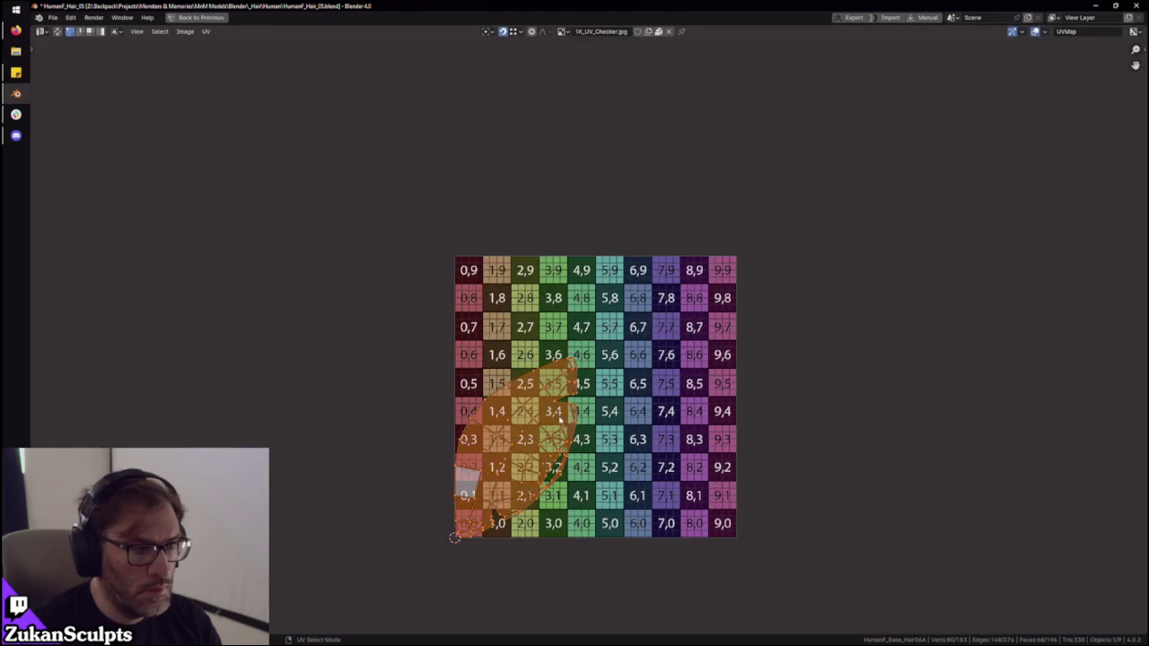
- Move the cap island to the checker grid's centre and rotate it 10.7°
key("g")
left_click(741, 547)
key("r")
left_click(727, 575)
key("ctrl+space")
scroll(572, 335, "up", 2)
- In the maximized UV editor, select the whole cap UV island and frame it with the checker grid
scroll(571, 335, "up", 2)
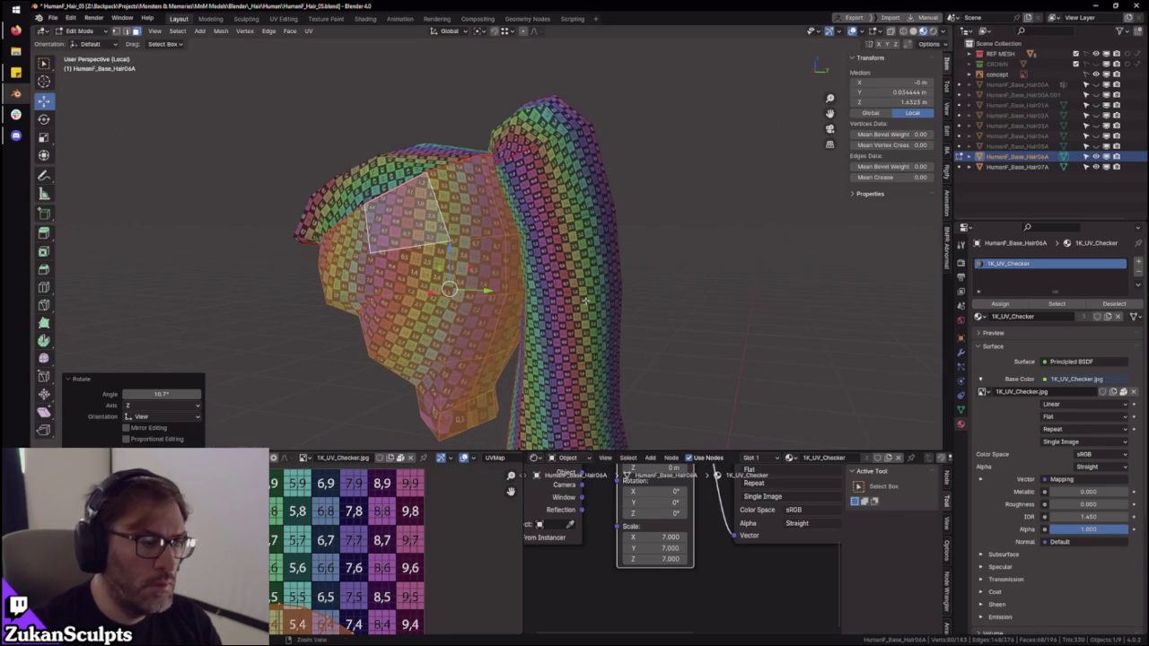
middle_click_drag(380, 521, 421, 510)
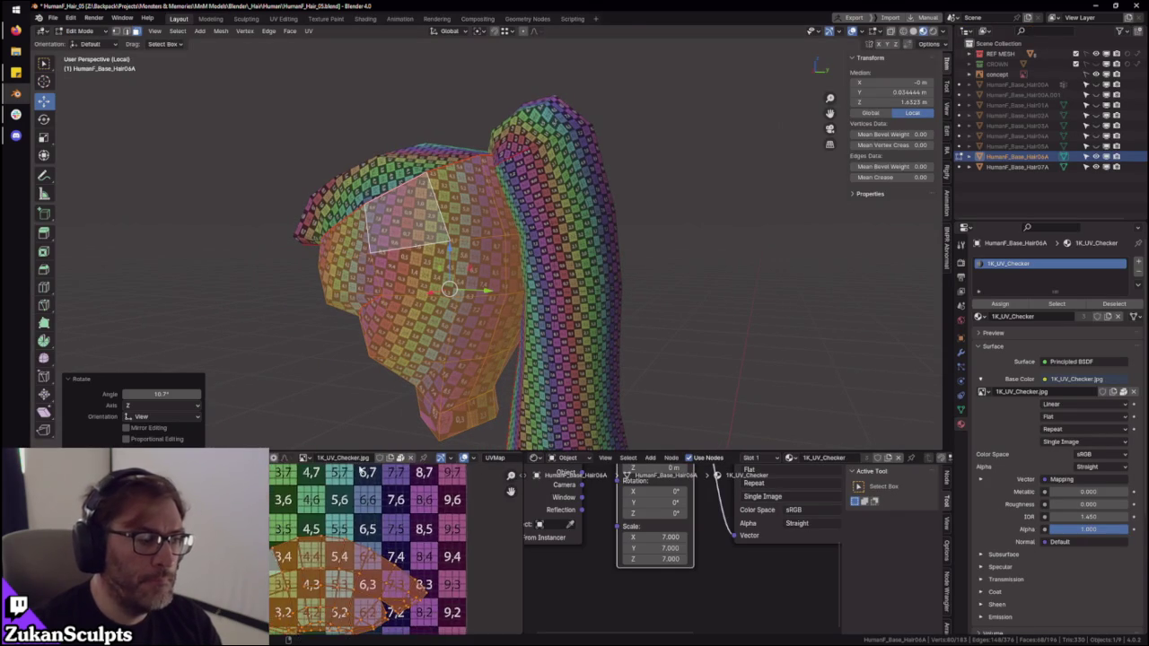
key("ctrl+space")
scroll(554, 497, "up", 3)
scroll(640, 455, "up", 2)
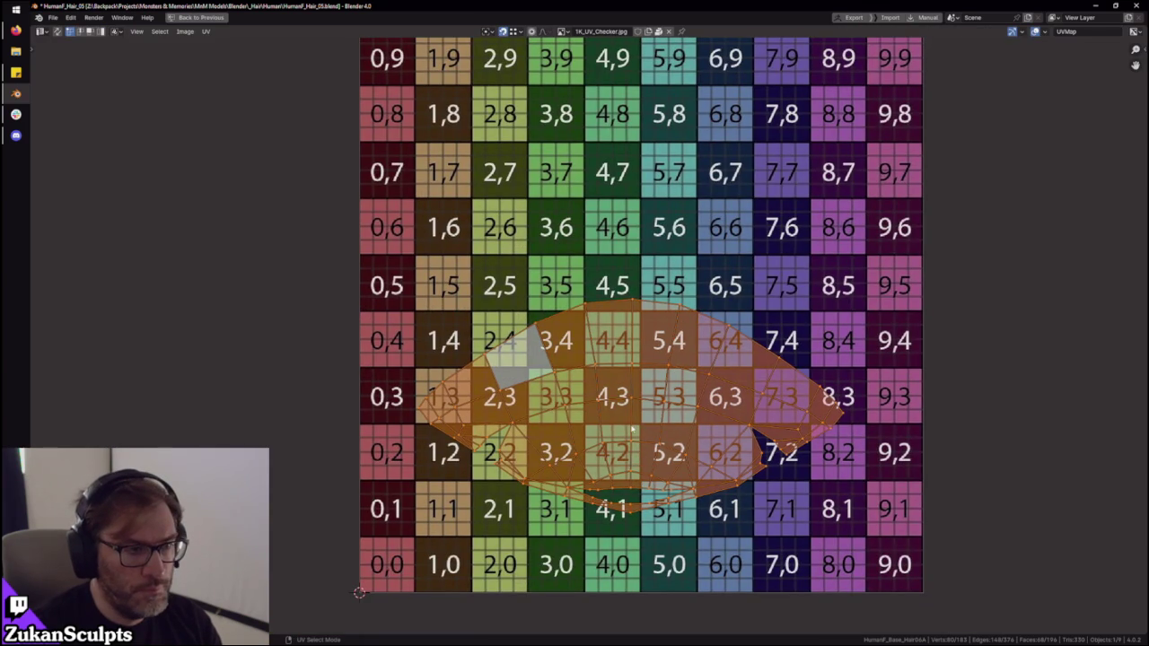
left_click(635, 392, "alt")
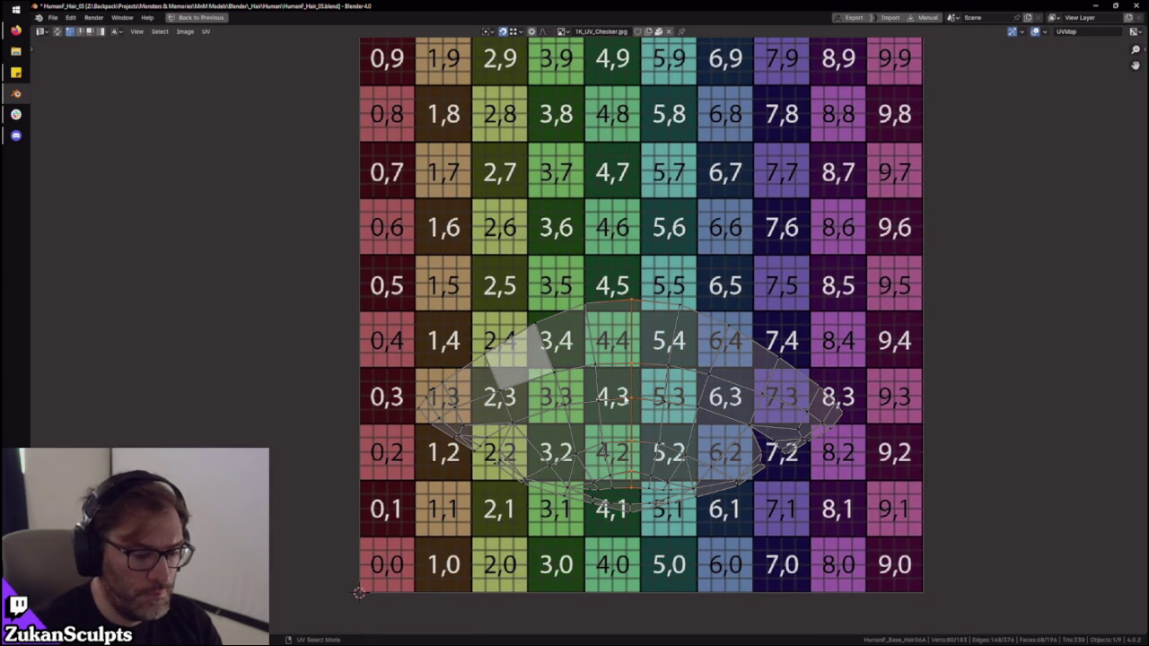
scroll(519, 341, "down", 4)
key("a")
key("Home")
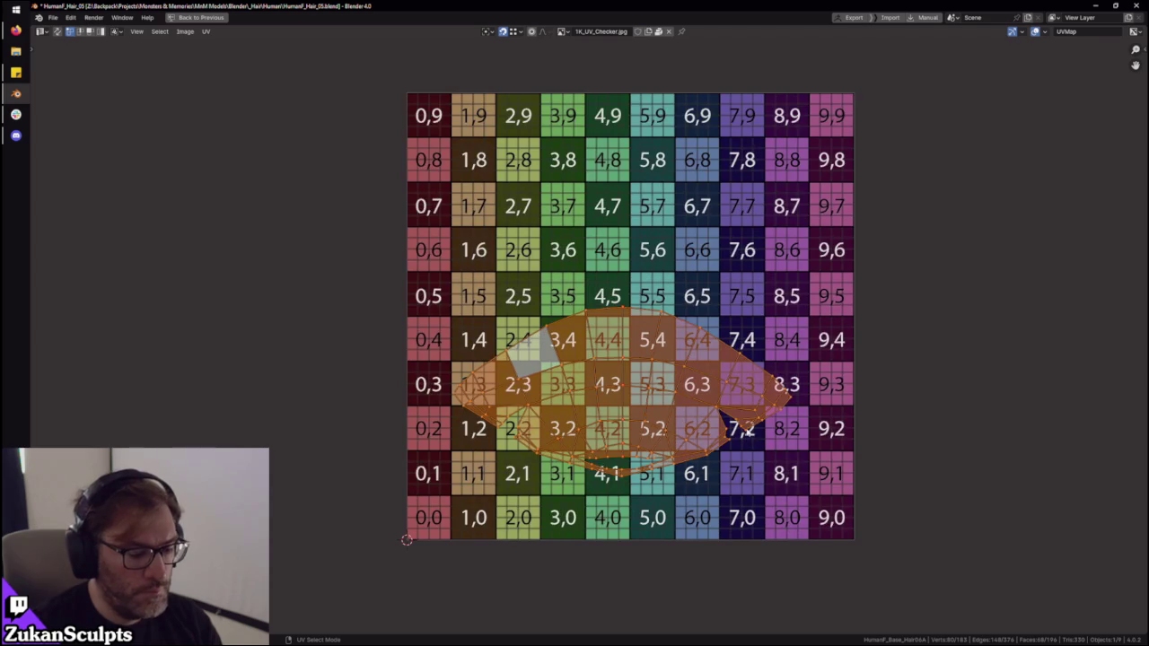
- Back in the normal layout, inspect the evenly checkered cap from the opposite side
key("ctrl+space")
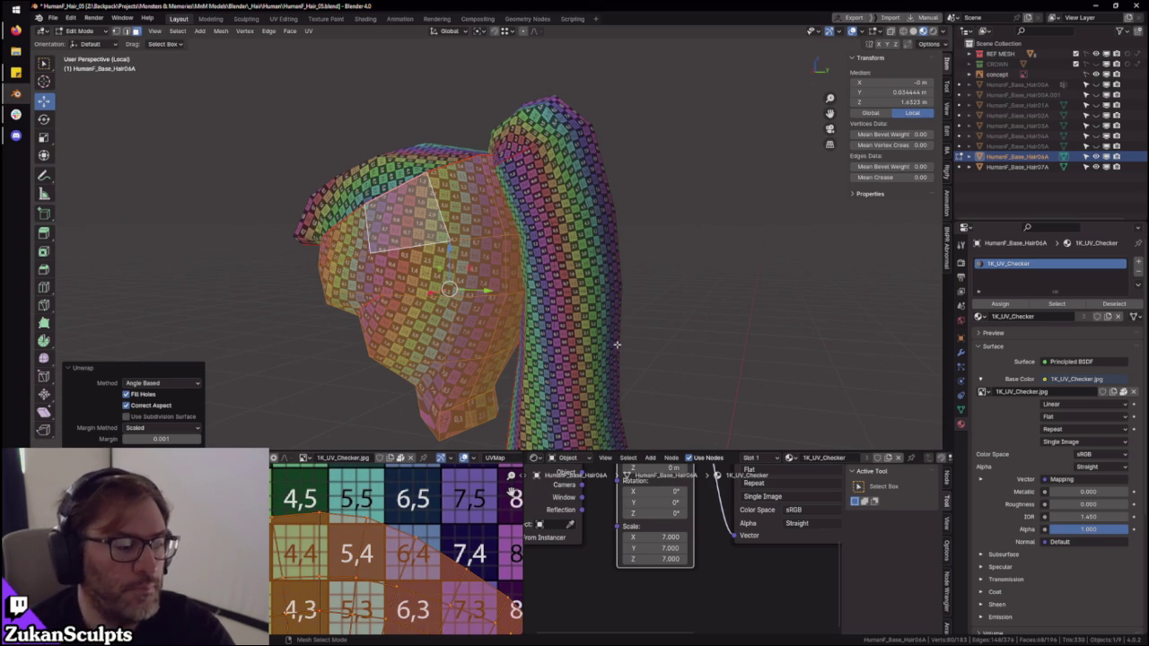
scroll(565, 334, "up", 2)
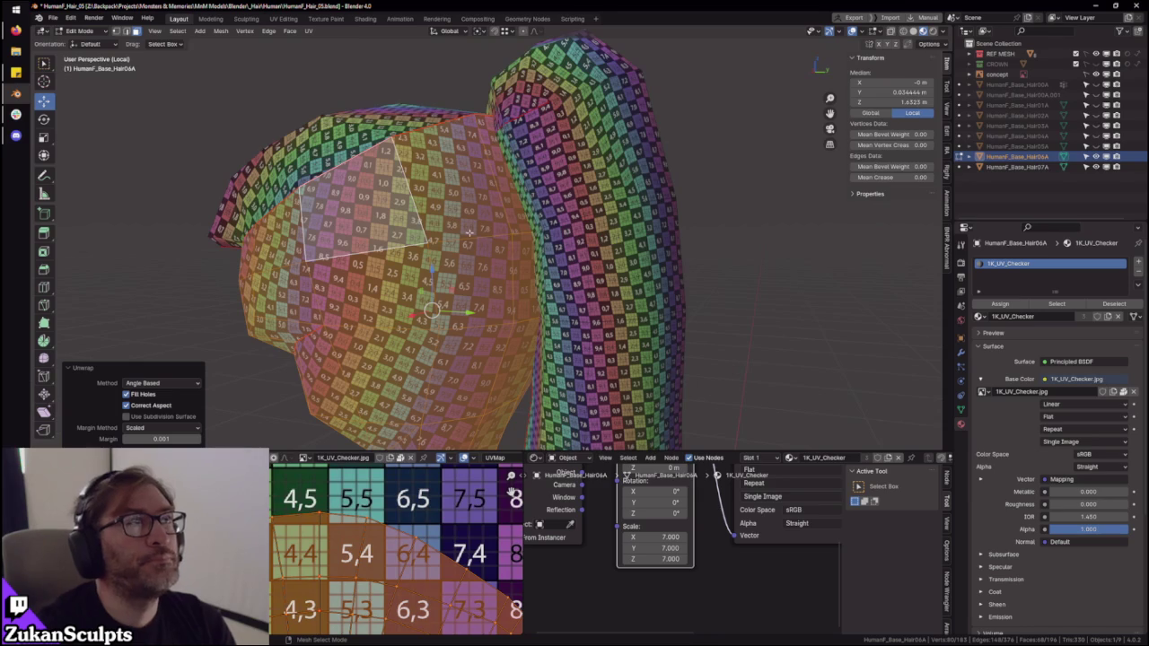
middle_click_drag(507, 246, 417, 253)
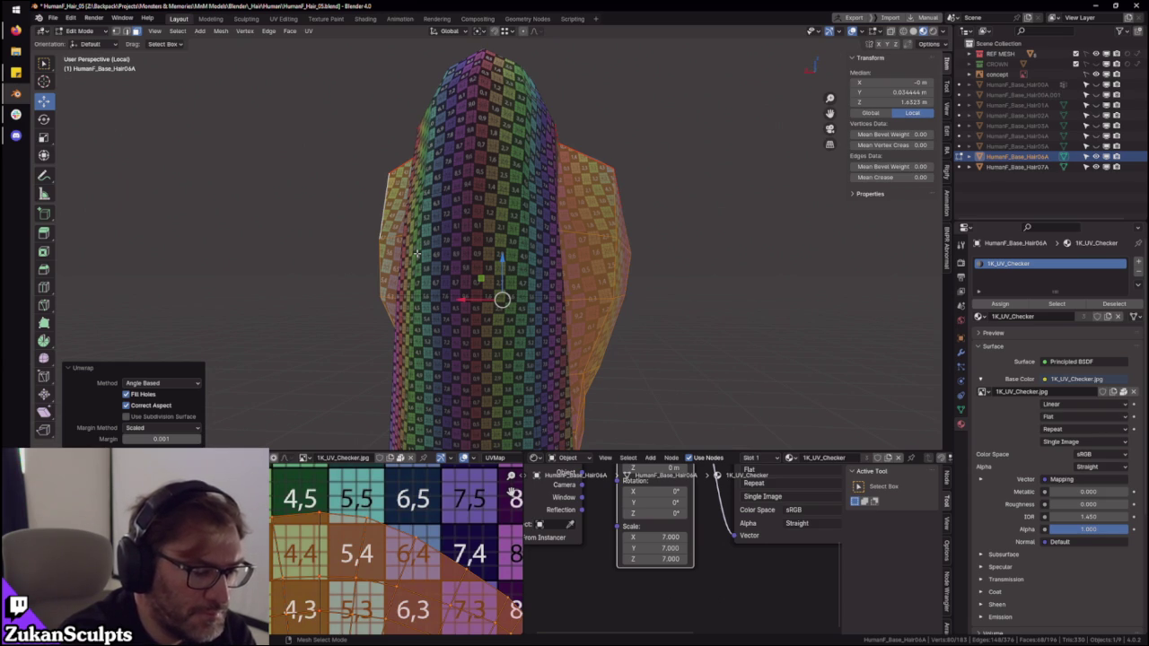
- Isolate the ponytail by selecting its island and hiding everything else
middle_click_drag(544, 334, 553, 292)
left_click(553, 292)
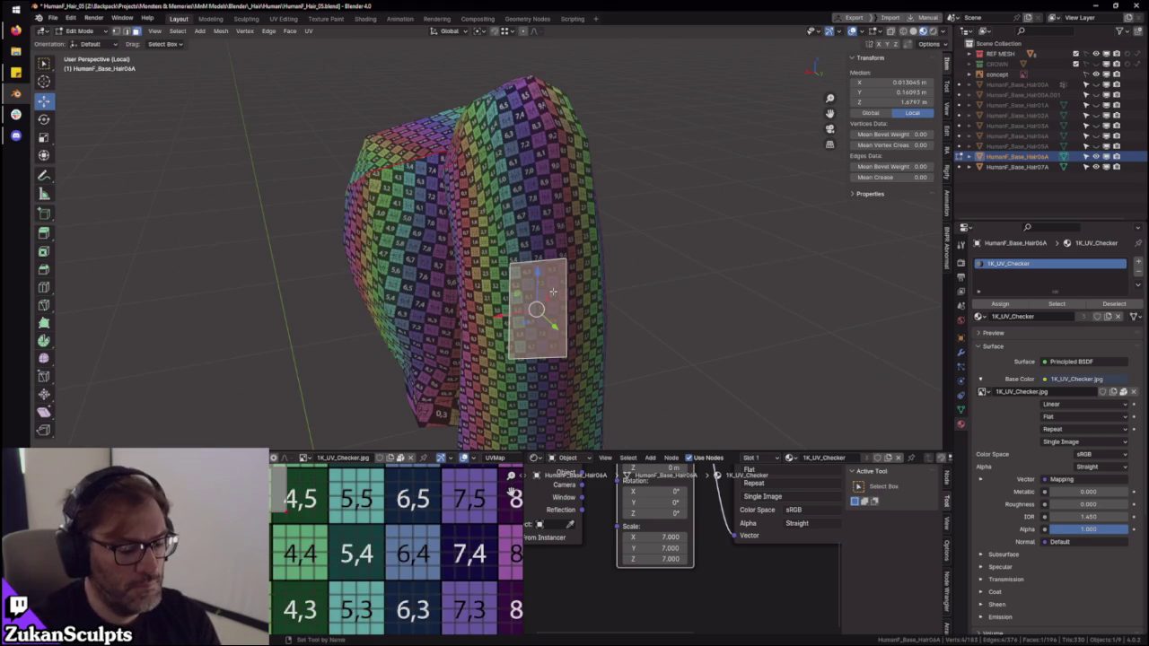
key("ctrl+l")
key("ctrl+i")
key("h")
mouse_move(563, 291)
middle_mouse_down()
mouse_move(553, 257)
mouse_move(526, 269)
mouse_move(470, 260)
mouse_move(462, 246)
mouse_move(543, 206)
mouse_move(592, 230)
middle_mouse_up()
- In edge mode, select the ponytail's edge ring and central vertical loop, then select all
left_click(463, 245)
key("ctrl+Tab")
left_click(543, 206)
left_click(492, 218, "ctrl+alt")
mouse_move(494, 218)
middle_mouse_down()
mouse_move(529, 251)
mouse_move(520, 263)
middle_mouse_up()
left_click(518, 261, "alt")
mouse_move(584, 288)
middle_mouse_down()
mouse_move(528, 265)
mouse_move(546, 283)
mouse_move(602, 288)
middle_mouse_up()
key("a")
- Project the ponytail's UVs from the current view
key("u")
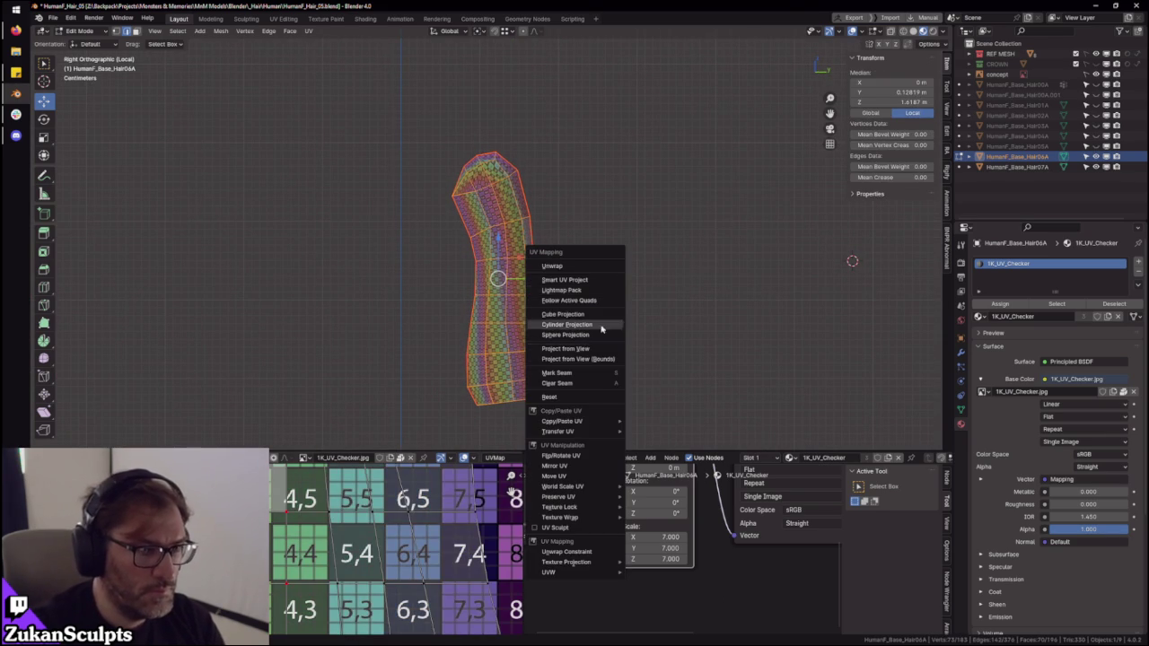
left_click(597, 349)
scroll(575, 334, "up", 3)
scroll(550, 362, "down", 3)
- Select all ponytail UVs in the maximized UV editor, zoom in, then clear the selection
key("ctrl+space")
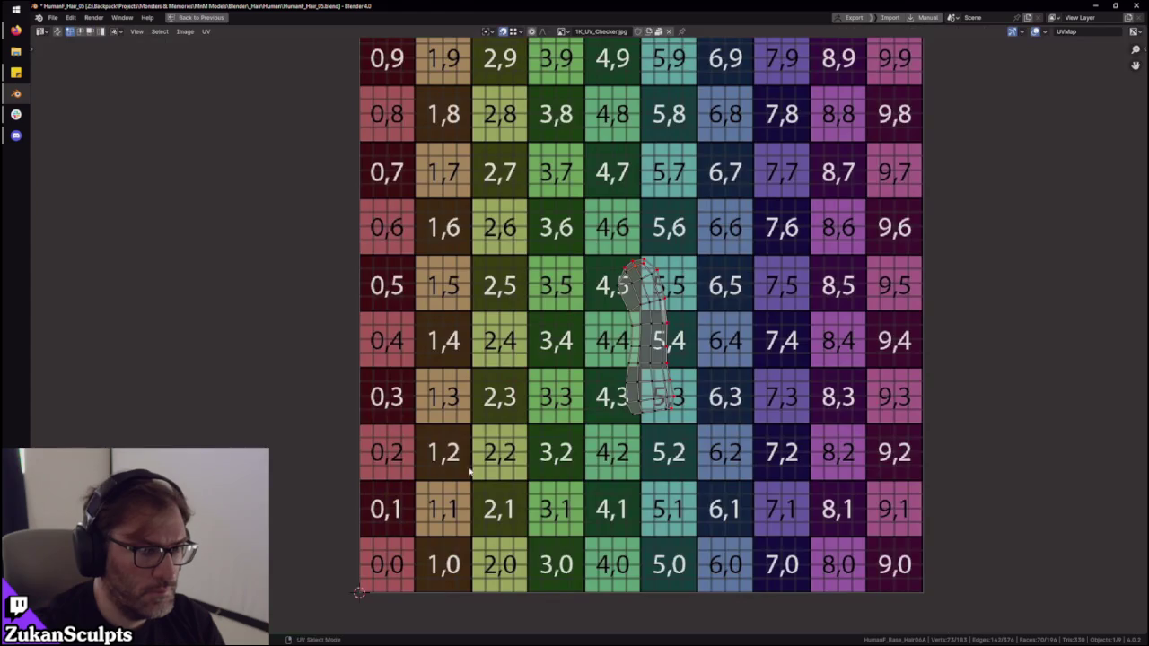
key("a")
key("ctrl+space")
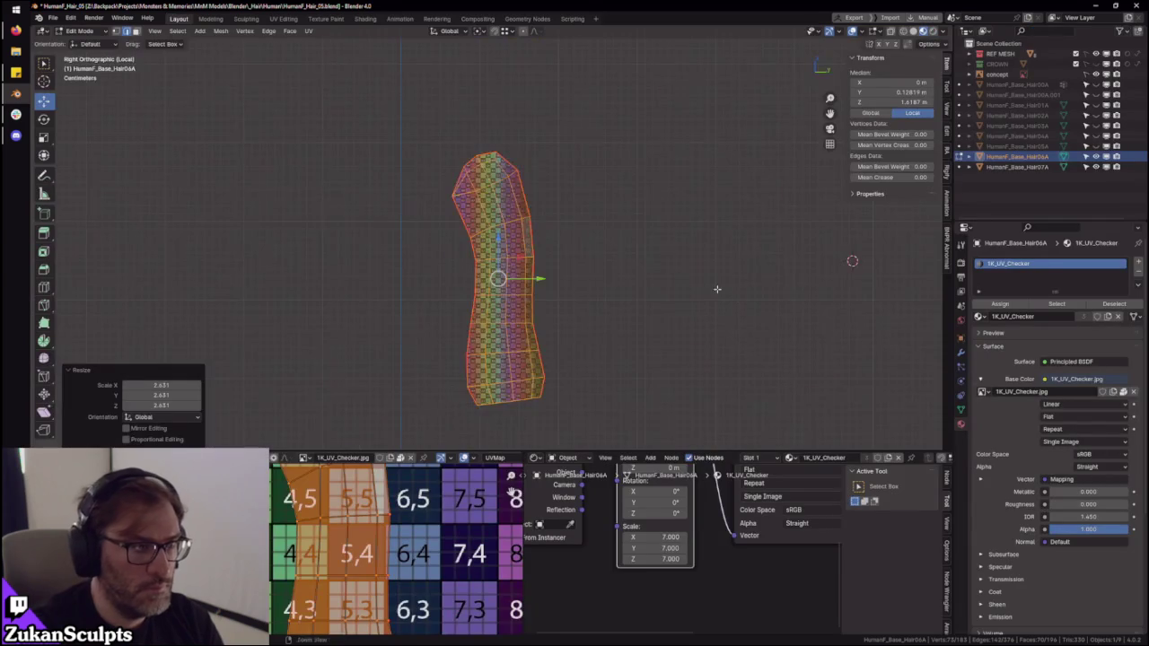
scroll(476, 269, "up", 2)
key("ctrl+space")
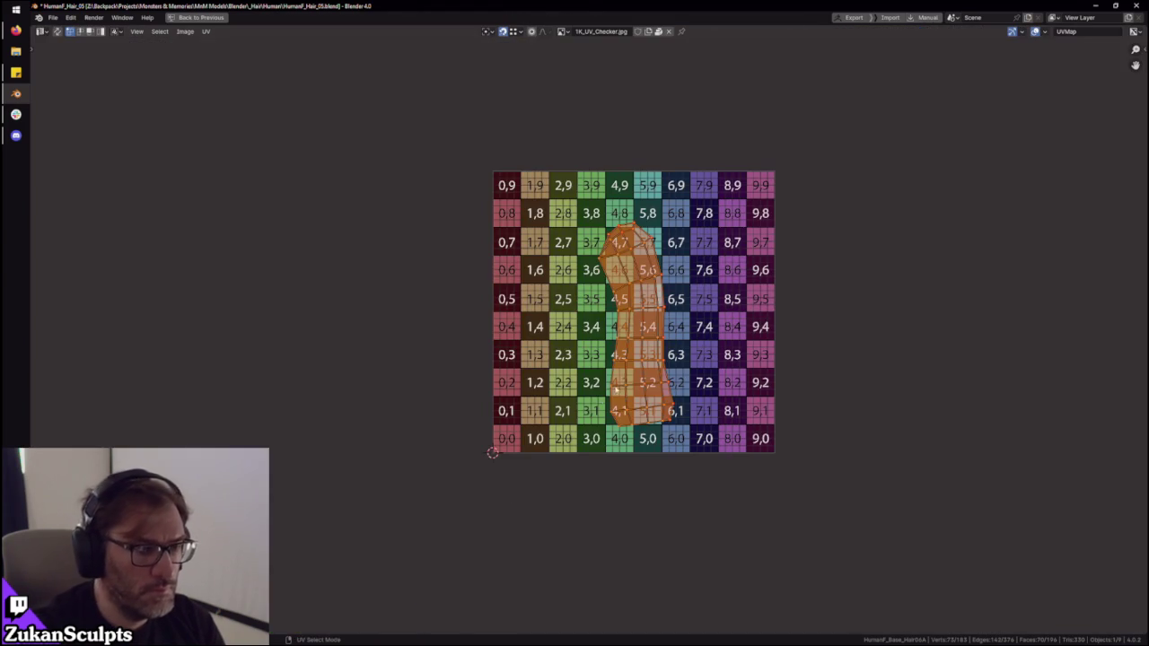
scroll(683, 366, "up", 2)
scroll(683, 366, "up", 1)
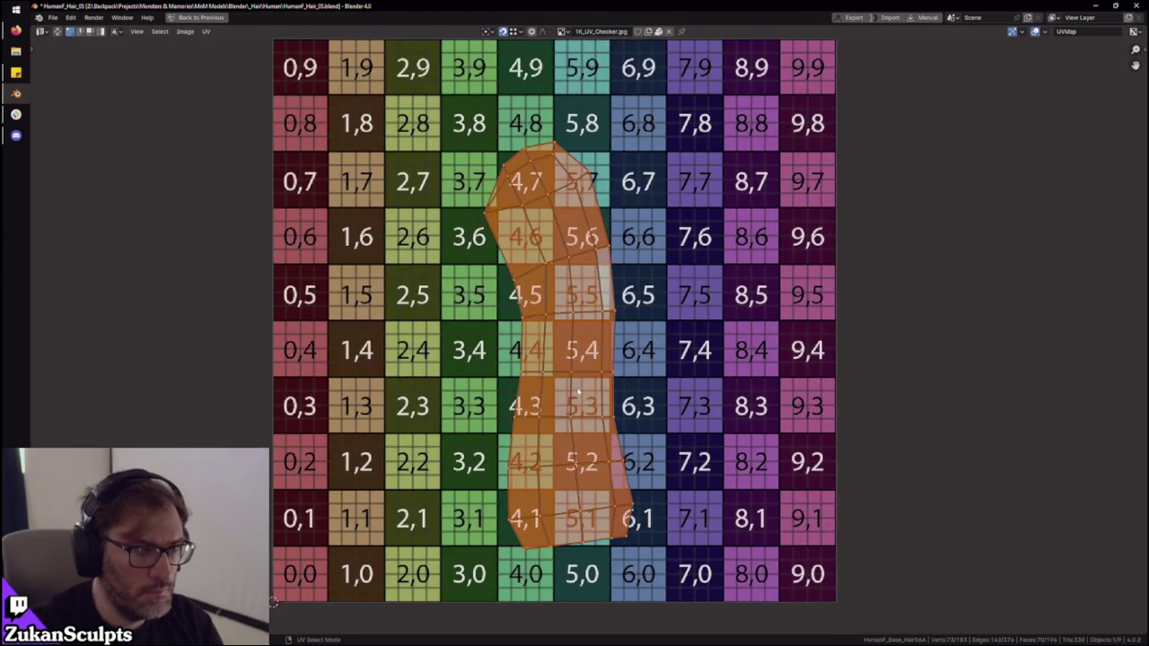
scroll(636, 412, "up", 2)
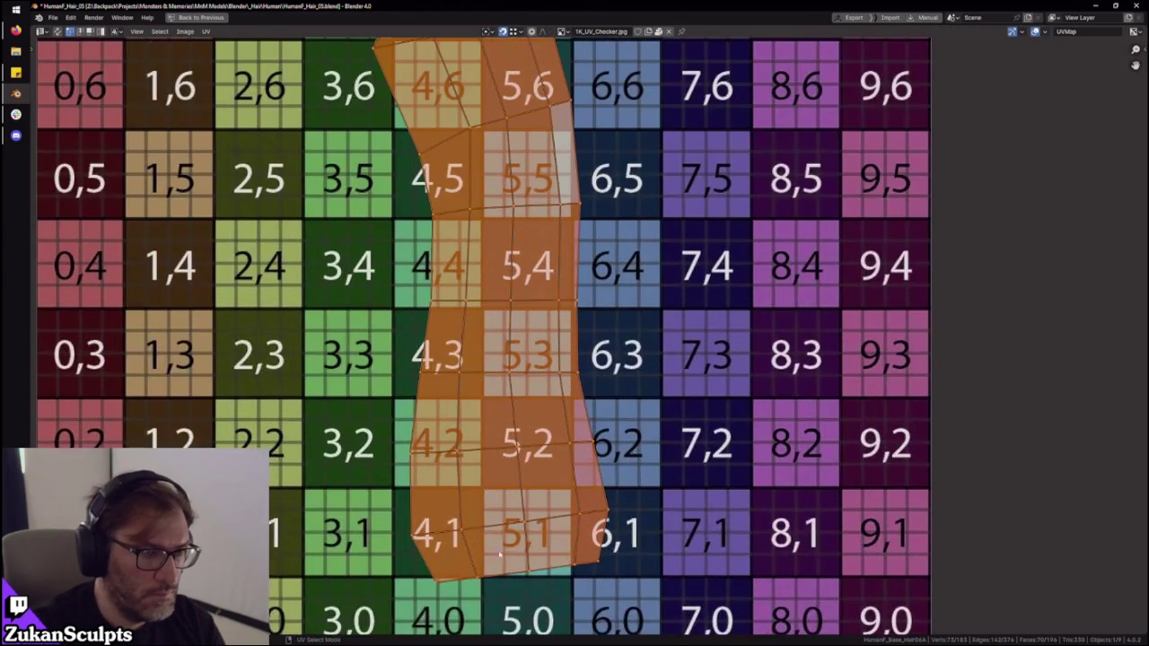
key("alt+a")
- Select the ponytail's UV faces up the column, from tile 5,1 through tiles 4,6–5,7
left_click(520, 543)
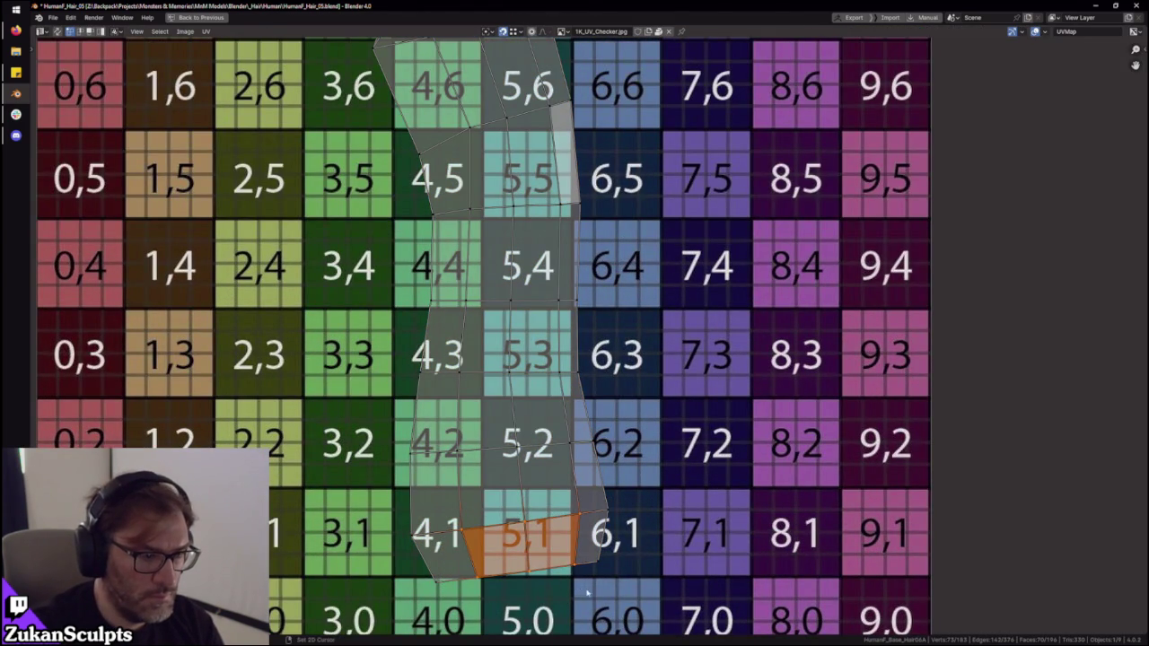
left_click(529, 463, "shift")
middle_click_drag(530, 462, 523, 518)
left_click_drag(430, 440, 549, 416)
middle_click_drag(549, 417, 549, 477)
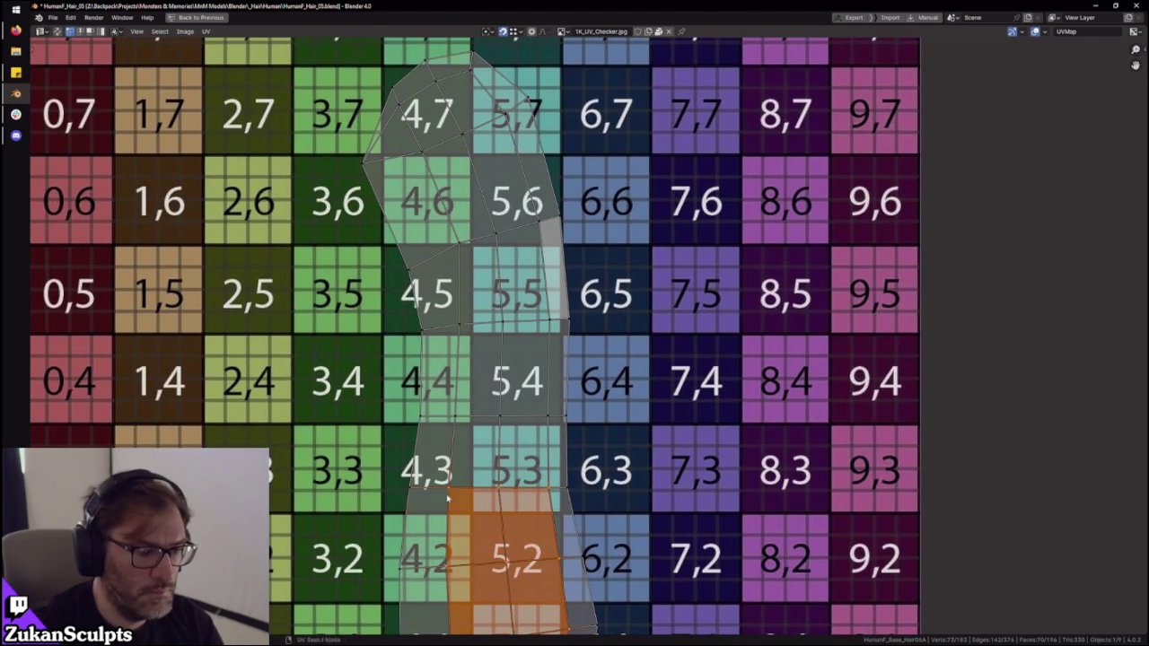
middle_click_drag(466, 477, 467, 536)
left_click_drag(462, 492, 559, 459)
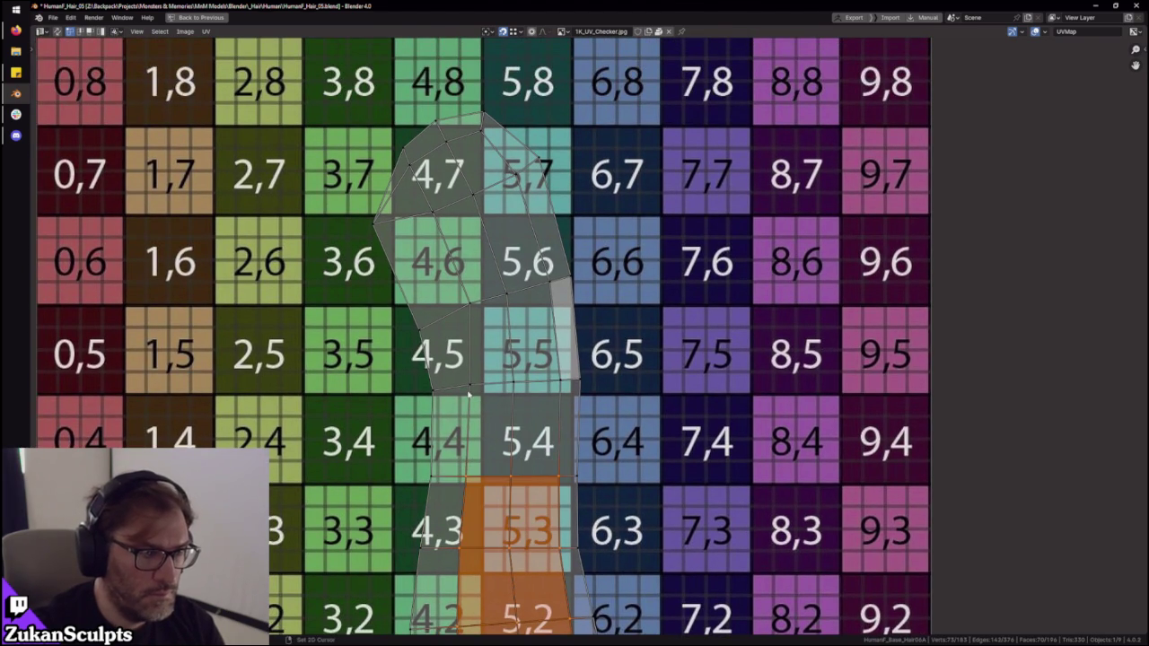
left_click_drag(470, 397, 565, 359)
middle_click_drag(542, 386, 530, 465)
left_click_drag(462, 414, 529, 362)
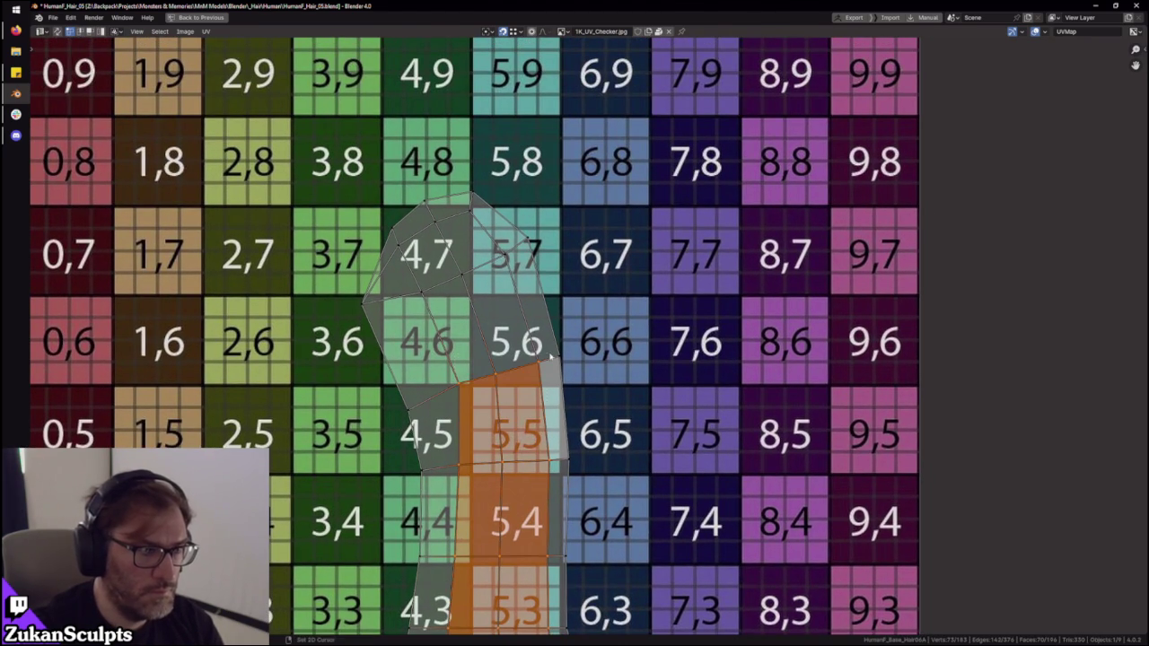
left_click_drag(408, 305, 517, 260)
- Box-select the entire ponytail UV island and return to the normal layout
scroll(500, 313, "down", 2)
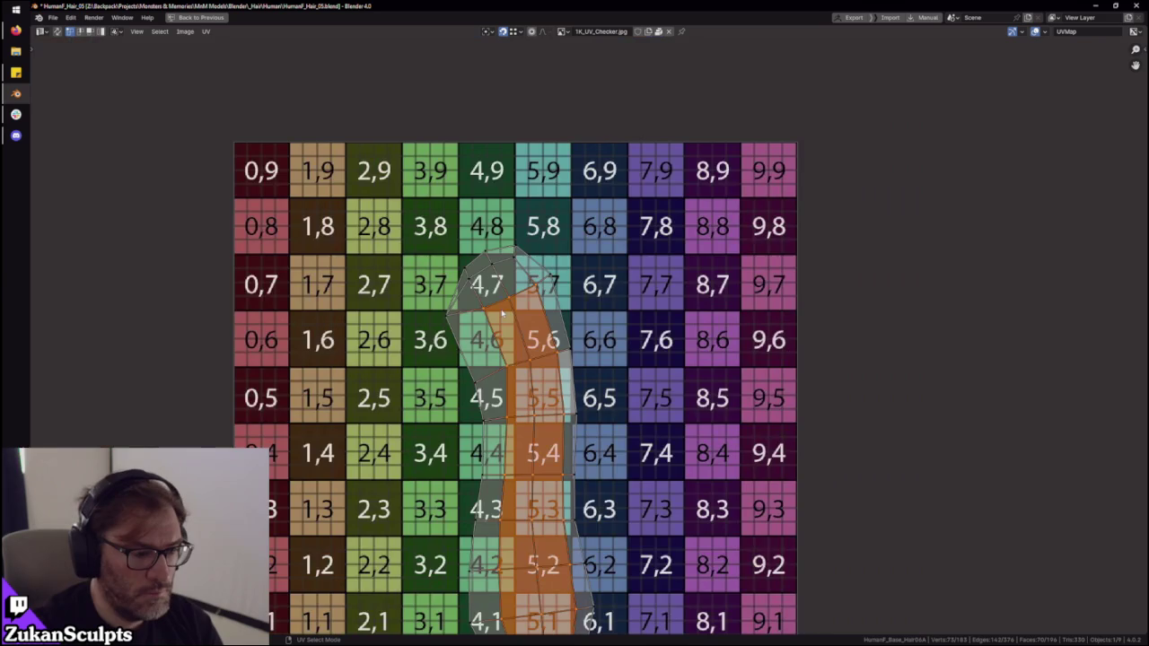
scroll(500, 312, "down", 3)
left_click_drag(346, 231, 697, 526)
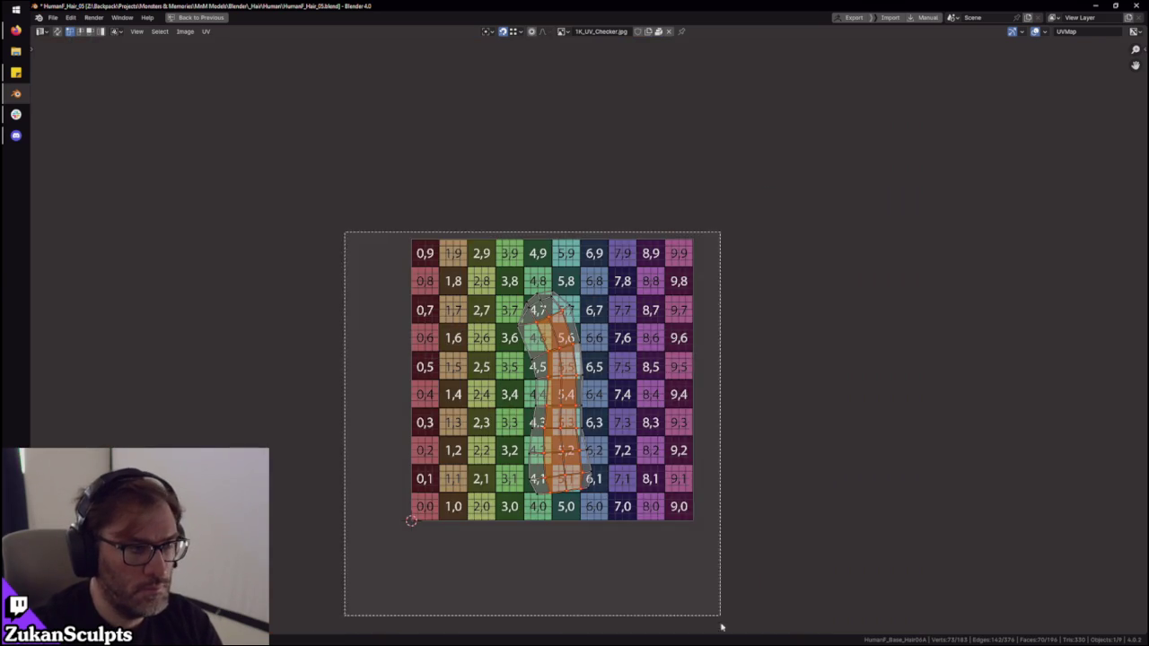
scroll(615, 491, "up", 1)
key("ctrl+space")
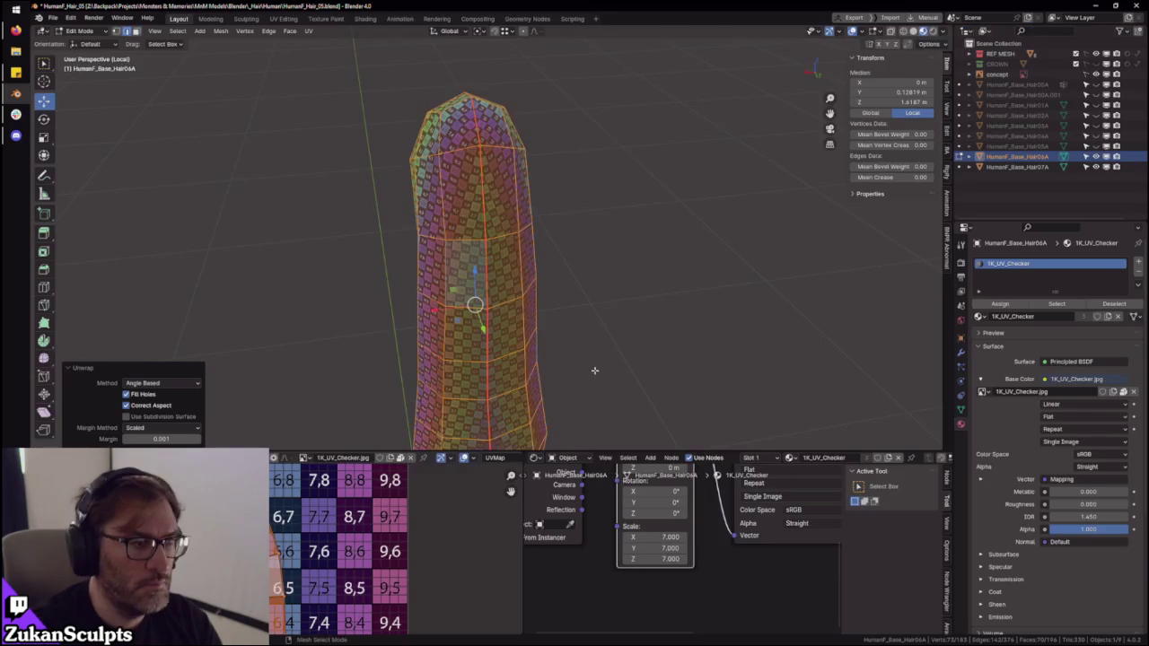
- Orbit around the upright ponytail and drag UVs to shift the checker on its top
middle_click_drag(595, 400, 526, 287)
scroll(559, 246, "up", 3)
mouse_move(559, 245)
middle_mouse_down()
mouse_move(672, 270)
mouse_move(637, 267)
middle_mouse_up()
scroll(638, 267, "down", 3)
mouse_move(646, 329)
middle_mouse_down()
mouse_move(667, 314)
mouse_move(636, 287)
middle_mouse_up()
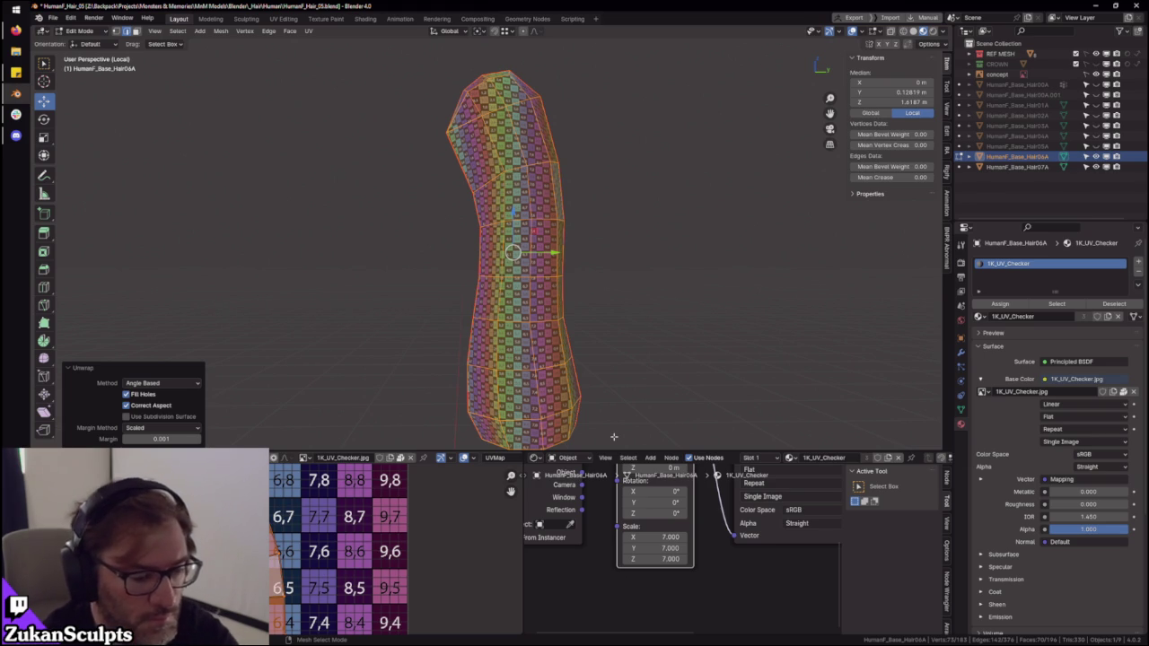
mouse_move(706, 323)
middle_mouse_down("ctrl")
mouse_move(662, 184)
mouse_move(596, 244)
mouse_move(569, 223)
middle_mouse_up("ctrl")
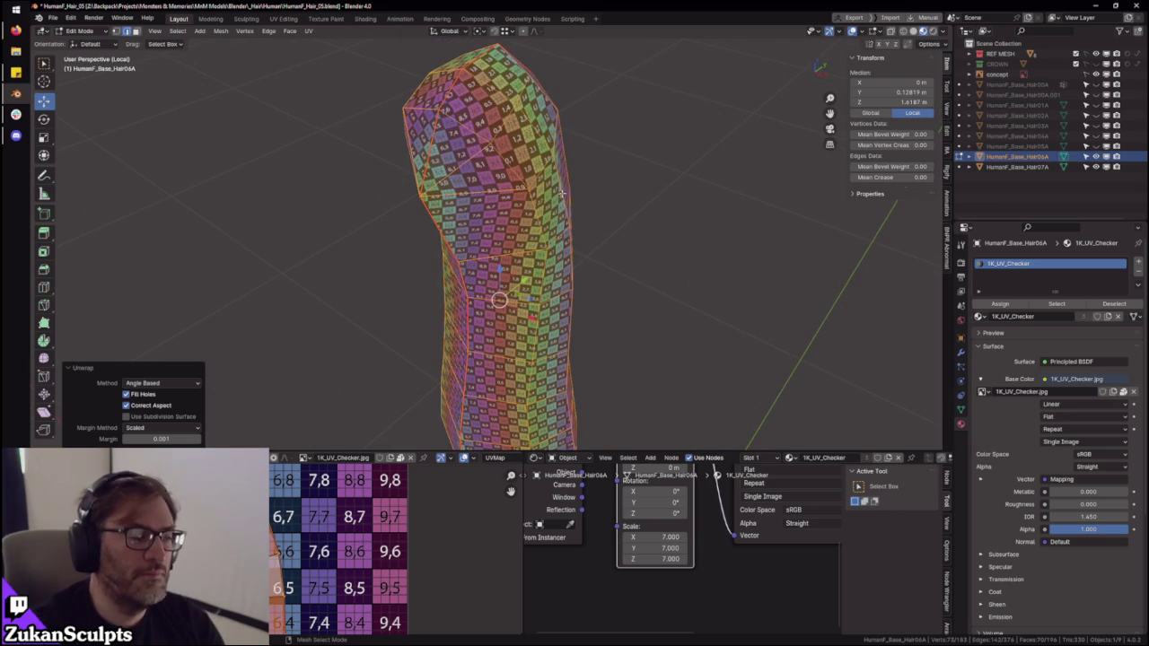
mouse_move(559, 196)
middle_mouse_down()
mouse_move(629, 176)
mouse_move(615, 277)
middle_mouse_up()
middle_click_drag(206, 575, 289, 568)
scroll(289, 567, "up", 2)
scroll(300, 538, "up", 2)
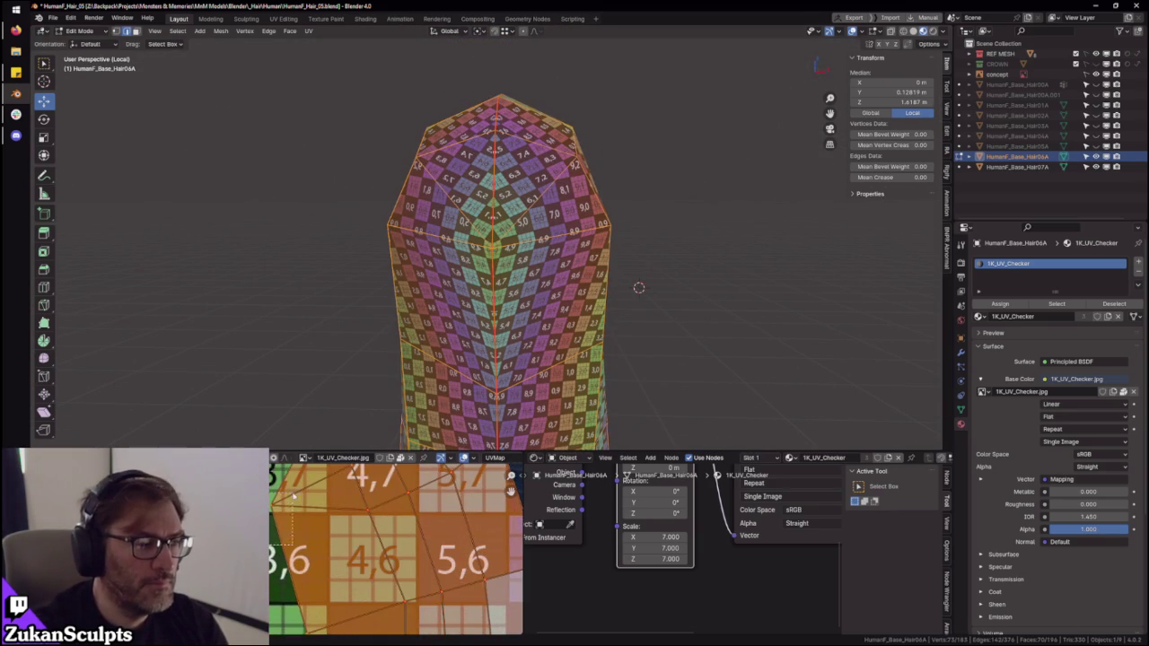
left_click_drag(307, 495, 330, 495)
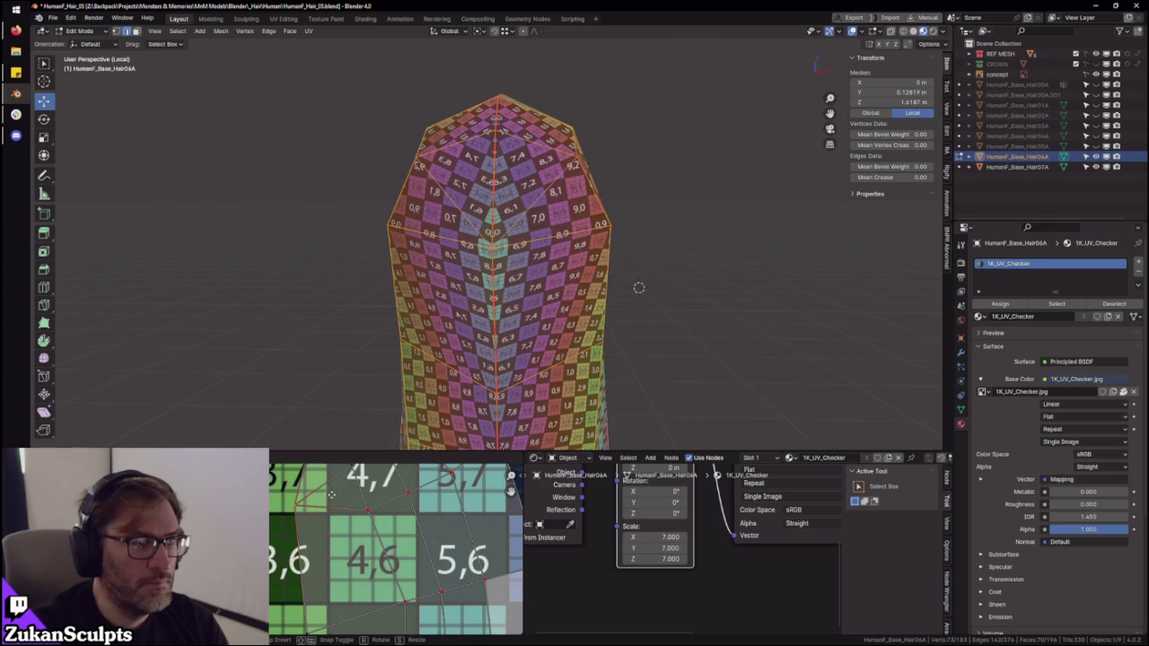
- Drag a ponytail UV vertex toward tile 4,7
middle_click_drag(638, 287, 610, 282)
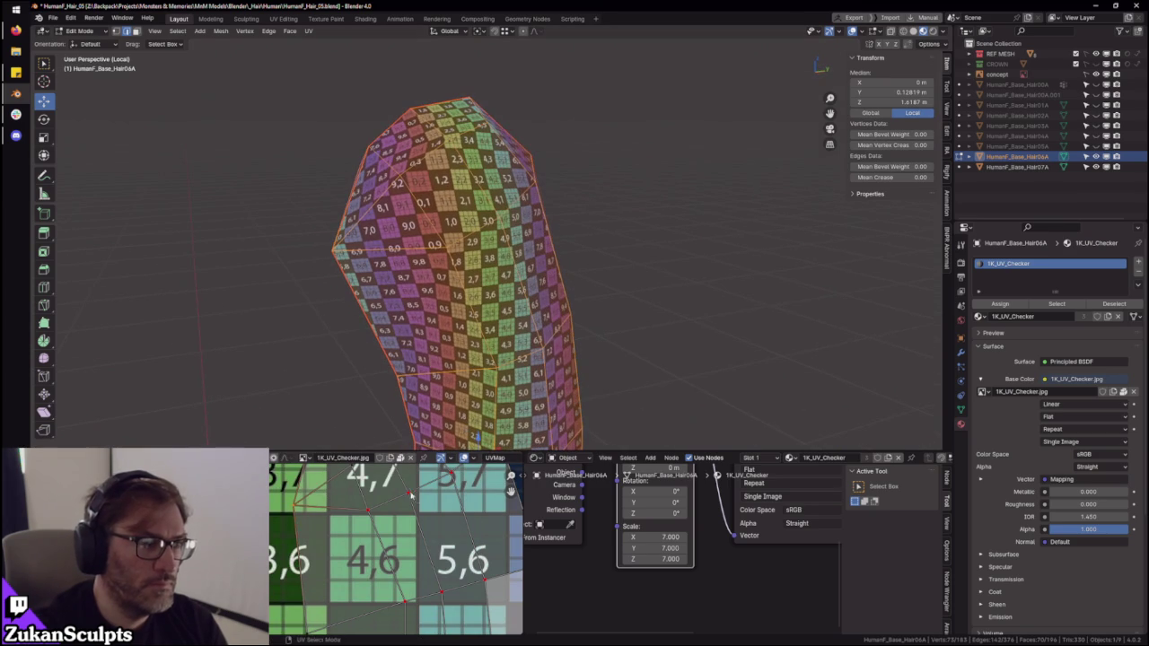
middle_click_drag(300, 547, 307, 579)
key("g")
key("Escape")
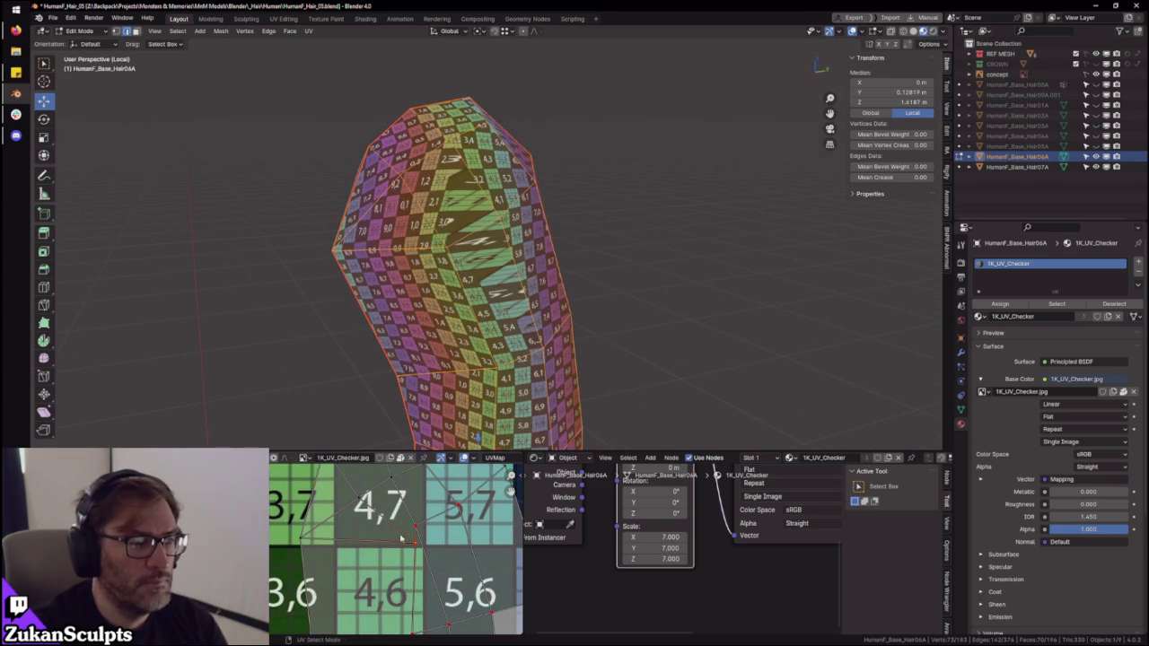
mouse_move(574, 269)
middle_mouse_down()
mouse_move(541, 236)
mouse_move(557, 246)
middle_mouse_up()
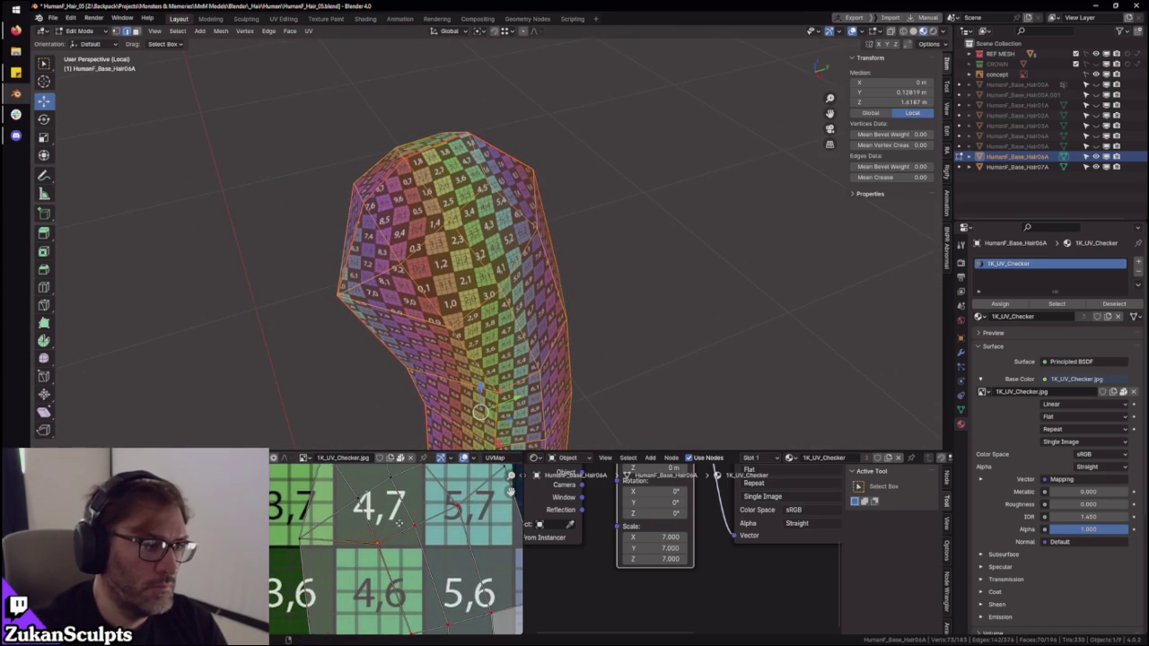
middle_click_drag(449, 521, 392, 576)
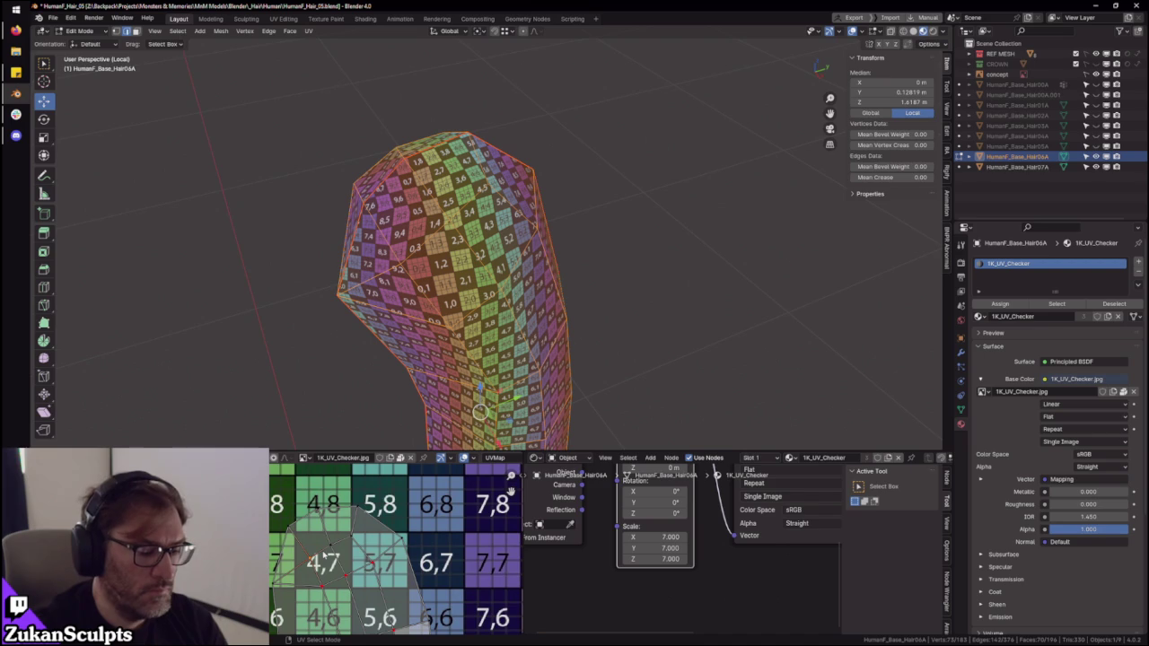
mouse_move(286, 537)
left_mouse_down()
mouse_move(312, 558)
mouse_move(342, 544)
mouse_move(336, 528)
left_mouse_up()
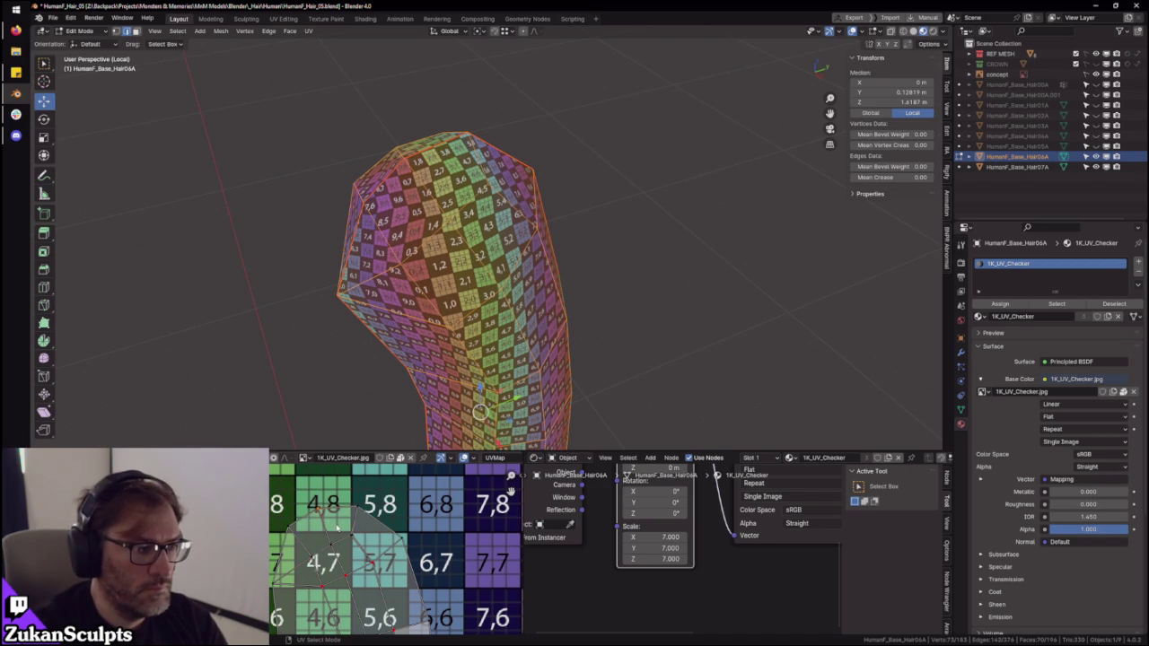
- Switch to edge selection, clear it, and pick the ponytail's connected part with L
middle_click_drag(557, 296, 830, 280)
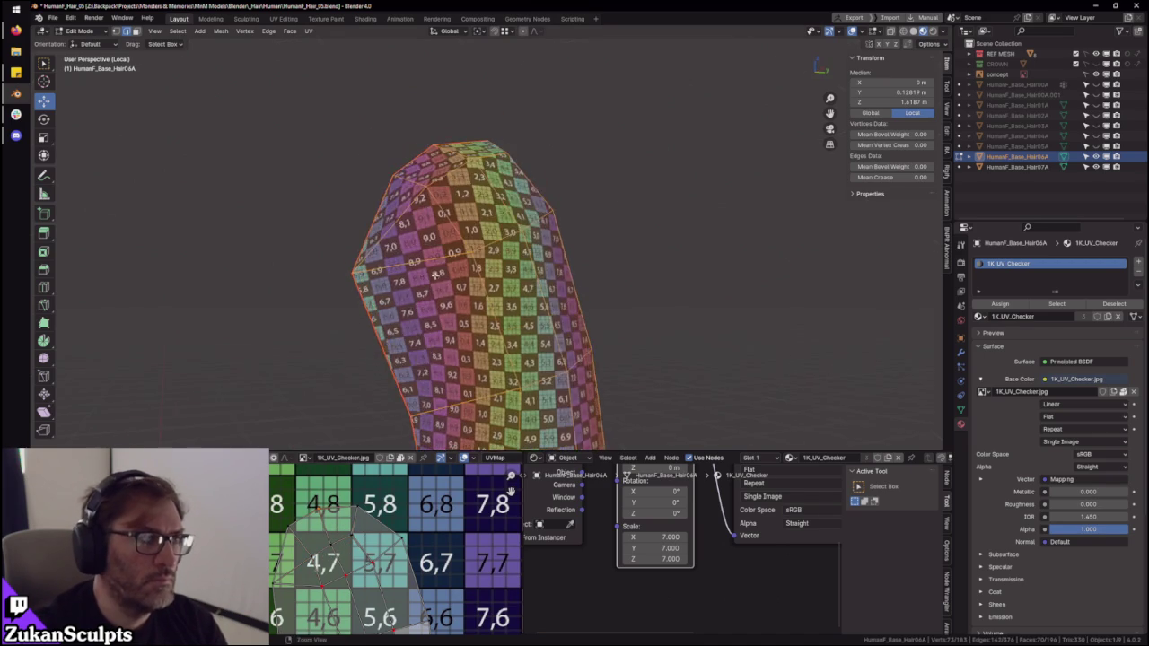
mouse_move(513, 247)
middle_mouse_down()
mouse_move(435, 238)
mouse_move(453, 270)
mouse_move(538, 260)
mouse_move(577, 276)
middle_mouse_up()
scroll(453, 270, "up", 2)
key("ctrl+Tab")
left_click(453, 271)
key("alt+a")
key("l")
- Select the whole ponytail island and re-unwrap its UVs
scroll(346, 575, "down", 1)
scroll(346, 576, "down", 1)
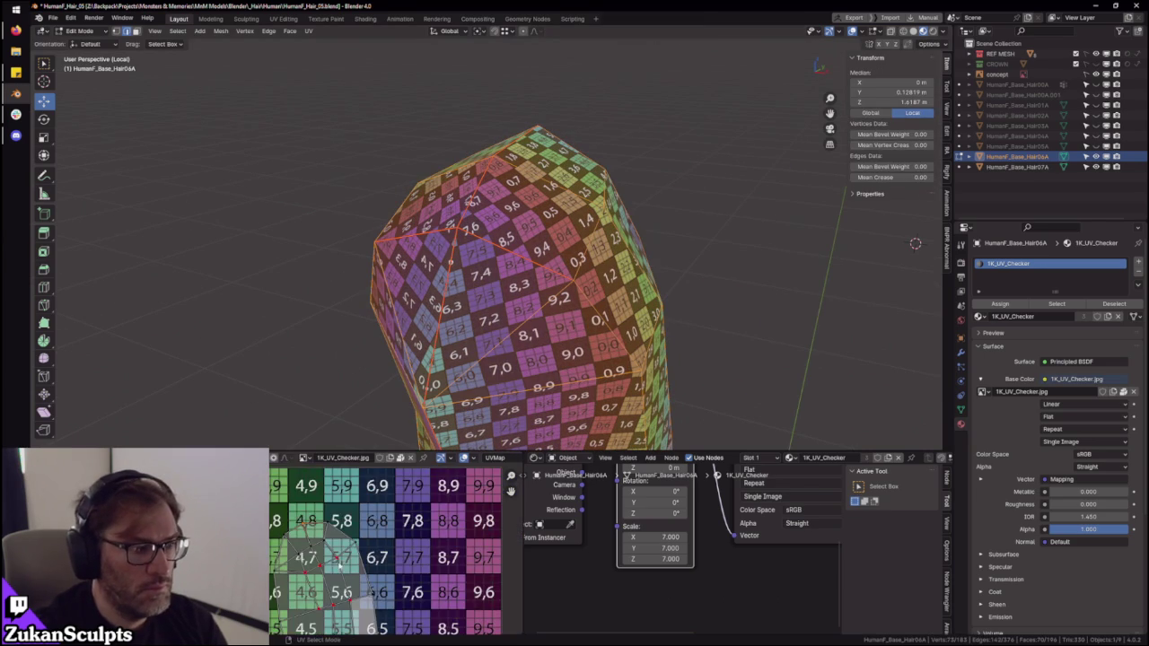
key("a")
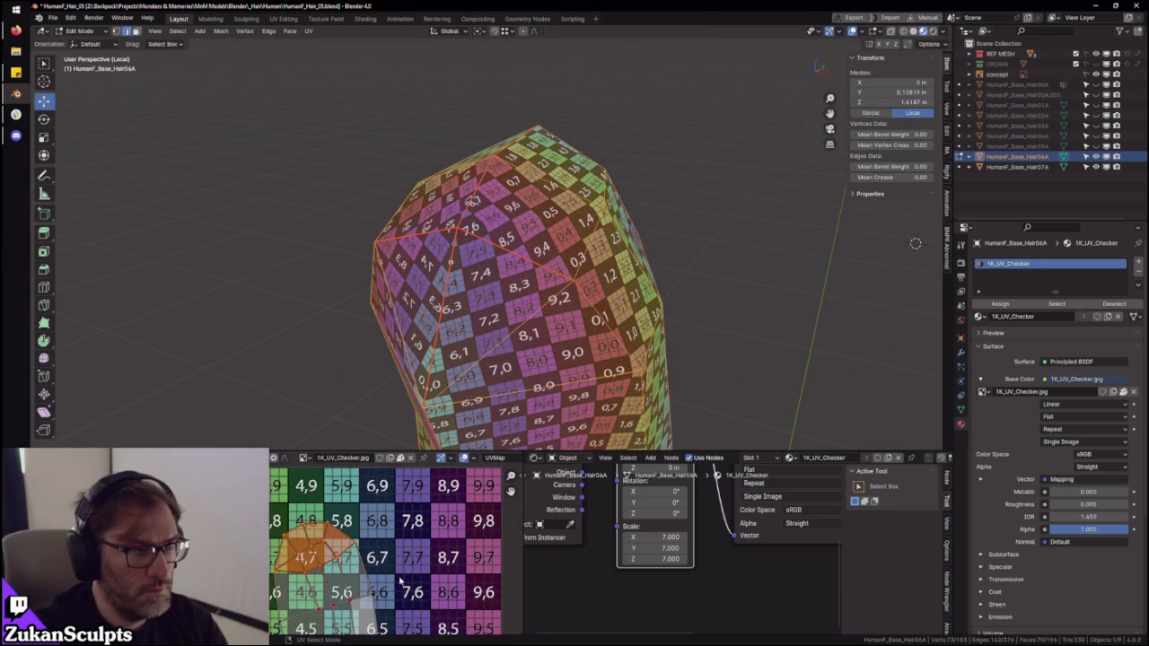
key("u")
key("Return")
- In face mode, select the whole ponytail to show its UVs and inspect it from several sides
middle_click_drag(610, 296, 526, 290)
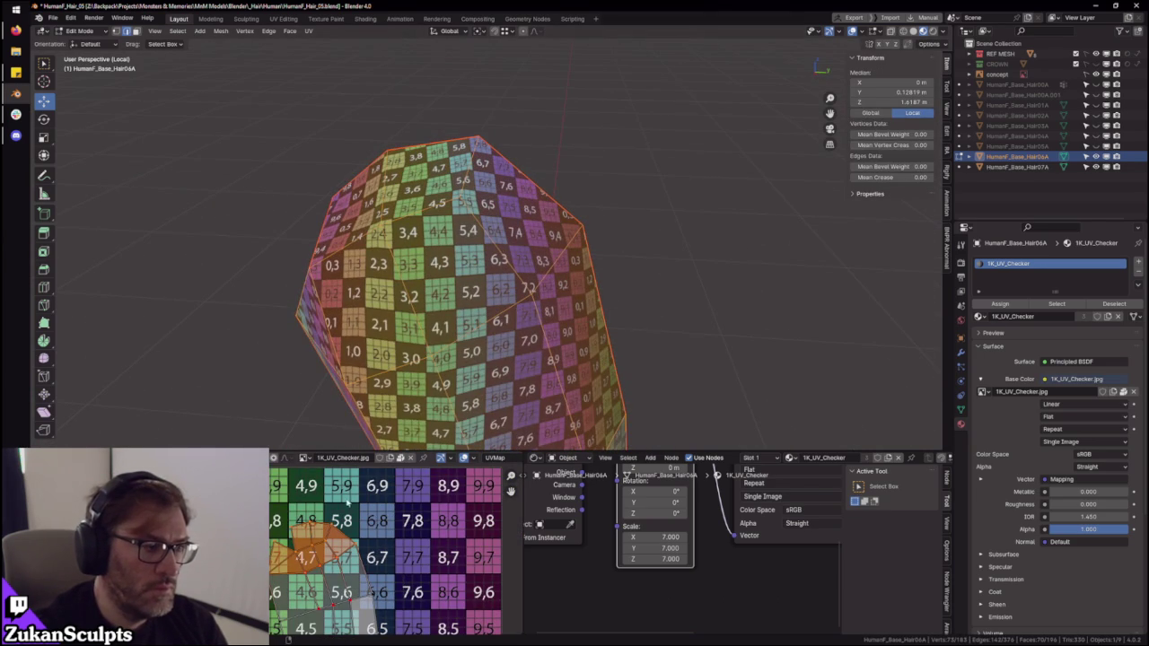
mouse_move(537, 210)
middle_mouse_down()
mouse_move(430, 276)
mouse_move(415, 274)
mouse_move(422, 260)
middle_mouse_up()
key("alt+a")
key("2")
key("a")
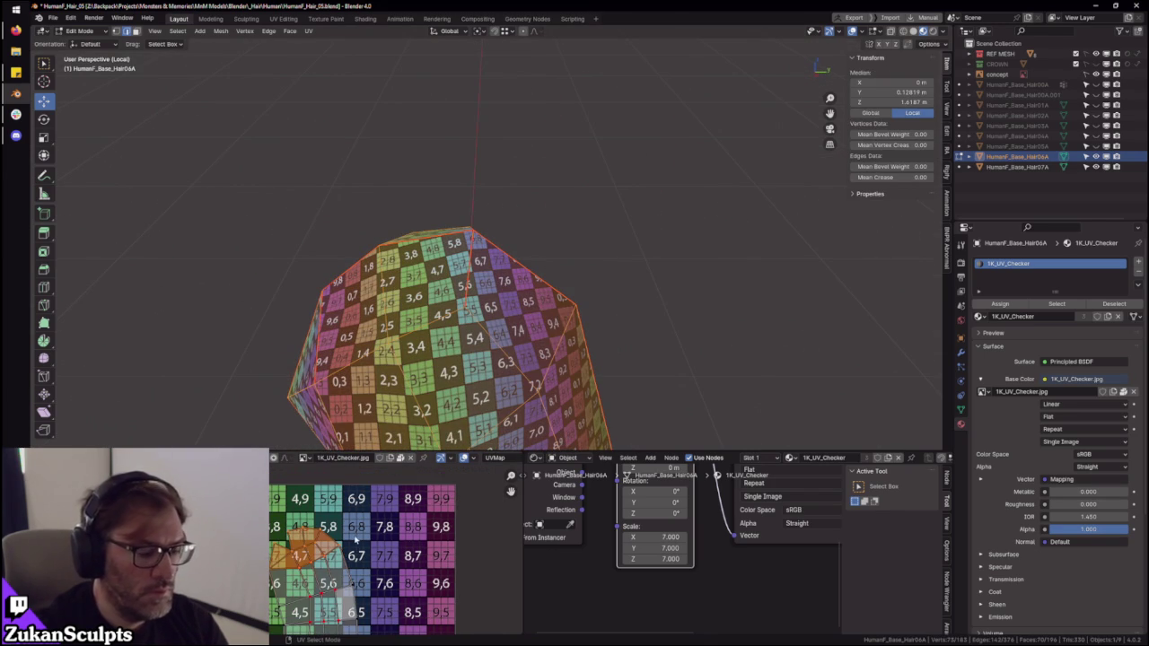
scroll(355, 539, "up", 1)
scroll(355, 539, "up", 1)
mouse_move(517, 357)
middle_mouse_down()
mouse_move(386, 314)
mouse_move(528, 283)
middle_mouse_up()
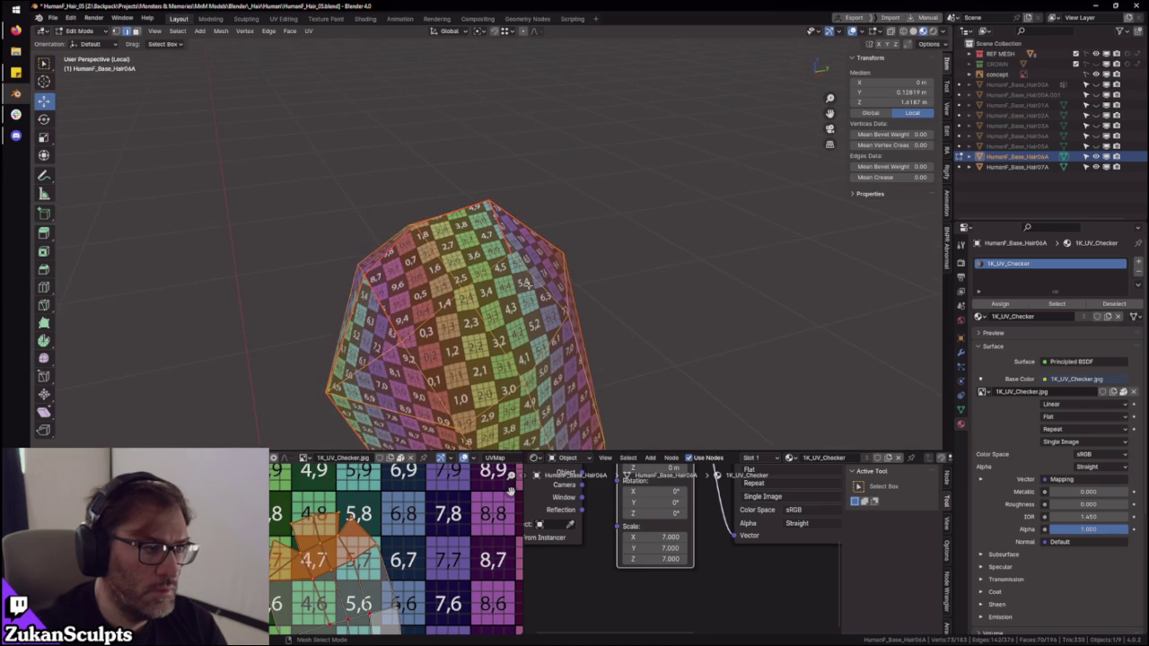
scroll(402, 536, "up", 2)
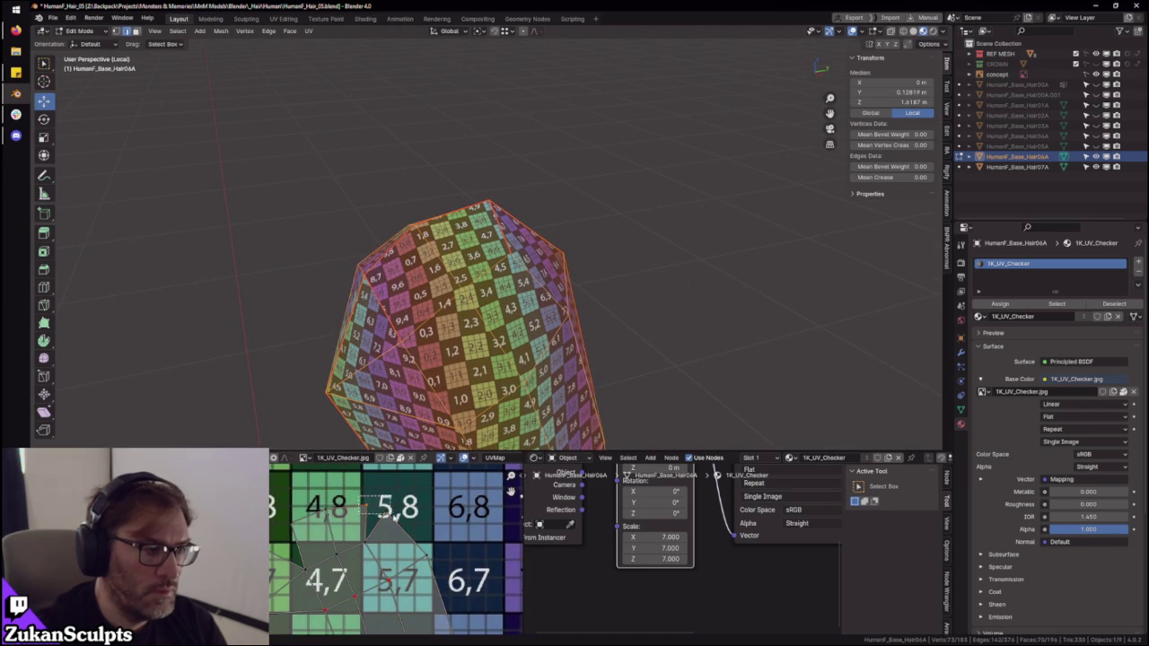
mouse_move(592, 257)
middle_mouse_down()
mouse_move(471, 267)
mouse_move(503, 269)
middle_mouse_up()
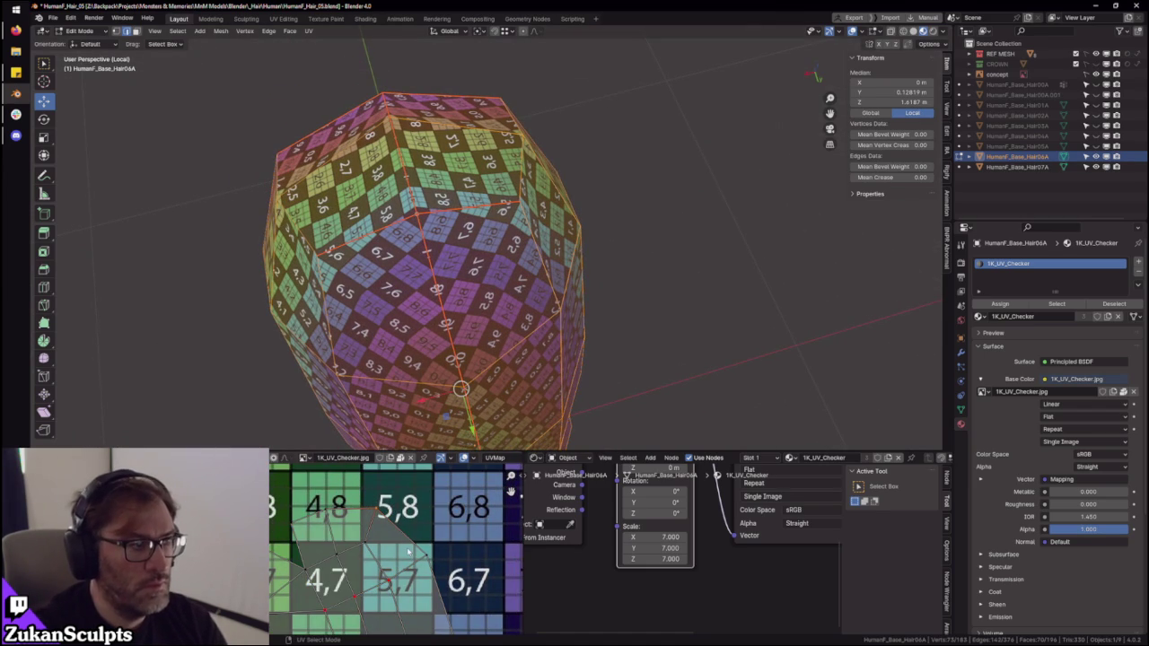
- Adjust the ponytail's face selection and view its UV strip in the full-screen UV editor
left_click(408, 552)
middle_click_drag(506, 324, 555, 300)
scroll(380, 554, "down", 3)
scroll(380, 554, "down", 2)
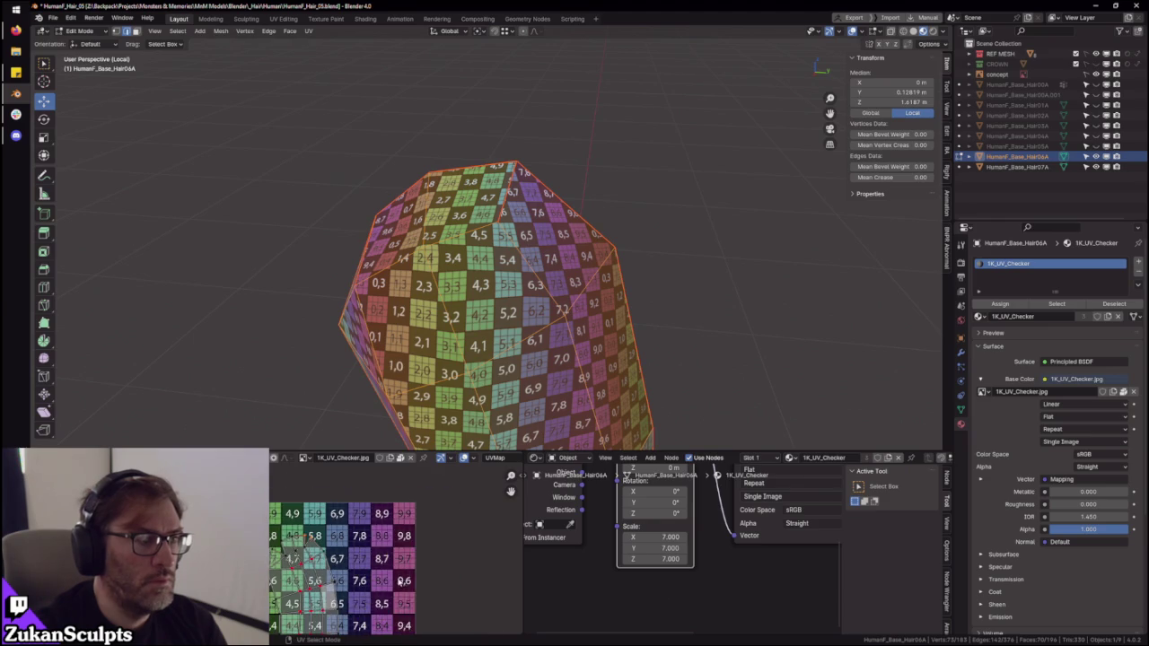
key("ctrl+space")
- Select the whole strand UV island and move it to a new position
scroll(510, 529, "up", 1)
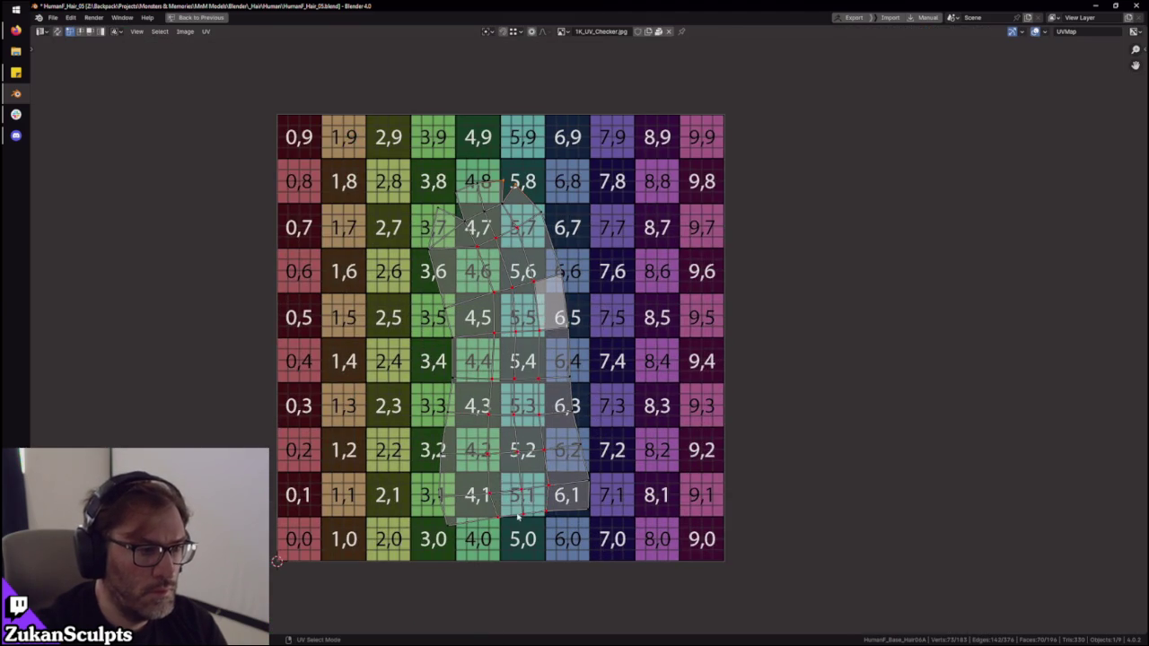
key("a")
key("g")
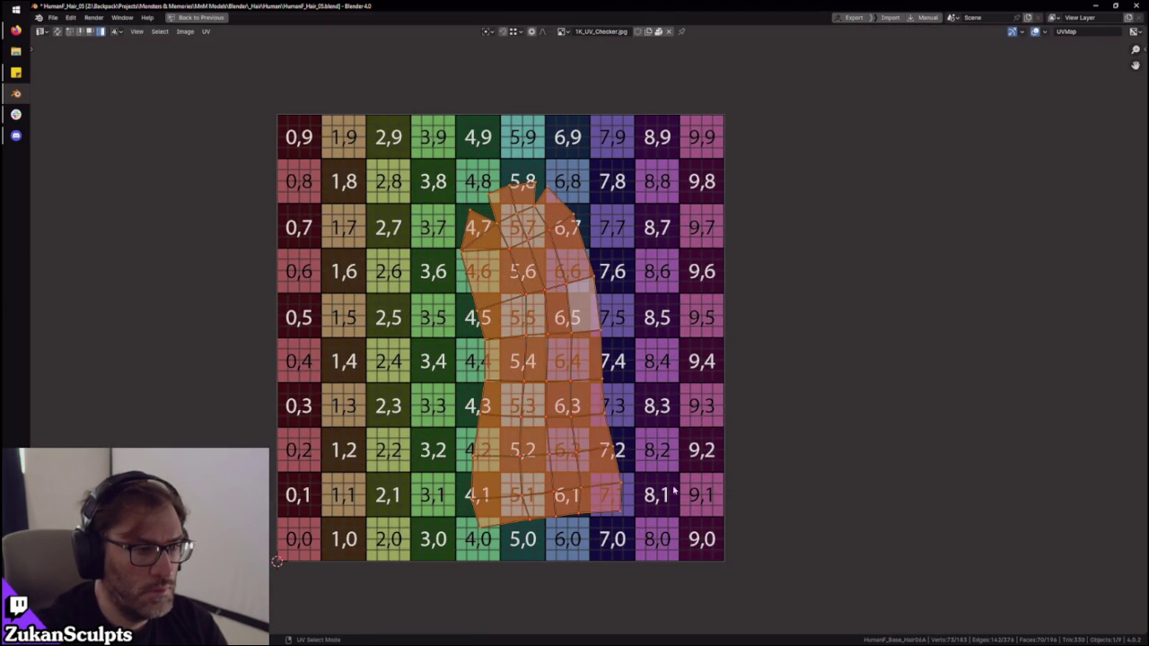
left_click(614, 570)
- In UV edge select, pick the island's edge loops bottom to top and rotate them level
key("ctrl+Tab")
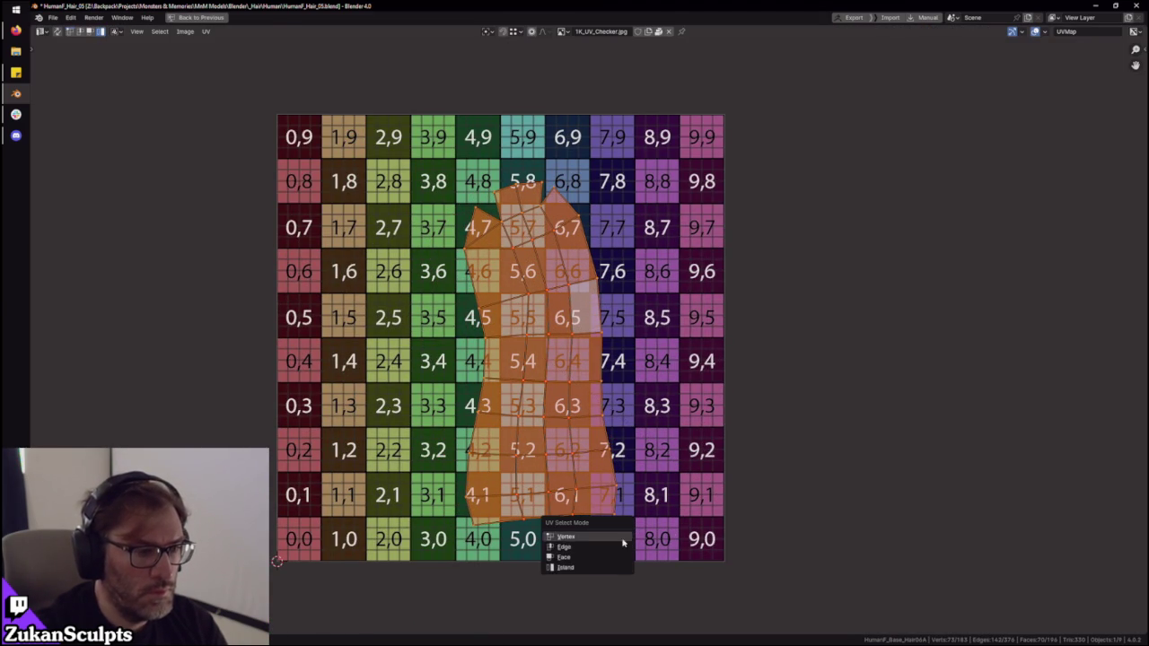
left_click(592, 547)
scroll(593, 547, "up", 1)
left_click(655, 567)
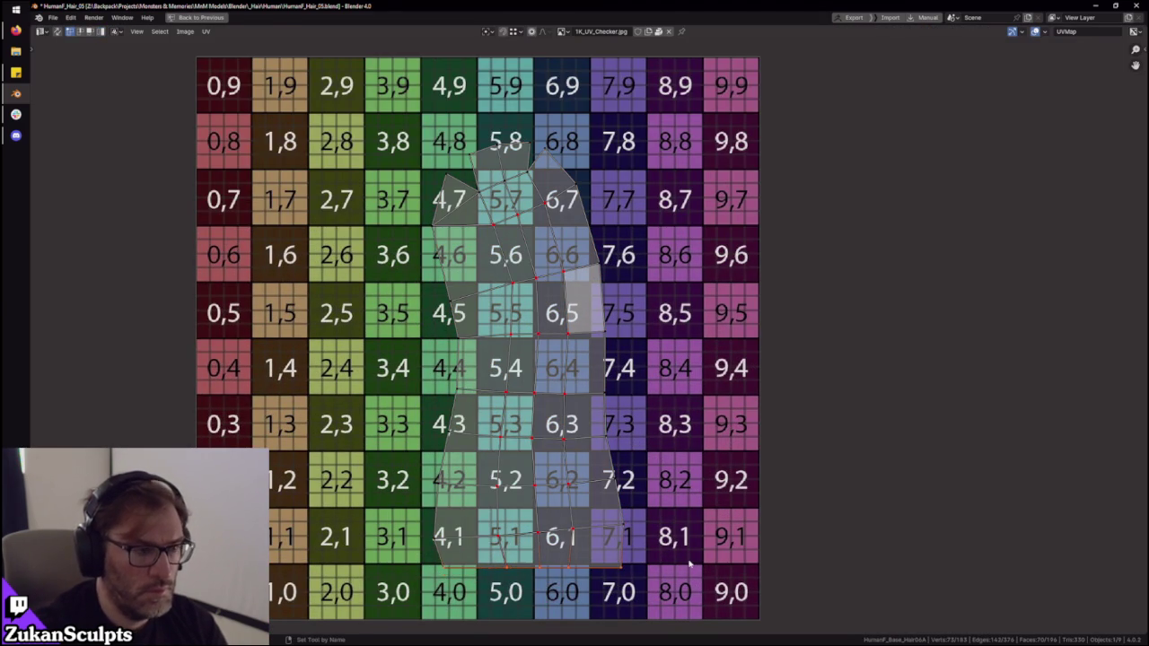
left_click(679, 516, "alt")
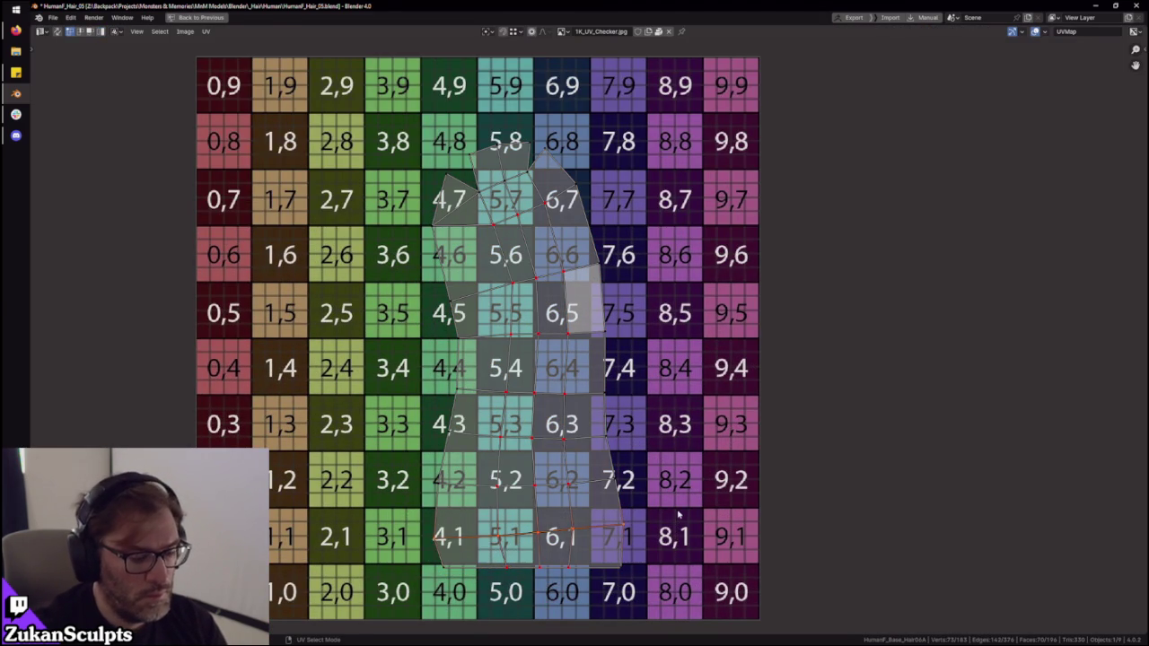
left_click(633, 464, "alt")
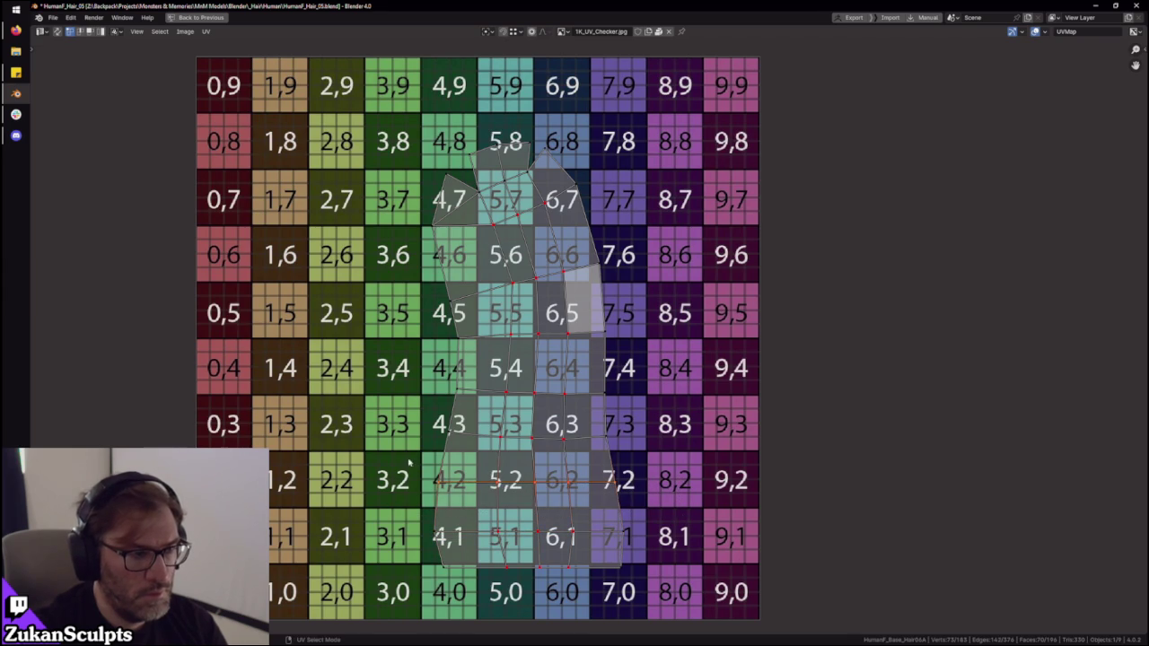
left_click(613, 413, "alt")
left_click(616, 395, "alt")
left_click(621, 323, "alt")
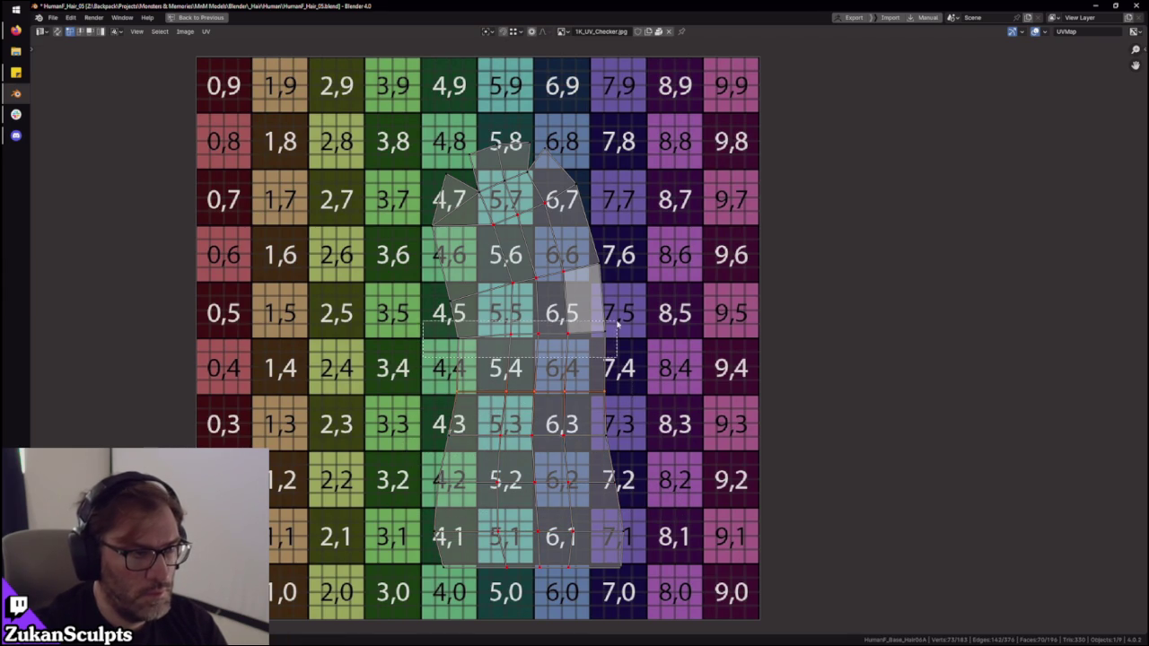
left_click(628, 273, "alt")
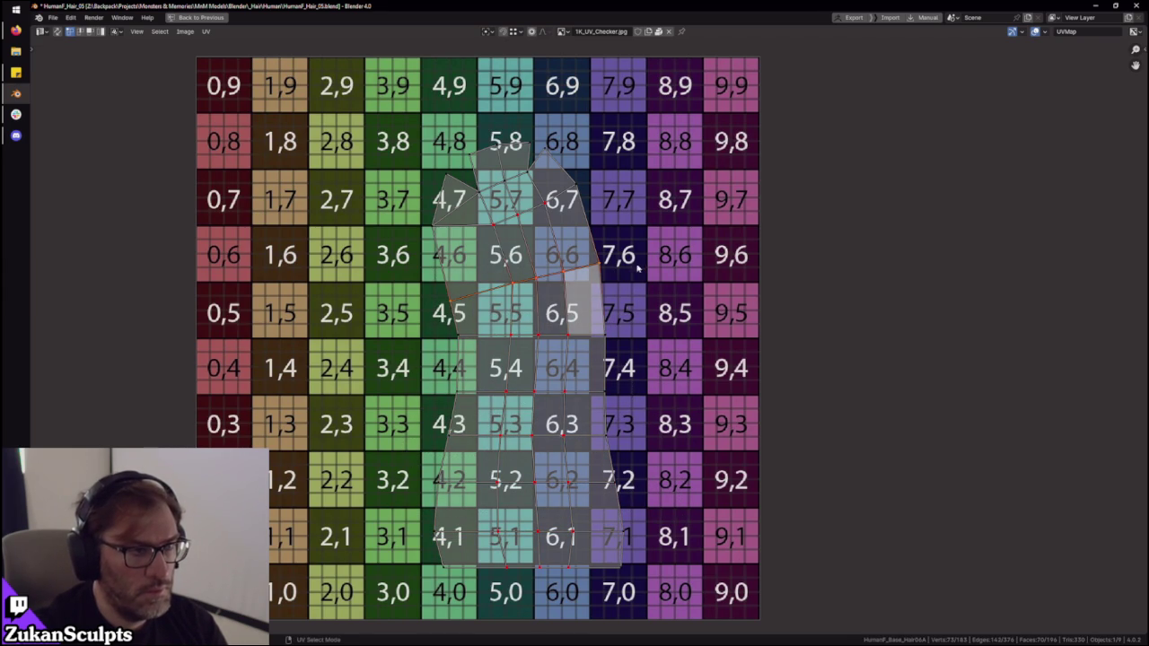
key("r")
left_click(600, 304)
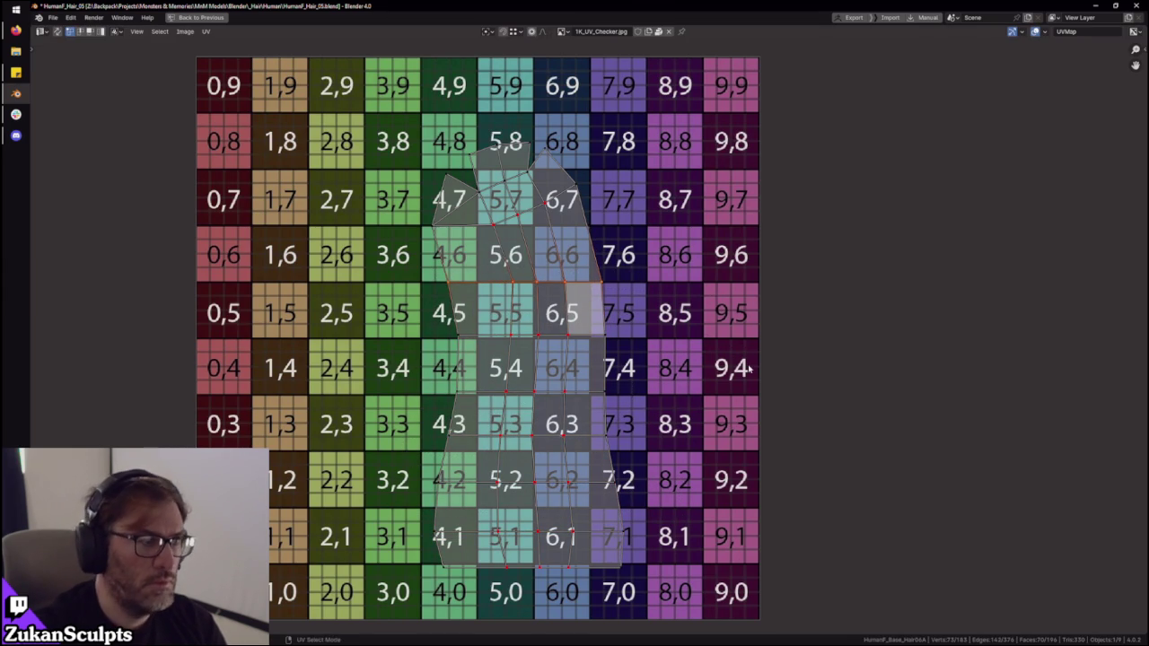
- Select the linked upper fringe UV faces and shift them left along X
scroll(368, 312, "up", 1)
key("ctrl+l")
key("g")
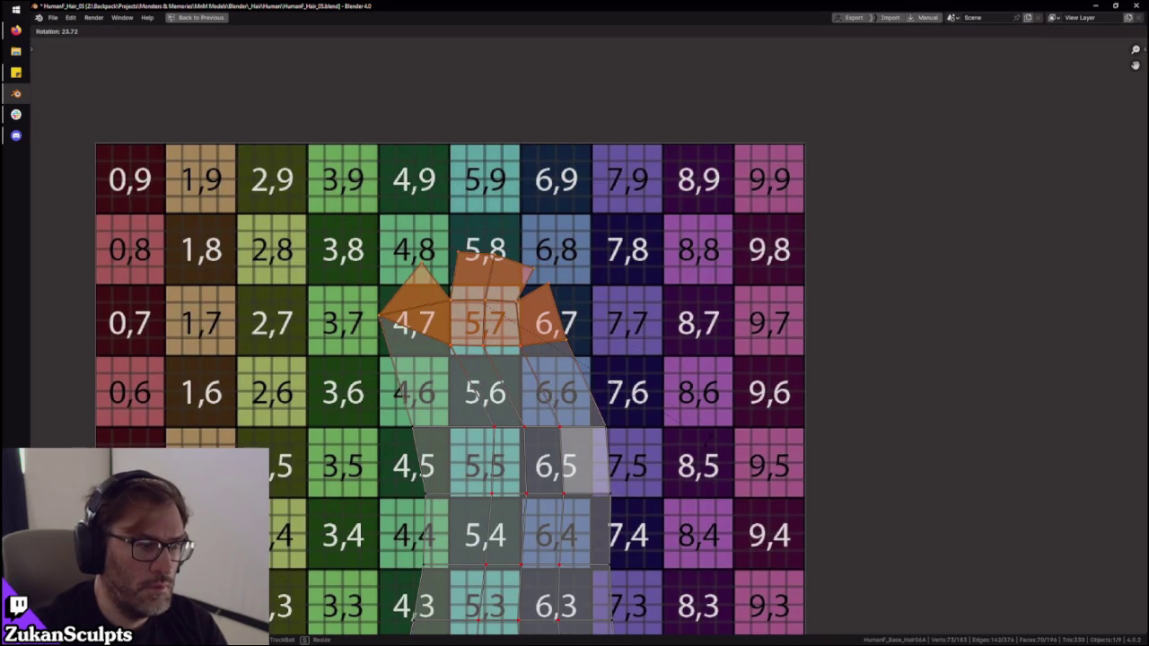
key("x")
left_click(745, 445)
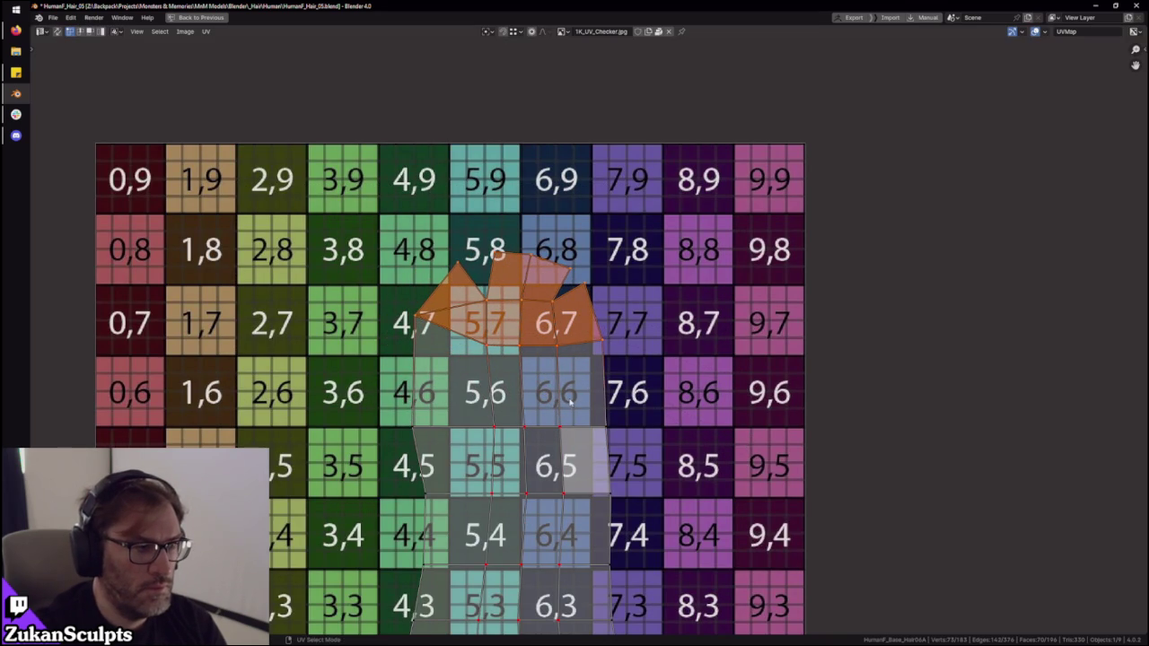
middle_click_drag(543, 387, 545, 392)
left_click(575, 361, "alt")
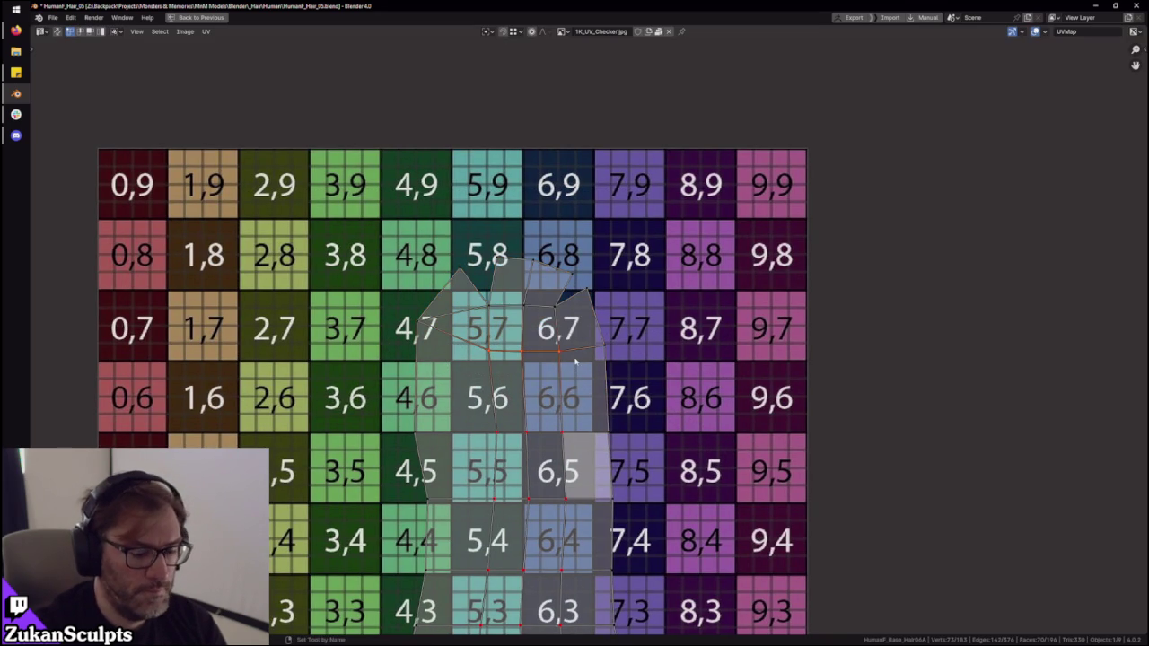
scroll(590, 373, "down", 2)
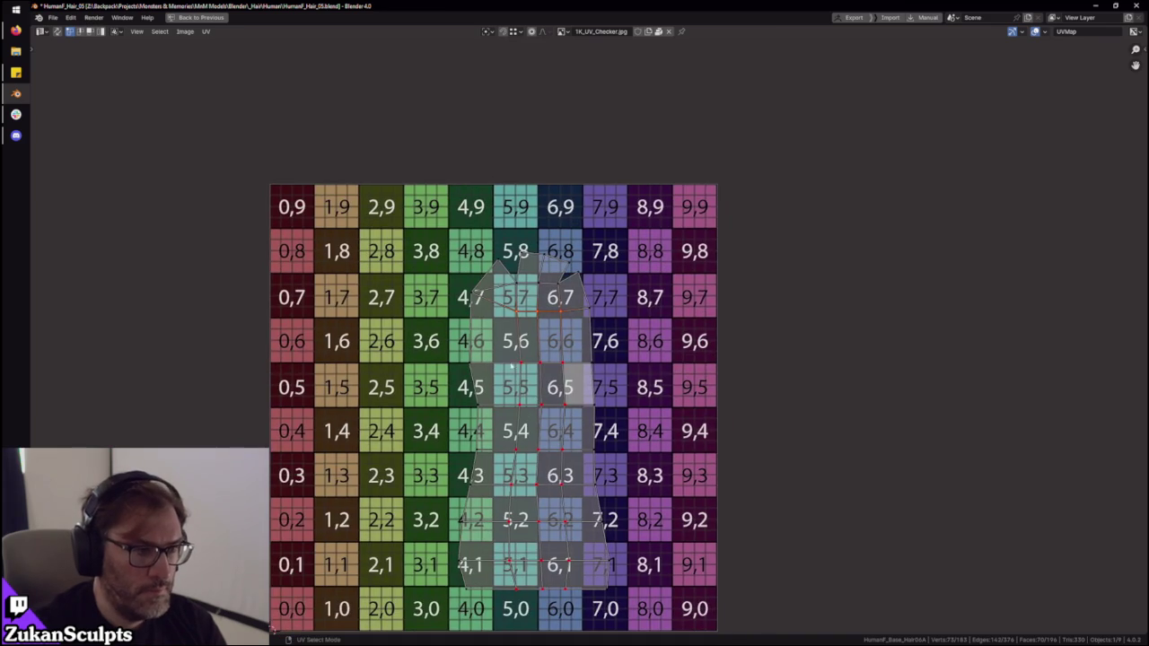
middle_click_drag(547, 550, 543, 531)
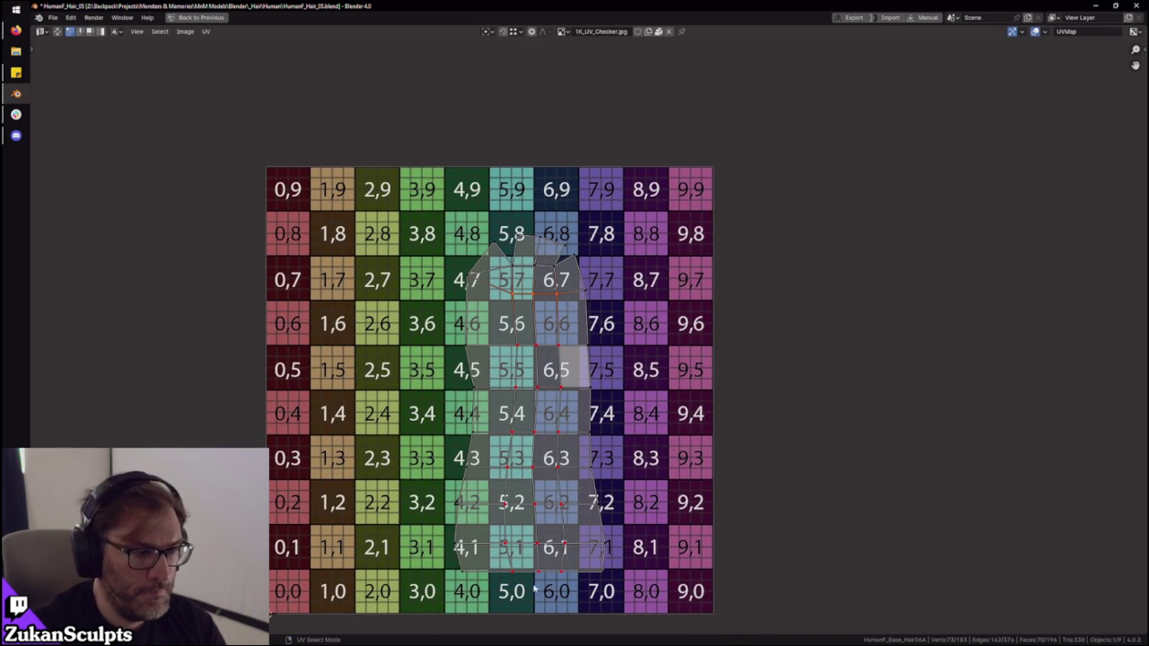
- Select the island's right vertical edge columns and its rightmost face column
left_click(543, 314, "alt")
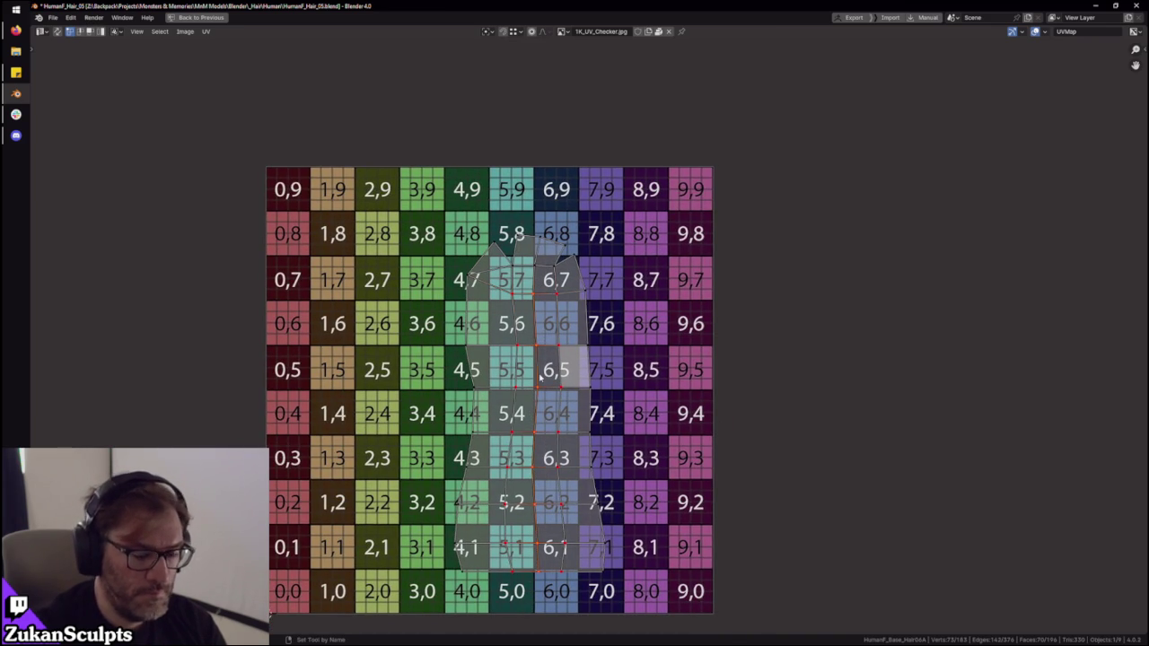
left_click(512, 569, "alt")
key("3")
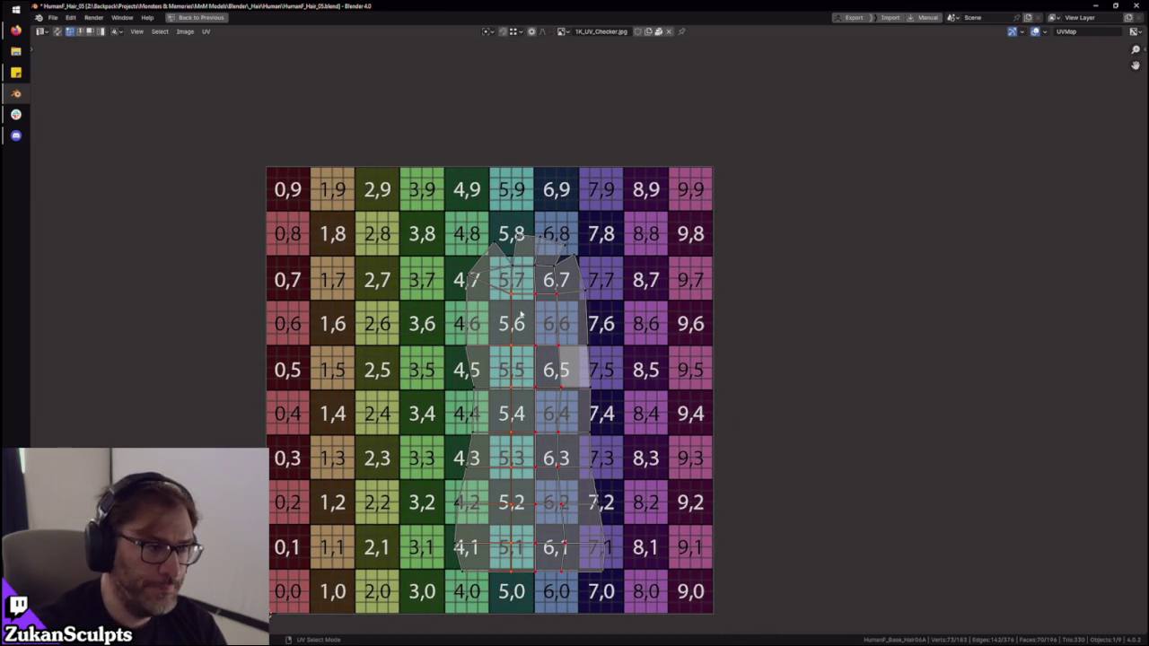
left_click(550, 287, "alt")
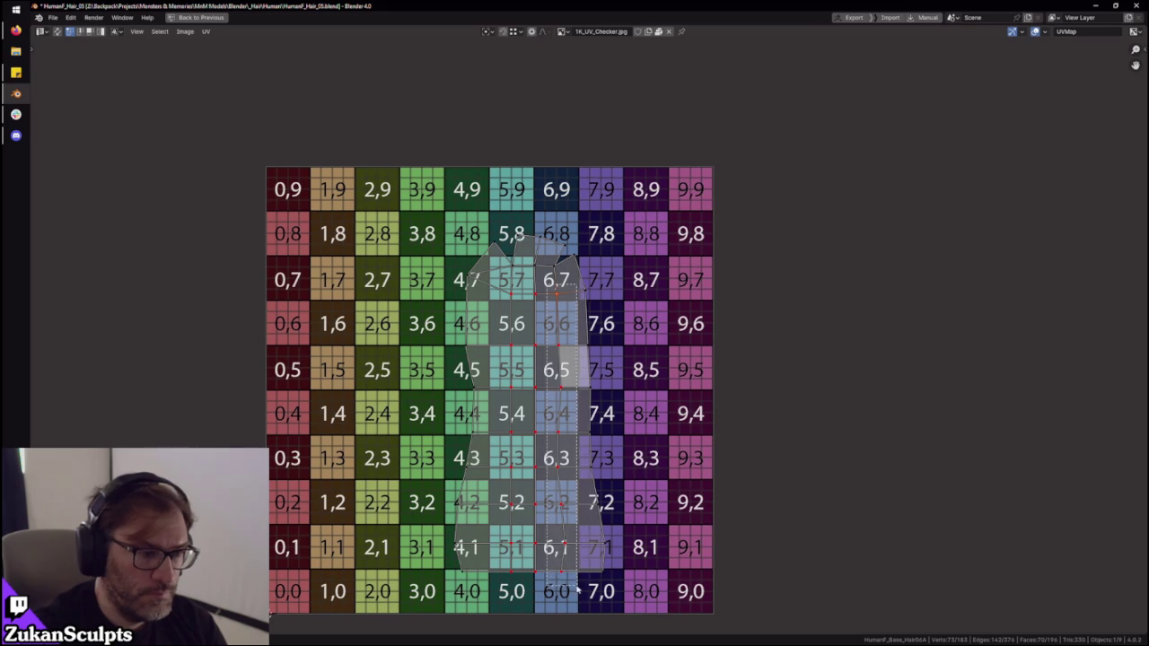
key("2")
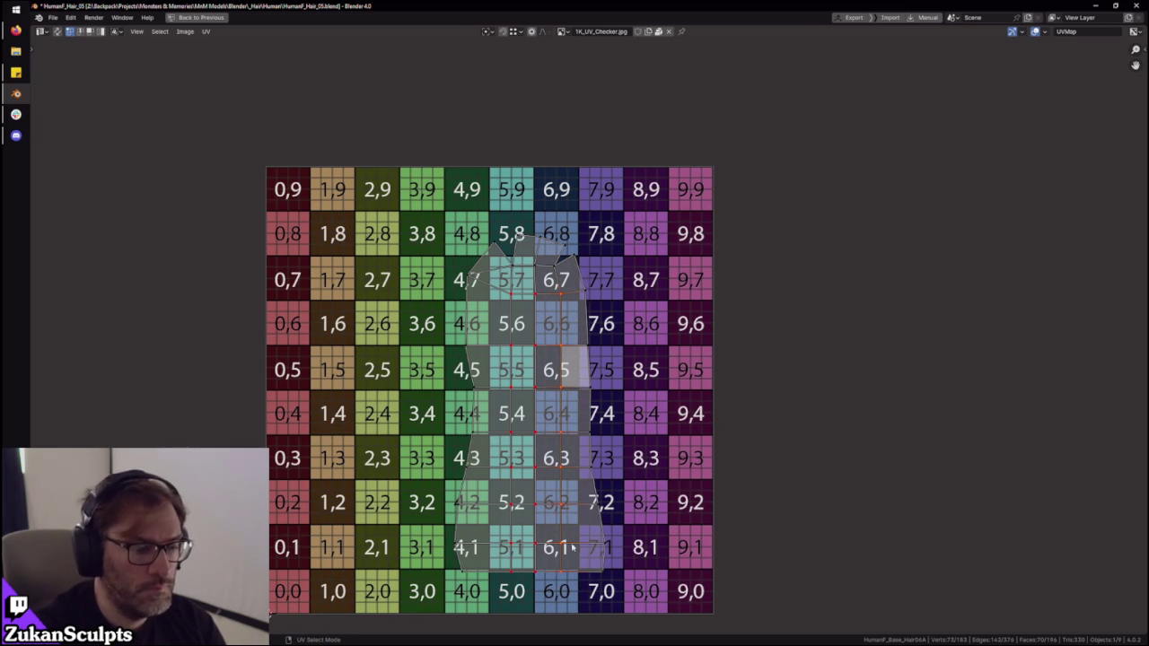
- Box-select the whole island and straighten it into a rectangular grid, then inspect the checkered mesh
key("3")
left_click_drag(309, 105, 697, 581)
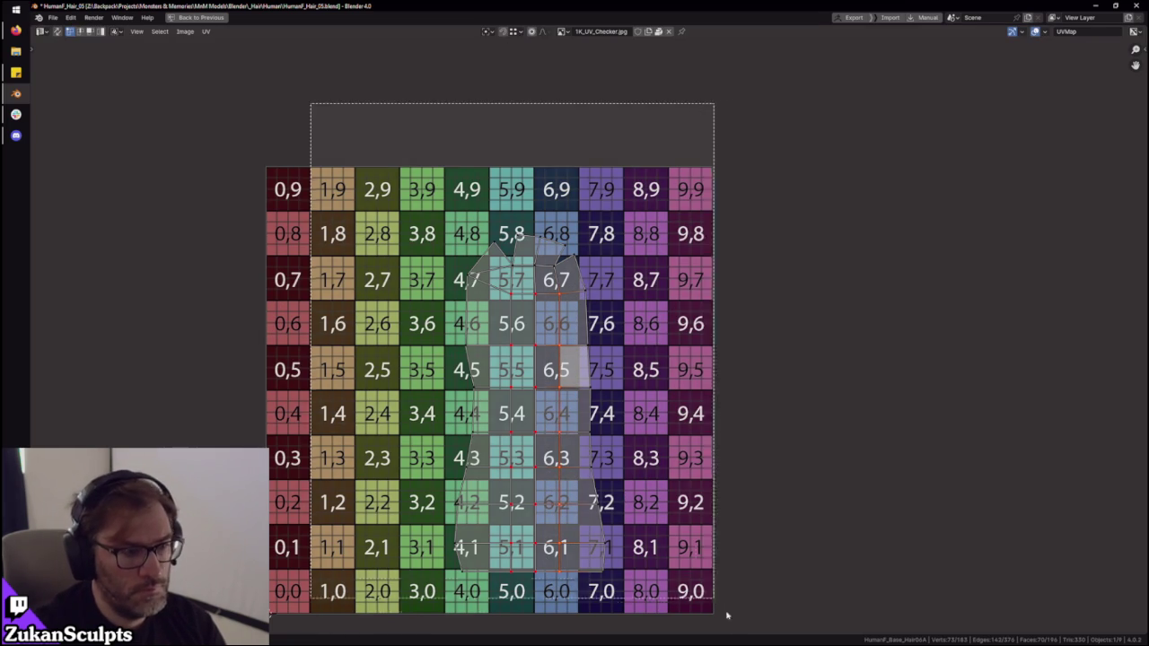
key("ctrl+v")
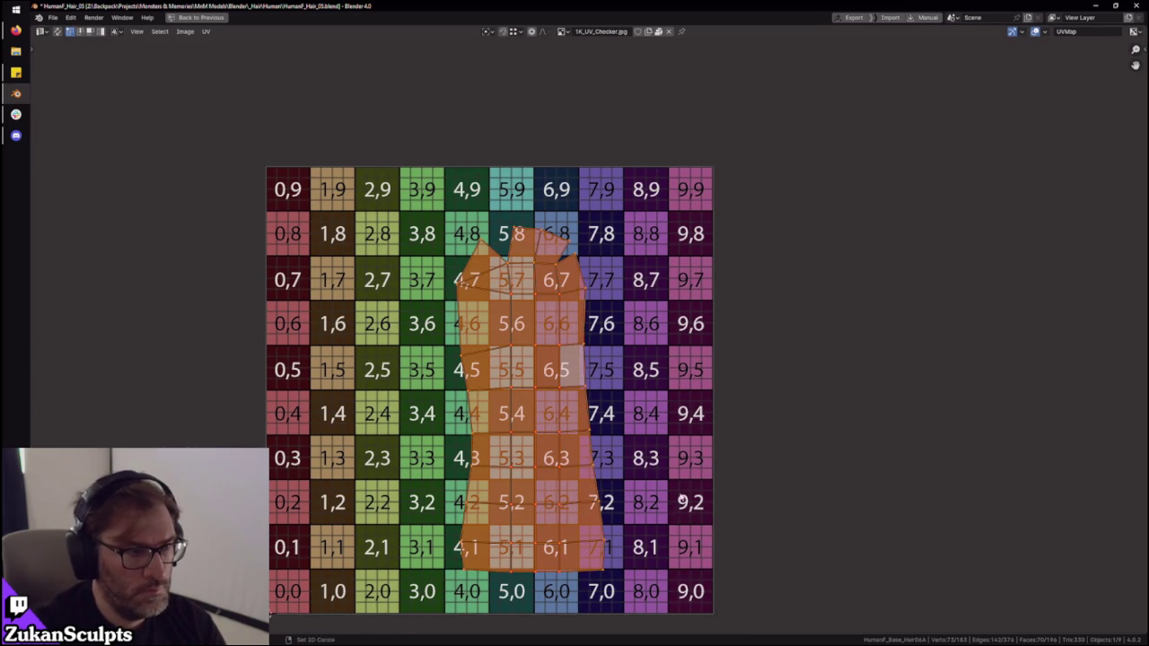
key("ctrl+space")
mouse_move(557, 359)
middle_mouse_down()
mouse_move(600, 330)
mouse_move(599, 233)
middle_mouse_up()
mouse_move(604, 360)
middle_mouse_down()
mouse_move(619, 285)
mouse_move(605, 287)
middle_mouse_up()
middle_click_drag(585, 326, 538, 377)
- Deselect the UV island and check the strand's checker in the 3D view
middle_click_drag(300, 564, 405, 511)
scroll(405, 512, "down", 1)
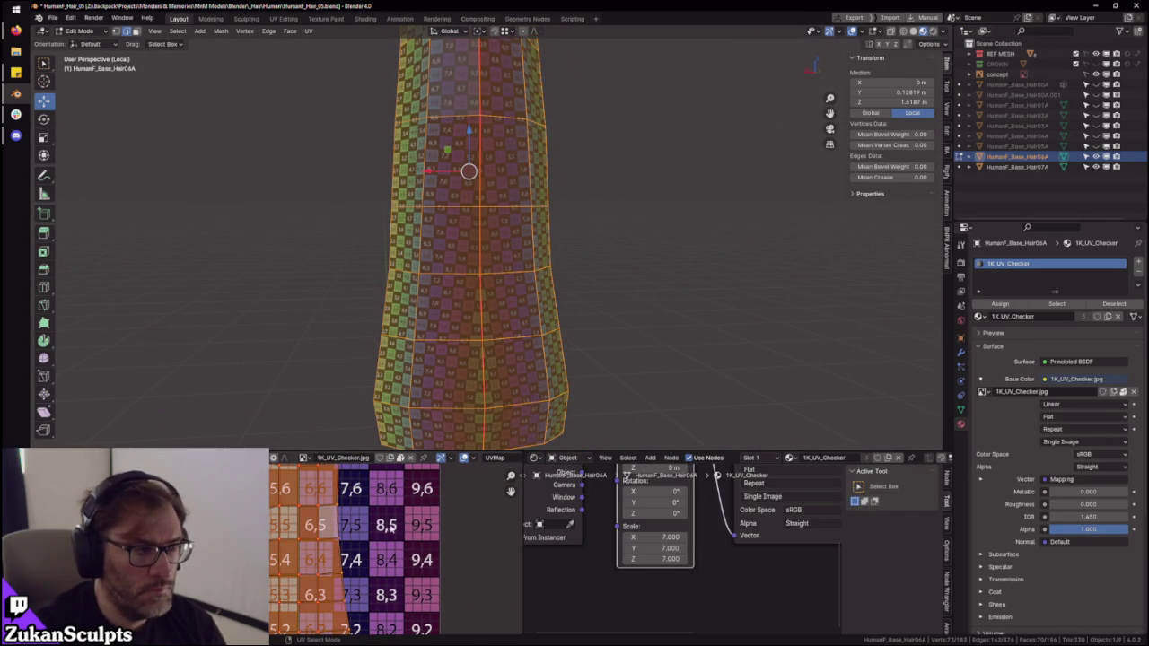
key("ctrl+space")
middle_click_drag(702, 273, 626, 310)
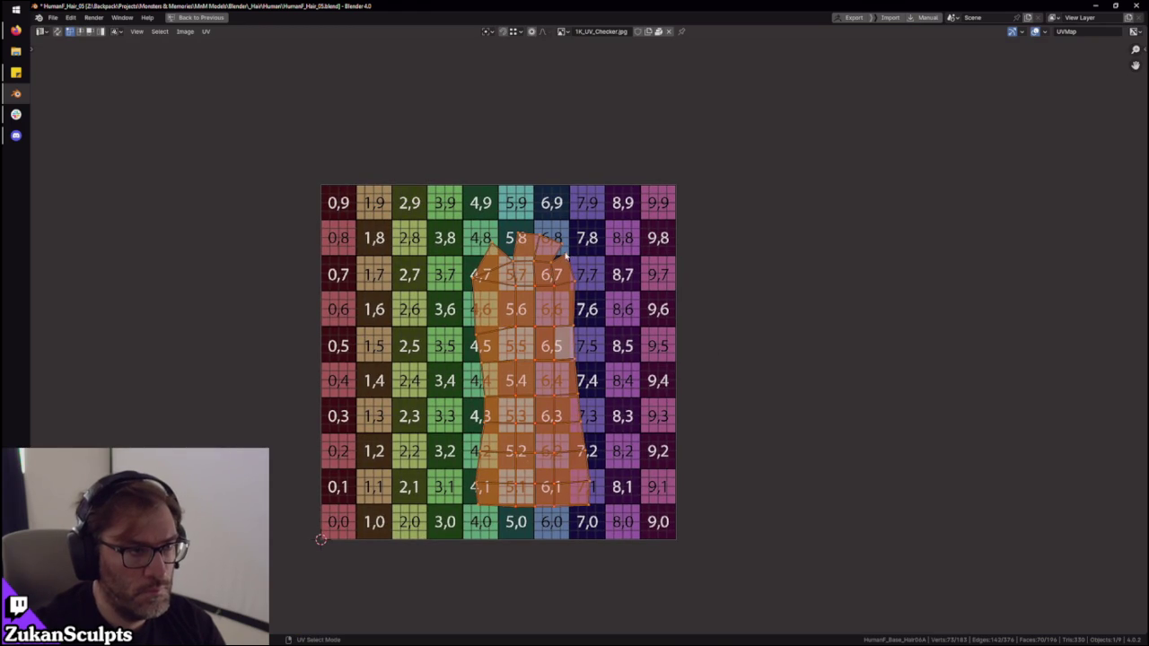
key("alt+a")
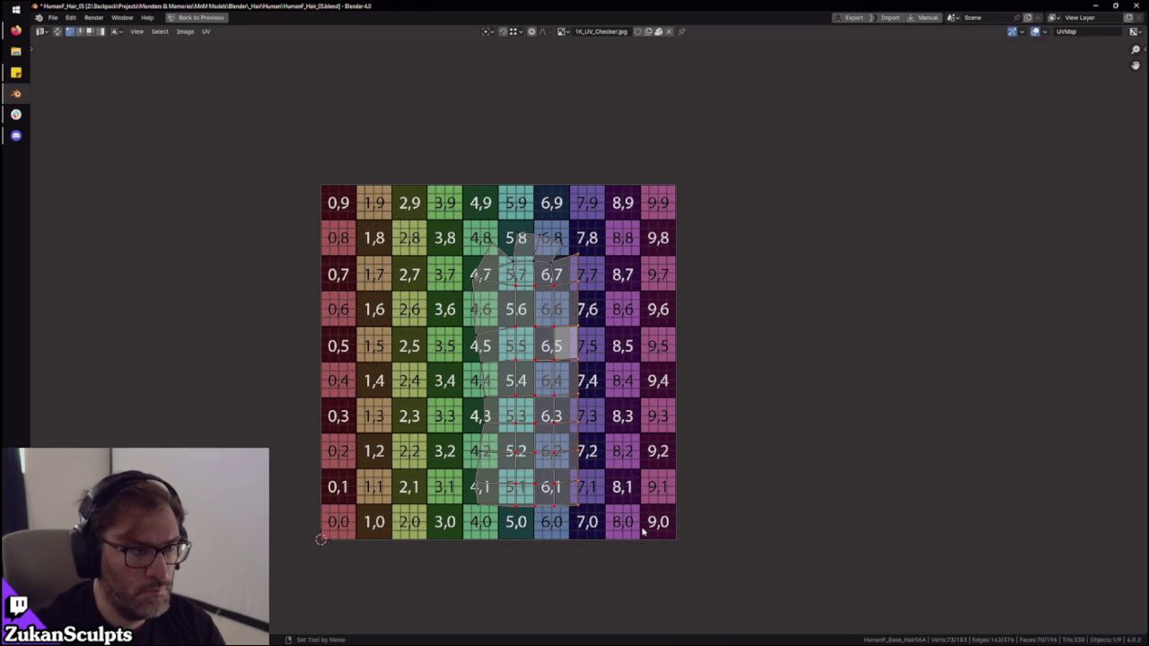
key("ctrl+space")
middle_click_drag(534, 172, 646, 224)
scroll(617, 202, "up", 3)
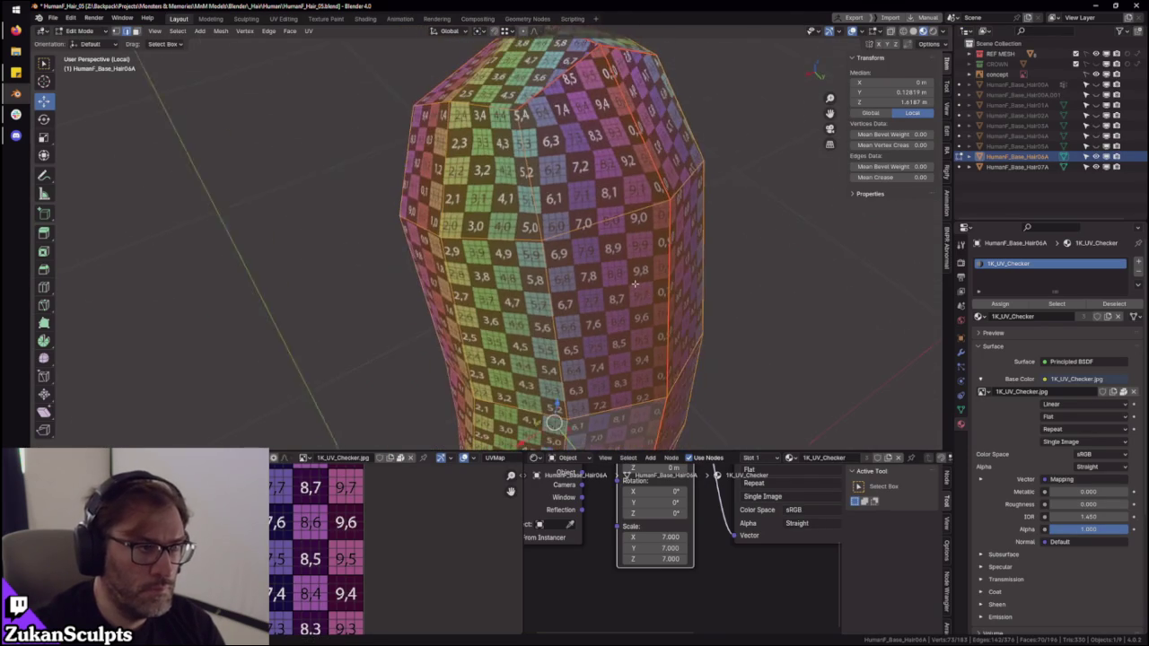
scroll(440, 547, "up", 3)
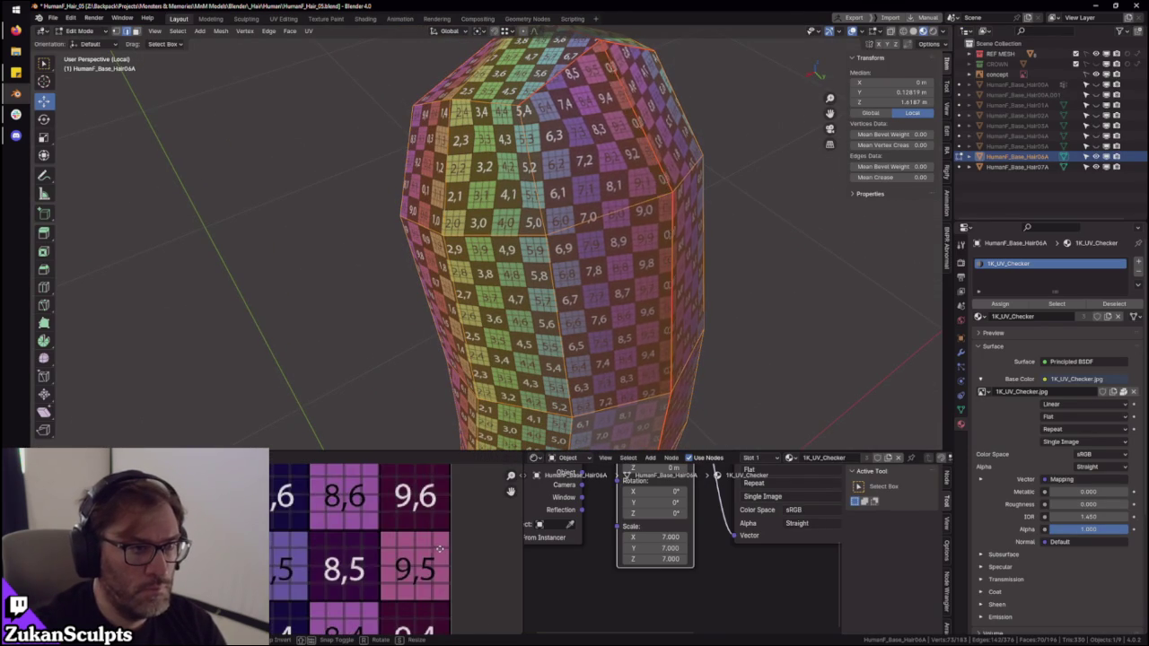
- Frame the island and move UV points to even out the upper checker squares
key("KP_Decimal")
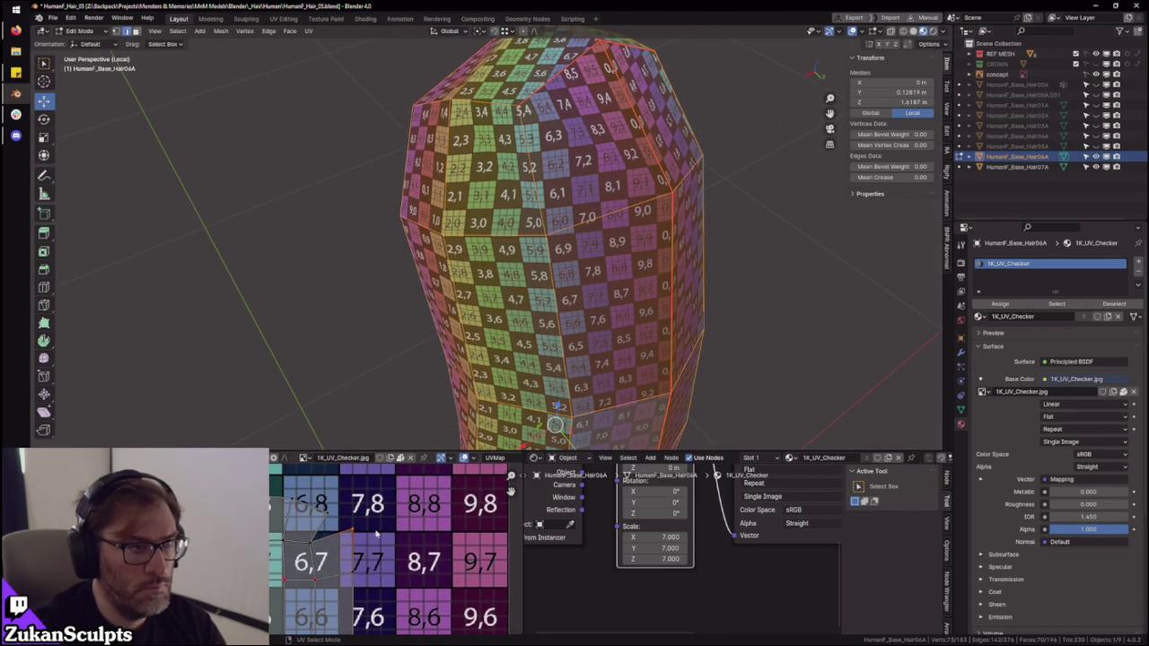
left_click_drag(381, 535, 376, 533)
middle_click_drag(377, 534, 424, 544)
mouse_move(538, 341)
middle_mouse_down()
mouse_move(592, 152)
mouse_move(567, 294)
mouse_move(628, 269)
mouse_move(646, 296)
middle_mouse_up()
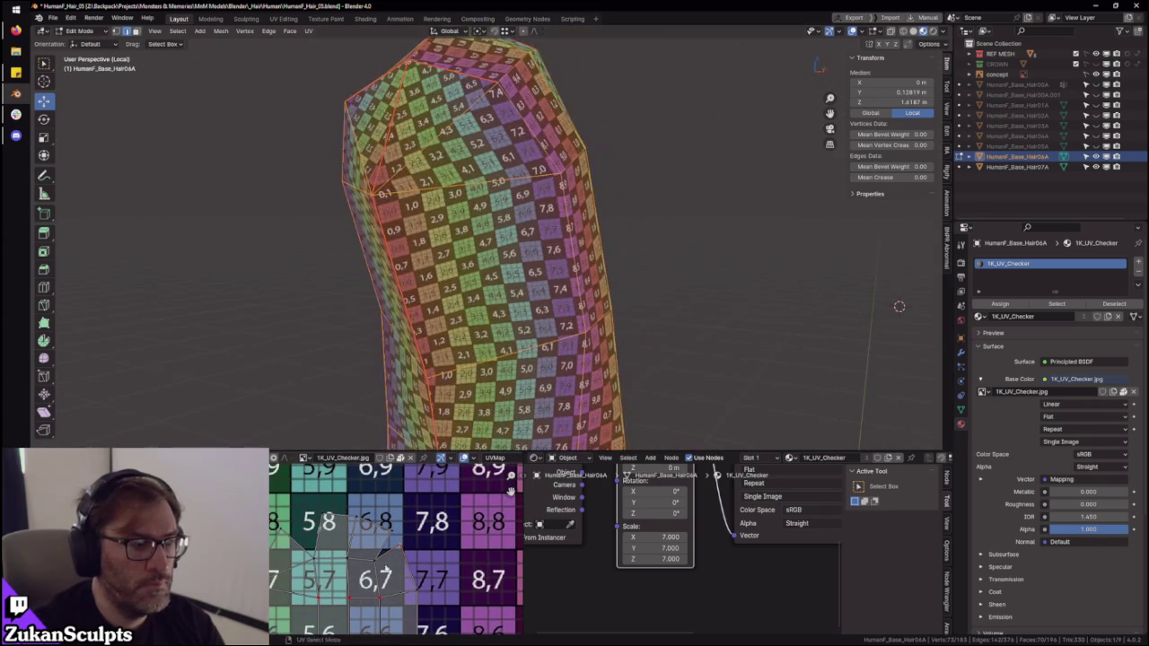
scroll(395, 547, "down", 2)
key("ctrl+space")
middle_click_drag(538, 519, 454, 475)
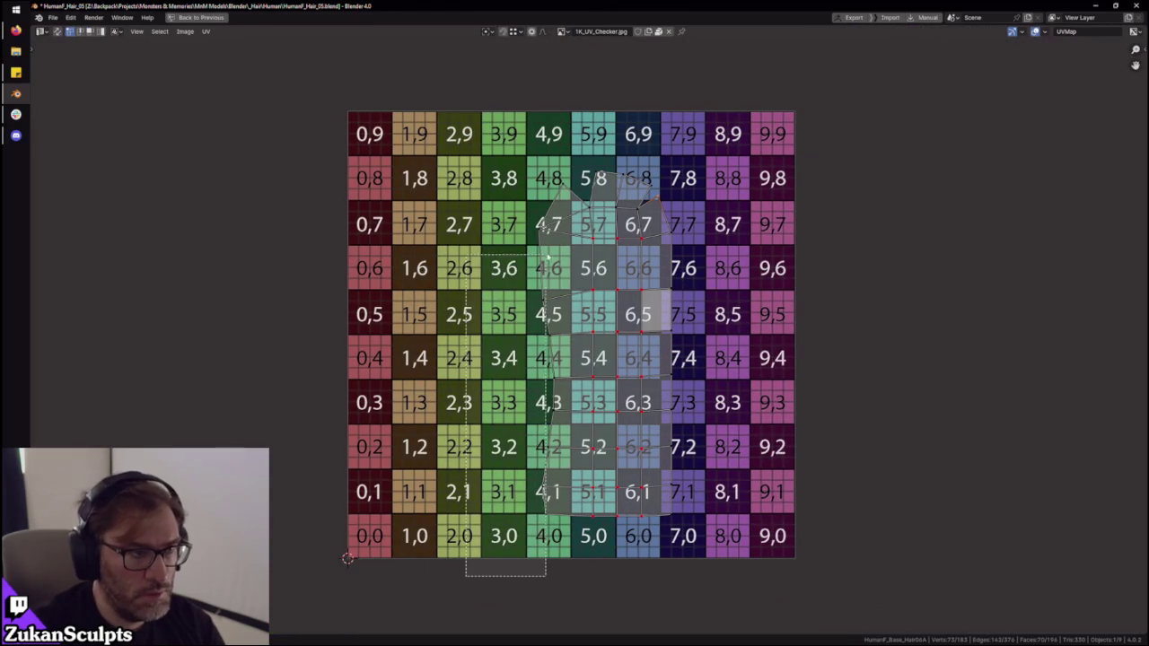
key("ctrl+space")
middle_click_drag(563, 358, 538, 386)
scroll(297, 527, "up", 2)
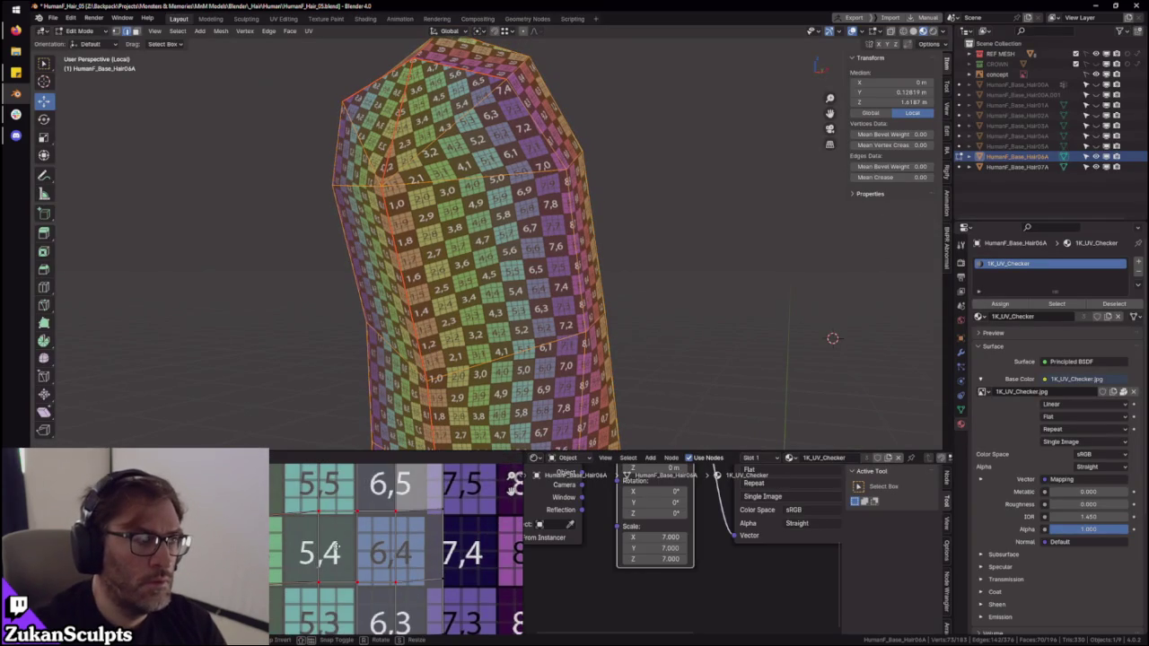
left_click(337, 549)
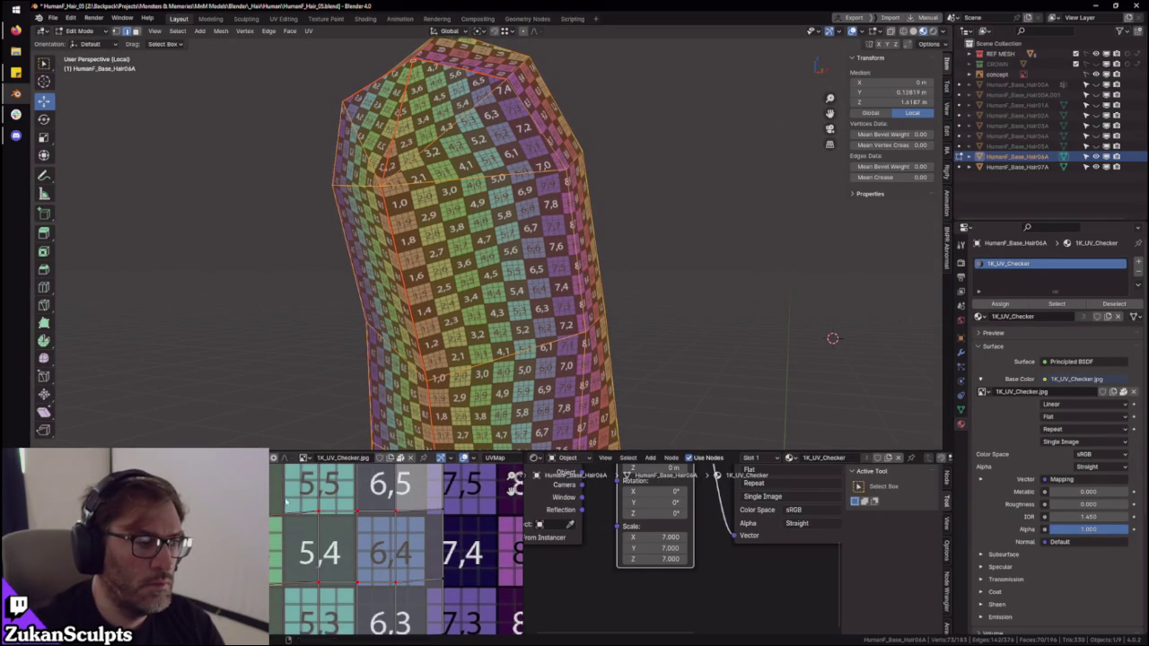
- Select the bottom UV row around tiles 5,1–7,1 plus tile 7,3 and shift them to even the lower checker
scroll(295, 508, "down", 4)
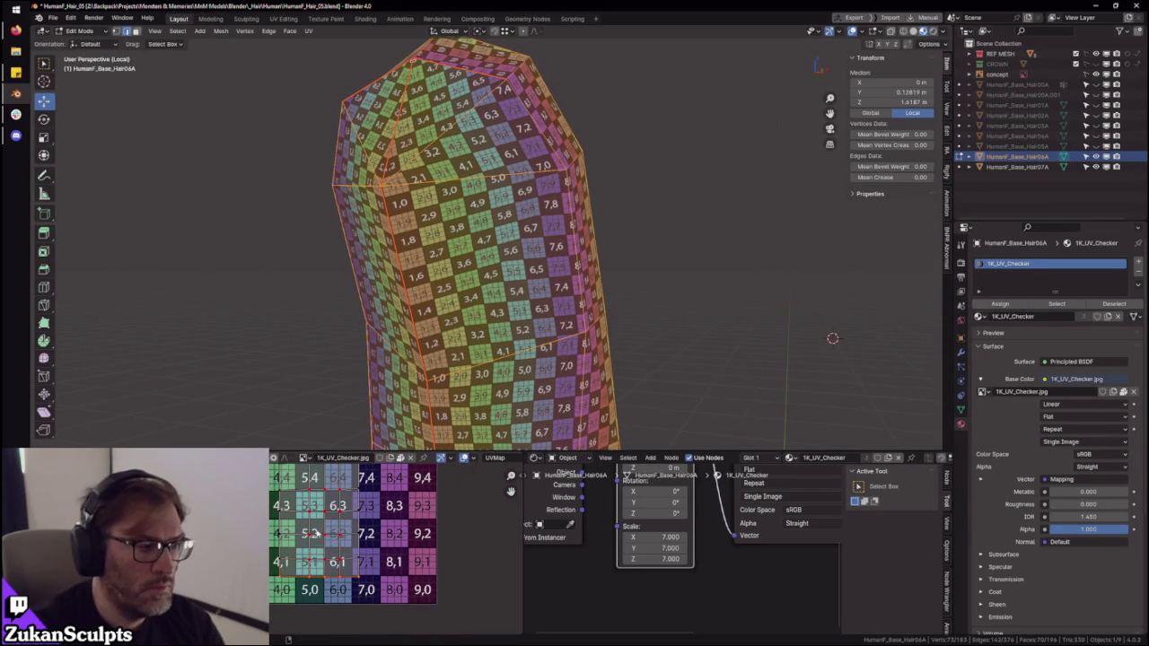
scroll(350, 475, "up", 1)
left_click_drag(386, 583, 388, 588)
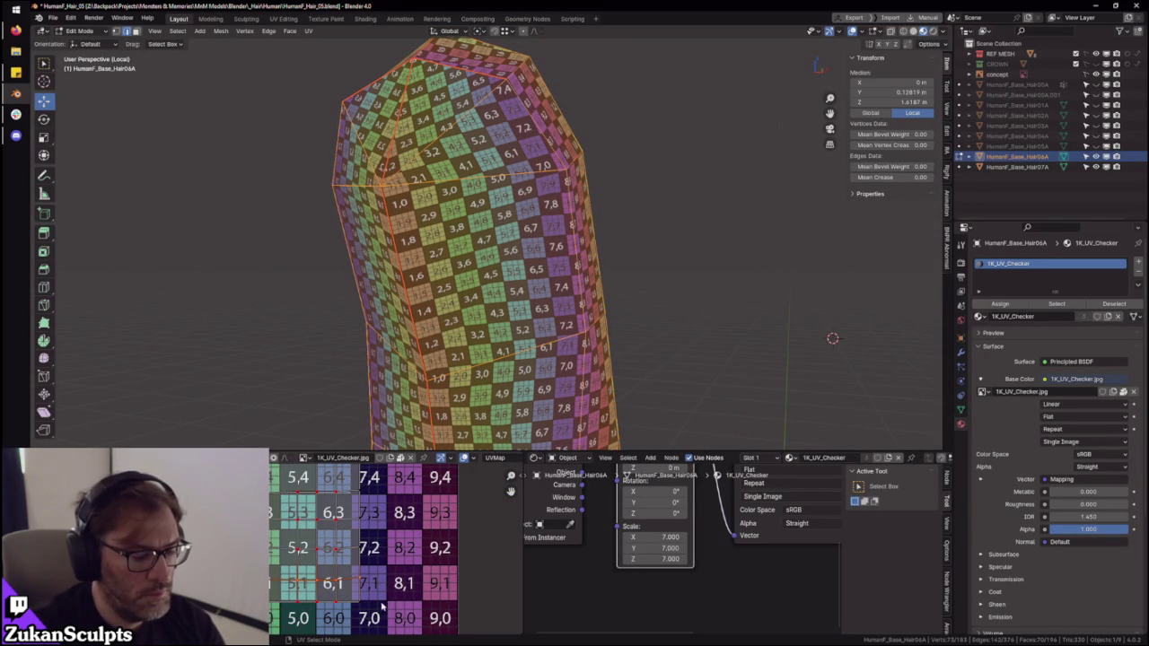
left_click(368, 534)
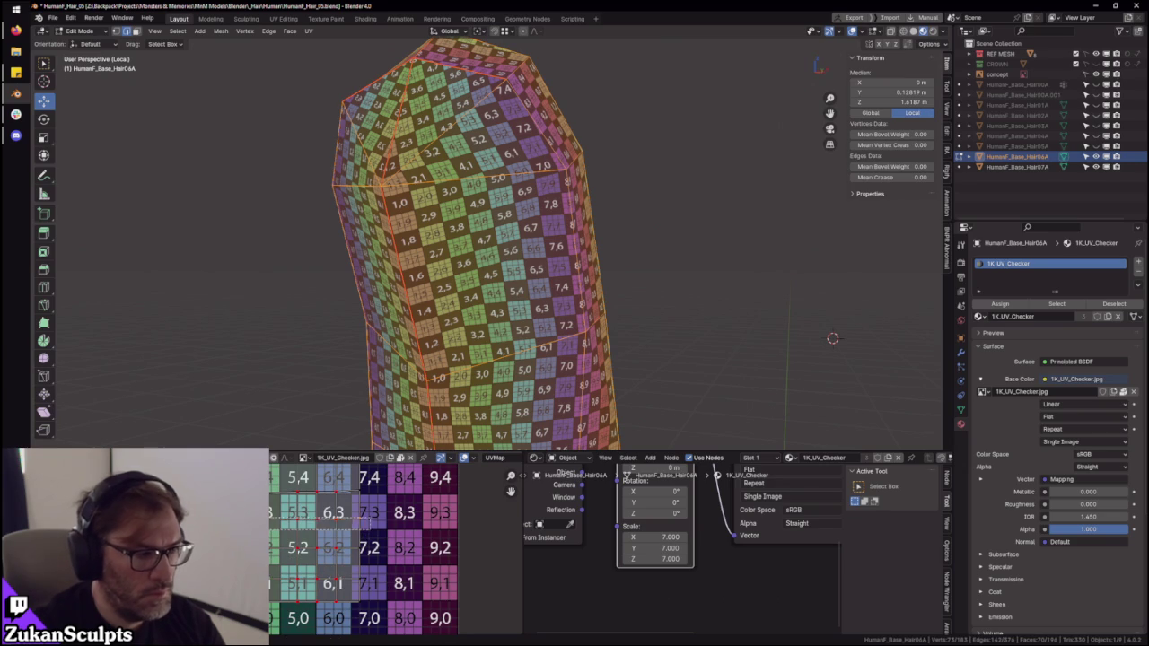
middle_click_drag(321, 512, 312, 558)
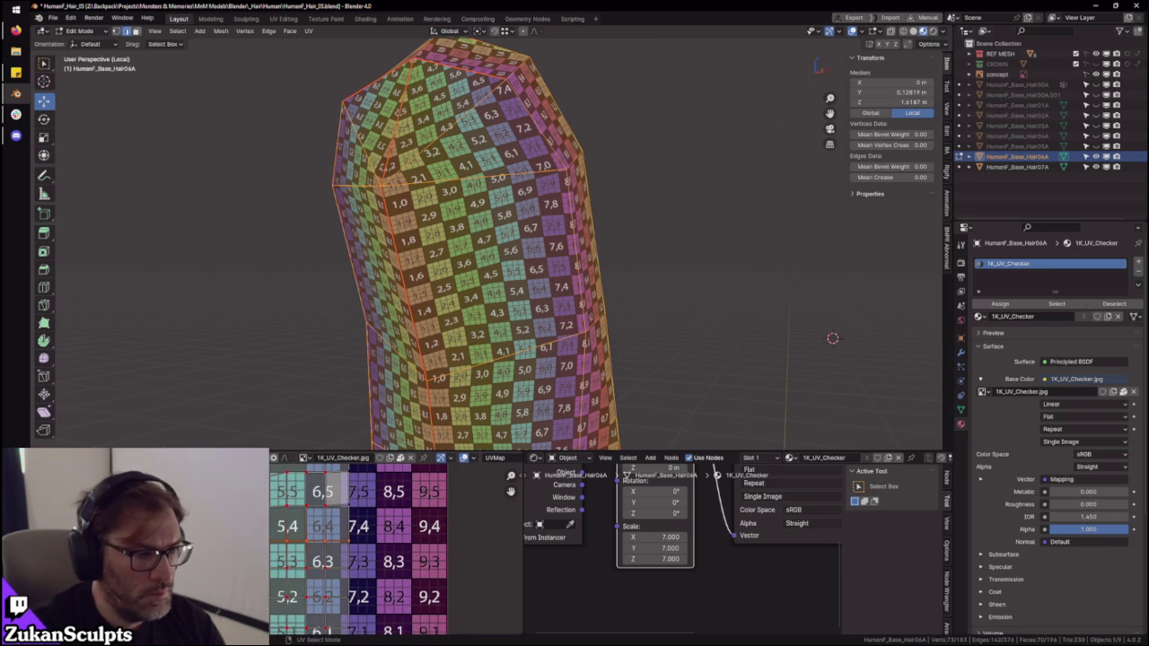
middle_click_drag(280, 479, 286, 546)
mouse_move(332, 471)
left_mouse_down()
mouse_move(320, 558)
mouse_move(354, 584)
mouse_move(303, 573)
left_mouse_up()
scroll(320, 558, "up", 1)
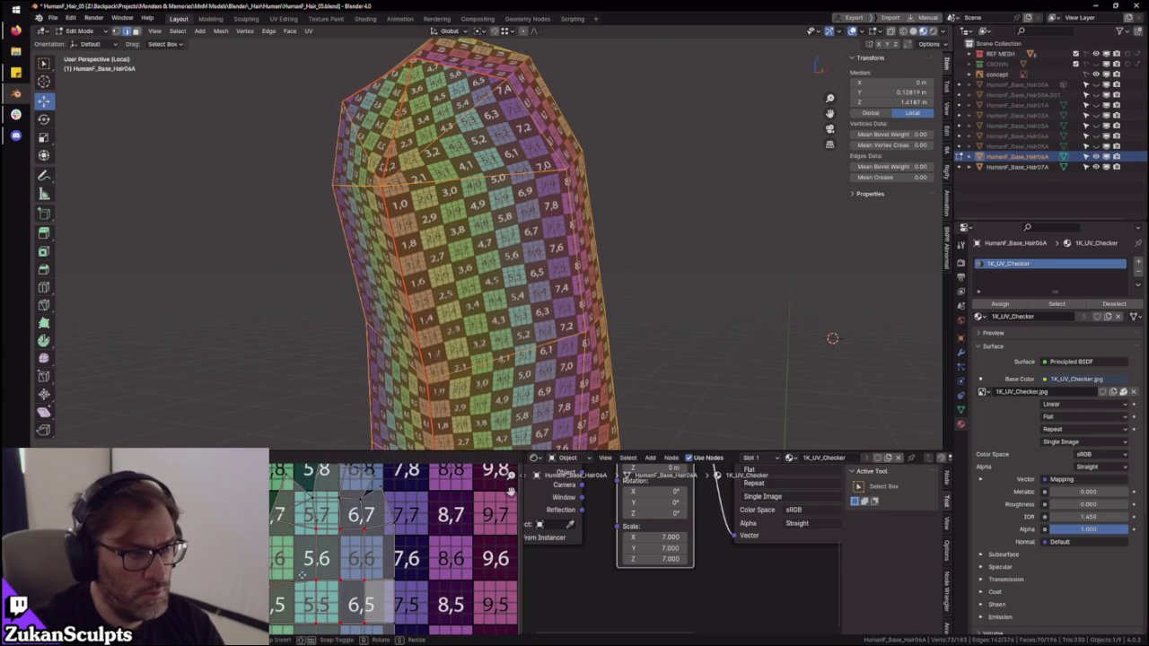
left_click(302, 573)
- Orbit around the strand to inspect its checker texture from several sides
middle_click_drag(303, 572, 303, 537)
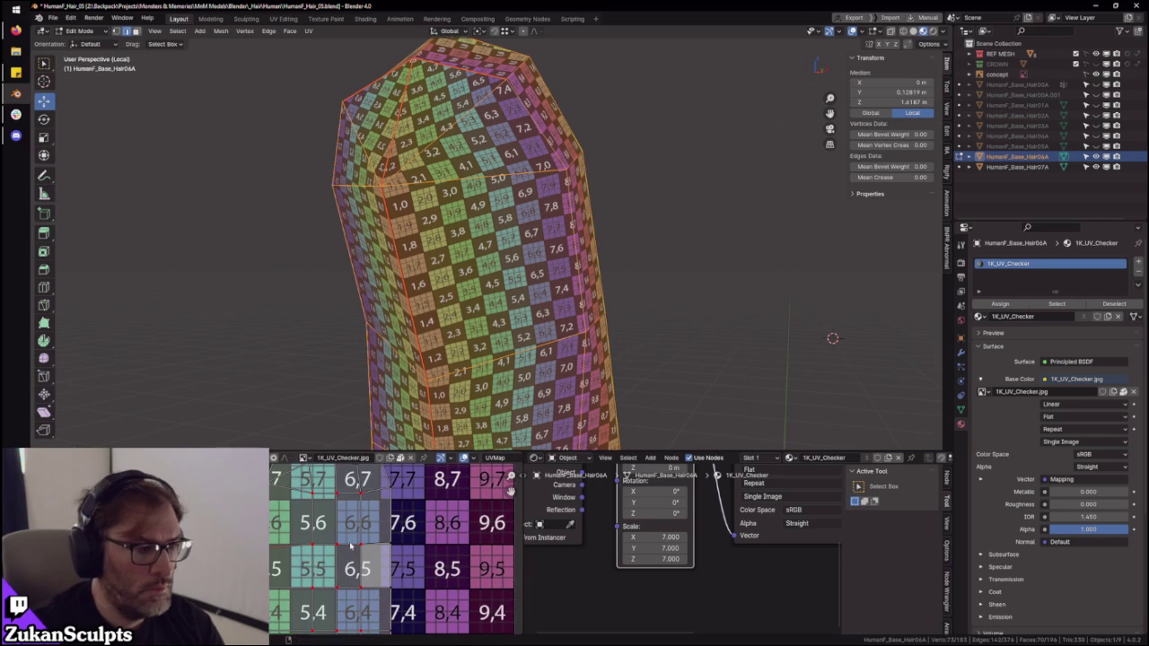
mouse_move(503, 377)
middle_mouse_down()
mouse_move(556, 322)
mouse_move(503, 325)
middle_mouse_up()
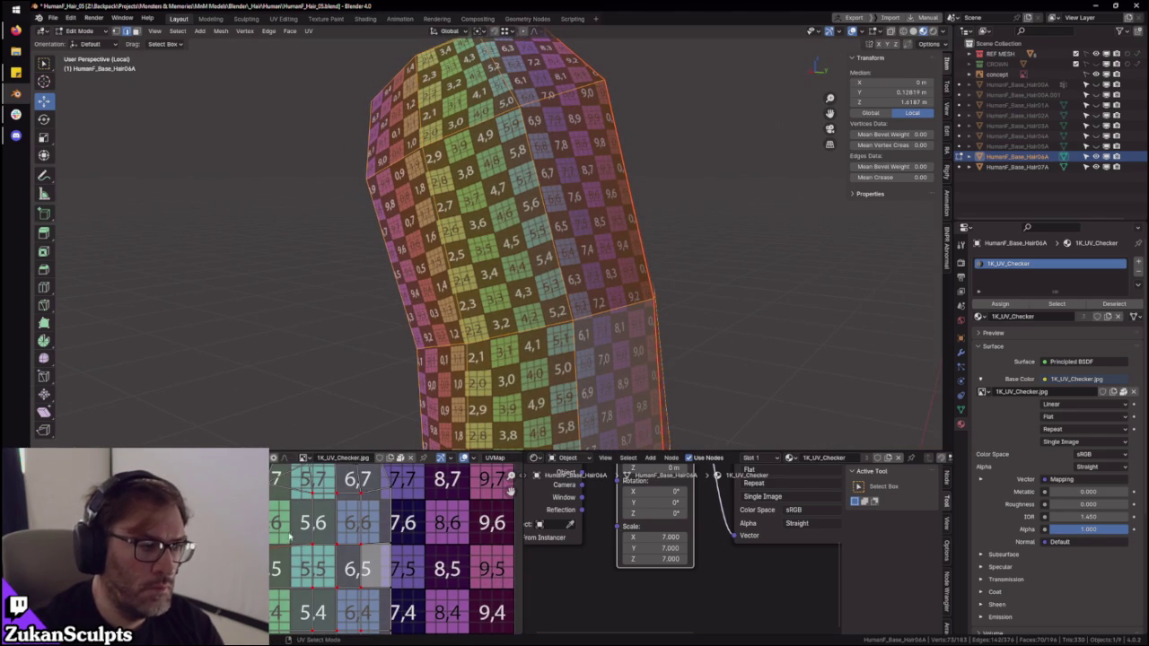
middle_click_drag(604, 392, 592, 386)
scroll(388, 530, "up", 1)
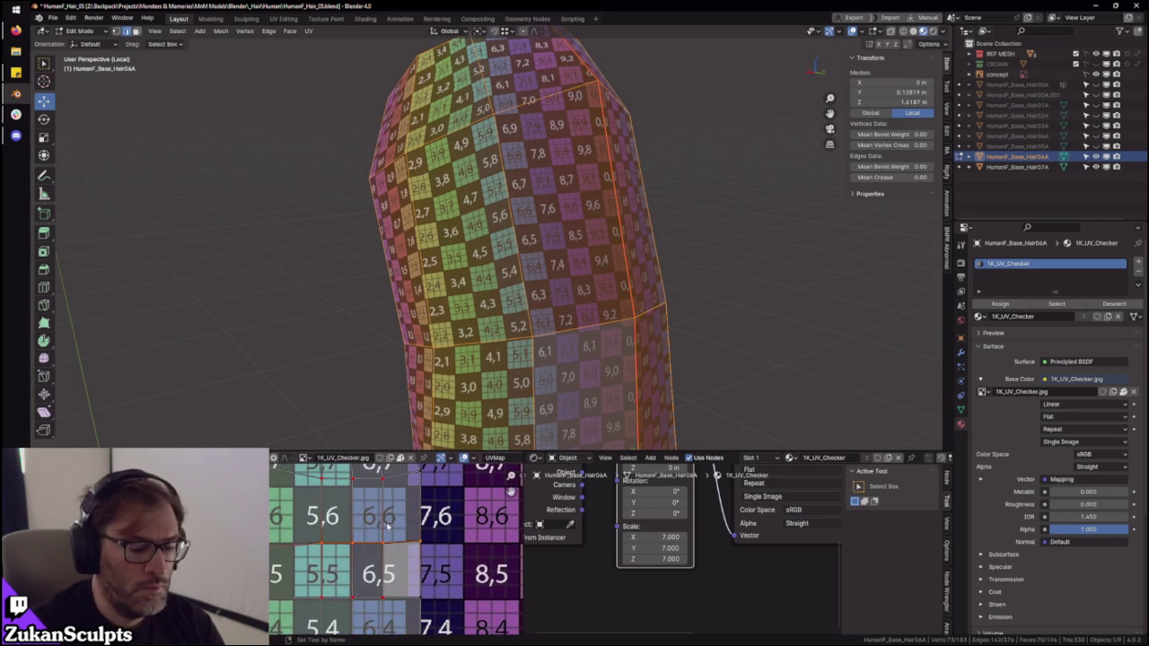
scroll(351, 263, "up", 2)
scroll(351, 263, "down", 2)
middle_click_drag(351, 263, 395, 525)
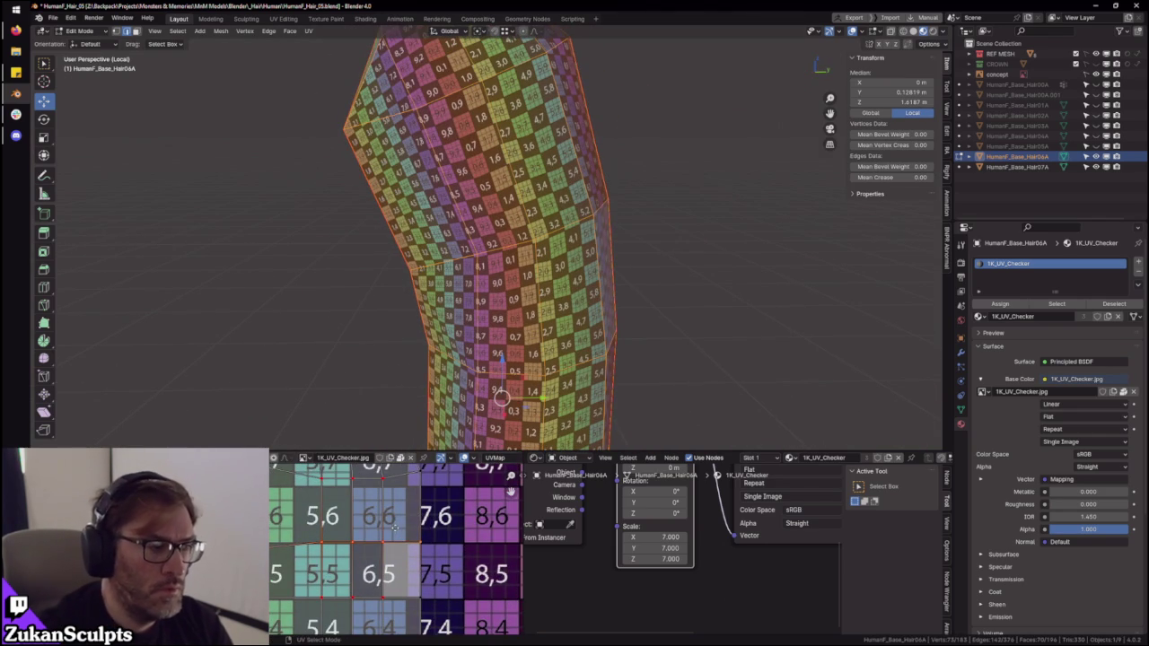
scroll(530, 319, "up", 2)
scroll(530, 319, "down", 2)
middle_click_drag(530, 321, 337, 564)
middle_click_drag(457, 363, 359, 503)
scroll(321, 573, "up", 3)
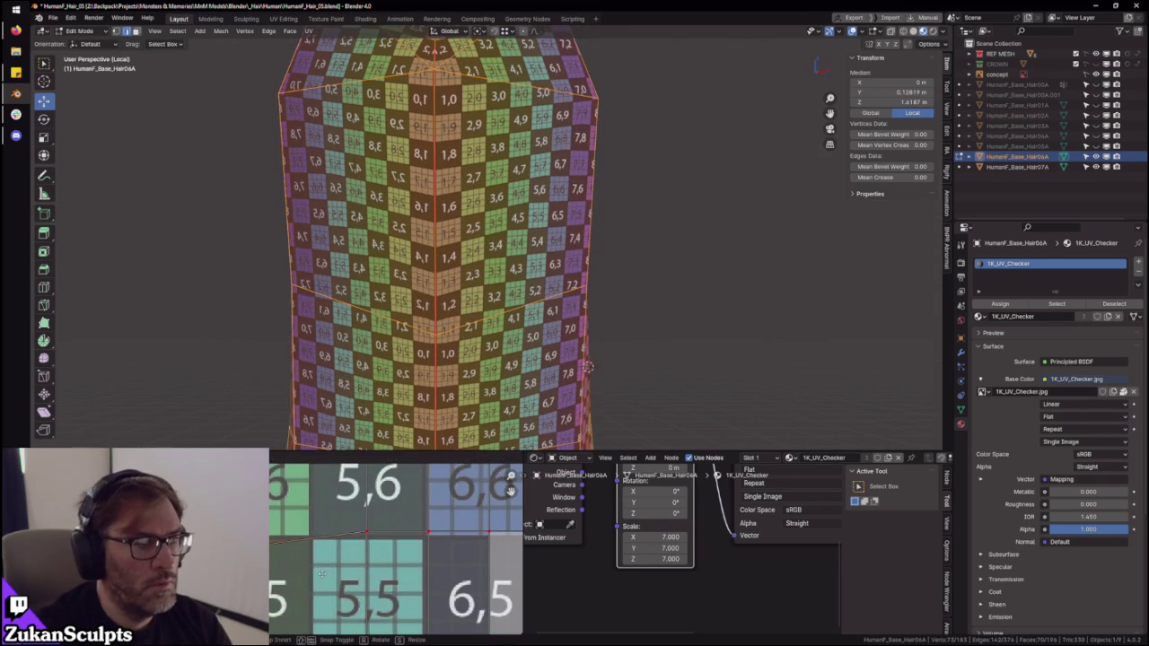
- Grab the selected UV vertices to straighten the edge, then view the strand from above
left_click(303, 556)
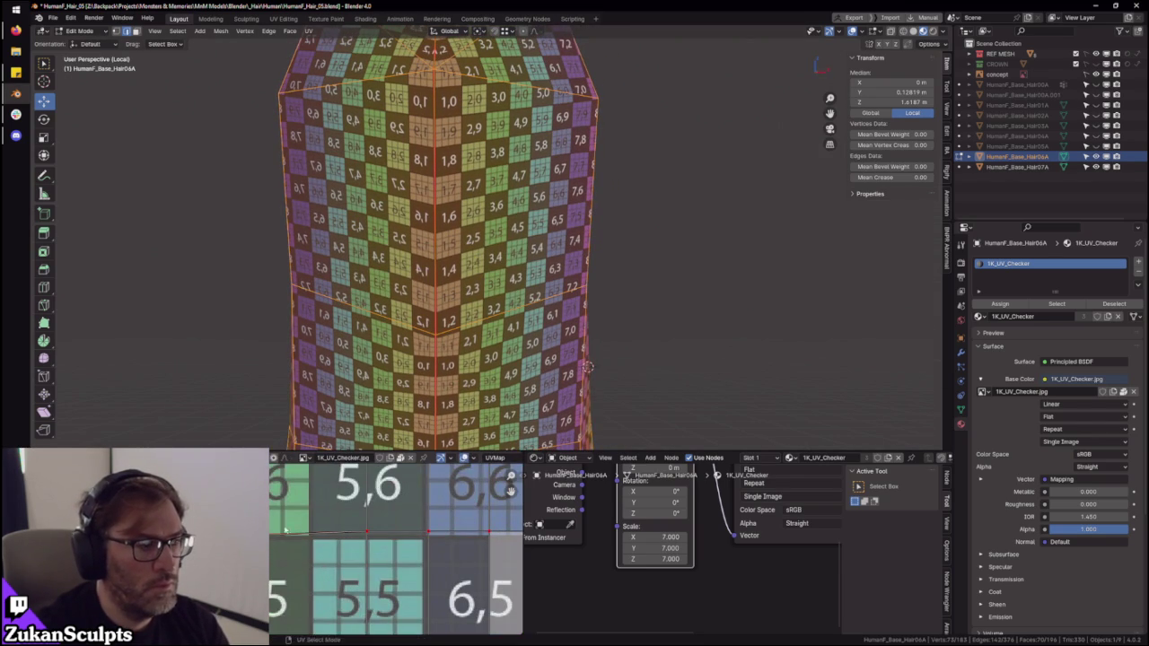
scroll(303, 556, "down", 2)
middle_click_drag(303, 557, 302, 604)
key("g")
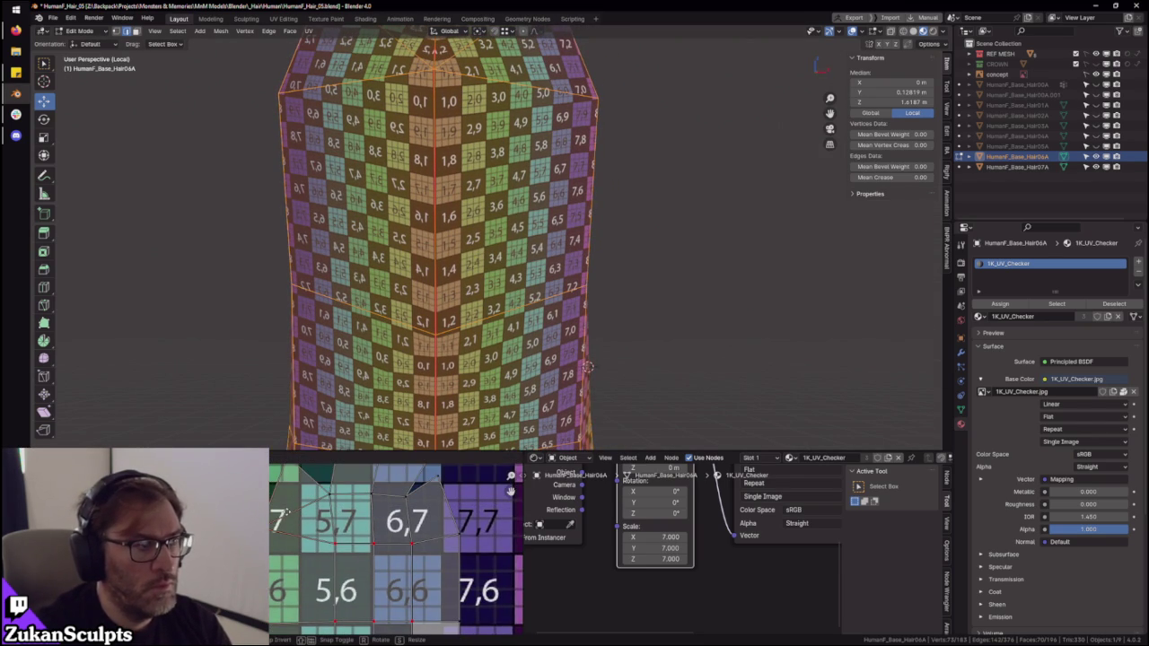
left_click(283, 514)
scroll(283, 514, "down", 2)
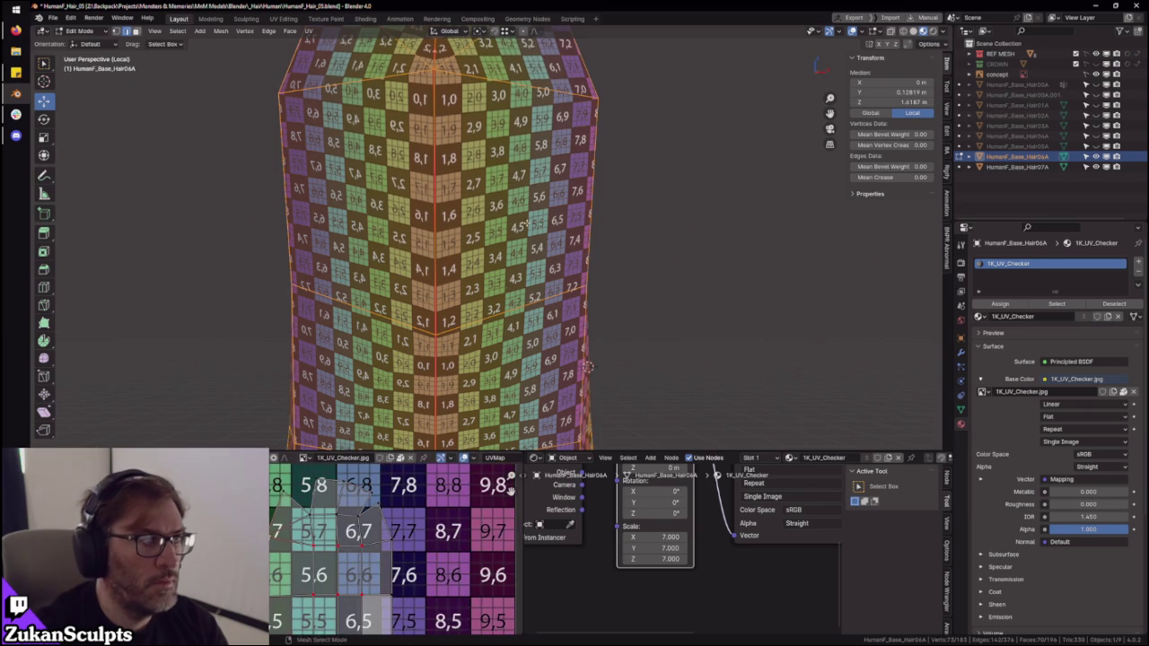
scroll(538, 269, "down", 3)
middle_click_drag(538, 269, 539, 224)
scroll(288, 547, "down", 2)
scroll(287, 548, "up", 3)
scroll(287, 557, "down", 4)
scroll(288, 584, "down", 1)
scroll(289, 616, "up", 1)
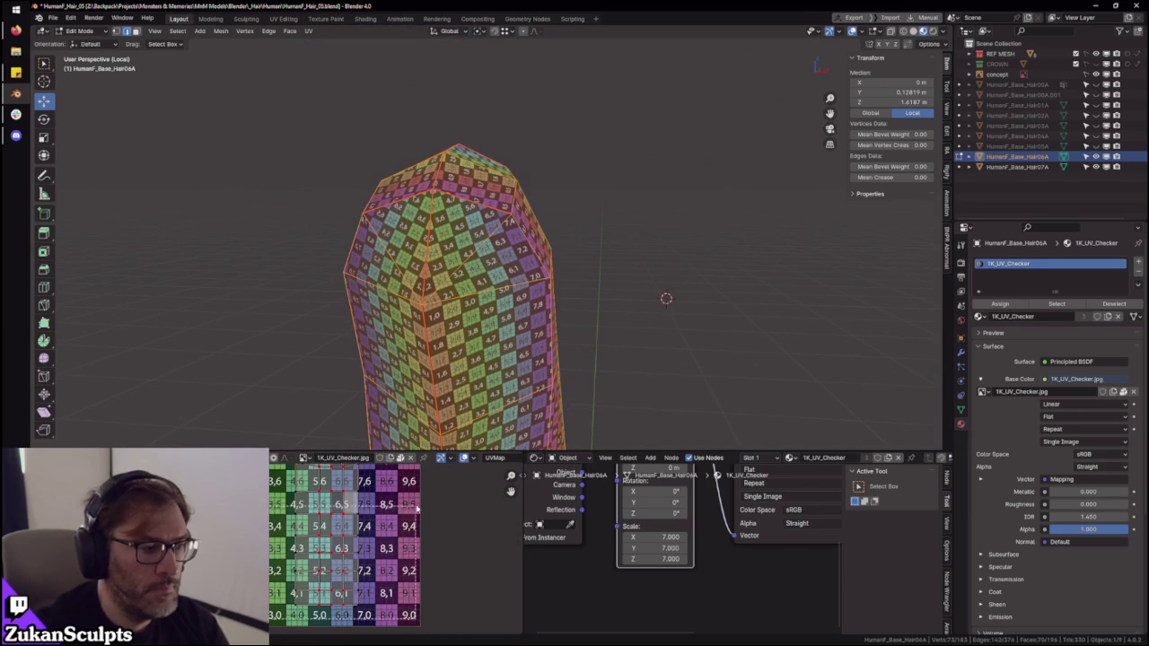
- Switch to UV vertex select and undo a vertex move that stretched the texture
scroll(290, 617, "down", 2)
key("a")
scroll(372, 494, "up", 2)
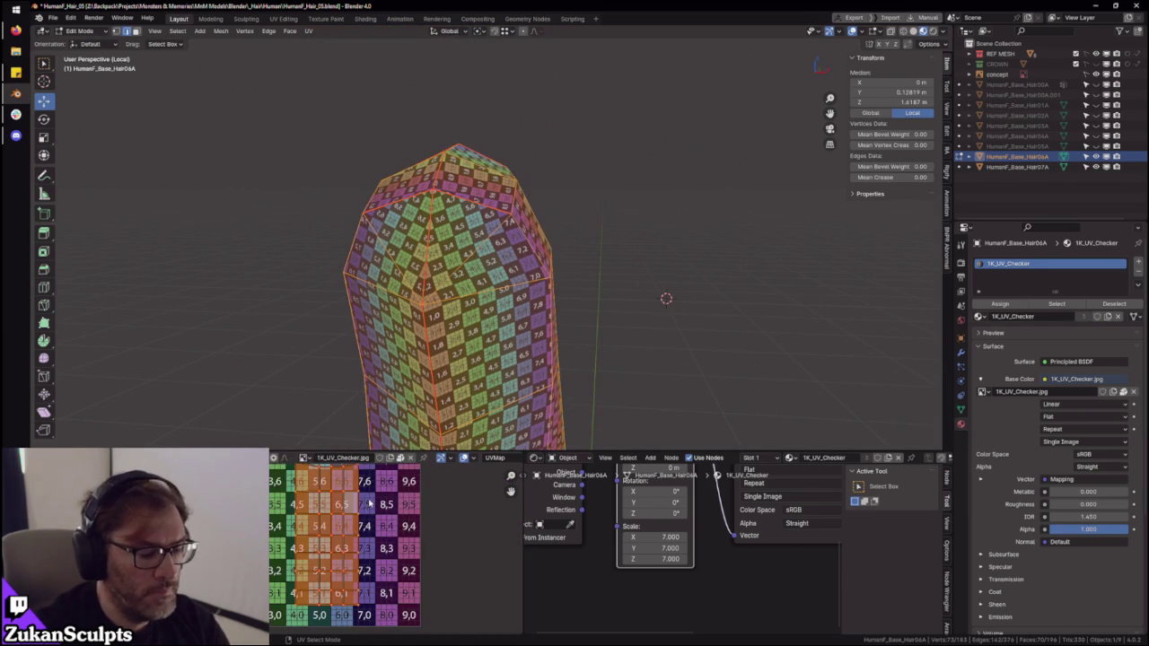
scroll(318, 562, "down", 2)
scroll(318, 562, "up", 5)
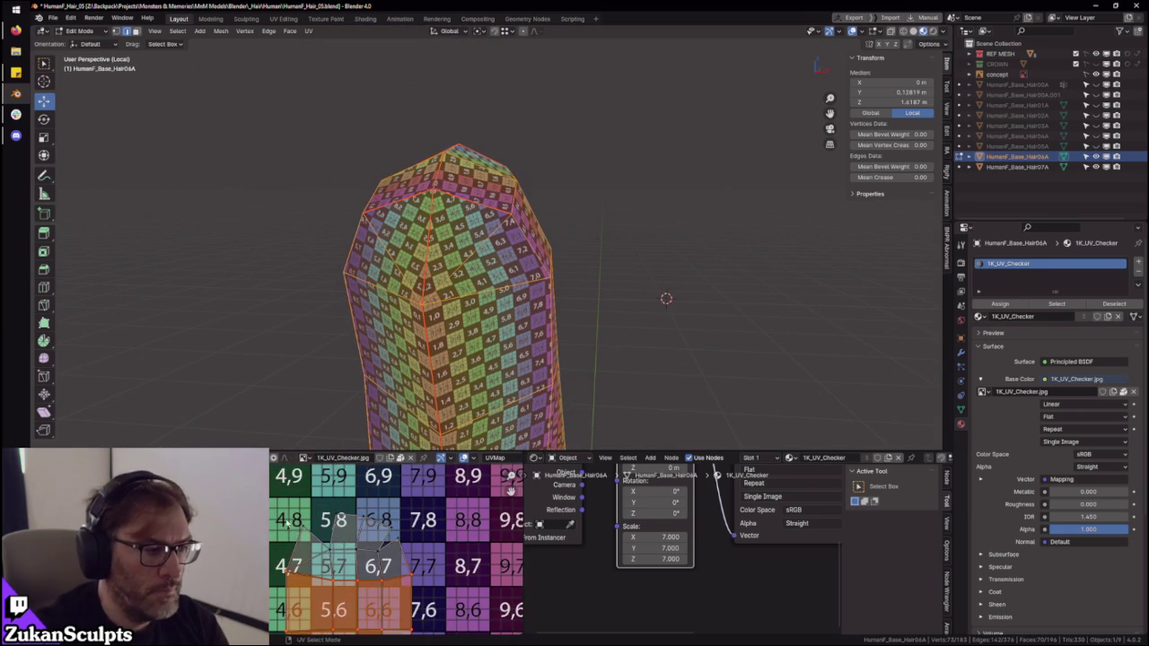
key("1")
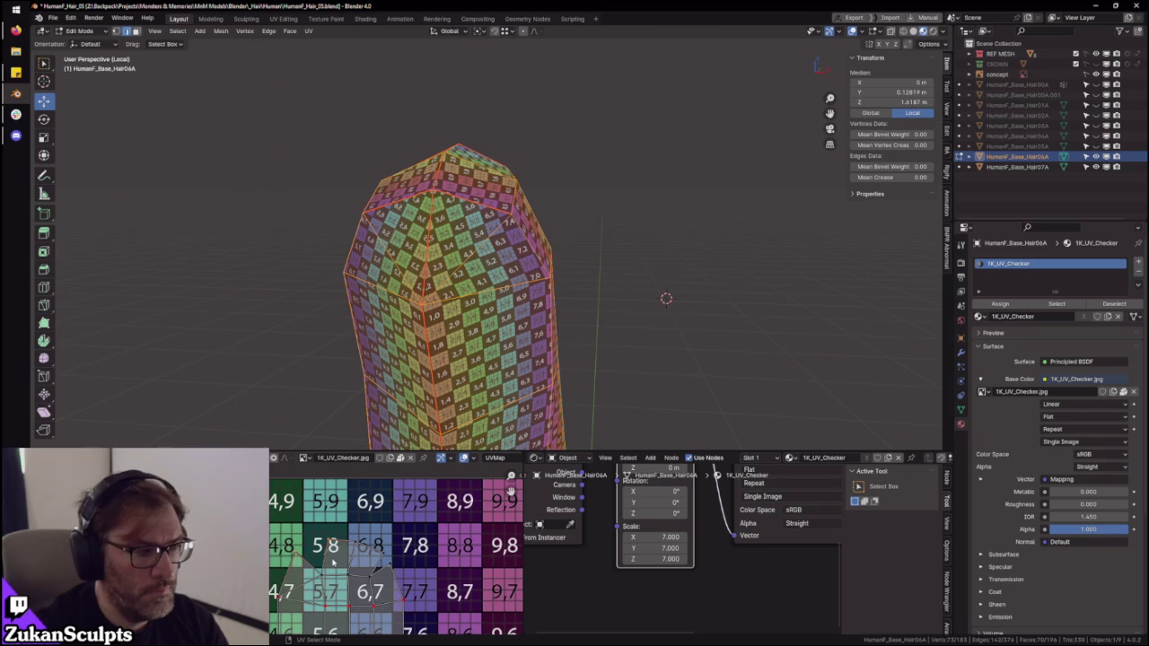
left_click_drag(332, 563, 333, 564)
key("ctrl+z")
- Box-select the top UVs between tiles 4,8 and 5,8, fix the upper checker, and exit Edit Mode
scroll(332, 577, "up", 2)
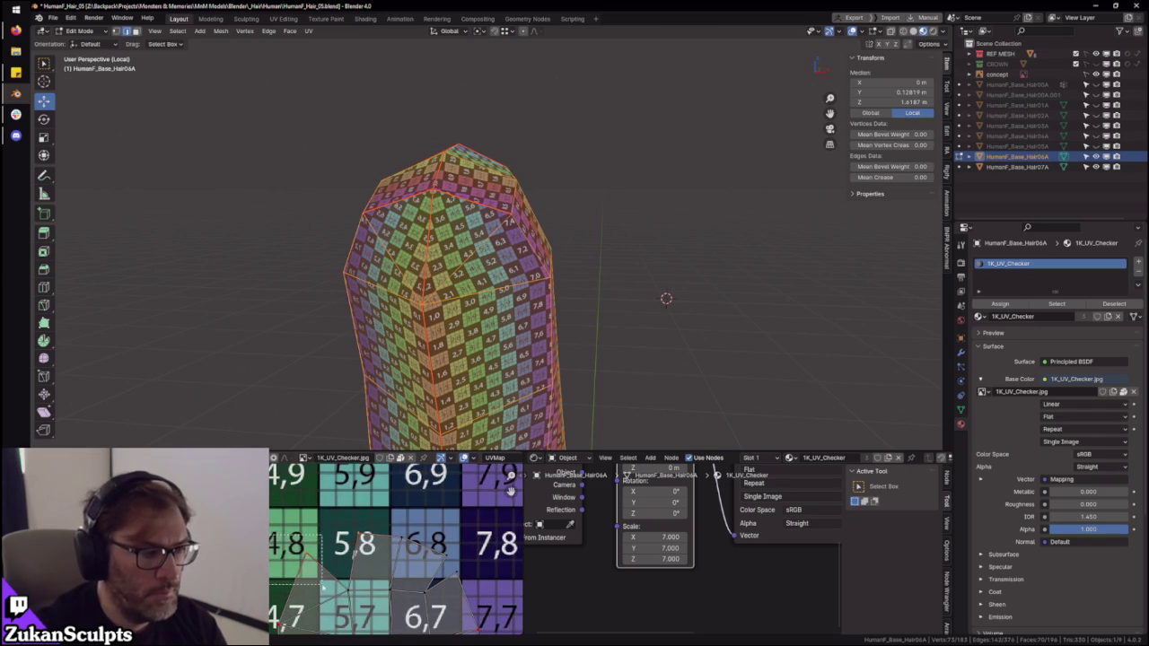
left_click_drag(276, 525, 361, 554)
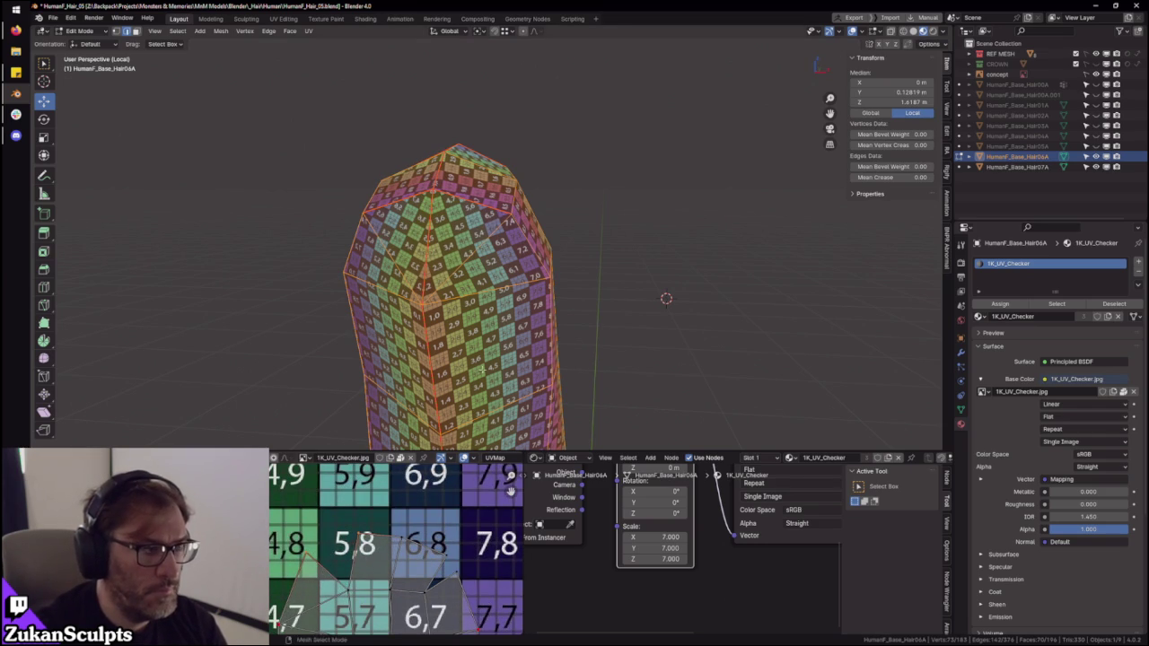
middle_click_drag(455, 422, 504, 326)
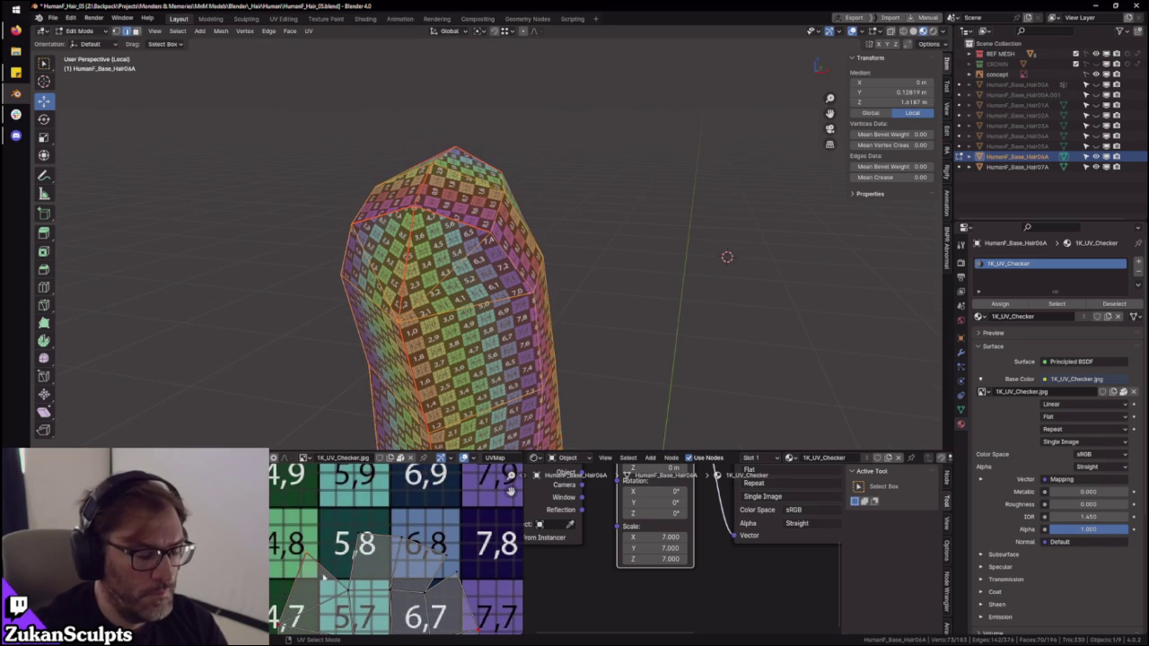
key("ctrl+z")
middle_click_drag(350, 572, 359, 512)
scroll(359, 539, "up", 2)
scroll(412, 614, "up", 1)
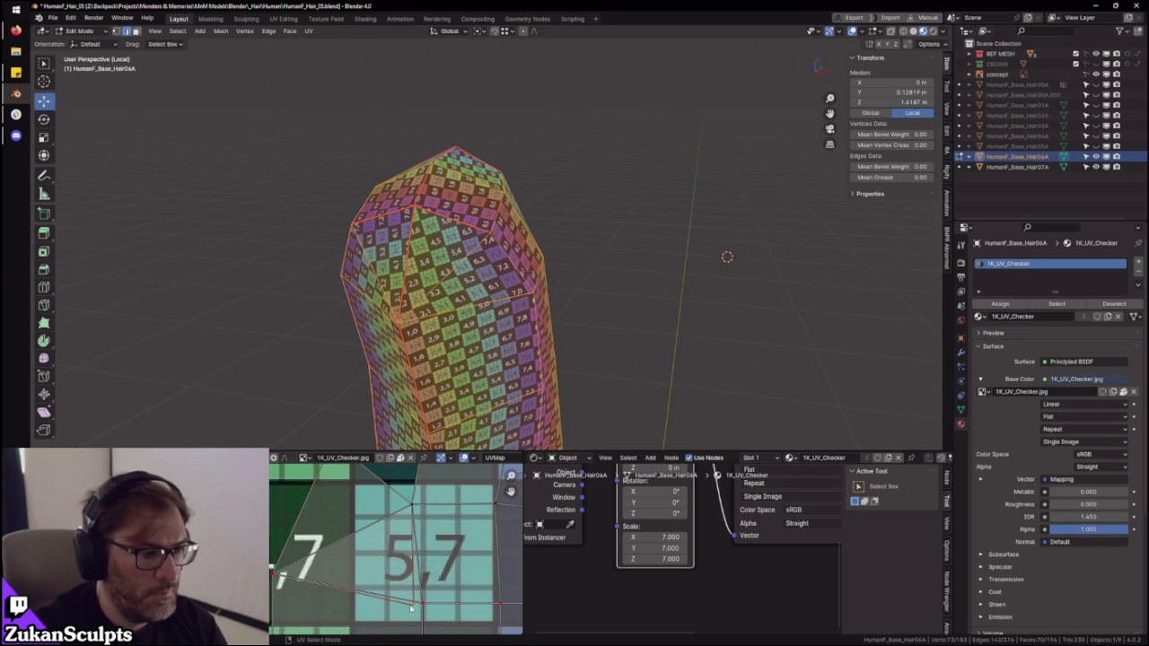
middle_click_drag(419, 618, 372, 633)
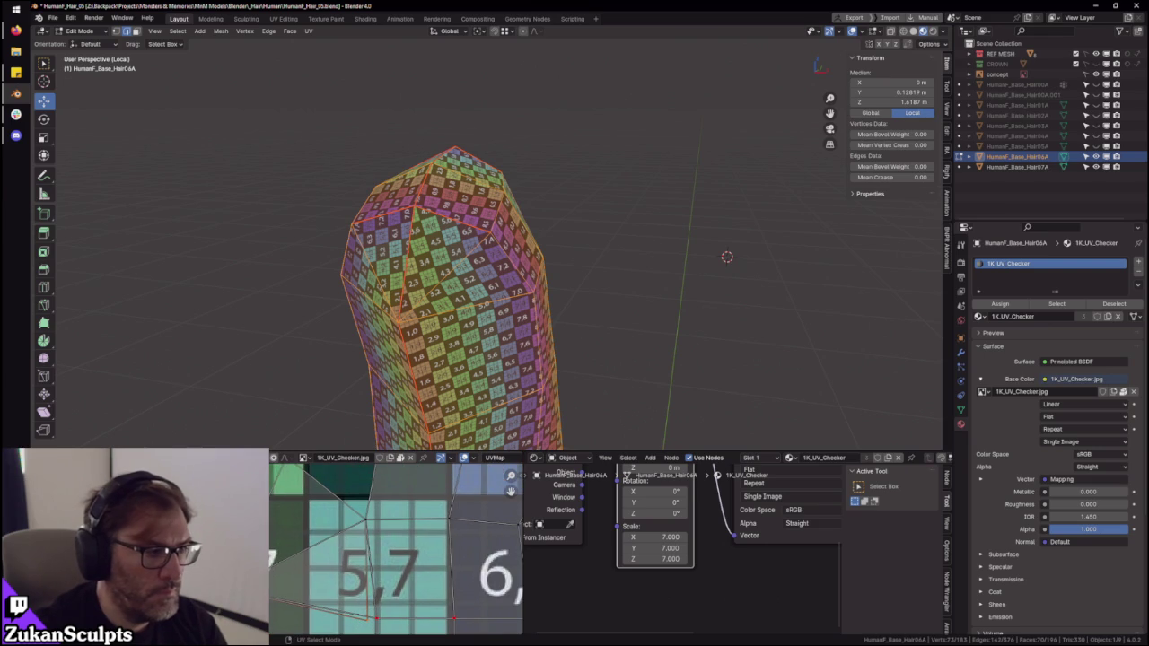
scroll(284, 509, "down", 1)
scroll(359, 557, "down", 2)
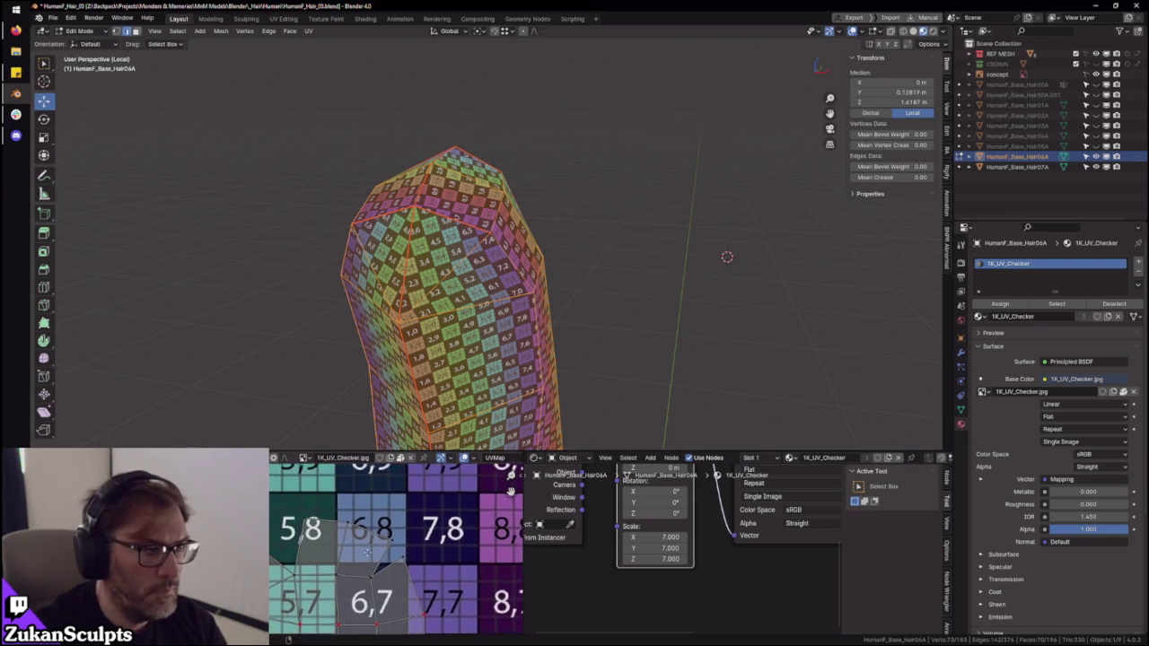
middle_click_drag(484, 322, 482, 269)
key("Tab")
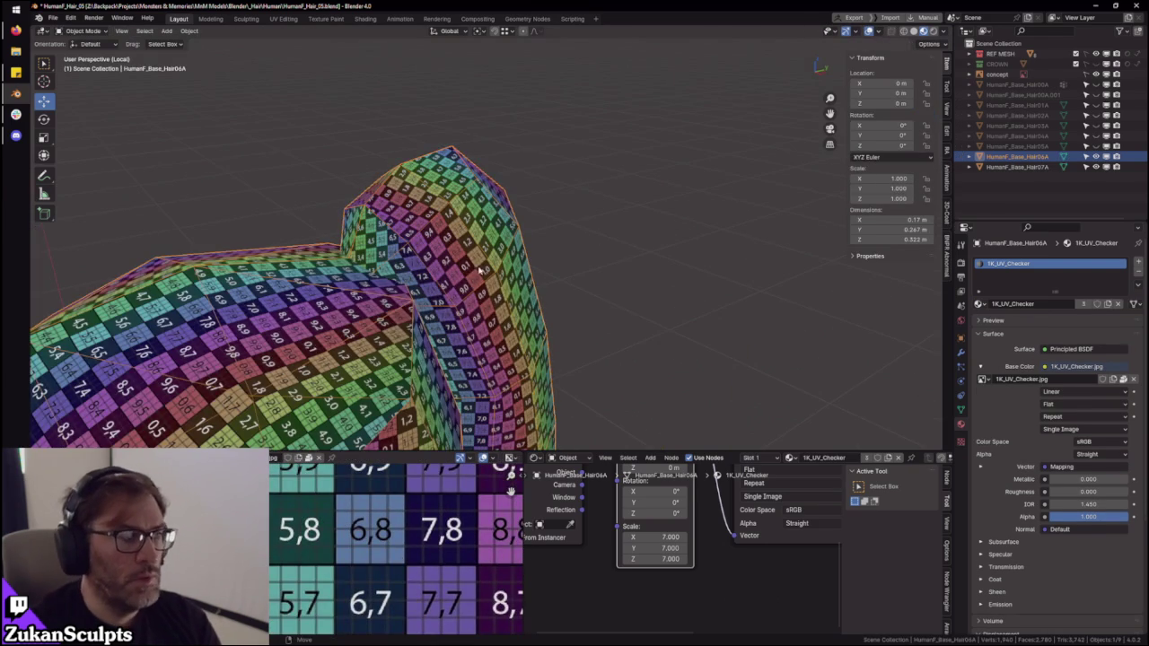
- Exit local view, frame the hair object, and isolate it with numpad / for editing
key("KP_Divide")
key("Tab")
key("Tab")
key("KP_Decimal")
mouse_move(555, 279)
middle_mouse_down()
mouse_move(519, 249)
mouse_move(542, 221)
middle_mouse_up()
key("Tab")
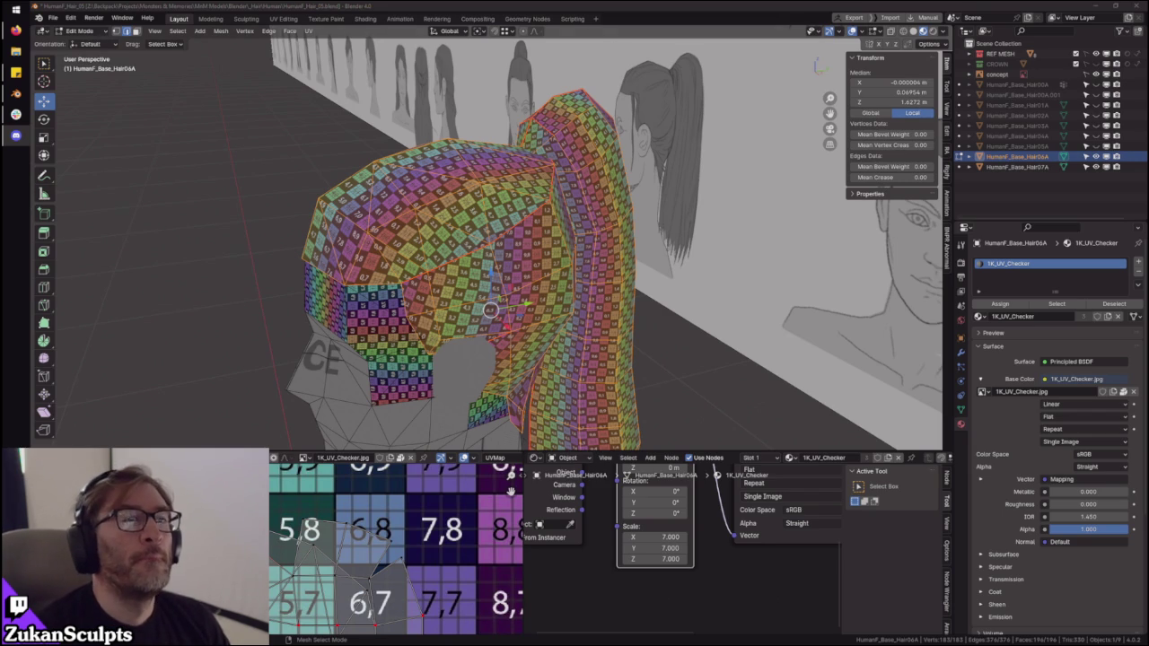
key("KP_Divide")
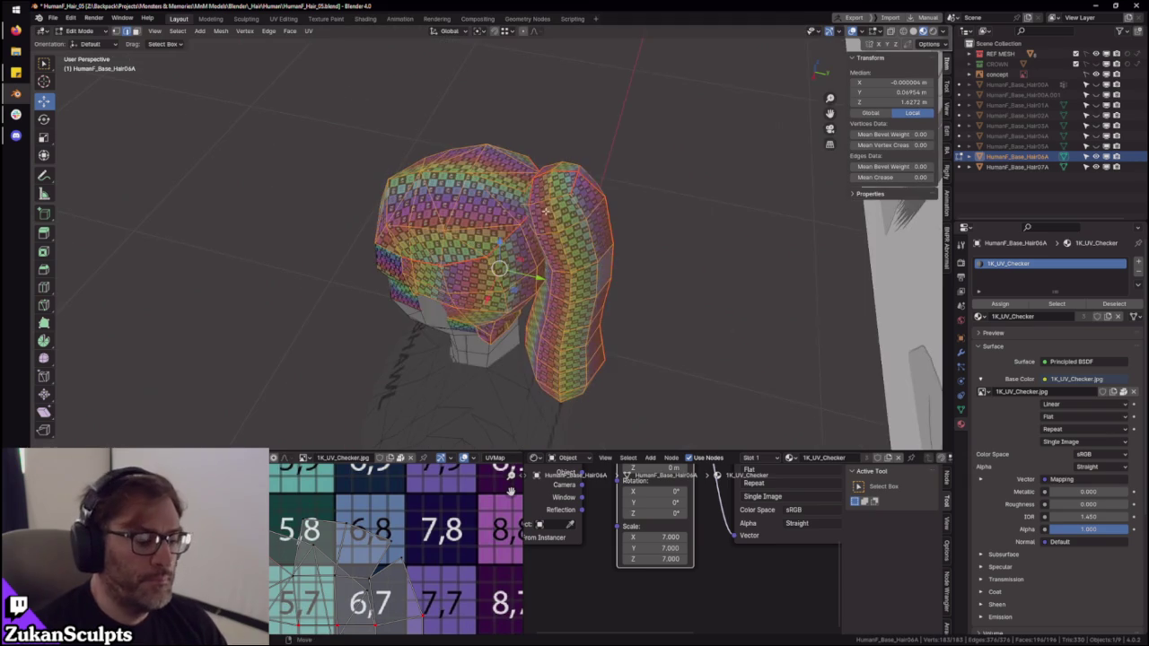
middle_click_drag(570, 238, 496, 181)
- Select the cap's linked front-panel faces and project their UVs from the front view
key("ctrl+Tab")
left_click(496, 181)
left_click(502, 173)
key("ctrl+l")
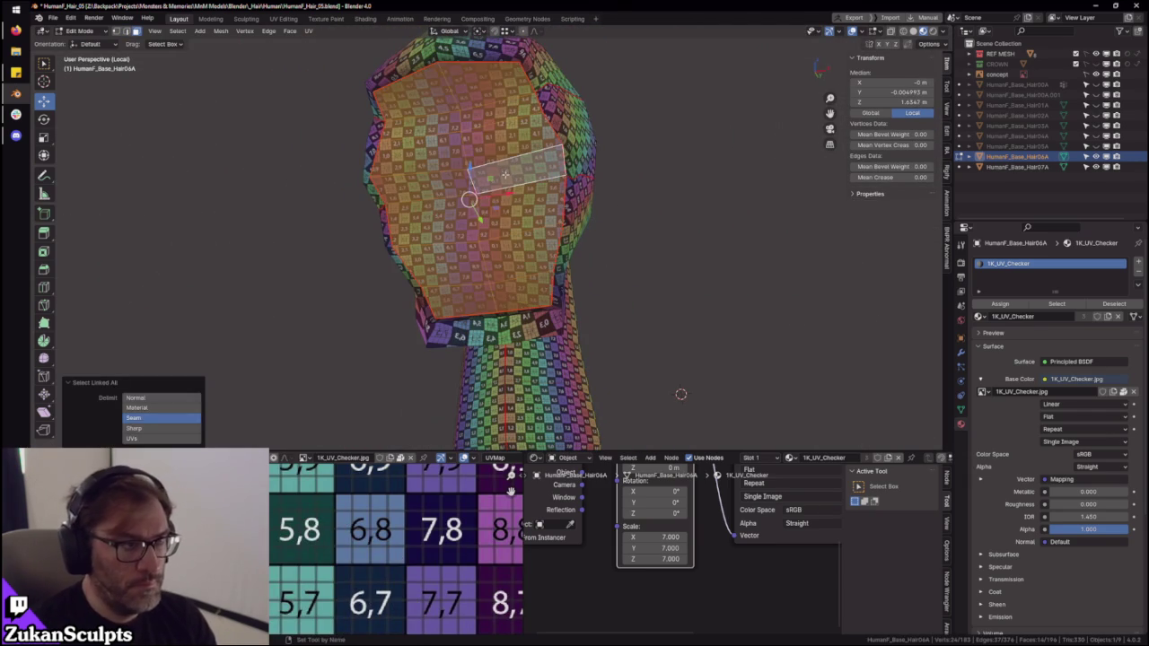
mouse_move(681, 394)
middle_mouse_down()
mouse_move(661, 379)
mouse_move(623, 174)
mouse_move(628, 219)
middle_mouse_up()
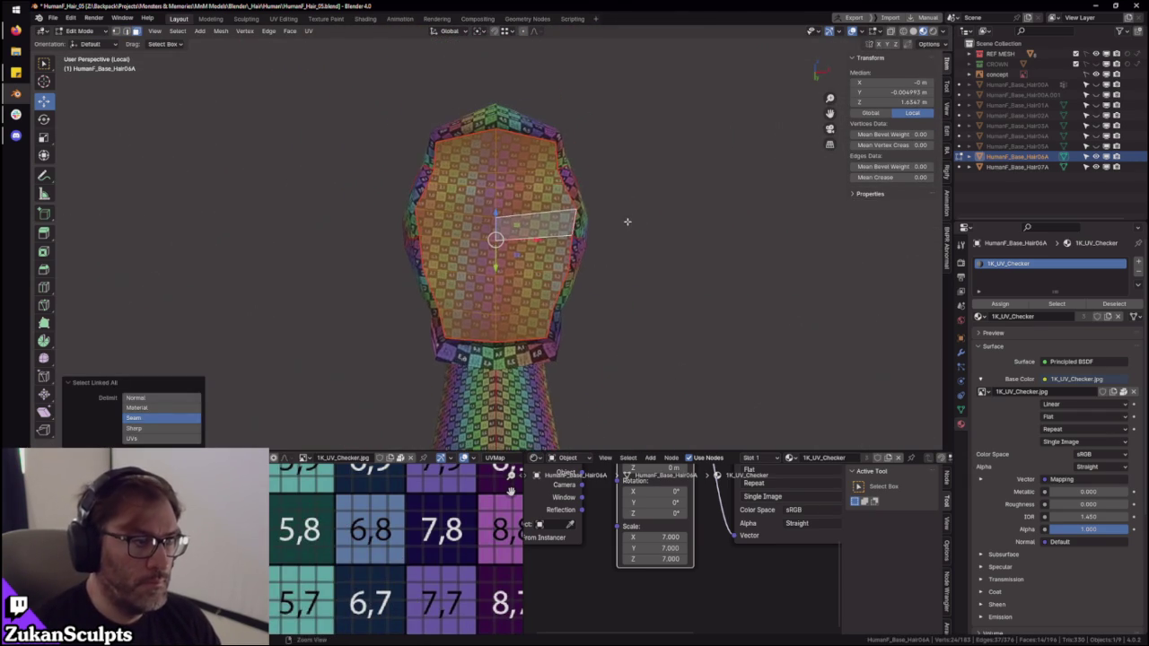
scroll(630, 231, "up", 2)
key("u")
left_click(639, 236)
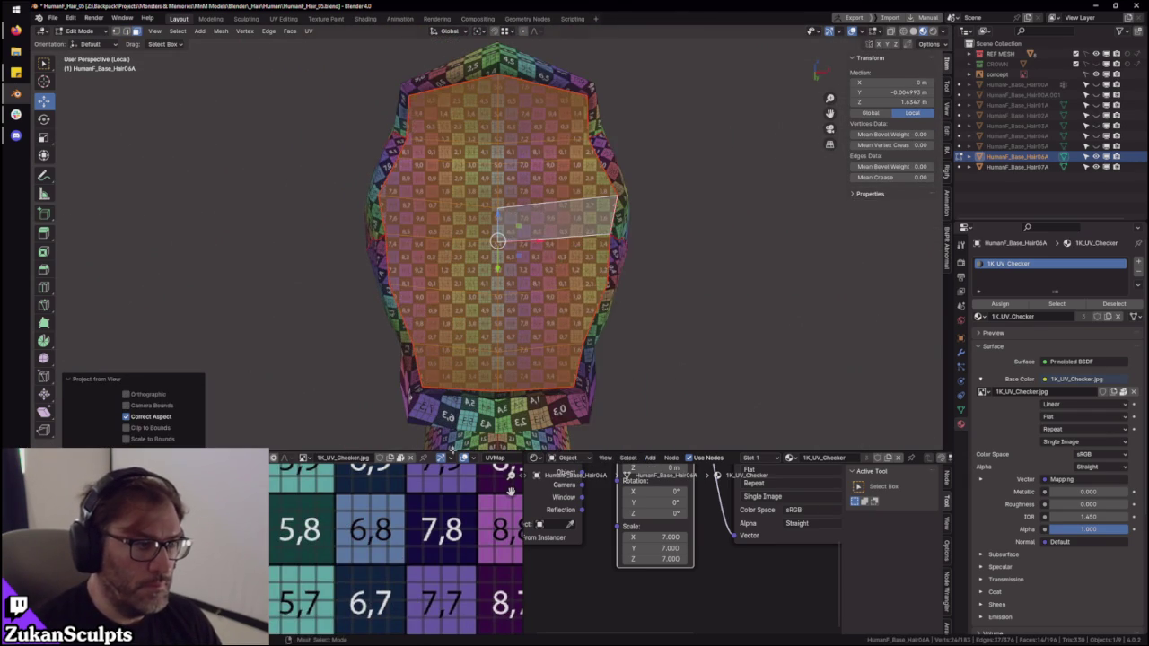
- Move the projected island horizontally to sit just right of the checker grid
key("ctrl+space")
scroll(511, 356, "down", 4)
middle_click_drag(511, 357, 478, 302)
key("a")
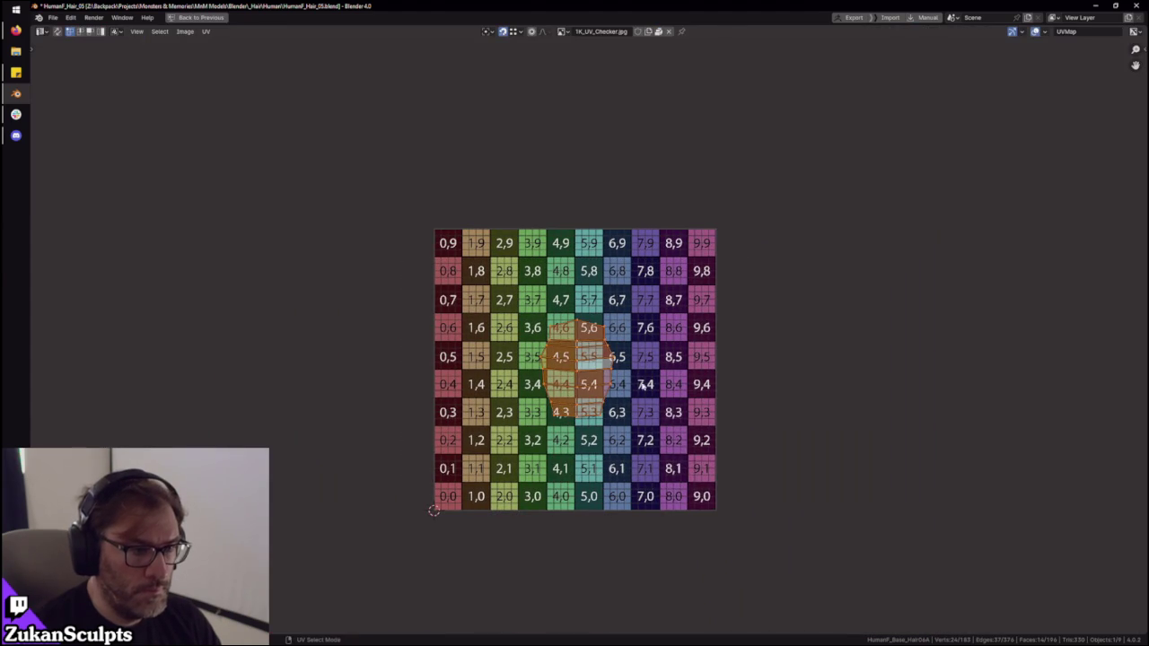
key("g")
left_click(733, 464)
key("g")
key("x")
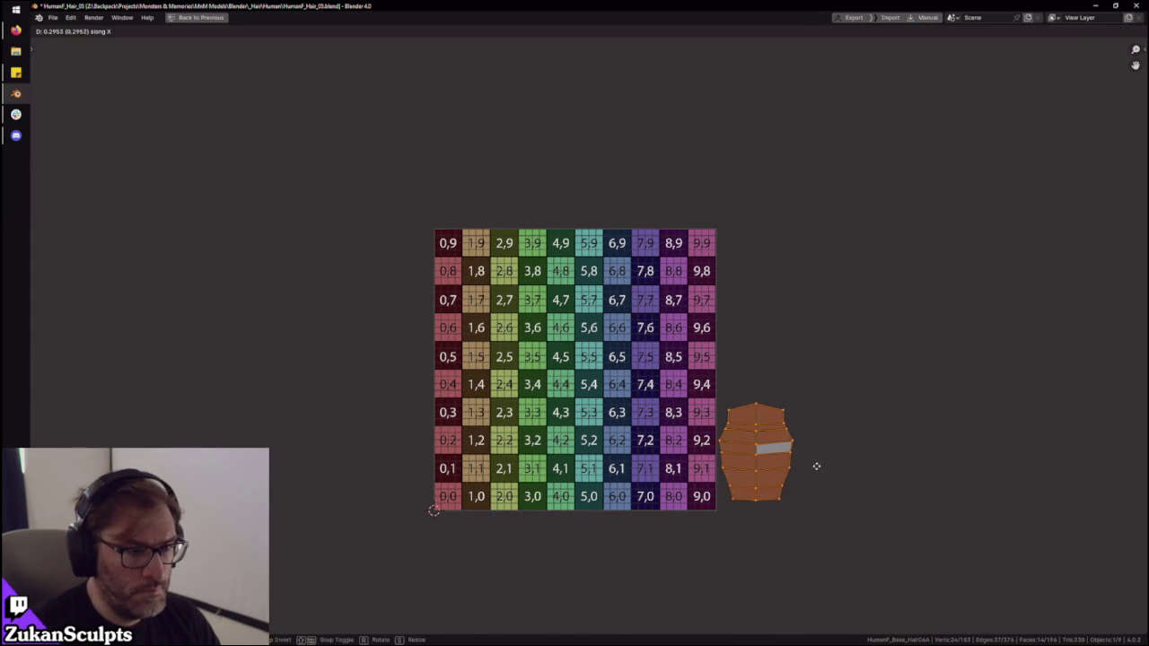
left_click(815, 464)
key("ctrl+space")
mouse_move(593, 296)
middle_mouse_down()
mouse_move(616, 308)
mouse_move(575, 265)
middle_mouse_up()
key("a")
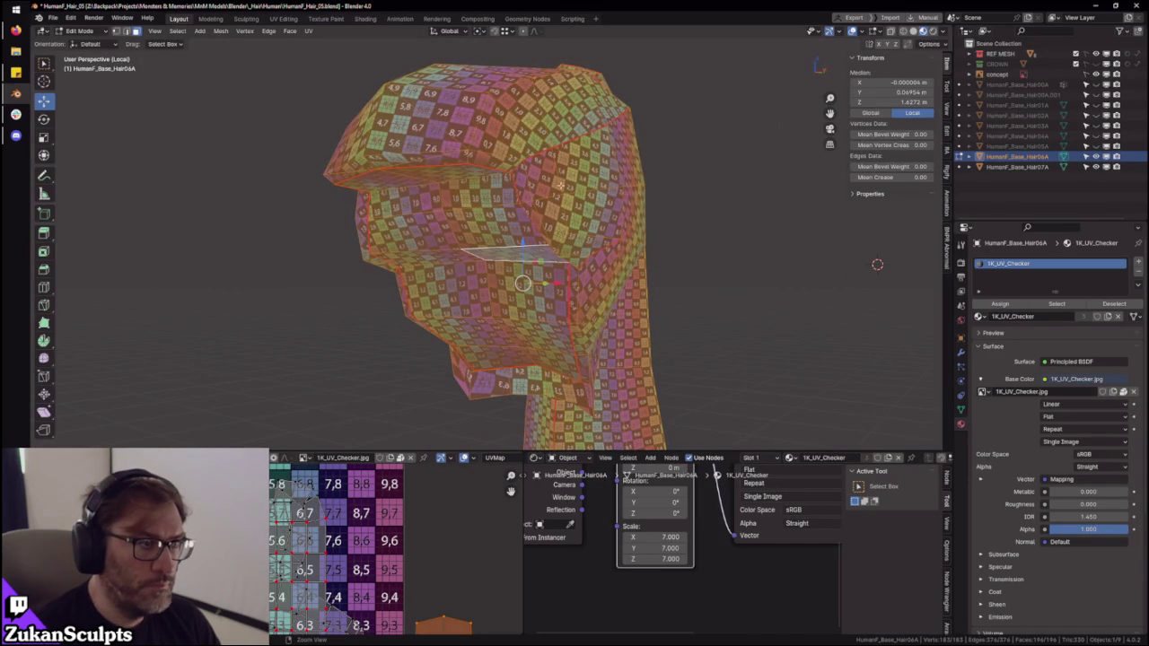
- Pick one hood face, grow it to the whole linked hood, and zoom in
middle_click_drag(554, 190, 514, 196)
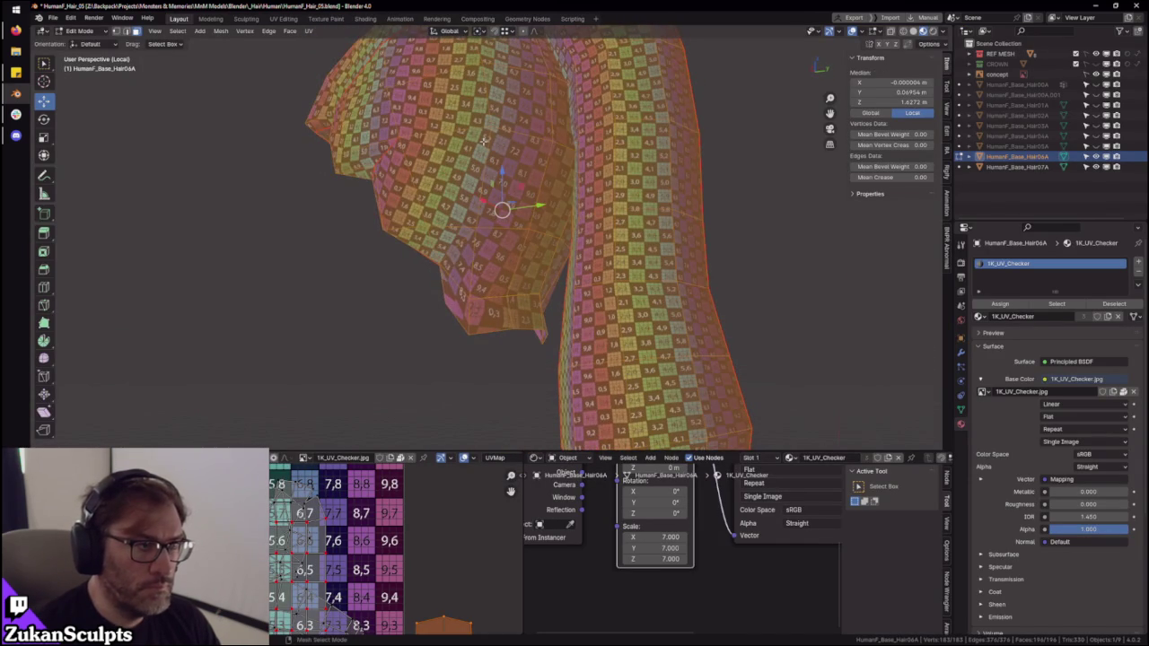
left_click(483, 141)
key("ctrl+l")
mouse_move(474, 403)
middle_mouse_down()
mouse_move(587, 327)
mouse_move(538, 315)
mouse_move(487, 269)
middle_mouse_up()
scroll(536, 311, "up", 4)
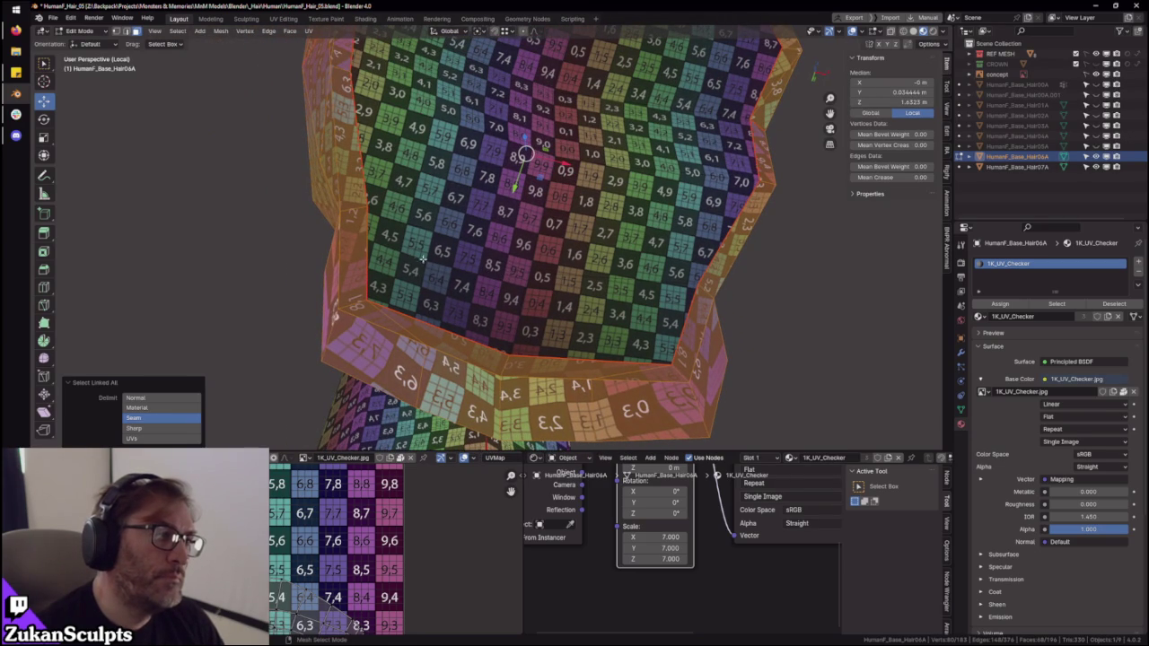
- Switch between vertex and edge select modes, picking a vertex and an edge on the hair
scroll(401, 251, "up", 1)
key("ctrl+Tab")
left_click(397, 232)
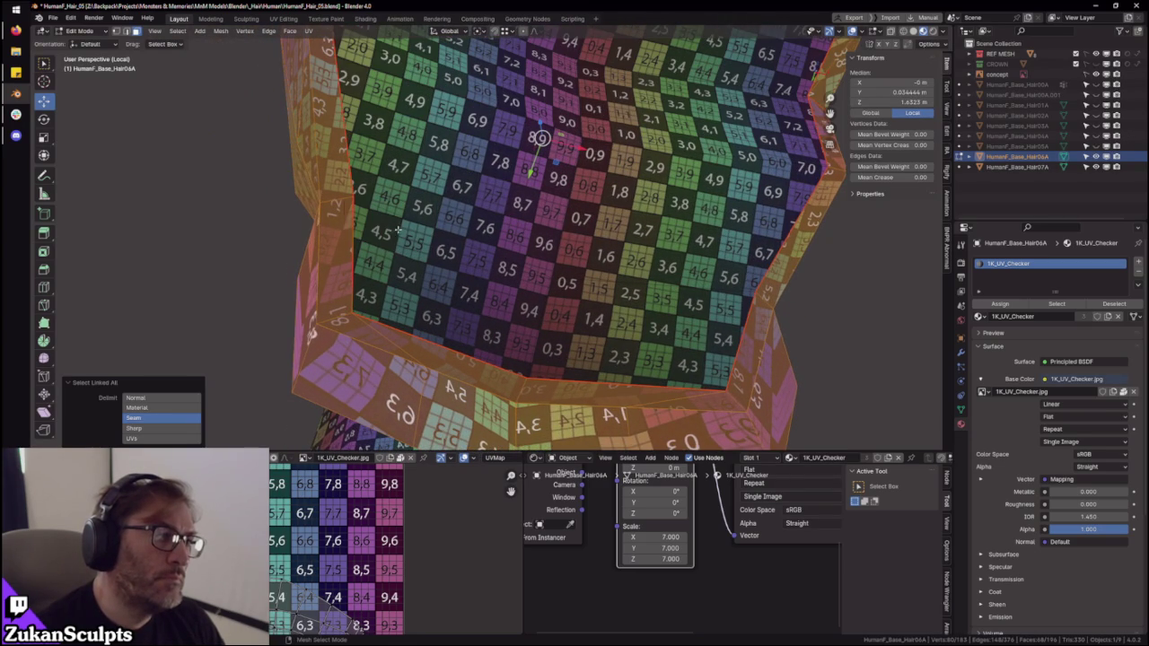
key("ctrl+Tab")
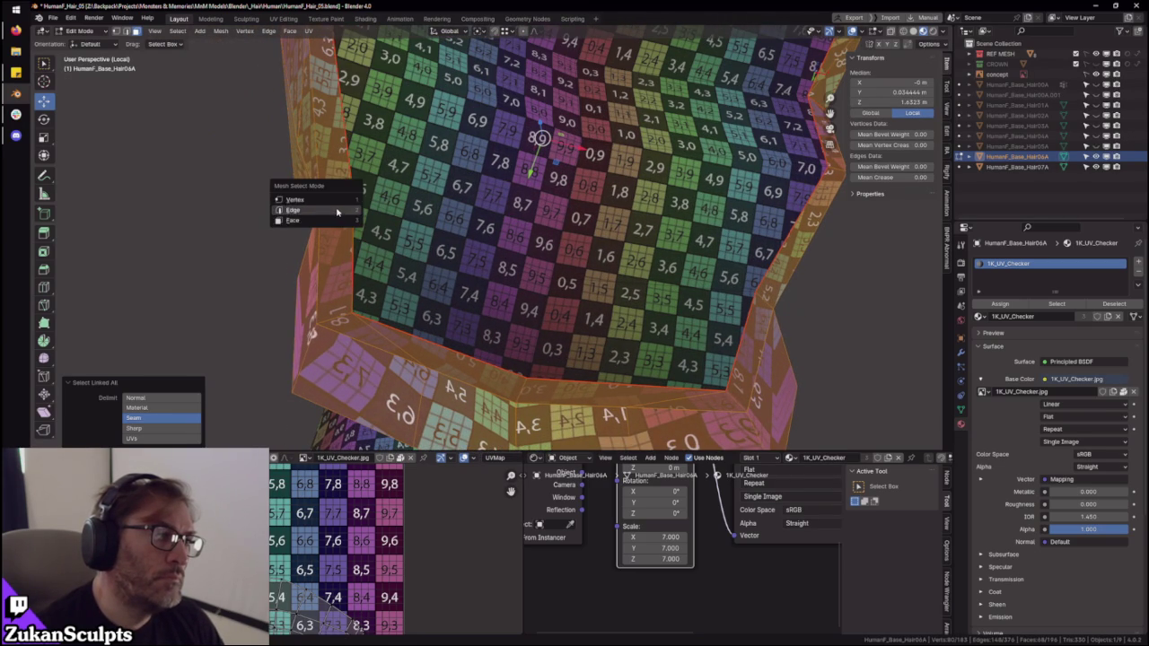
left_click(337, 197)
left_click(341, 200)
key("ctrl+Tab")
left_click(287, 207)
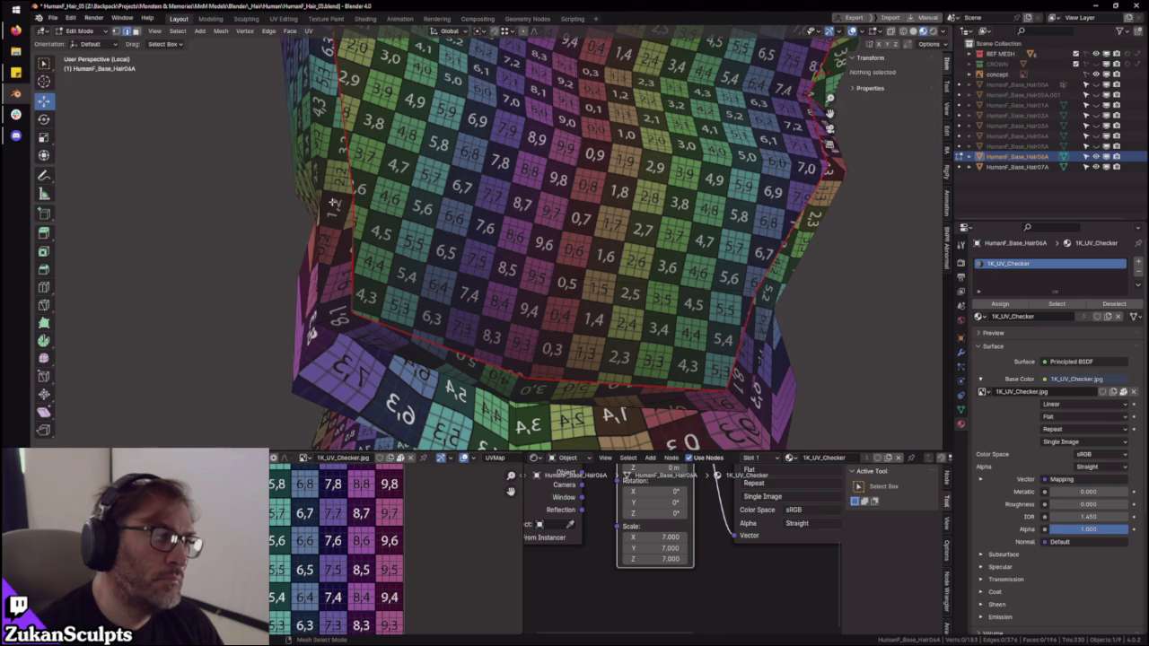
left_click(336, 205)
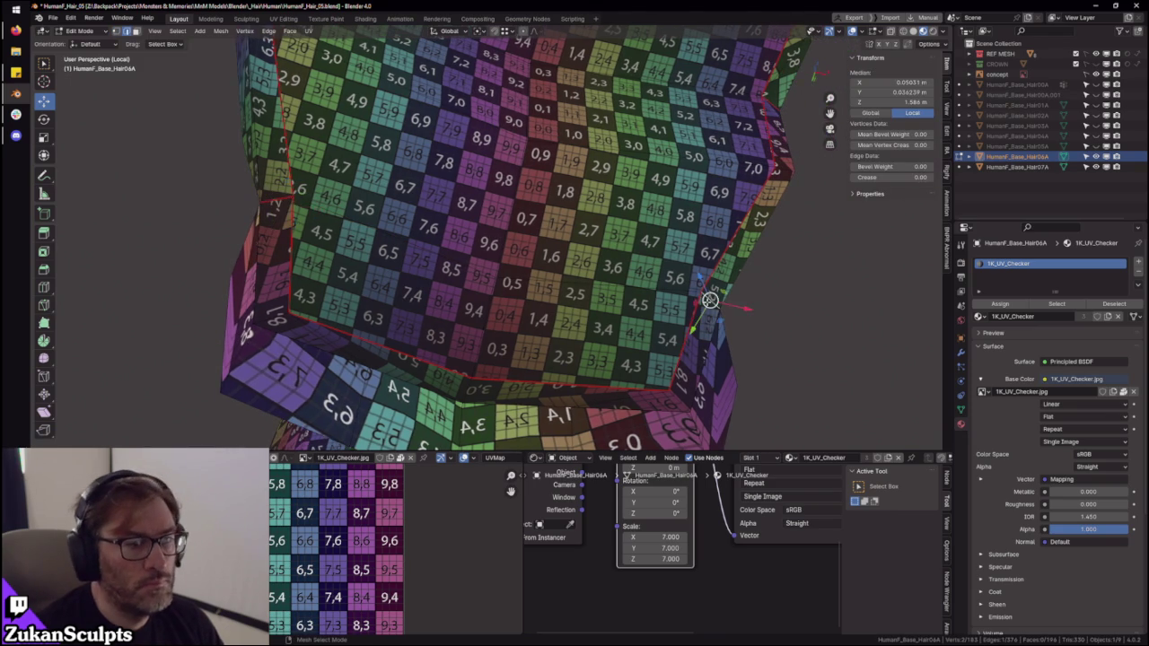
- Select the neck face loop in face mode, try Dissolve Edges, then undo it
middle_click_drag(656, 308, 519, 330, "ctrl")
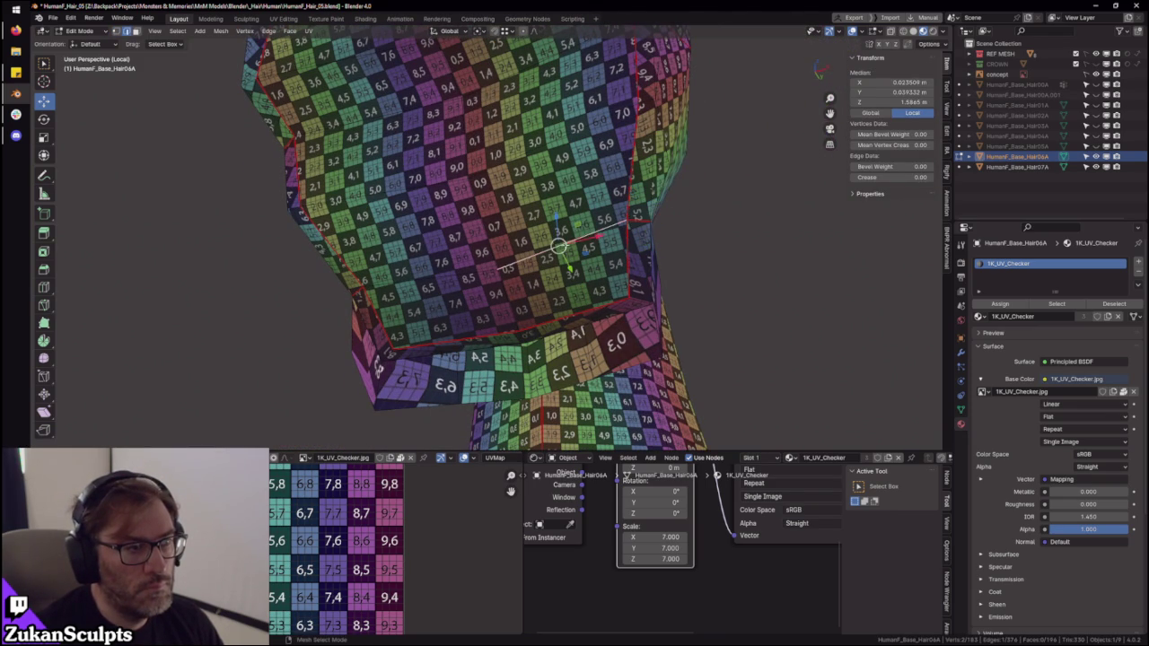
key("ctrl+Tab")
left_click(526, 307)
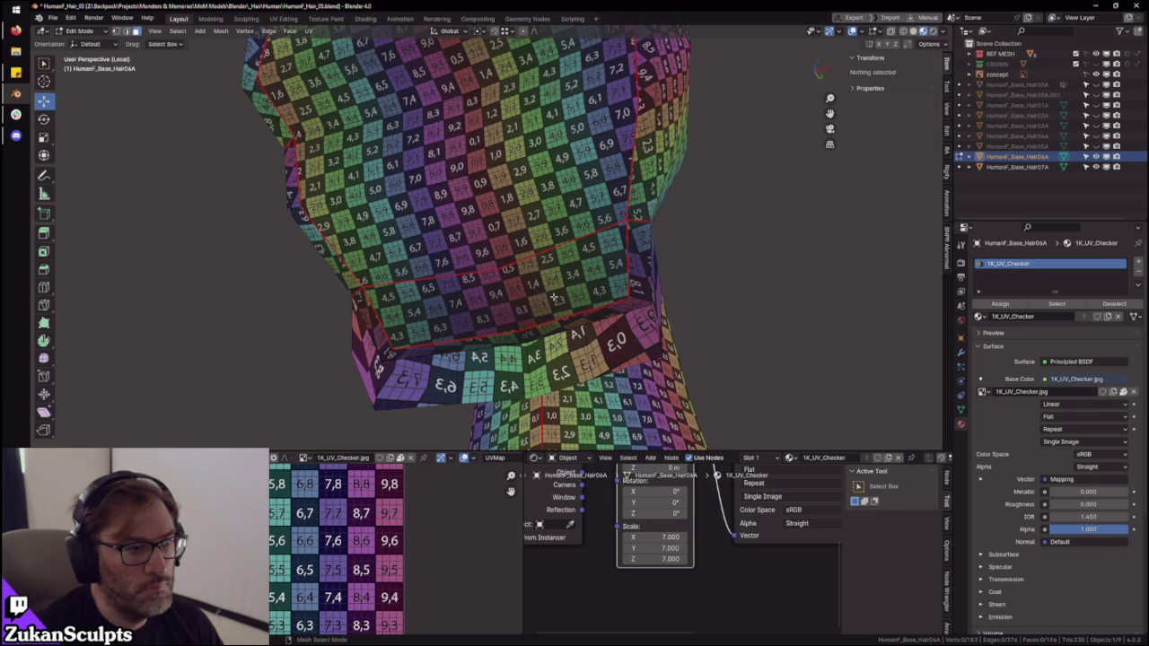
left_click(555, 296)
left_click(556, 296, "alt")
key("x")
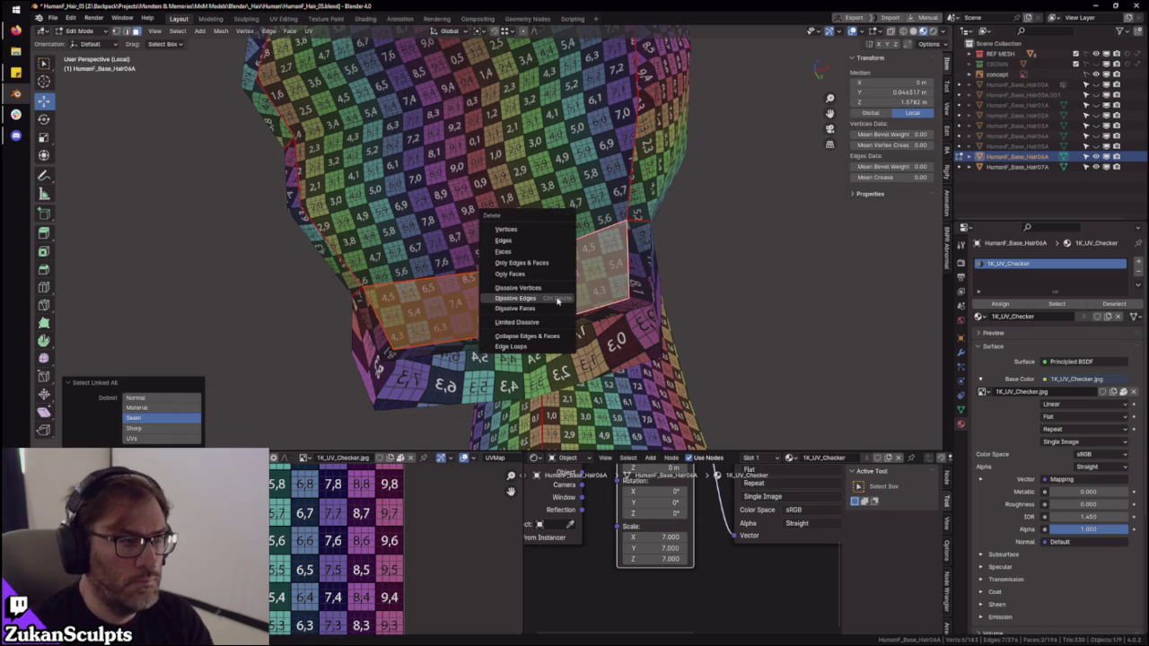
left_click(595, 289)
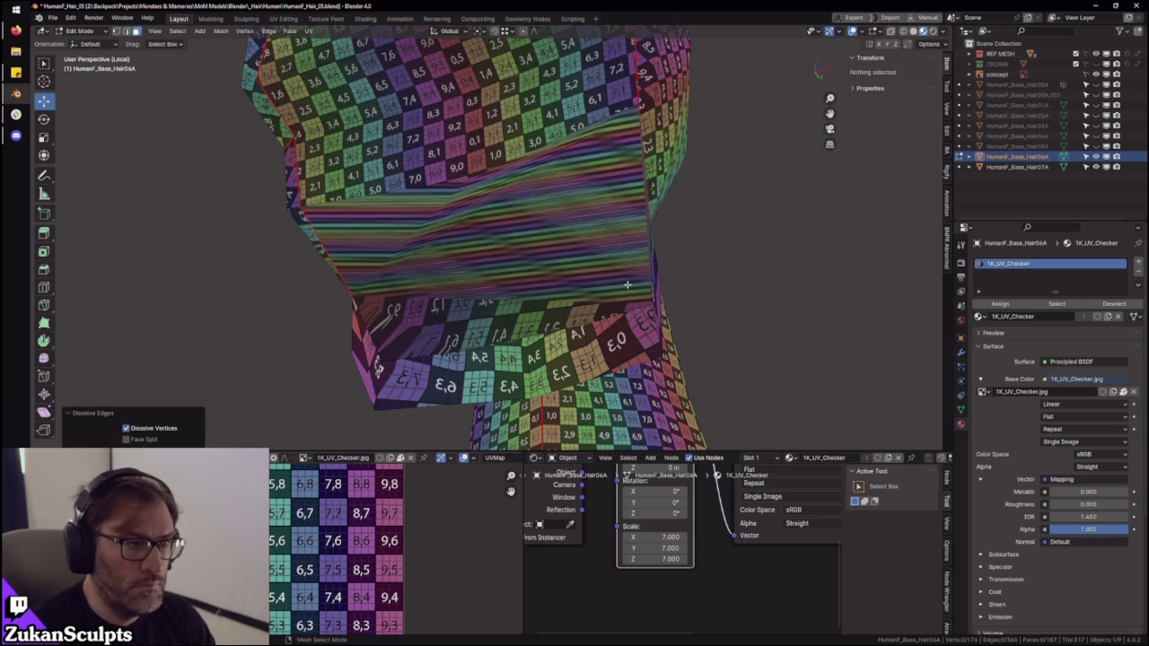
key("ctrl+z")
- Delete the neck band faces, then select the remaining linked neck faces and delete them
key("x")
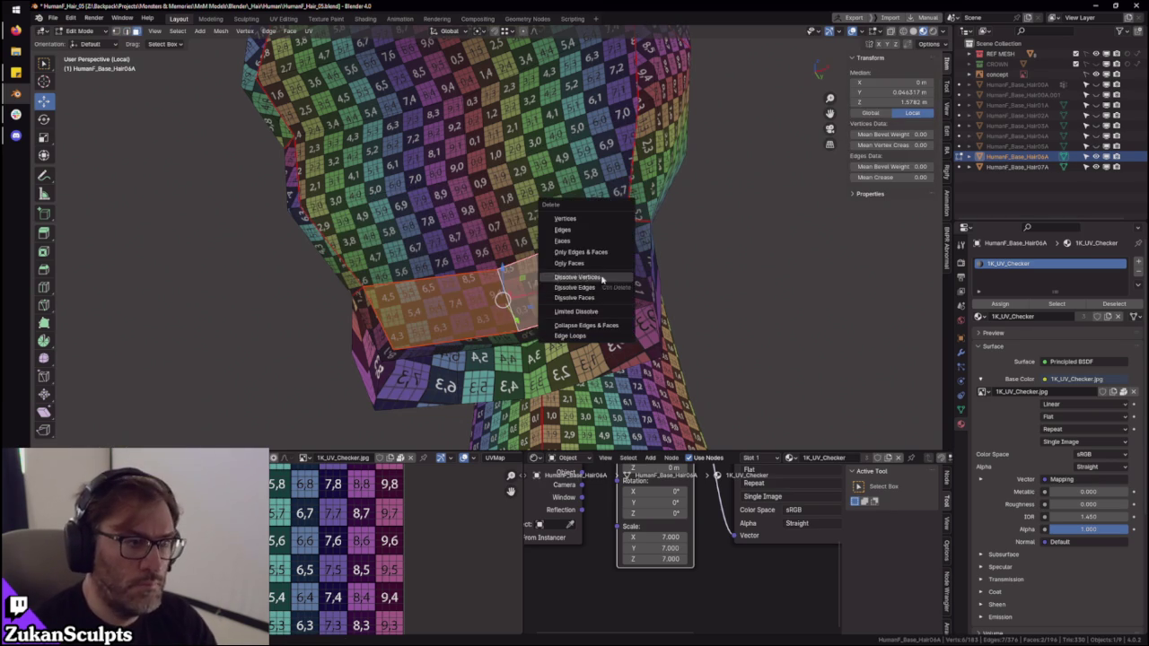
left_click(585, 242)
left_click(635, 284)
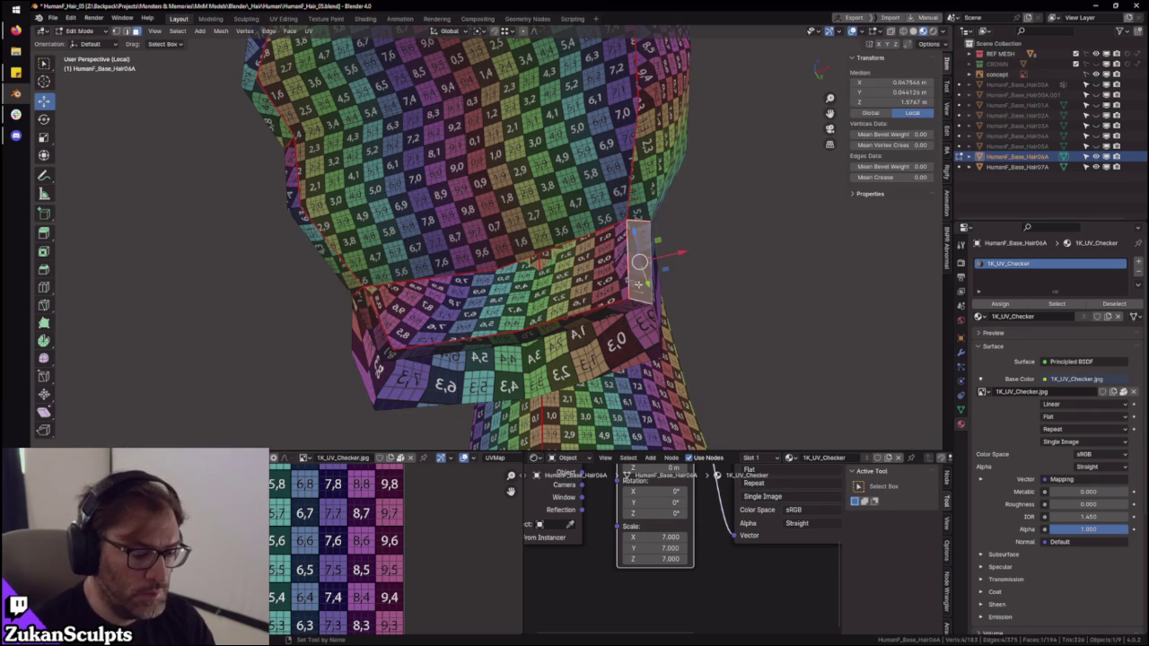
key("ctrl+l")
mouse_move(636, 283)
middle_mouse_down()
mouse_move(519, 307)
mouse_move(559, 304)
mouse_move(566, 319)
mouse_move(529, 227)
mouse_move(628, 179)
mouse_move(945, 157)
middle_mouse_up()
key("x")
left_click(561, 304)
scroll(562, 307, "down", 5)
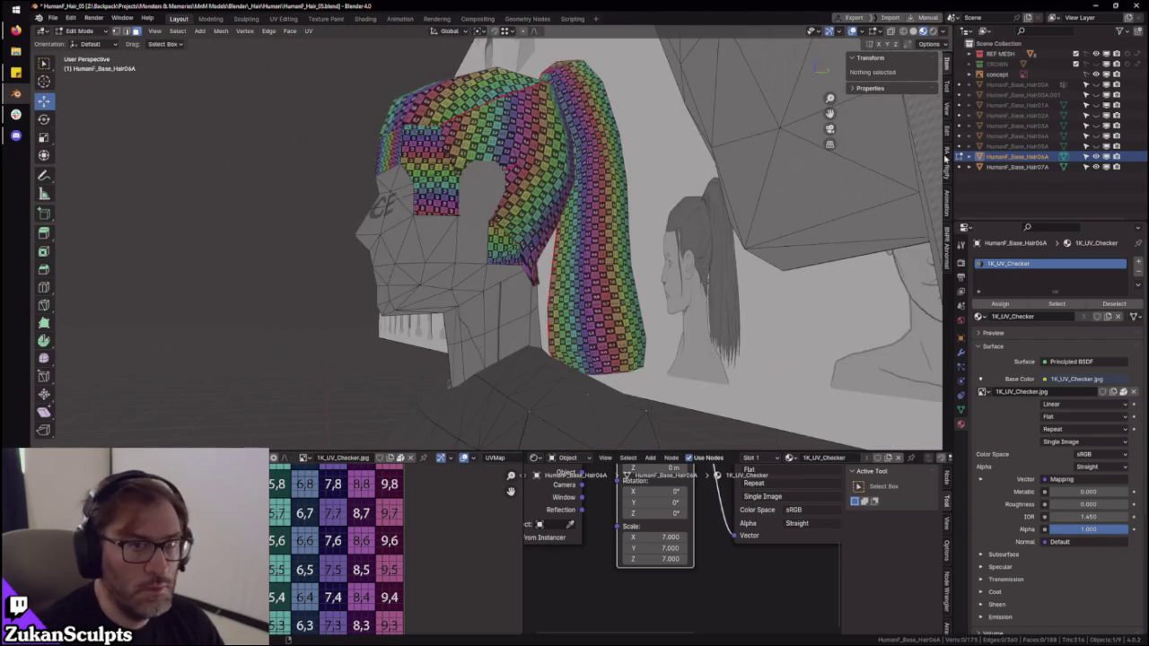
- Select a face on the side hair and orbit to a side-on view
scroll(600, 257, "up", 5)
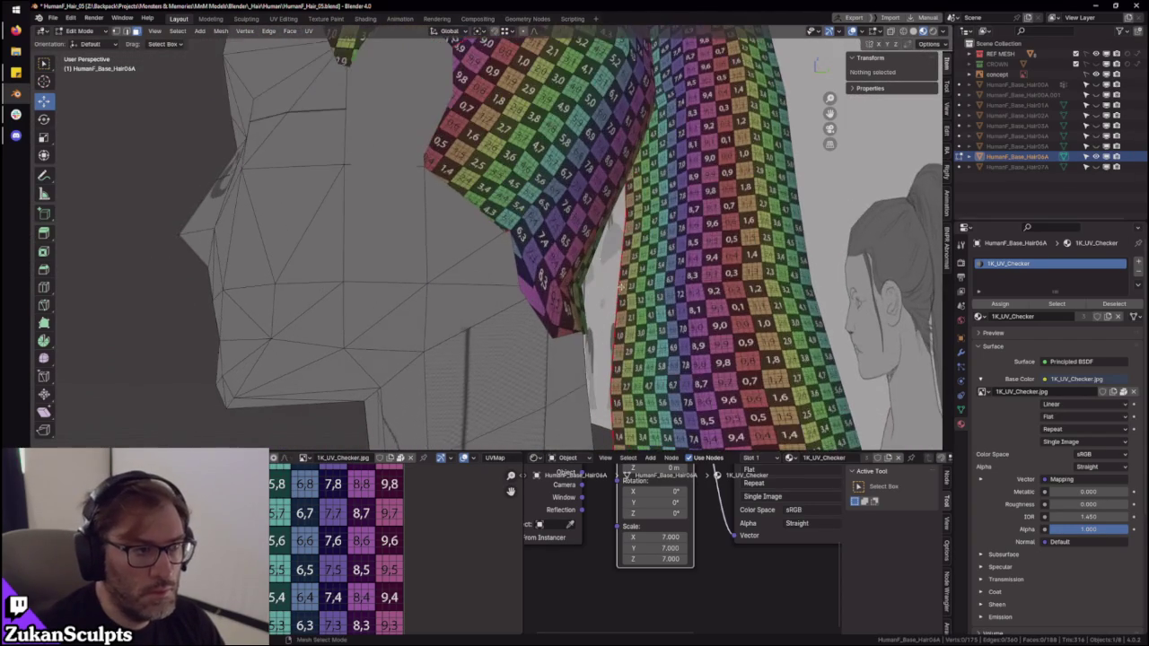
left_click(567, 242)
scroll(633, 229, "up", 2)
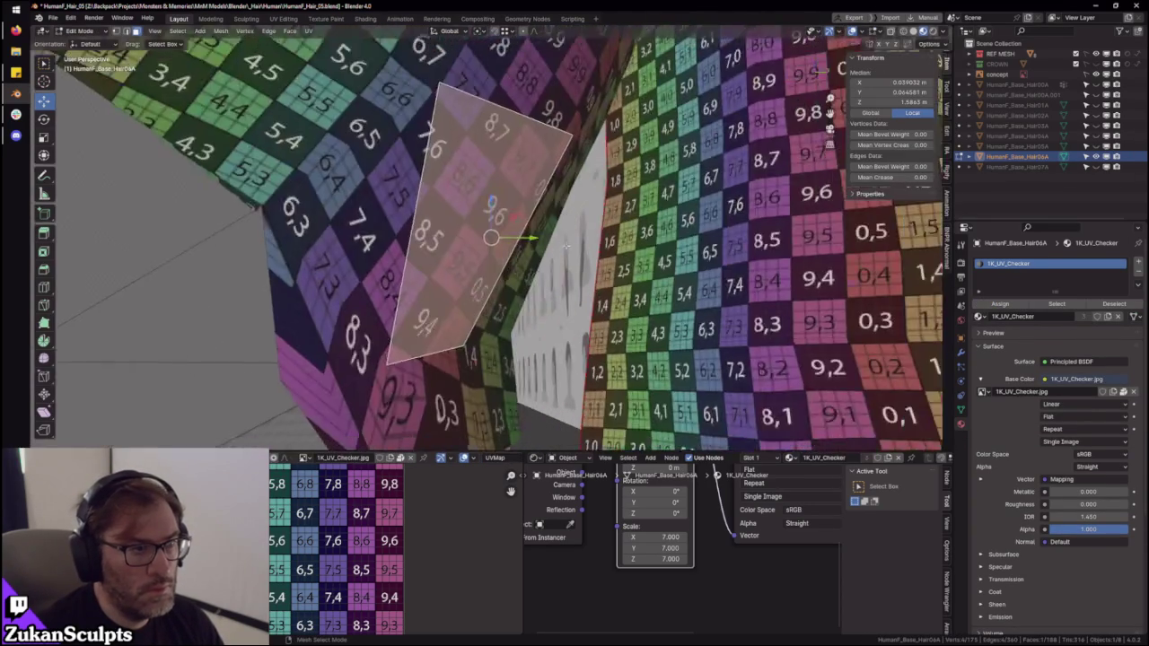
scroll(634, 229, "up", 2)
mouse_move(633, 229)
middle_mouse_down()
mouse_move(669, 216)
mouse_move(572, 243)
middle_mouse_up()
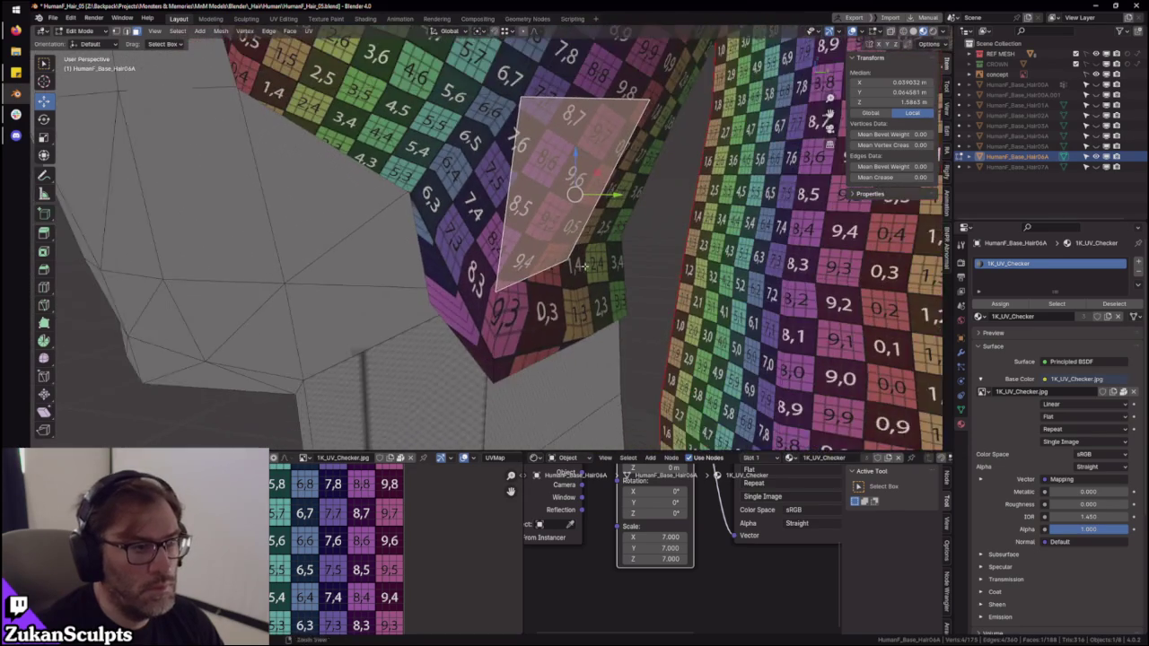
- Box-select the side hair UV island in the maximized UV editor and unwrap it
key("ctrl+space")
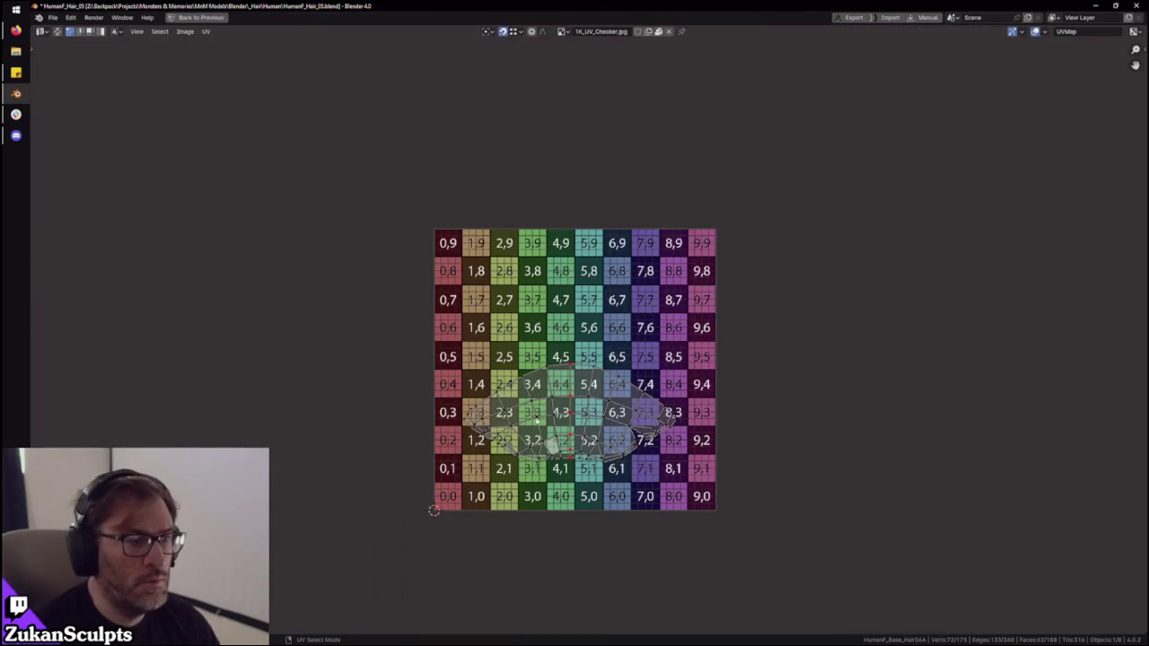
left_click_drag(318, 266, 793, 539)
scroll(584, 359, "up", 3)
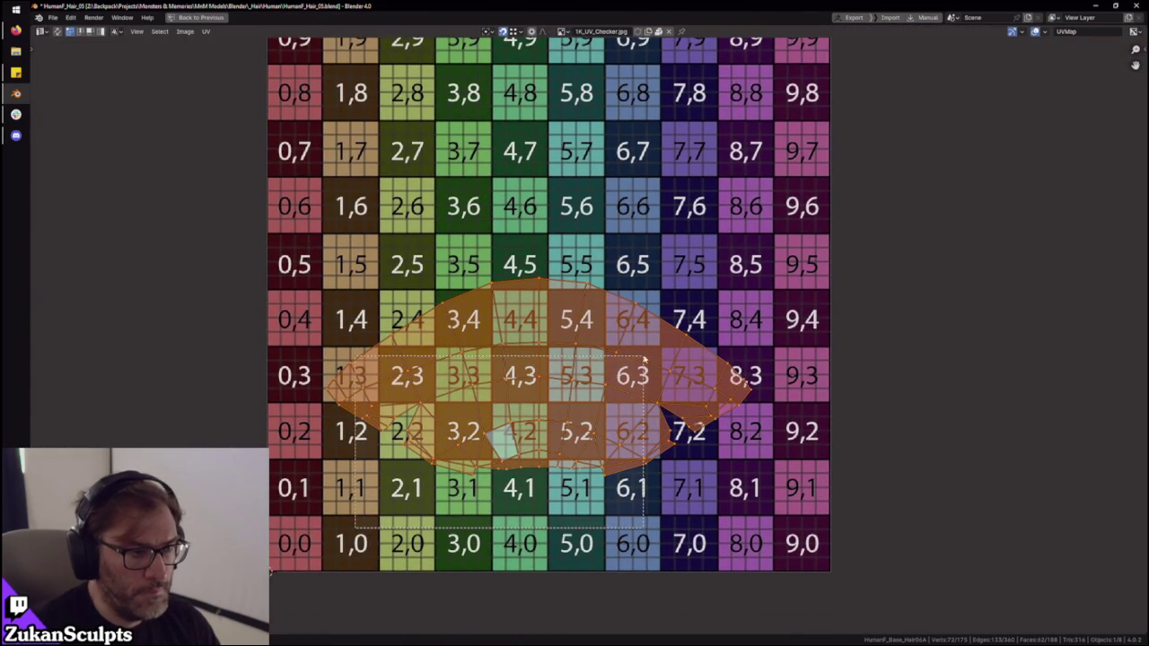
left_click_drag(357, 531, 701, 332)
left_click_drag(477, 274, 592, 309)
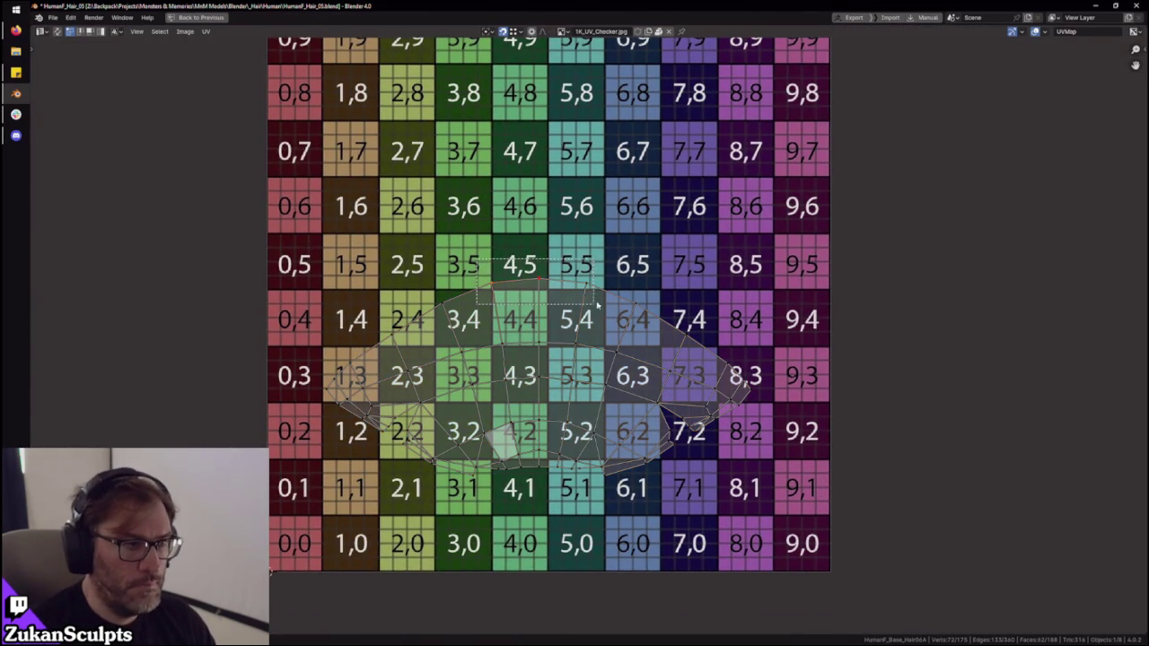
key("a")
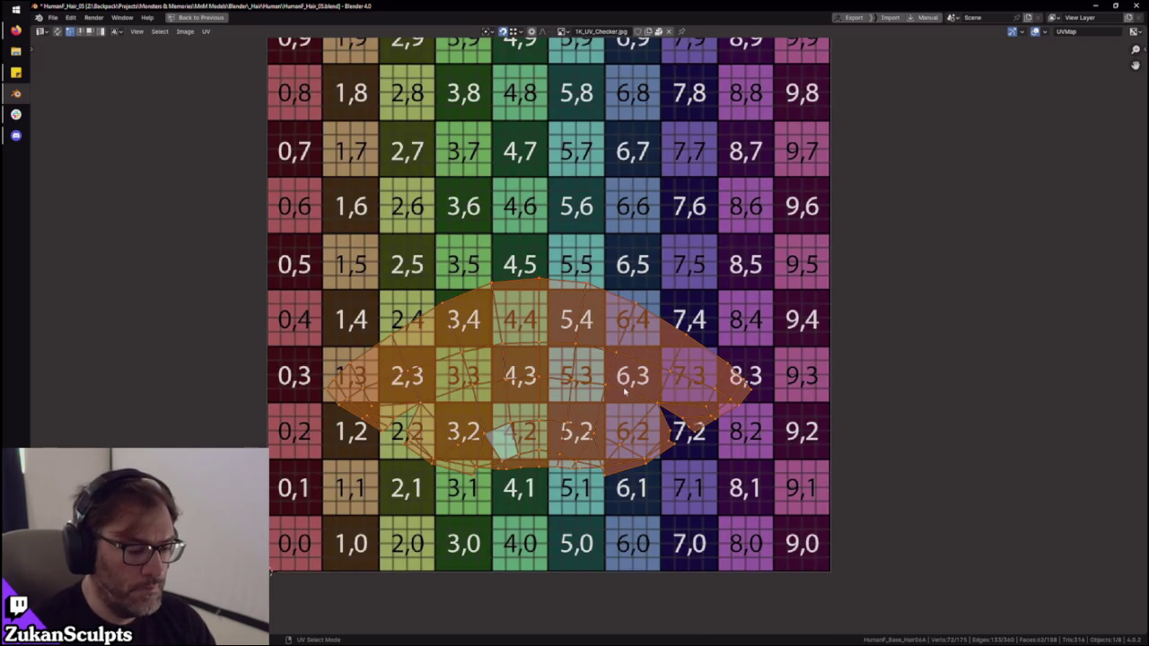
key("ctrl+space")
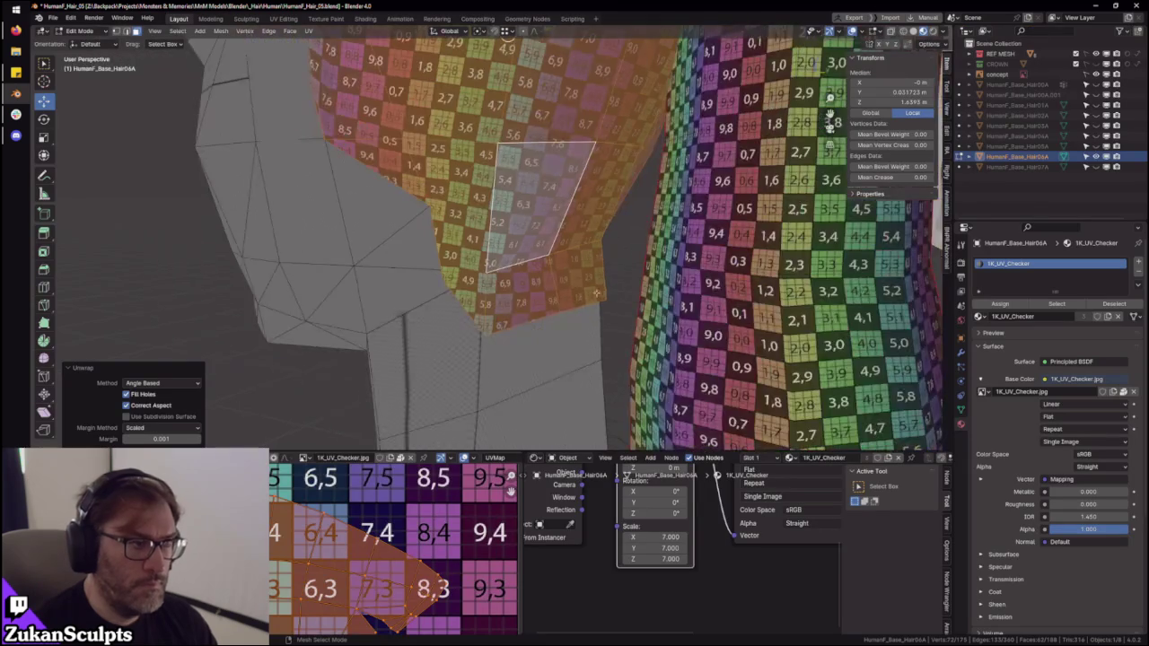
- Reselect the whole side hair UV island in the maximized UV editor, then check the head
scroll(401, 574, "down", 2)
scroll(401, 575, "down", 1)
scroll(565, 290, "down", 3)
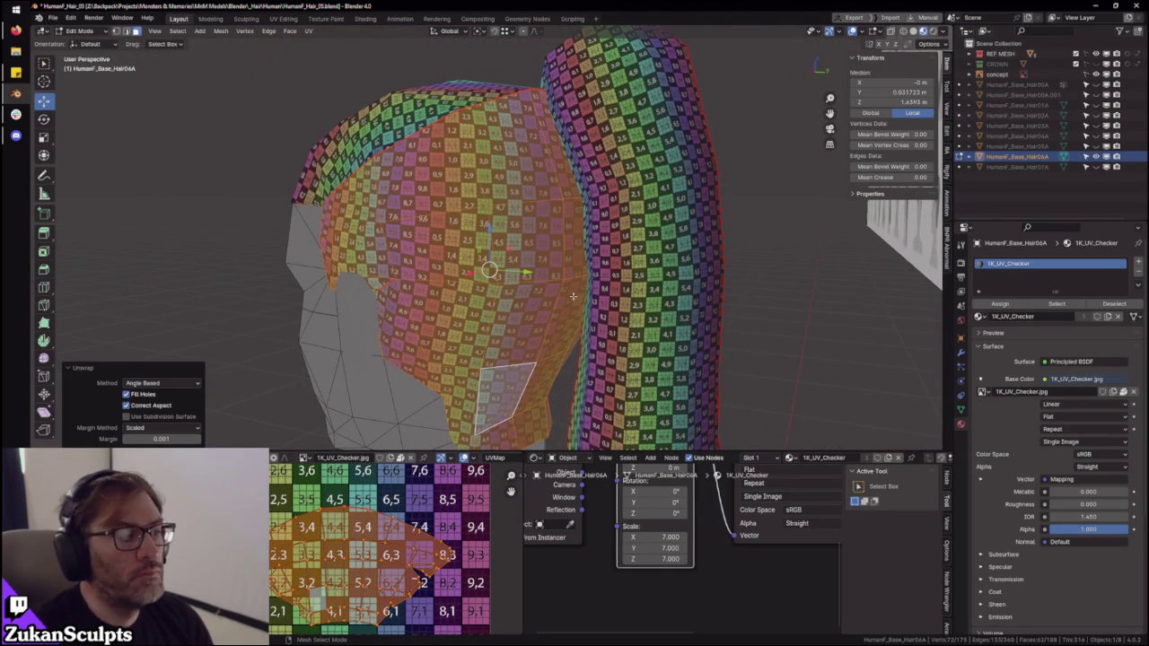
key("ctrl+space")
scroll(342, 600, "up", 1)
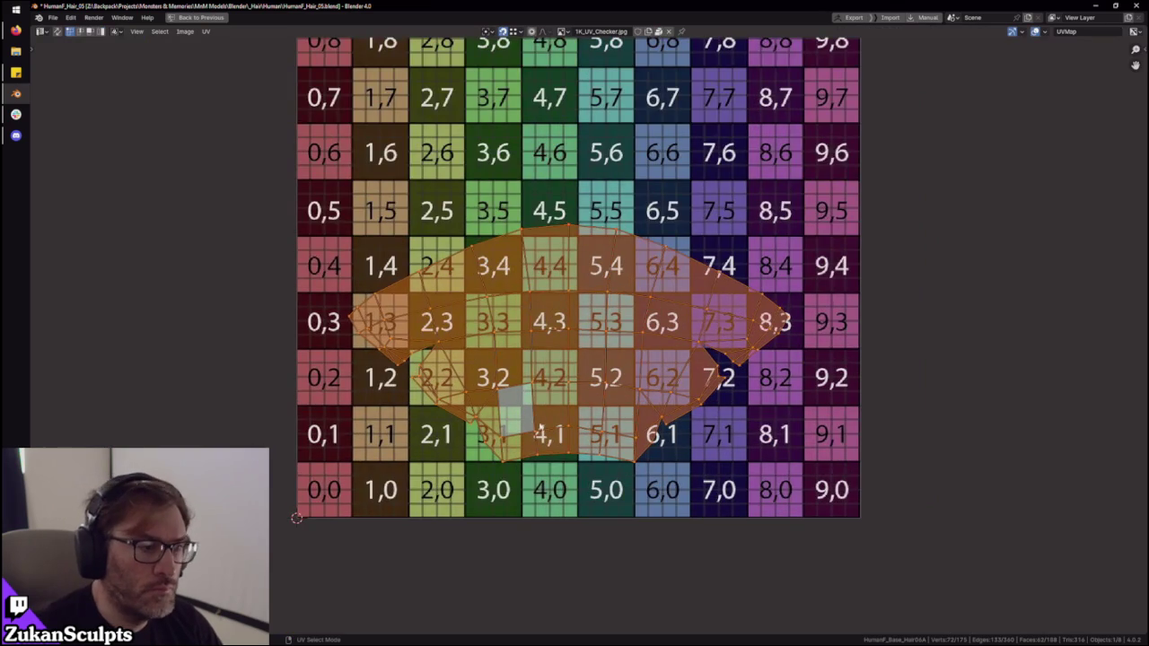
left_click(578, 260)
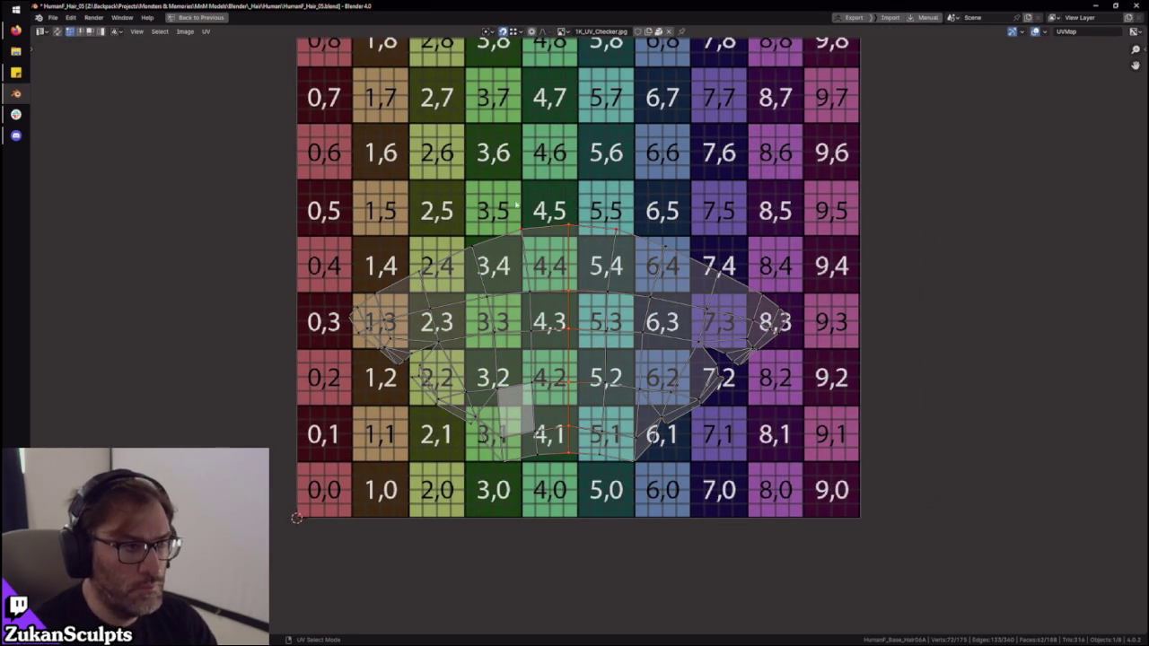
key("a")
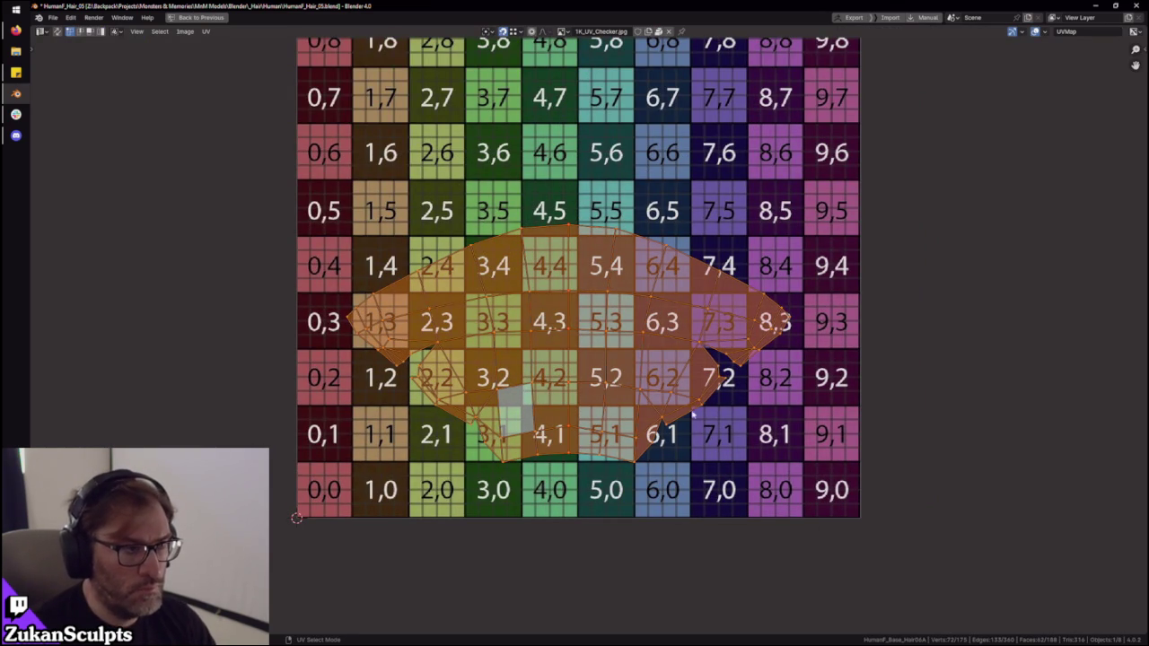
scroll(709, 424, "down", 1)
key("ctrl+space")
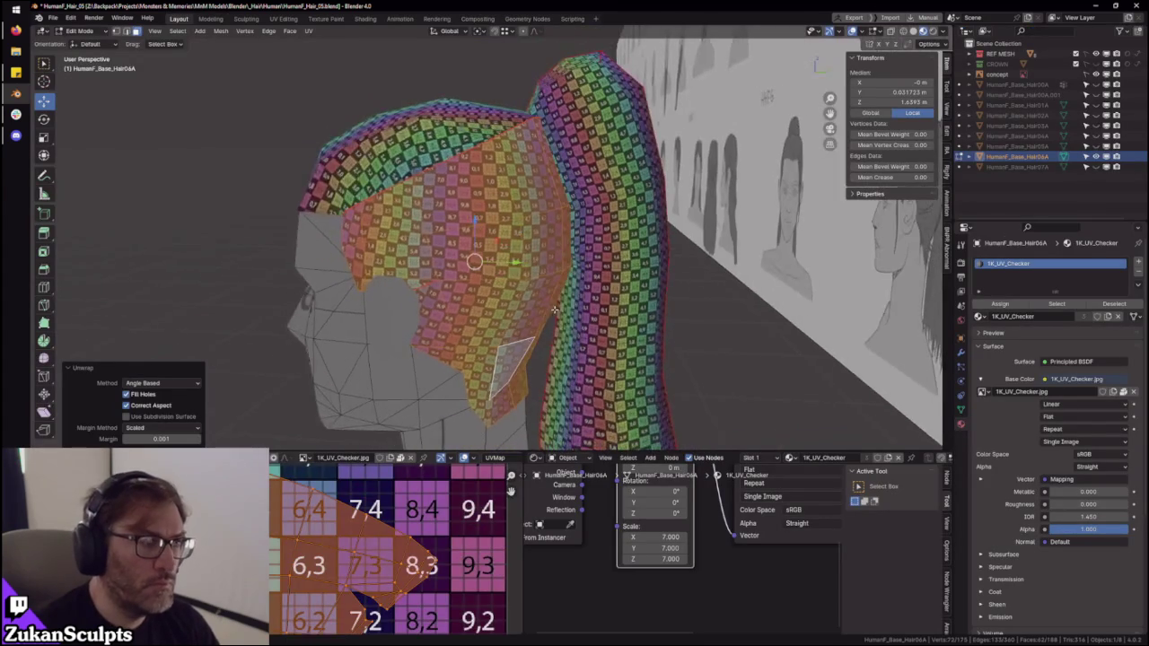
mouse_move(555, 309)
middle_mouse_down()
mouse_move(541, 289)
mouse_move(471, 341)
mouse_move(465, 285)
mouse_move(495, 246)
middle_mouse_up()
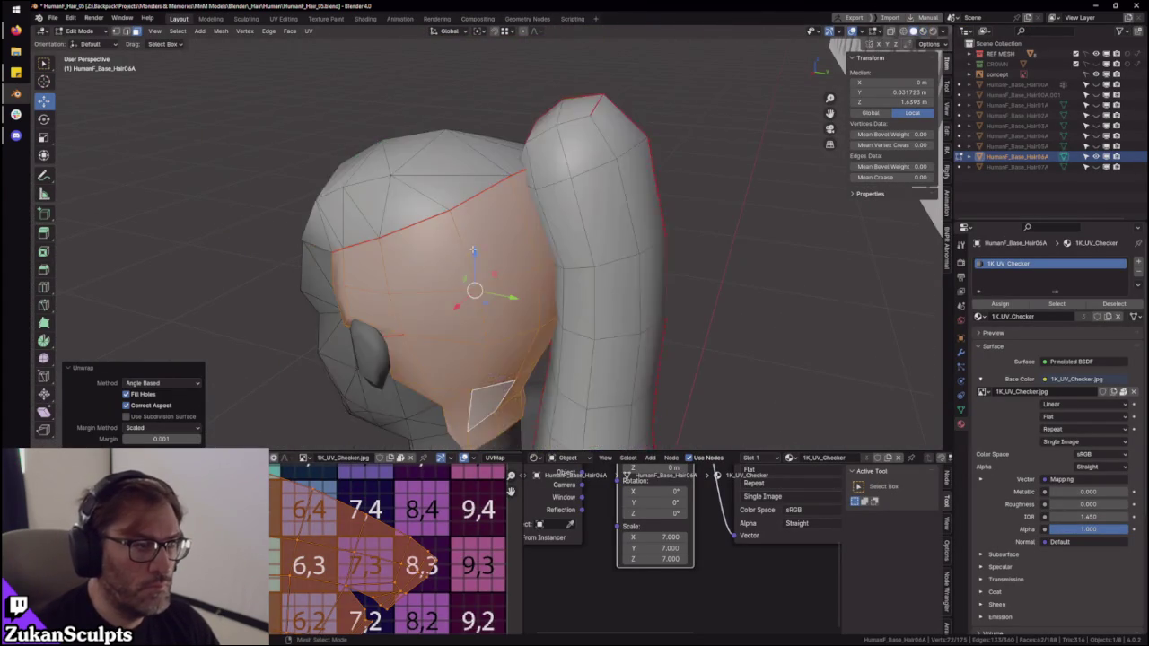
- Switch to solid shading and vertex select mode, then clear the selection
key("KP_Decimal")
left_click(431, 261)
left_click(436, 260)
key("ctrl+Tab")
left_click(296, 324)
key("alt+a")
- Select the vertices along the seam where the ponytail meets the cap
middle_click_drag(344, 303, 339, 286)
left_click(339, 280)
mouse_move(384, 218)
middle_mouse_down()
mouse_move(368, 206)
mouse_move(715, 305)
mouse_move(638, 275)
mouse_move(653, 280)
middle_mouse_up()
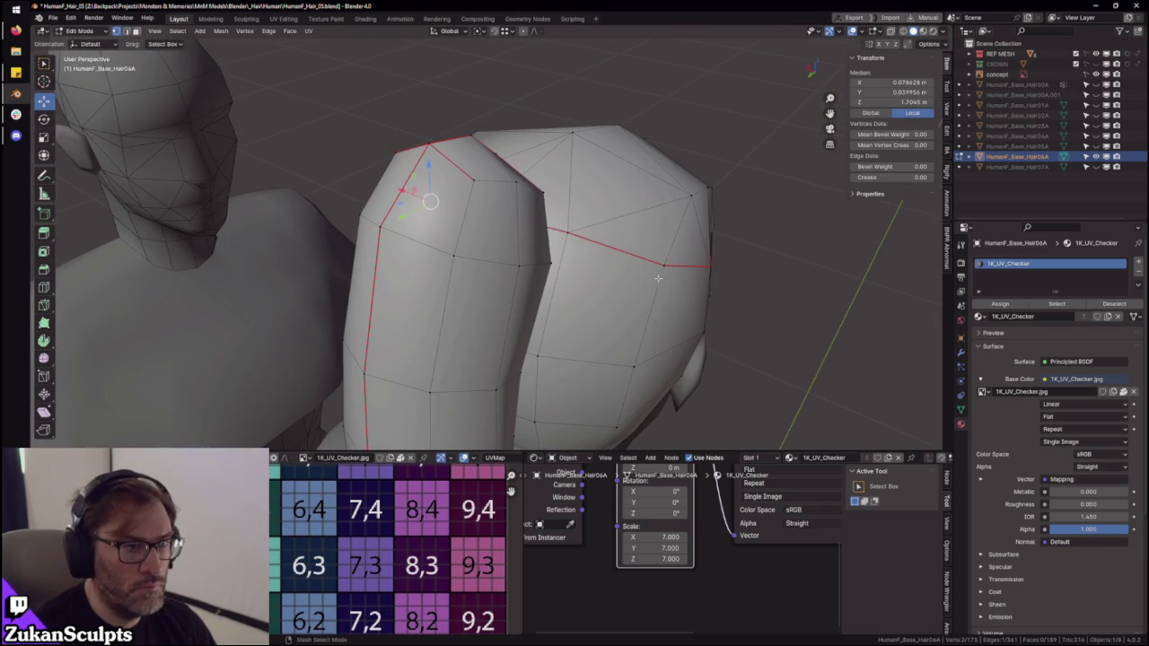
left_click(654, 280)
right_click(698, 323)
key("Escape")
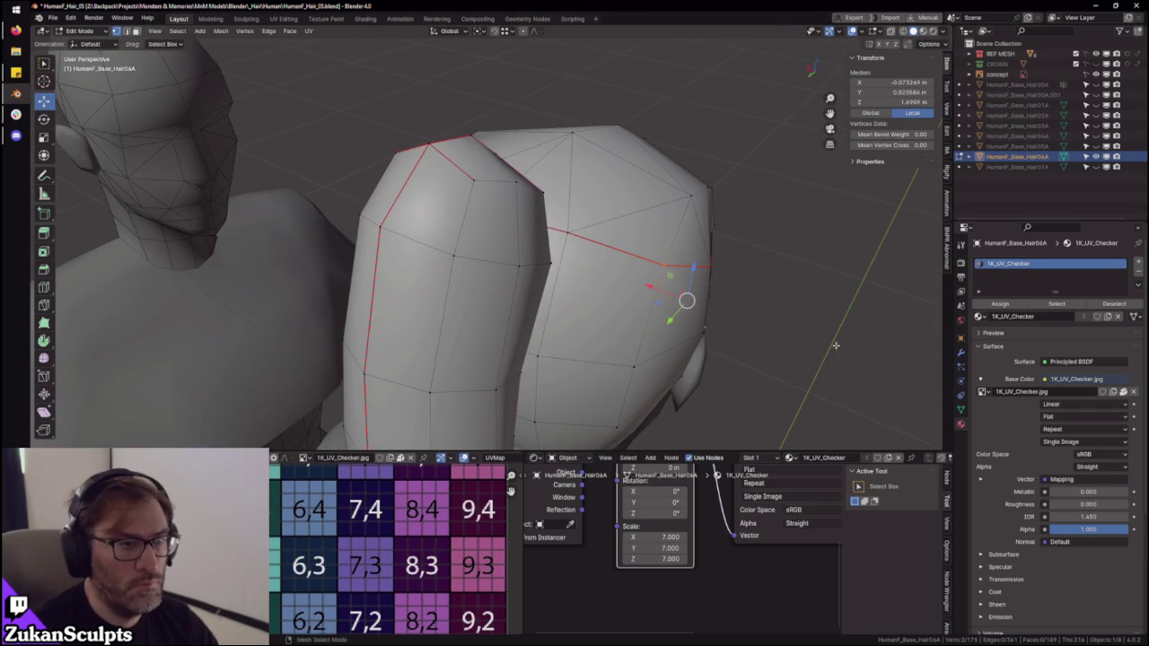
scroll(698, 328, "up", 3)
middle_click_drag(530, 225, 482, 266)
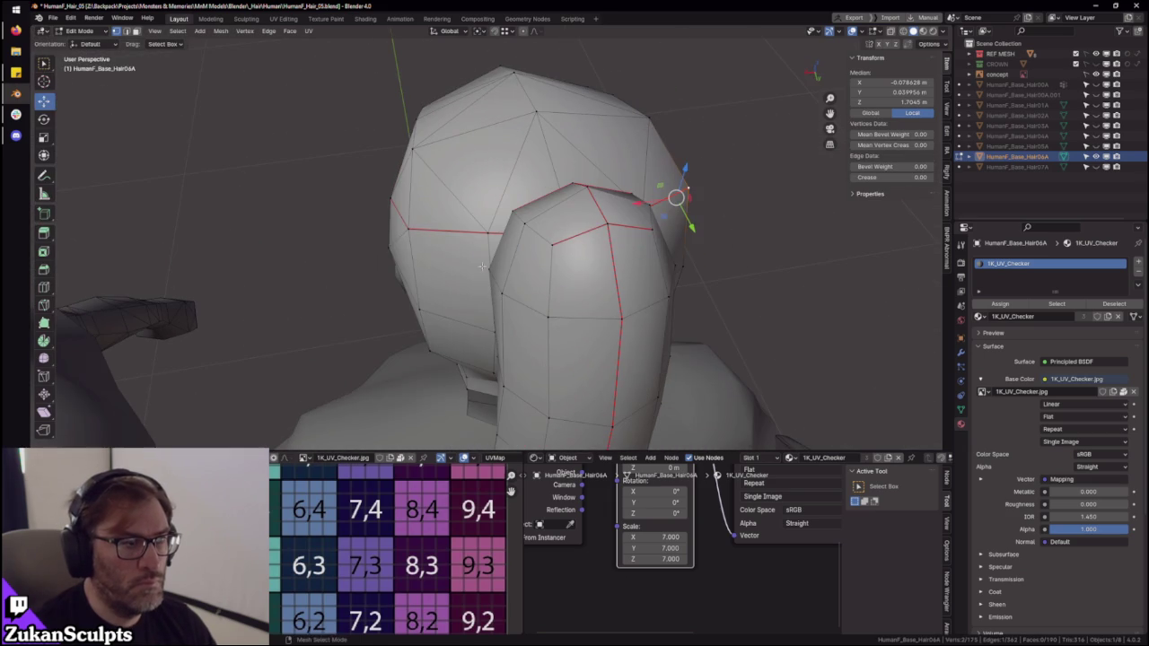
left_click(410, 233)
scroll(647, 281, "up", 1)
middle_click_drag(696, 200, 616, 256)
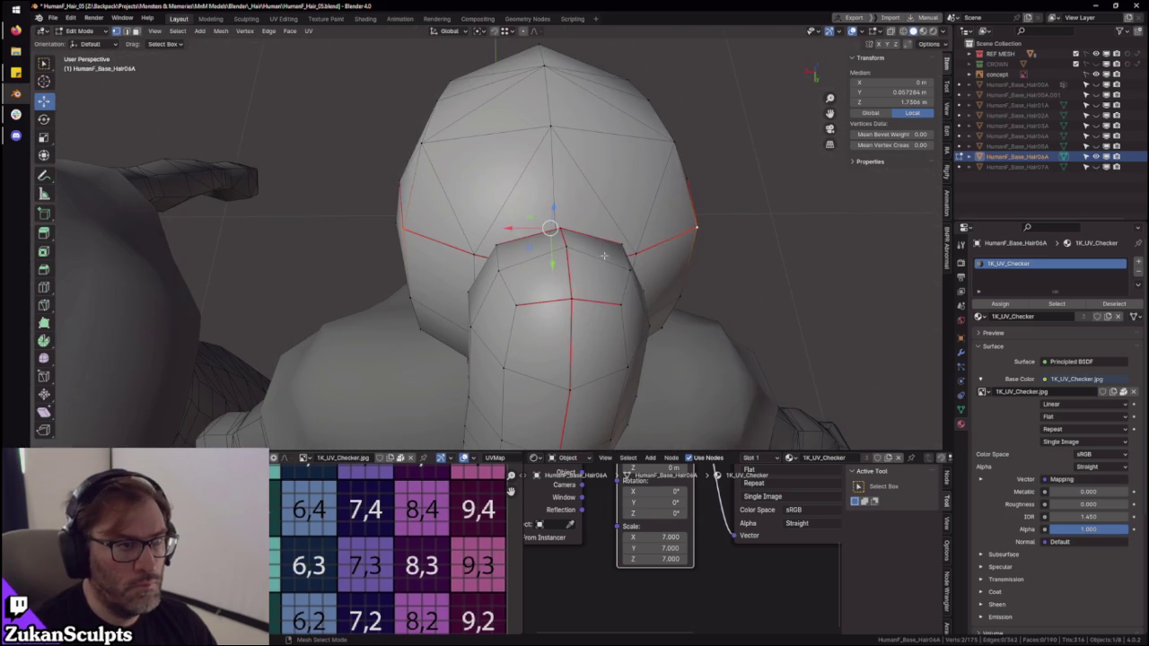
- Scale the seam vertices along X to 0.977 and nudge them slightly along Y
key("s")
key("x")
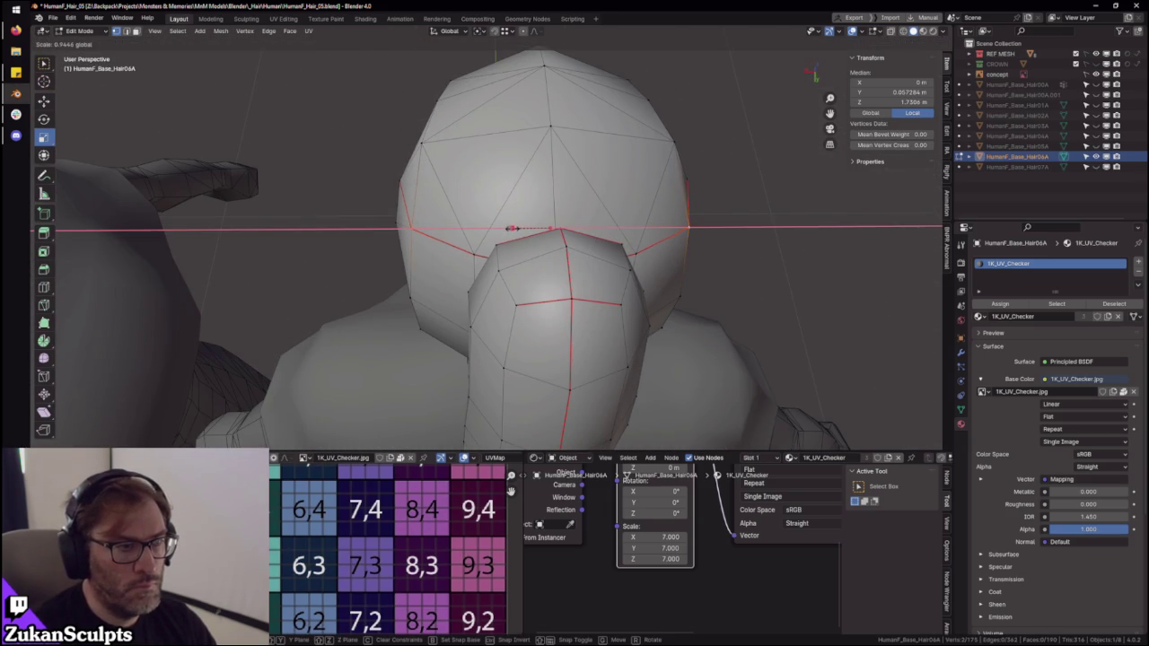
left_click(511, 228)
middle_click_drag(512, 228, 556, 262)
key("g")
key("y")
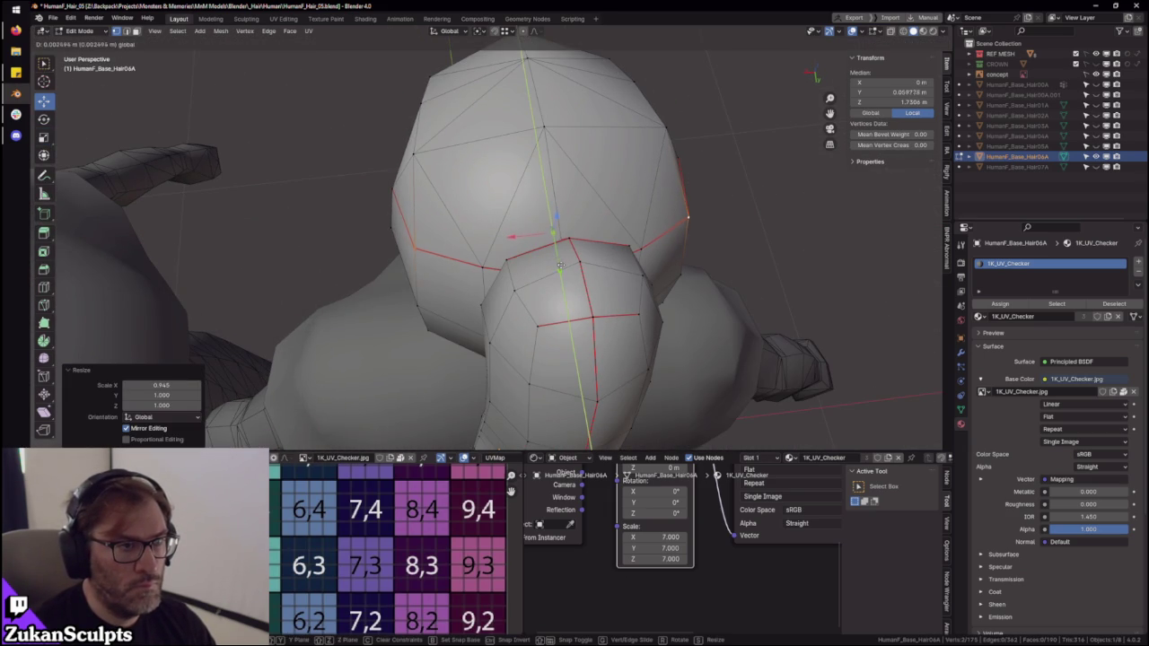
left_click(531, 256)
key("s")
key("x")
left_click(516, 240)
mouse_move(516, 241)
middle_mouse_down()
mouse_move(611, 307)
mouse_move(690, 298)
mouse_move(487, 308)
mouse_move(494, 277)
mouse_move(521, 287)
mouse_move(493, 289)
middle_mouse_up()
key("alt+z")
key("alt+z")
- Leave edit mode, restore the checker Material Preview, and circle-select part of the hair
key("Tab")
key("Tab")
key("z")
key("ctrl+Tab")
key("c")
left_click_drag(559, 257, 526, 295)
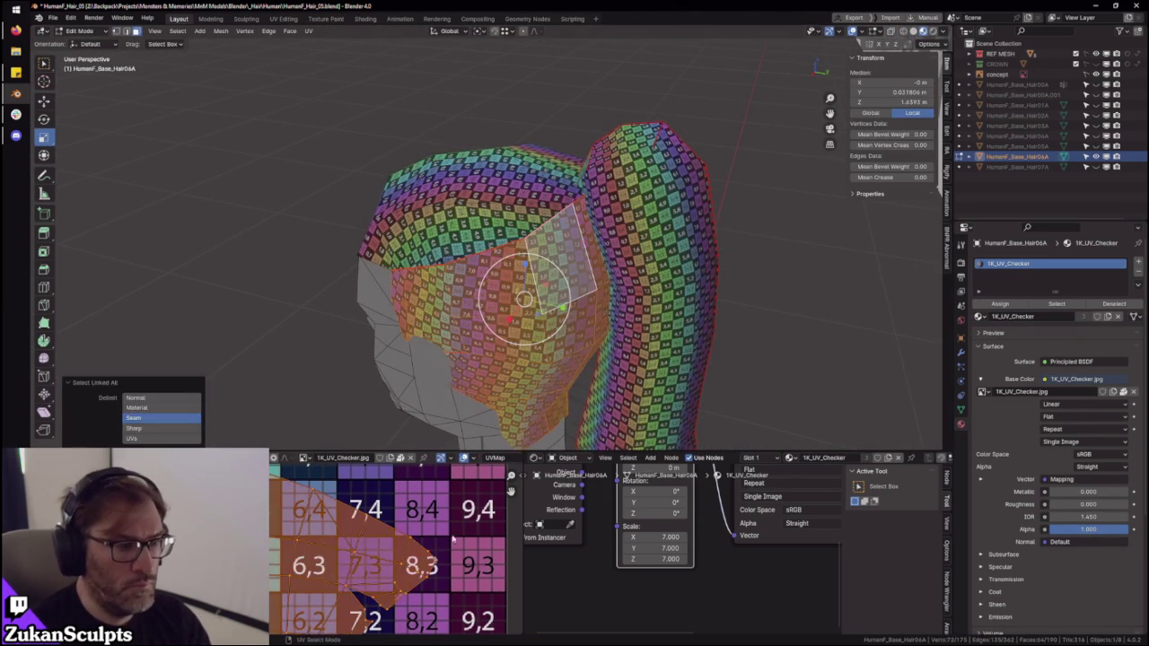
- Select the whole cap island in the maximized UV editor
key("ctrl+space")
key("ctrl+space")
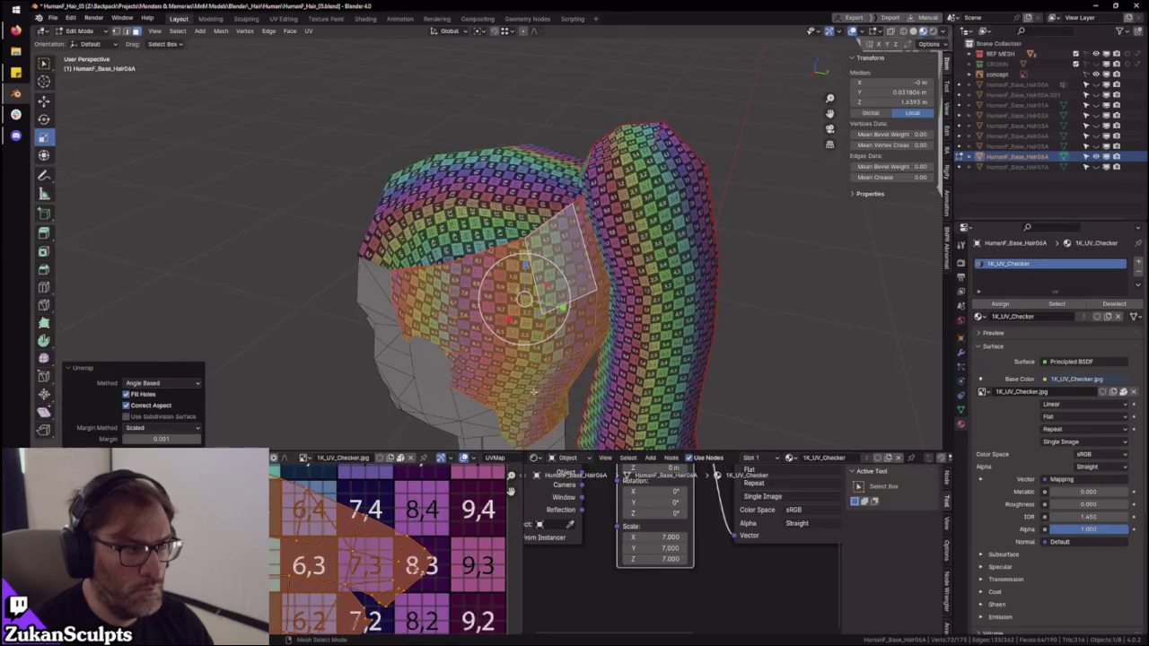
left_click(161, 383)
key("ctrl+space")
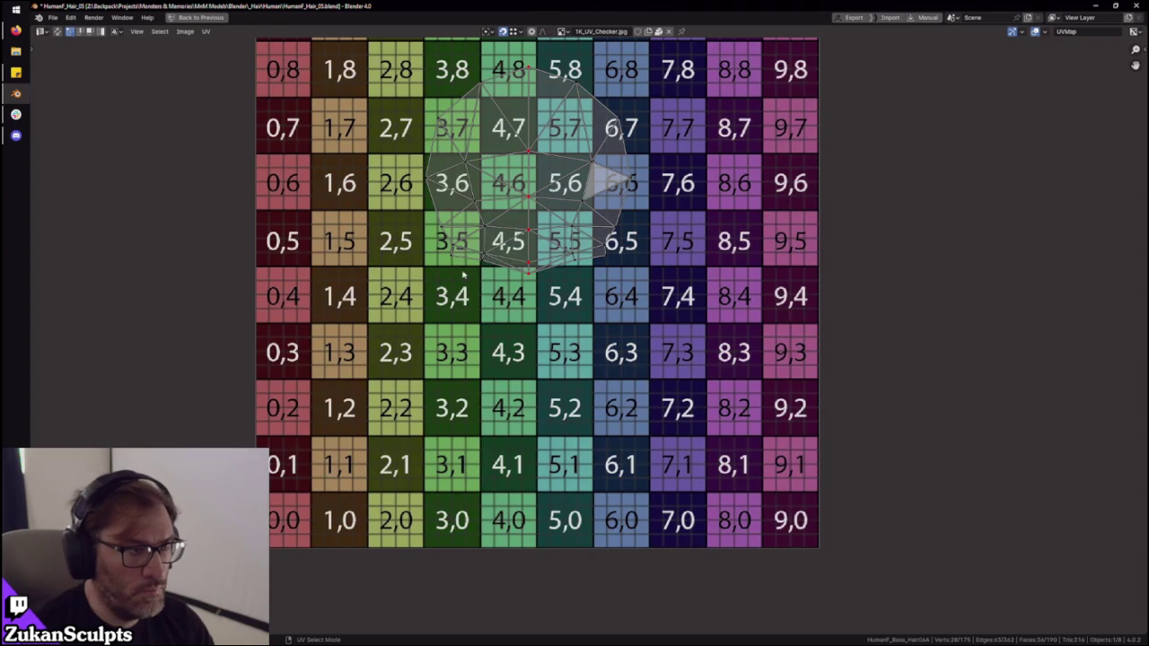
scroll(413, 437, "down", 1)
key("a")
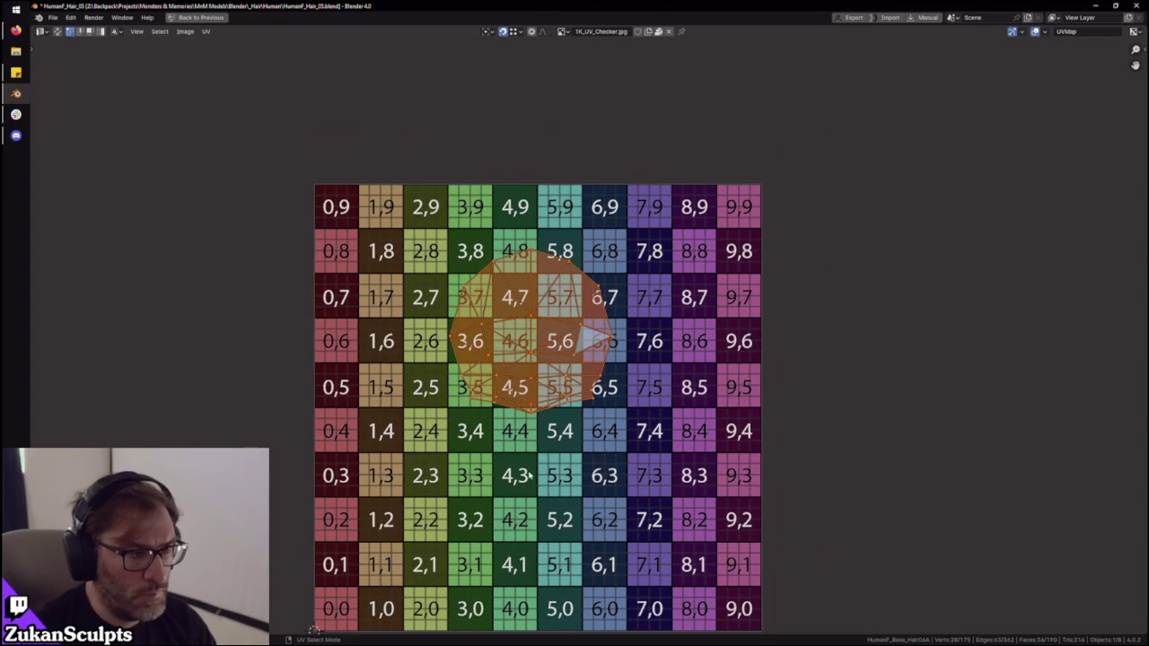
key("ctrl+space")
- Rotate the cap UV island until the checker numbers read upright
middle_click_drag(479, 328, 535, 96)
scroll(359, 548, "down", 2)
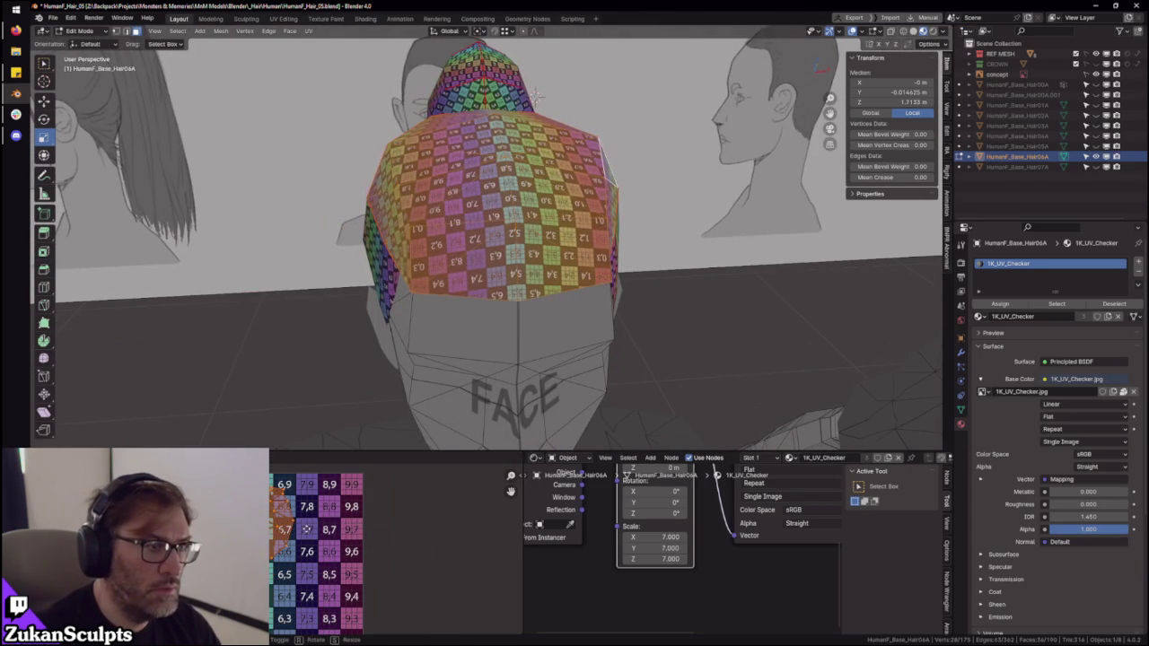
key("Escape")
middle_click_drag(536, 94, 510, 333)
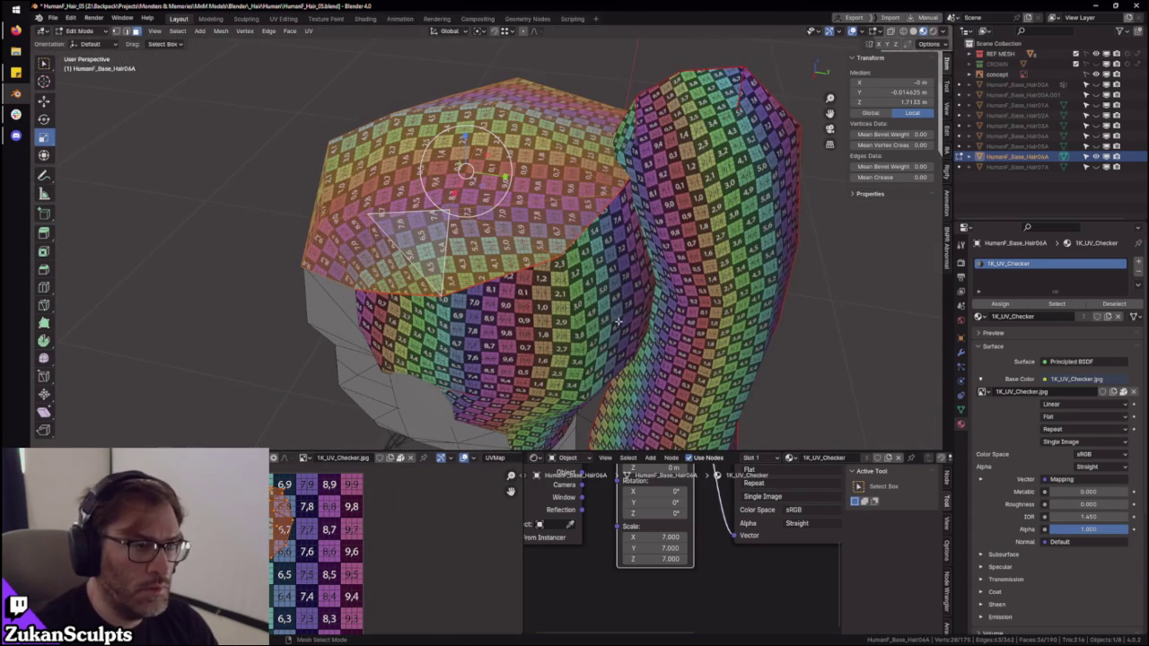
key("ctrl+l")
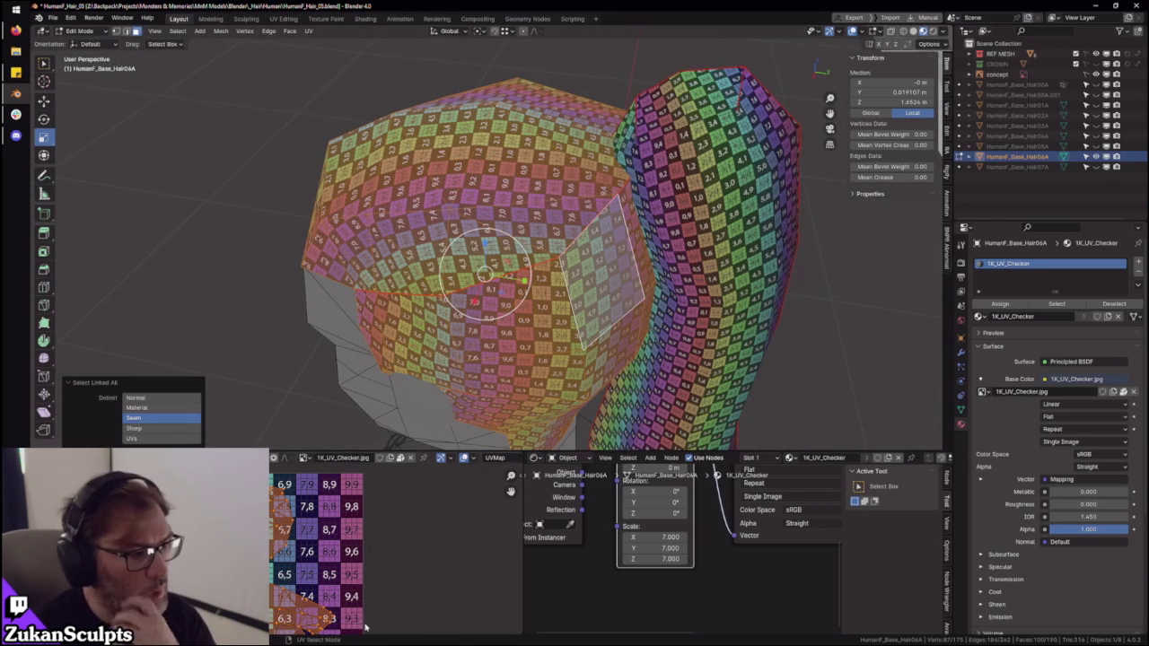
- Clear the selection, then select a block of hair faces and isolate it
scroll(510, 491, "up", 1)
scroll(510, 491, "up", 1)
scroll(510, 491, "up", 2)
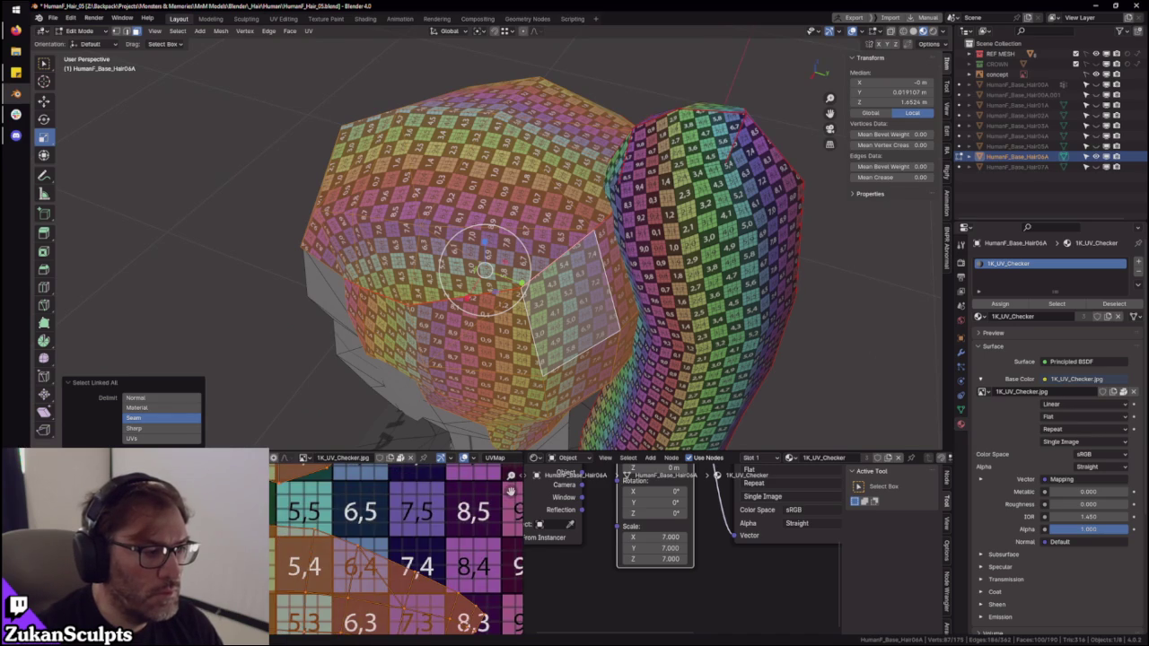
key("alt+a")
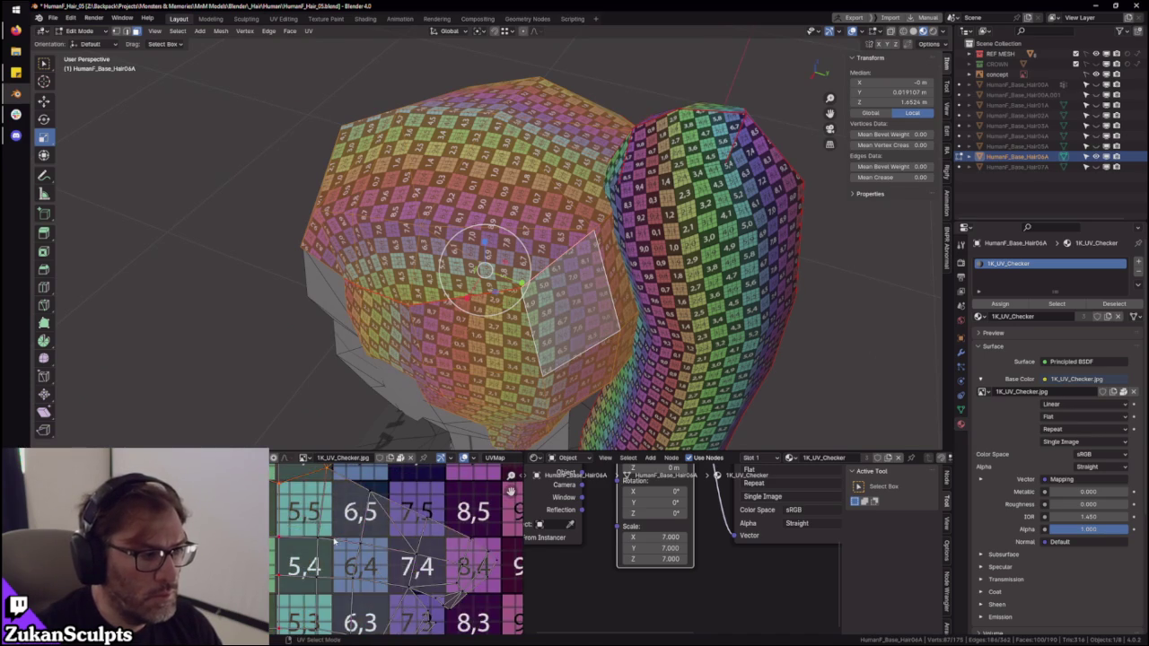
scroll(271, 554, "down", 3)
middle_click_drag(321, 520, 305, 532)
key("ctrl+Tab")
left_click(568, 256)
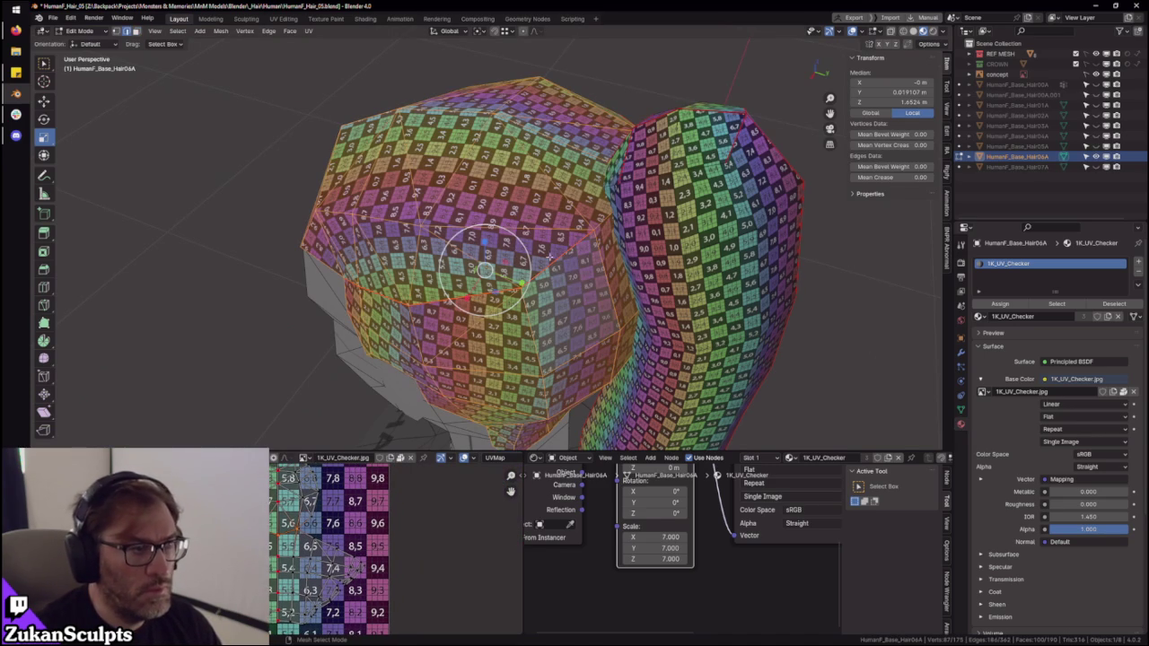
key("ctrl+Tab")
key("shift+h")
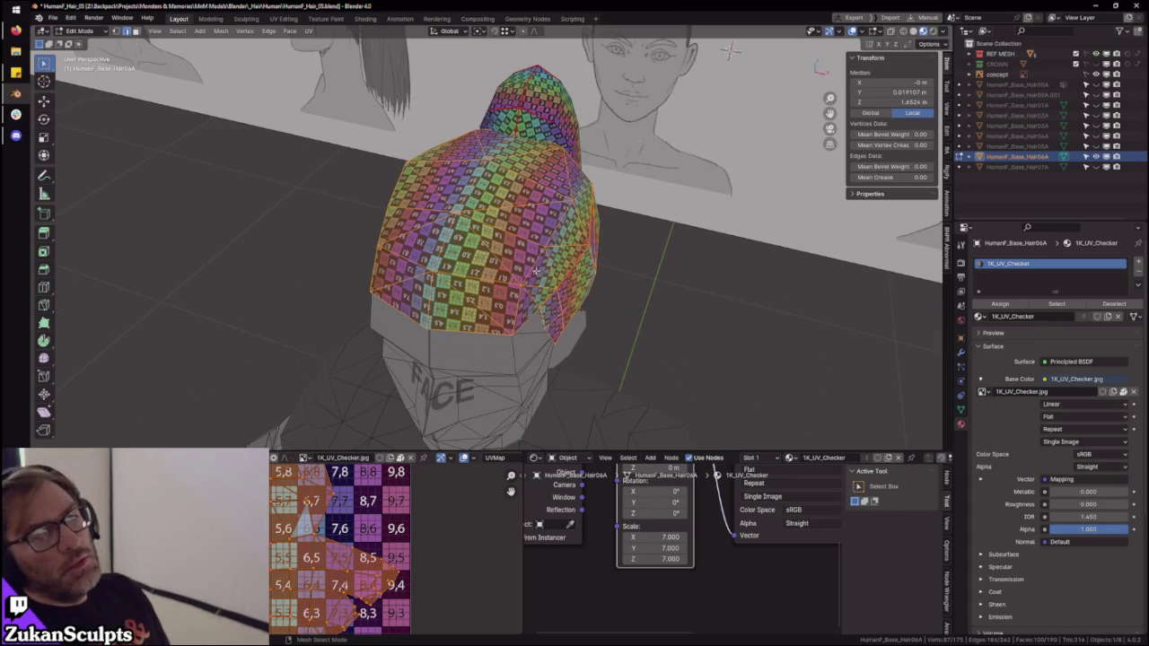
- Orbit around the hair to review the checker on the cap and ponytail
mouse_move(531, 251)
middle_mouse_down()
mouse_move(577, 242)
mouse_move(498, 257)
middle_mouse_up()
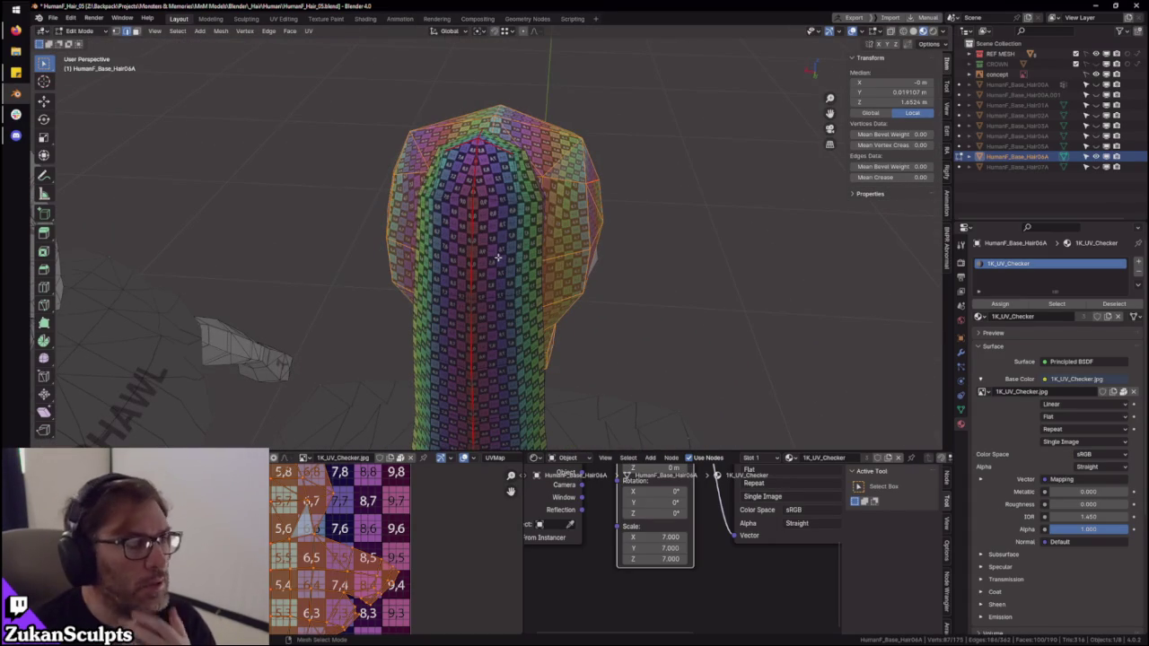
scroll(461, 235, "up", 3)
mouse_move(497, 258)
middle_mouse_down()
mouse_move(392, 219)
mouse_move(551, 236)
mouse_move(479, 229)
mouse_move(516, 248)
middle_mouse_up()
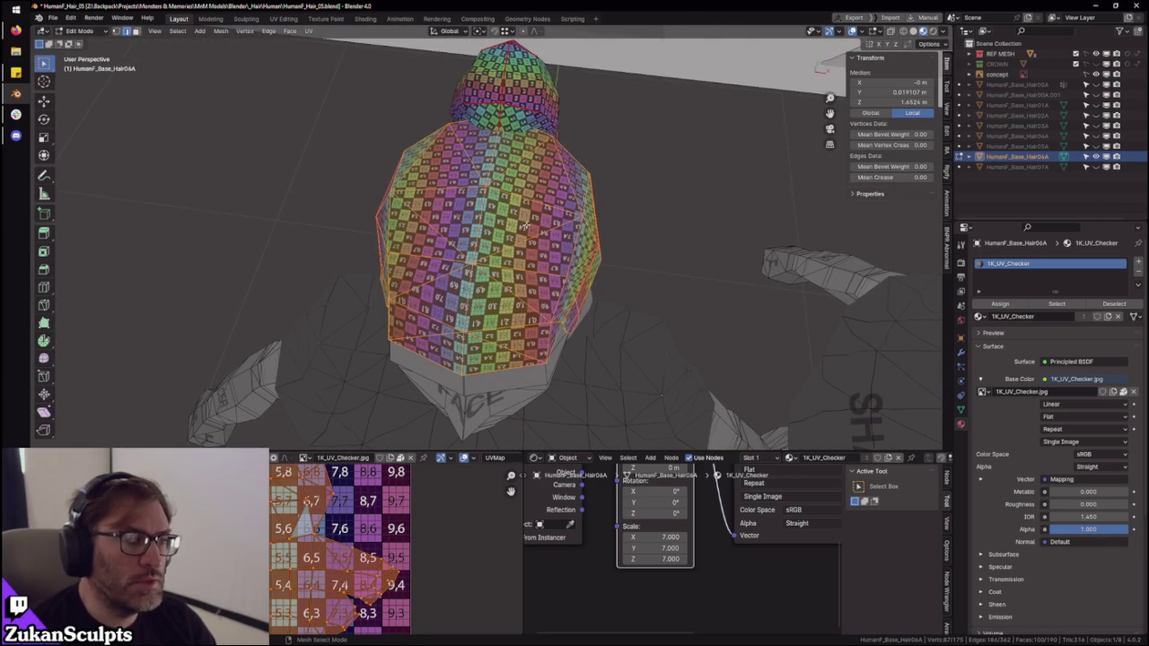
middle_click_drag(486, 319, 503, 288)
- In the maximized UV editor, switch to island select and move one island over columns 7–9
key("ctrl+space")
key("ctrl+Tab")
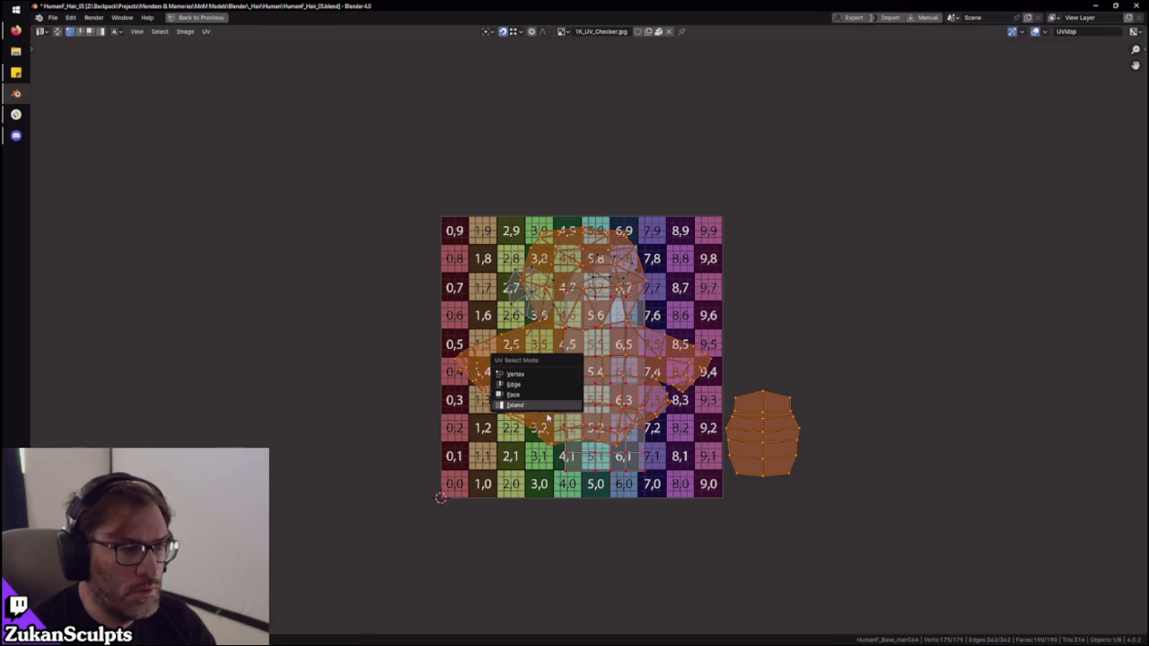
left_click(548, 406)
left_click_drag(538, 413, 665, 449)
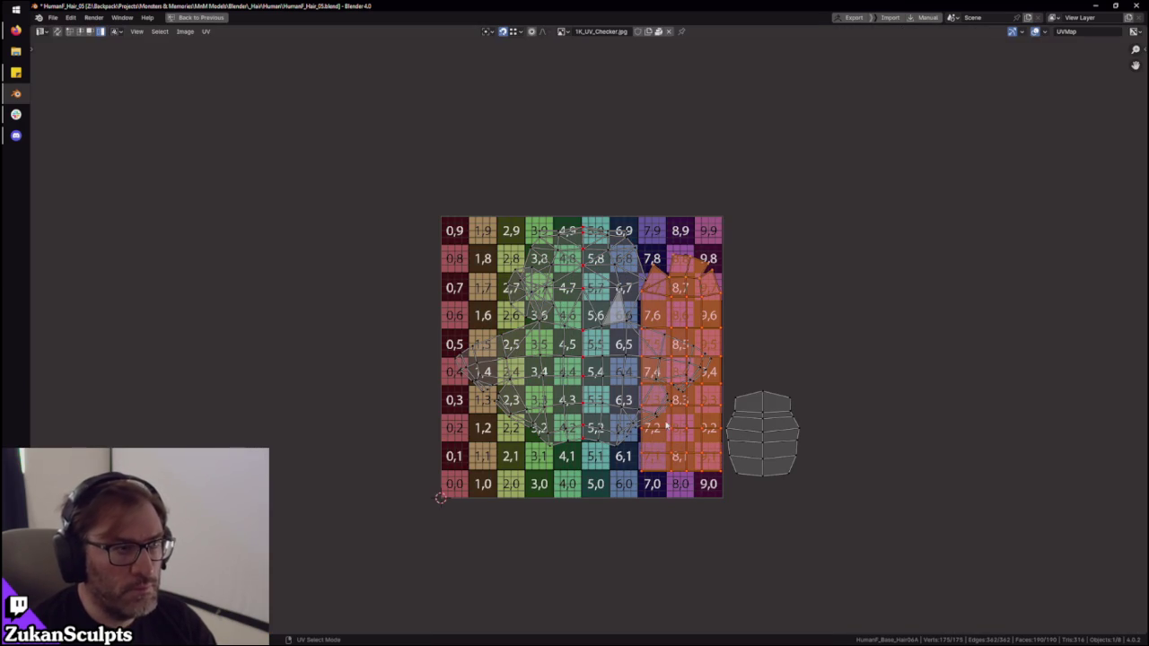
mouse_move(715, 467)
middle_mouse_down()
mouse_move(664, 409)
mouse_move(671, 433)
middle_mouse_up()
scroll(664, 410, "up", 1)
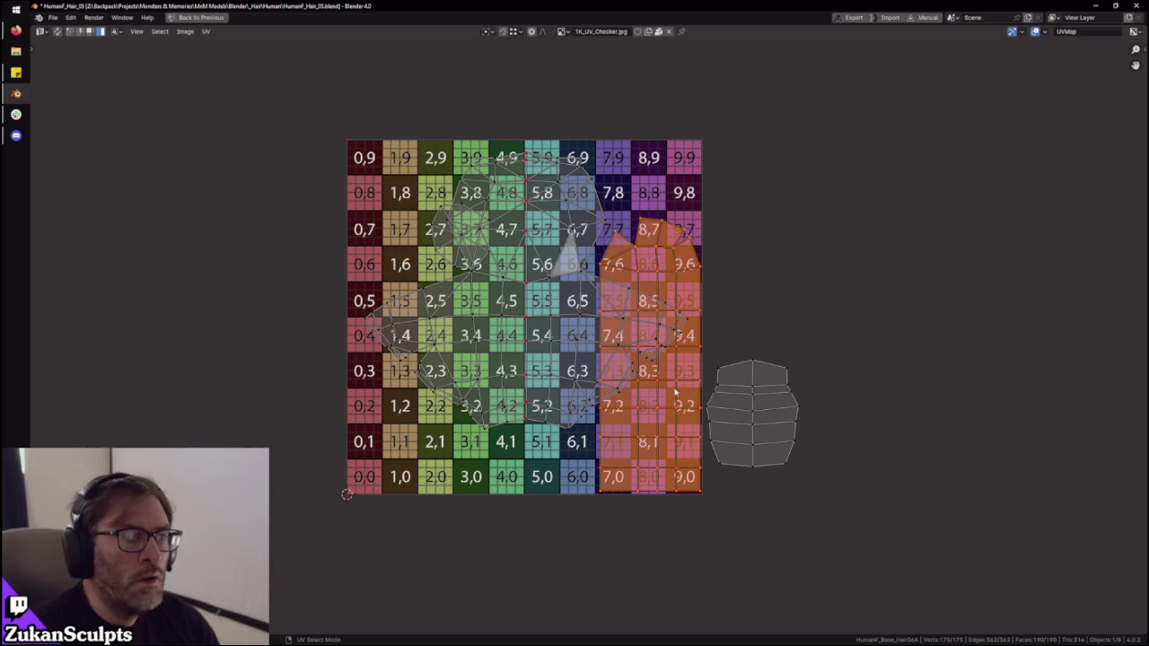
middle_click_drag(535, 313, 545, 317)
- Reposition the central island and place the small top island right of the checker grid
left_click(545, 317)
key("g")
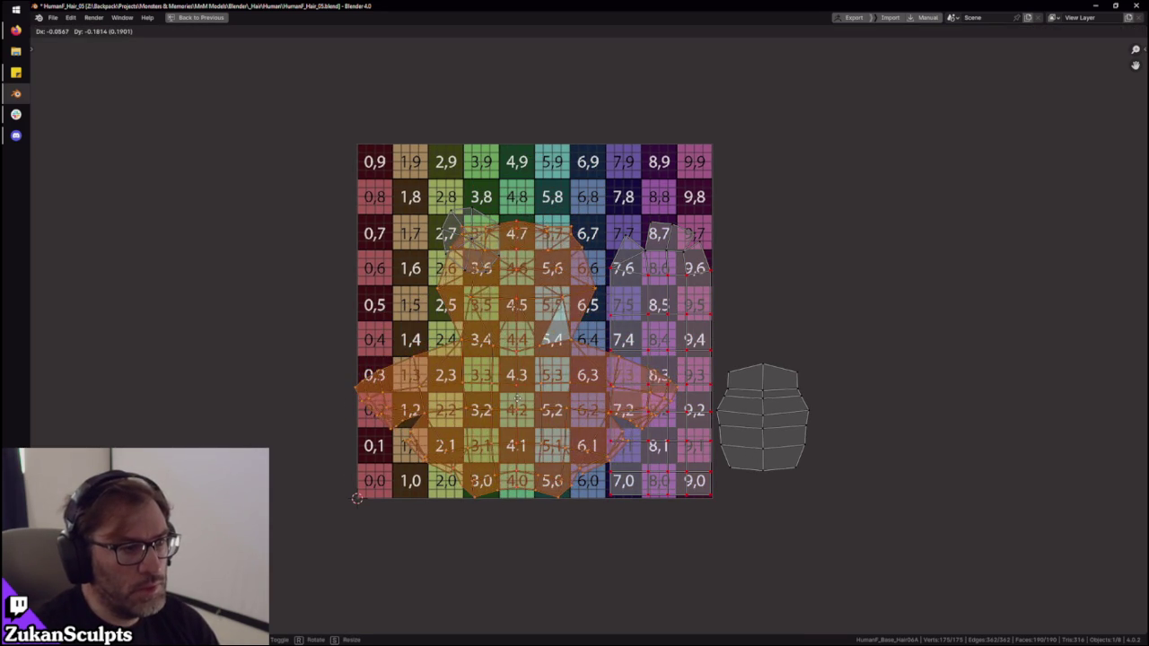
left_click(525, 398)
left_click(436, 219)
key("g")
left_click(727, 186)
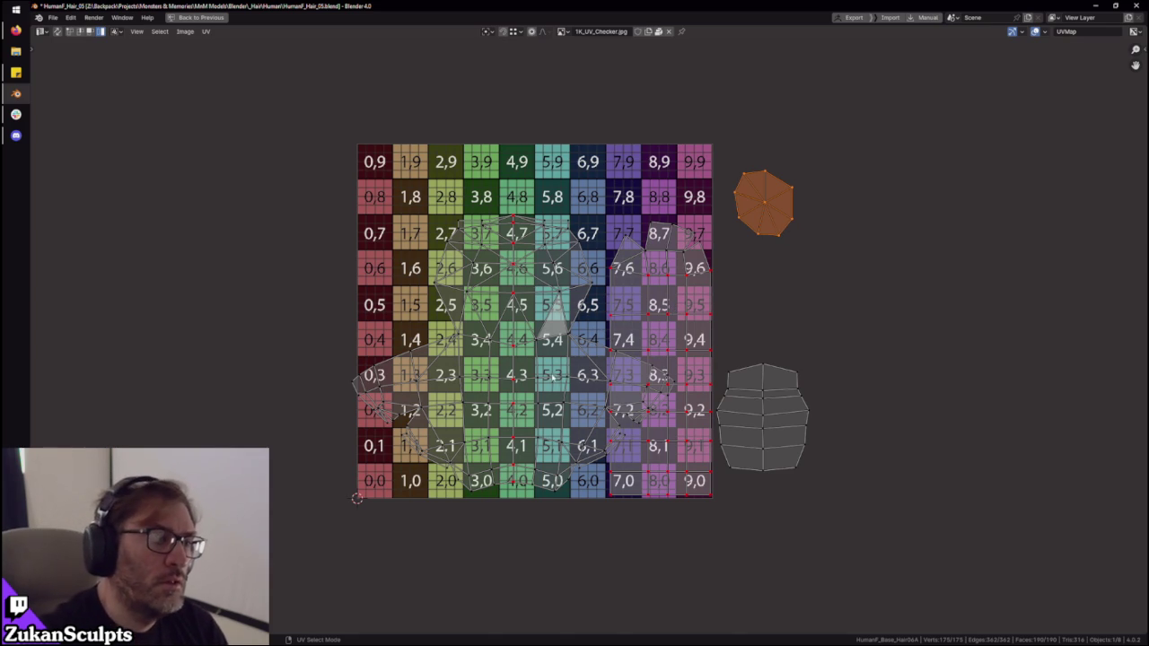
key("ctrl+space")
- Select the whole linked ponytail strand in face mode and hide it
middle_click_drag(538, 377, 457, 259)
key("ctrl+Tab")
key("Escape")
key("ctrl+Tab")
left_click(418, 268)
left_click(411, 247)
mouse_move(411, 247)
middle_mouse_down()
mouse_move(556, 270)
mouse_move(490, 211)
middle_mouse_up()
key("ctrl+l")
key("h")
- Switch to edge select mode and select edges on the cap
key("ctrl+Tab")
left_click(502, 223)
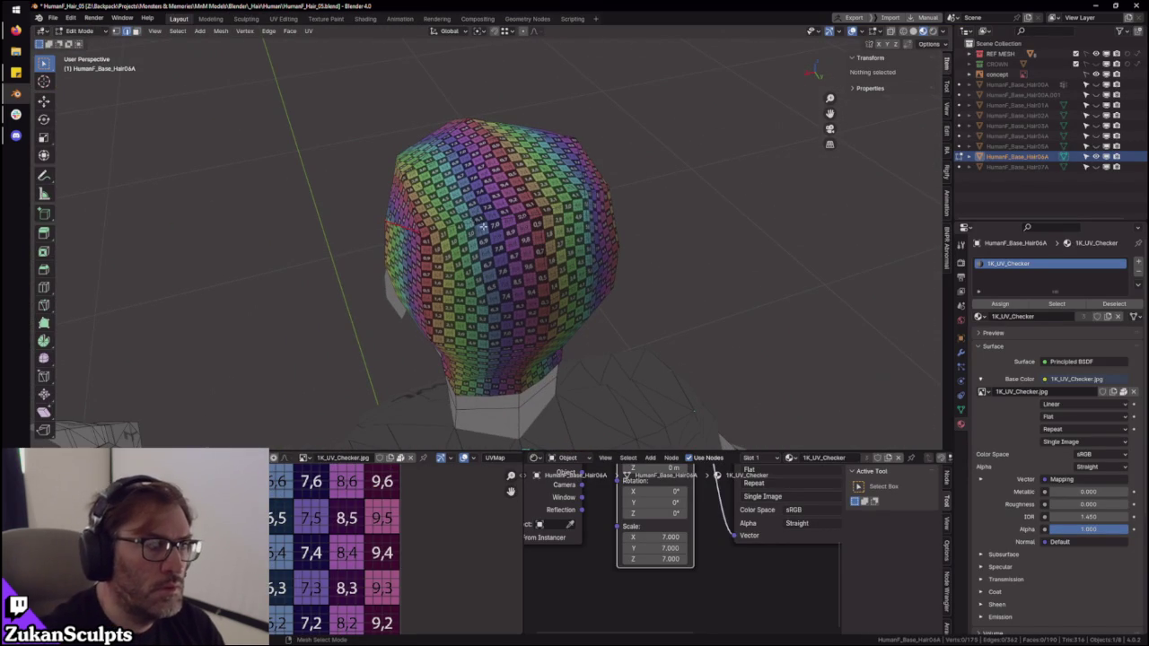
left_click(469, 223)
mouse_move(659, 216)
middle_mouse_down()
mouse_move(591, 267)
mouse_move(535, 273)
mouse_move(533, 290)
mouse_move(575, 297)
middle_mouse_up()
left_click(590, 267, "alt")
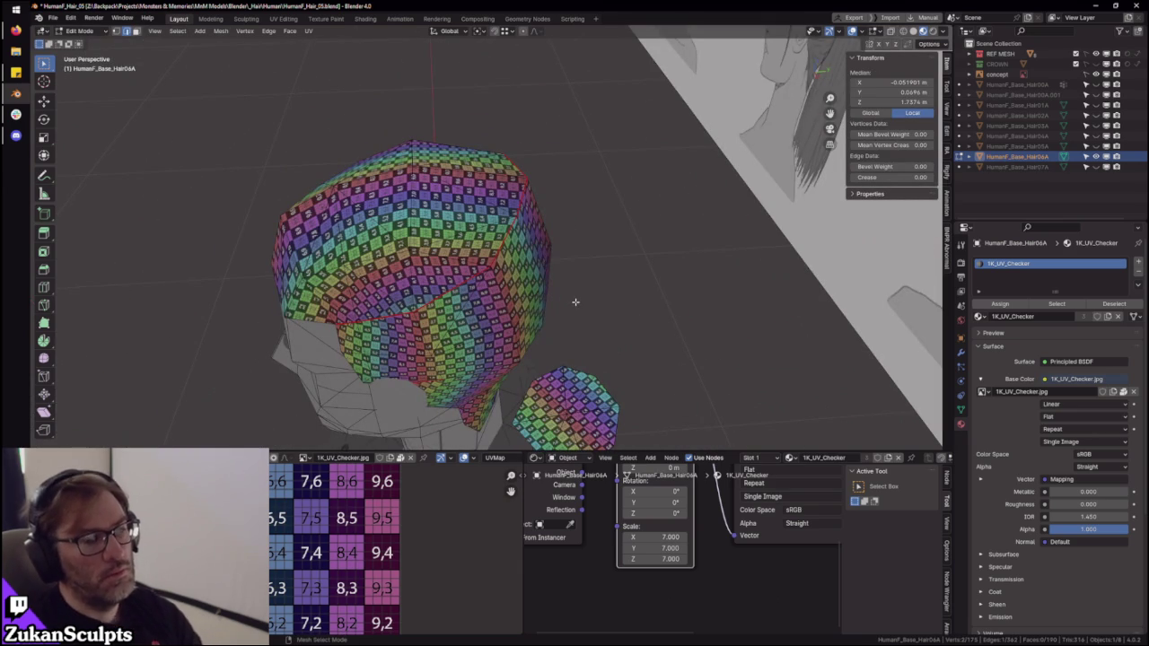
- Orbit around the head to inspect the cap's checker layout, clearing the vertex selection
middle_click_drag(530, 286, 533, 273)
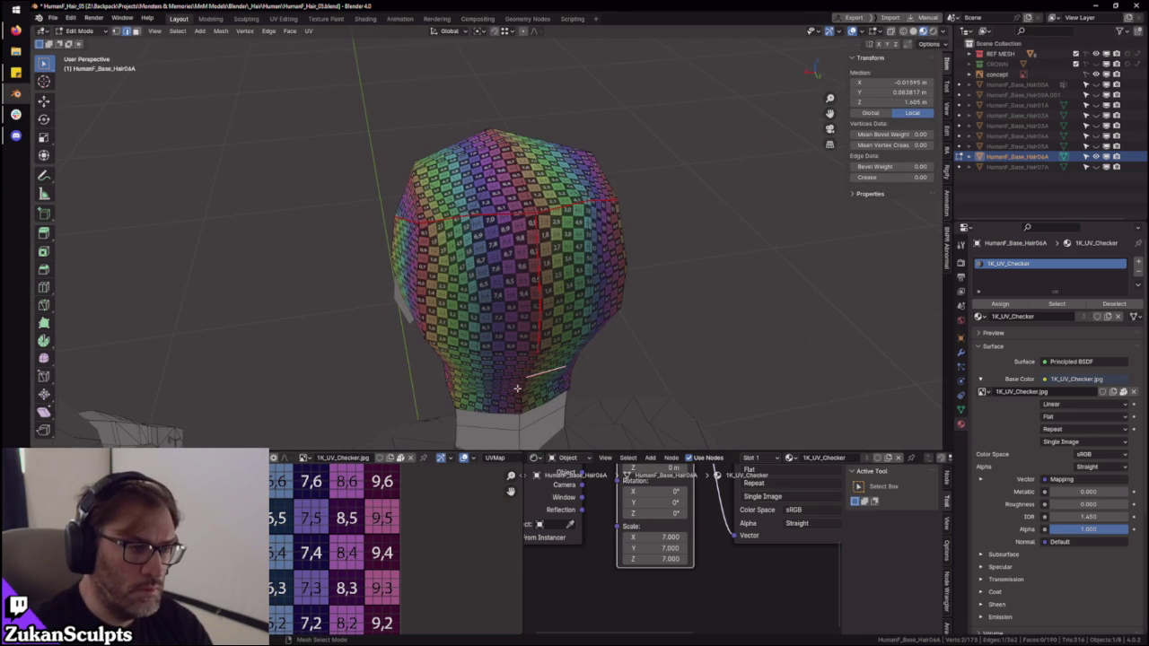
mouse_move(553, 435)
middle_mouse_down()
mouse_move(564, 333)
mouse_move(628, 334)
mouse_move(616, 346)
mouse_move(528, 306)
mouse_move(616, 366)
middle_mouse_up()
key("alt+a")
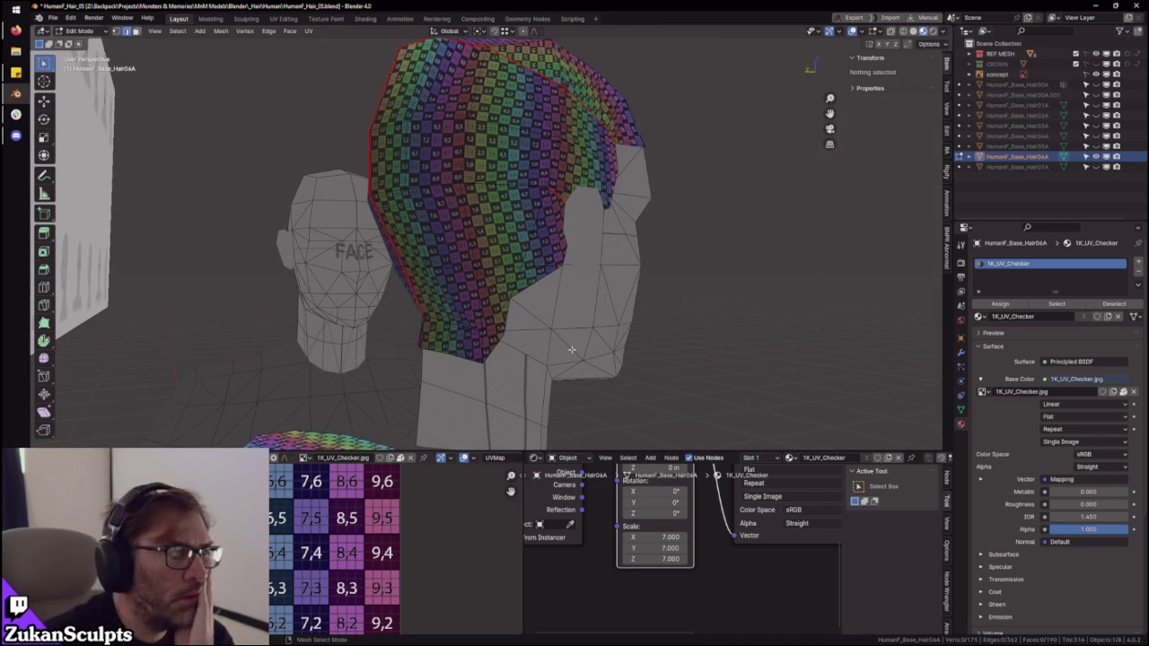
scroll(572, 349, "down", 1)
- Select all linked geometry of the small round hair piece in front of the head
mouse_move(572, 349)
middle_mouse_down()
mouse_move(575, 278)
mouse_move(488, 285)
middle_mouse_up()
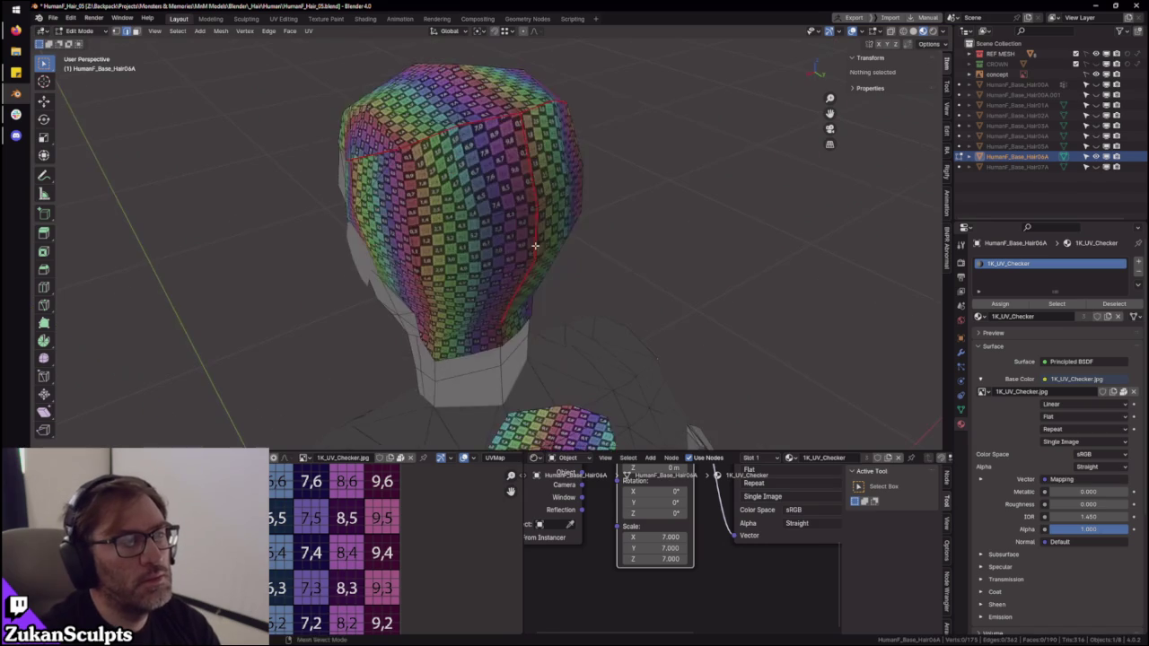
key("a")
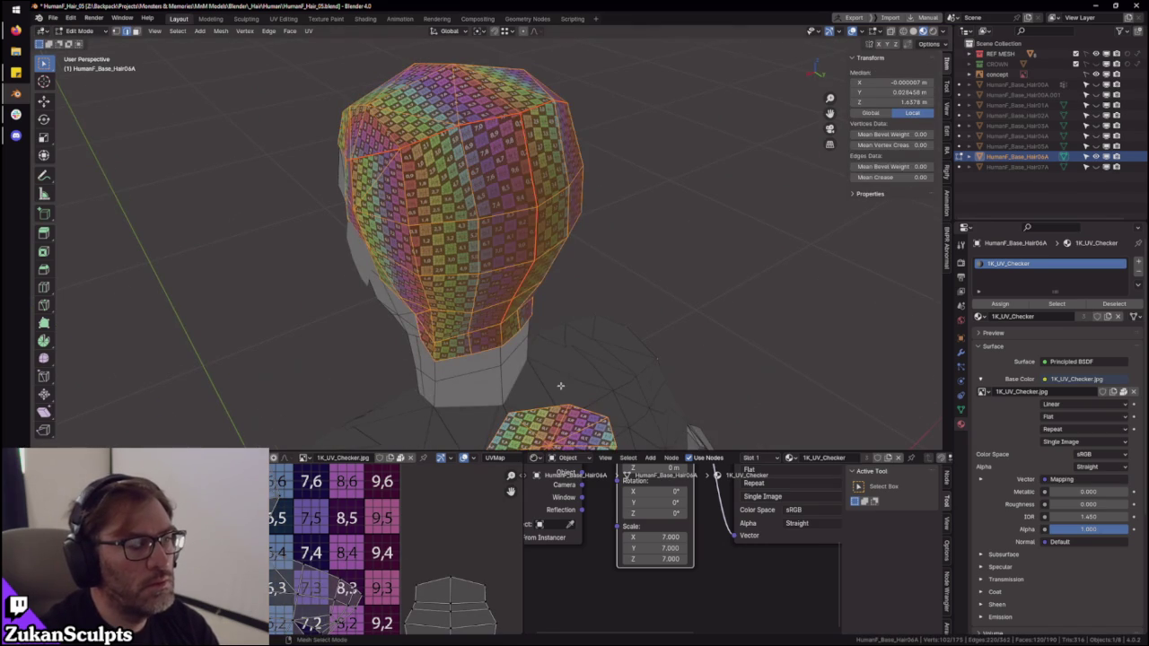
middle_click_drag(561, 385, 584, 380)
left_click(584, 379)
key("ctrl+l")
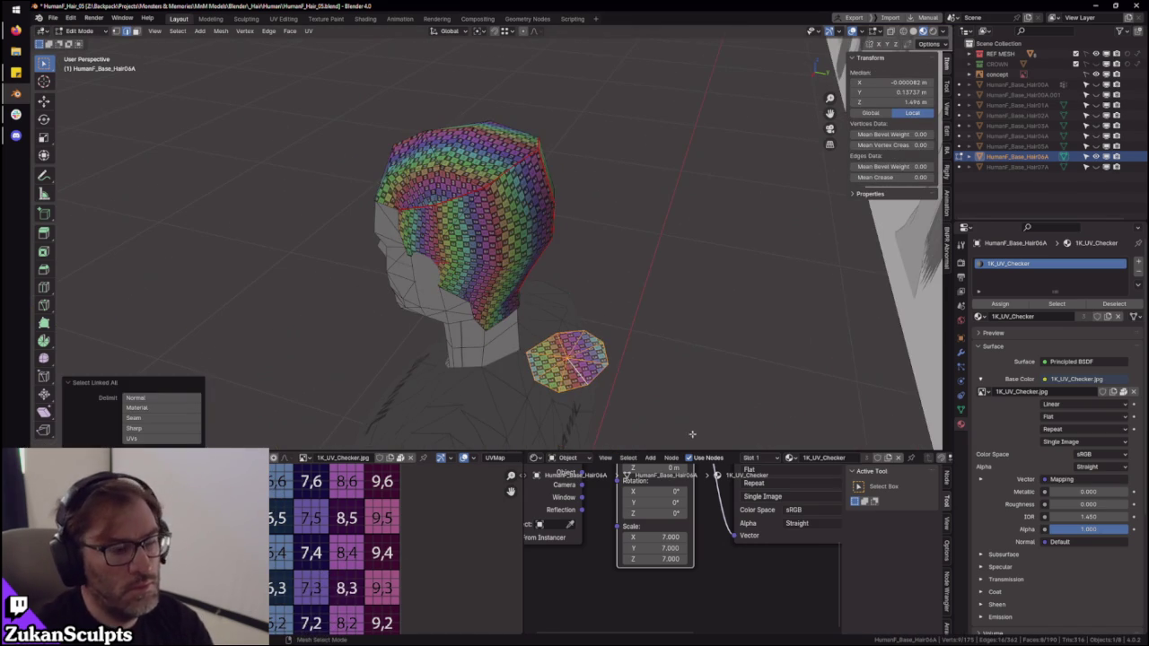
- Project the small round piece's UVs from the bottom orthographic view
key("KP_Decimal")
key("ctrl+KP_7")
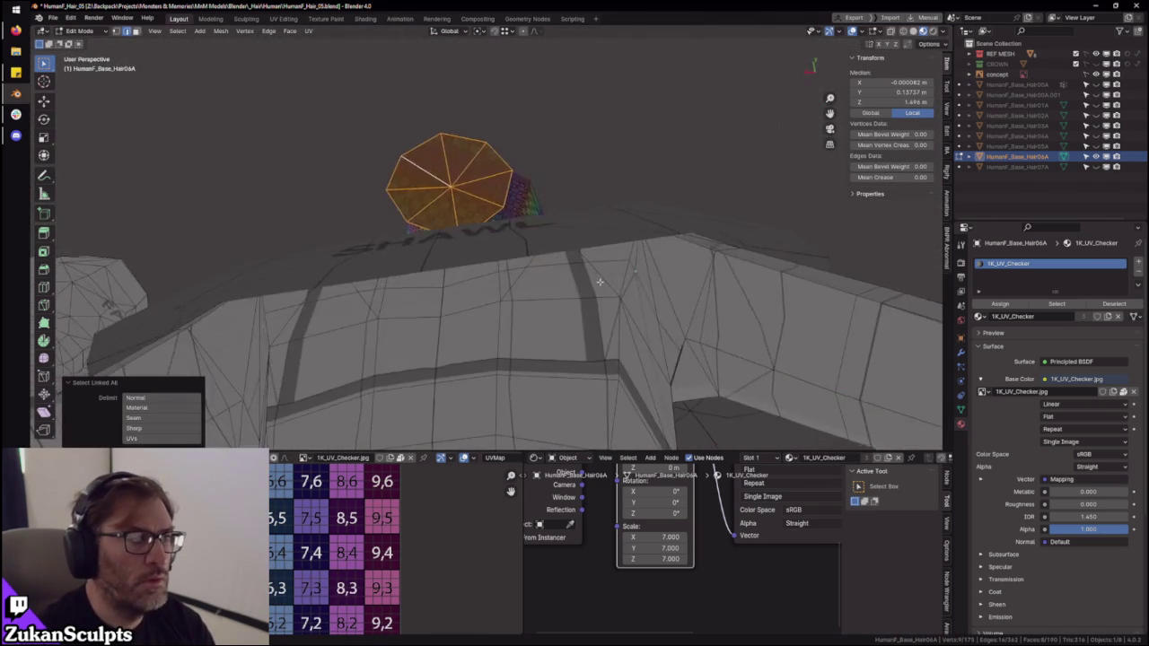
scroll(605, 306, "up", 2)
key("u")
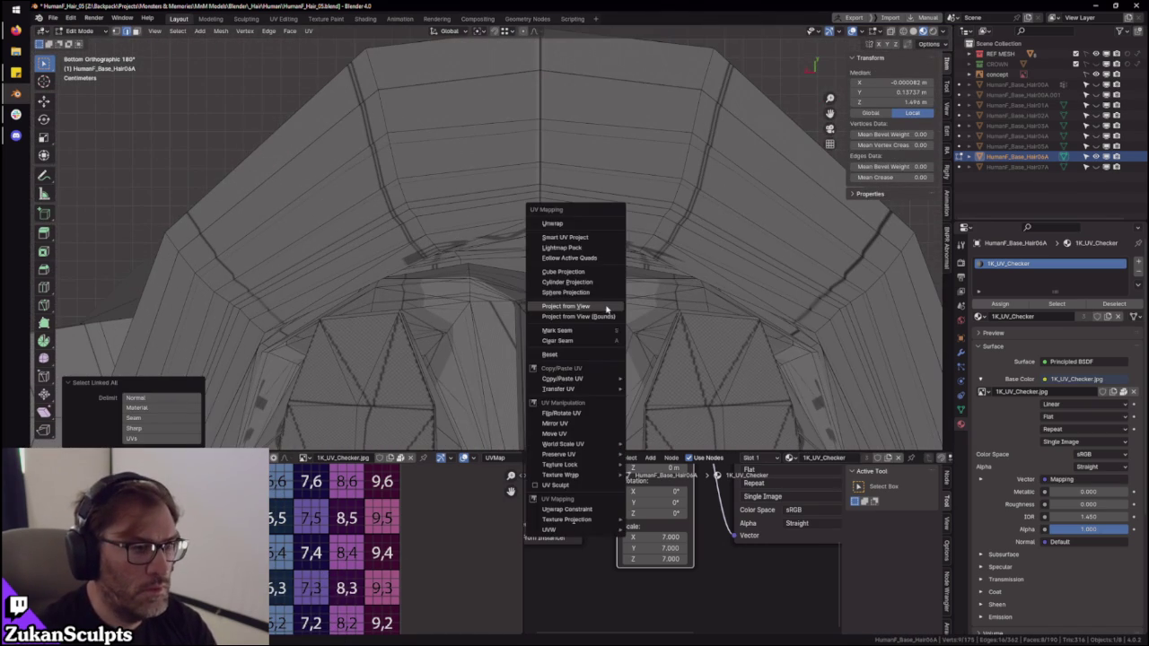
left_click(607, 309)
- In island select mode, move the piece's octagonal UV island to the checker grid's right edge
mouse_move(599, 254)
middle_mouse_down()
mouse_move(646, 300)
mouse_move(645, 250)
middle_mouse_up()
key("a")
key("ctrl+space")
key("ctrl+Tab")
left_click(558, 374)
left_click_drag(552, 305, 800, 317)
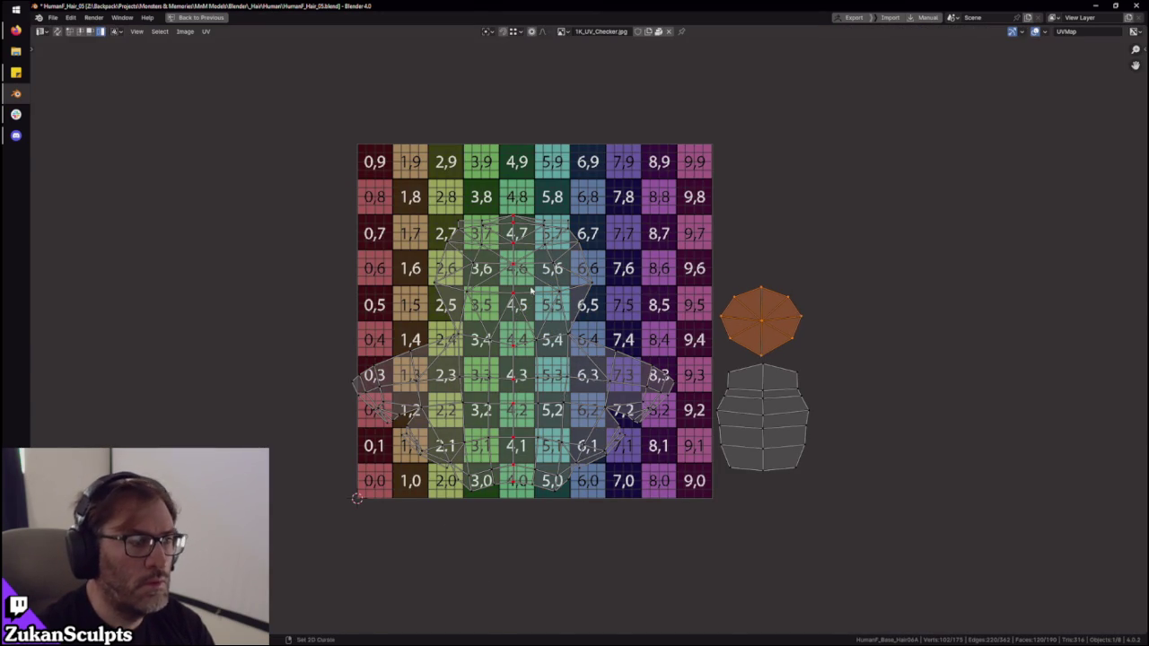
key("ctrl+space")
middle_click_drag(532, 289, 643, 274)
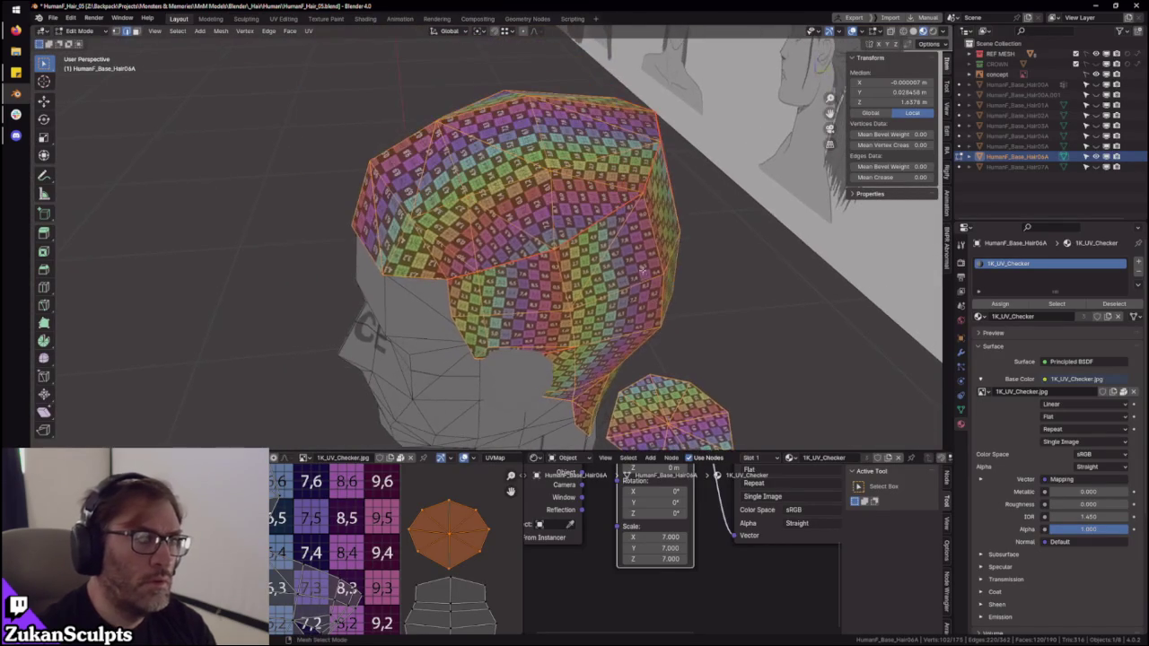
- Toggle local view to isolate the hair mesh, comparing it against the head from the side
scroll(642, 274, "down", 1)
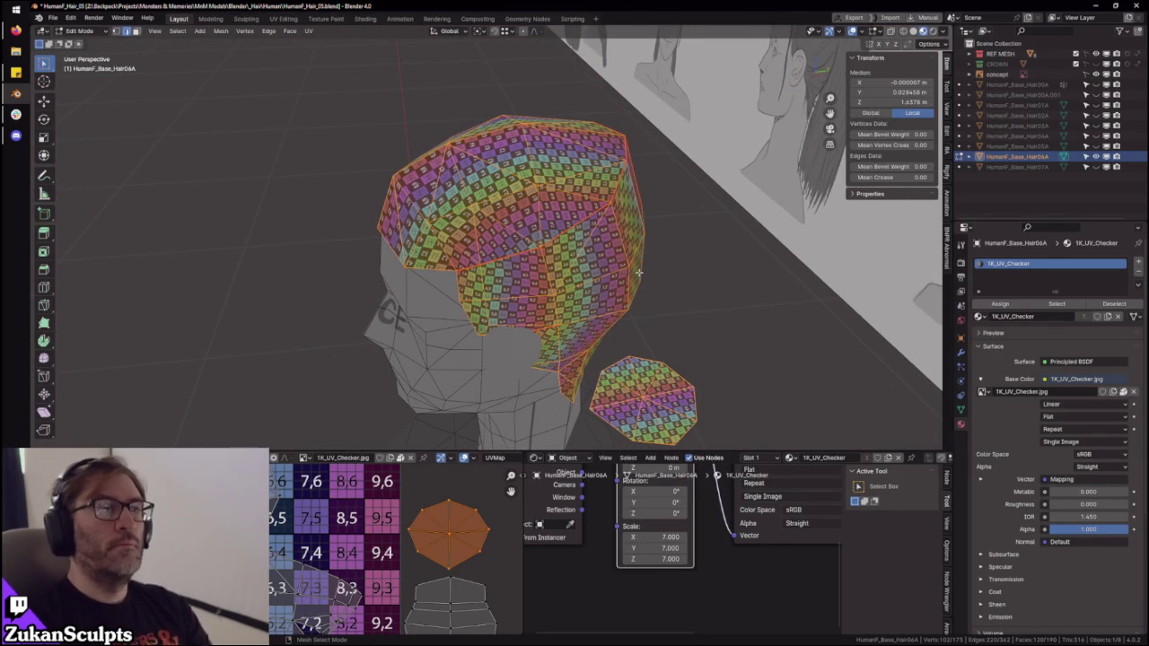
scroll(593, 268, "down", 1)
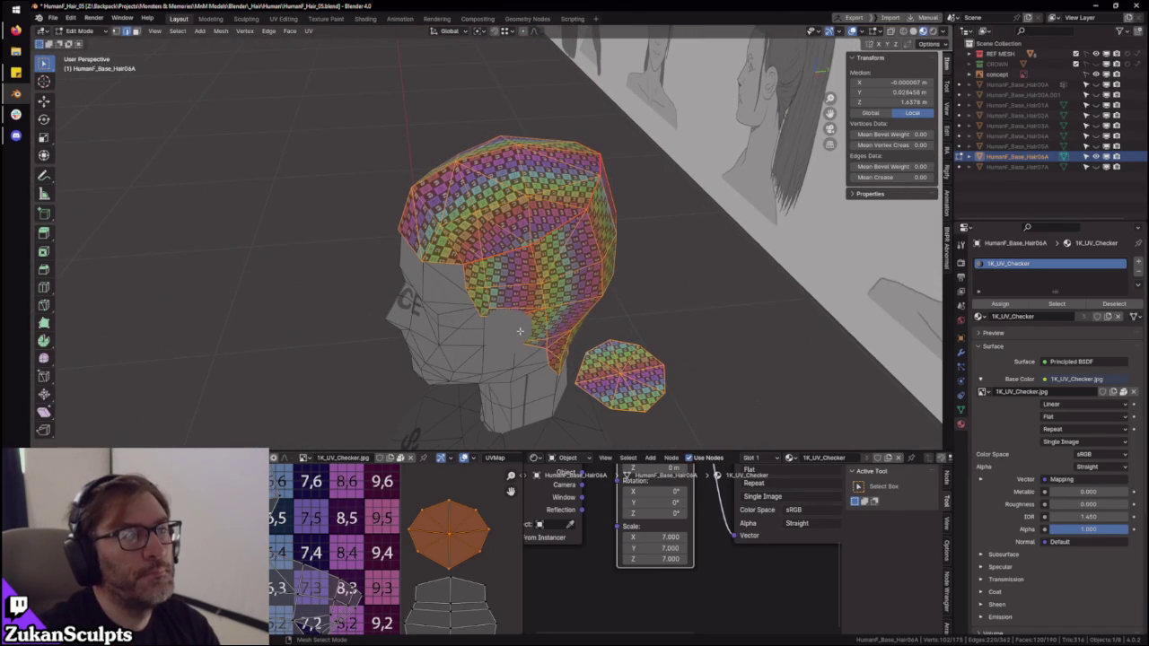
key("KP_Divide")
scroll(536, 179, "up", 2)
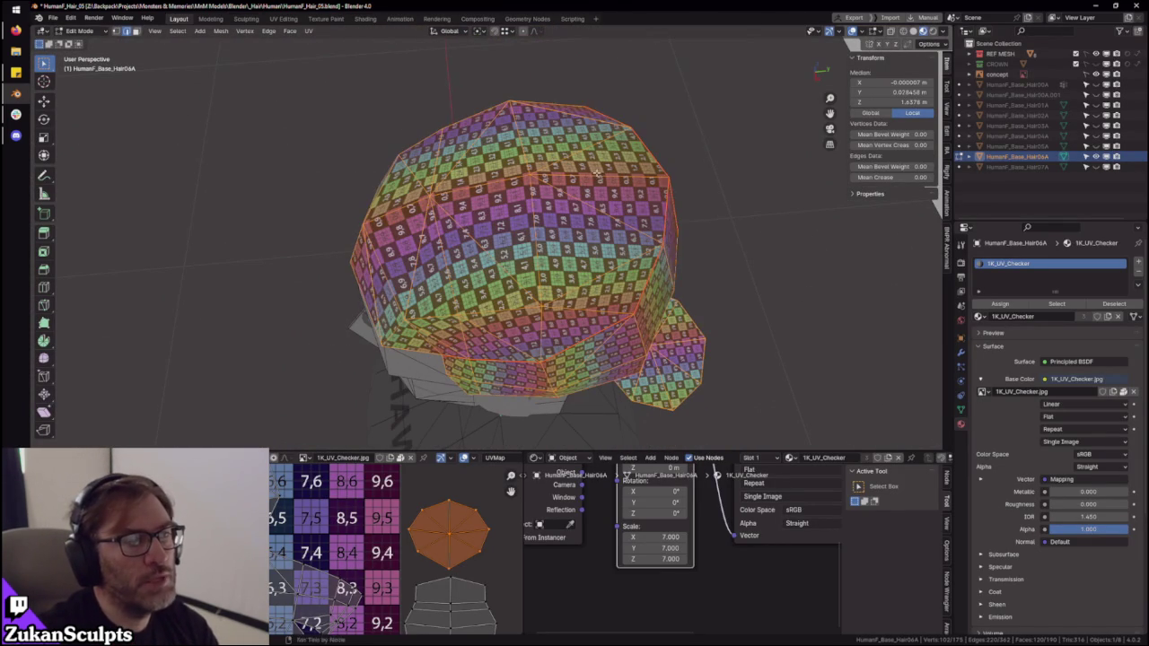
key("KP_Divide")
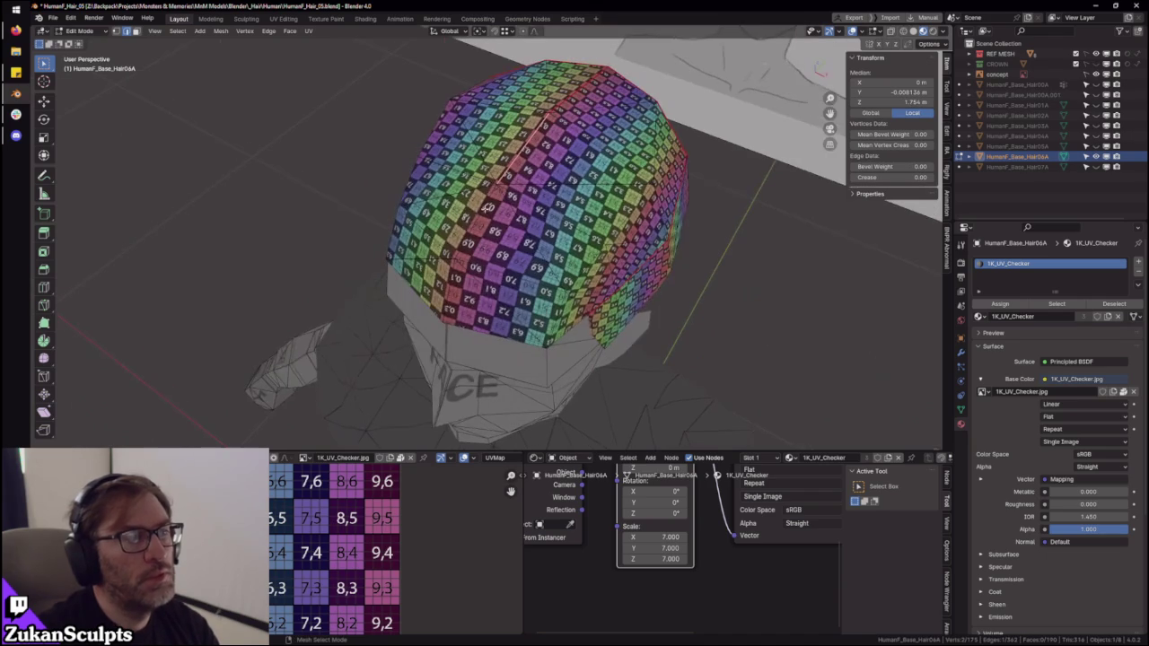
mouse_move(479, 216)
middle_mouse_down()
mouse_move(589, 218)
mouse_move(769, 302)
mouse_move(774, 416)
middle_mouse_up()
key("KP_Divide")
- Orbit and zoom around the isolated hair piece to check the checker squares, then select a face
scroll(502, 280, "up", 3)
scroll(502, 280, "up", 2)
scroll(489, 278, "up", 2)
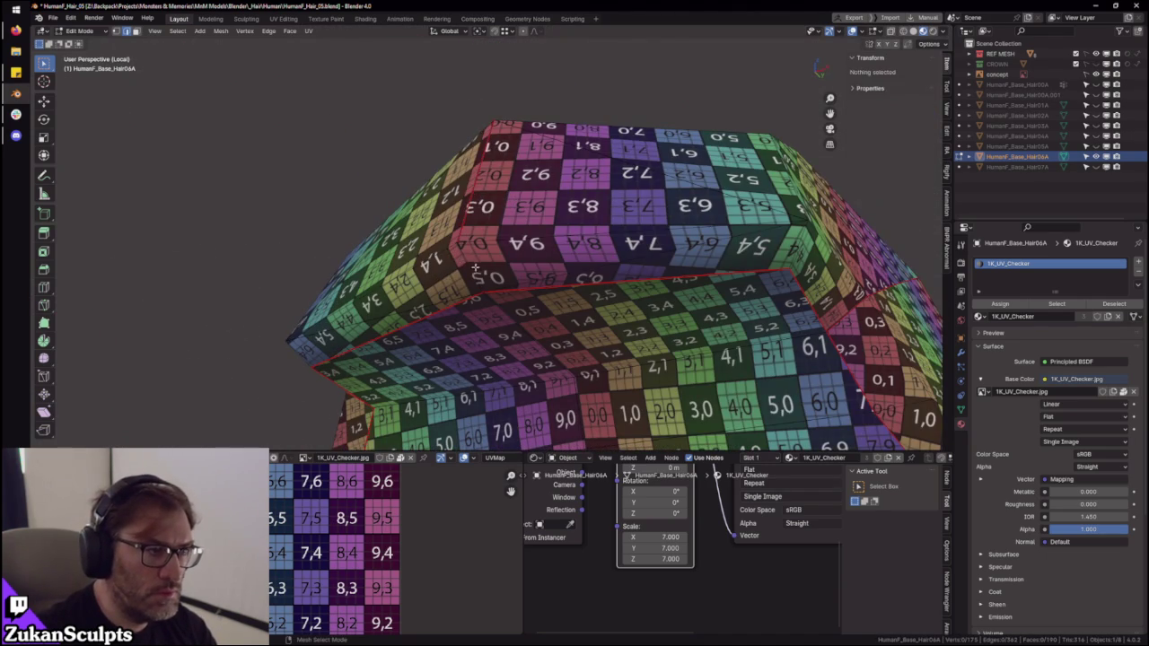
scroll(478, 276, "down", 5)
mouse_move(478, 276)
middle_mouse_down()
mouse_move(547, 310)
mouse_move(507, 325)
middle_mouse_up()
scroll(619, 288, "down", 3)
mouse_move(619, 289)
middle_mouse_down()
mouse_move(569, 333)
mouse_move(587, 340)
mouse_move(546, 265)
mouse_move(503, 307)
mouse_move(523, 293)
mouse_move(498, 275)
middle_mouse_up()
mouse_move(634, 360)
middle_mouse_down()
mouse_move(516, 313)
mouse_move(556, 338)
mouse_move(546, 344)
middle_mouse_up()
left_click(566, 333)
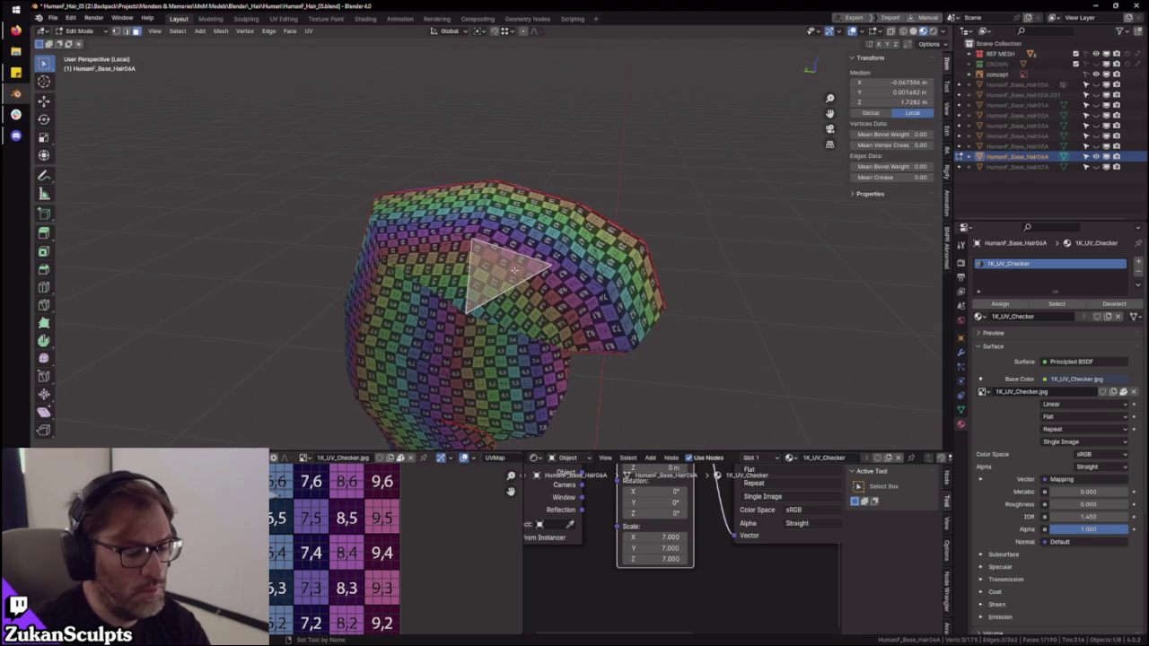
- Select the linked hair piece and project its UVs from the right side view
key("ctrl+l")
mouse_move(569, 294)
middle_mouse_down()
mouse_move(531, 314)
mouse_move(562, 299)
mouse_move(614, 315)
middle_mouse_up()
key("KP_3")
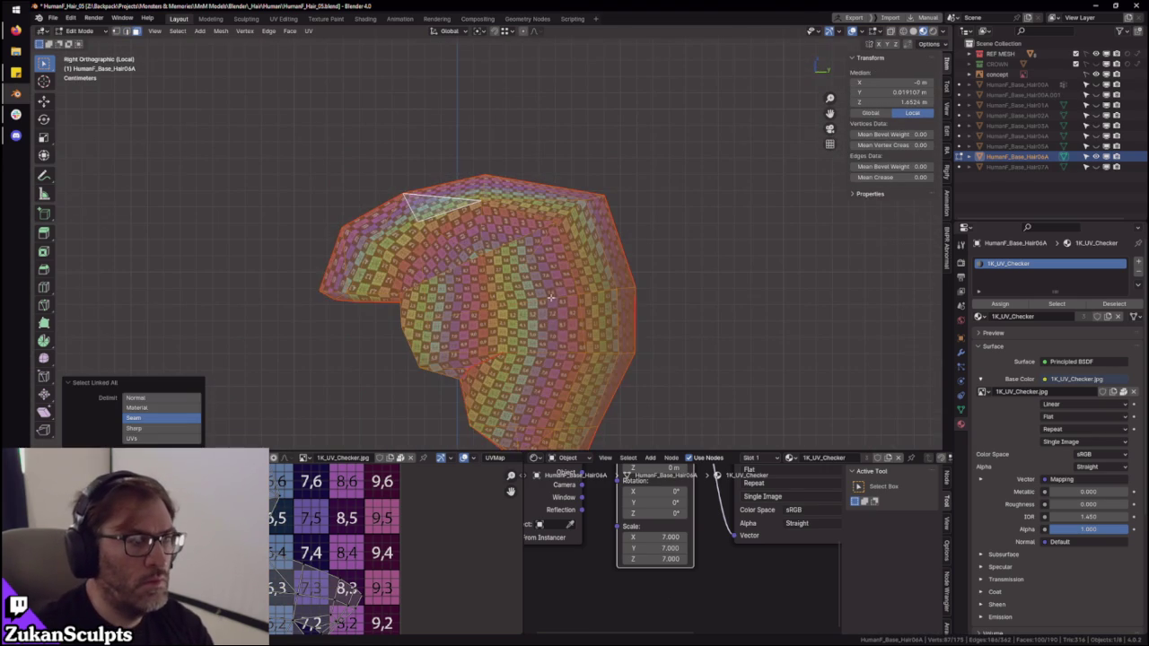
key("u")
left_click(550, 297)
- Maximize the UV editor, centre the projected island and clear the UV selection
key("ctrl+space")
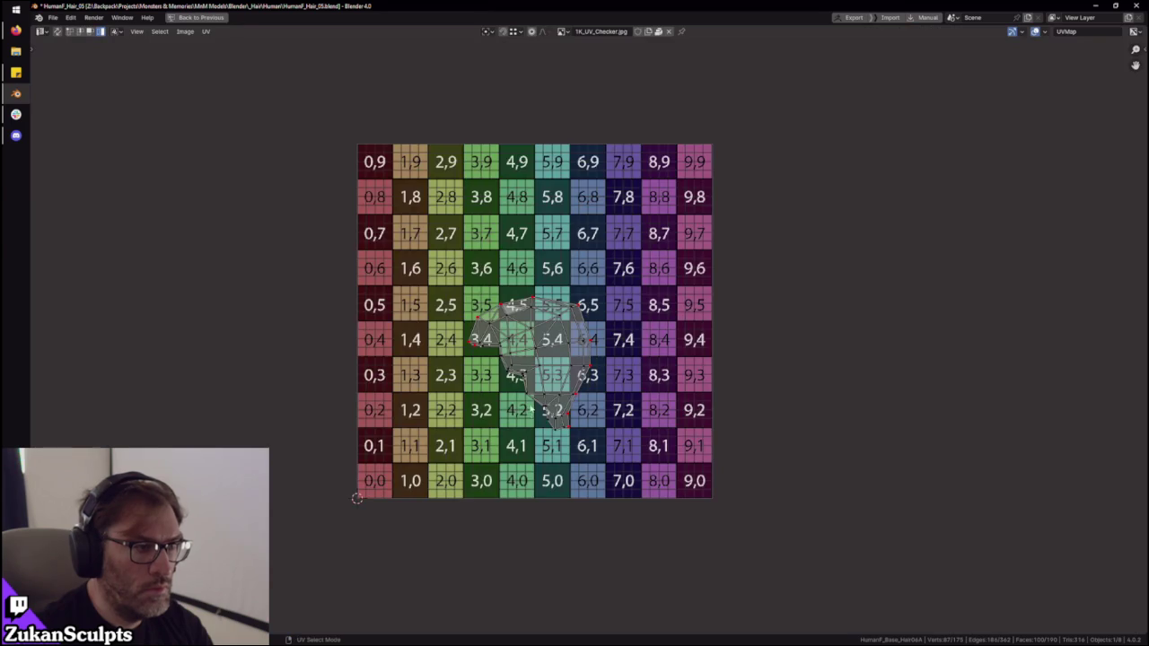
scroll(419, 415, "up", 2)
scroll(418, 415, "up", 2)
scroll(589, 358, "up", 3)
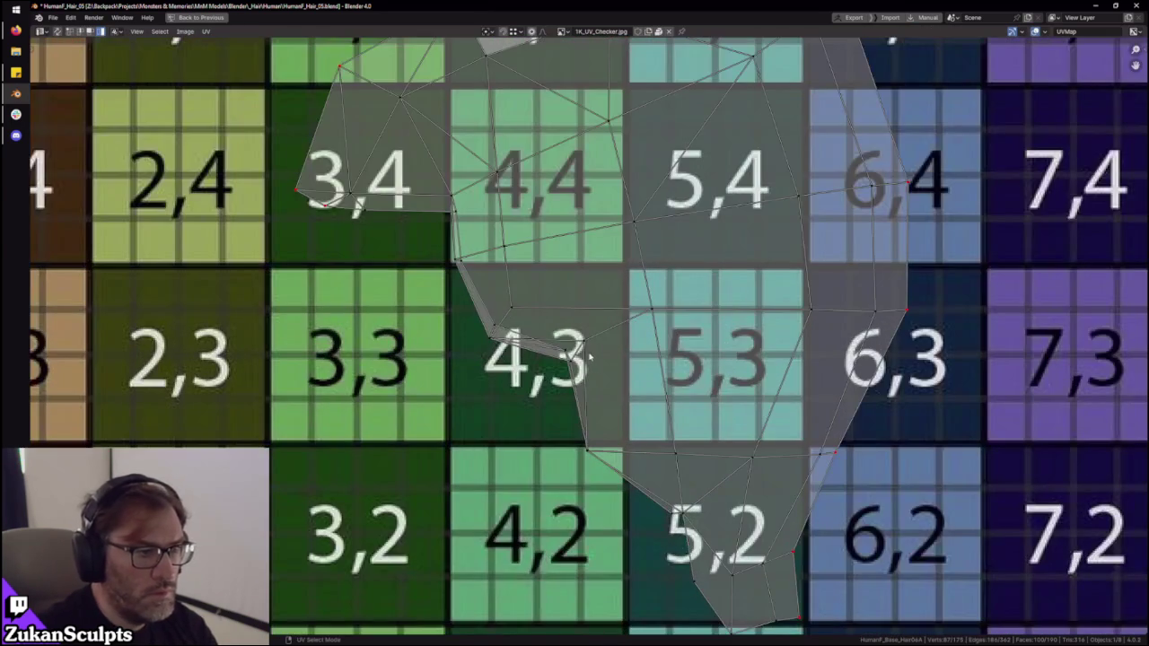
scroll(590, 358, "down", 2)
scroll(718, 493, "down", 2)
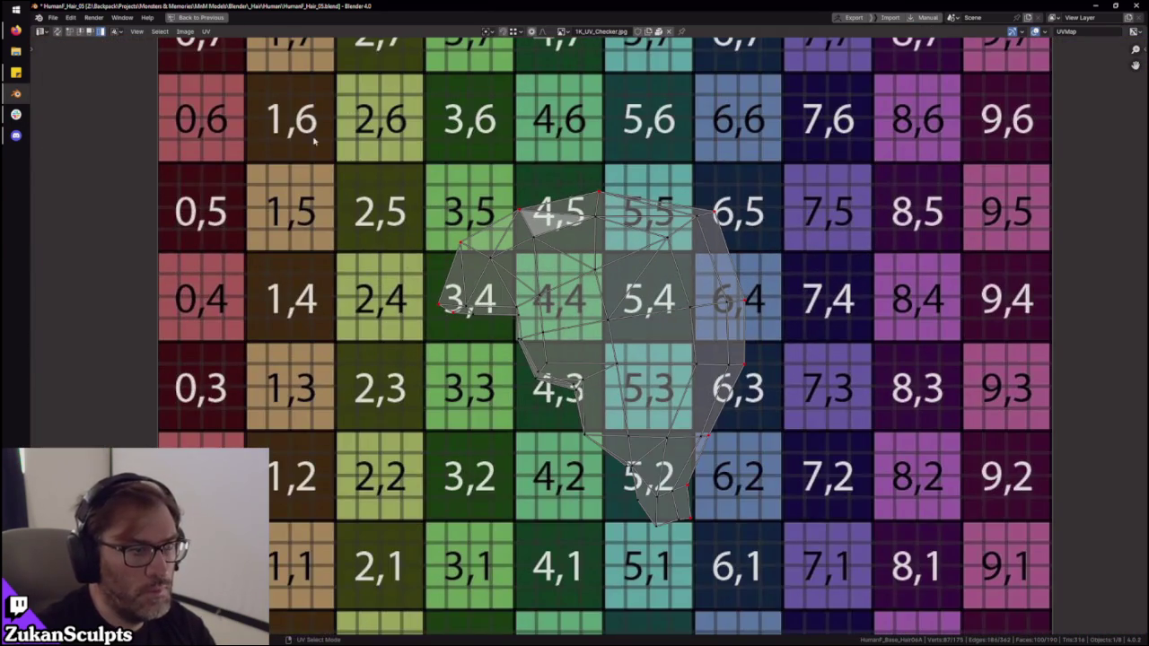
key("a")
scroll(795, 513, "up", 1)
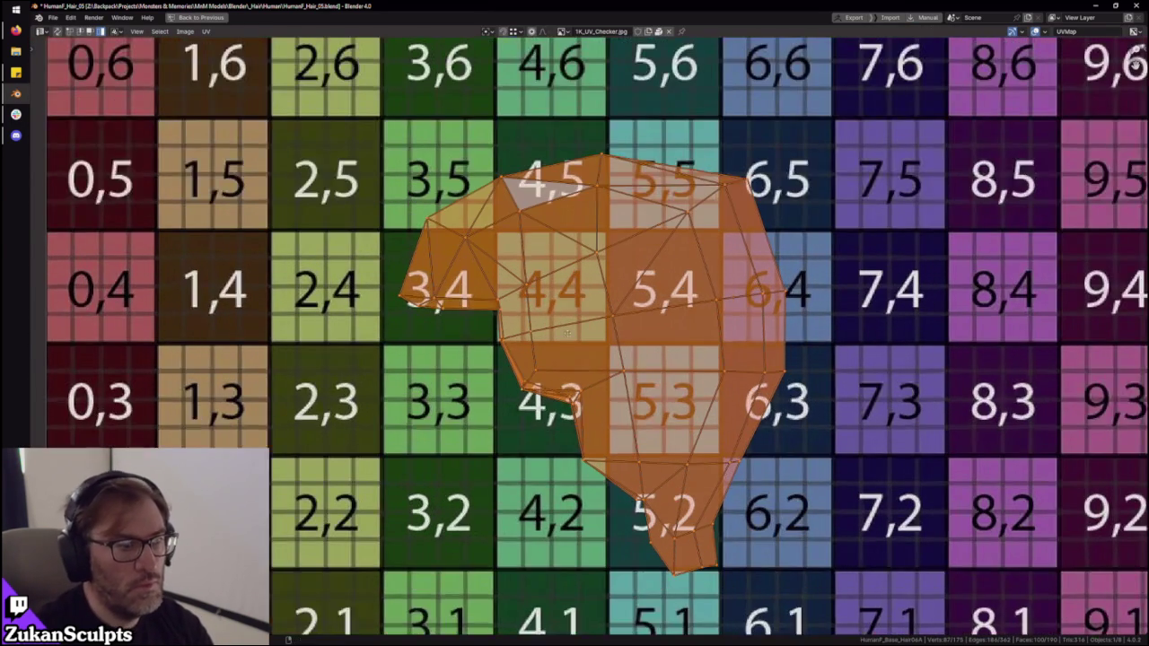
middle_click_drag(505, 268, 509, 312)
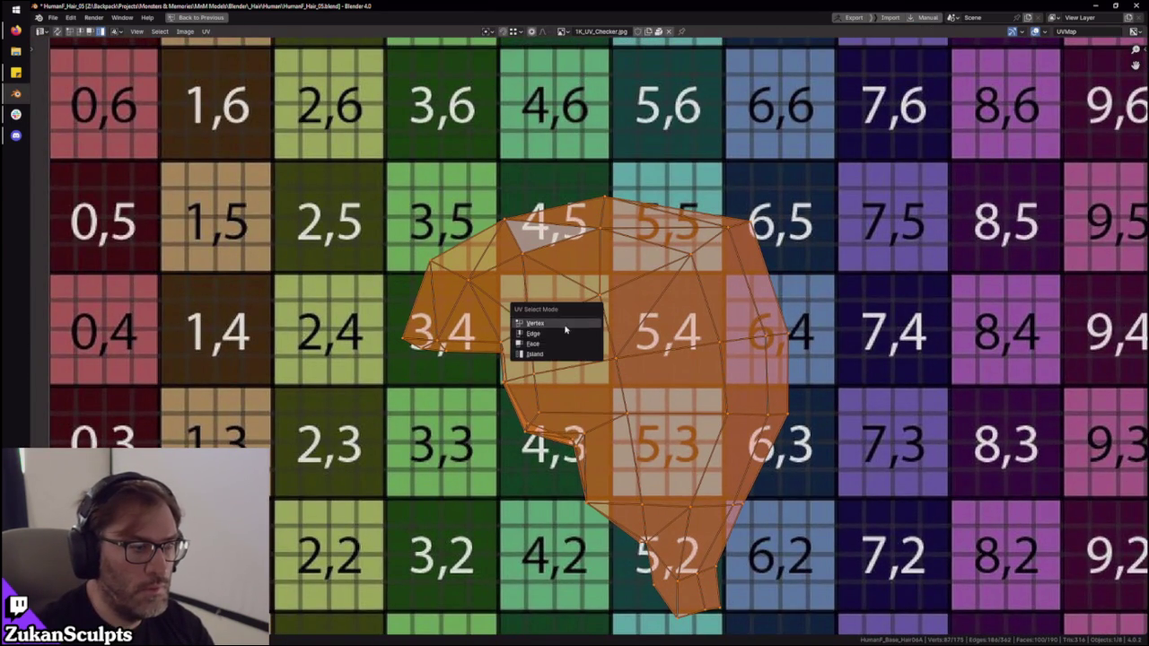
scroll(557, 359, "up", 1)
left_click_drag(503, 330, 561, 439)
- Pin the vertices of the central UV faces around tiles 4,4, 5,4 and 5,3
left_click_drag(566, 300, 655, 437)
left_click(691, 323, "shift")
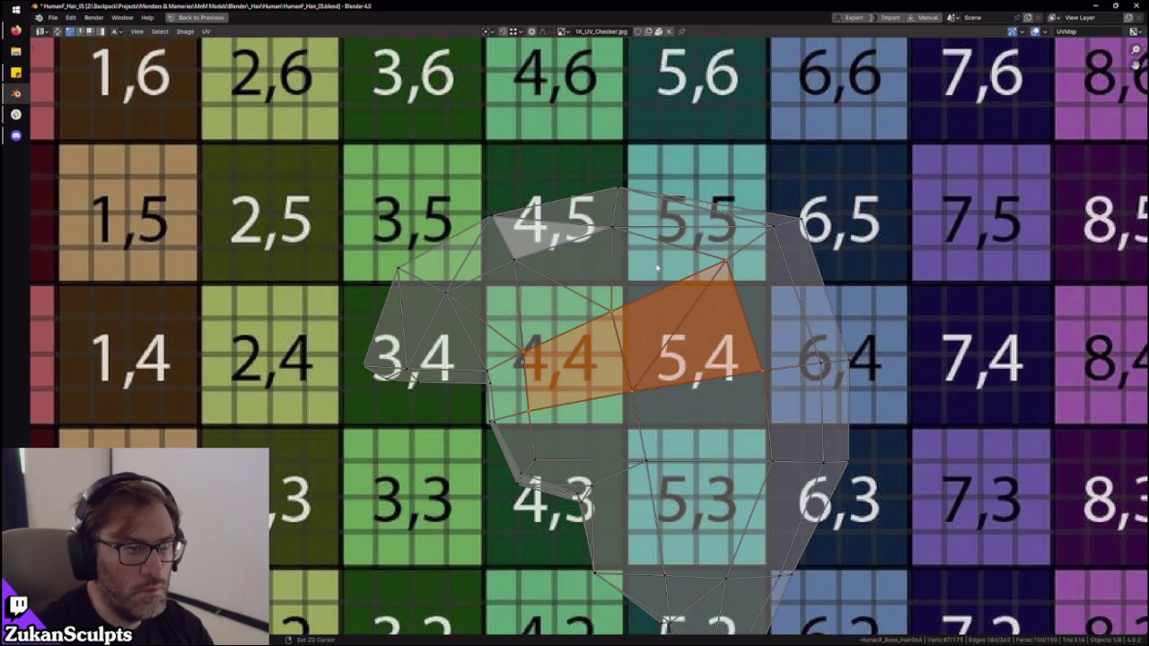
left_click(643, 235, "shift")
left_click(547, 265, "shift")
left_click(480, 296, "shift")
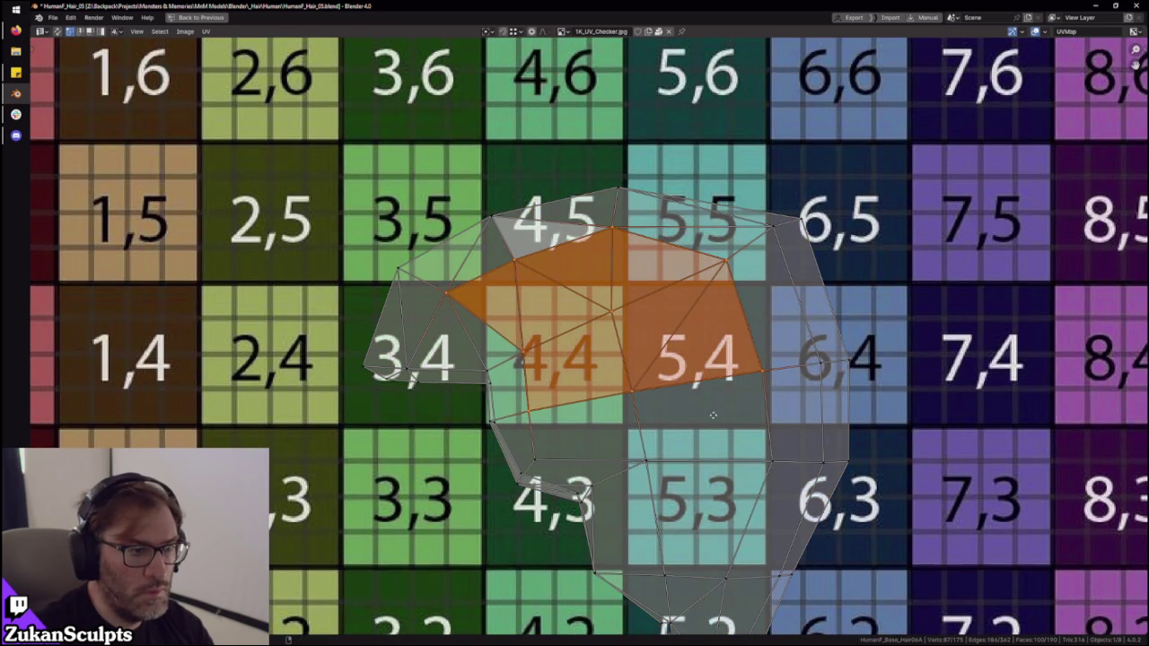
middle_click_drag(582, 440, 524, 363)
left_click(706, 406, "shift")
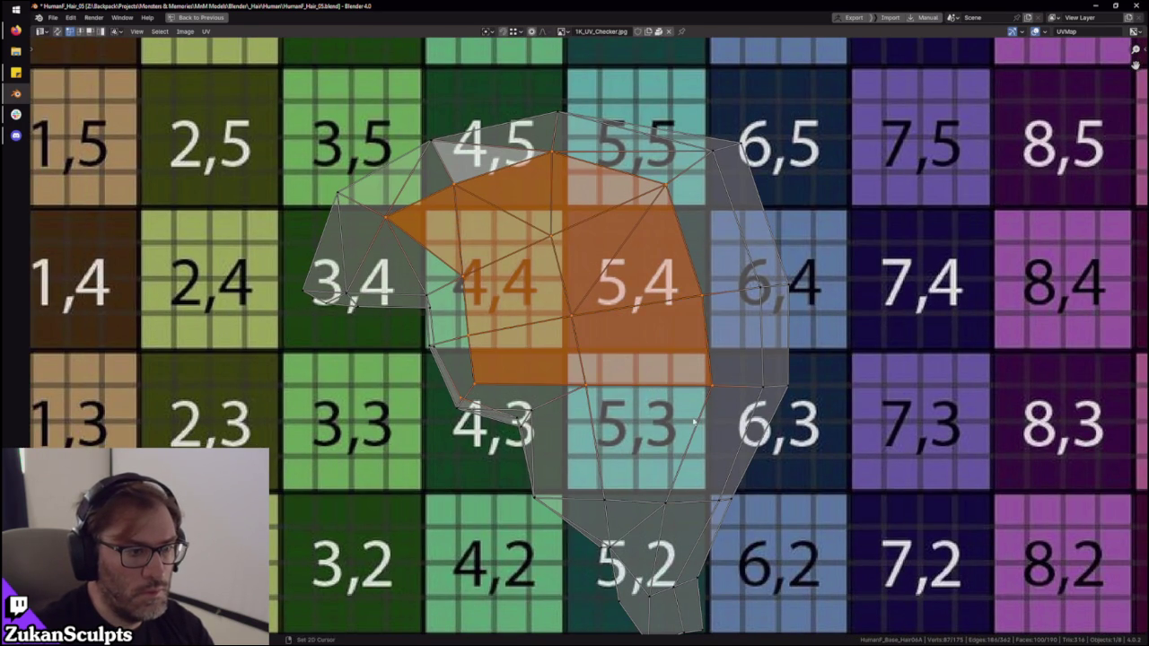
left_click(704, 483, "shift")
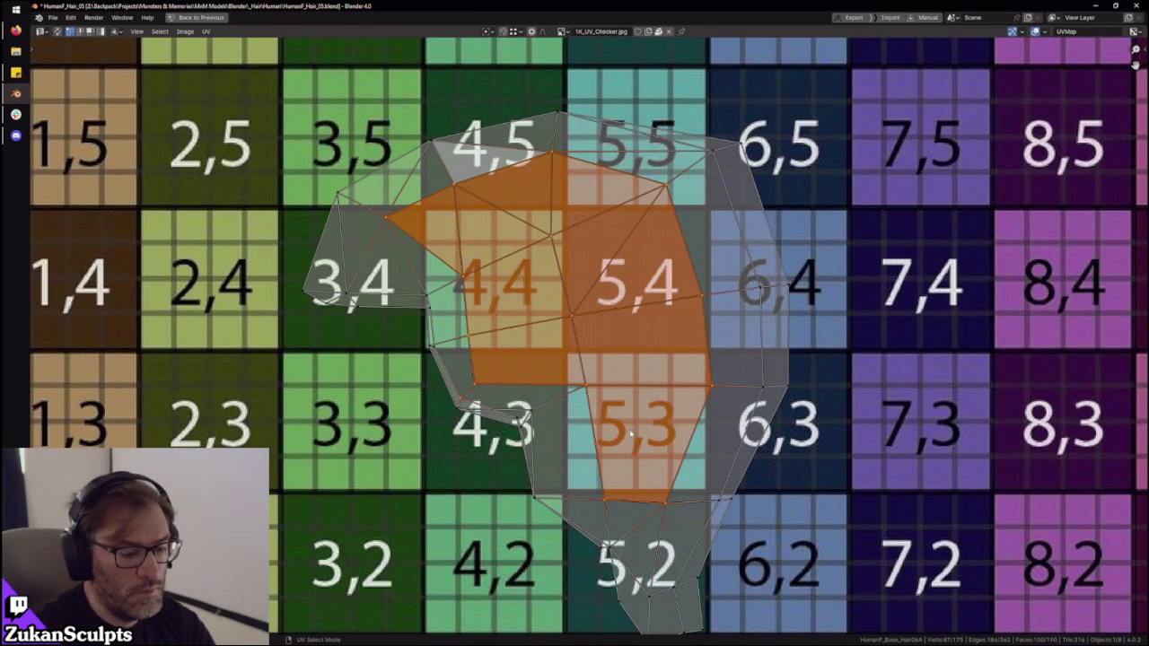
scroll(675, 470, "down", 2)
scroll(508, 368, "up", 2)
scroll(508, 368, "down", 1)
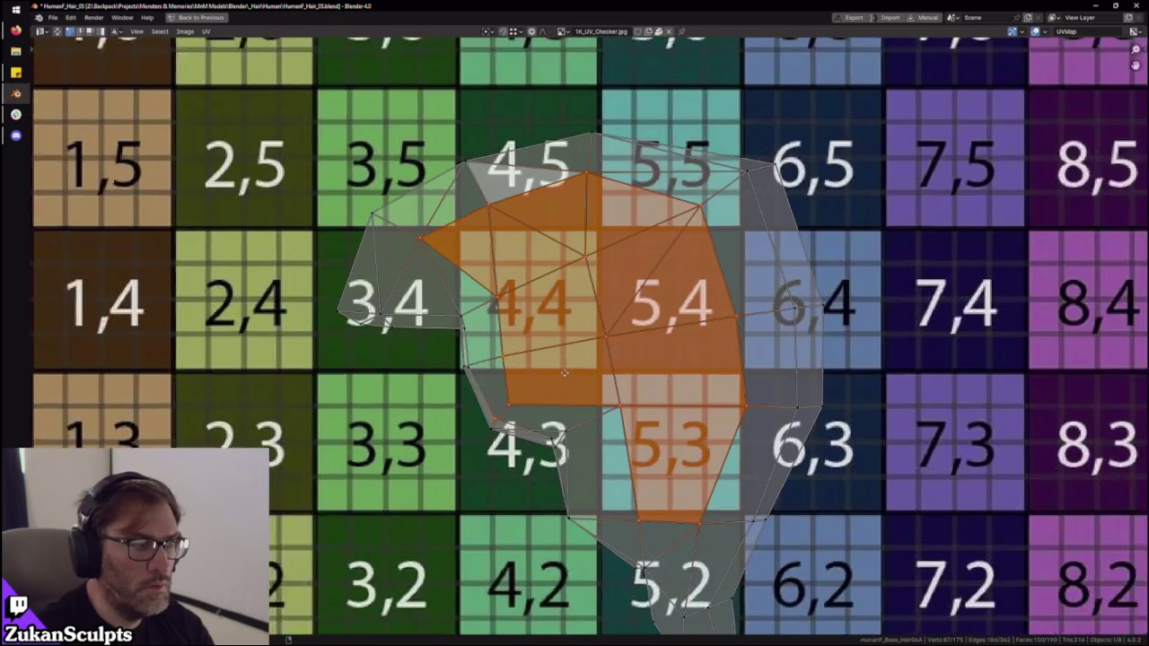
scroll(508, 368, "up", 3)
key("alt+a")
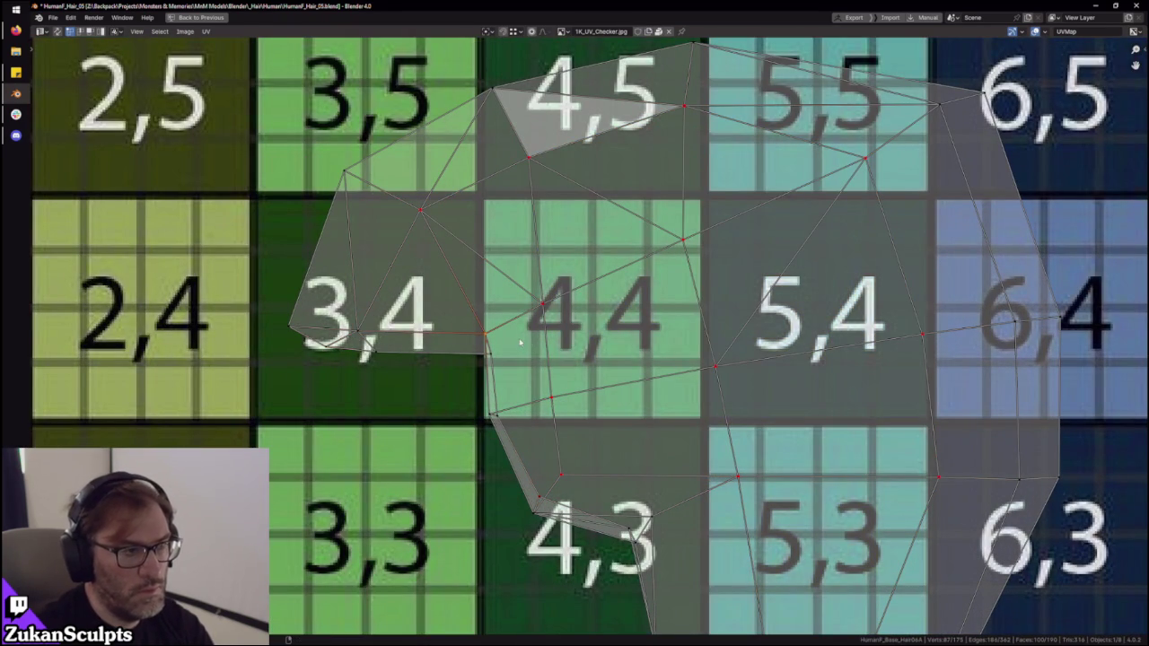
- Restore the normal layout and view the hair piece from the right side again
scroll(519, 342, "down", 3)
scroll(681, 398, "up", 1)
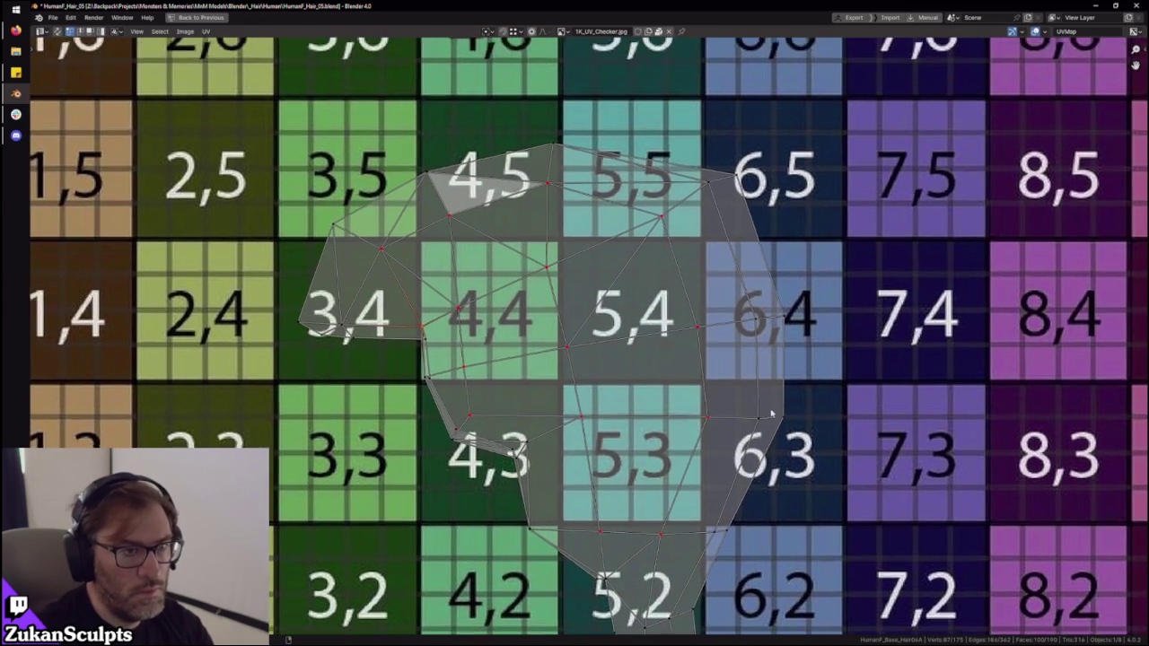
key("ctrl+space")
middle_click_drag(682, 351, 579, 405)
key("ctrl+space")
scroll(596, 341, "down", 1)
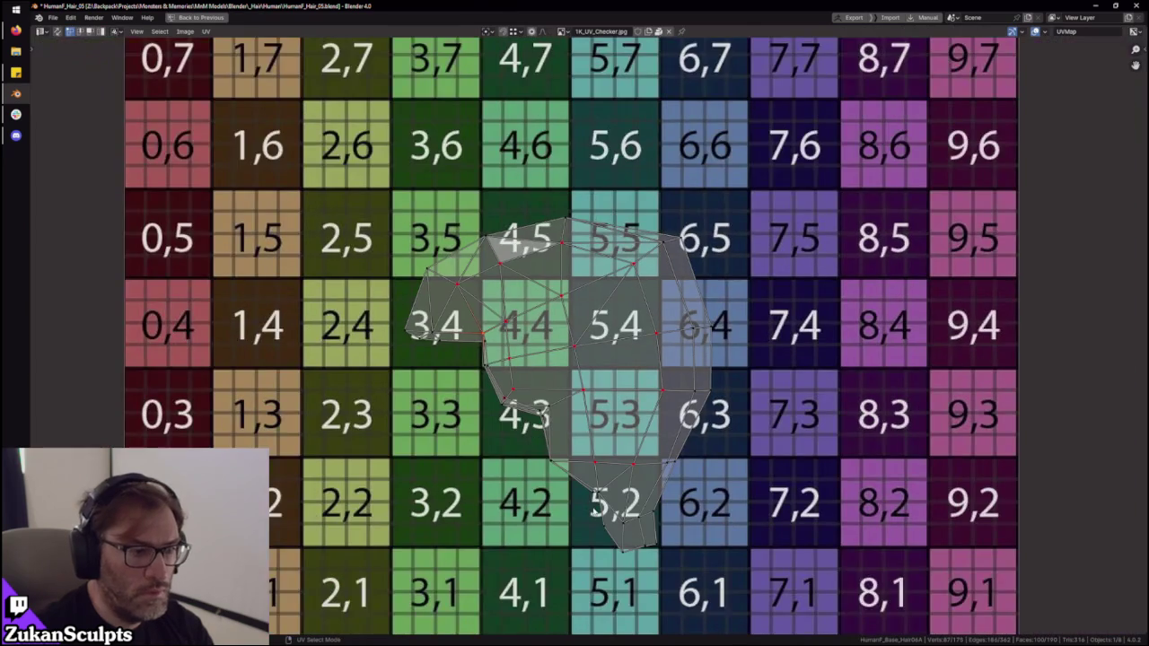
key("ctrl+space")
key("KP_3")
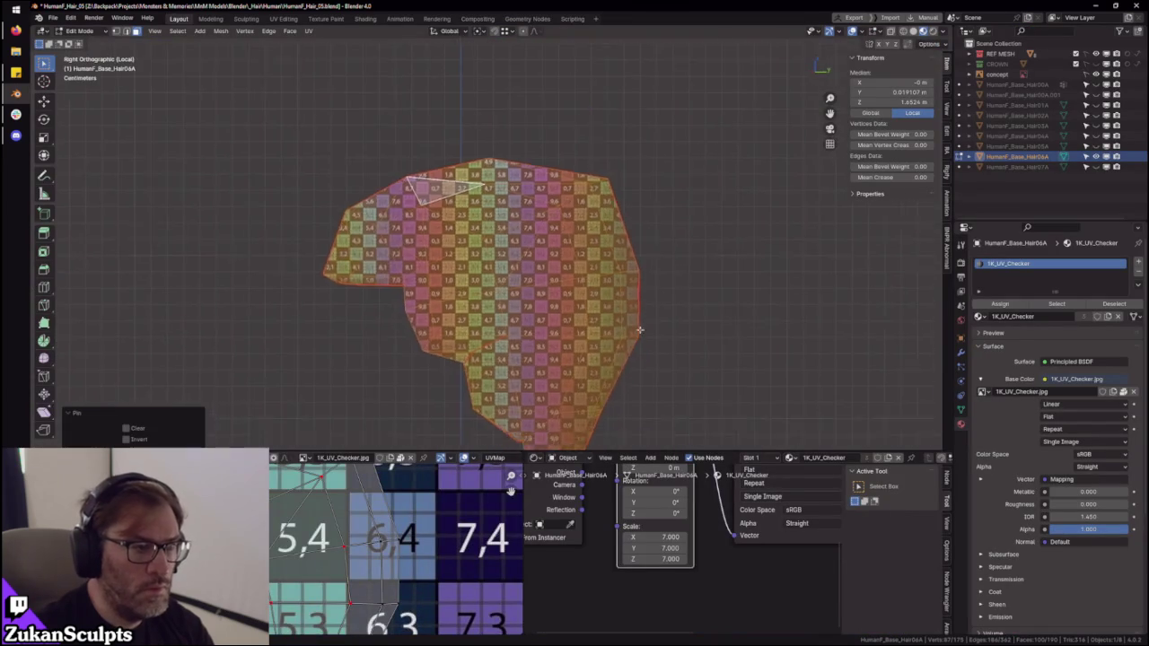
- Pin a UV vertex and triangle near tile 5,2 on the island's lower edge
scroll(670, 264, "up", 3)
scroll(437, 540, "down", 1)
scroll(404, 556, "up", 2)
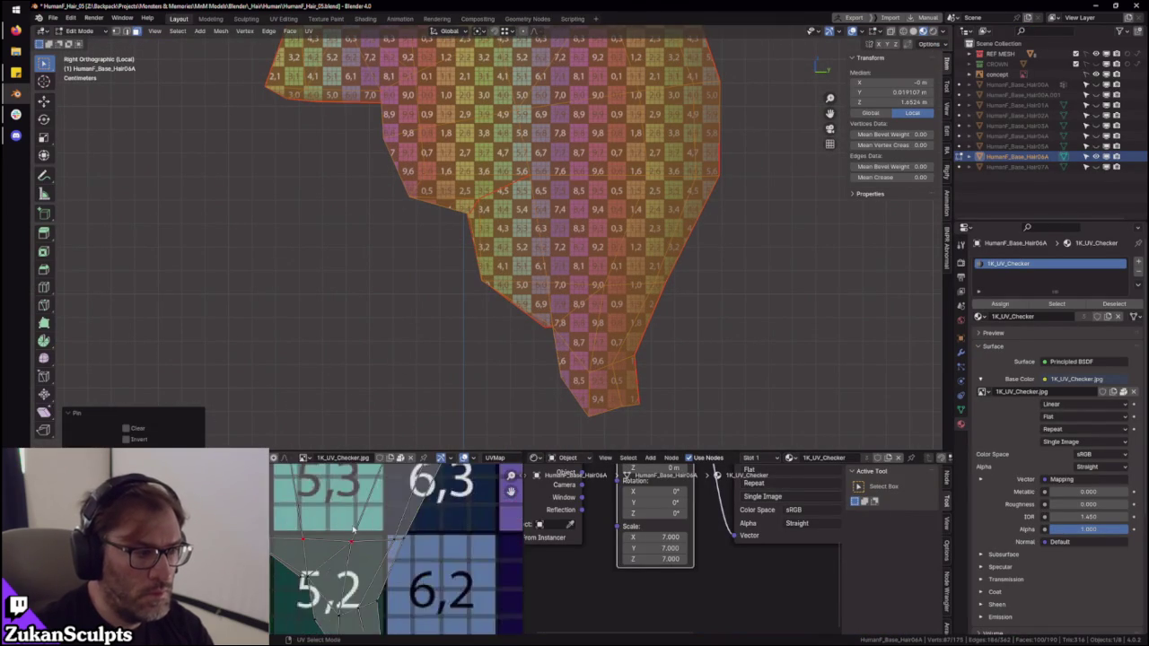
scroll(386, 574, "up", 1)
scroll(373, 583, "up", 2)
left_click_drag(371, 558, 341, 587)
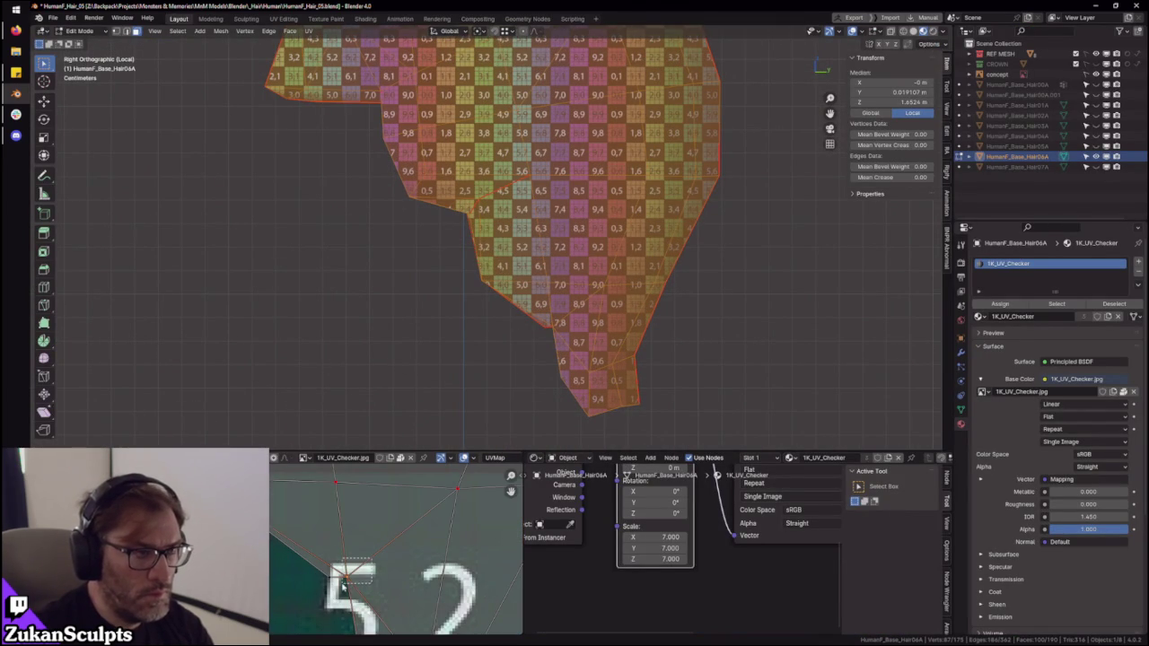
scroll(305, 542, "down", 2)
middle_click_drag(306, 542, 416, 548)
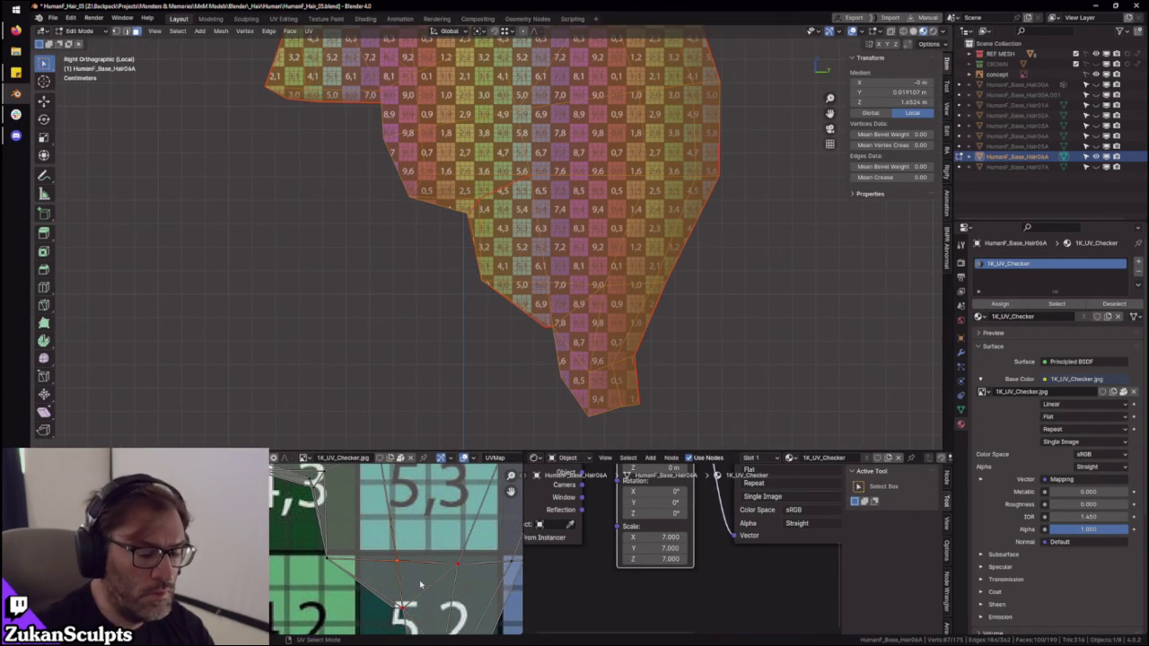
left_click(420, 584)
key("1")
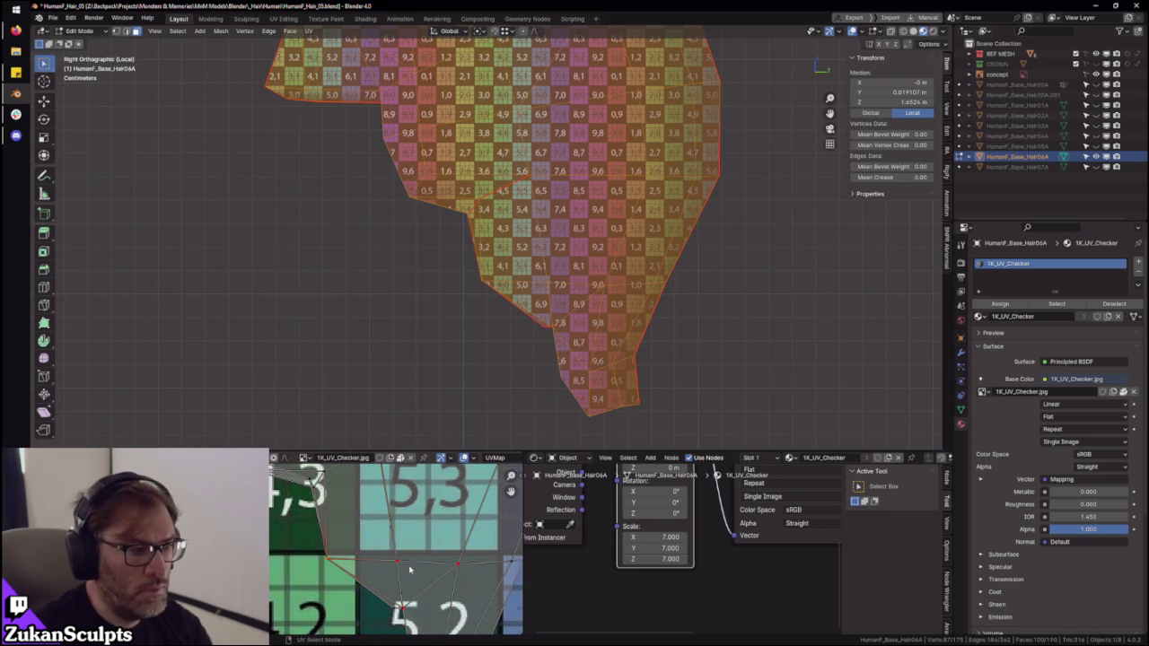
- Scale up the UV island so the piece's checker squares become denser
scroll(409, 569, "down", 2)
scroll(410, 548, "up", 4)
scroll(411, 527, "down", 2)
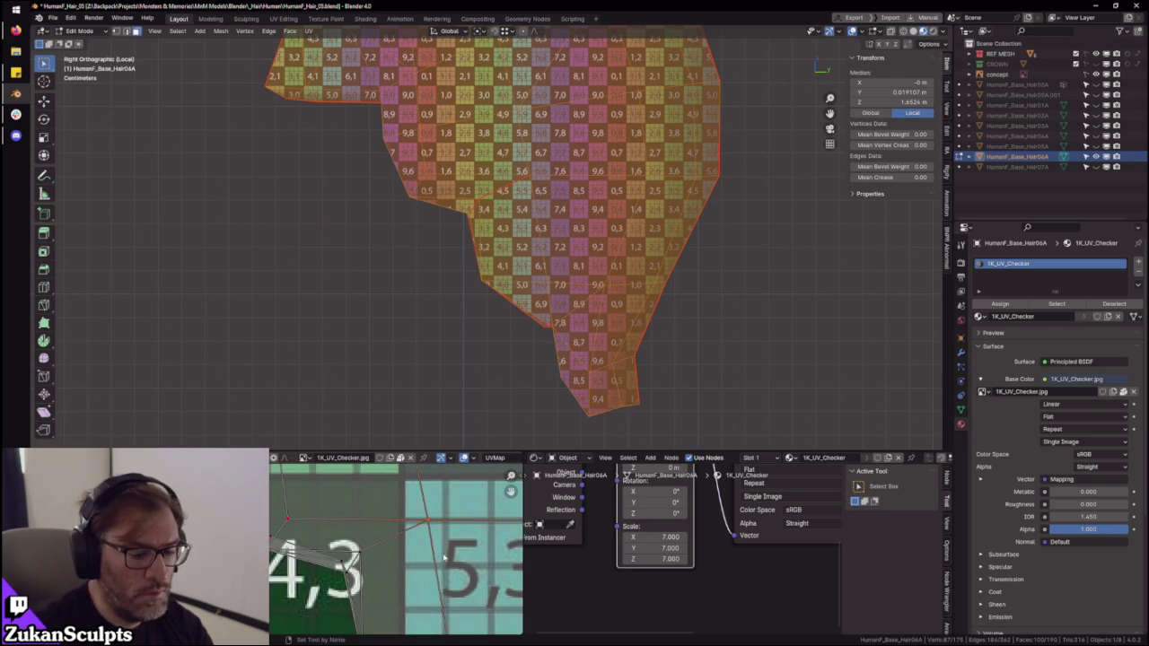
scroll(276, 532, "down", 1)
scroll(276, 531, "down", 1)
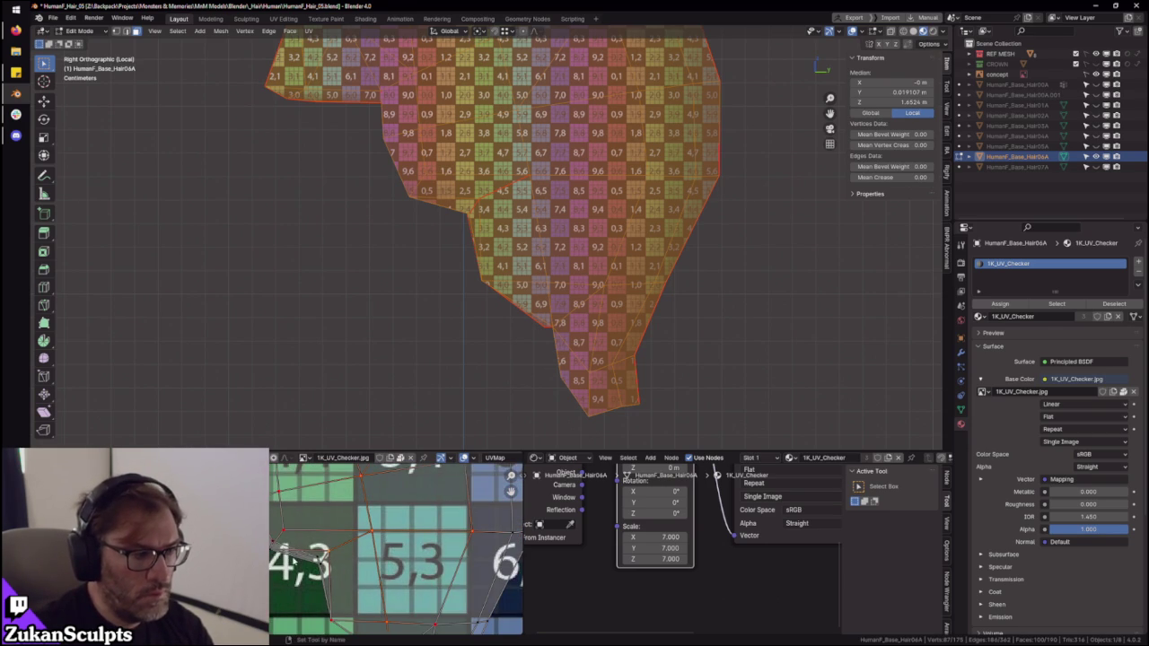
scroll(419, 519, "down", 1)
scroll(419, 519, "down", 1)
scroll(327, 507, "up", 3)
scroll(328, 507, "up", 3)
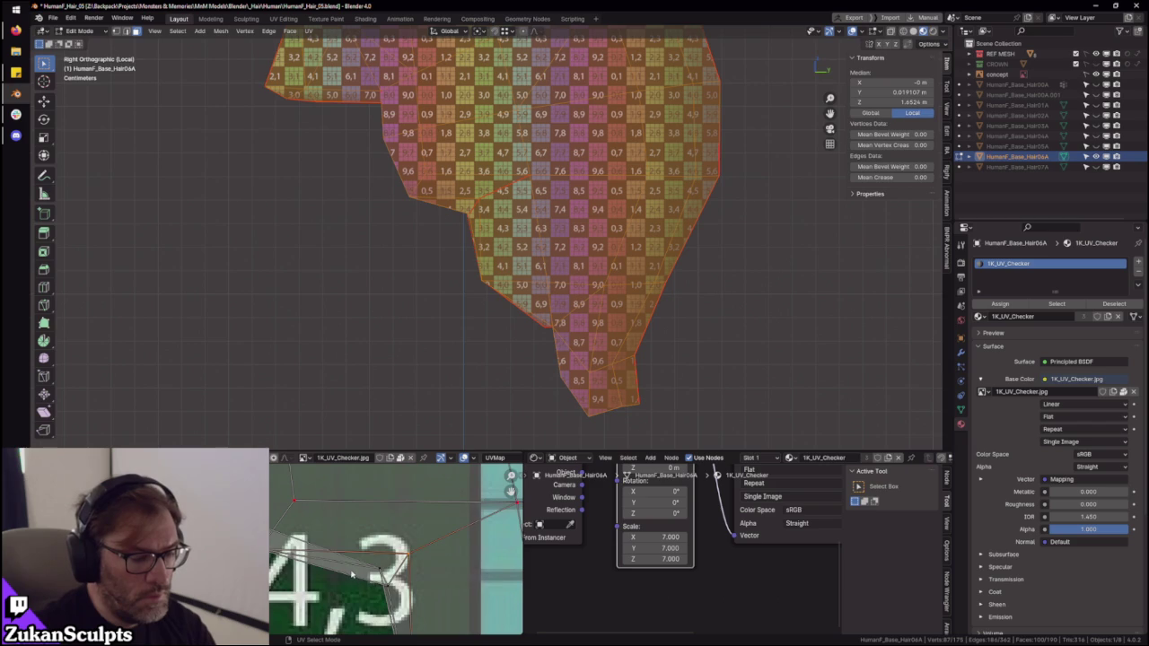
scroll(352, 572, "down", 2)
scroll(351, 575, "down", 2)
scroll(350, 577, "down", 1)
scroll(349, 580, "up", 2)
key("s")
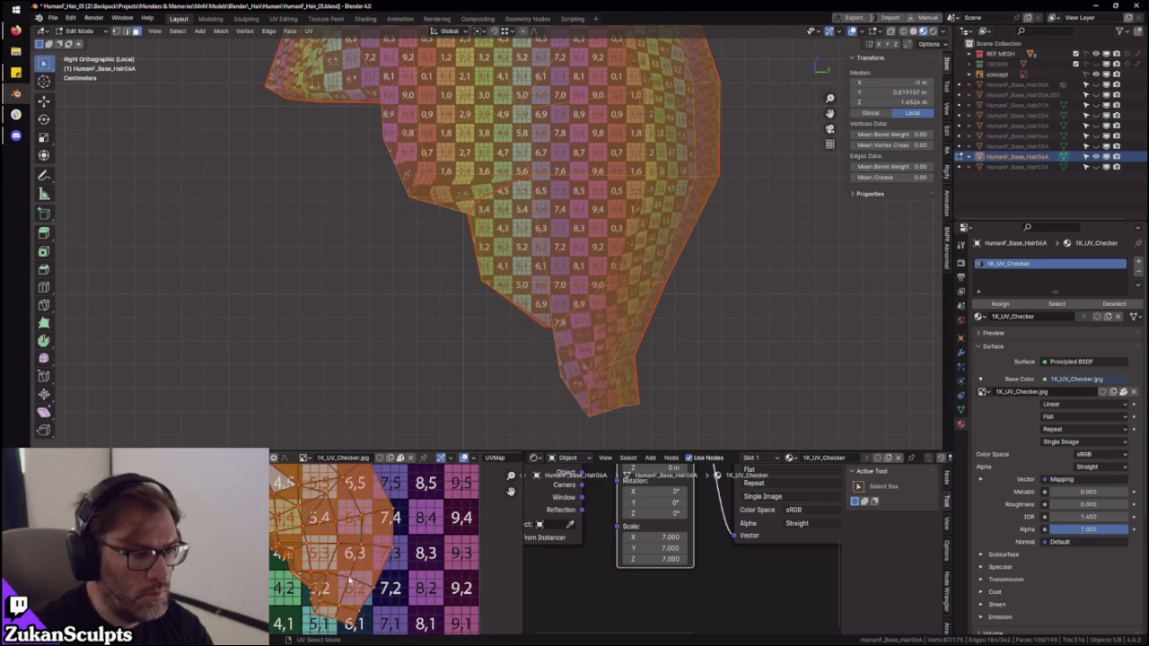
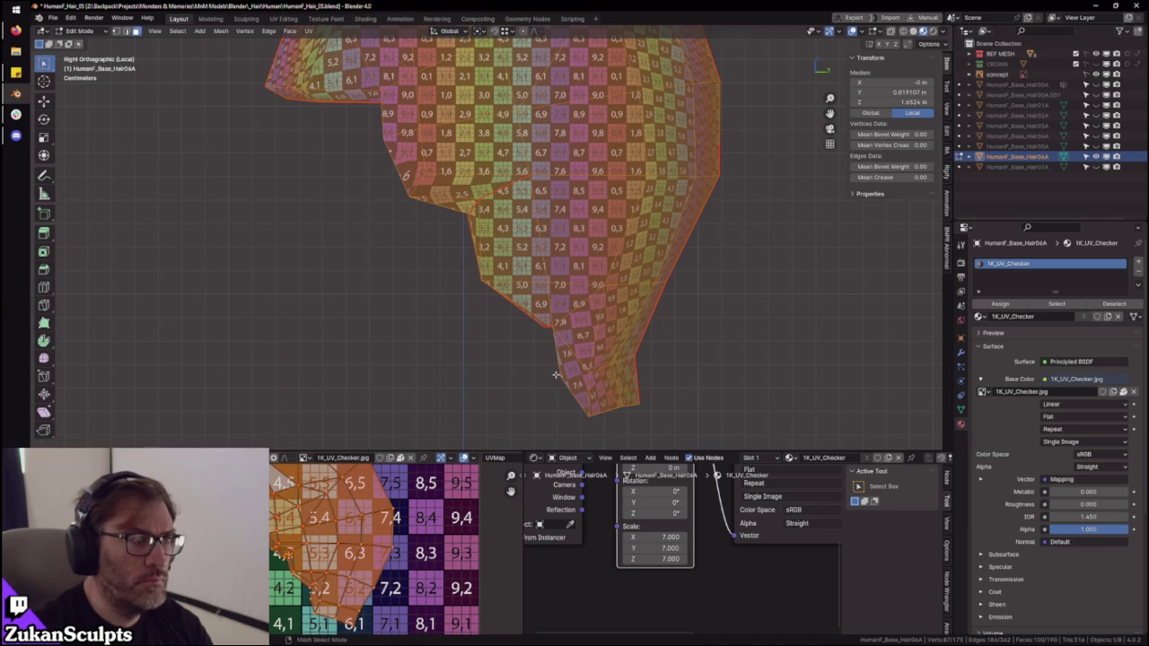
- Orbit and zoom around the helmet to inspect its checker texture mapping
middle_click_drag(603, 258, 616, 317, "shift")
scroll(331, 570, "up", 3)
scroll(359, 556, "up", 2)
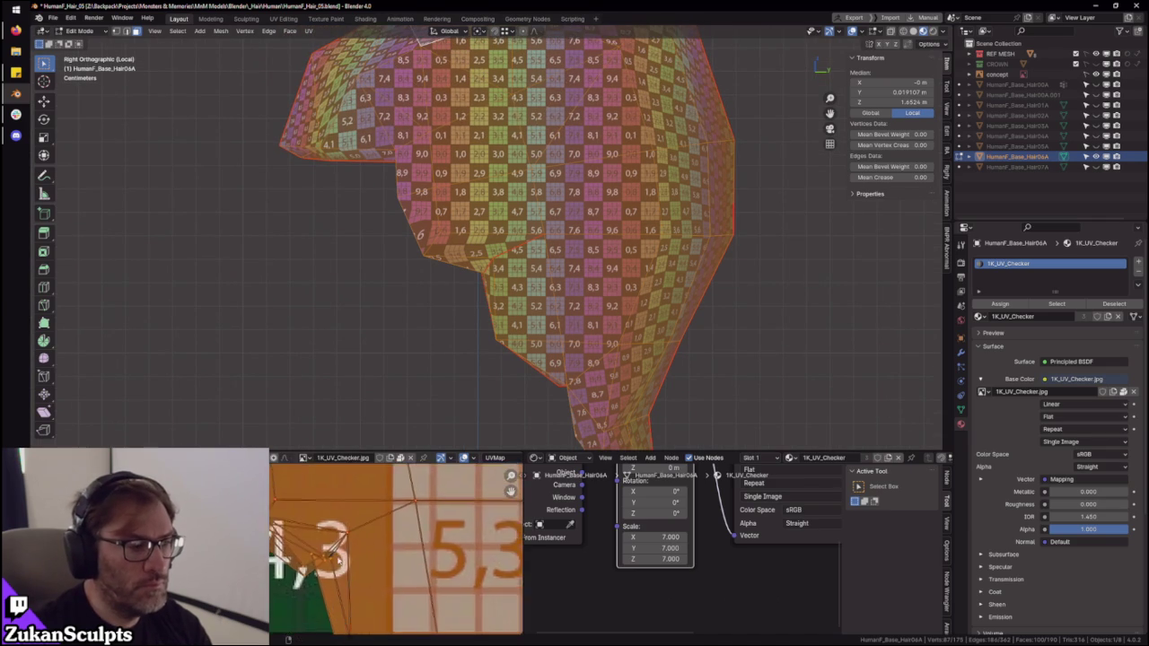
scroll(384, 546, "down", 3)
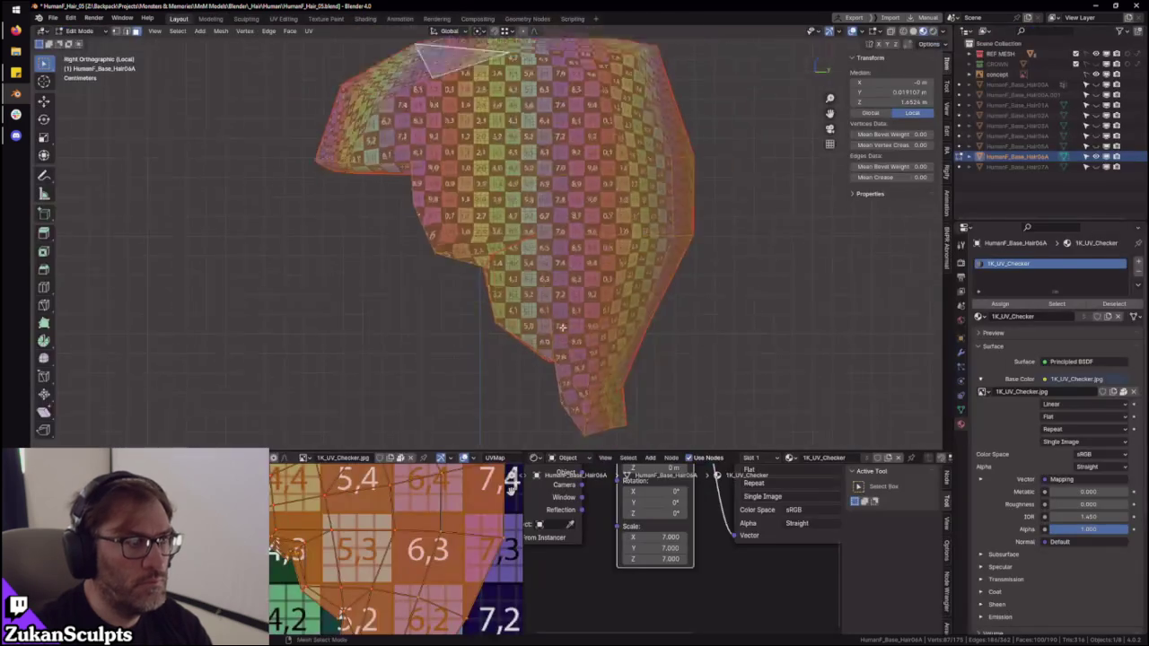
mouse_move(538, 233)
middle_mouse_down()
mouse_move(577, 247)
mouse_move(507, 258)
middle_mouse_up()
middle_click_drag(478, 518, 357, 576)
middle_click_drag(513, 278, 486, 220)
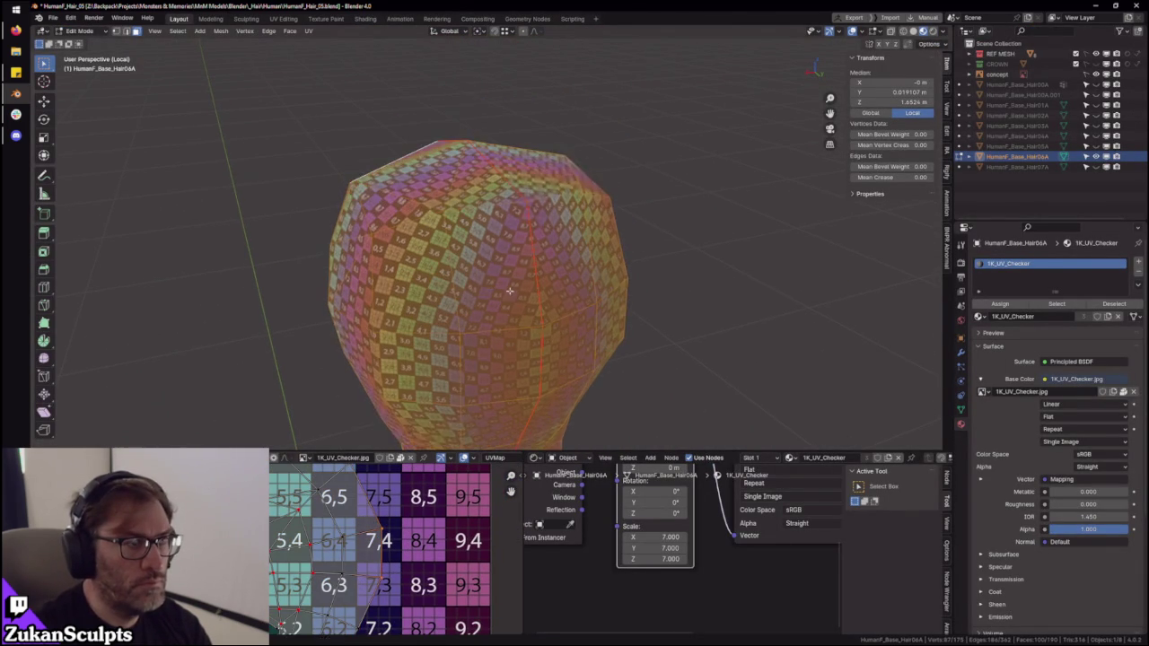
- Select the whole helmet mesh and its linked geometry so all UV faces show
left_click(529, 220)
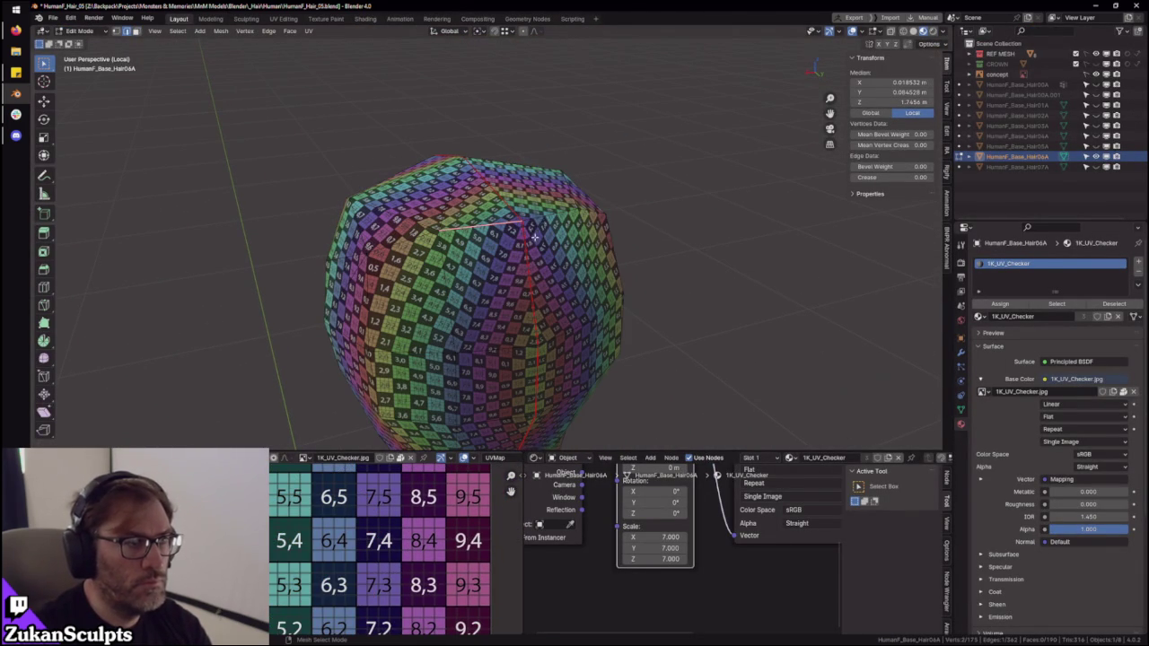
key("a")
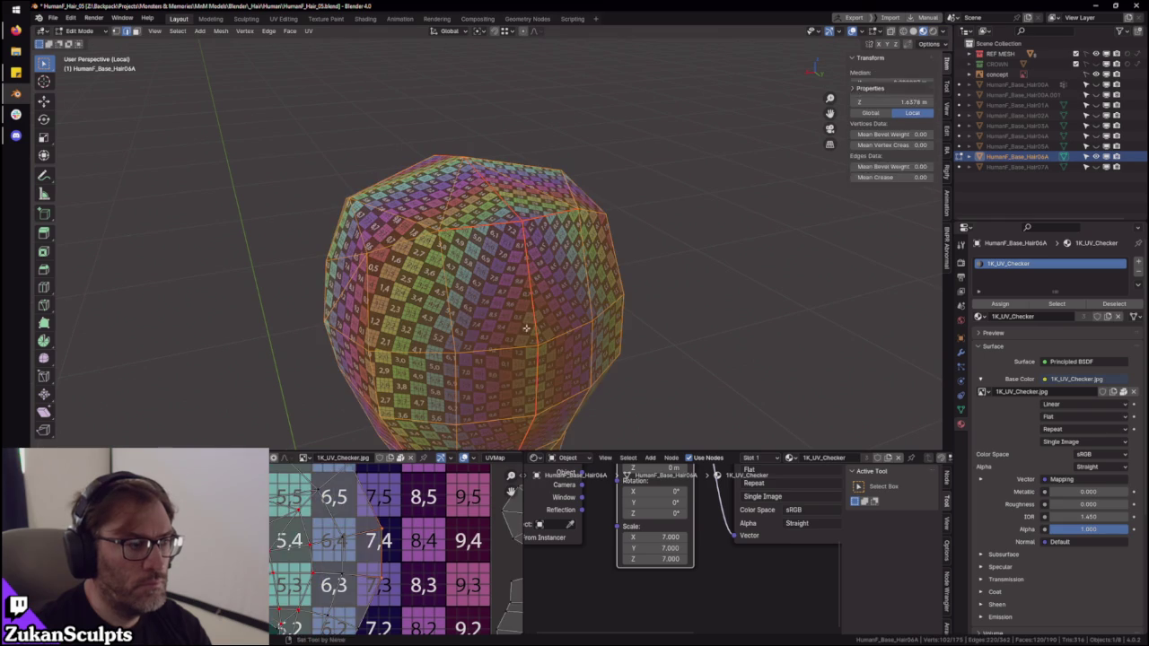
scroll(395, 547, "down", 3)
scroll(294, 563, "down", 1)
middle_click_drag(293, 563, 324, 505)
left_click(466, 335)
key("ctrl+l")
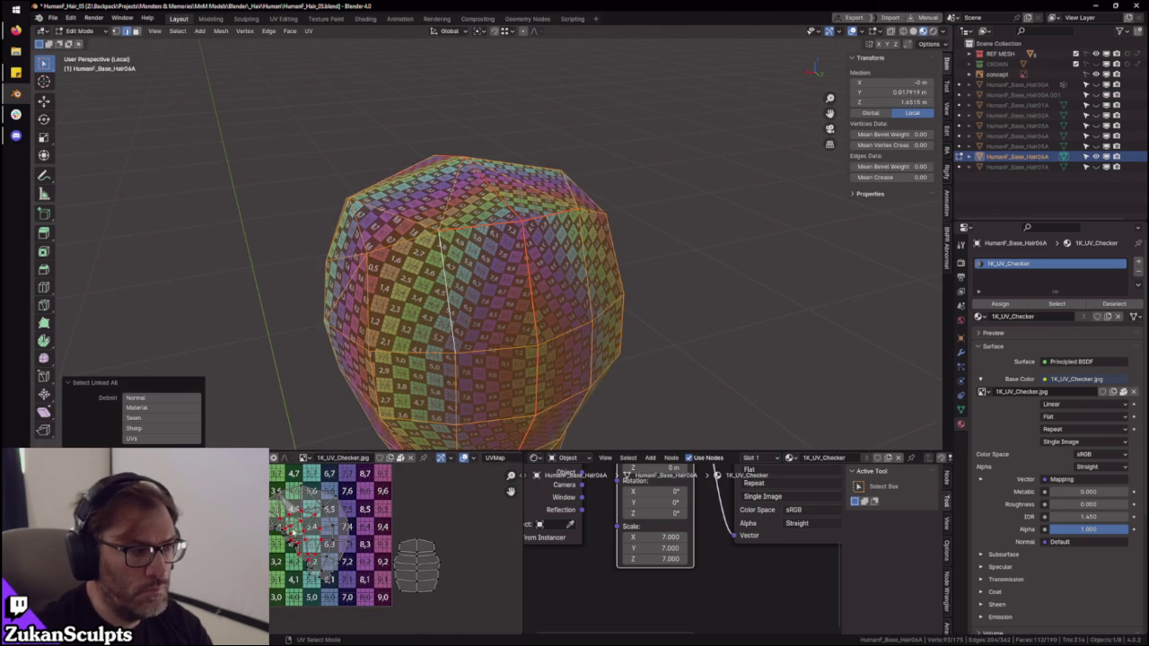
scroll(292, 544, "down", 3)
key("a")
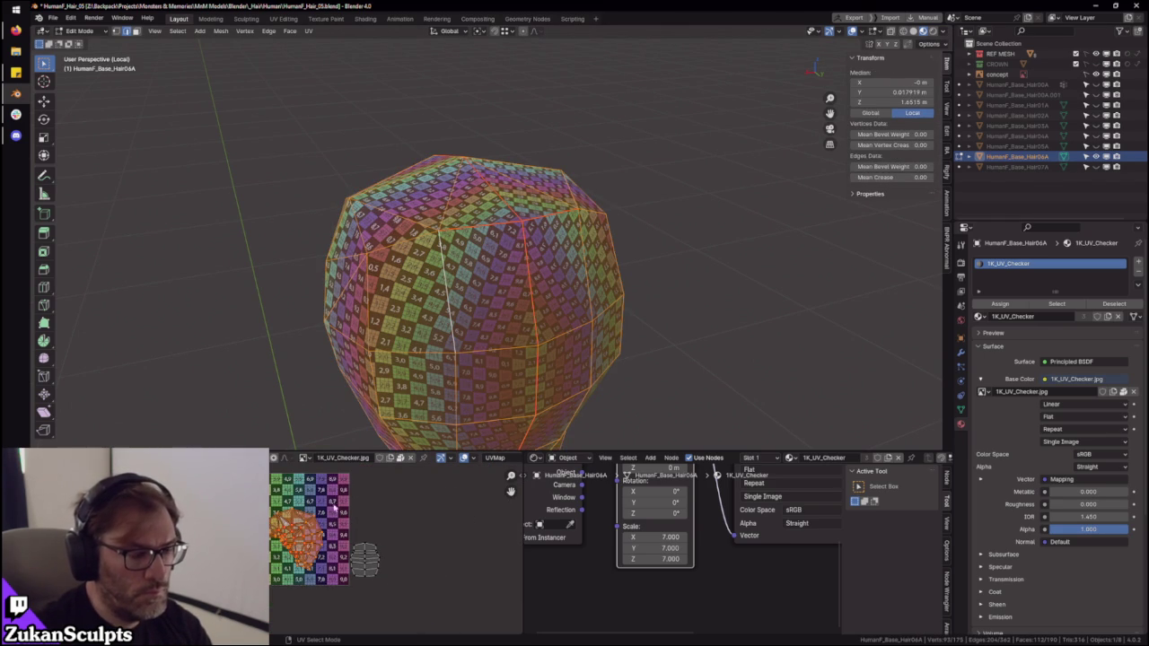
- Recheck the helmet from higher and side angles, then maximize the UV editor
mouse_move(422, 385)
middle_mouse_down()
mouse_move(431, 422)
mouse_move(466, 440)
middle_mouse_up()
scroll(359, 539, "up", 4)
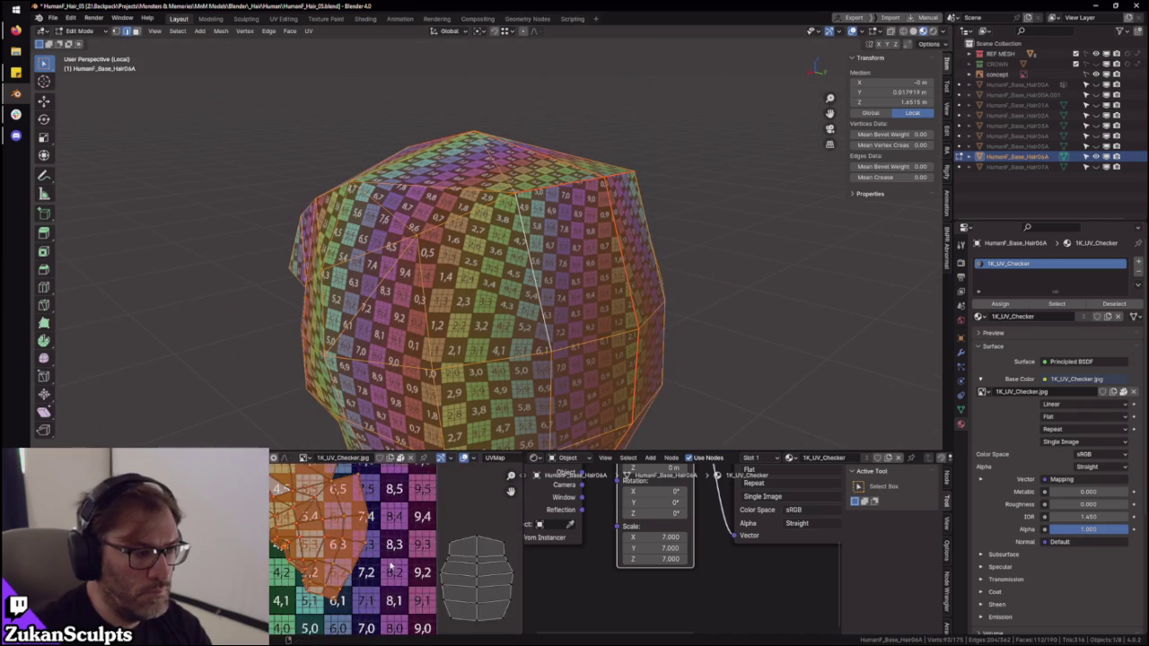
scroll(395, 563, "up", 1)
middle_click_drag(395, 430, 467, 422)
scroll(377, 547, "up", 2)
scroll(366, 520, "down", 2)
scroll(366, 544, "down", 2)
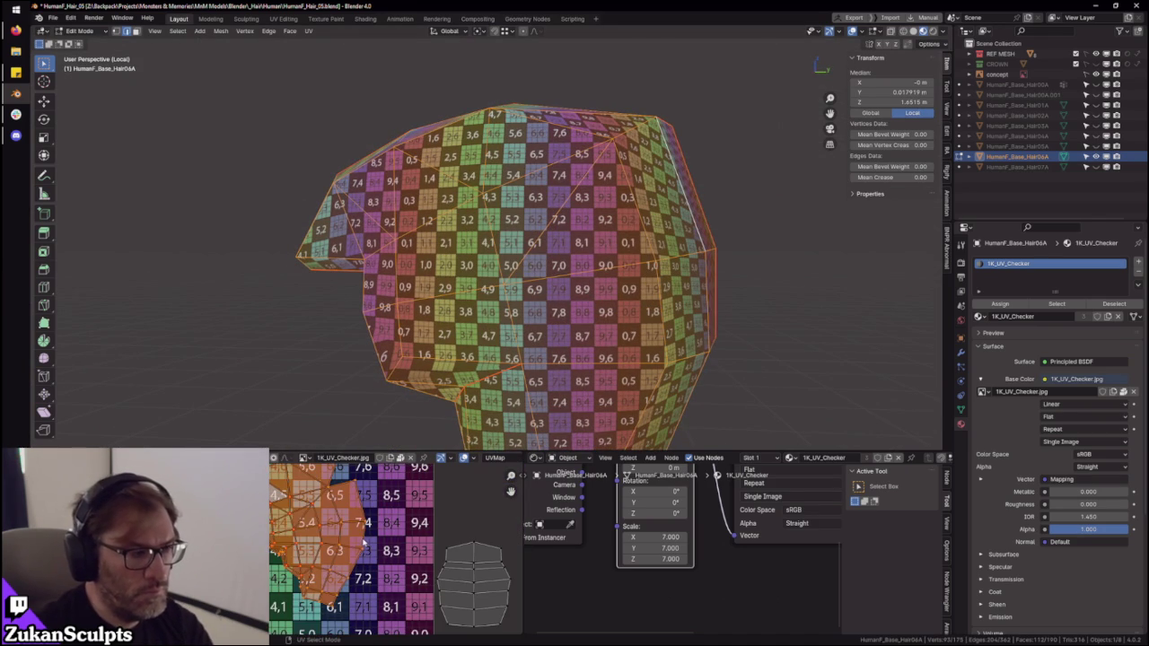
scroll(343, 550, "up", 2)
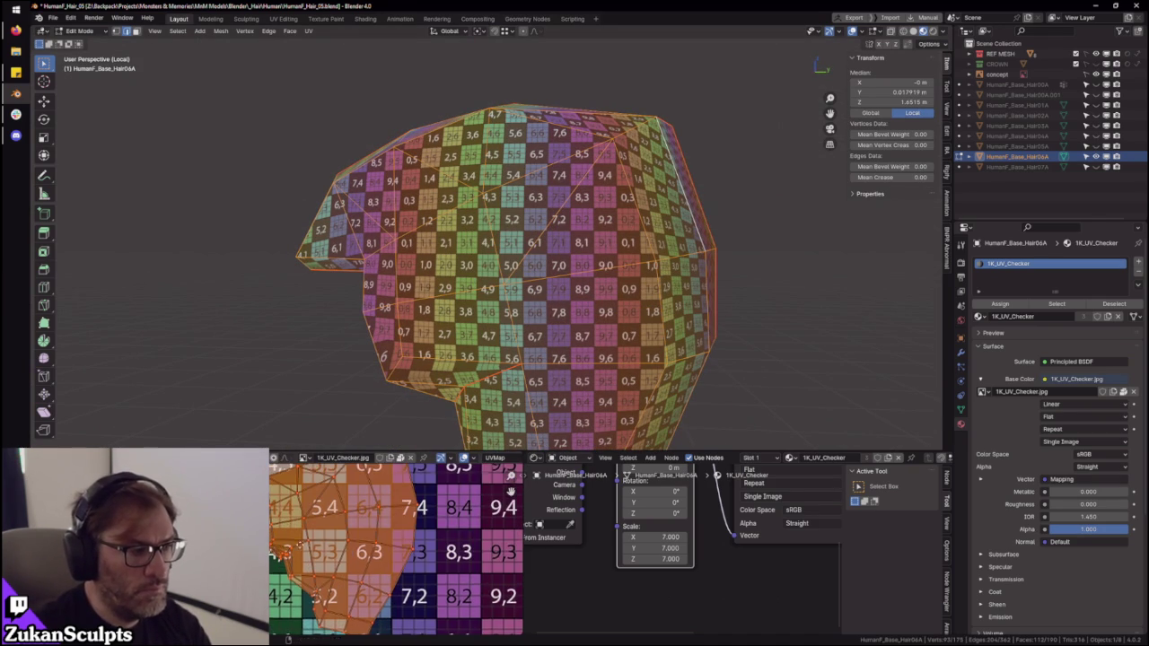
scroll(355, 536, "up", 3)
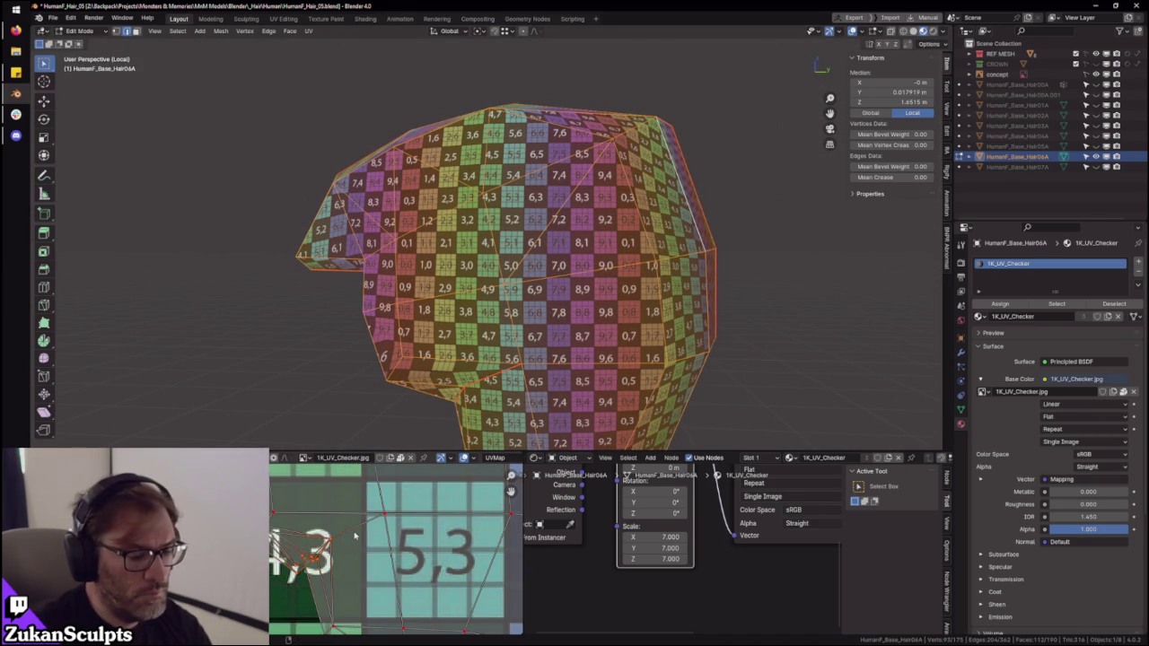
scroll(352, 534, "down", 1)
scroll(348, 529, "down", 1)
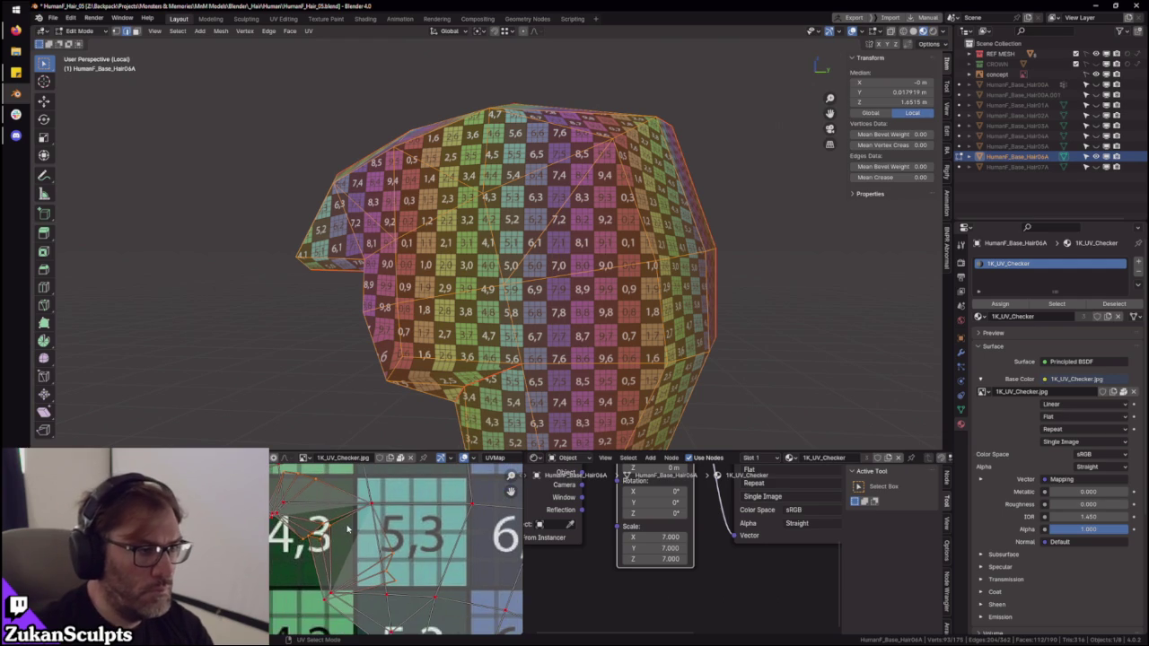
scroll(372, 550, "up", 1)
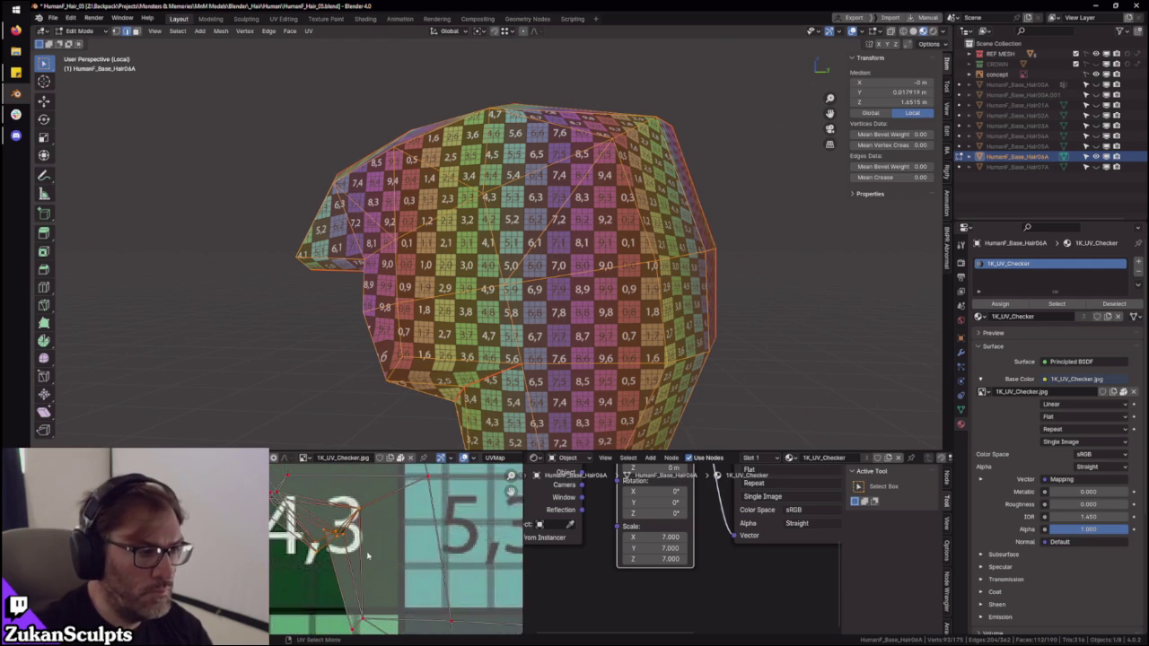
scroll(364, 557, "up", 1)
scroll(341, 570, "up", 1)
key("ctrl+space")
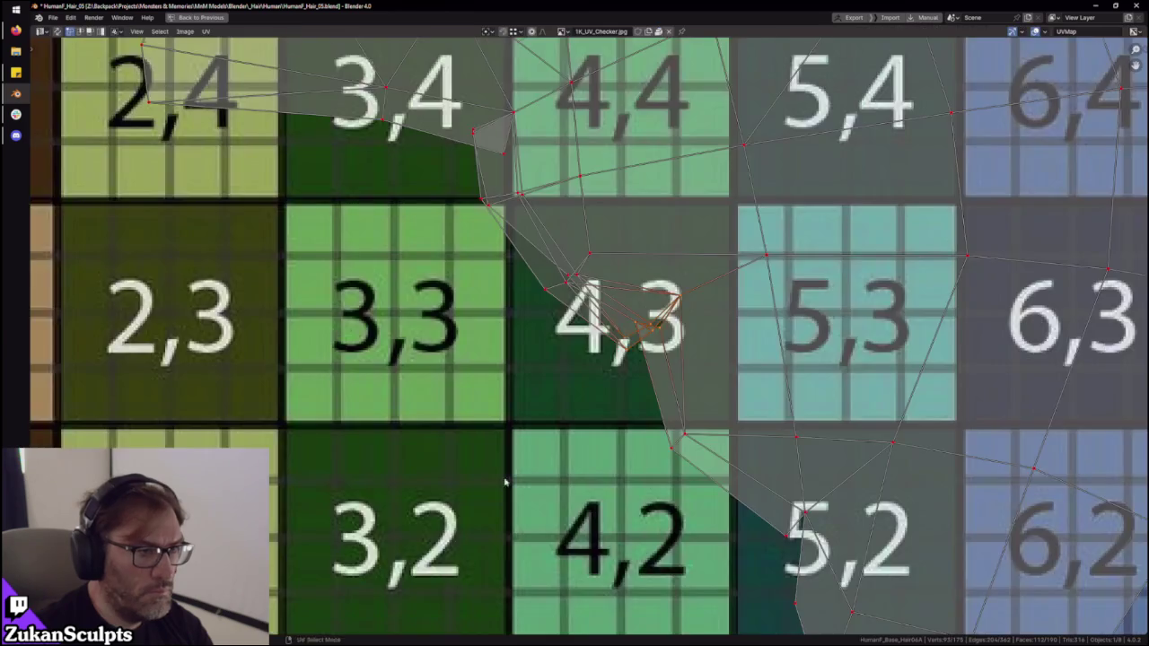
- Box-select the UV faces around tile 4,3 and then the whole head island
scroll(512, 415, "up", 2)
scroll(505, 416, "down", 2)
left_click_drag(447, 262, 668, 462)
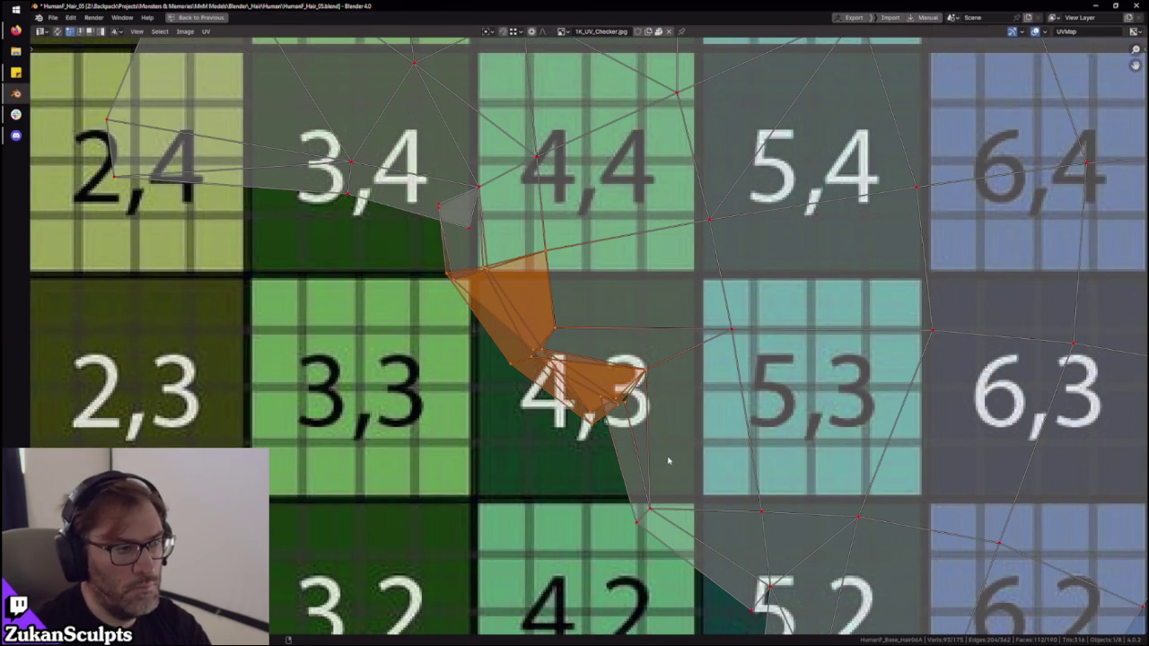
scroll(654, 452, "down", 3)
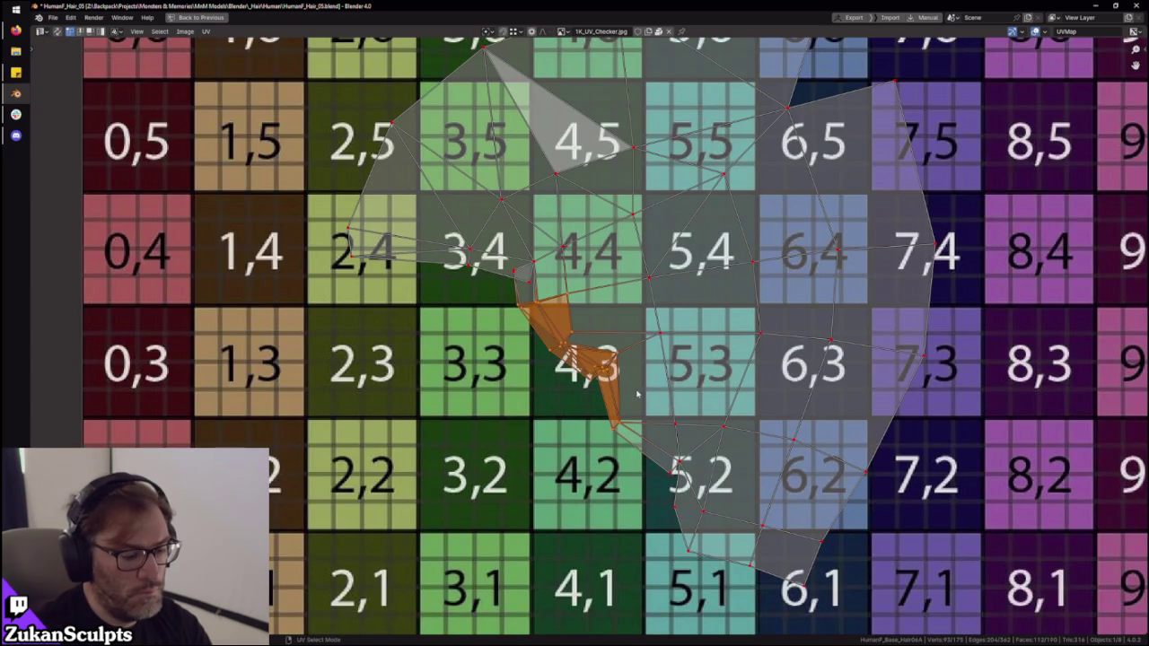
scroll(638, 395, "down", 3)
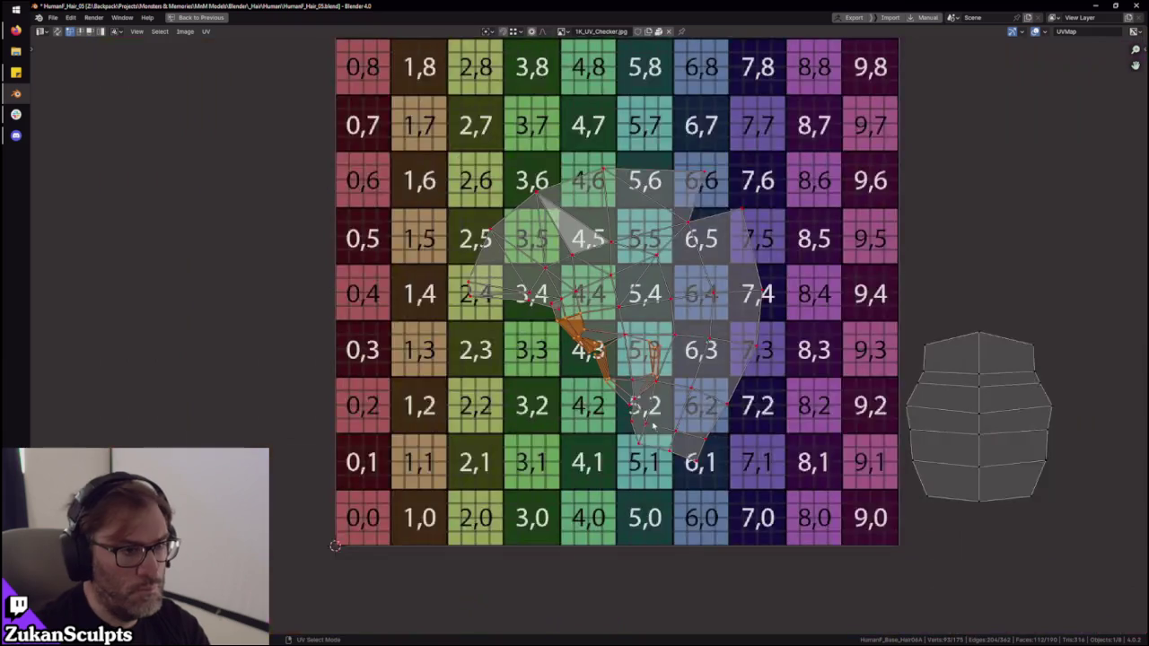
middle_click_drag(628, 395, 578, 428)
mouse_move(316, 157)
left_mouse_down()
mouse_move(780, 609)
mouse_move(774, 601)
left_mouse_up()
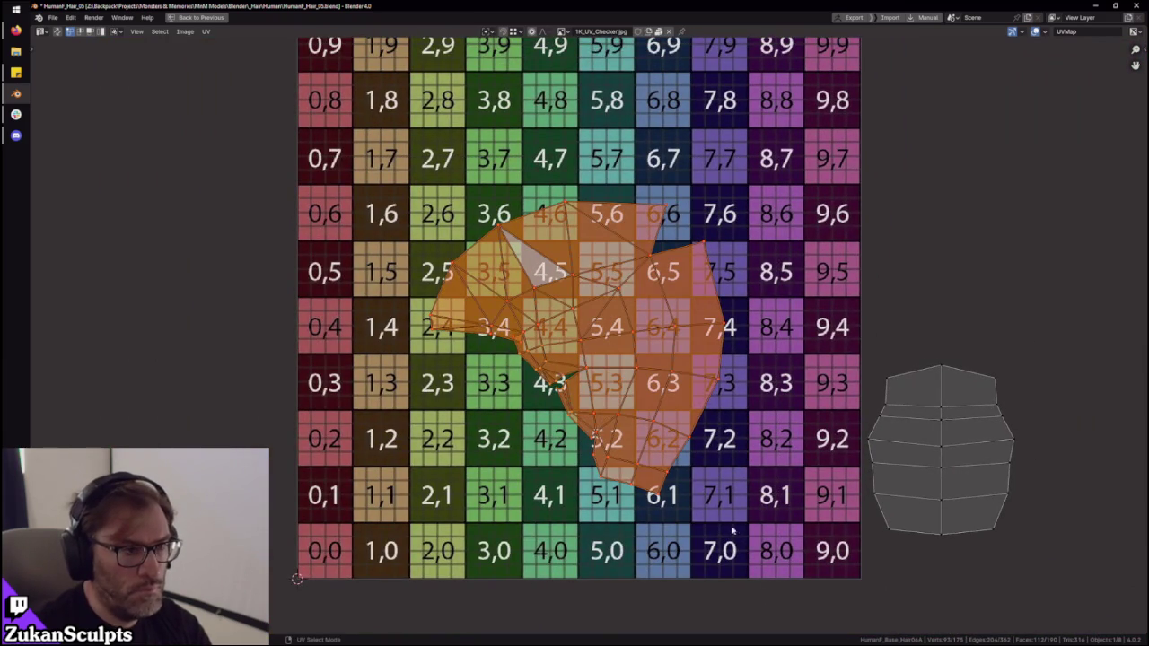
- Select single edges and vertices around the fold to locate the overlap, then restore the layout
scroll(650, 476, "up", 3)
scroll(606, 438, "up", 2)
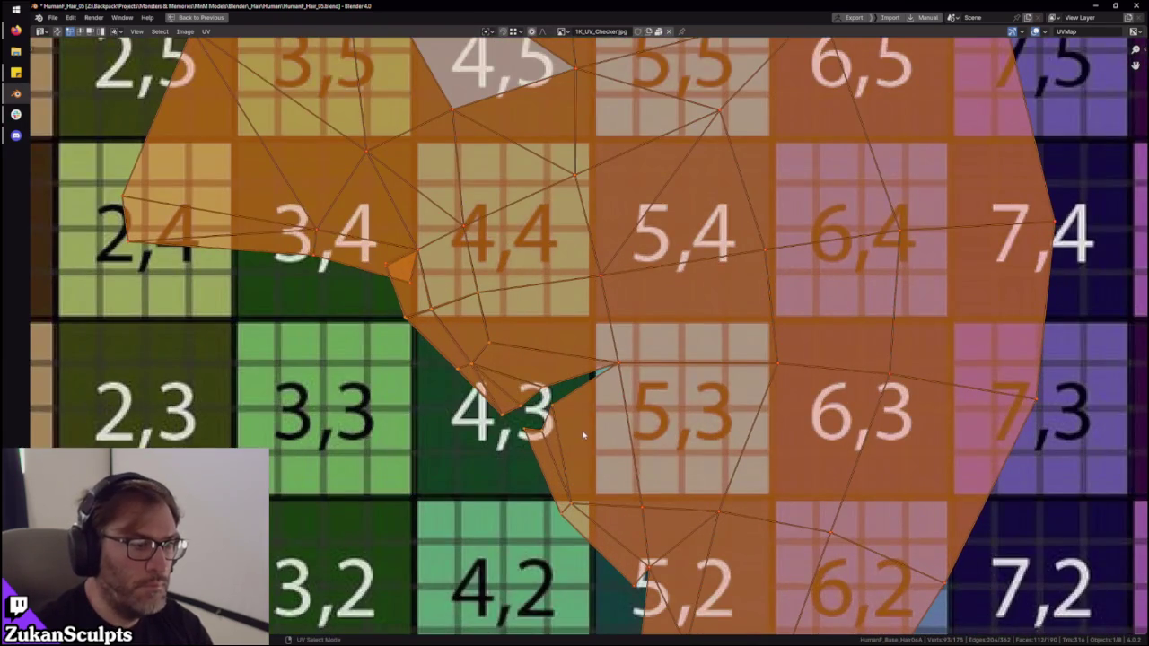
scroll(584, 435, "up", 2)
left_click(546, 373)
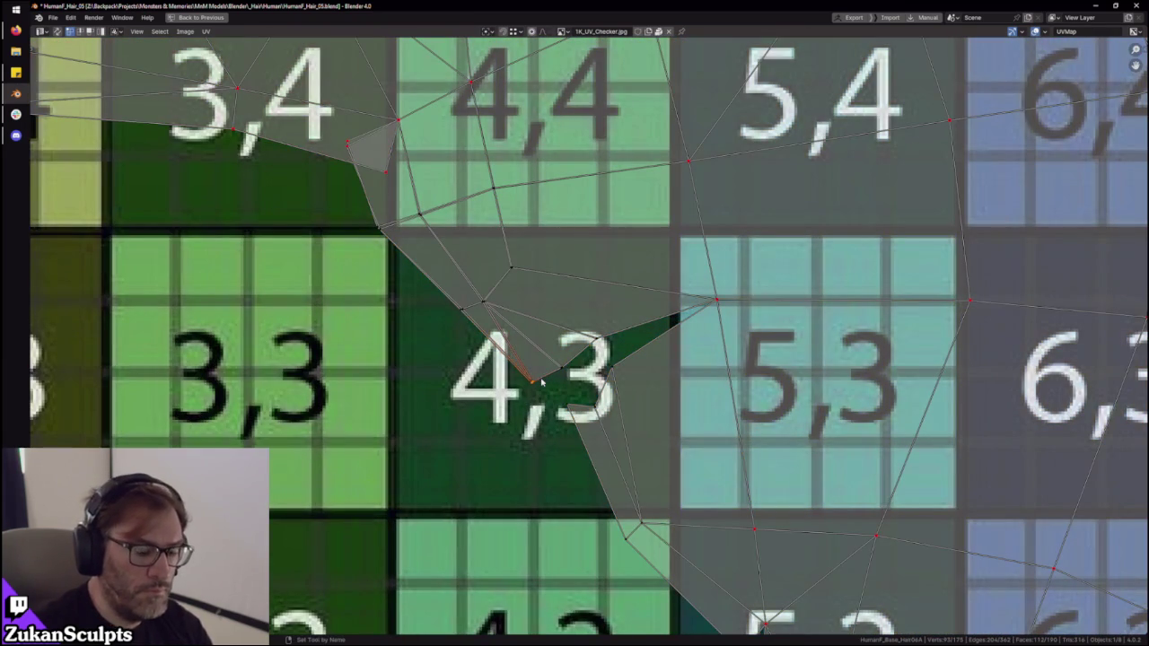
scroll(542, 382, "up", 2)
scroll(504, 388, "up", 1)
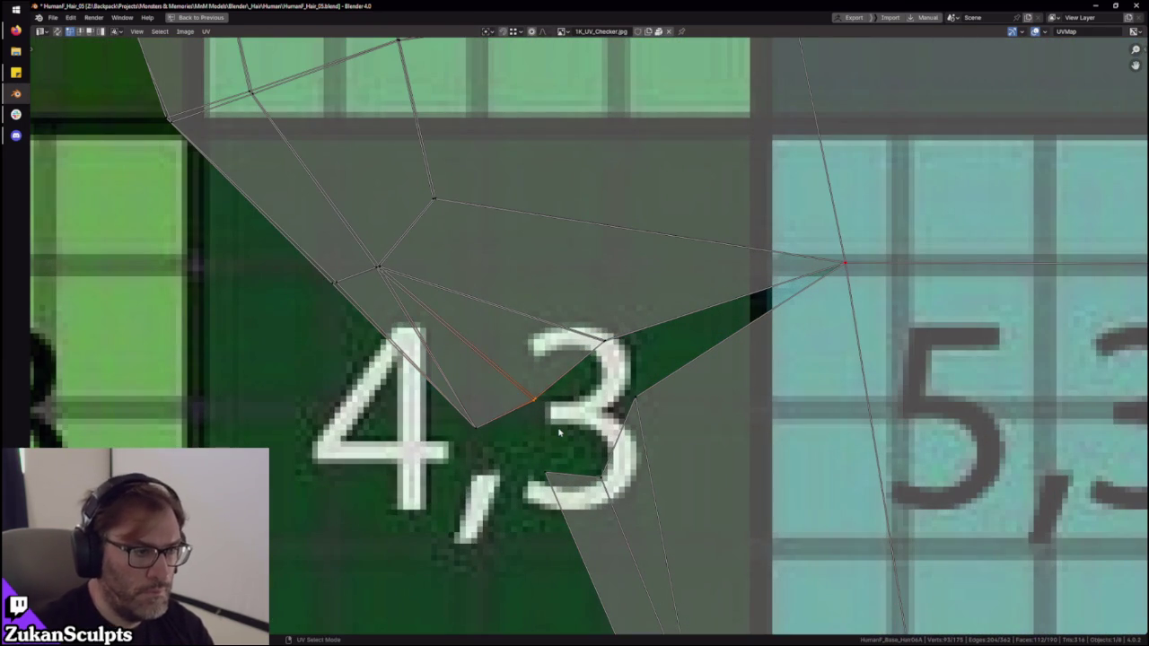
left_click_drag(656, 283, 588, 372)
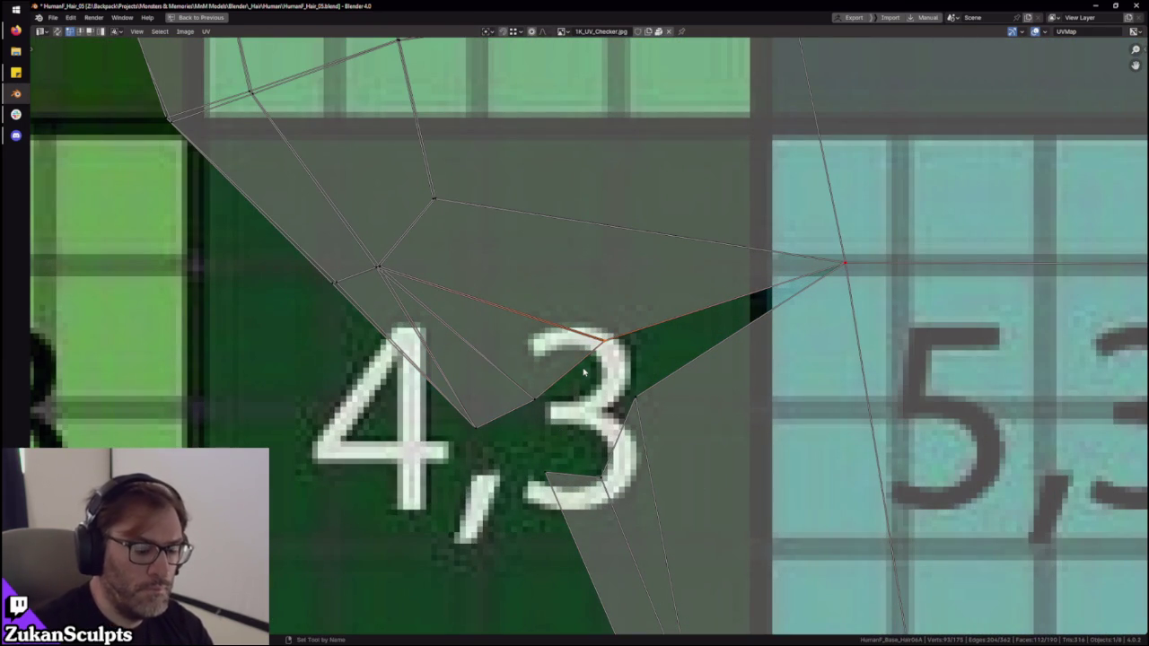
left_click_drag(429, 265, 364, 286)
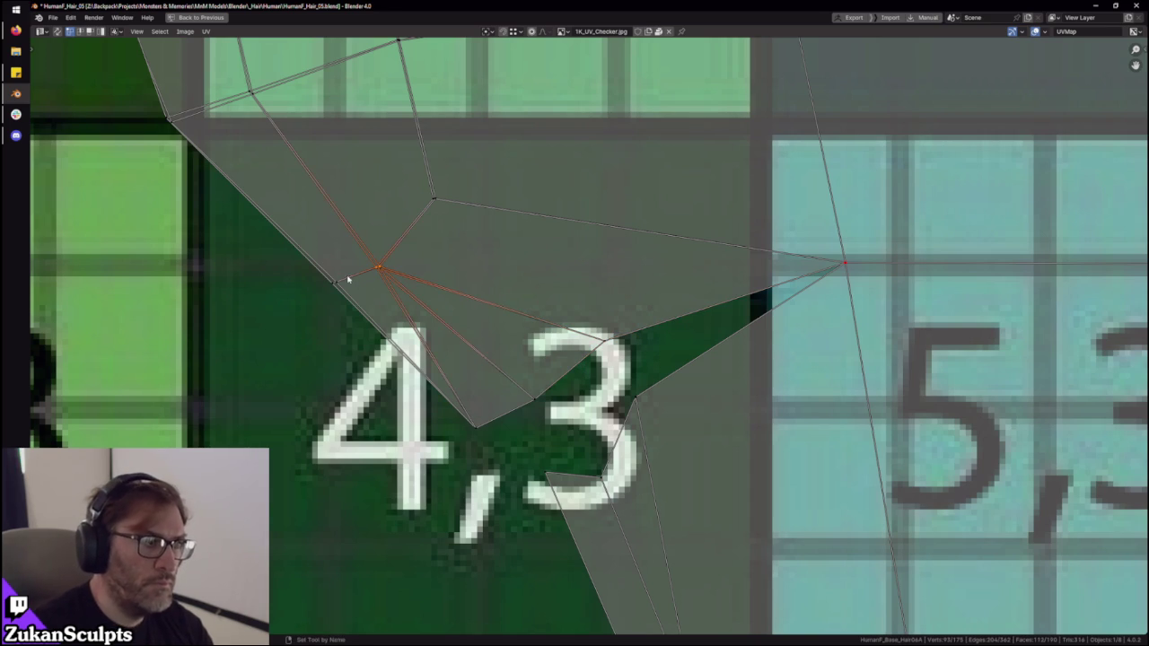
left_click_drag(282, 320, 337, 270)
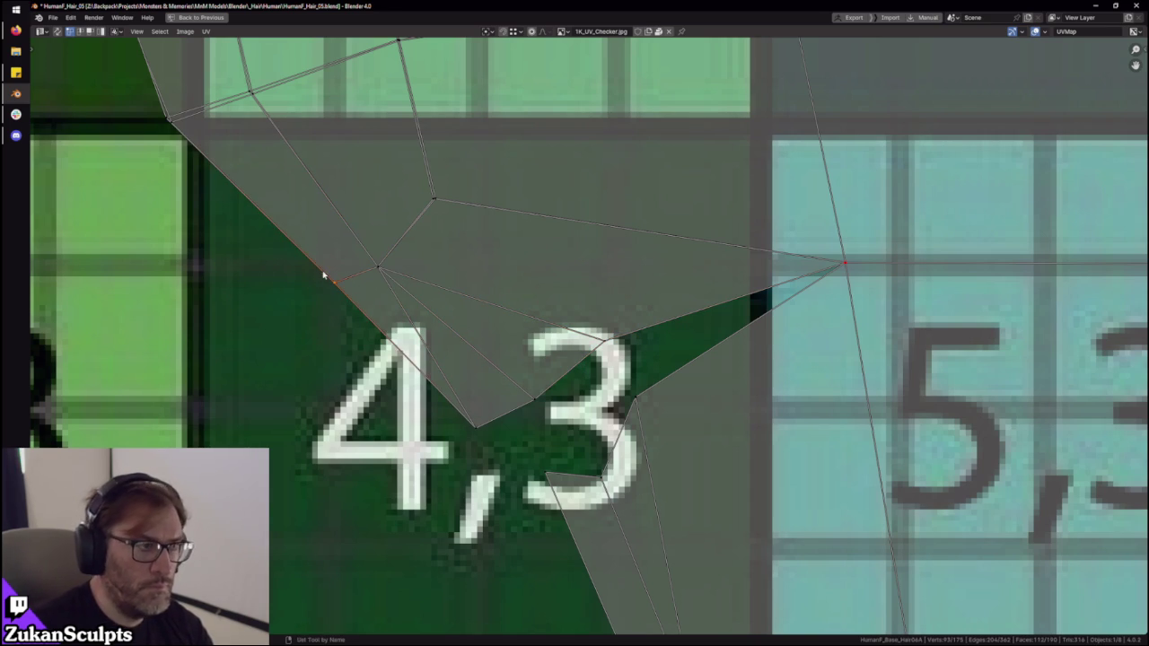
left_click_drag(520, 149, 408, 226)
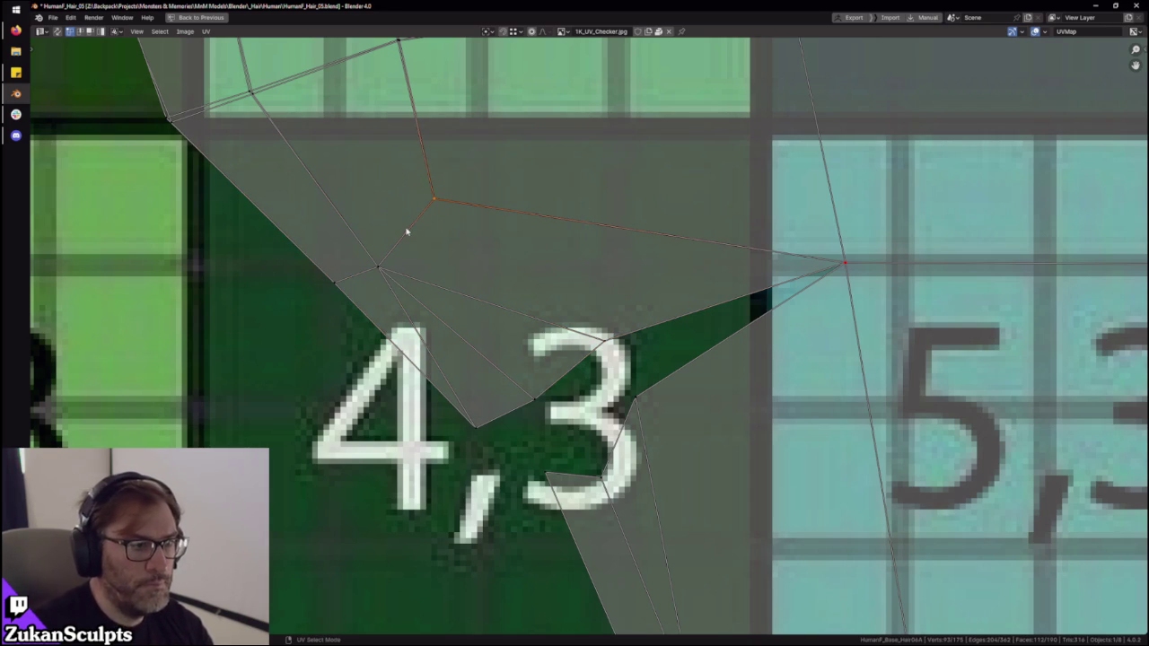
key("ctrl+space")
scroll(573, 286, "up", 2)
- Select the single vertex at the fold and centre the view on it
scroll(573, 286, "up", 3)
scroll(573, 286, "up", 2)
key("a")
key("ctrl+Tab")
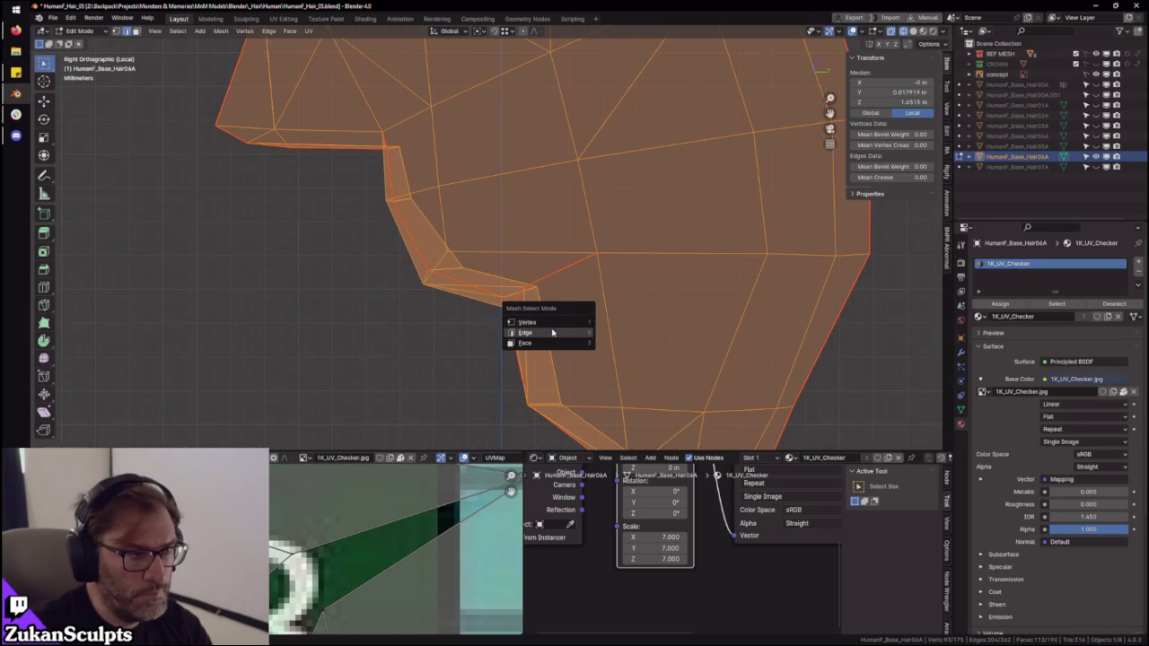
scroll(525, 386, "up", 3)
scroll(525, 386, "up", 2)
scroll(436, 333, "down", 2)
left_click_drag(256, 333, 317, 251)
key("KP_Decimal")
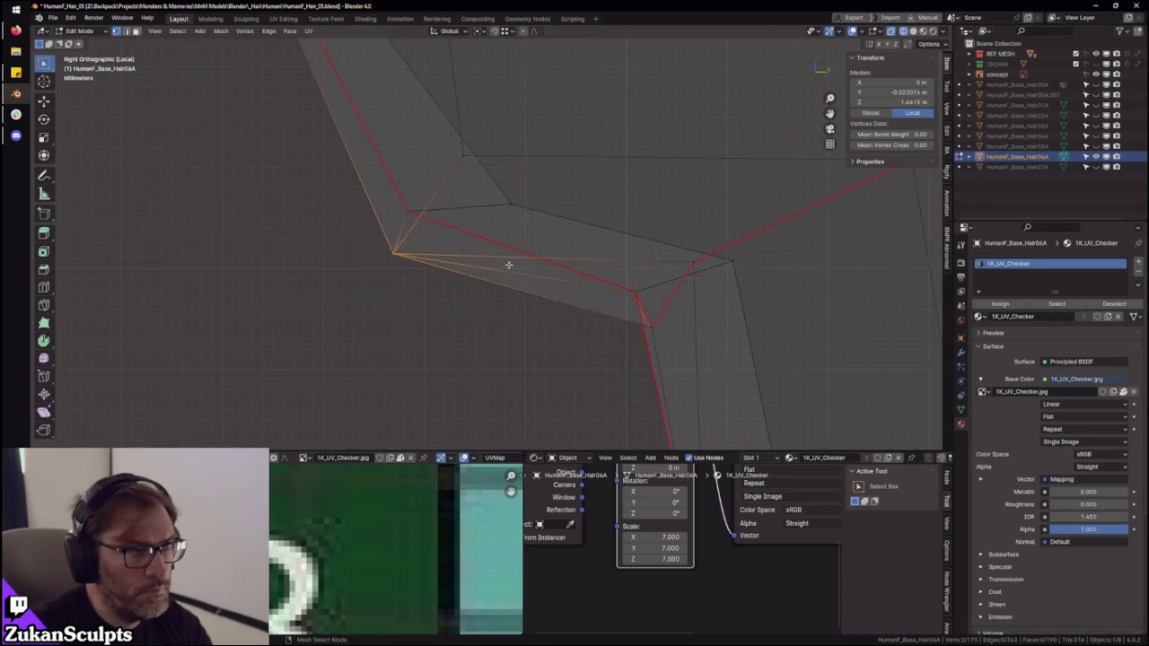
- Orbit around the vertex and return to the right-side orthographic view
key("shift+space")
key("s")
mouse_move(538, 255)
middle_mouse_down()
mouse_move(574, 287)
mouse_move(567, 316)
middle_mouse_up()
key("KP_3")
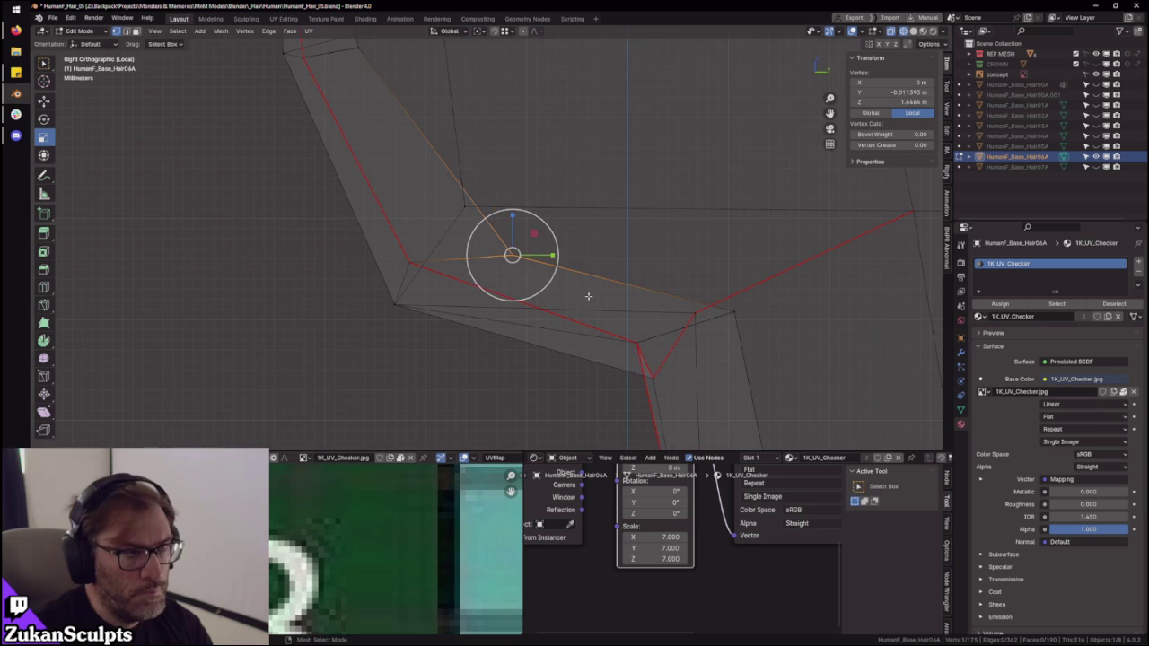
scroll(539, 267, "down", 4)
mouse_move(538, 268)
middle_mouse_down()
mouse_move(640, 277)
mouse_move(593, 269)
middle_mouse_up()
scroll(592, 269, "up", 6)
- In vertex select mode, merge the stray vertices at the fold
key("ctrl+Tab")
left_click(591, 273)
left_click(559, 225)
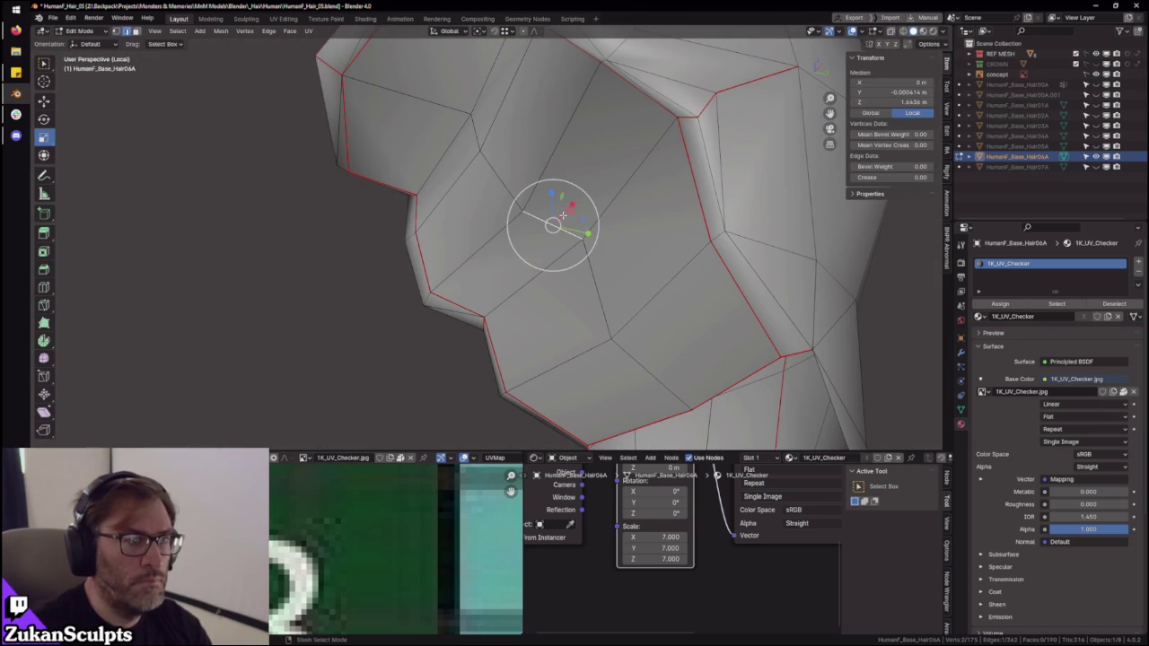
key("m")
left_click(632, 260)
mouse_move(632, 260)
middle_mouse_down()
mouse_move(712, 264)
mouse_move(623, 264)
mouse_move(680, 199)
middle_mouse_up()
scroll(630, 263, "down", 3)
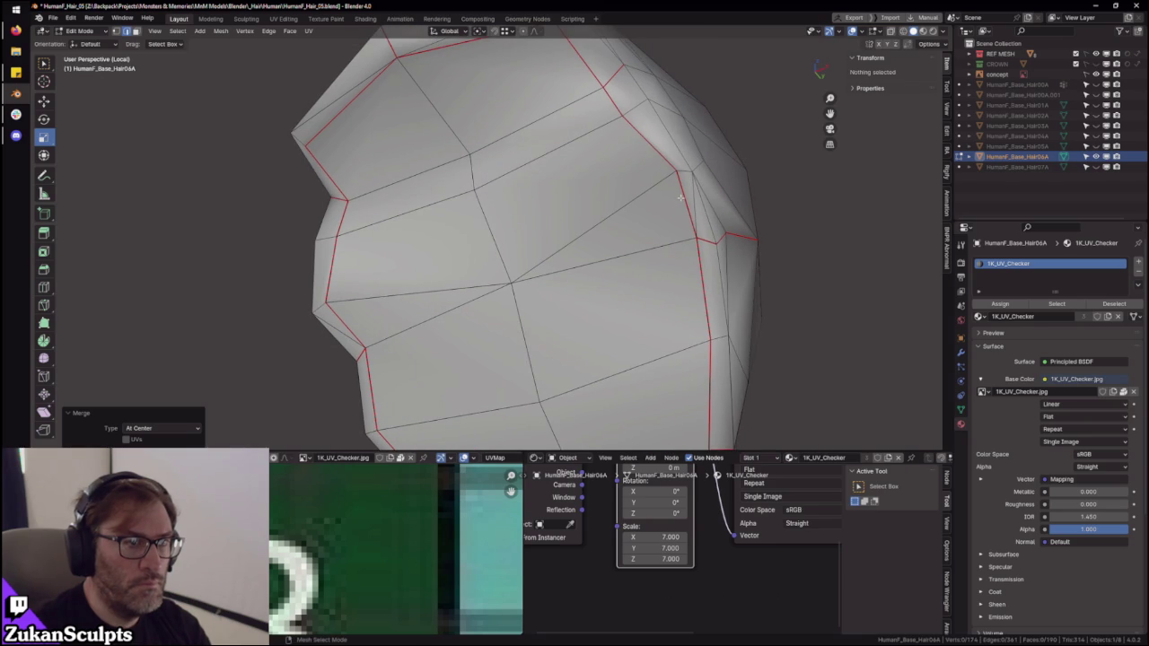
- Circle-select the close vertices near the seam and on the left, merging each At Last
key("ctrl+Tab")
left_click(652, 164)
key("c")
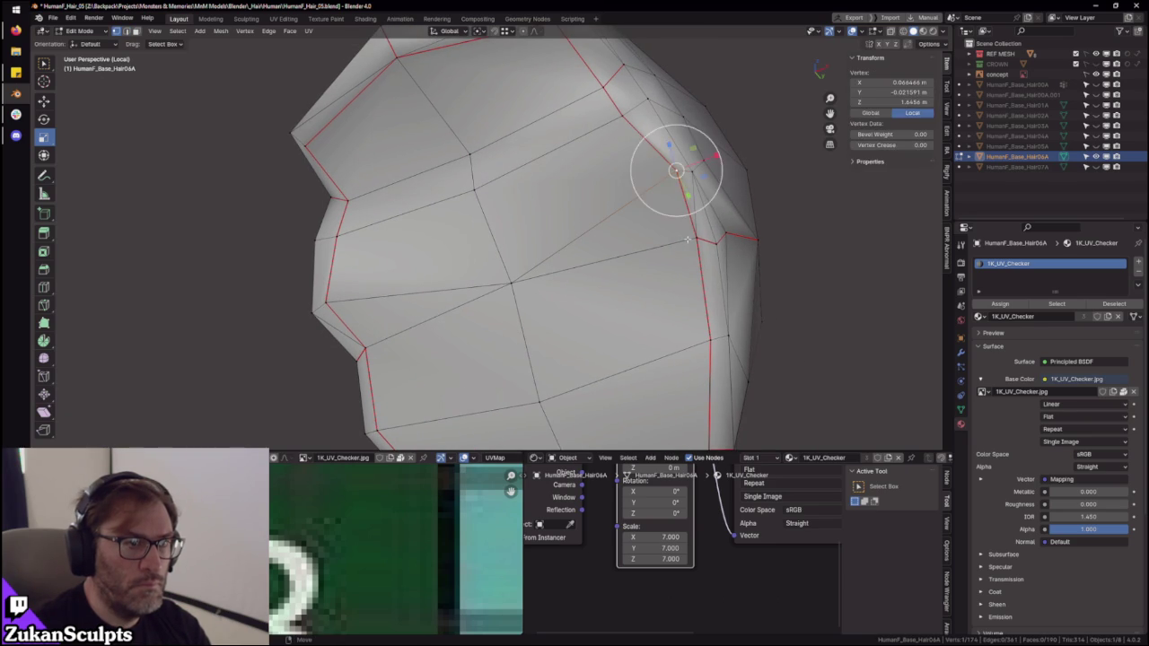
left_click_drag(679, 179, 692, 205)
key("alt+m")
left_click(674, 284)
key("c")
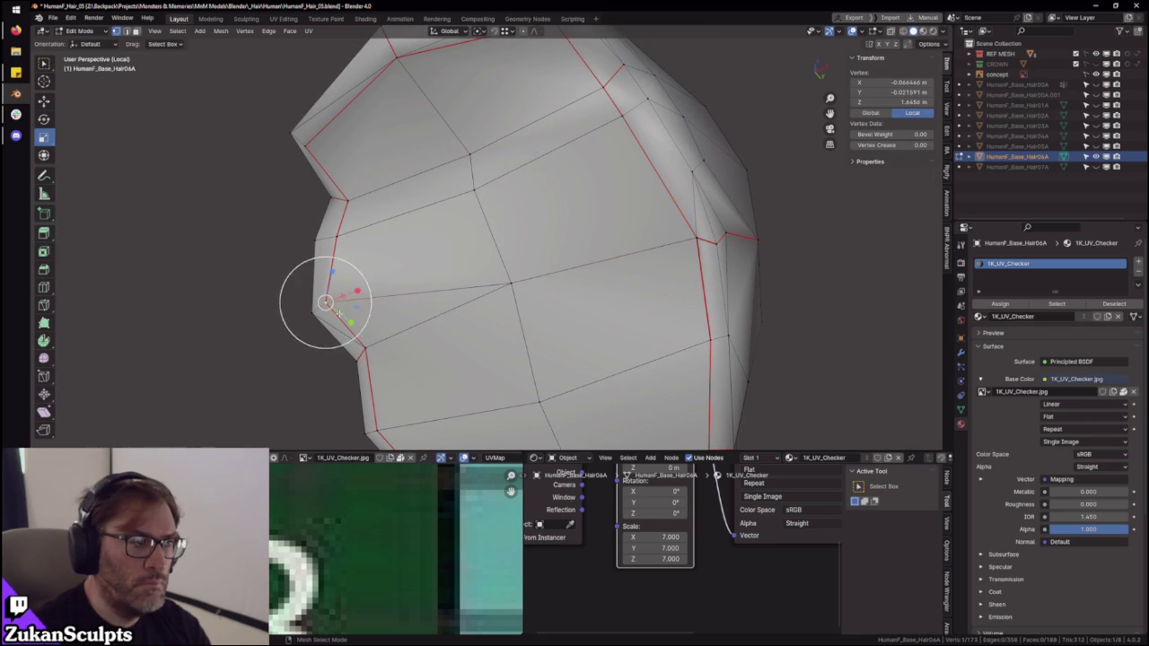
left_click_drag(329, 302, 346, 325)
key("alt+m")
left_click(379, 352)
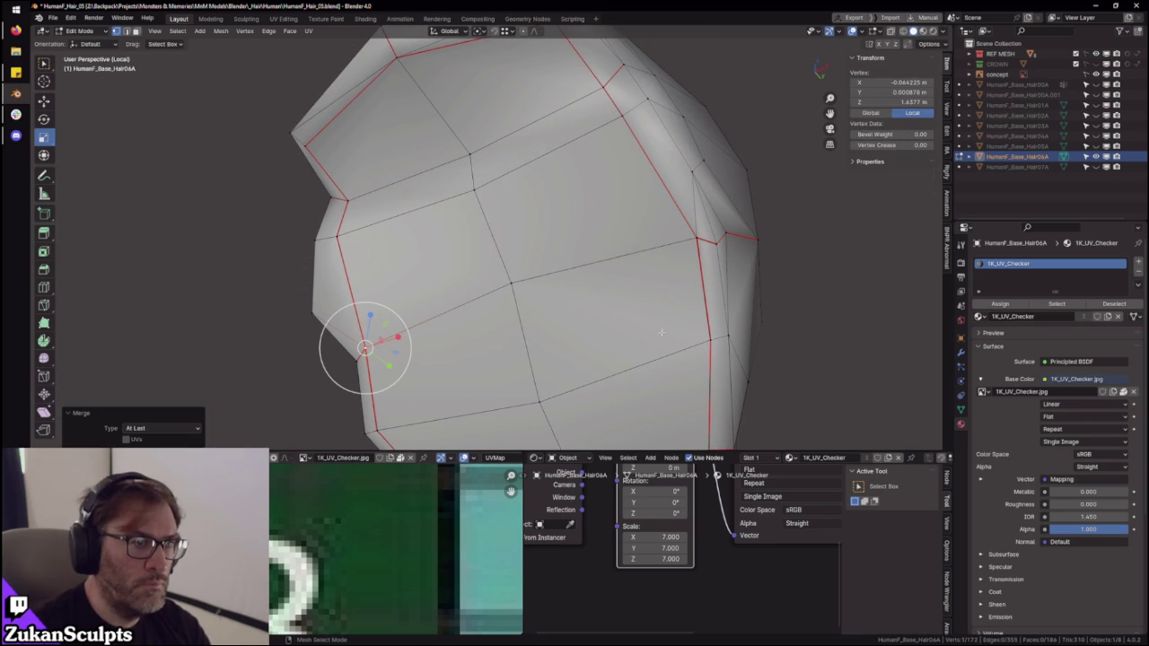
- Move the merged vertex into place, checking it from the side
middle_click_drag(561, 294, 666, 323)
mouse_move(465, 284)
middle_mouse_down()
mouse_move(521, 272)
mouse_move(535, 292)
middle_mouse_up()
scroll(526, 275, "up", 3)
left_click_drag(536, 292, 546, 311)
scroll(546, 311, "down", 3)
mouse_move(546, 311)
middle_mouse_down()
mouse_move(607, 290)
mouse_move(611, 273)
mouse_move(503, 306)
mouse_move(588, 297)
mouse_move(502, 288)
mouse_move(513, 276)
middle_mouse_up()
- Raise a horizontal edge loop along Z, shift it along Y, and exit to object mode
key("ctrl+Tab")
left_click(485, 308)
left_click(523, 298, "alt")
key("g")
key("z")
left_click(586, 297)
key("g")
key("y")
left_click(502, 288)
key("Tab")
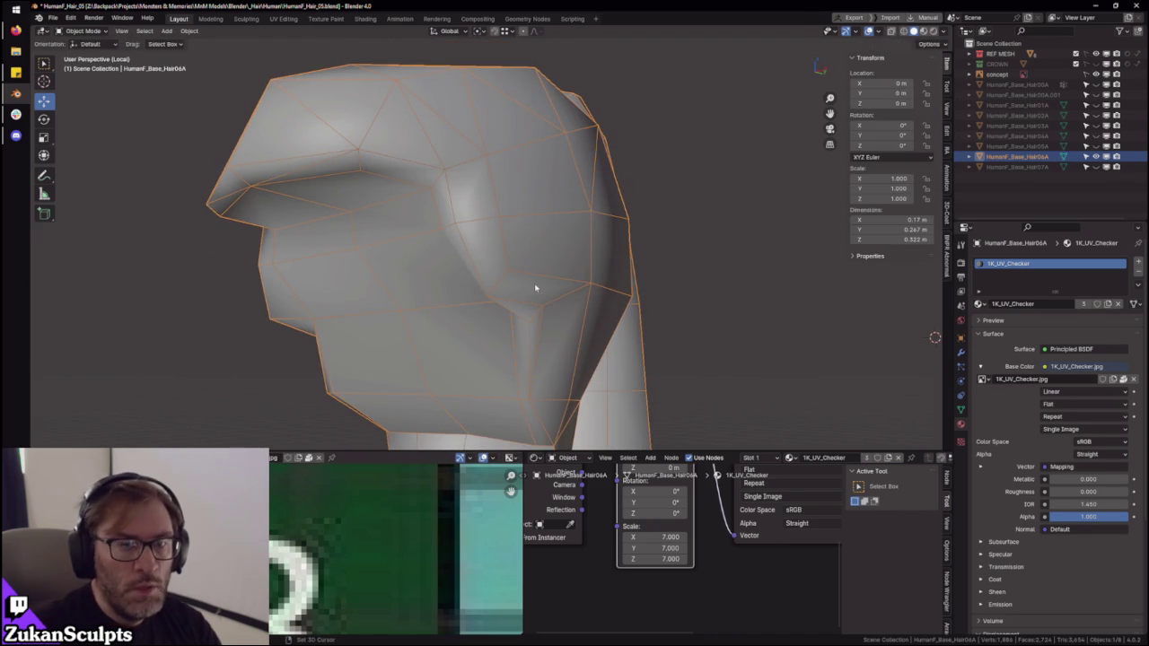
- Back in edit mode, scale the selection along X by 0.977 to narrow it
scroll(535, 287, "up", 1)
scroll(484, 269, "up", 1)
scroll(487, 239, "down", 1)
mouse_move(487, 239)
middle_mouse_down()
mouse_move(521, 221)
mouse_move(497, 221)
mouse_move(508, 260)
mouse_move(440, 306)
mouse_move(388, 301)
mouse_move(407, 261)
mouse_move(420, 280)
mouse_move(404, 273)
mouse_move(541, 300)
mouse_move(515, 300)
mouse_move(481, 279)
mouse_move(584, 277)
mouse_move(582, 298)
middle_mouse_up()
key("Tab")
key("w")
key("s")
key("x")
left_click(388, 269)
- Switch viewport shading to Material Preview and snap to the right side view
scroll(387, 269, "down", 4)
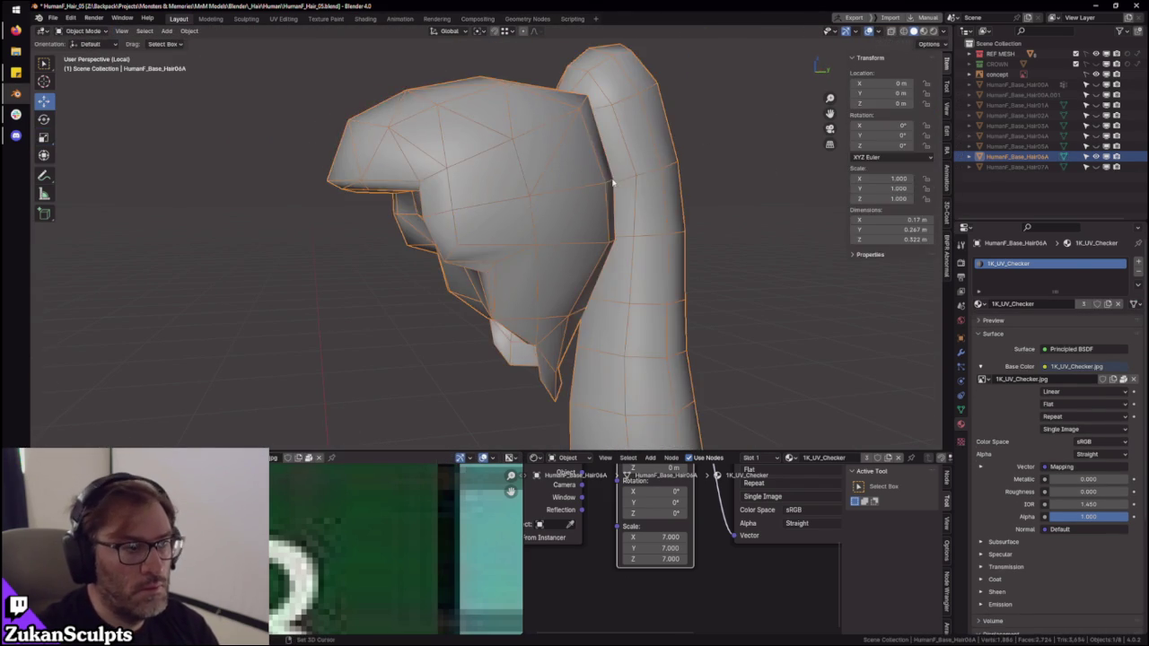
left_click(922, 30)
scroll(597, 246, "up", 2)
key("KP_3")
key("ctrl+Tab")
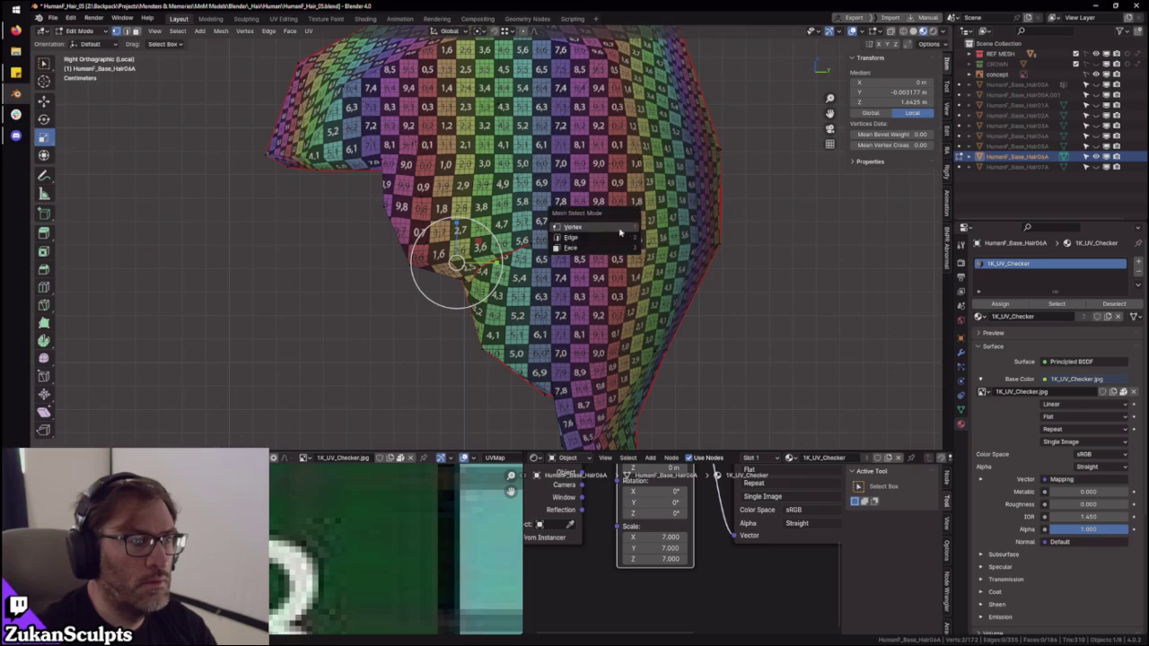
- In face select, pick a front face, grow it to its seam-bounded island and unwrap it
left_click(596, 246)
middle_click_drag(596, 246, 626, 365)
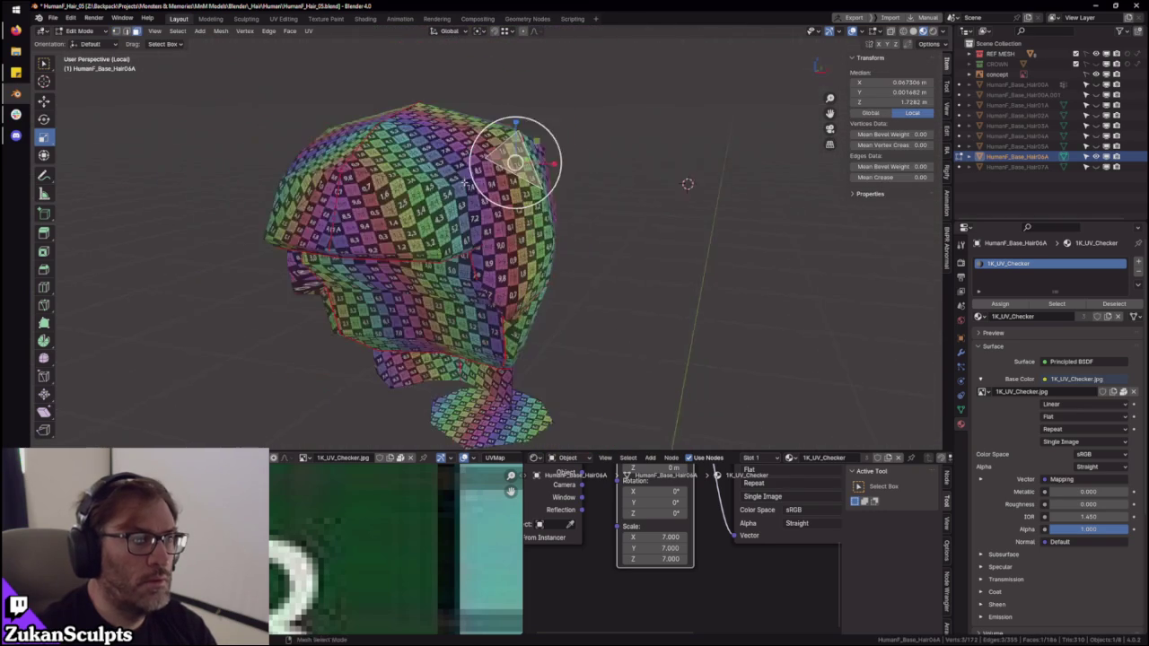
left_click(442, 257)
key("ctrl+l")
middle_click_drag(623, 362, 684, 201)
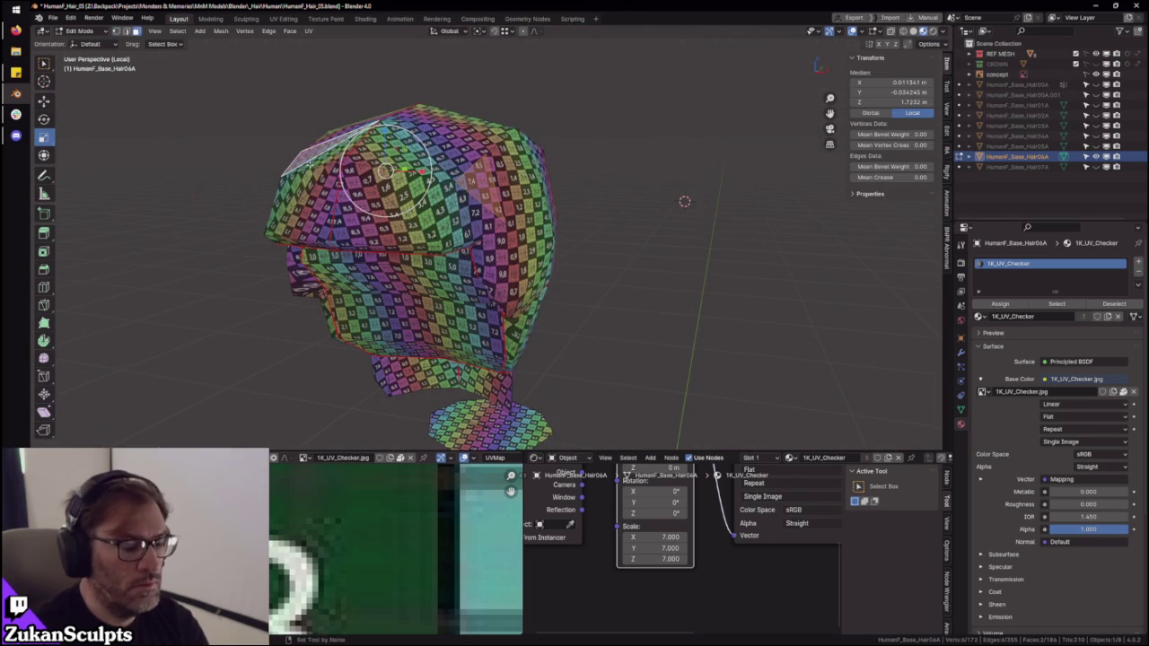
key("u")
- Maximize the UV editor and select the whole island, viewing the area around tile 3,4
key("ctrl+space")
scroll(613, 431, "down", 3)
scroll(613, 431, "down", 3)
scroll(613, 431, "down", 2)
key("a")
scroll(674, 408, "up", 2)
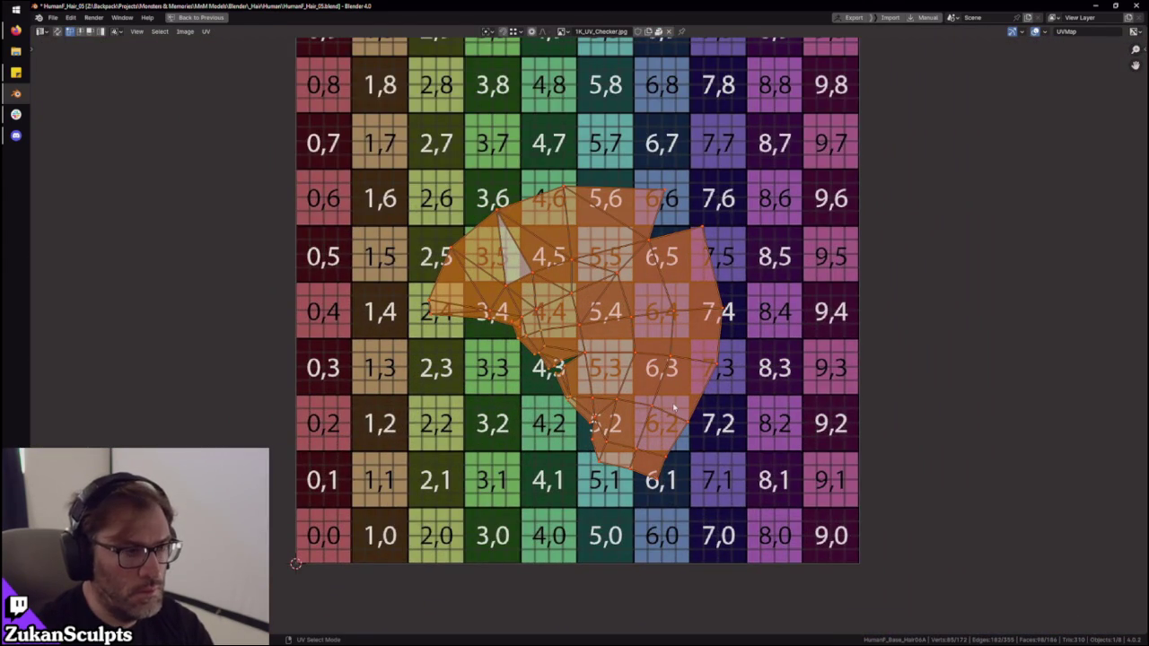
scroll(575, 395, "up", 2)
scroll(527, 386, "up", 3)
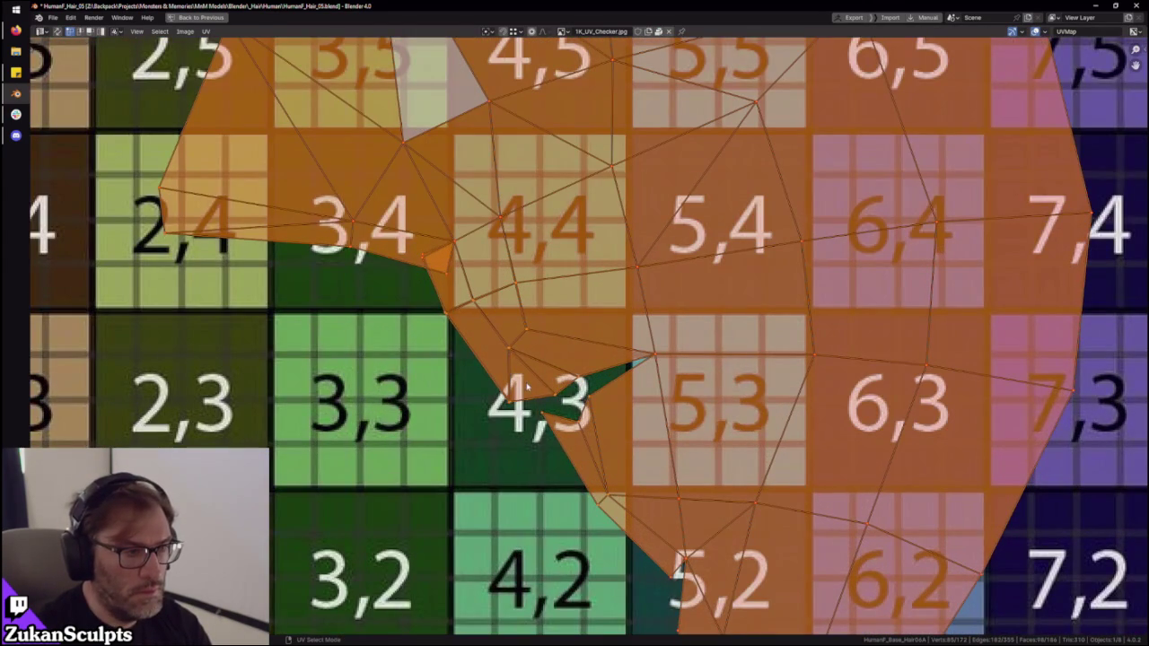
middle_click_drag(433, 419, 523, 476)
scroll(567, 392, "up", 1)
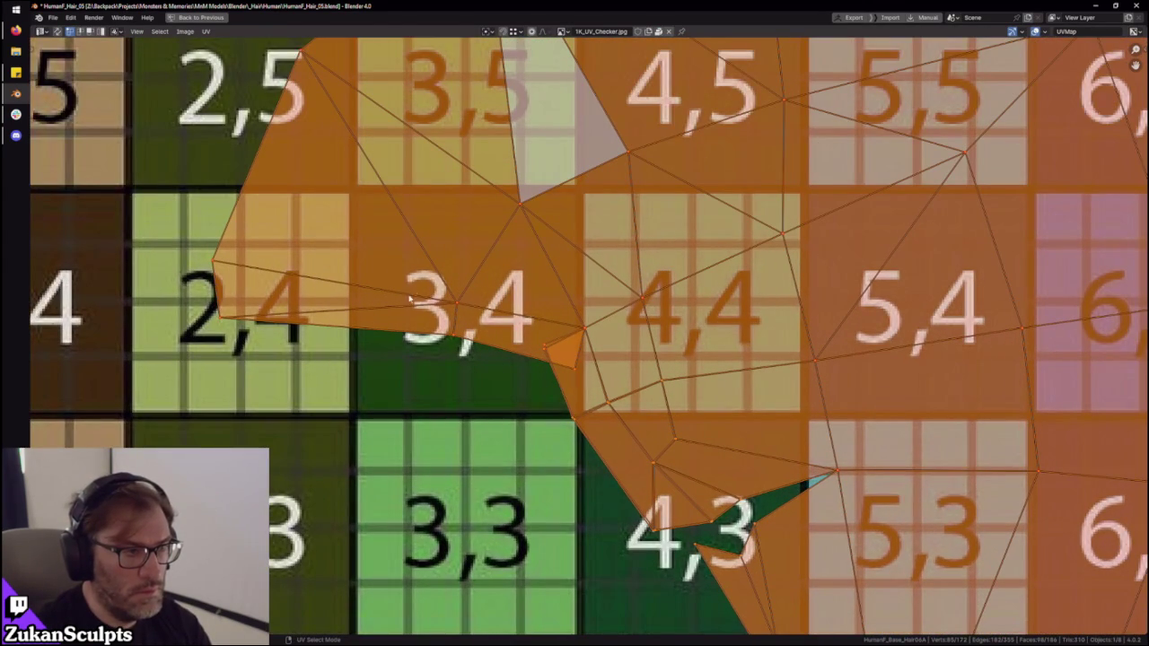
- Select the UV faces around tile 3,4 plus the adjacent strip, then reselect the whole island
left_click_drag(356, 271, 597, 388)
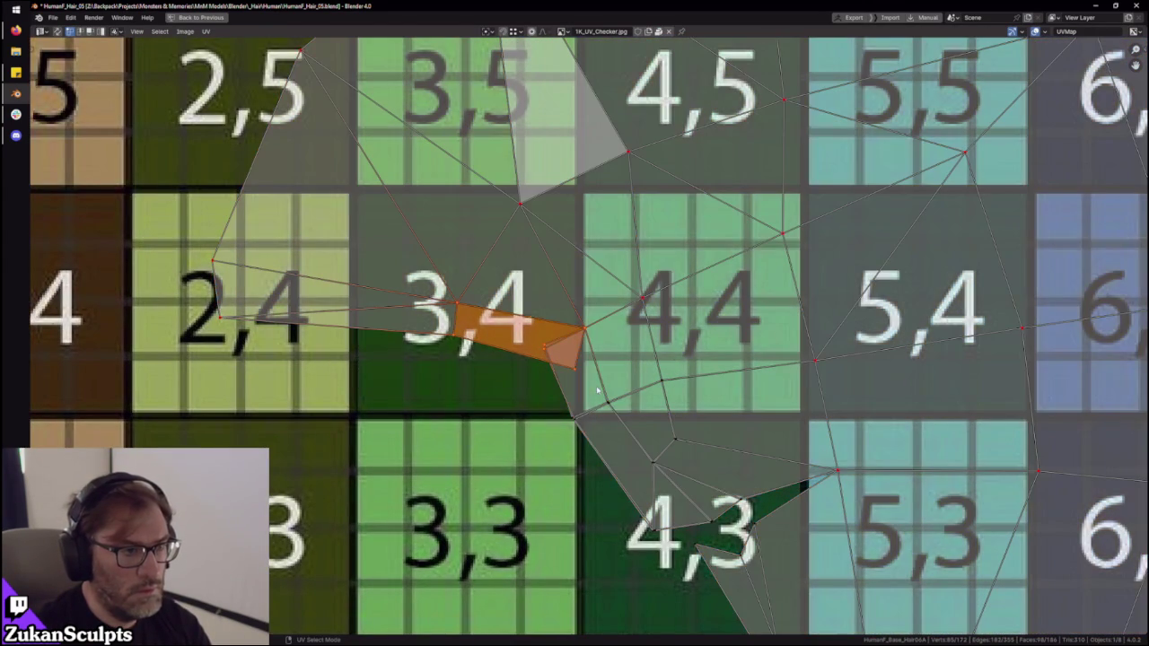
left_click(582, 377, "shift")
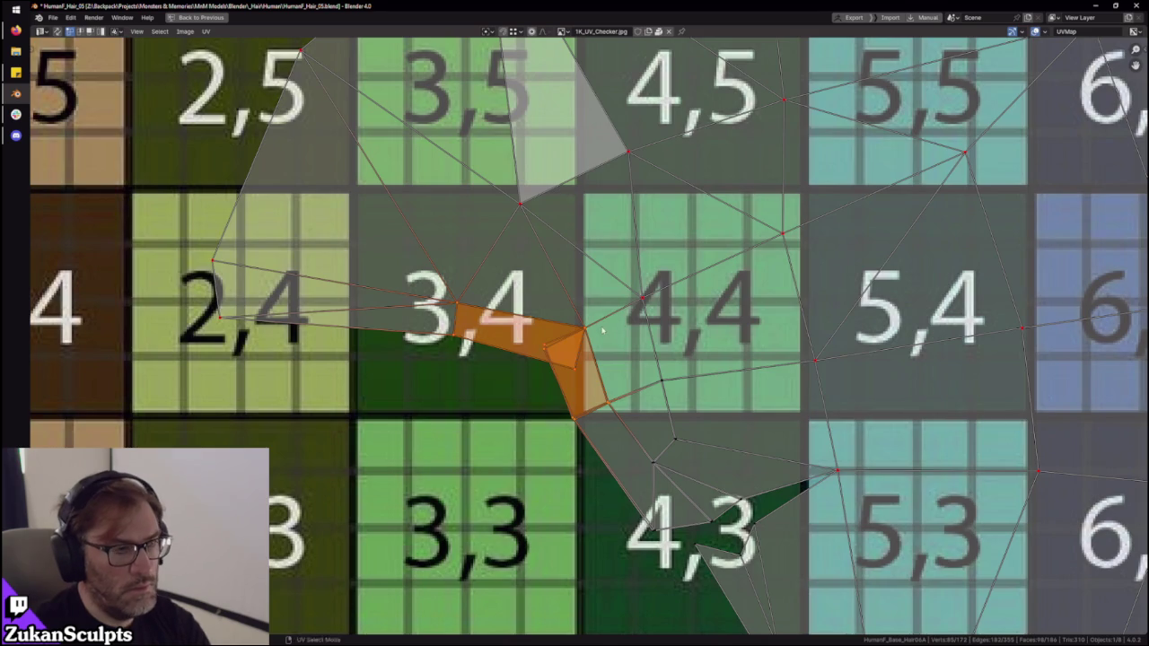
scroll(431, 195, "down", 8)
key("ctrl+l")
scroll(682, 417, "up", 4)
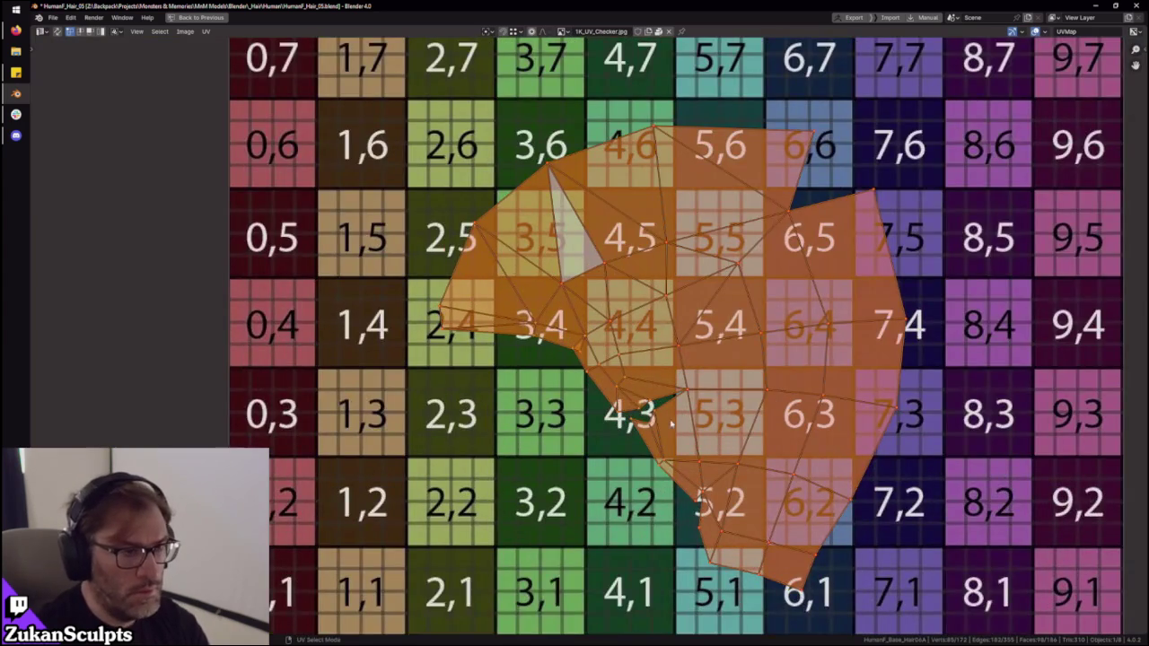
scroll(679, 416, "up", 3)
key("ctrl+space")
- Orbit around the textured head and switch to edge select mode
middle_click_drag(511, 299, 514, 325)
middle_click_drag(567, 366, 583, 341)
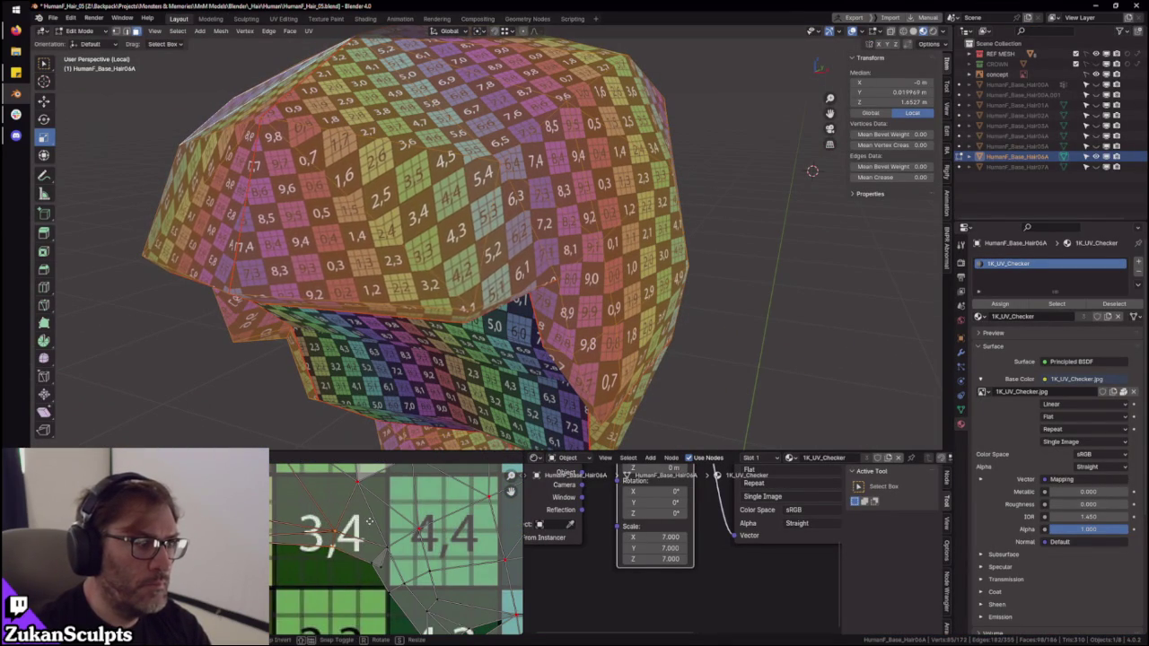
middle_click_drag(436, 305, 442, 316)
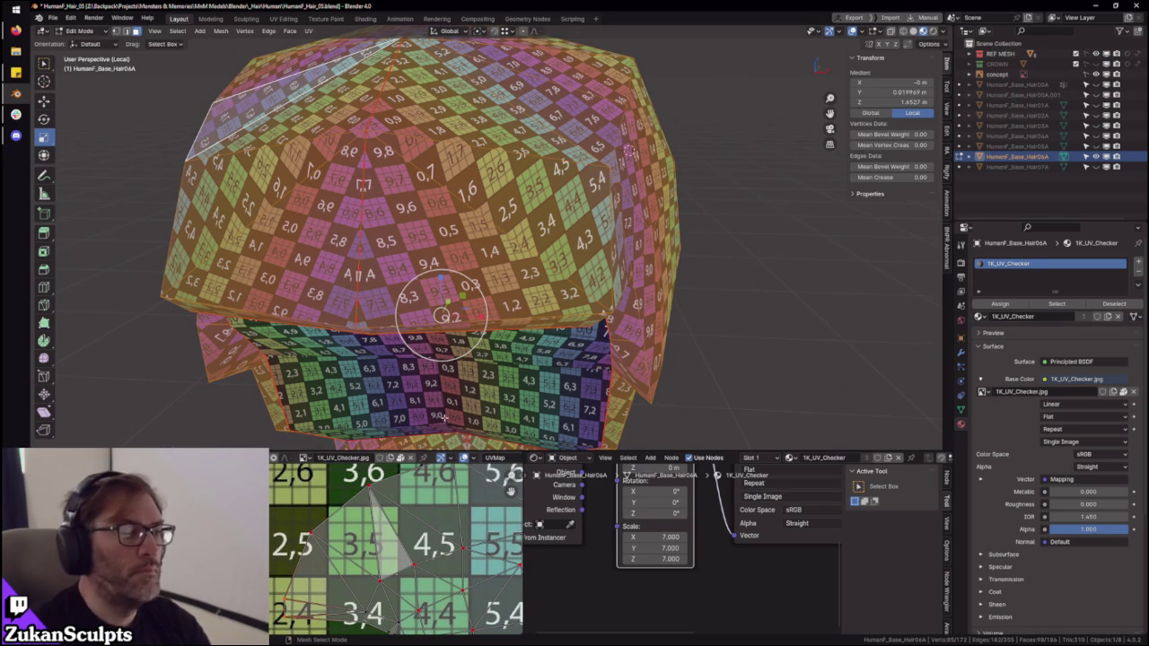
middle_click_drag(441, 314, 463, 359)
key("ctrl+Tab")
left_click(401, 155)
- Select the entire mesh and show its UV layout in a full-window UV editor
key("a")
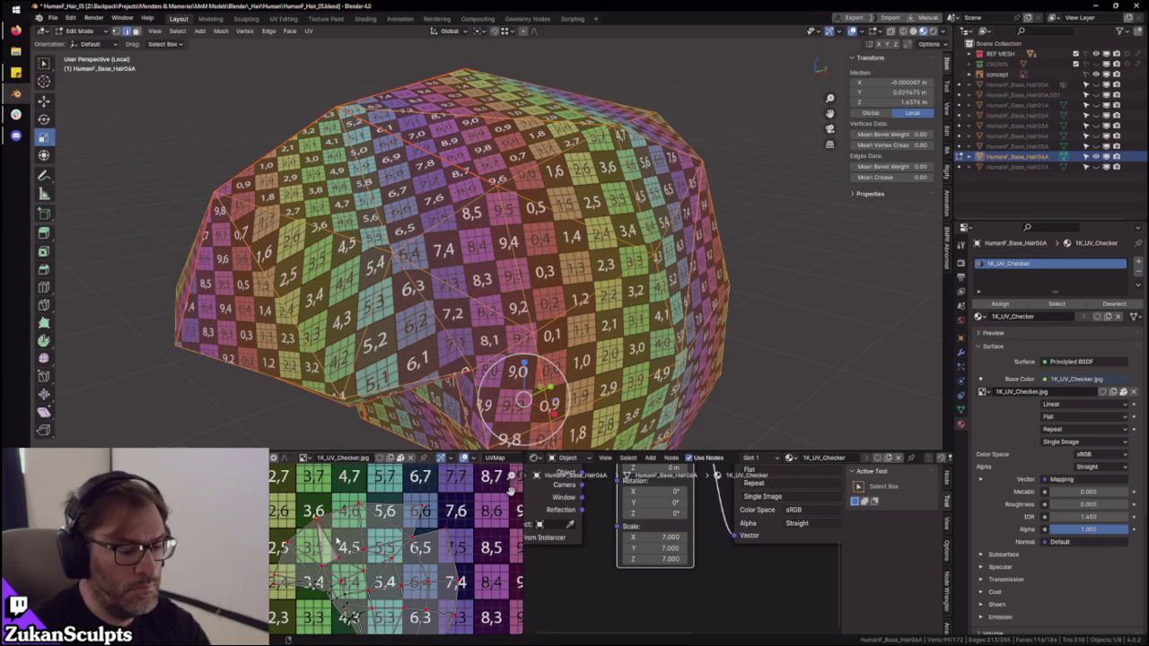
scroll(340, 539, "down", 4)
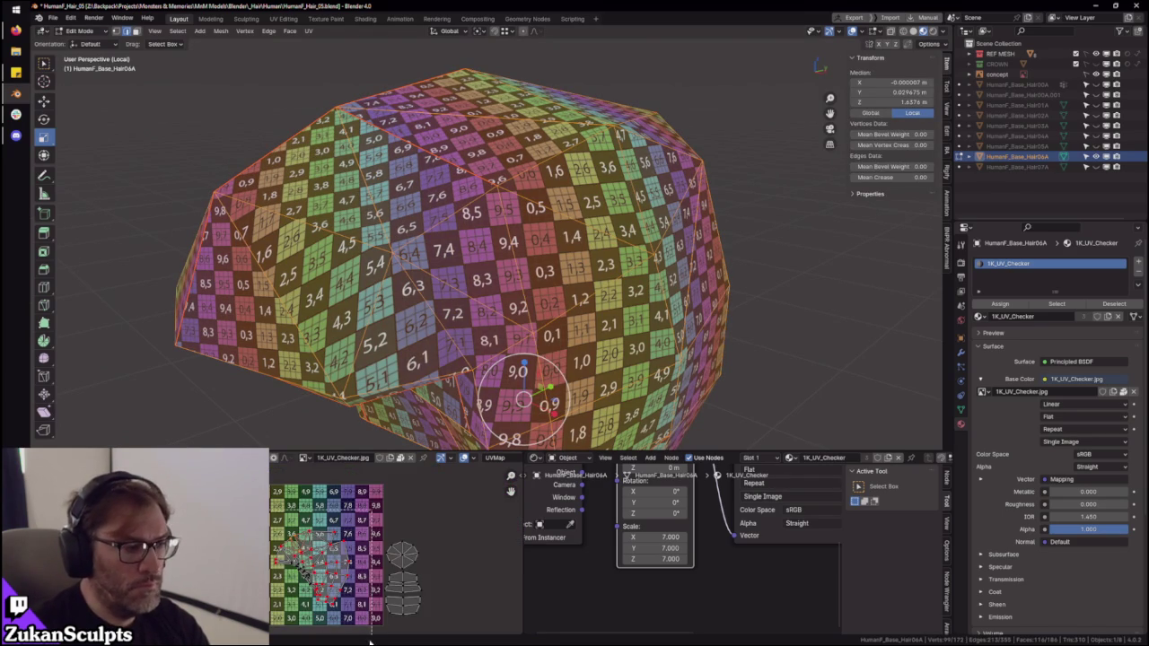
scroll(350, 566, "up", 3)
scroll(362, 542, "up", 3)
scroll(510, 490, "up", 2)
key("ctrl+space")
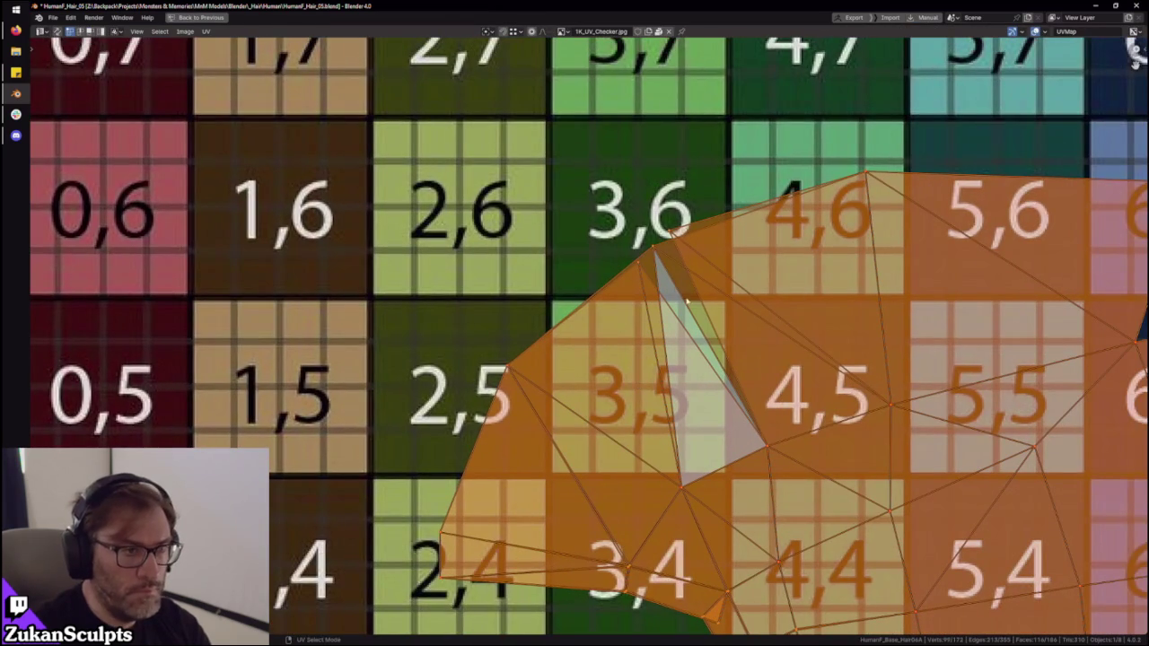
- Move the UV vertices at the island's top corner to tidy its outline
middle_click_drag(654, 280, 591, 317)
left_click_drag(632, 258, 634, 261)
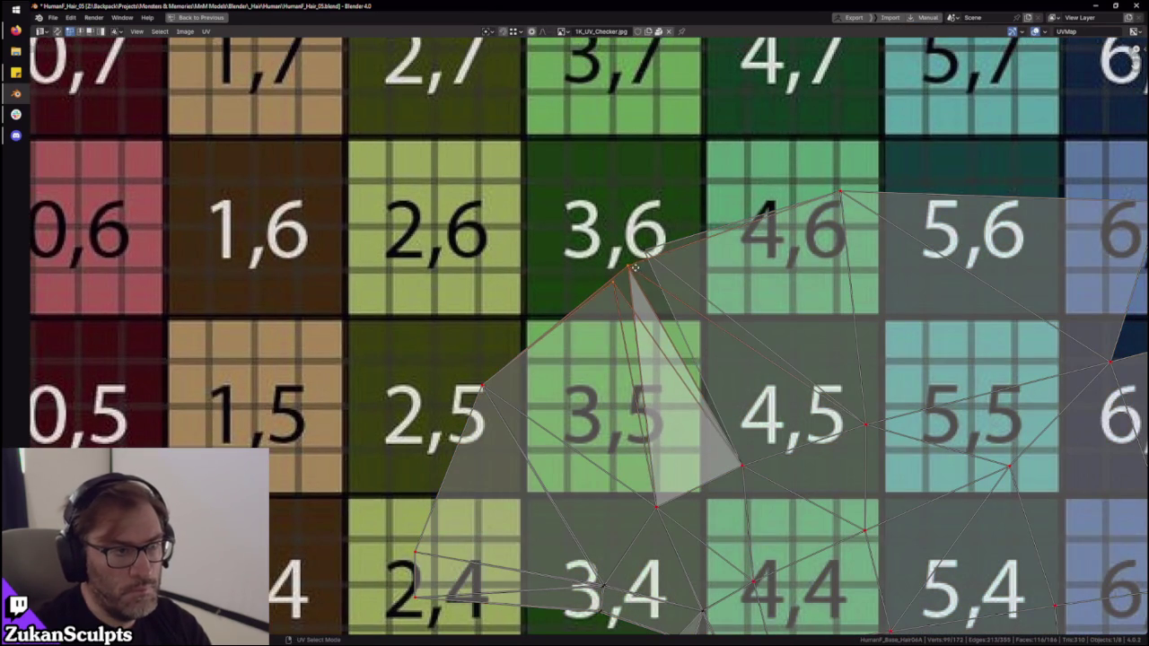
key("g")
left_click(607, 304)
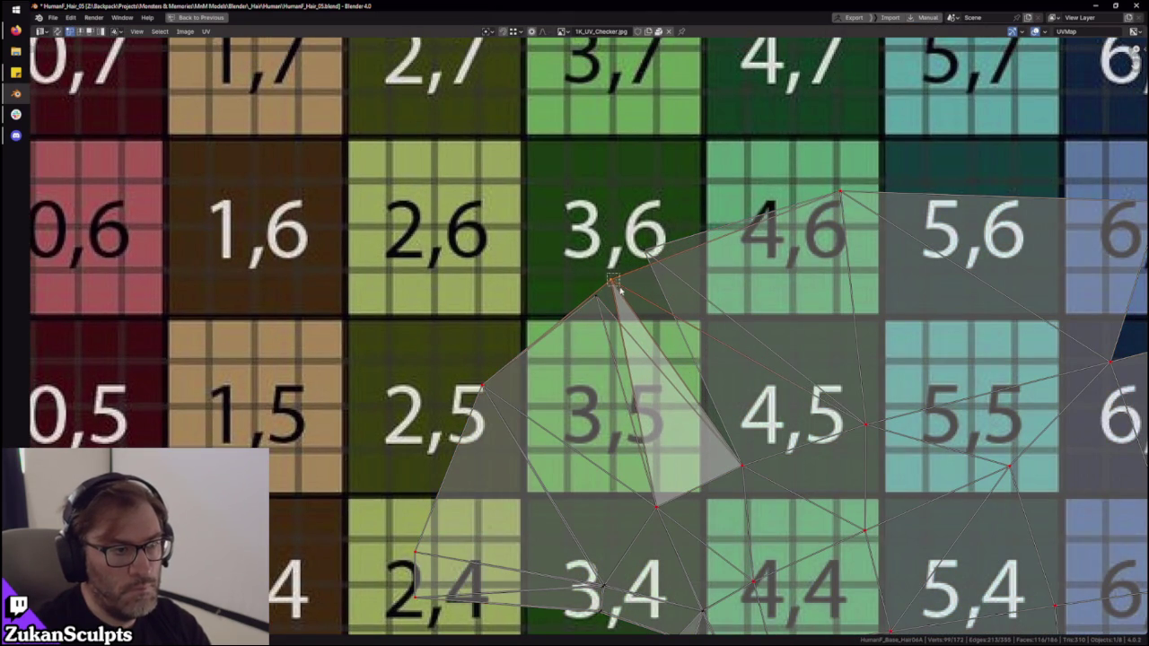
key("g")
left_click(619, 287)
key("ctrl+space")
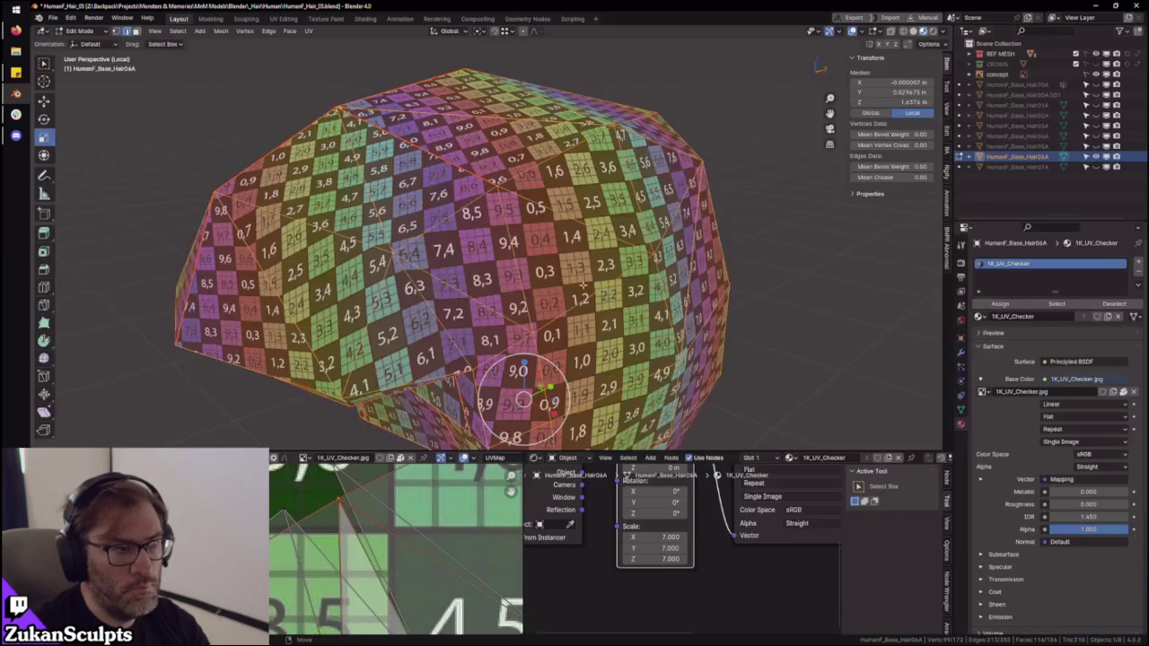
- Clear the old face selection, select the entire mesh and maximize the UV editor
middle_click_drag(628, 135, 696, 56)
key("alt+a")
left_click(415, 173)
key("a")
key("ctrl+space")
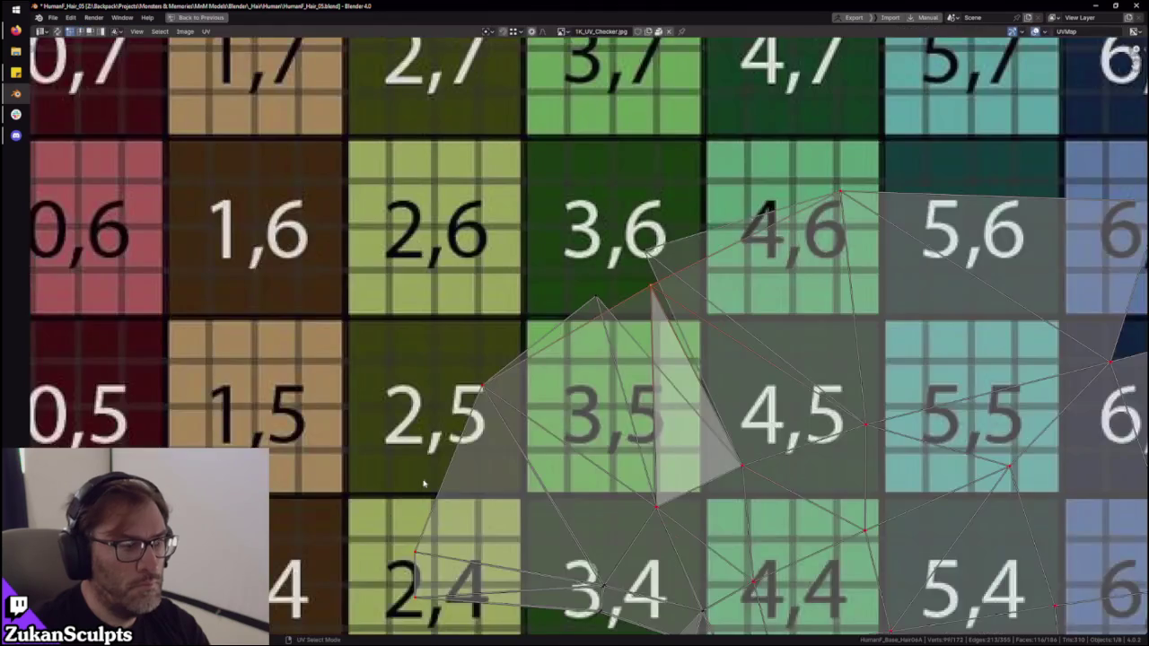
scroll(564, 303, "down", 4)
- Pull a stray UV vertex out toward tile 2,6 and straighten the island's top edge
left_click_drag(502, 256, 909, 601)
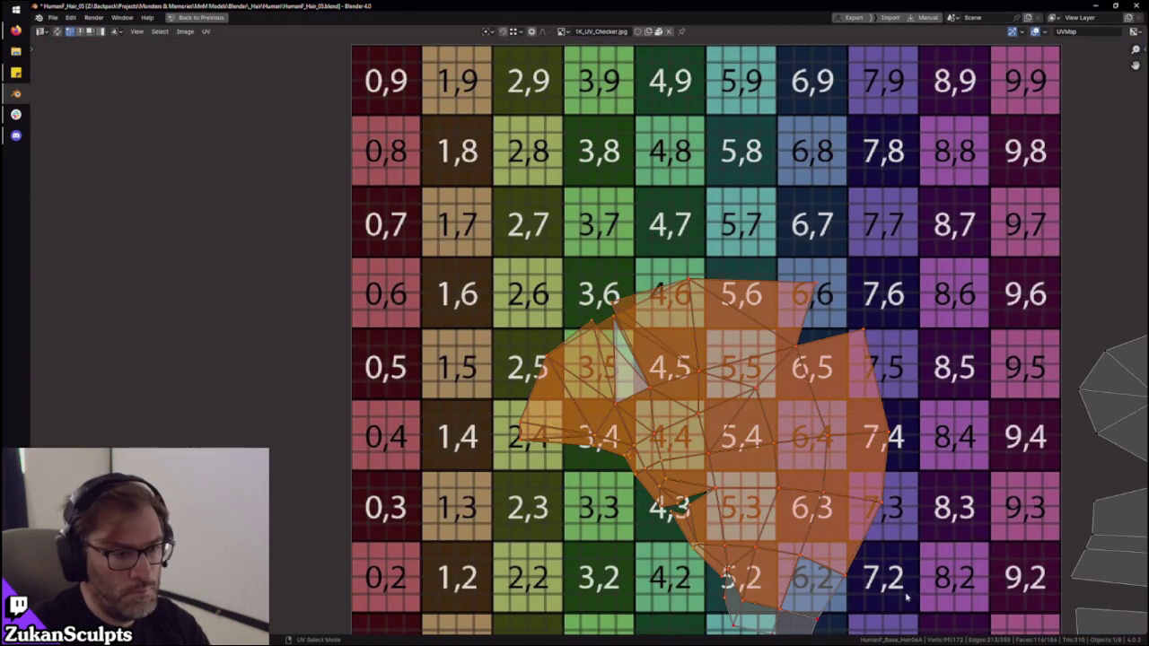
scroll(628, 342, "up", 3)
scroll(593, 305, "up", 1)
left_click_drag(544, 264, 614, 314)
key("g")
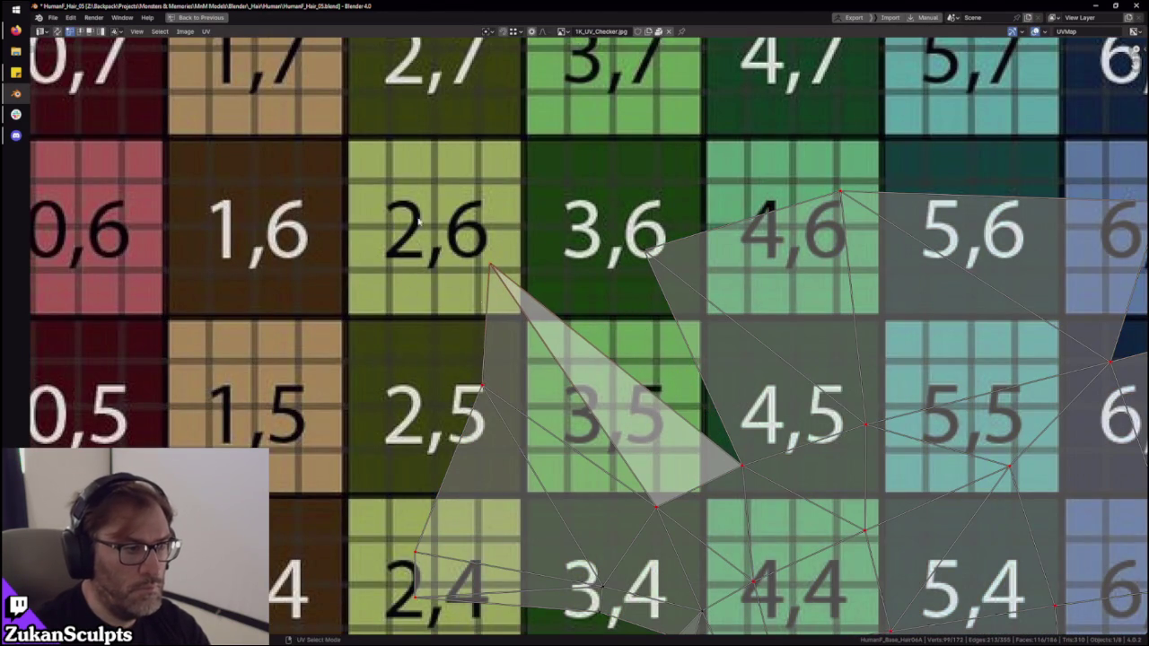
left_click(461, 437)
scroll(507, 513, "down", 3)
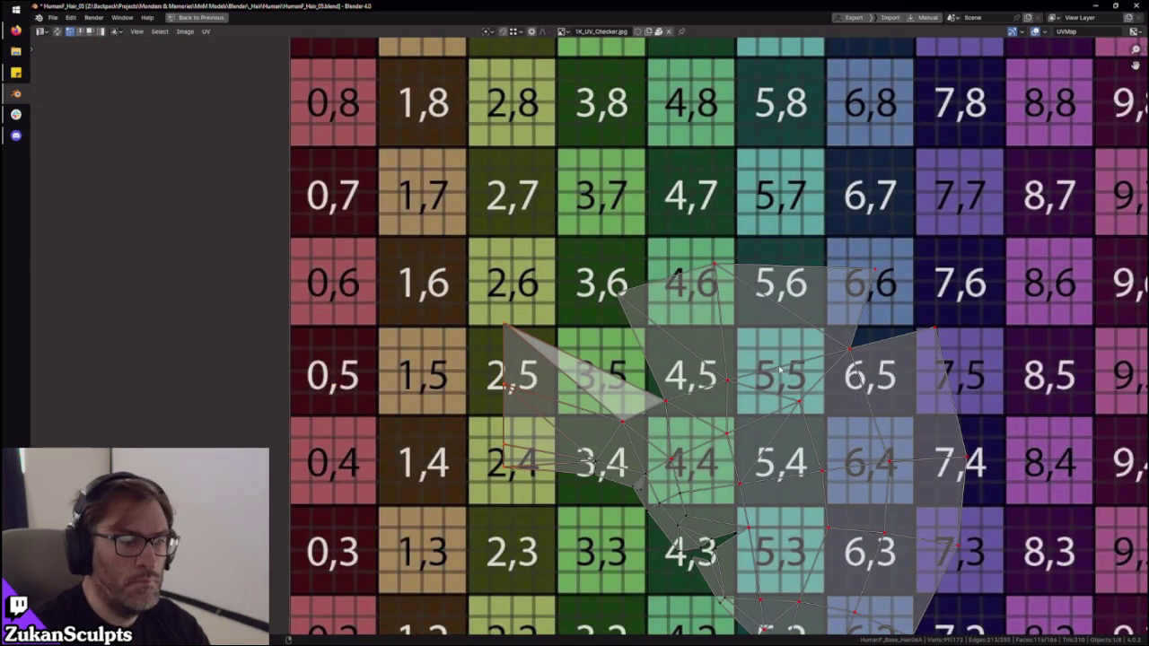
middle_click_drag(668, 405, 561, 302)
left_click_drag(466, 250, 732, 262)
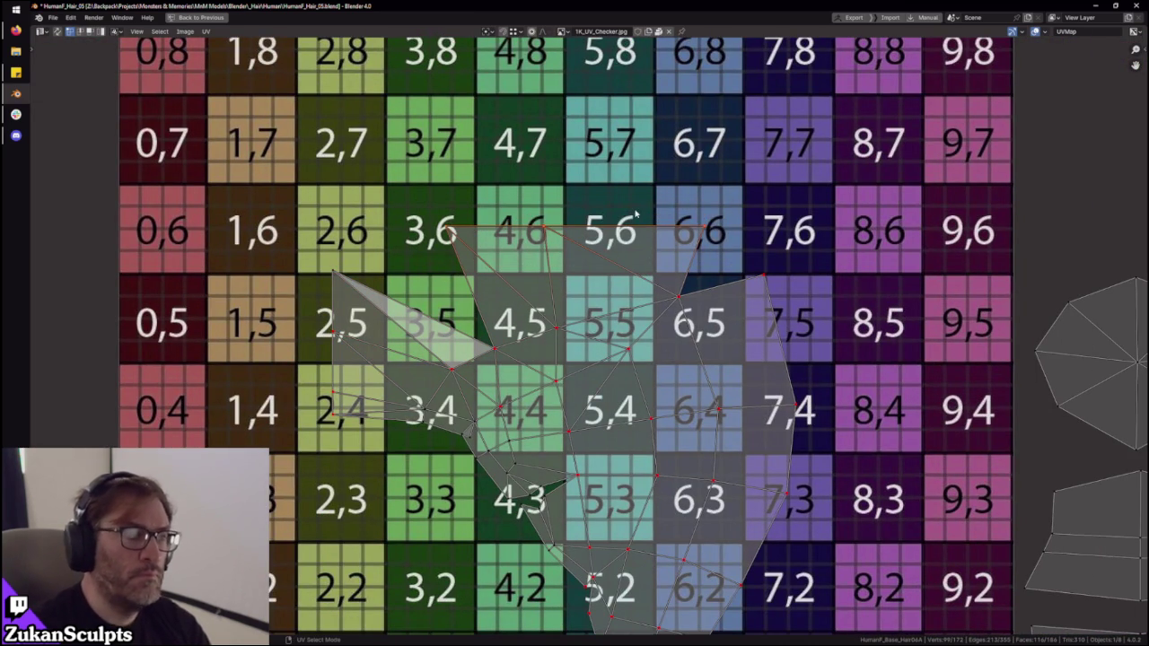
- Reselect the whole UV island, then restore the normal layout and orbit the hair mesh
scroll(557, 298, "down", 2)
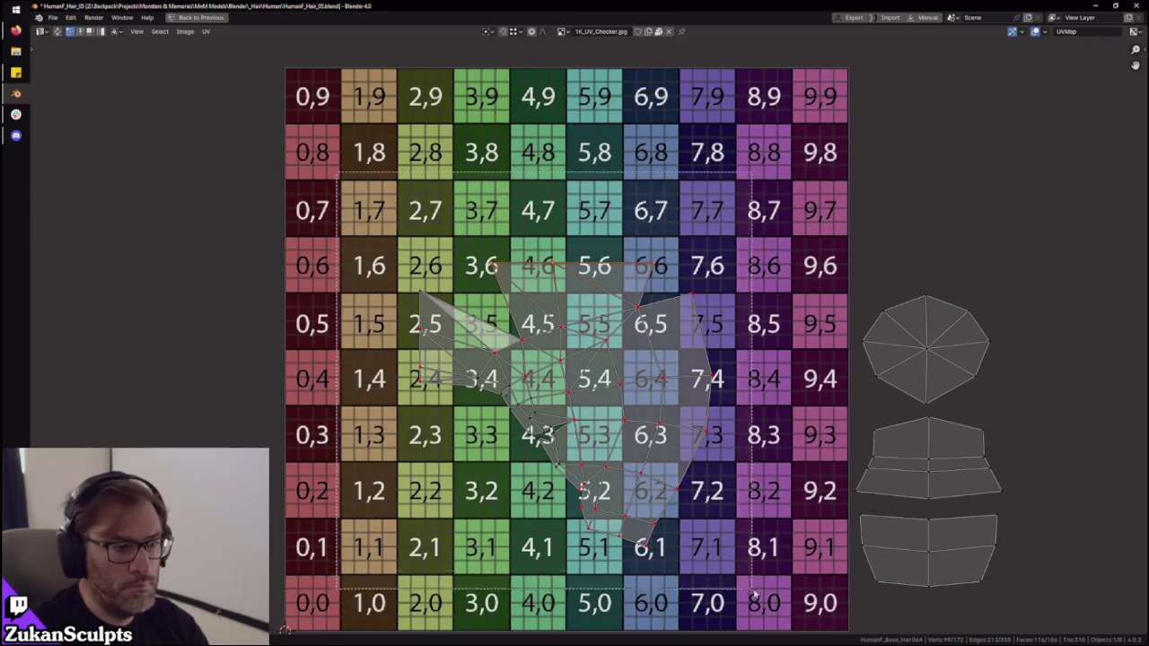
key("a")
scroll(641, 476, "up", 2)
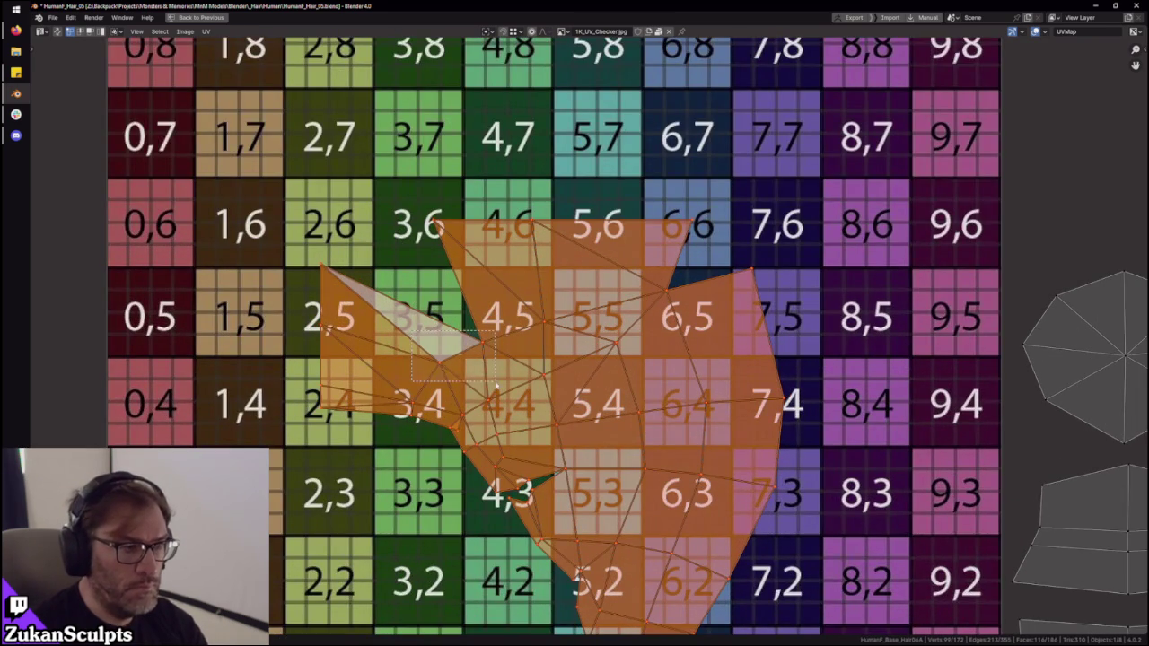
left_click_drag(495, 384, 496, 387)
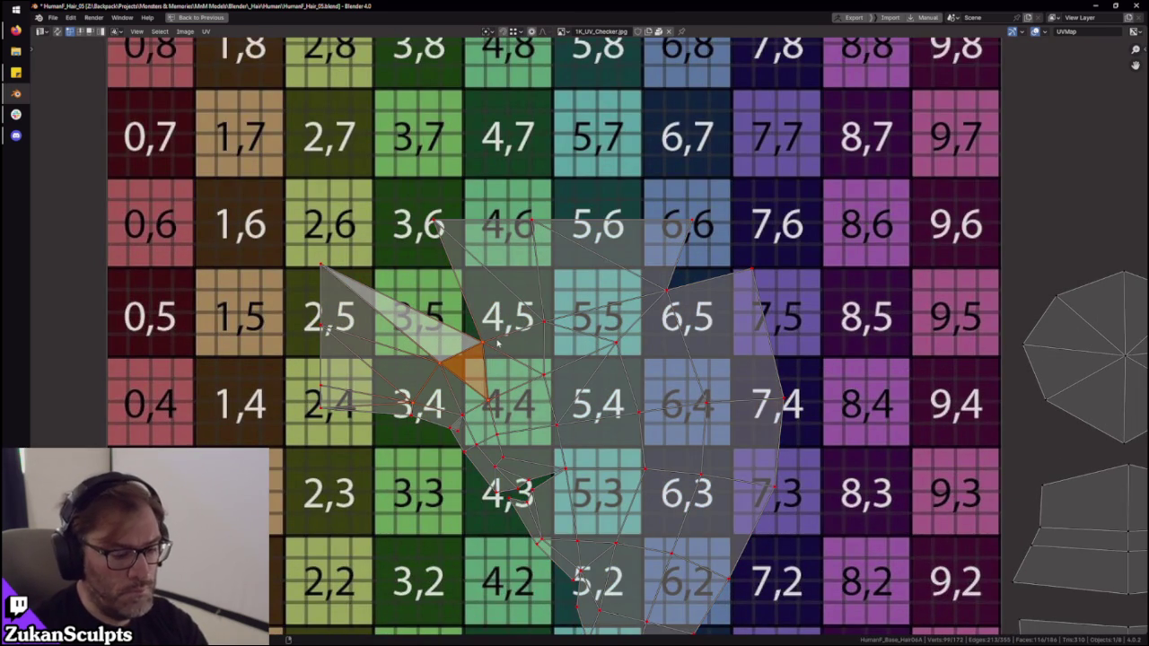
left_click_drag(688, 417, 696, 395)
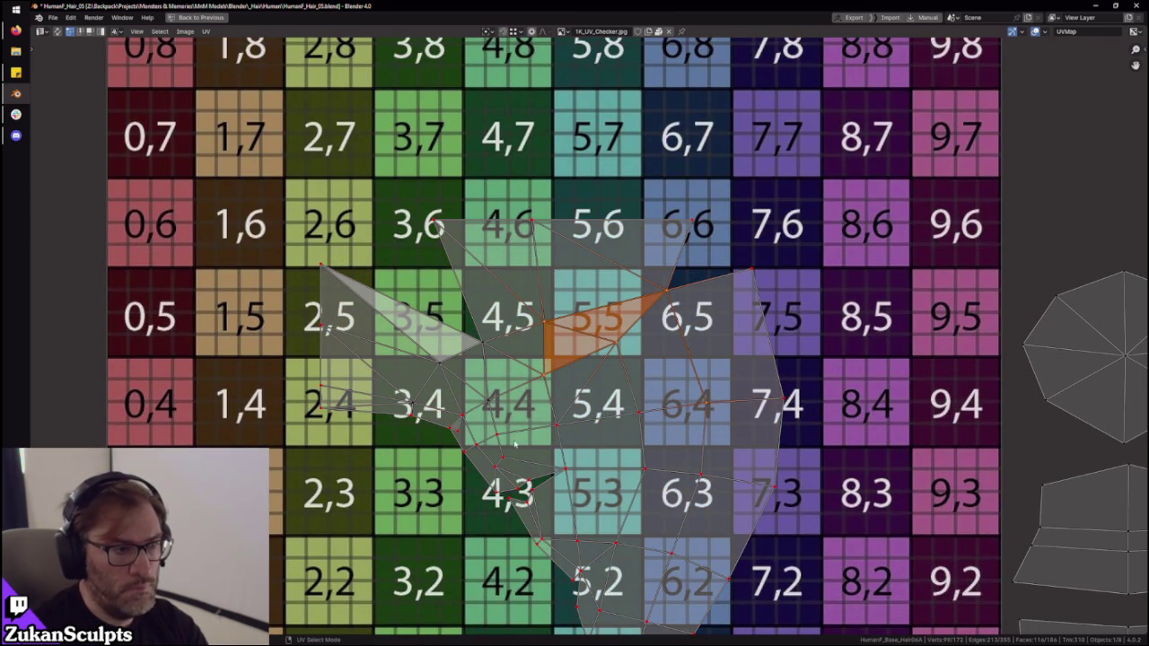
scroll(486, 303, "down", 4)
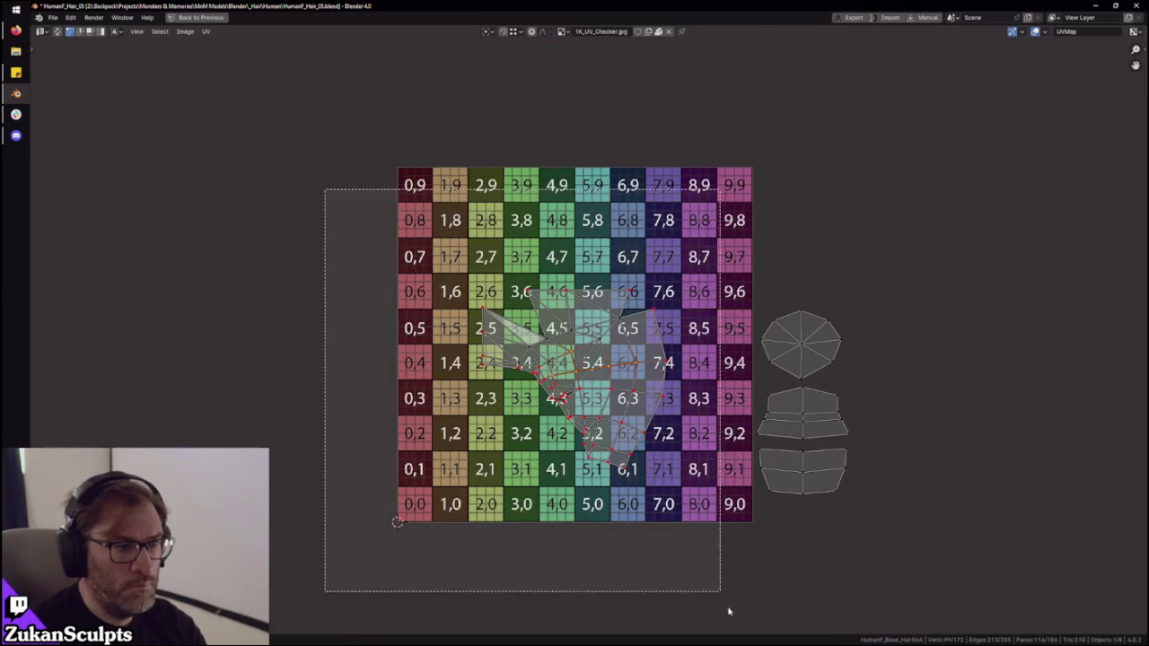
left_click_drag(320, 187, 692, 546)
scroll(645, 472, "up", 3)
scroll(645, 472, "down", 2)
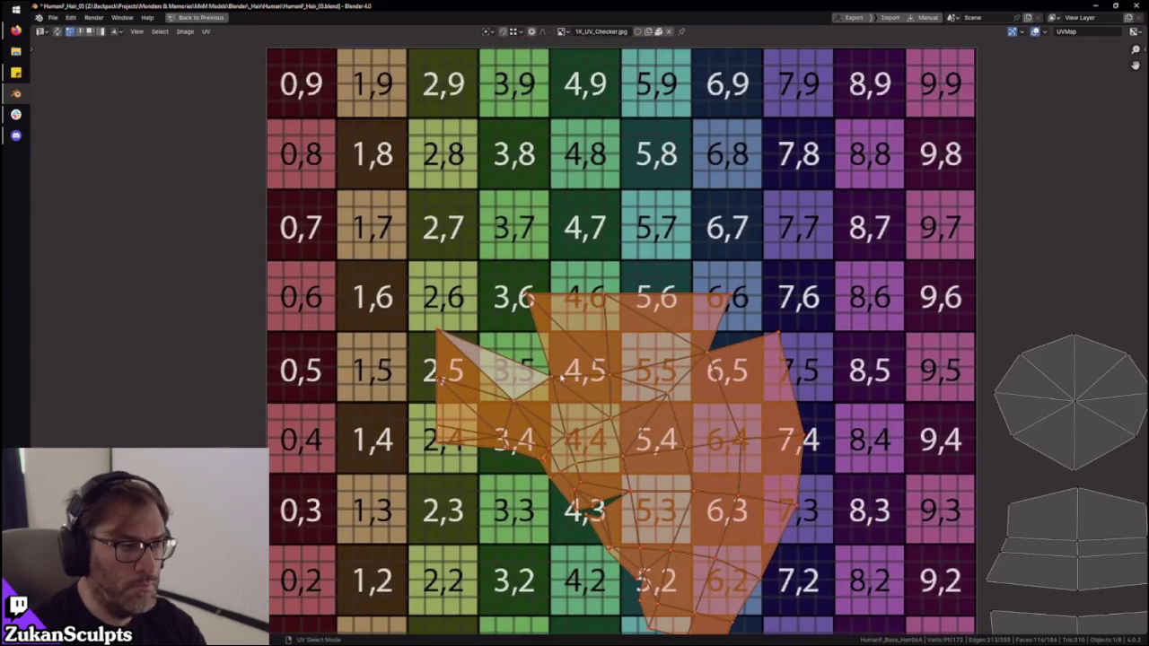
key("ctrl+space")
mouse_move(563, 356)
middle_mouse_down()
mouse_move(538, 342)
mouse_move(592, 350)
middle_mouse_up()
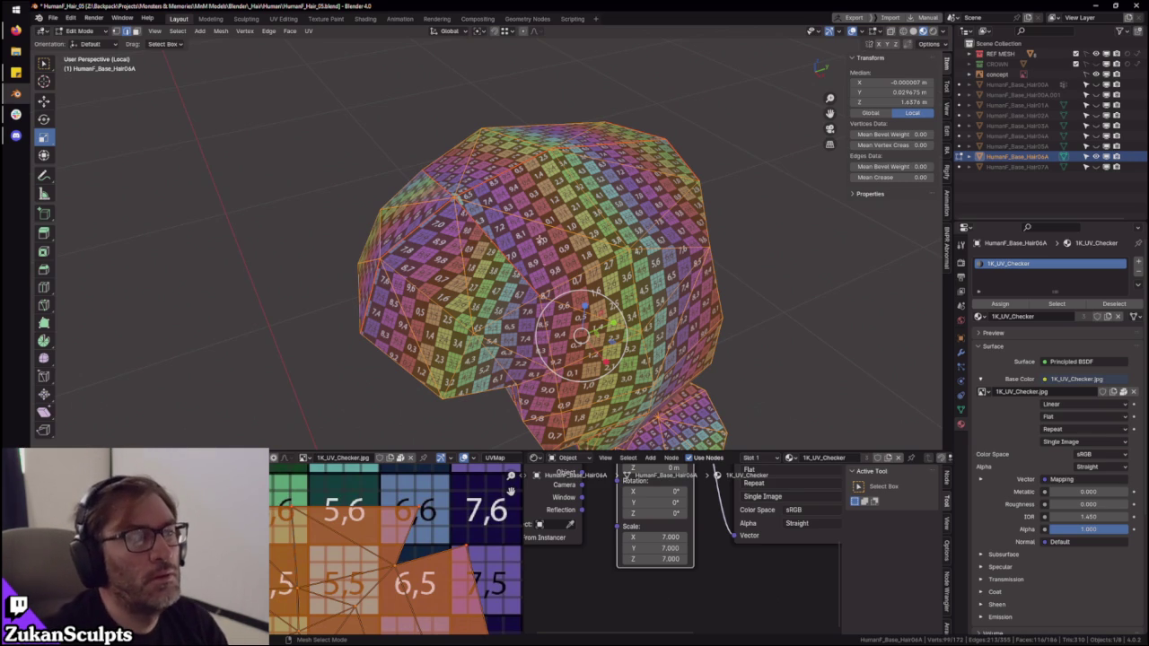
- Nudge the selected UV island to a slightly new position
middle_click_drag(539, 236, 618, 212)
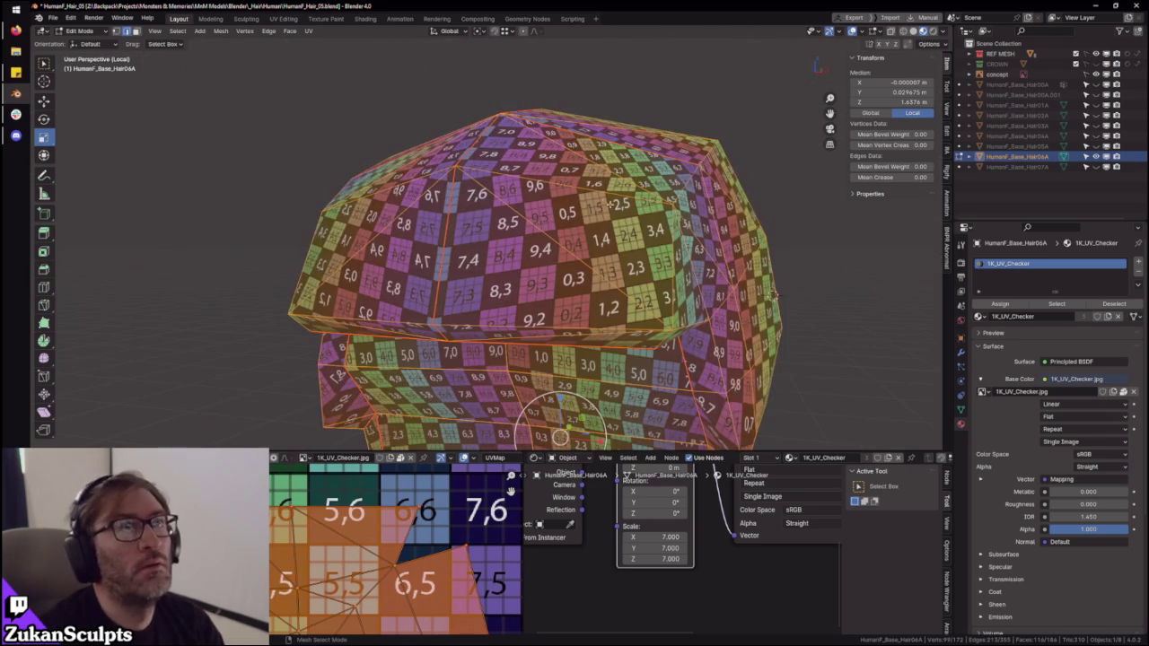
mouse_move(775, 293)
middle_mouse_down()
mouse_move(781, 175)
mouse_move(465, 214)
mouse_move(617, 244)
mouse_move(664, 270)
middle_mouse_up()
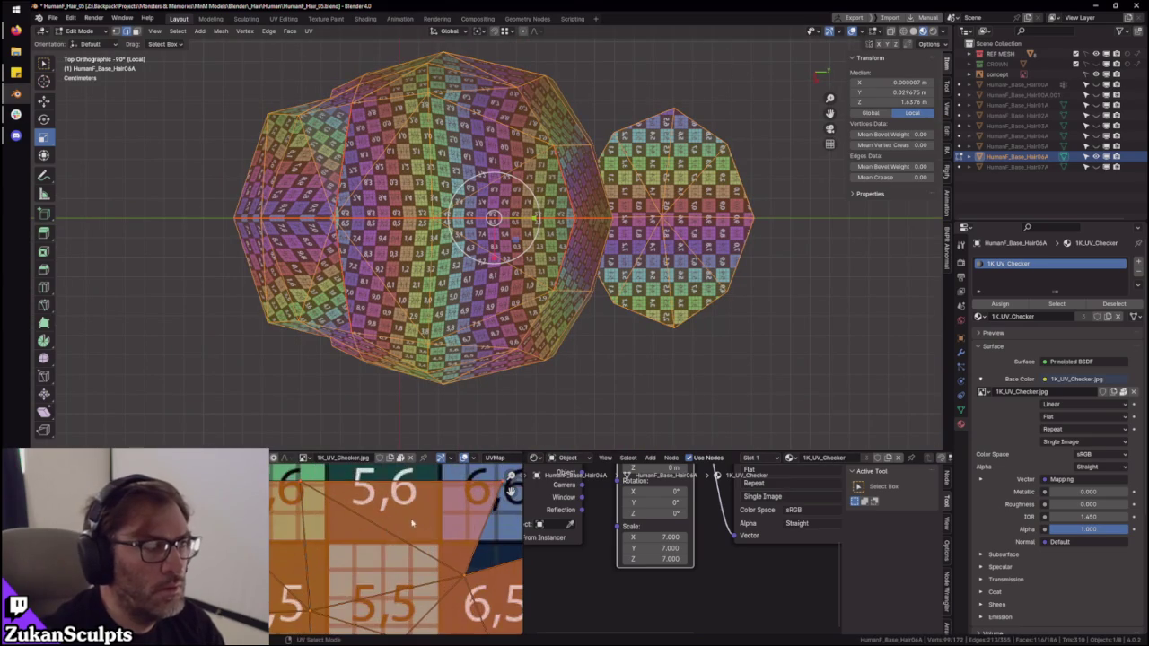
key("g")
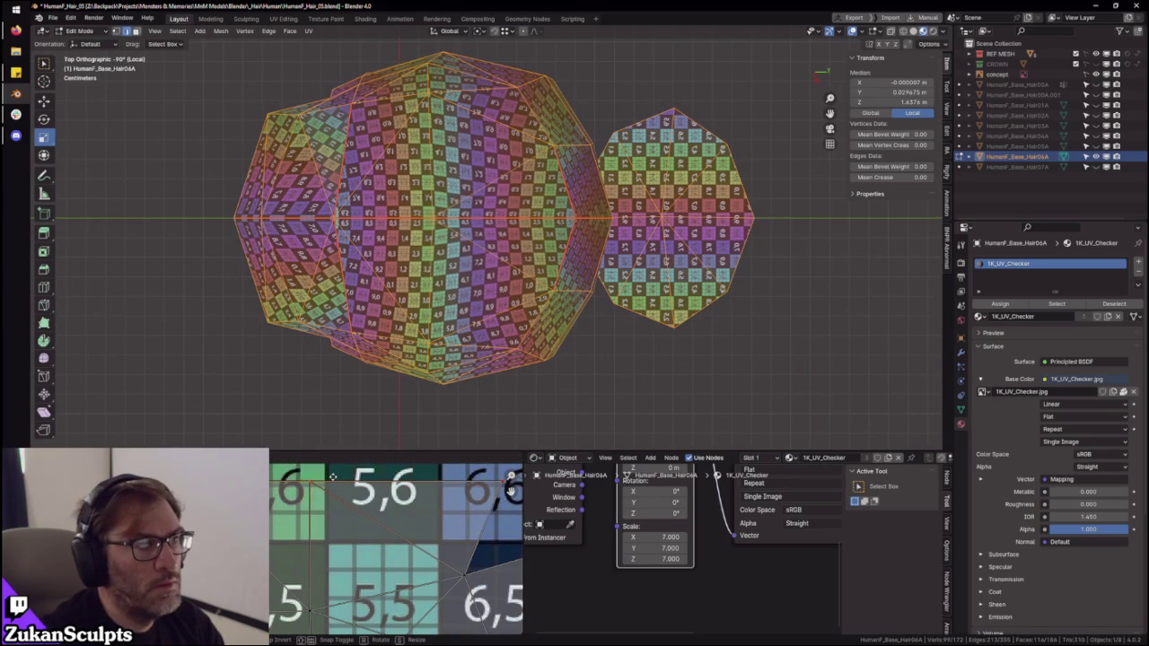
left_click(331, 476)
- Orbit to a perspective view of the hair mesh and switch to face select mode
scroll(395, 548, "down", 3)
scroll(395, 548, "down", 3)
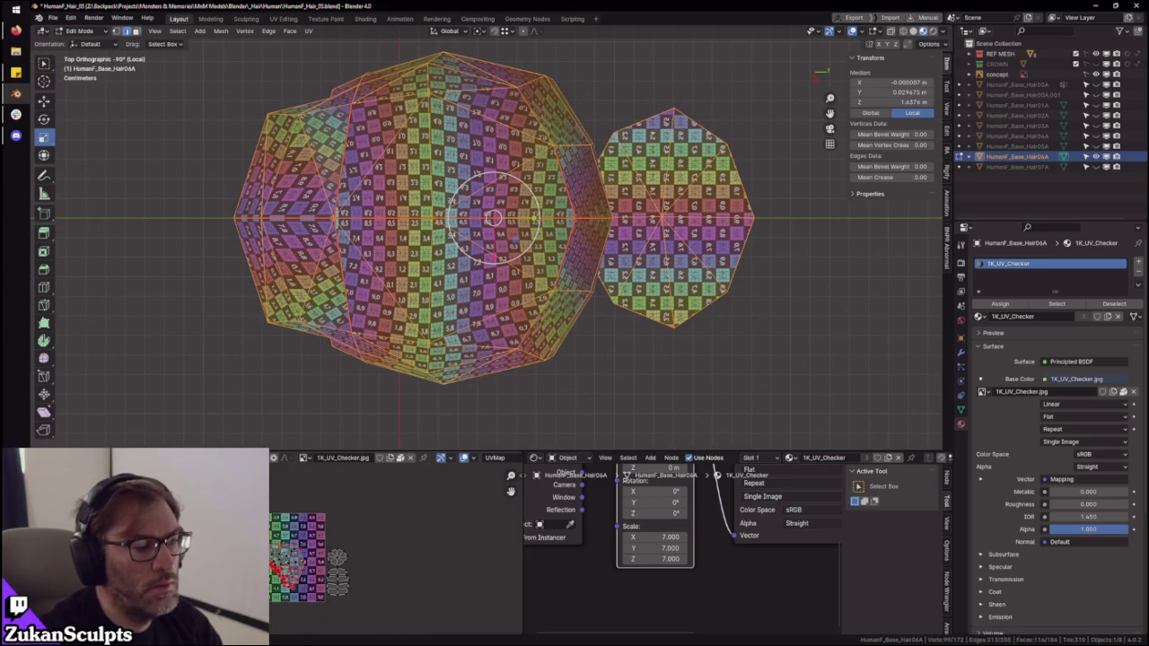
scroll(310, 609, "up", 3)
mouse_move(574, 270)
middle_mouse_down()
mouse_move(607, 274)
mouse_move(573, 252)
mouse_move(526, 264)
mouse_move(734, 127)
mouse_move(591, 270)
middle_mouse_up()
scroll(607, 273, "up", 5)
scroll(607, 274, "down", 3)
scroll(607, 274, "down", 3)
key("ctrl+Tab")
left_click(528, 258)
- Change the selection mode again, select the whole mesh and maximize the UV editor
scroll(527, 263, "up", 3)
key("ctrl+Tab")
left_click(525, 256)
key("alt+a")
key("a")
key("ctrl+space")
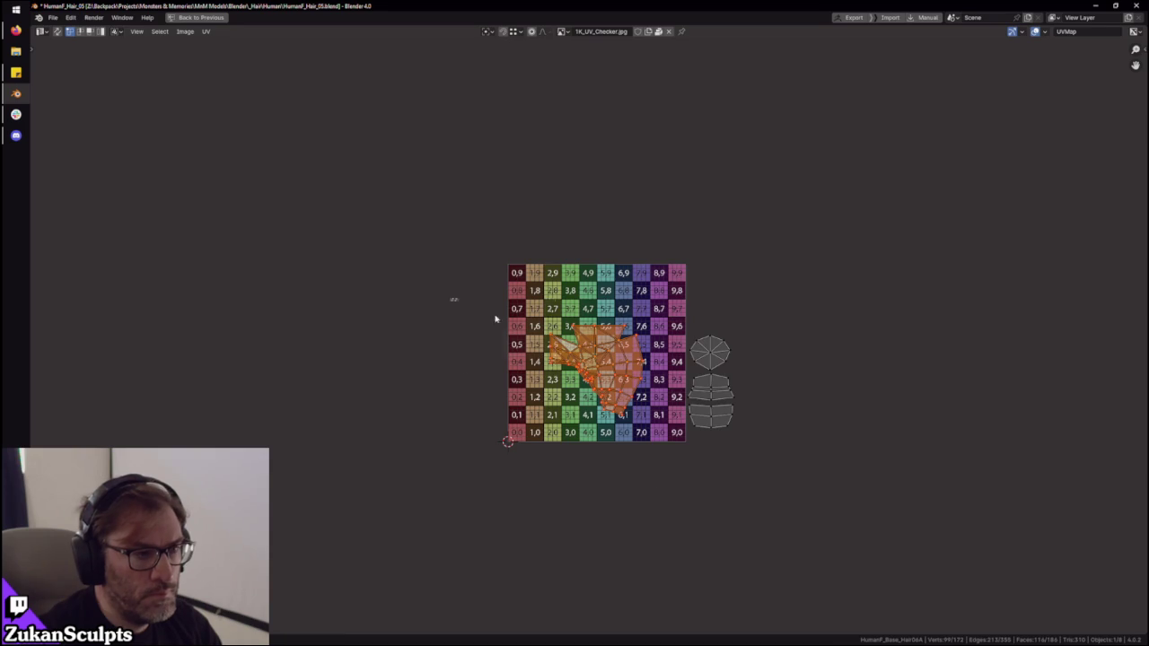
scroll(654, 464, "up", 3)
scroll(669, 446, "up", 3)
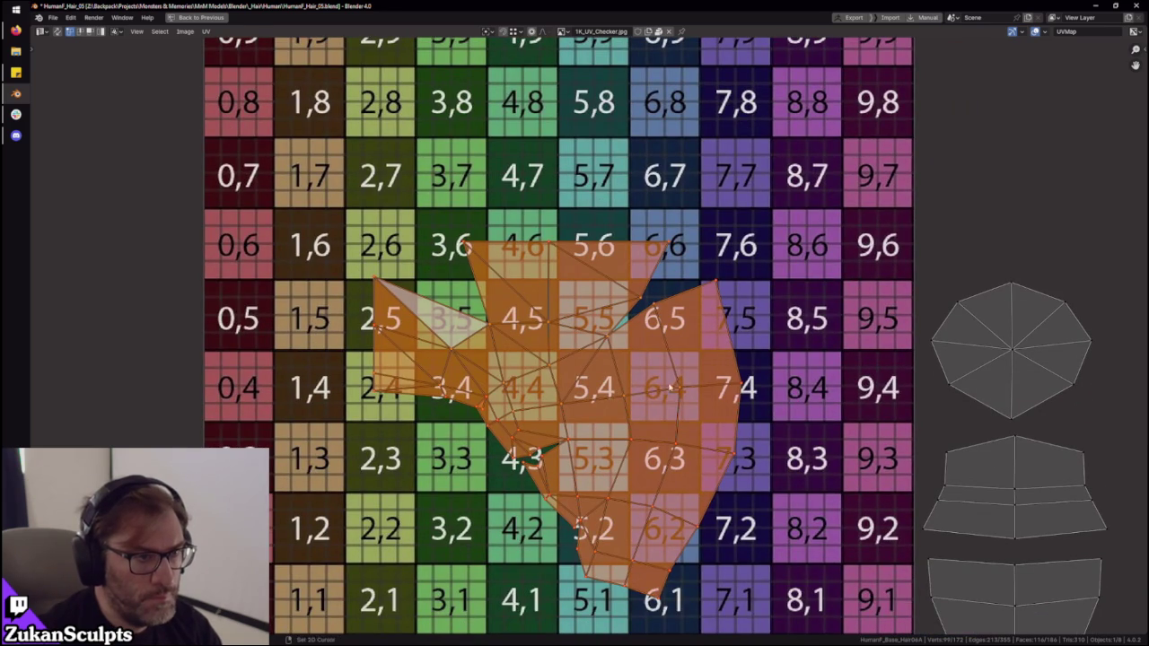
- Return to the workspace, reselect the whole mesh and enlarge the UV editor again
key("ctrl+space")
mouse_move(656, 363)
middle_mouse_down()
mouse_move(705, 337)
mouse_move(566, 329)
middle_mouse_up()
key("alt+a")
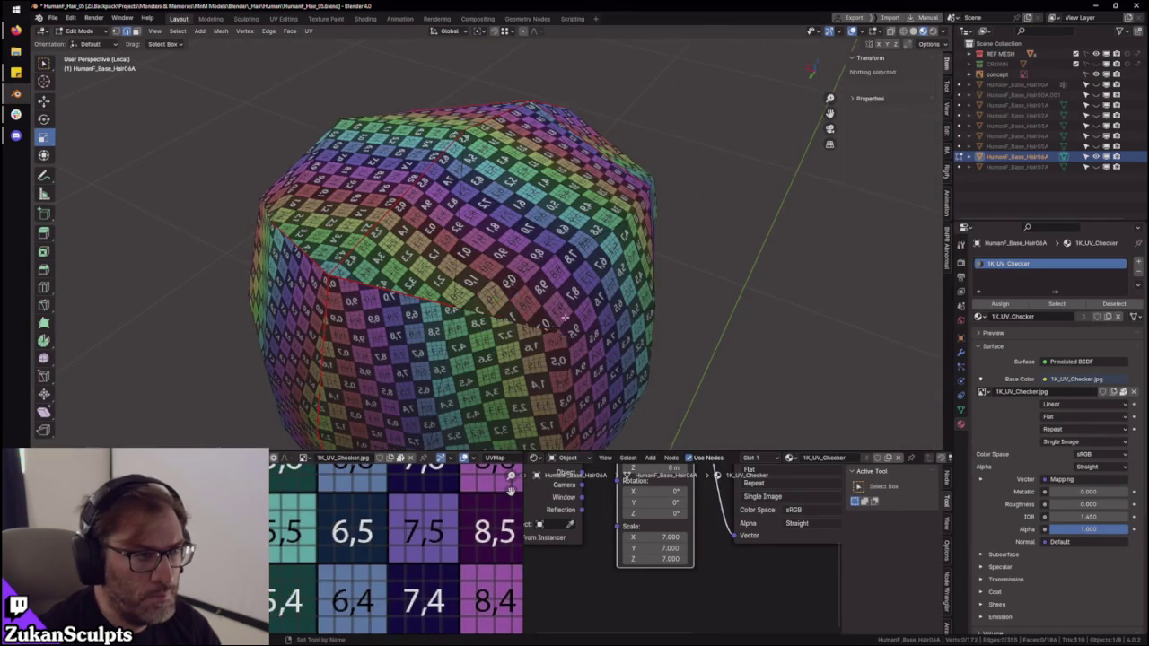
key("a")
scroll(386, 515, "down", 1)
scroll(386, 515, "down", 1)
scroll(320, 521, "down", 1)
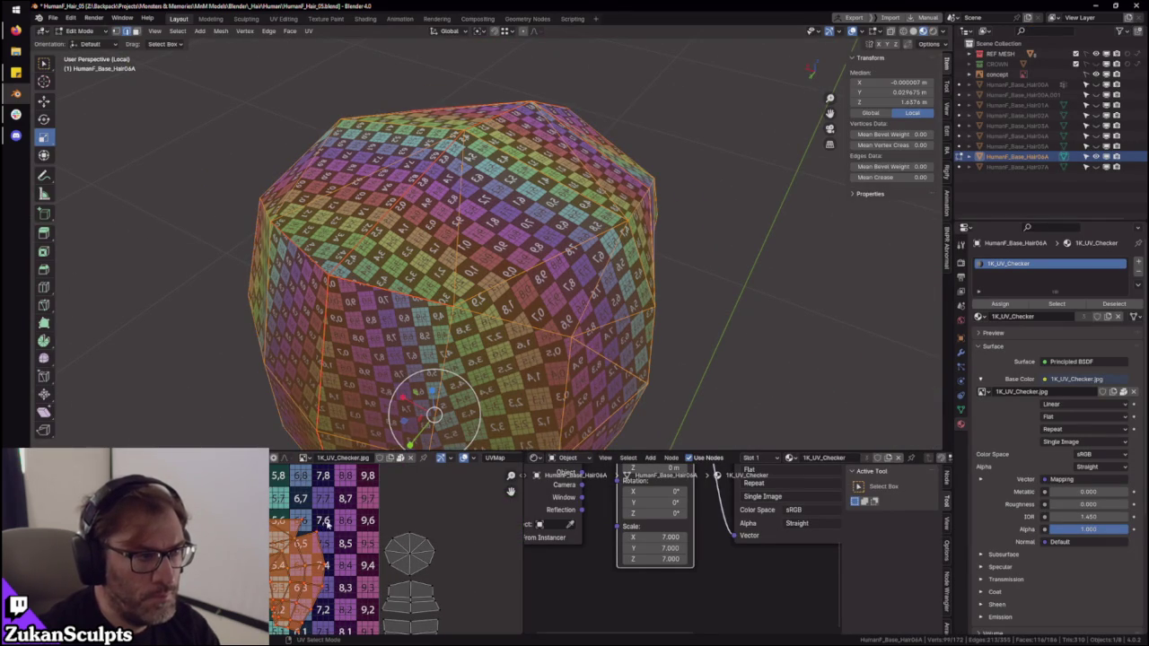
middle_click_drag(488, 309, 679, 278)
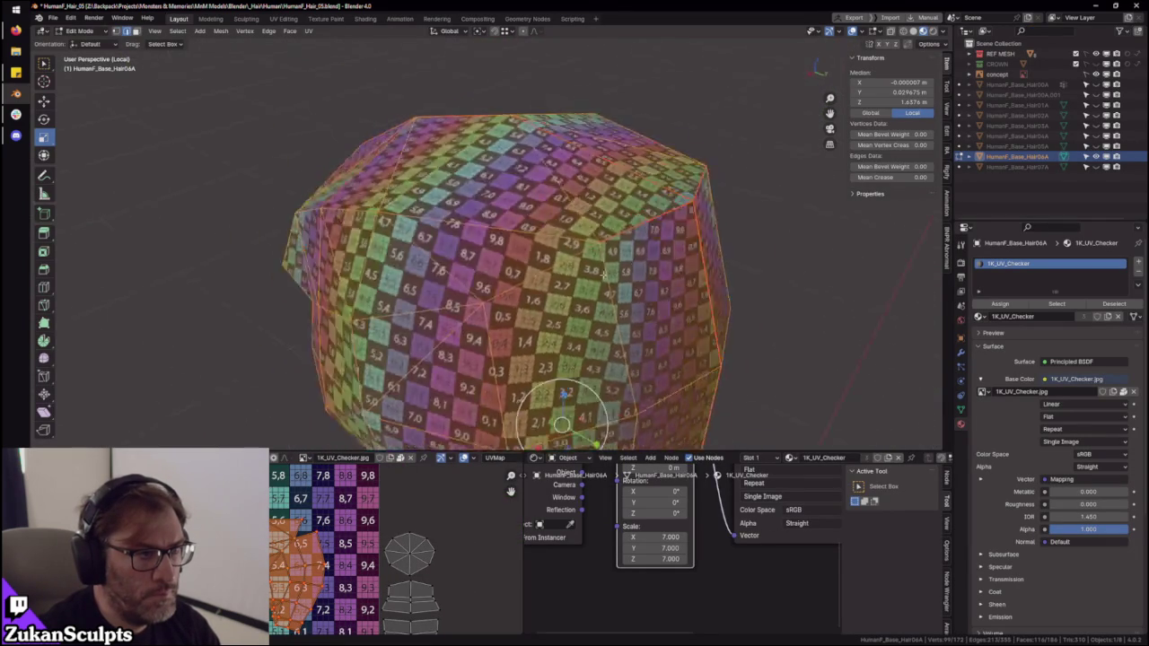
scroll(327, 567, "up", 3)
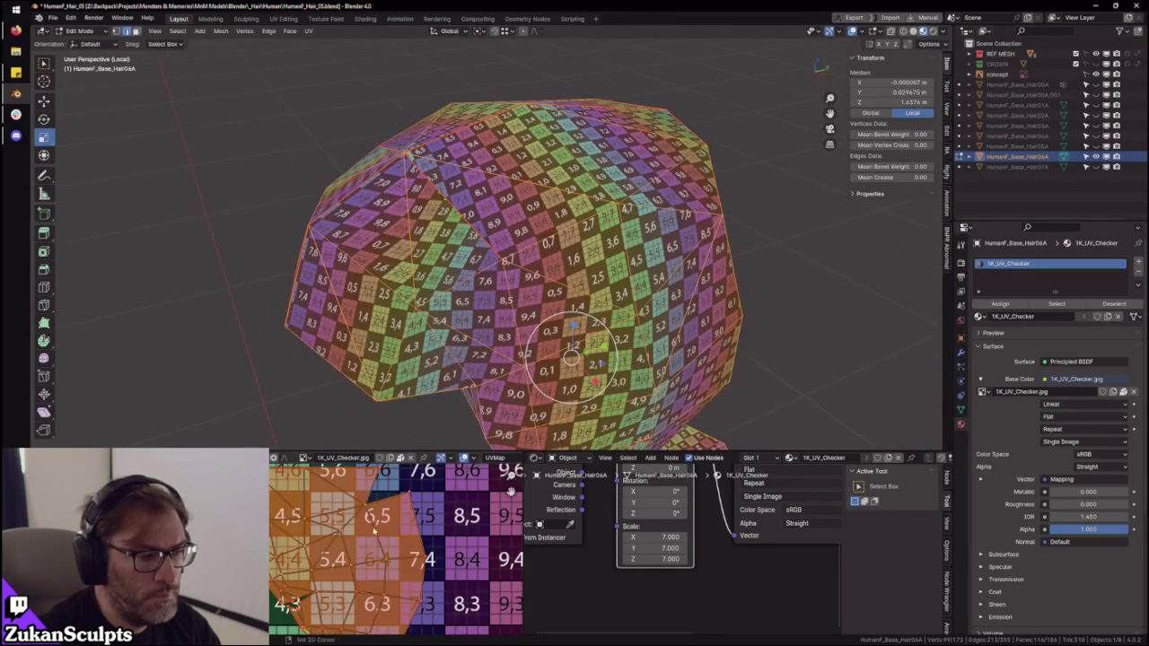
key("ctrl+space")
scroll(629, 324, "up", 3)
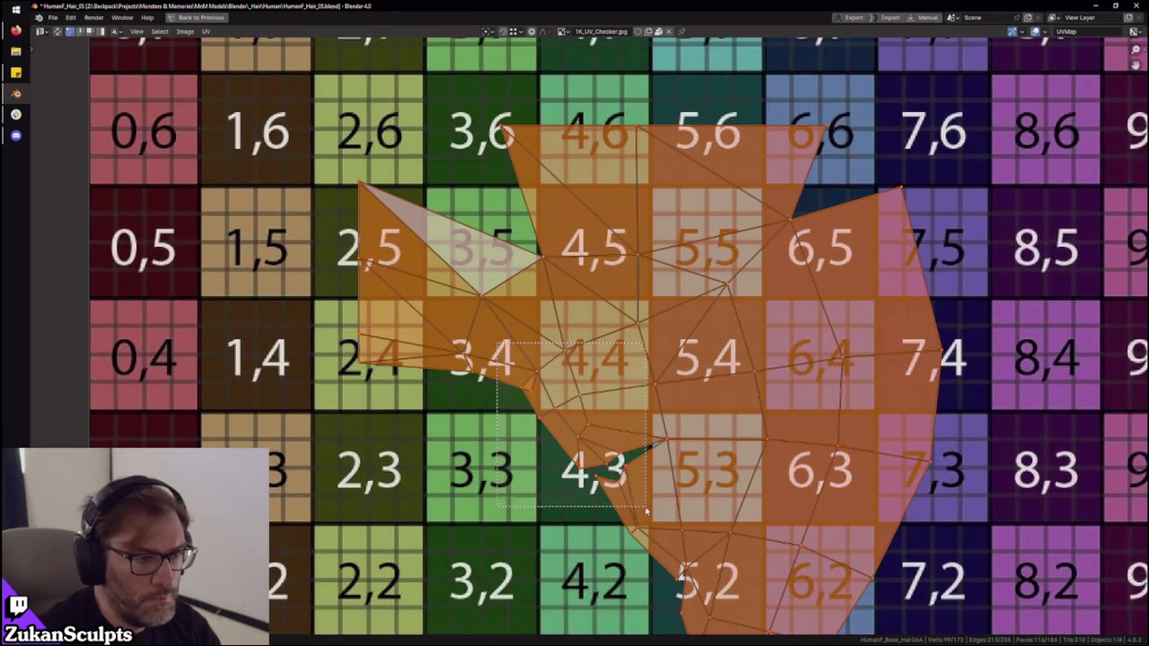
- Select the small UV patch near cell 5,2 of the main island
left_click_drag(499, 343, 642, 498)
left_click_drag(734, 559, 723, 543)
scroll(723, 543, "up", 3)
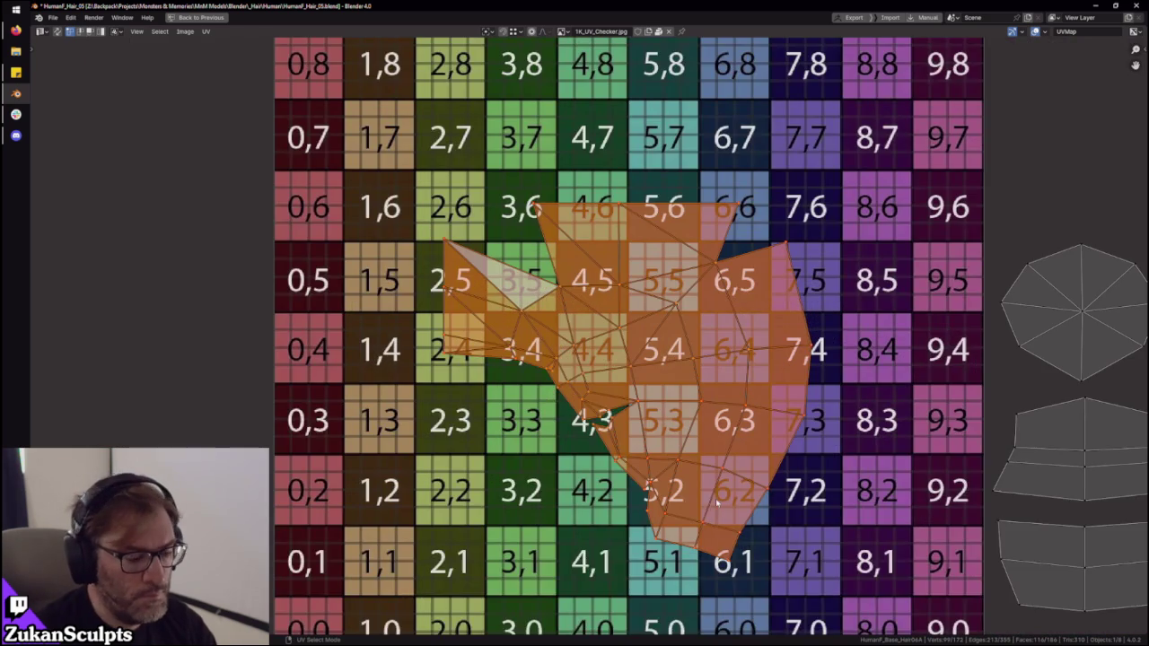
scroll(680, 476, "up", 2)
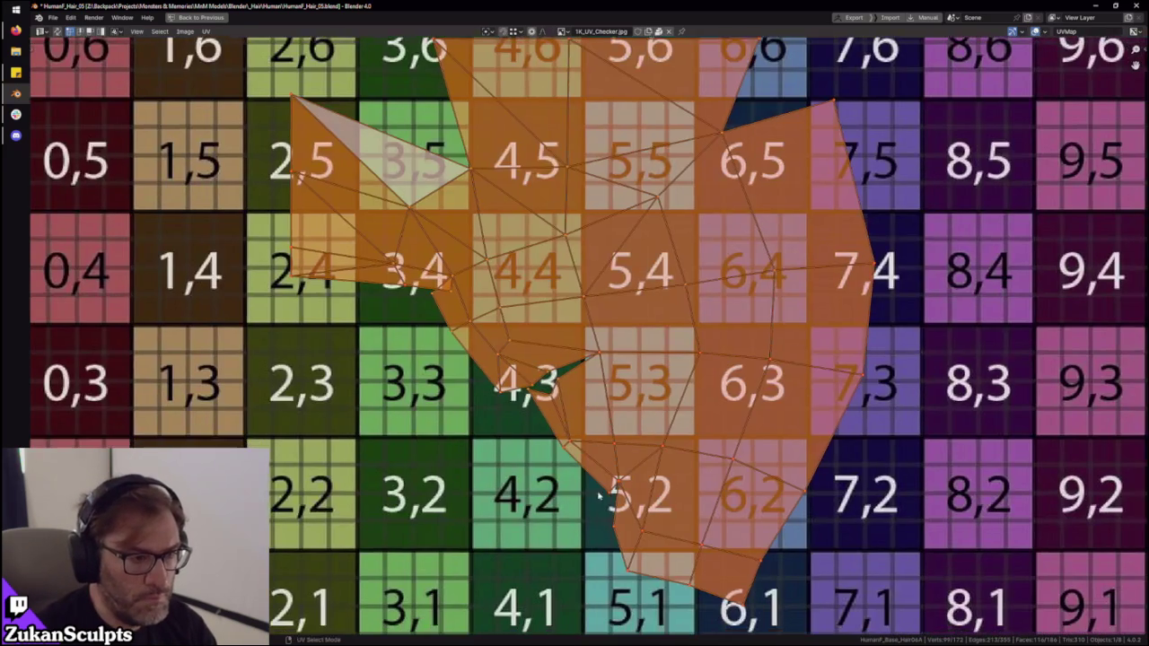
left_click(548, 411)
left_click(646, 503)
scroll(756, 572, "down", 2)
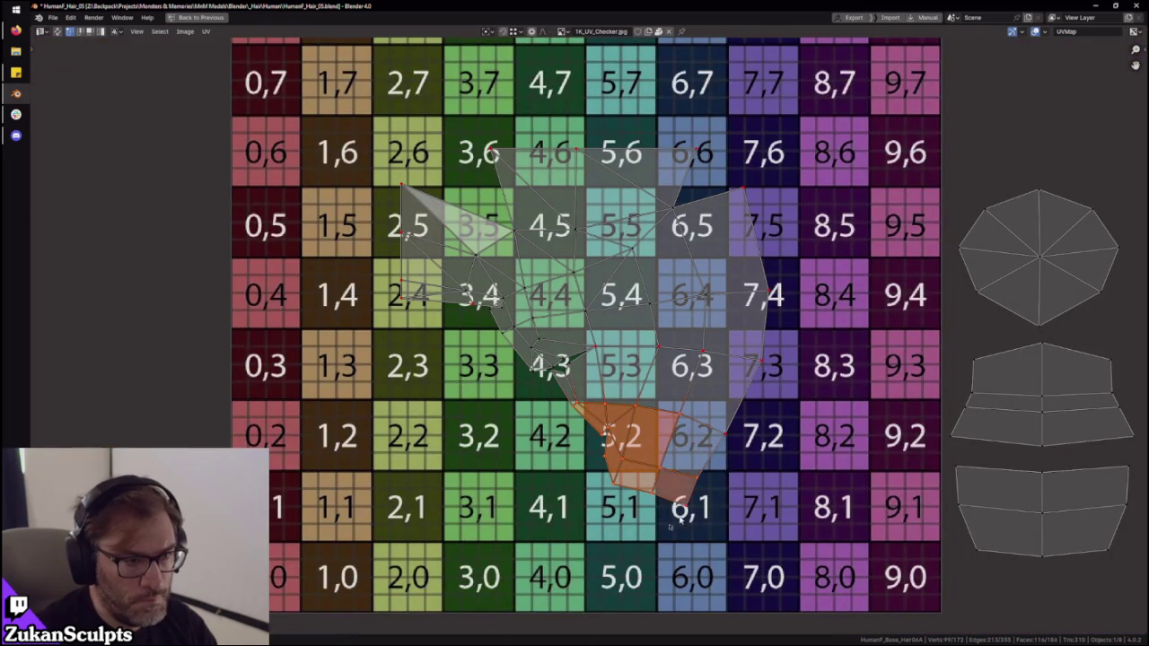
- Slide the patch horizontally, then scale X to 0 to make the right edge vertical
key("g")
key("x")
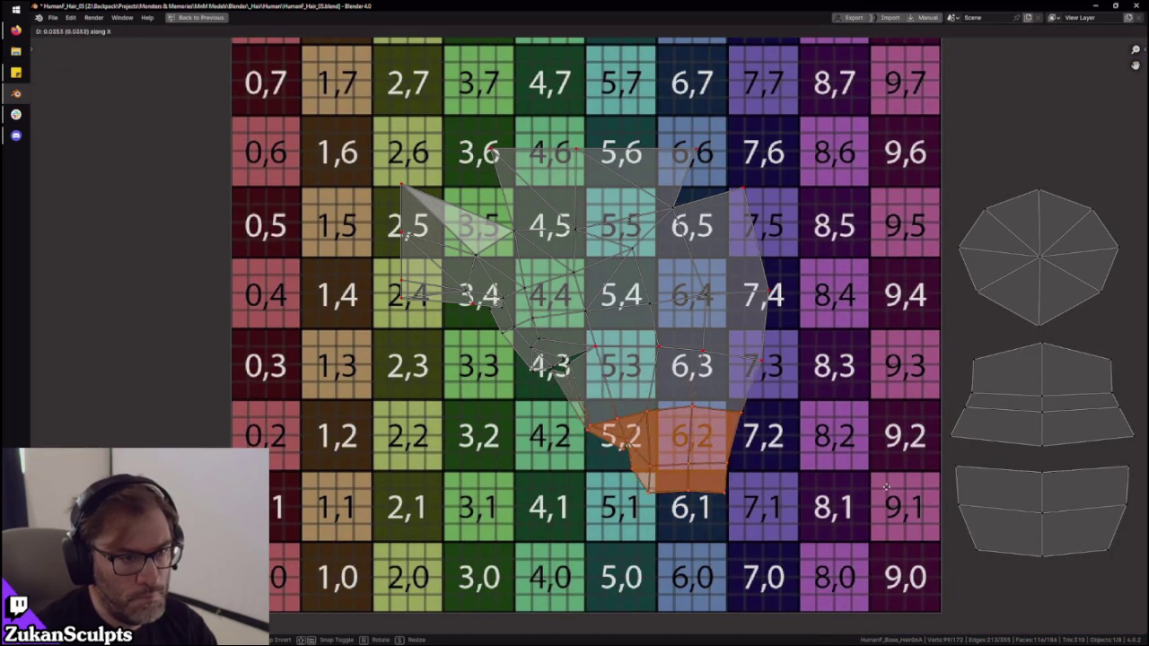
left_click(892, 493)
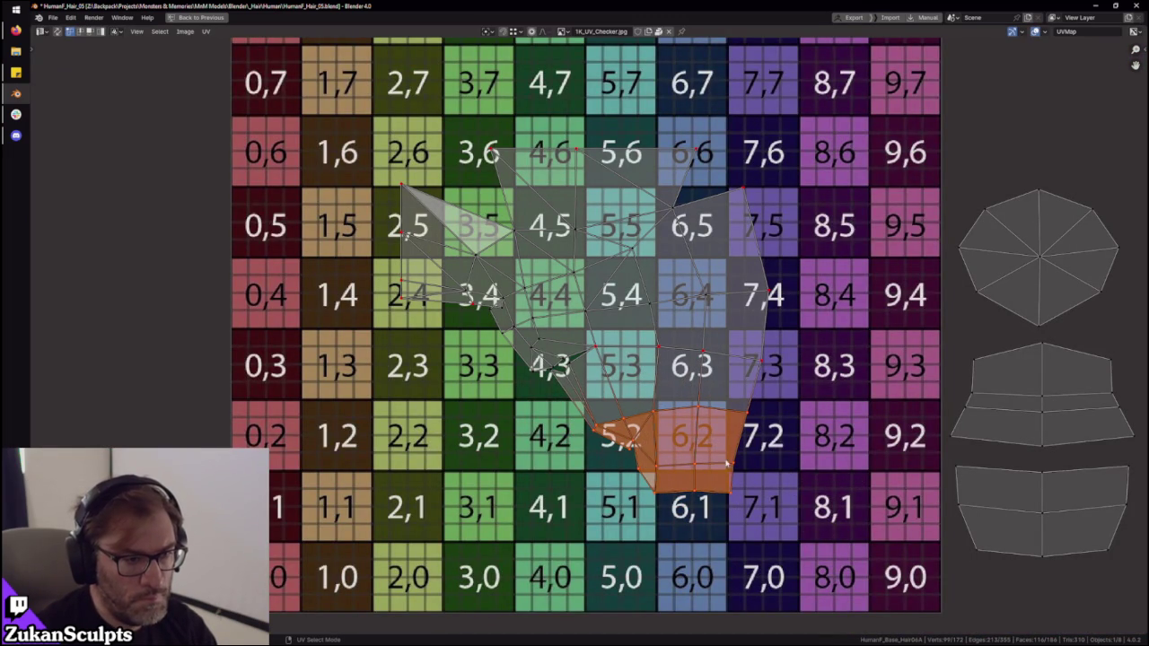
key("g")
key("x")
left_click(786, 543)
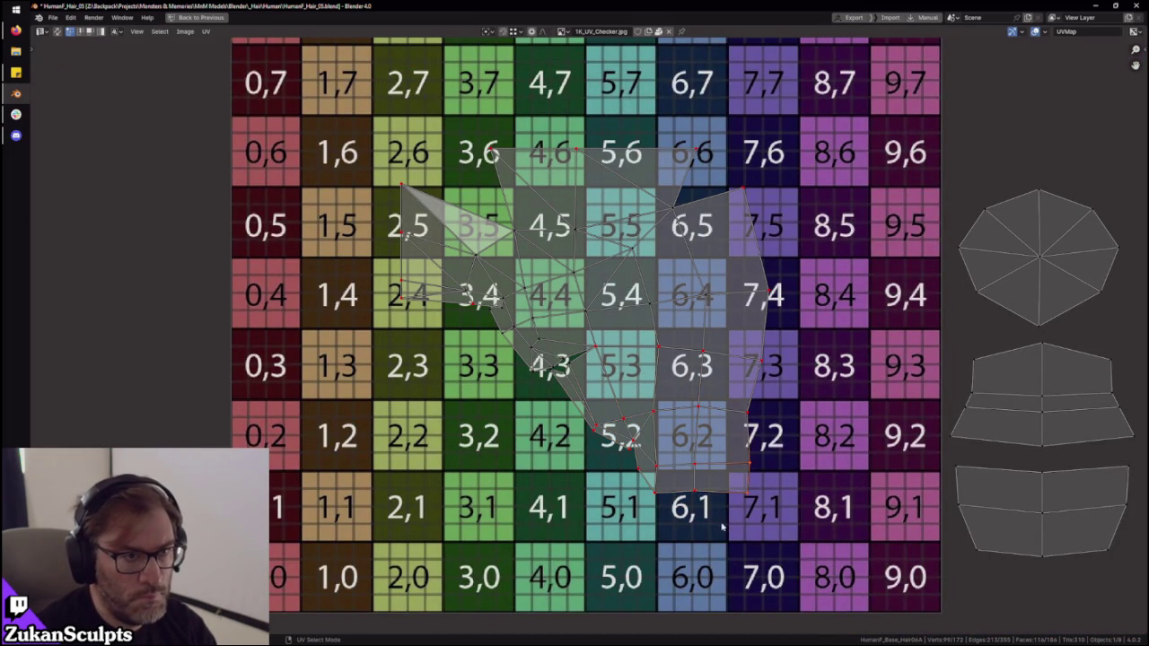
key("s")
key("x")
key("0")
key("Return")
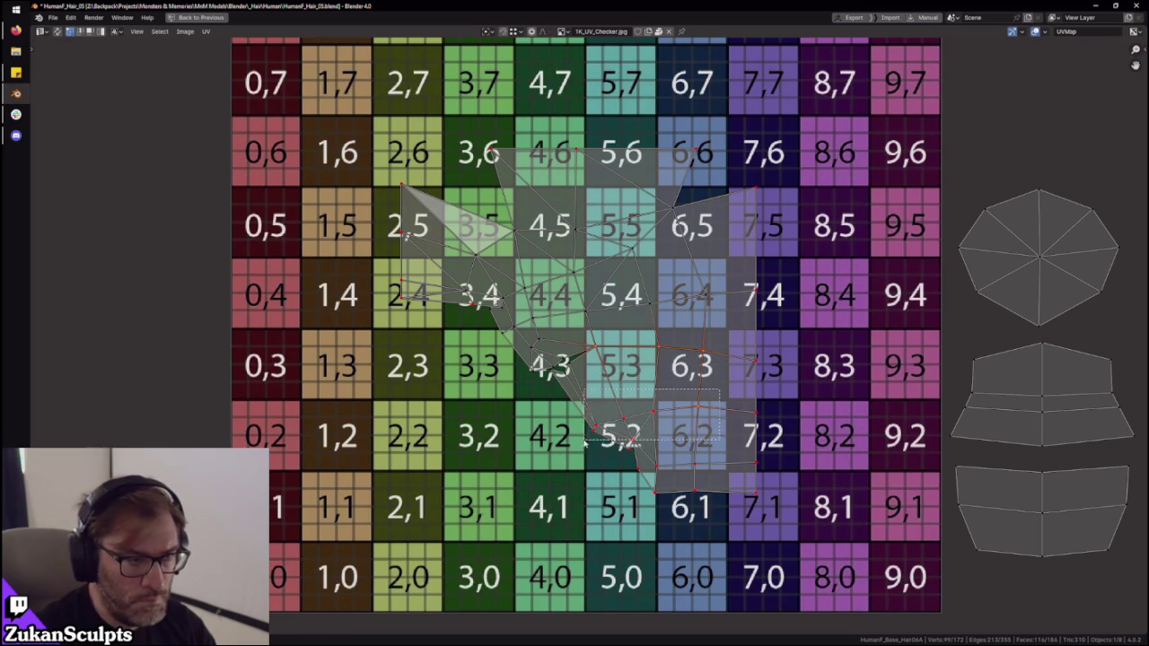
- Select the central UV patch around tiles 5,3–6,1 by growing and shrinking the selection
left_click_drag(585, 439, 709, 527)
scroll(708, 510, "down", 4)
key("ctrl+KP_Add")
scroll(688, 470, "up", 4)
key("ctrl+KP_Add")
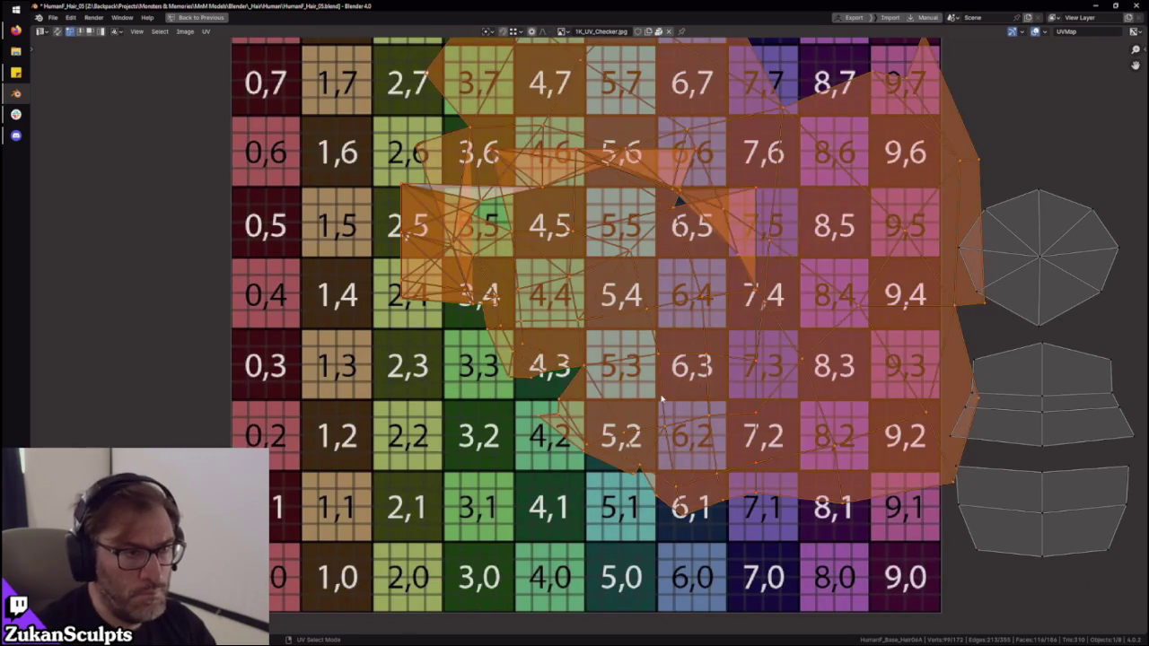
key("ctrl+KP_Subtract")
key("ctrl+space")
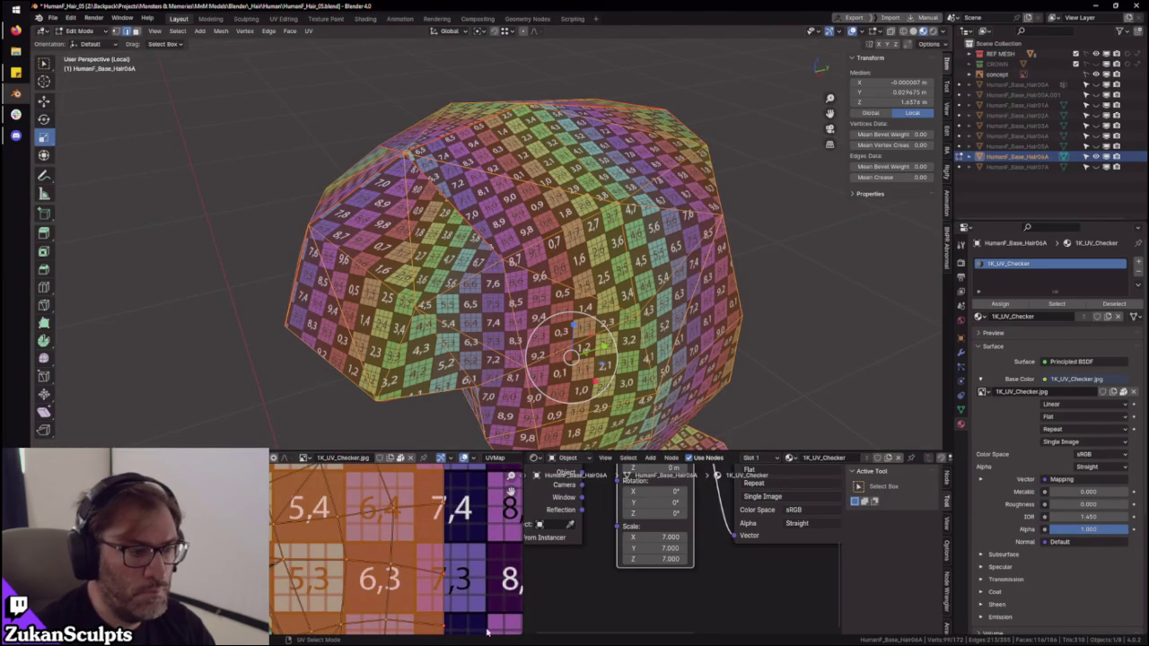
- Select the faces around tile 6,2 and re-unwrap them
middle_click_drag(482, 584, 514, 457)
mouse_move(373, 581)
left_mouse_down()
mouse_move(491, 572)
mouse_move(504, 602)
left_mouse_up()
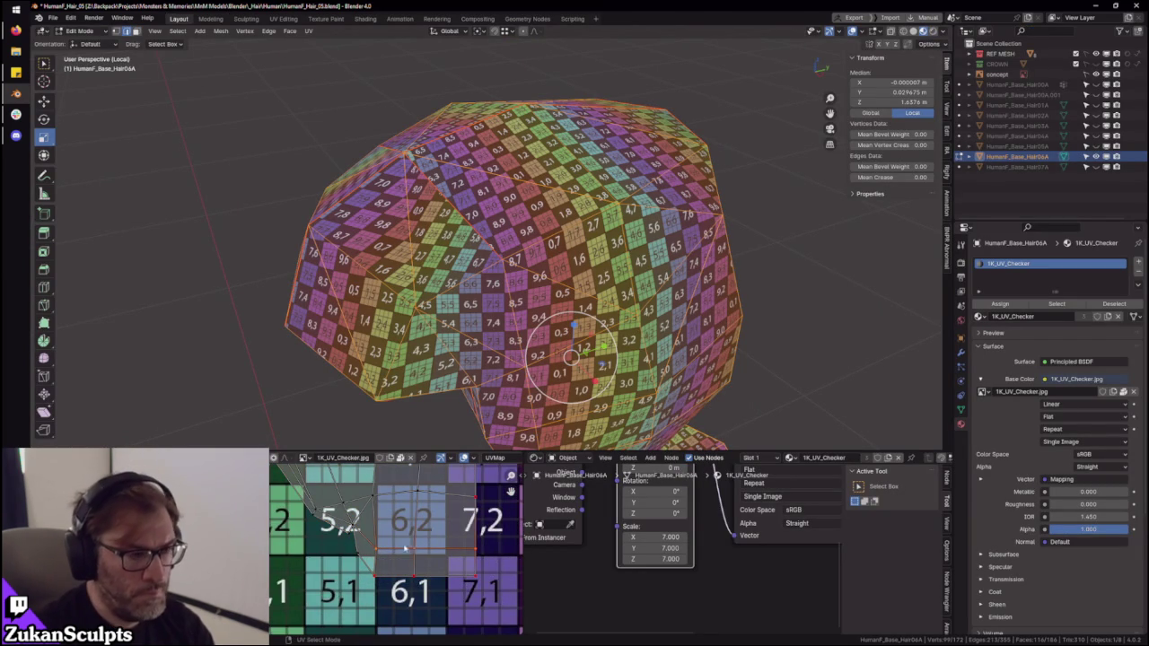
scroll(410, 547, "down", 8)
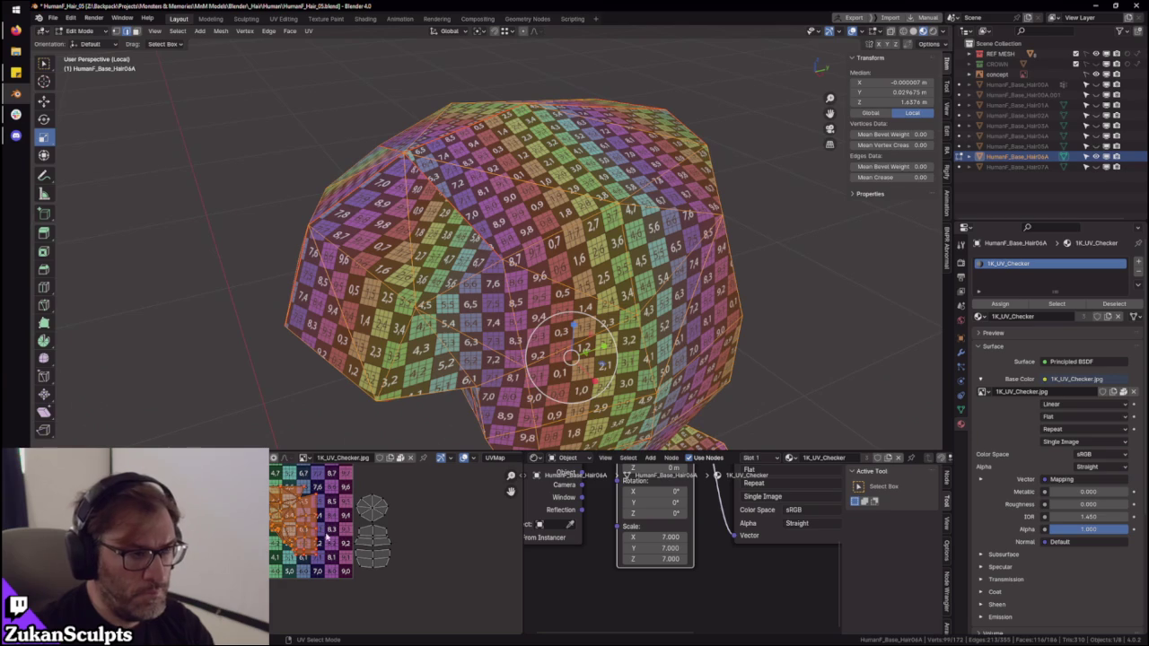
key("u")
scroll(383, 565, "up", 2)
scroll(384, 566, "up", 2)
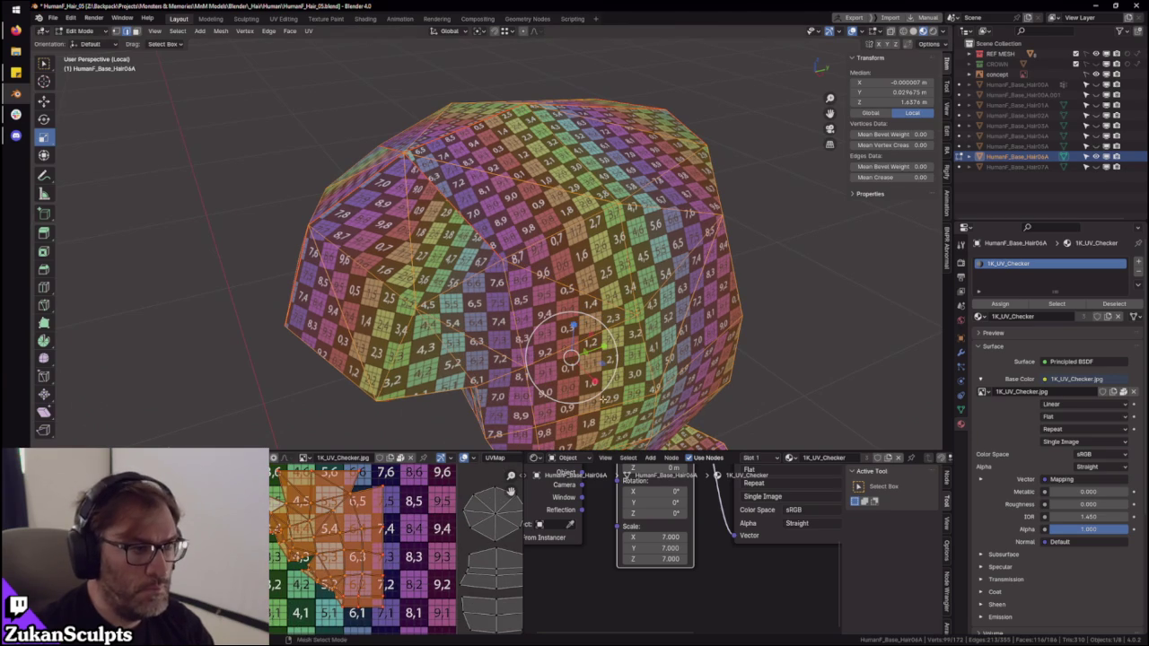
- View the head from the right side and move a UV edge on the helmet's main island
middle_click_drag(792, 281, 657, 324)
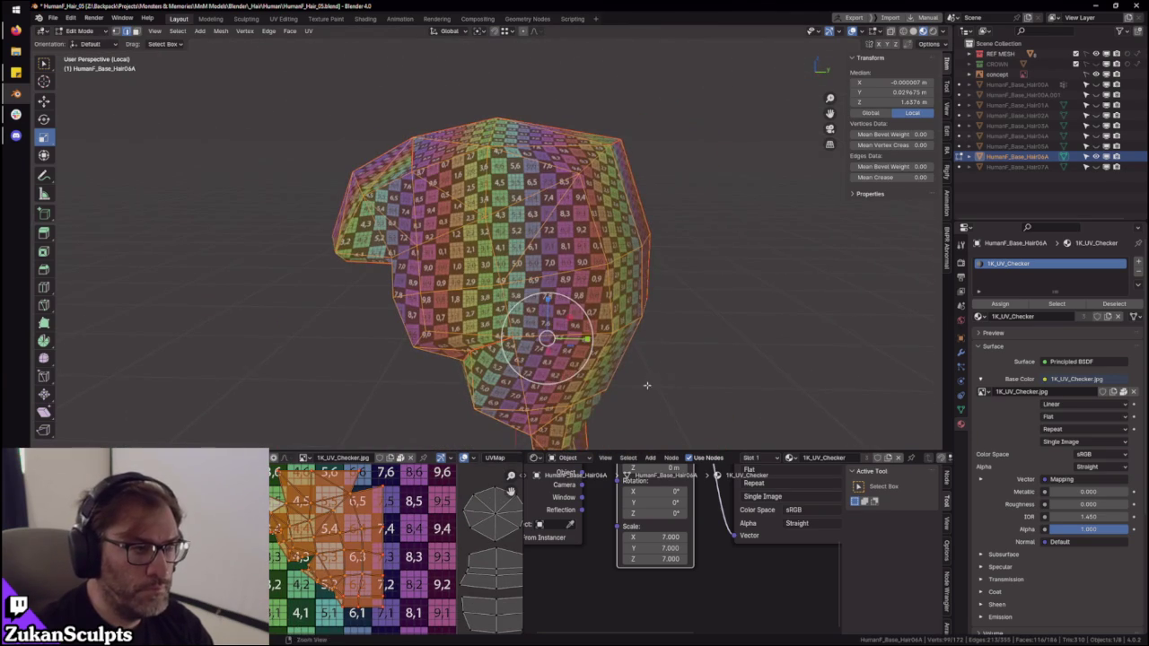
middle_click_drag(614, 391, 672, 365, "alt")
scroll(362, 543, "up", 3)
scroll(362, 543, "up", 2)
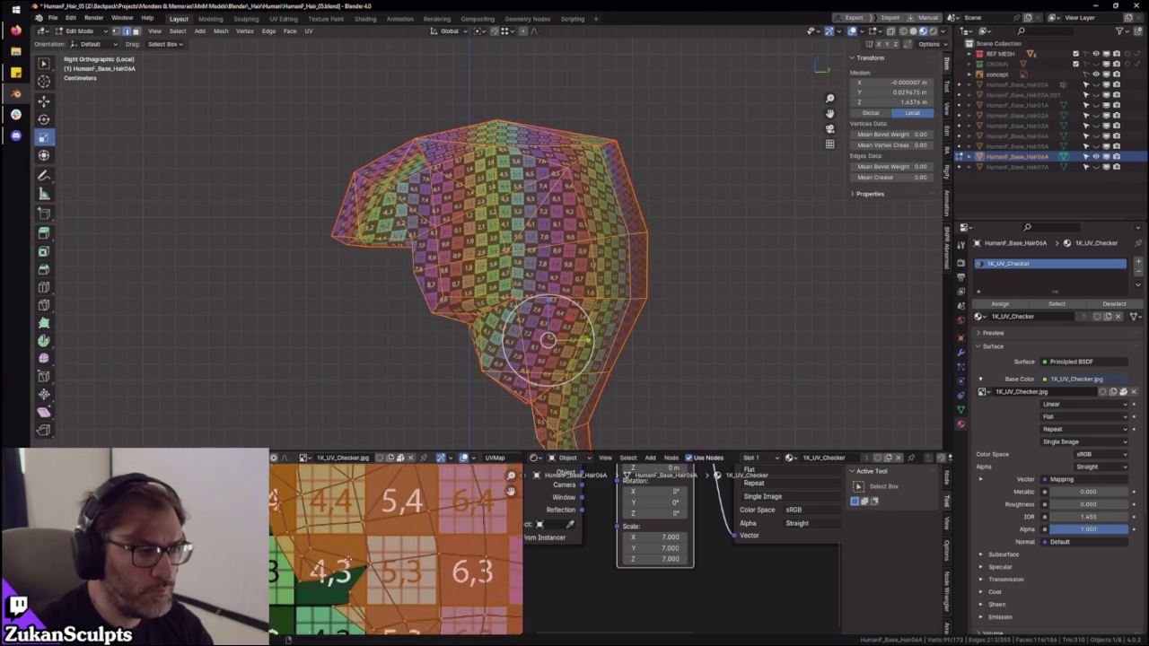
middle_click_drag(366, 542, 367, 568)
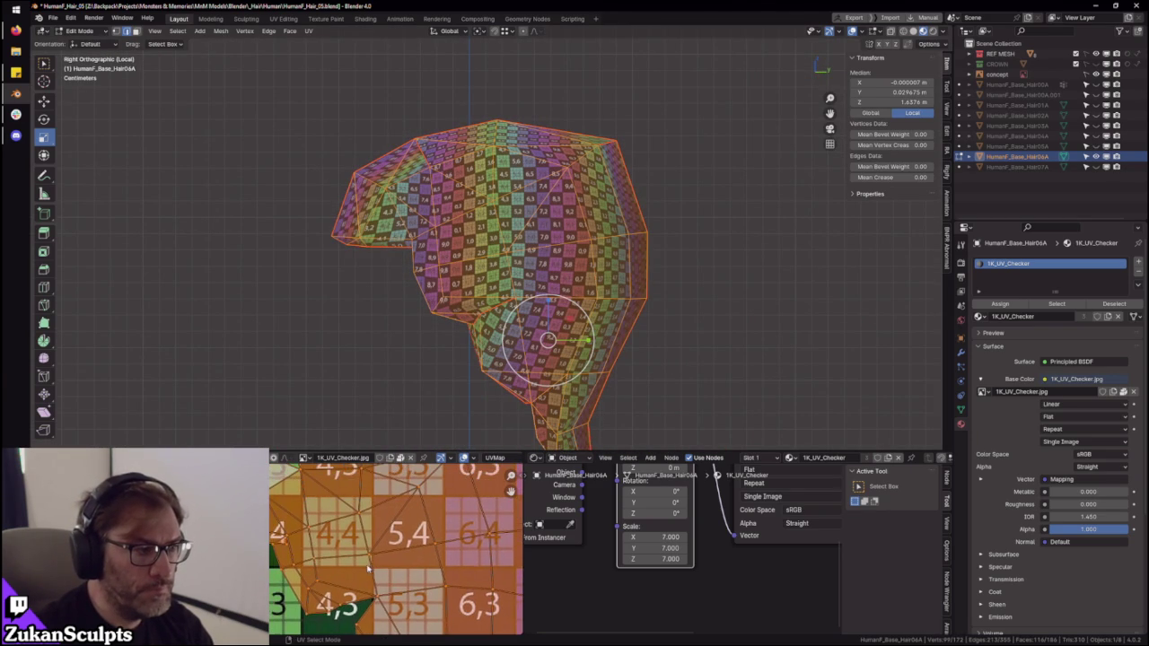
scroll(289, 550, "up", 1)
scroll(289, 550, "up", 2)
left_click(301, 546)
key("g")
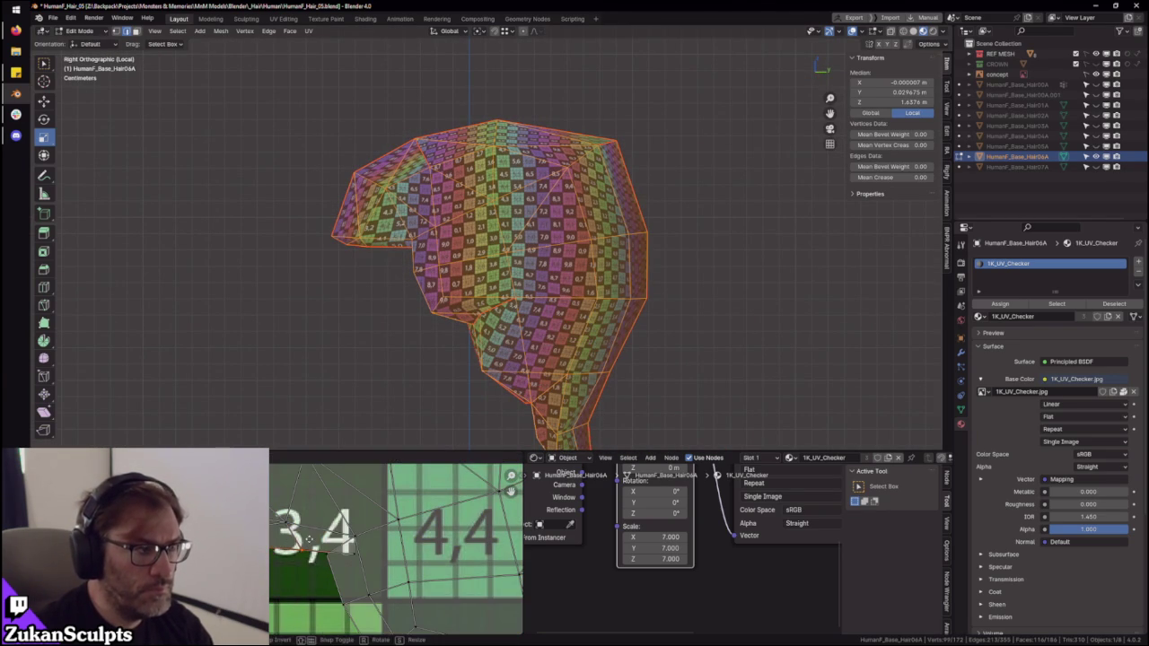
middle_click_drag(539, 333, 556, 269)
scroll(556, 256, "up", 3)
scroll(557, 244, "up", 2)
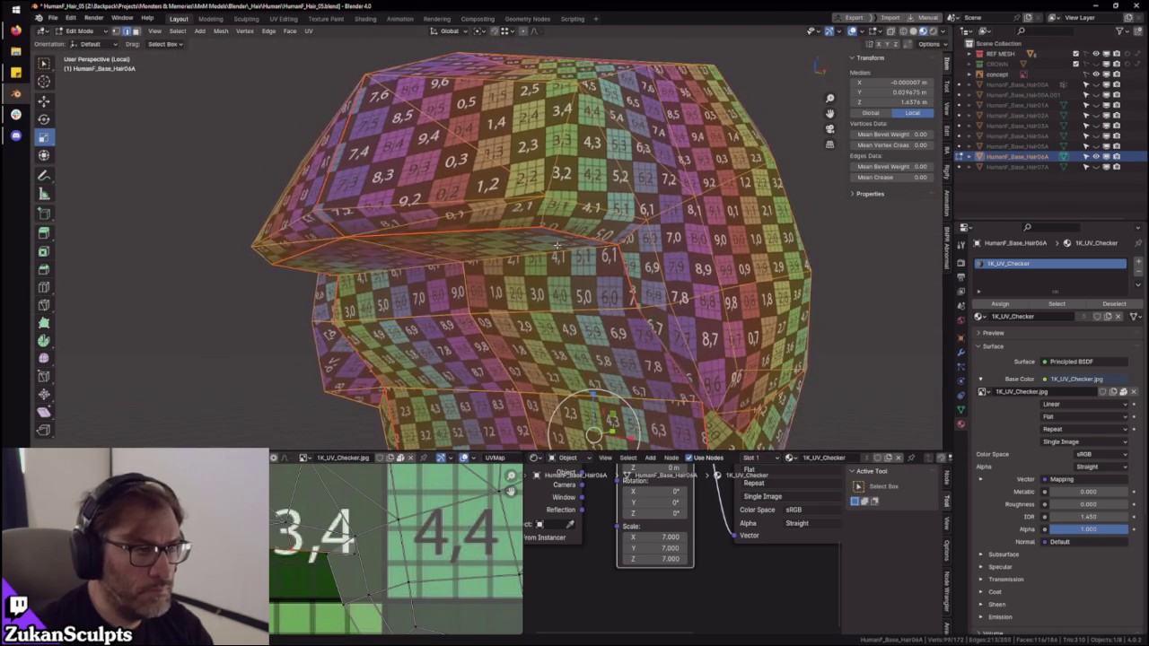
middle_click_drag(496, 323, 836, 327)
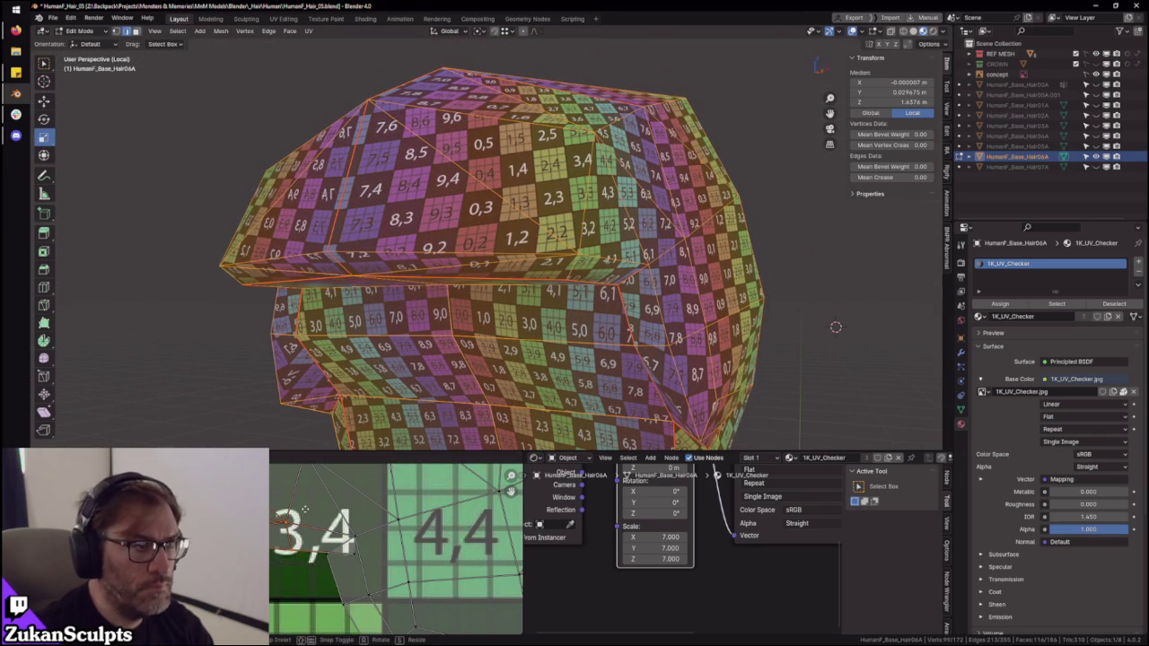
left_click(306, 522)
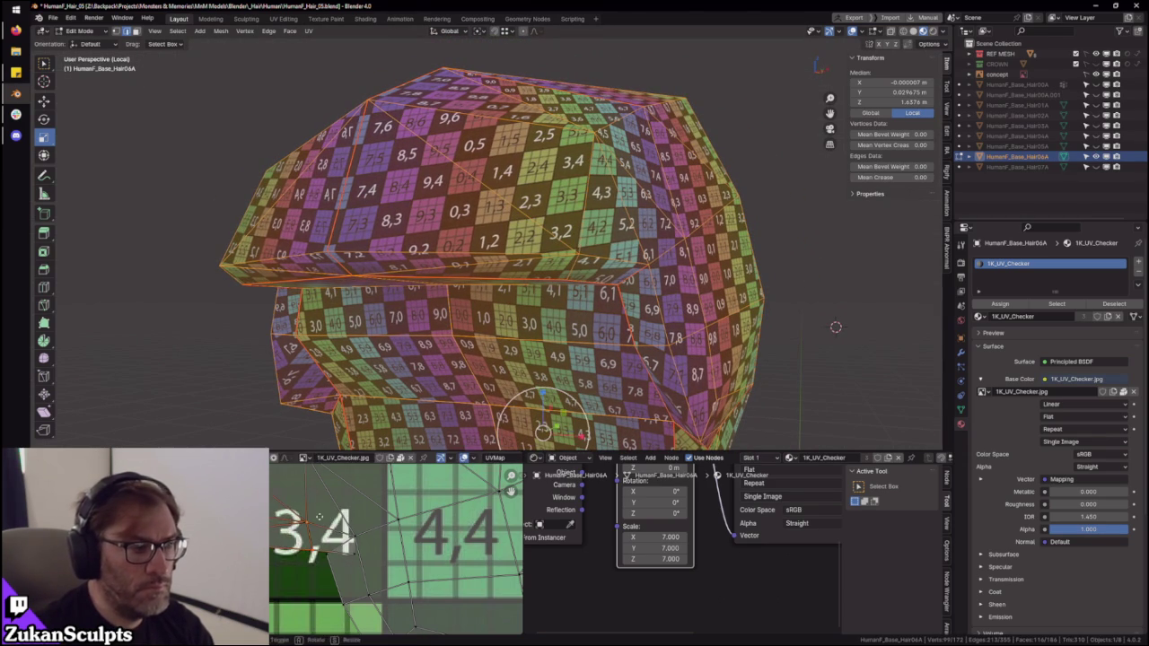
- Nudge further UV points to shift the checker, then bring tiles 3,5 and 4,5 into view
left_click_drag(319, 518, 316, 514)
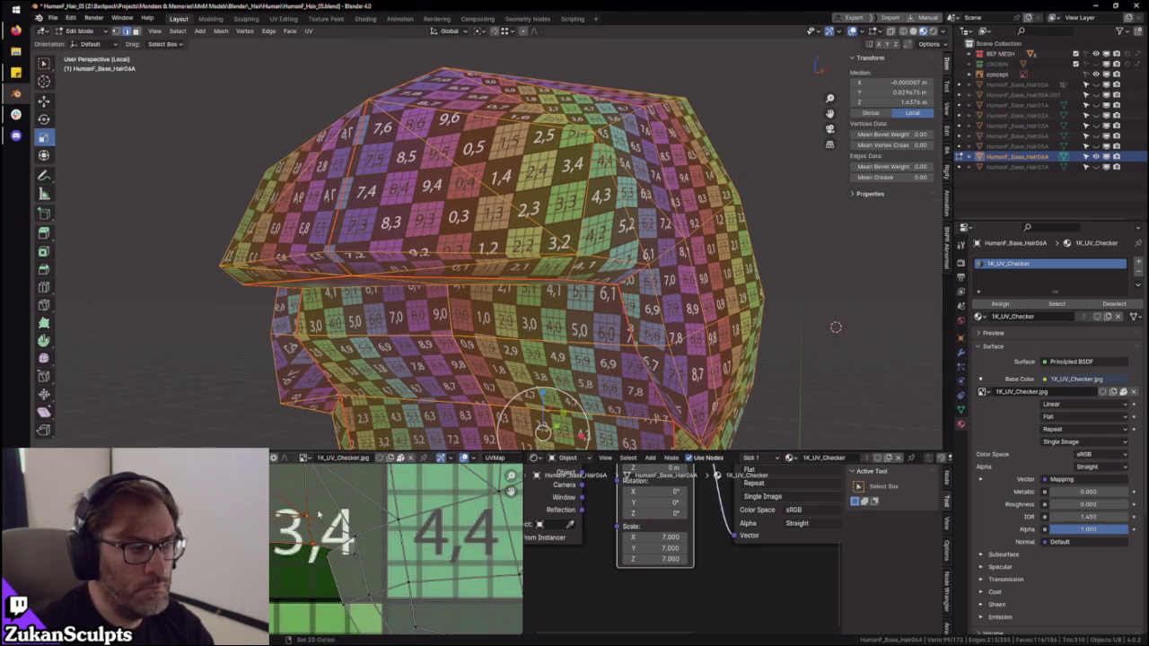
scroll(314, 540, "up", 2)
key("g")
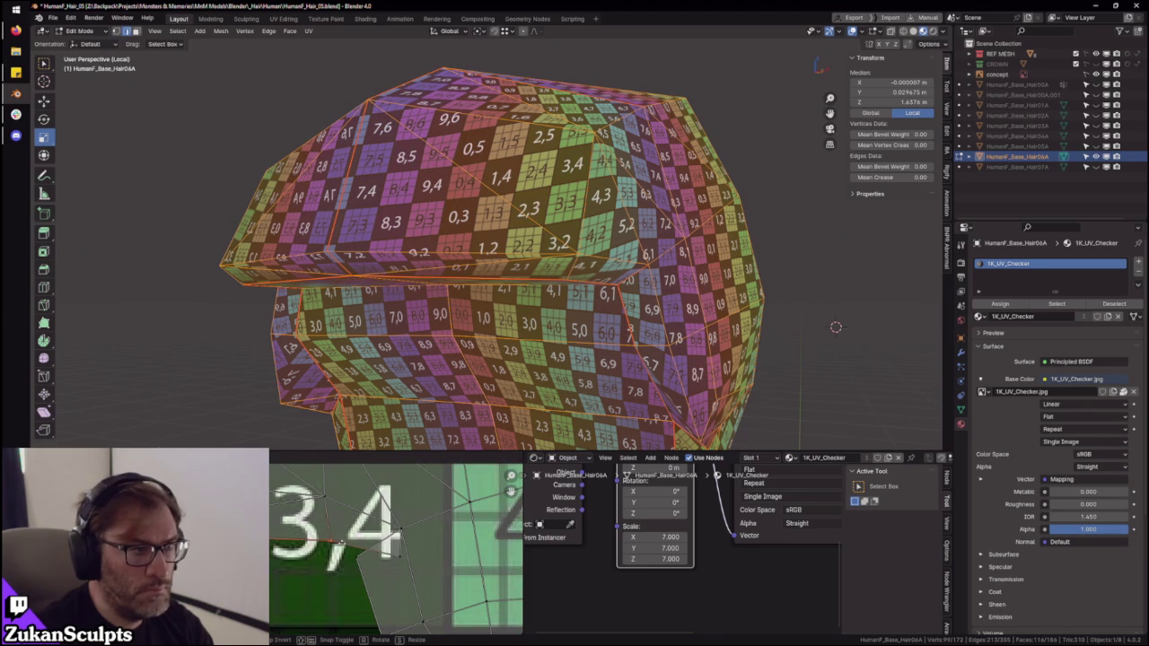
left_click(333, 542)
scroll(335, 610, "down", 4)
scroll(336, 611, "down", 4)
scroll(336, 610, "down", 3)
scroll(338, 564, "up", 4)
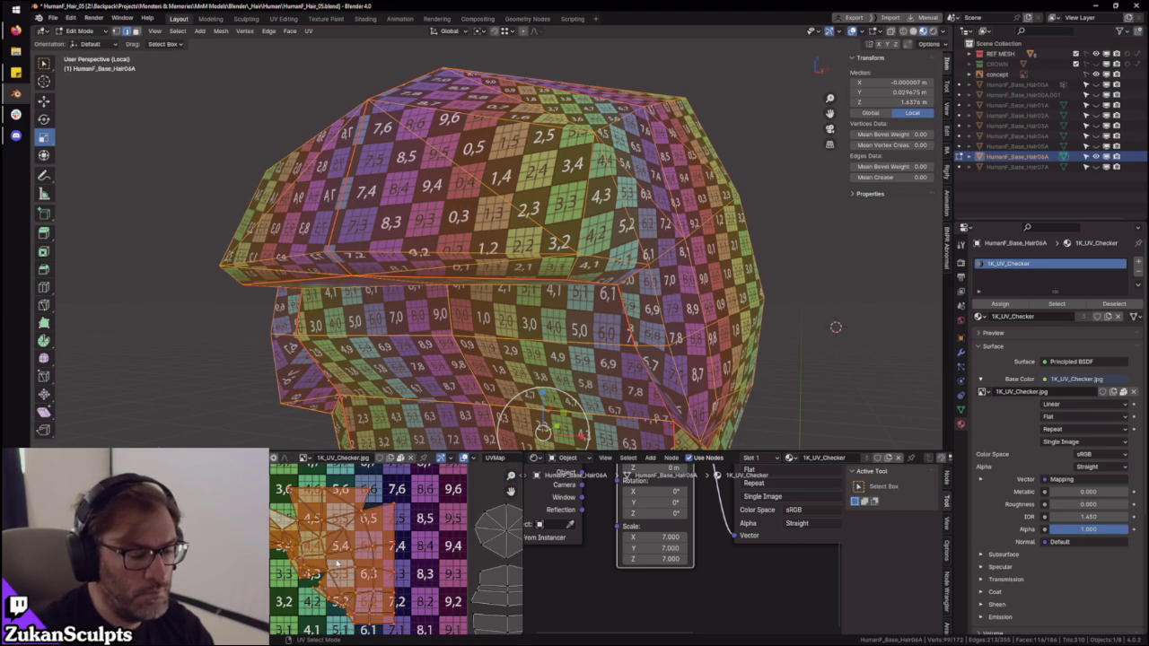
scroll(341, 557, "up", 3)
scroll(351, 544, "up", 2)
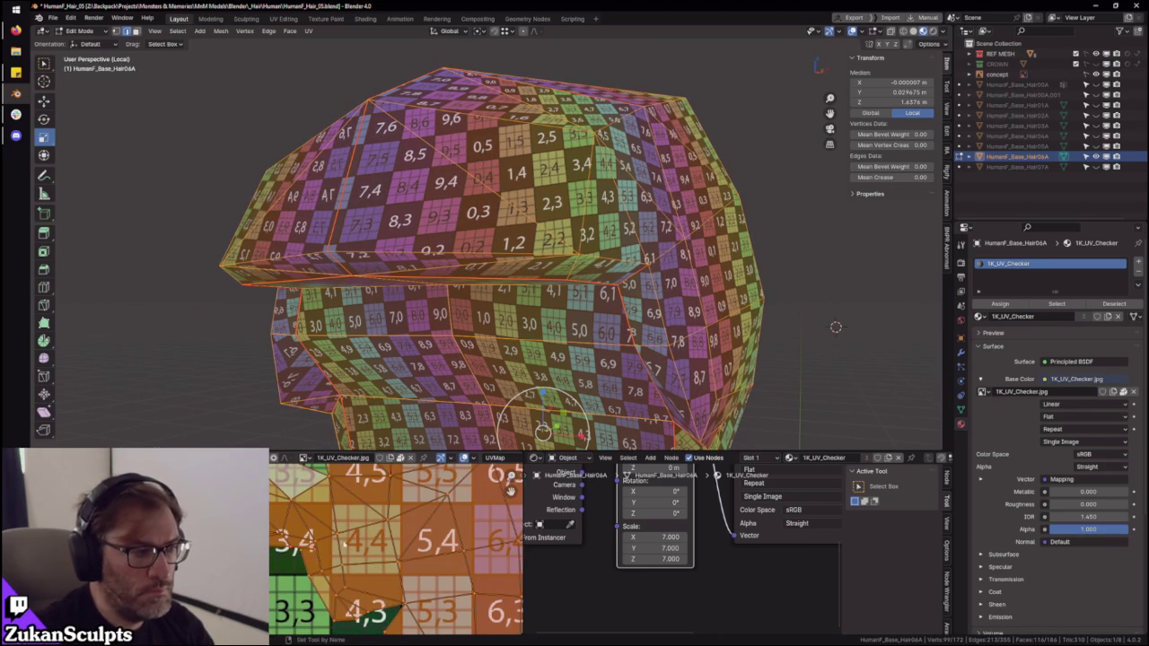
scroll(350, 544, "up", 2)
middle_click_drag(306, 511, 303, 603)
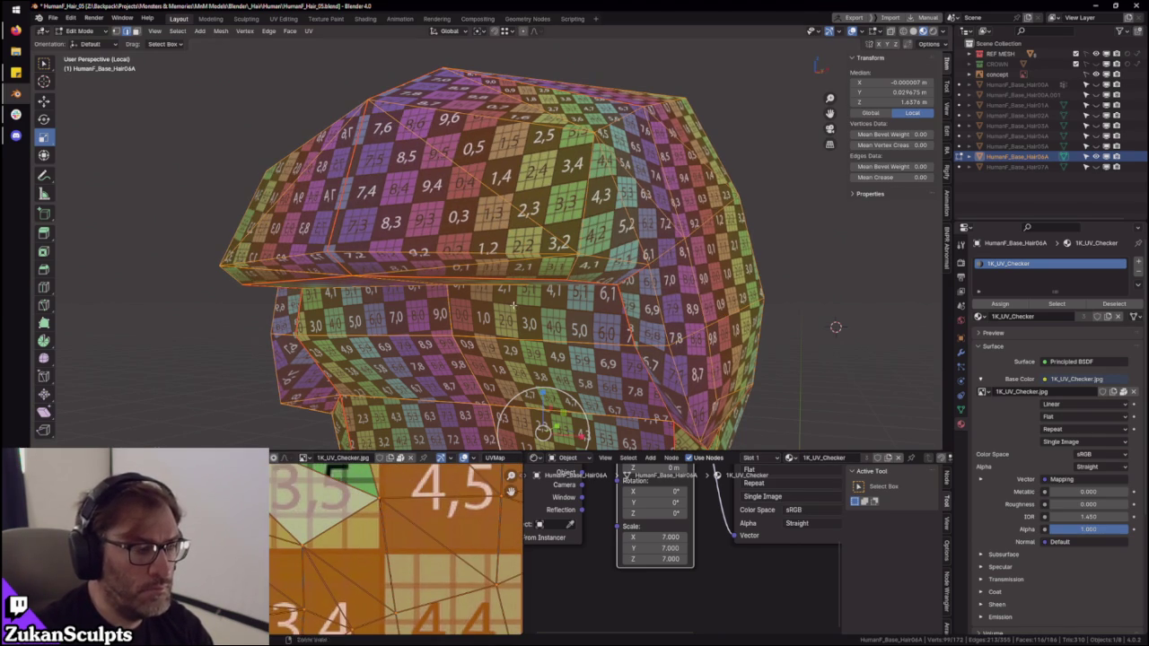
- Select the upper-left UV faces near checker tile 3,4
middle_click_drag(487, 345, 442, 418)
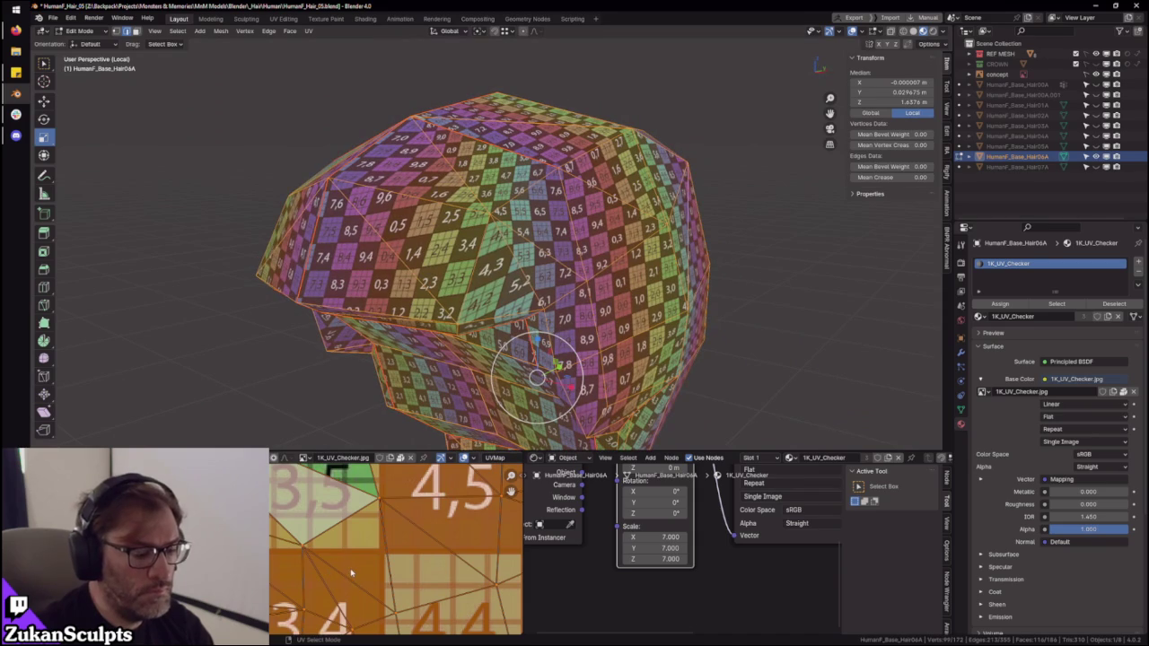
left_click_drag(511, 492, 497, 425)
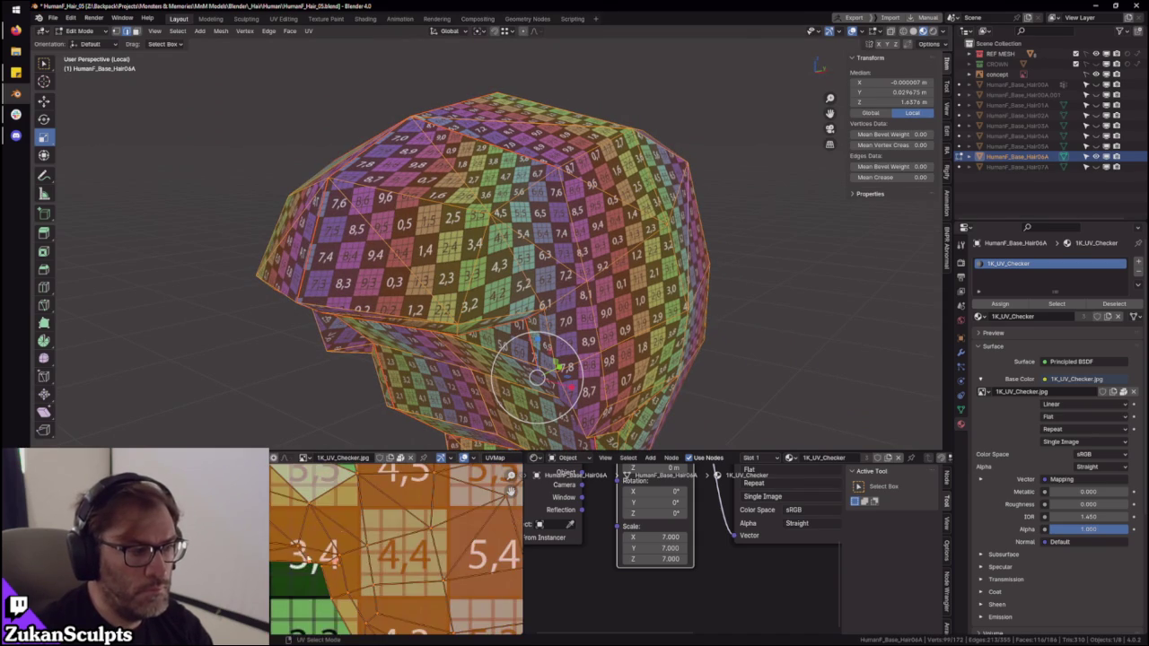
scroll(293, 574, "up", 3)
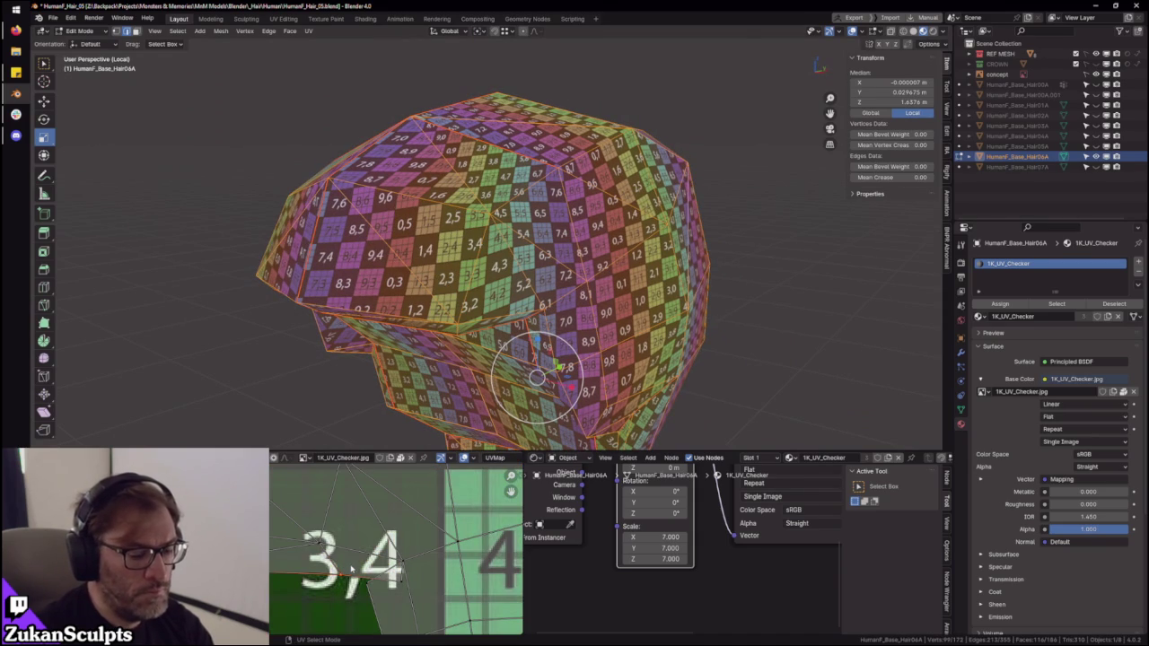
left_click(351, 568)
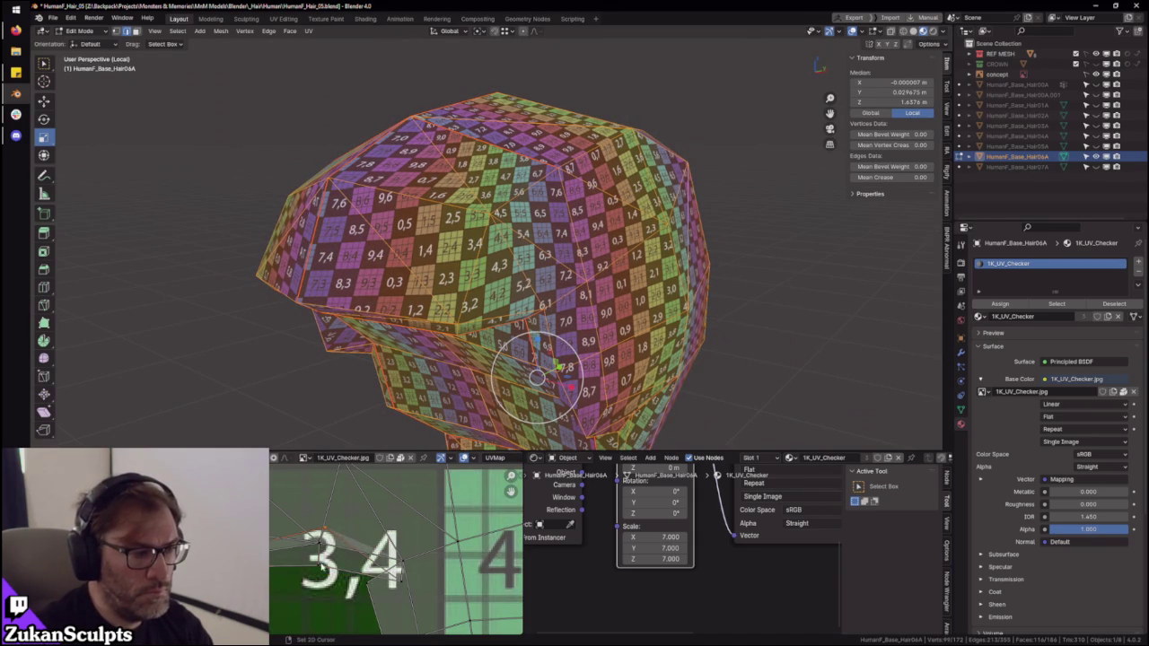
left_click(312, 566)
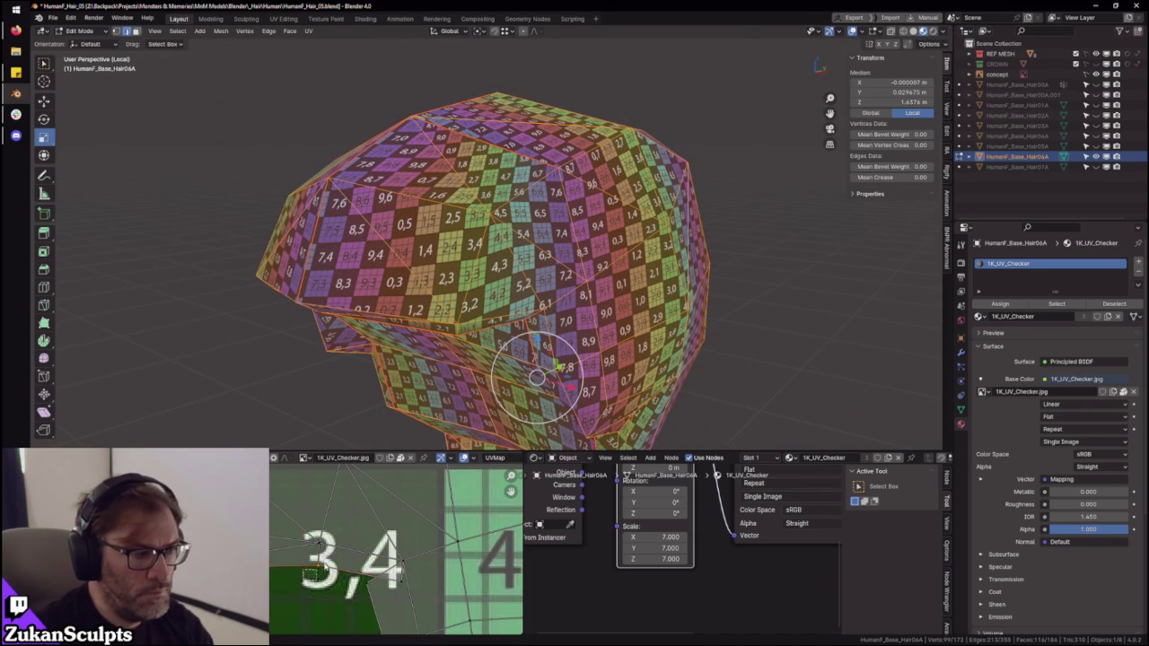
left_click(309, 564)
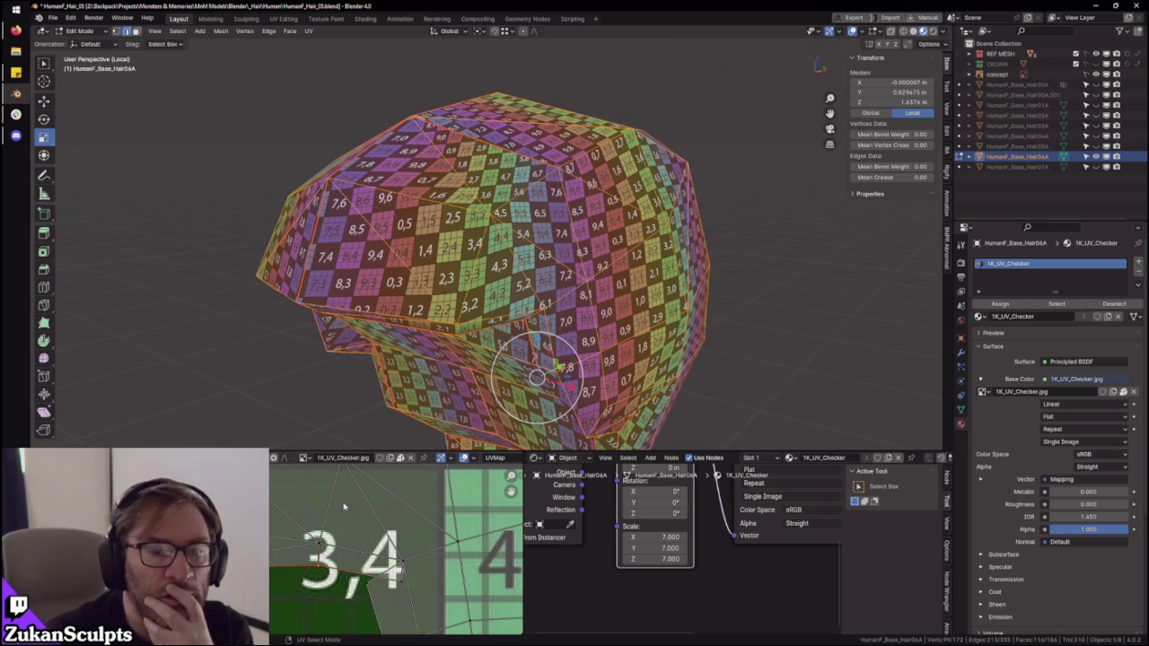
scroll(446, 402, "down", 4)
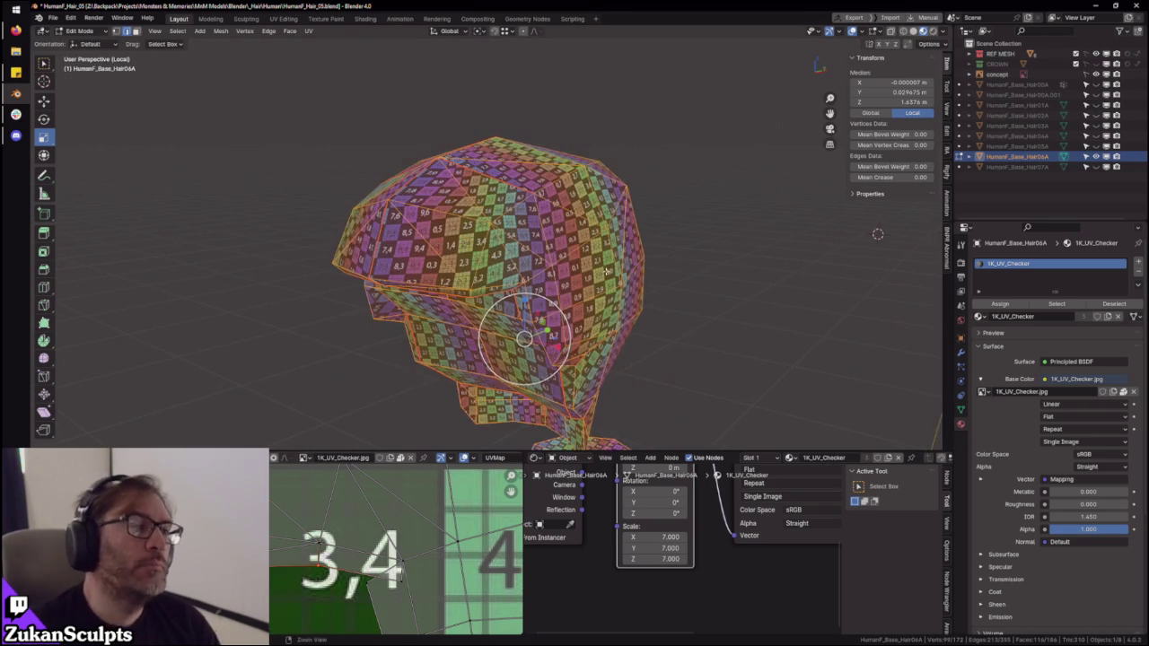
- Leave local view, frame the hair in object mode, then maximize the UV editor with the full layout
key("KP_Divide")
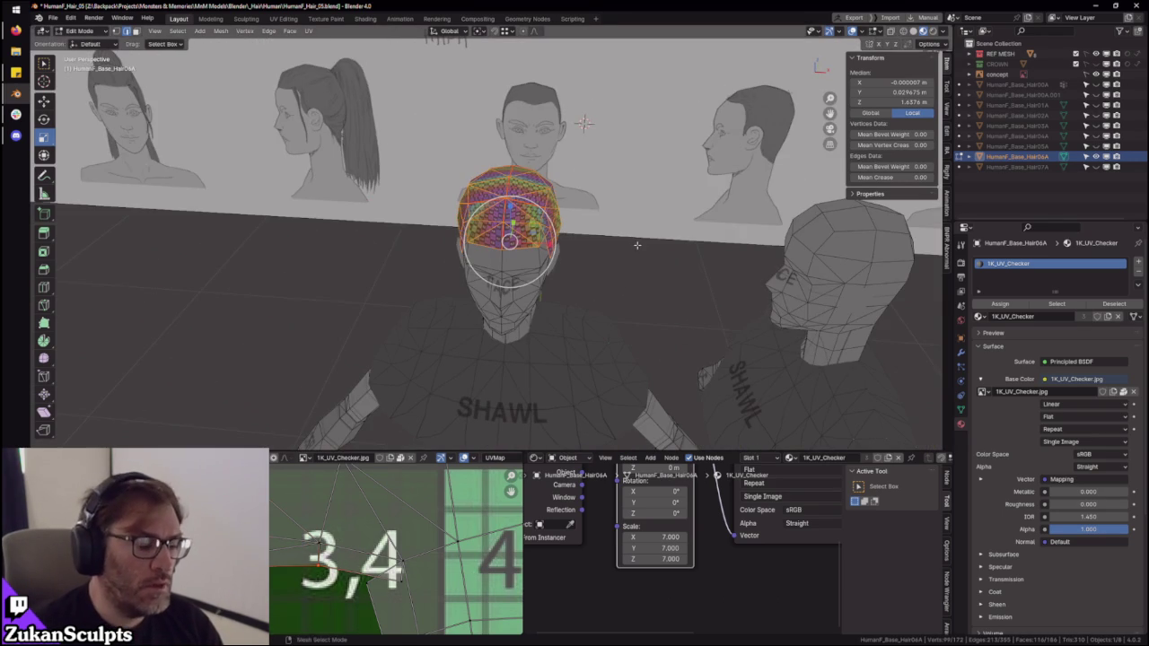
key("Tab")
mouse_move(665, 243)
middle_mouse_down()
mouse_move(732, 270)
mouse_move(584, 248)
mouse_move(530, 295)
mouse_move(498, 293)
mouse_move(509, 264)
mouse_move(579, 269)
mouse_move(543, 268)
mouse_move(540, 236)
mouse_move(563, 250)
mouse_move(538, 269)
middle_mouse_up()
key("KP_Decimal")
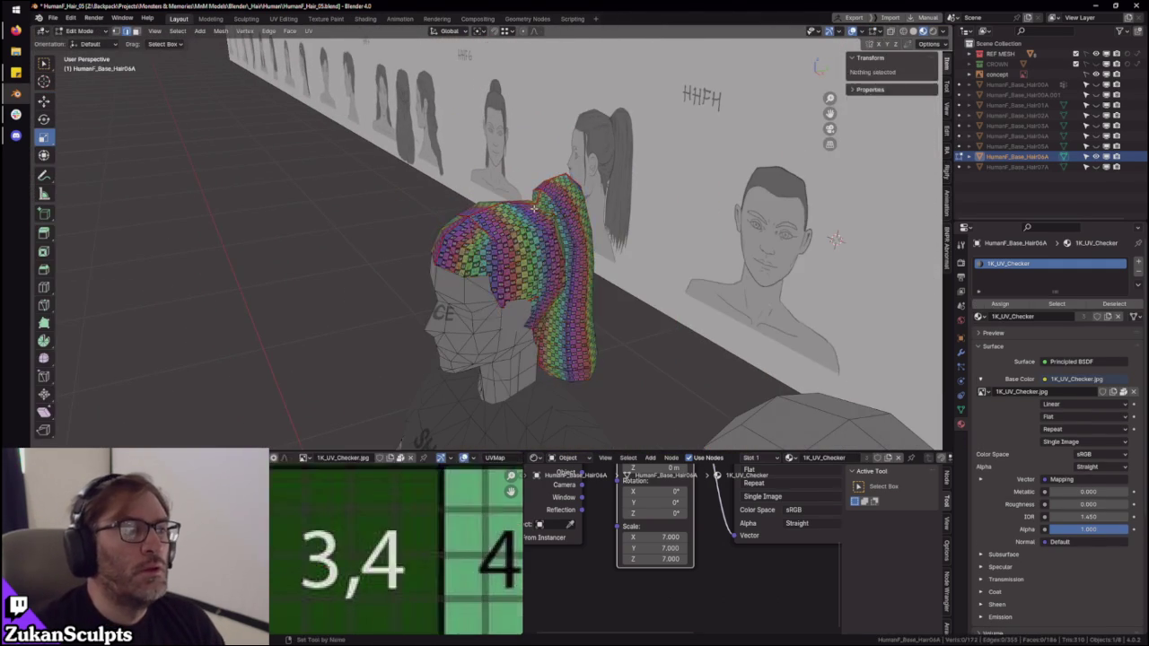
key("ctrl+space")
key("Home")
key("ctrl+Tab")
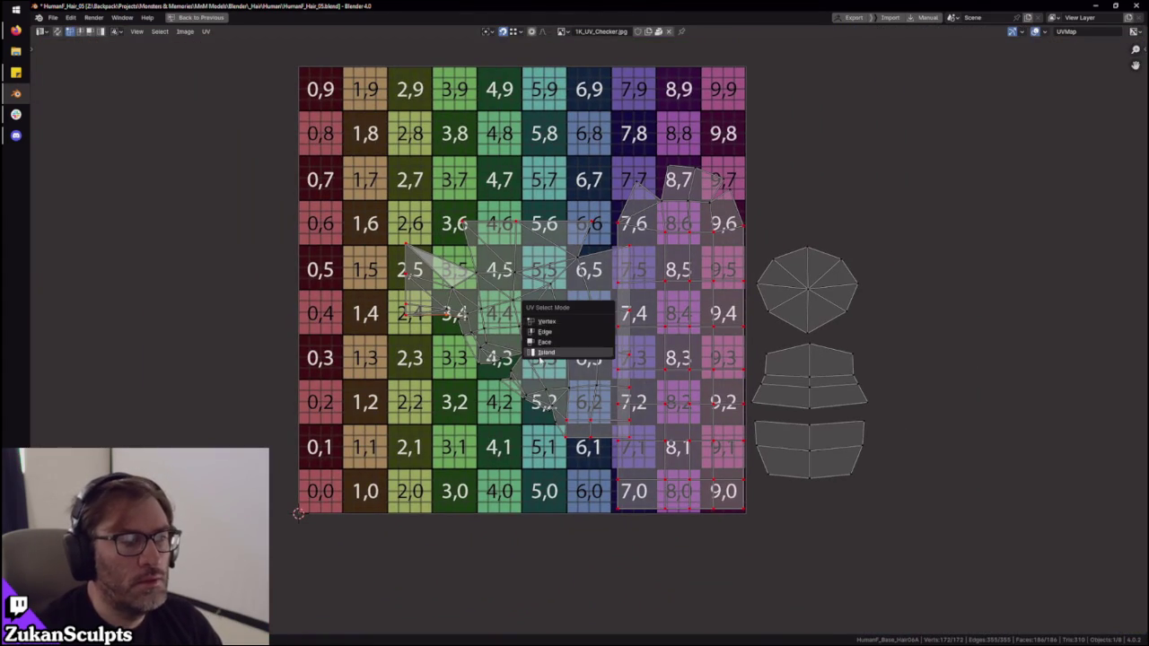
- In island select mode, scale up the large hair island and reposition it right and down
left_click(543, 352)
key("s")
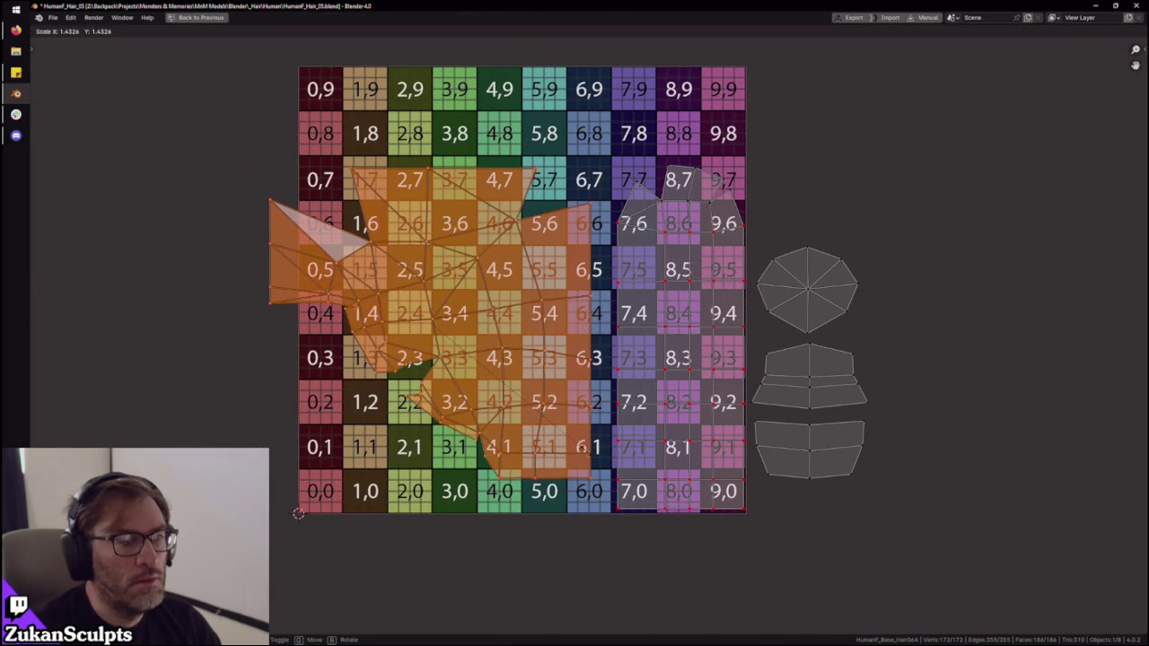
left_click(589, 453)
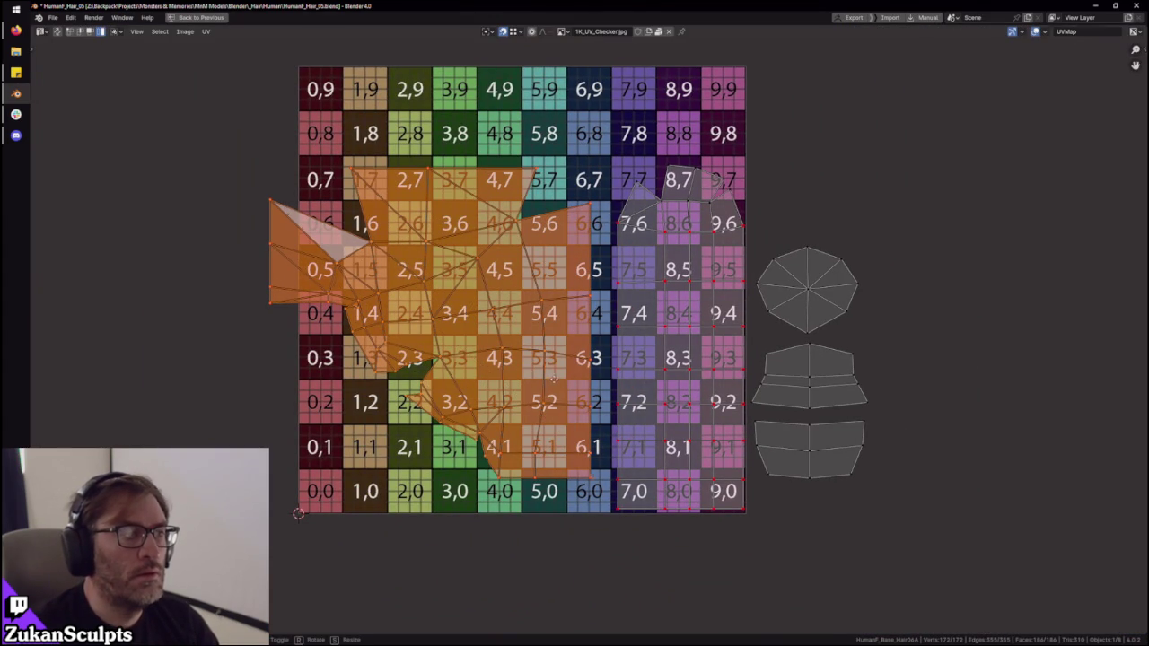
left_click(569, 400)
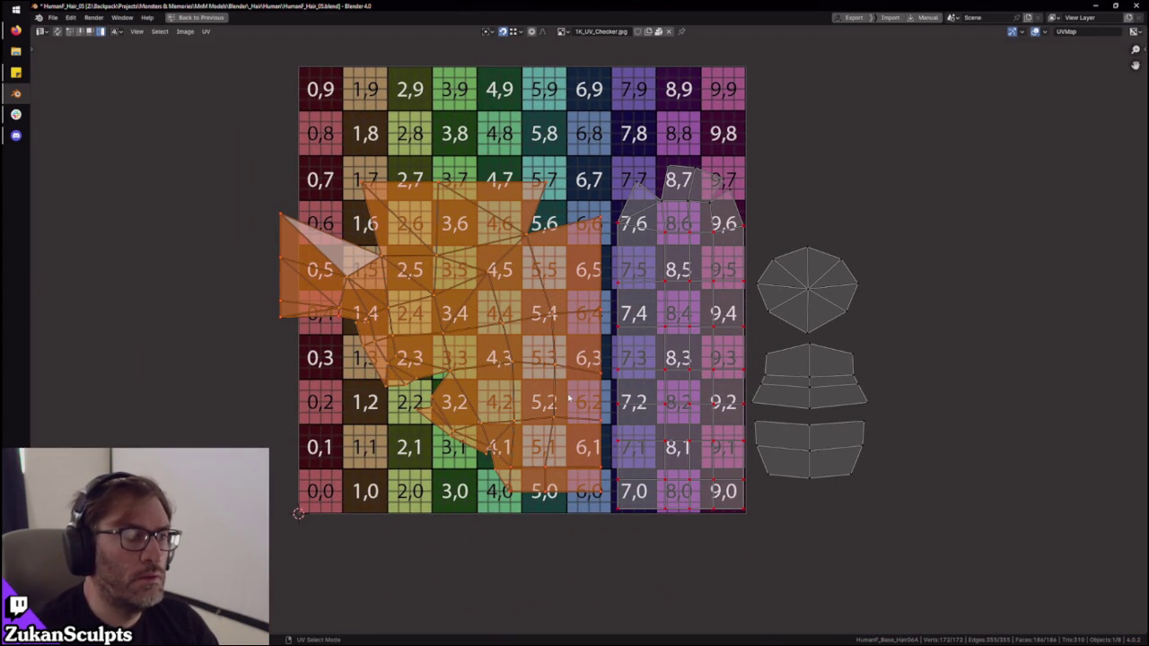
key("g")
left_click(581, 396)
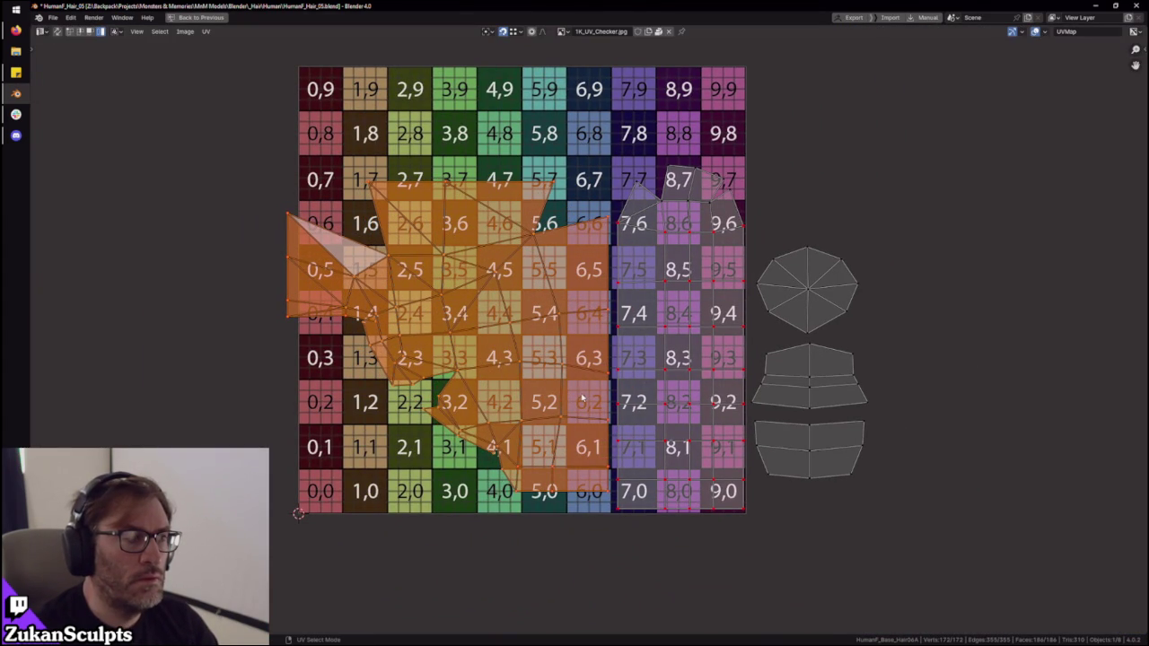
- Slide the island's left-edge vertices 0.032 along X
left_click_drag(302, 385, 198, 146)
left_click_drag(227, 369, 305, 205)
key("g")
key("x")
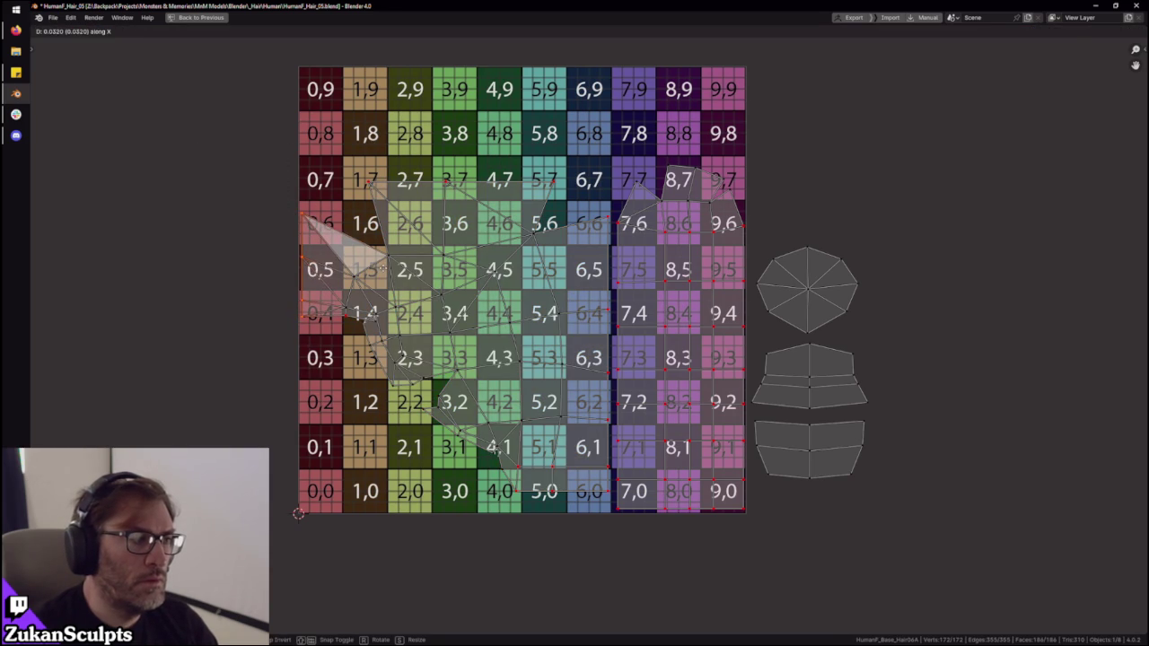
left_click(383, 271)
- Reselect the whole large island and relax its UVs
scroll(377, 296, "down", 1)
key("ctrl+Tab")
left_click(386, 351)
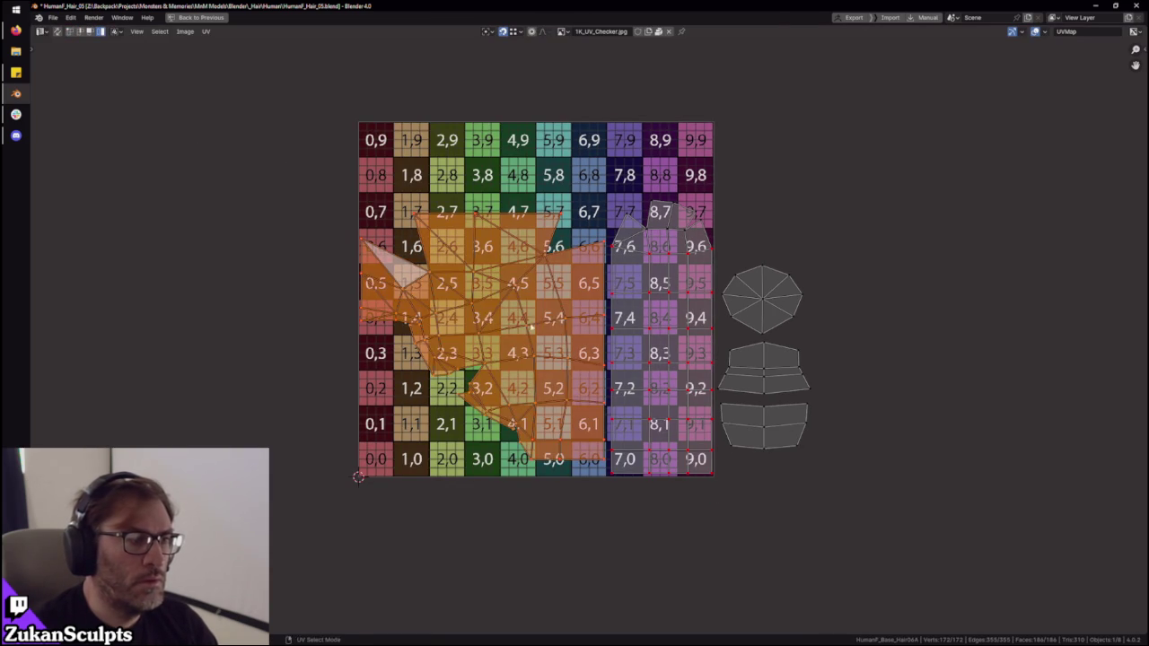
key("ctrl+v")
left_click(550, 393)
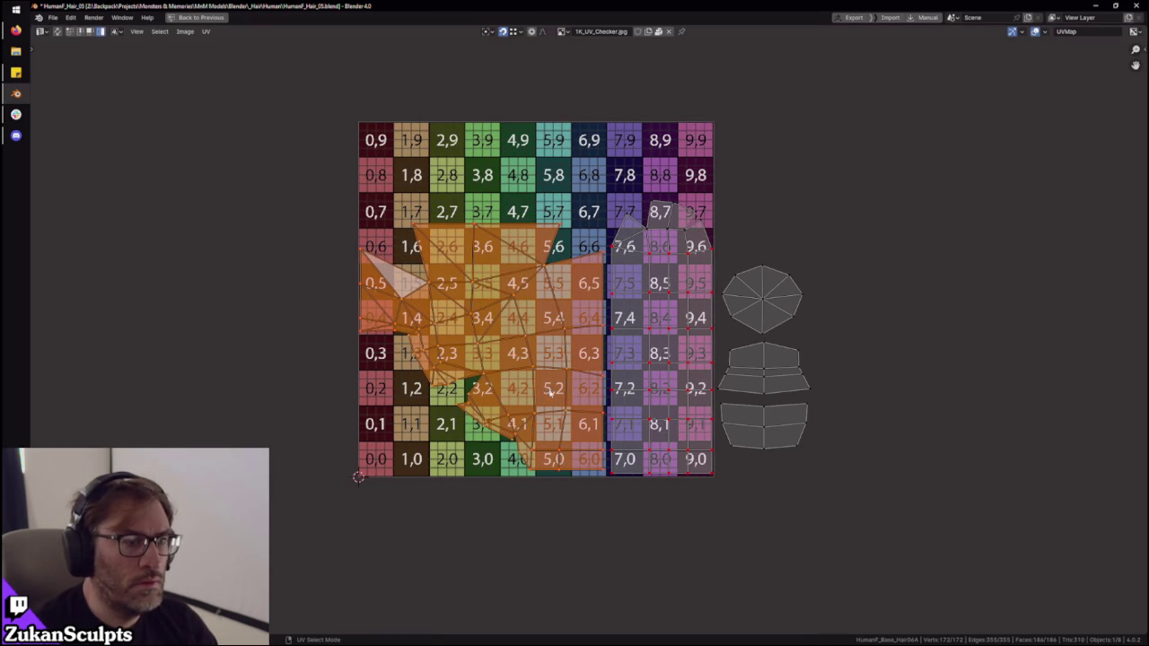
- Select the bottom-right band island and restore the normal layout, viewing the head from the front
middle_click_drag(783, 334, 801, 458)
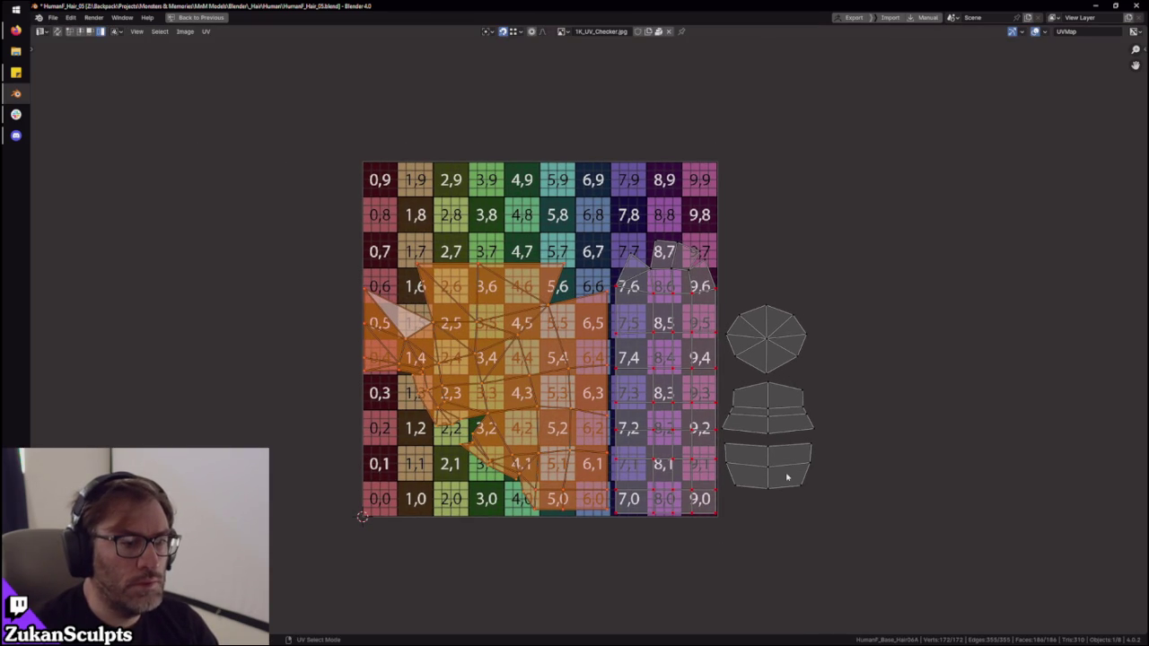
left_click(780, 465)
key("ctrl+space")
middle_click_drag(682, 296, 740, 338)
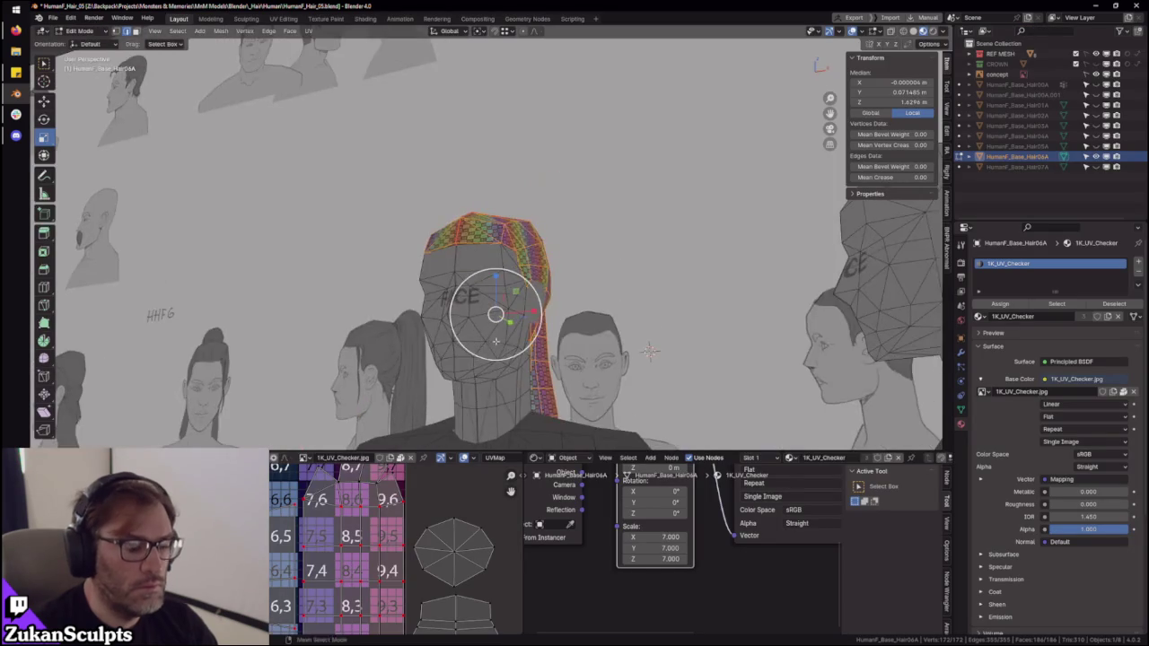
- Isolate the head and select its linked faces bounded by seams, with the UV editor maximized
key("KP_Divide")
key("alt+a")
key("l")
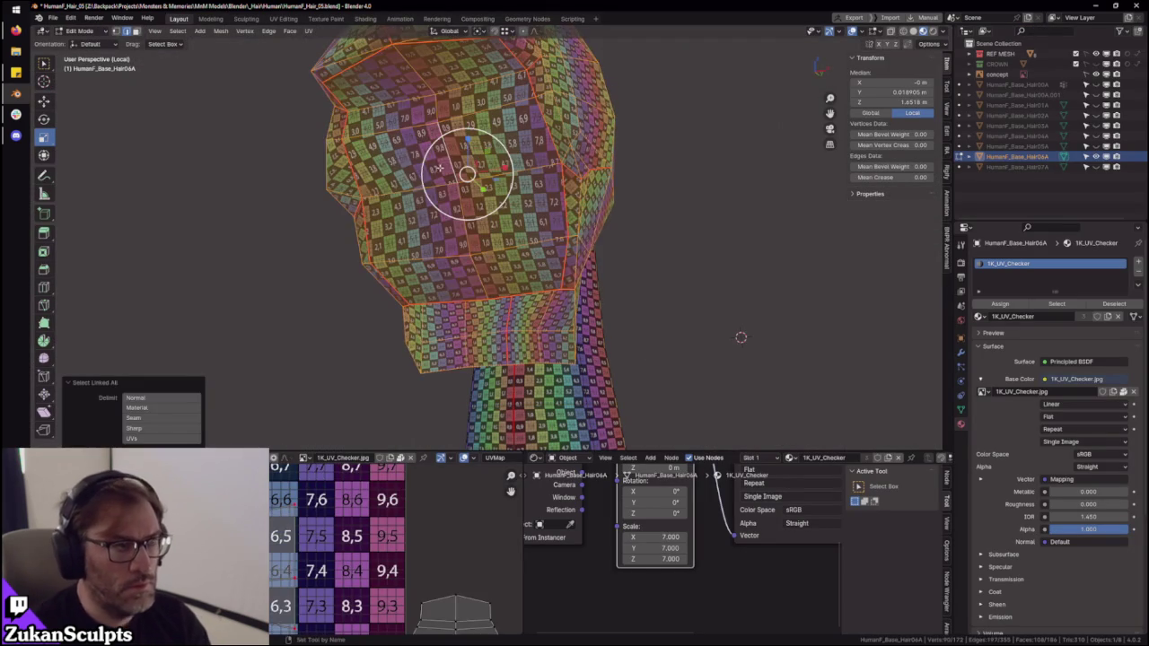
key("alt+a")
key("l")
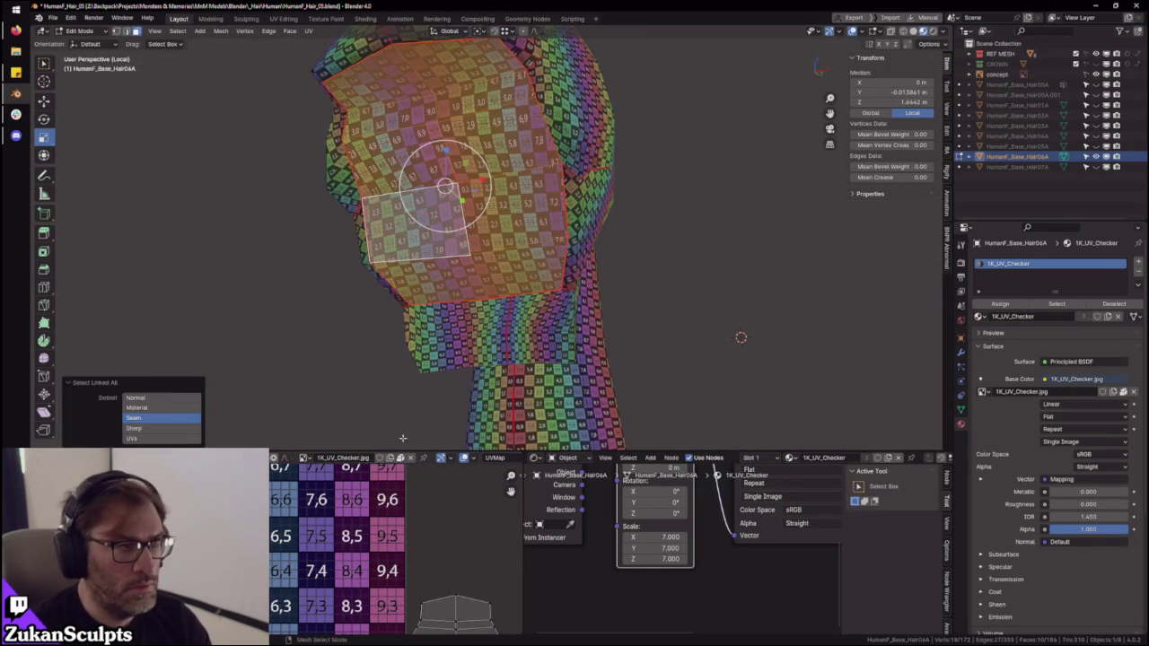
key("ctrl+space")
- Box-select the upper island's bottom edge and lower island's top edge, and join them
scroll(699, 460, "up", 3)
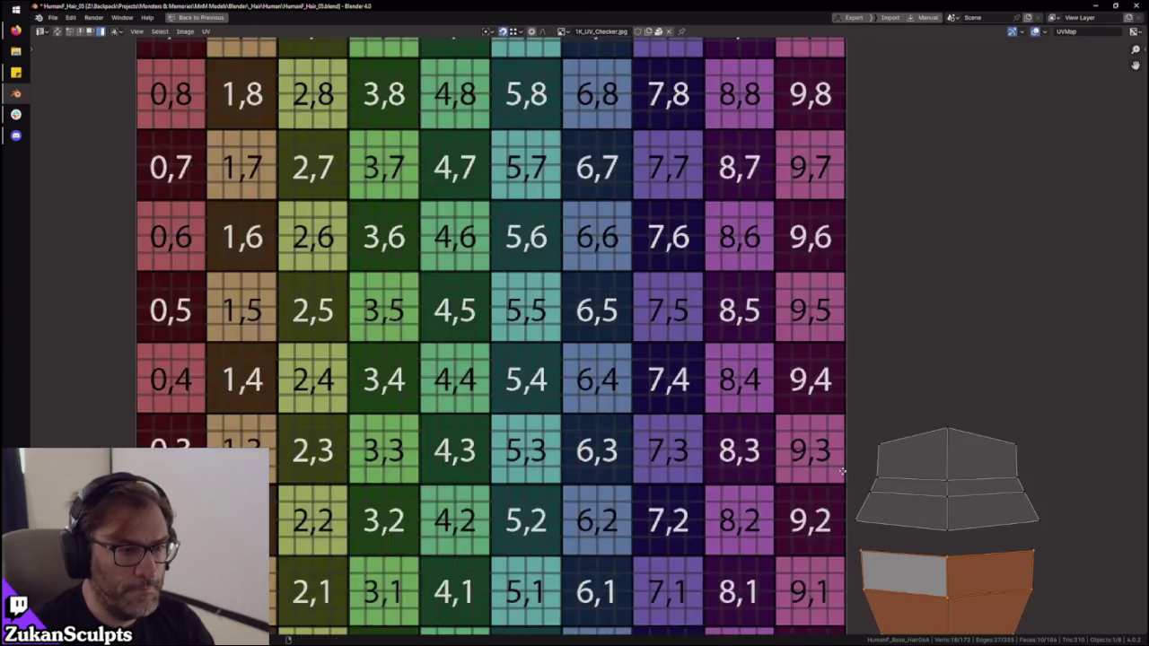
scroll(699, 461, "up", 2)
middle_click_drag(709, 549, 520, 476)
left_click_drag(502, 520, 804, 478)
key("ctrl+tab")
left_click(699, 486)
left_click_drag(485, 514, 885, 488)
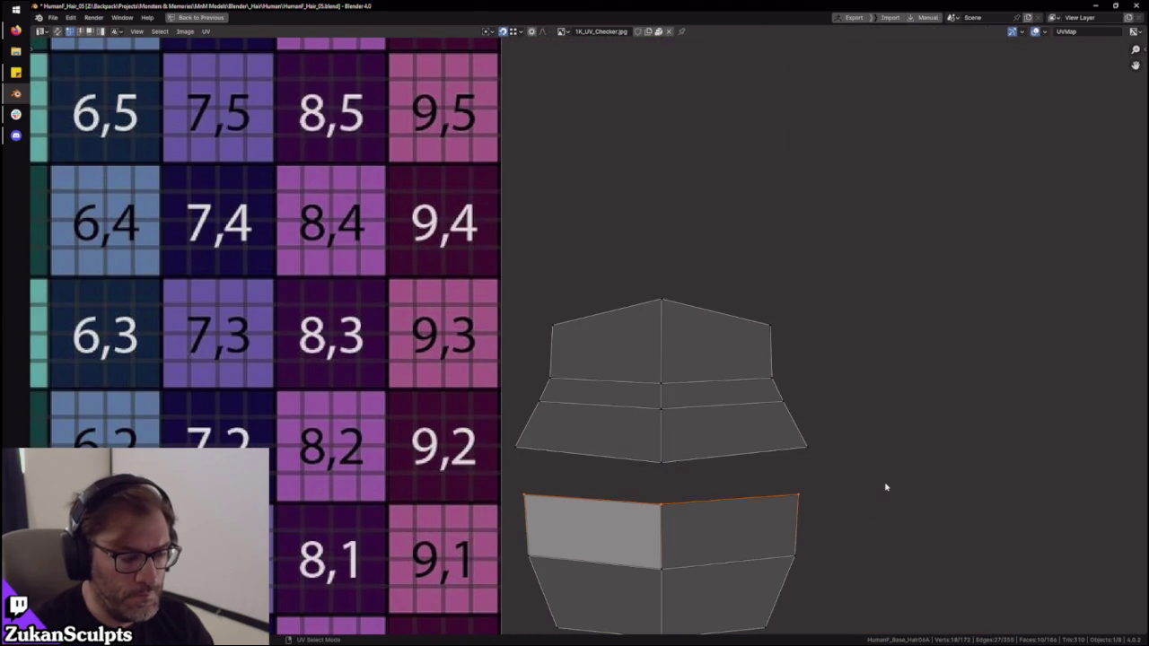
key("v")
- Choose an option from the UV context menu and return to the normal layout
scroll(667, 436, "down", 2)
right_click(619, 471)
left_click(629, 507)
key("ctrl+space")
key("ctrl+space")
scroll(584, 436, "down", 5)
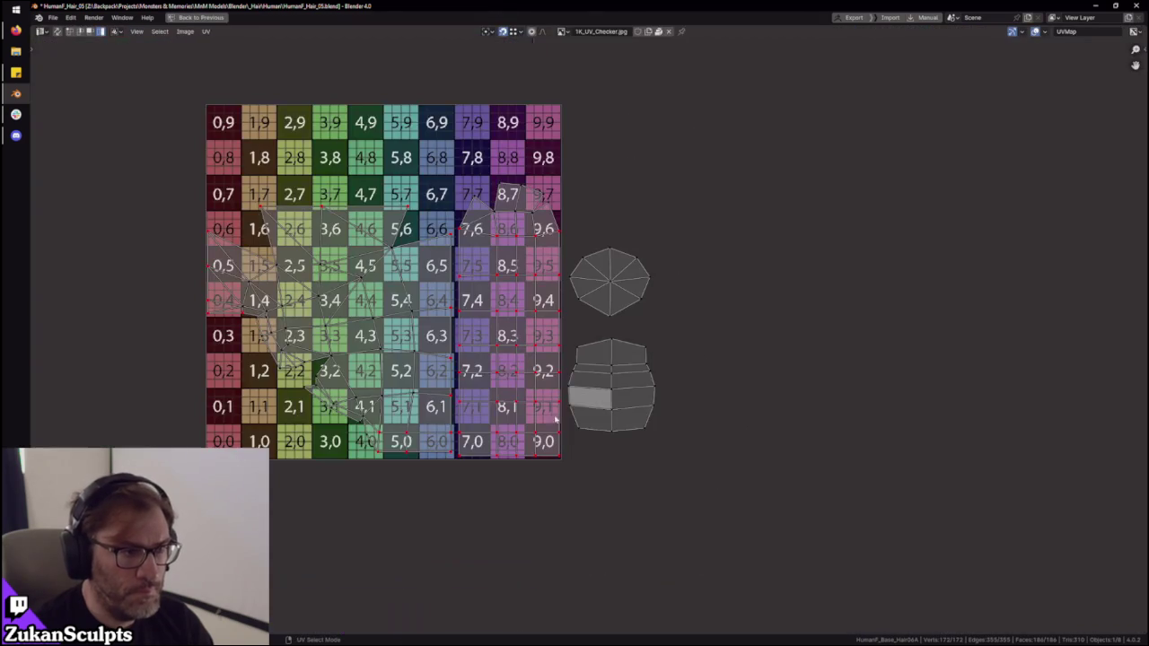
- Move the selected island left and place the octagon island
key("g")
scroll(247, 441, "up", 2)
left_click(567, 475)
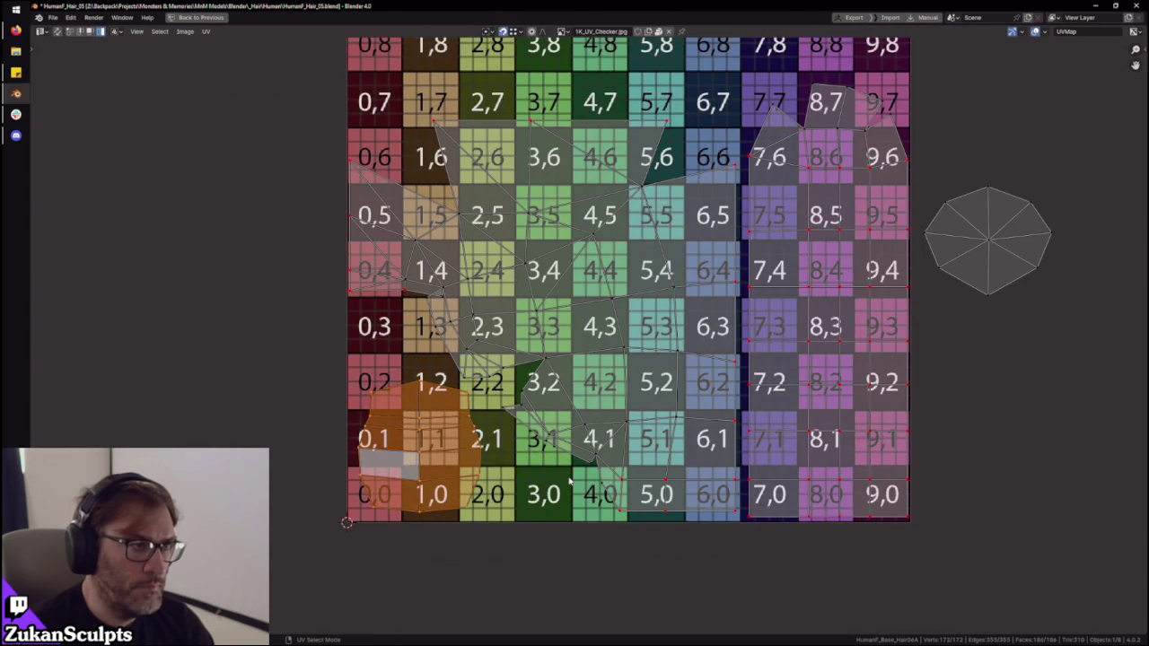
scroll(602, 436, "down", 4)
scroll(602, 436, "up", 2)
left_click(839, 406)
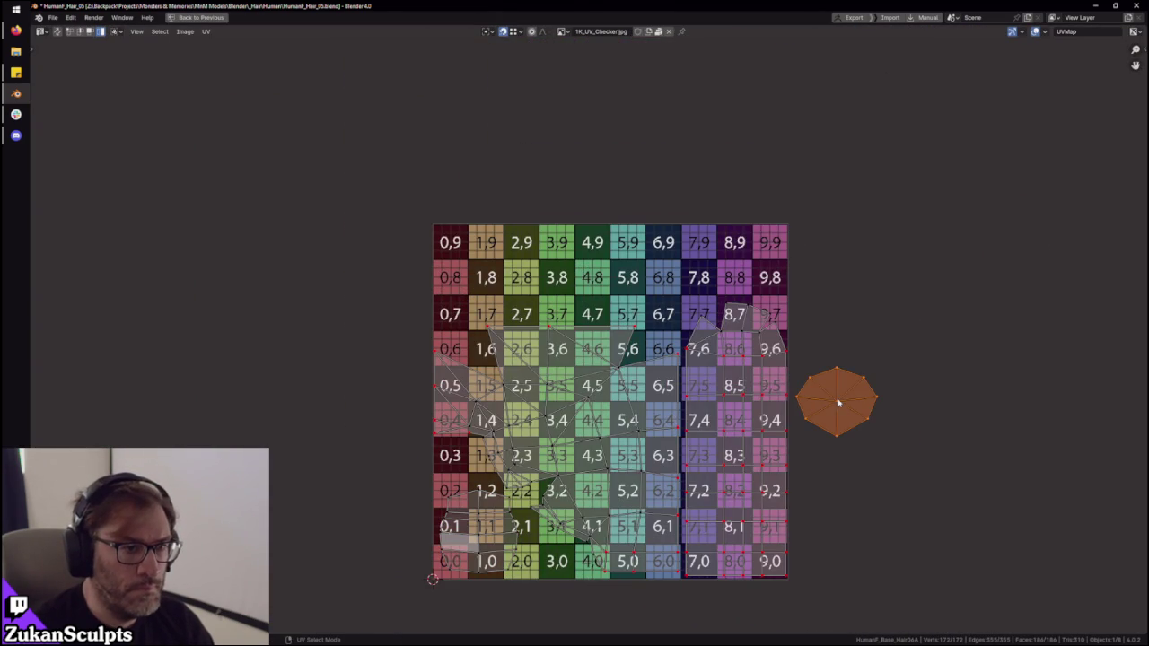
scroll(839, 404, "down", 2)
- Select all hair islands, apply Average Islands Scale, and move them into place
left_click_drag(377, 254, 789, 490)
left_click_drag(887, 243, 607, 467, "shift")
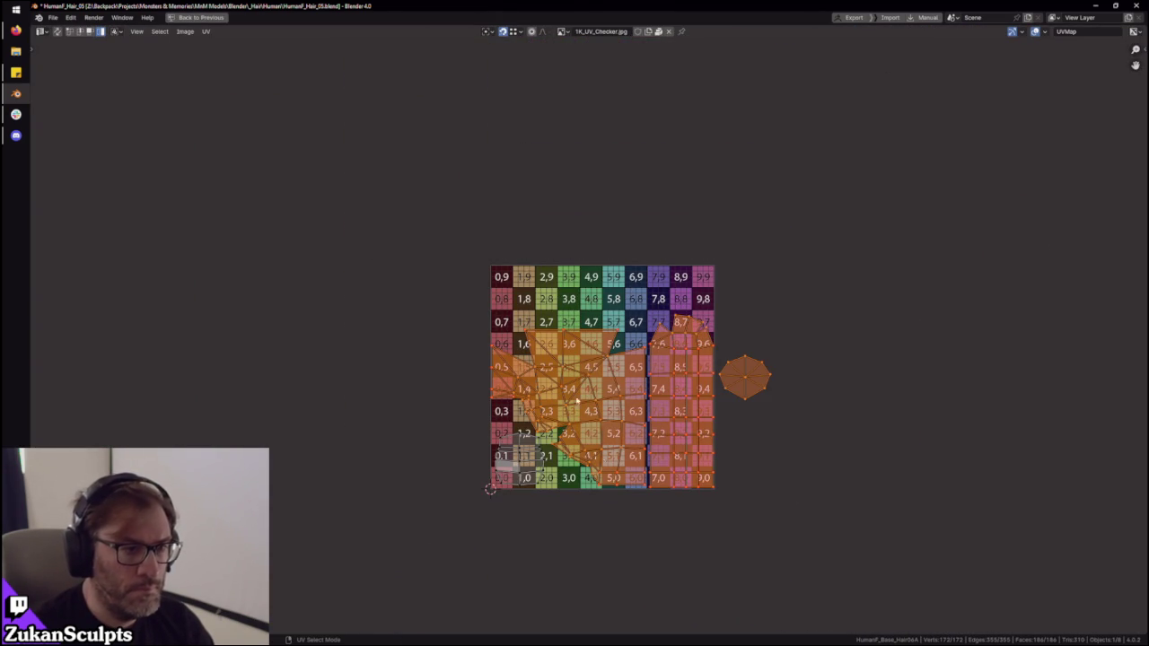
left_click(206, 31)
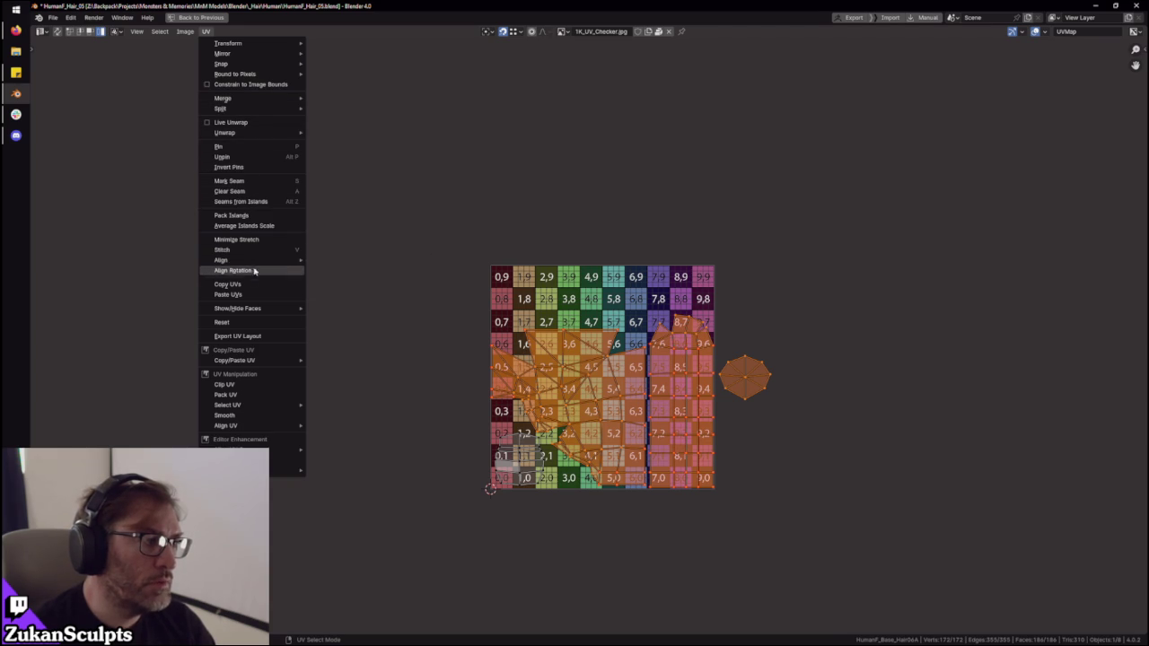
left_click(258, 225)
scroll(809, 524, "up", 2)
middle_click_drag(809, 524, 757, 443)
key("g")
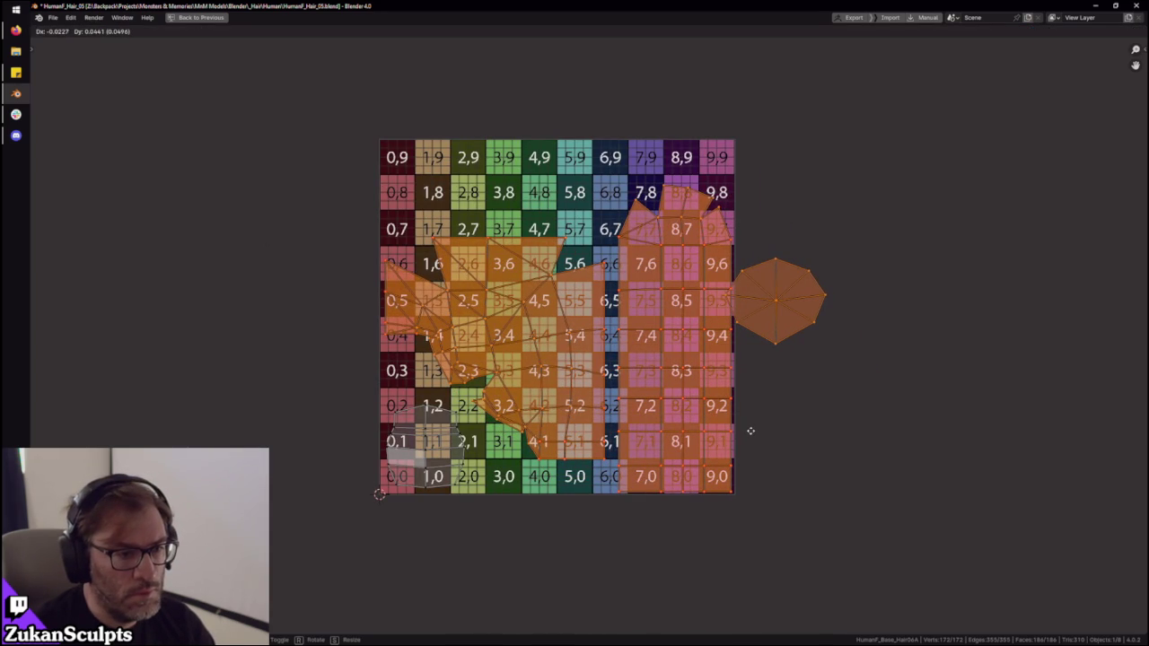
left_click(751, 430)
- Enlarge the left island slightly, shift it right, then move it up vertically
left_click(595, 386)
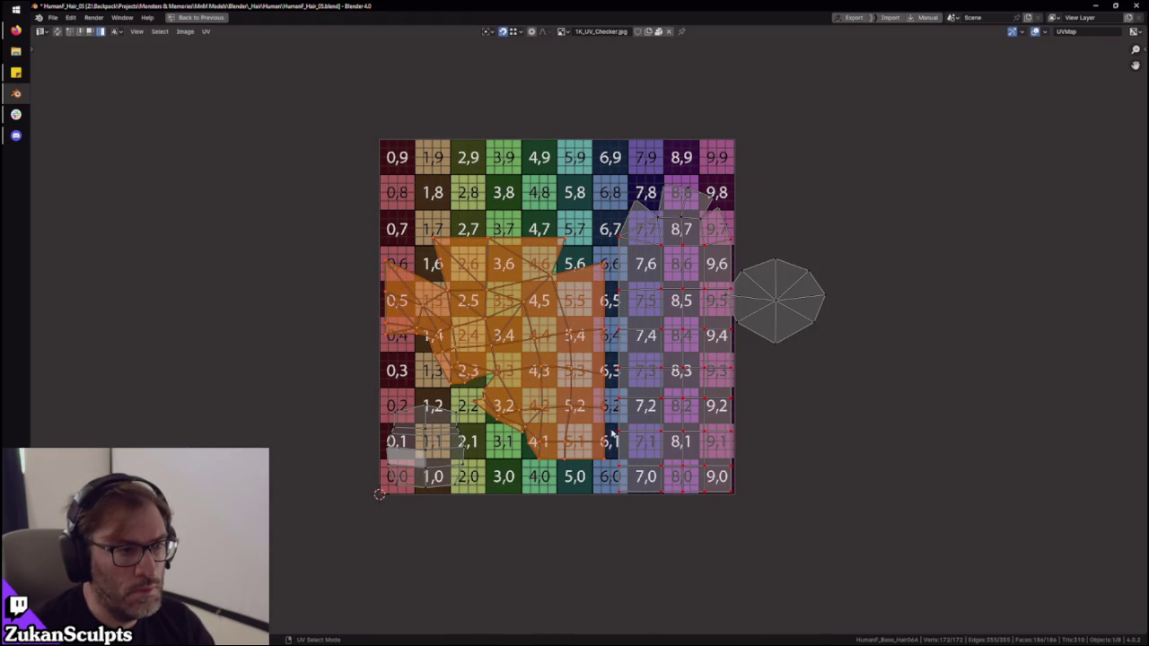
key("s")
left_click(641, 451)
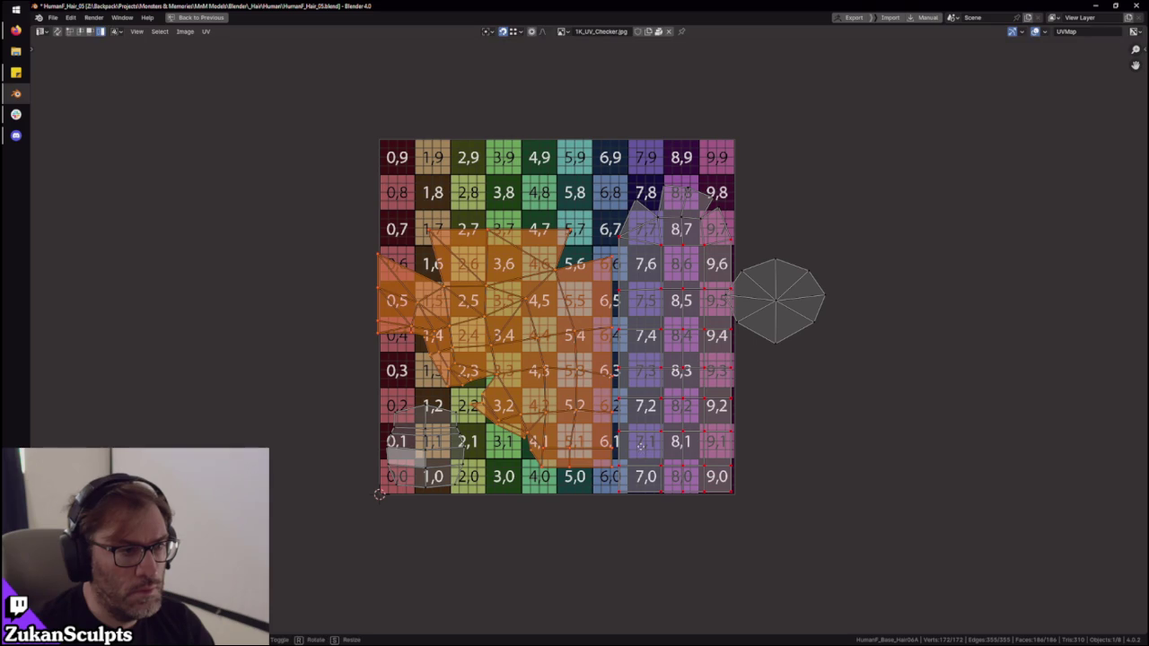
key("g")
left_click(665, 455)
scroll(501, 51, "up", 1)
key("g")
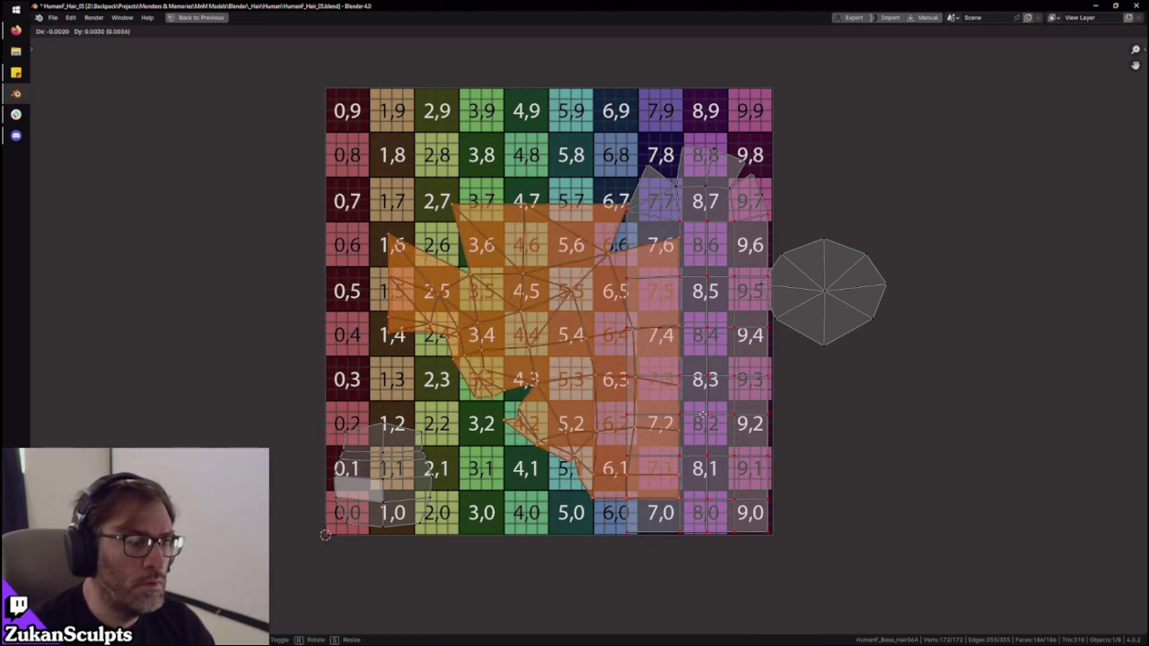
key("x")
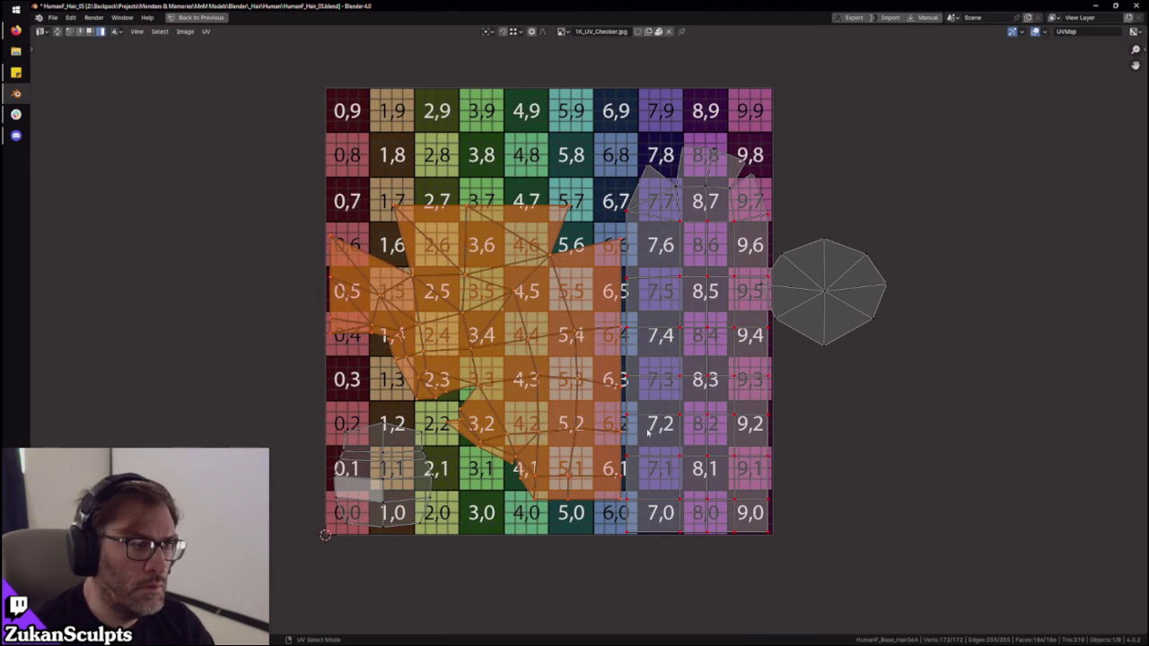
key("y")
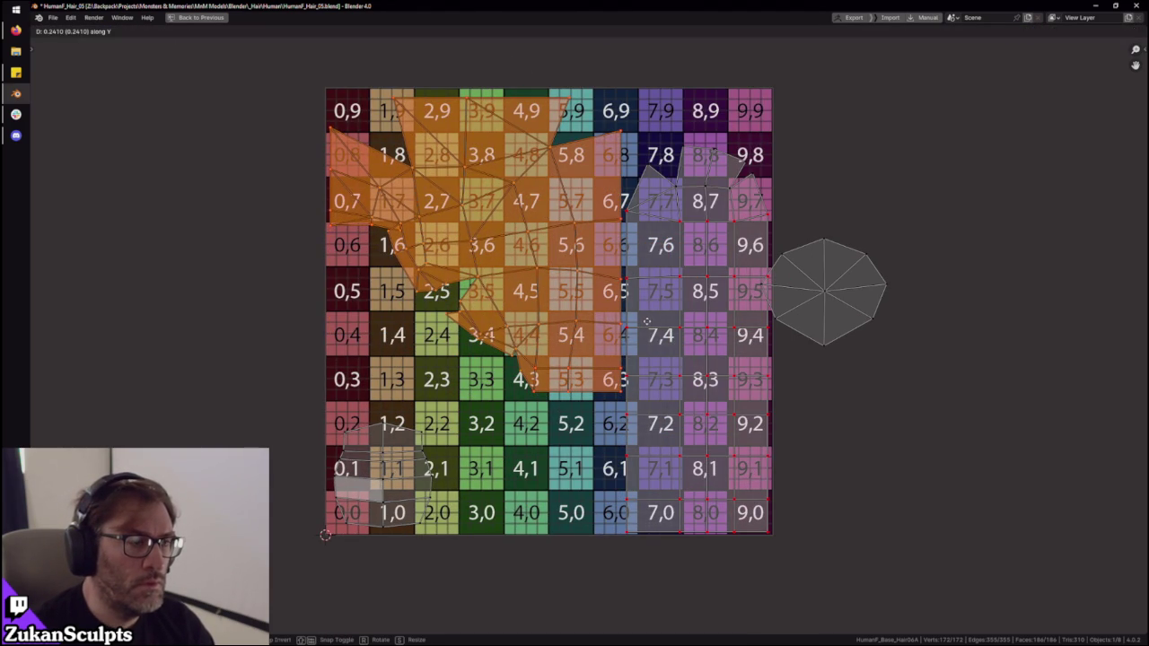
left_click(646, 320)
- Put the large island upper right, the tall one at the left edge, the small one lower right
key("g")
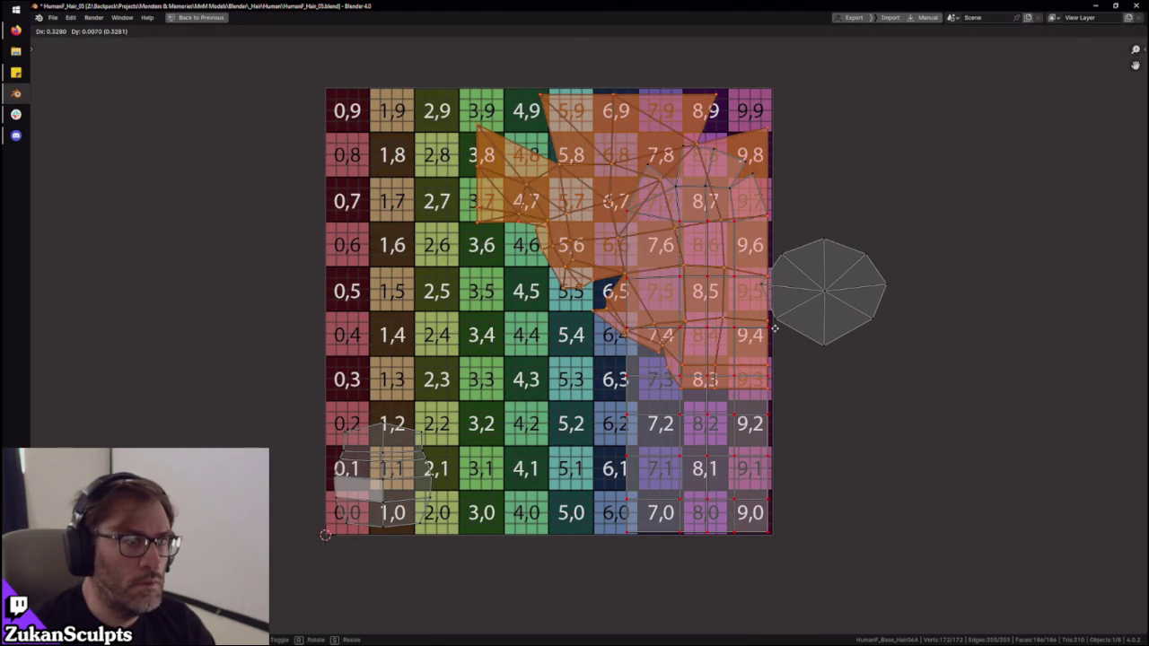
left_click(718, 456)
left_click(718, 455)
key("g")
key("x")
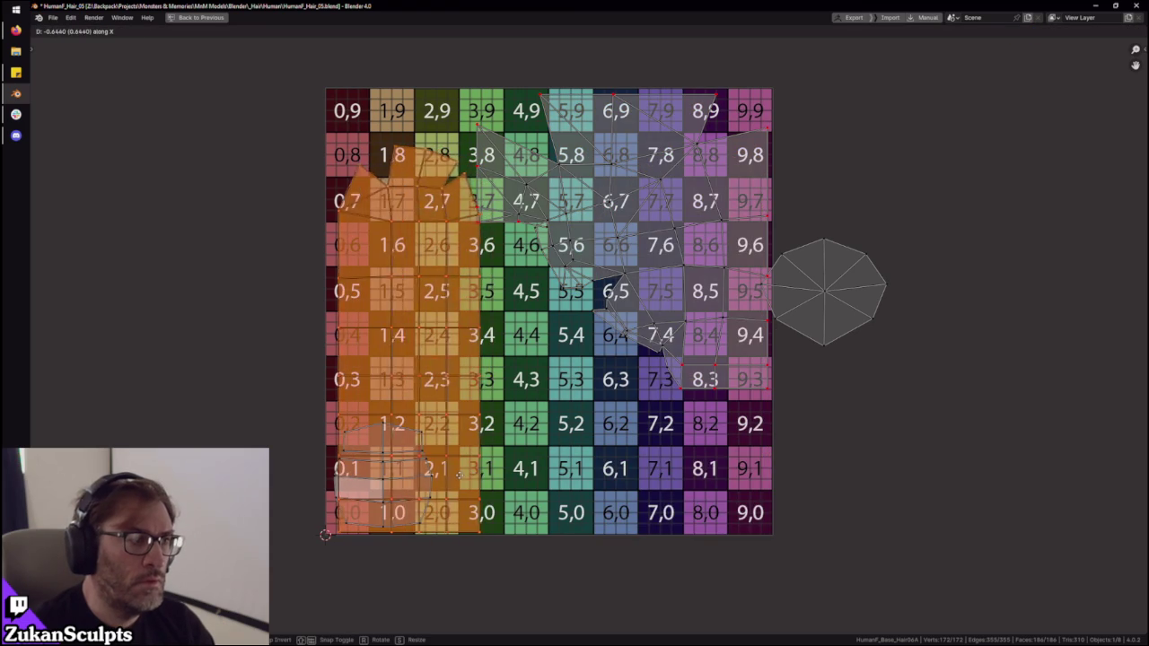
left_click(454, 476)
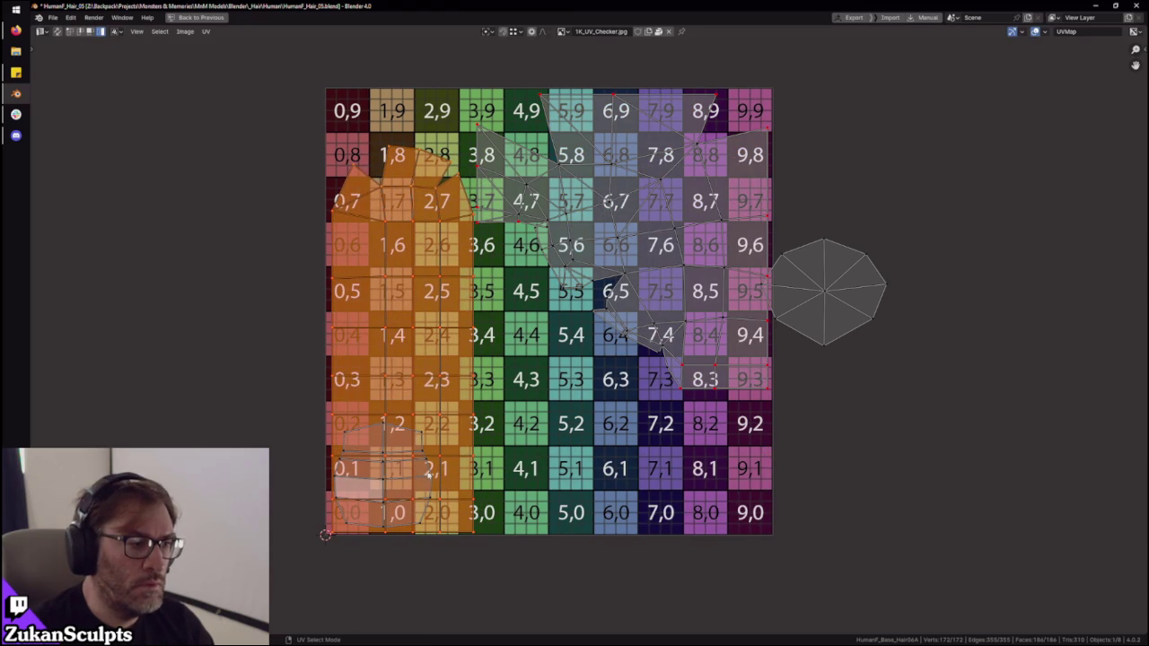
left_click(431, 473)
key("g")
left_click(993, 473)
left_click(859, 308)
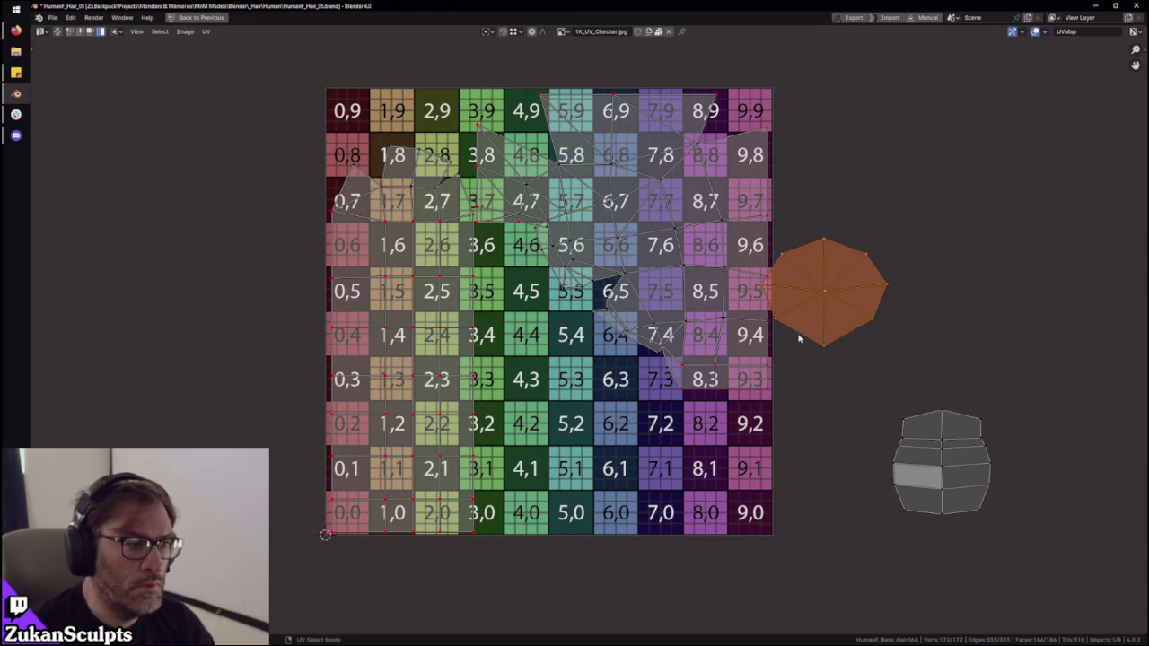
- Drop the octagon island near squares 4,1–5,1, then move and resize the small island over square 8,1
key("g")
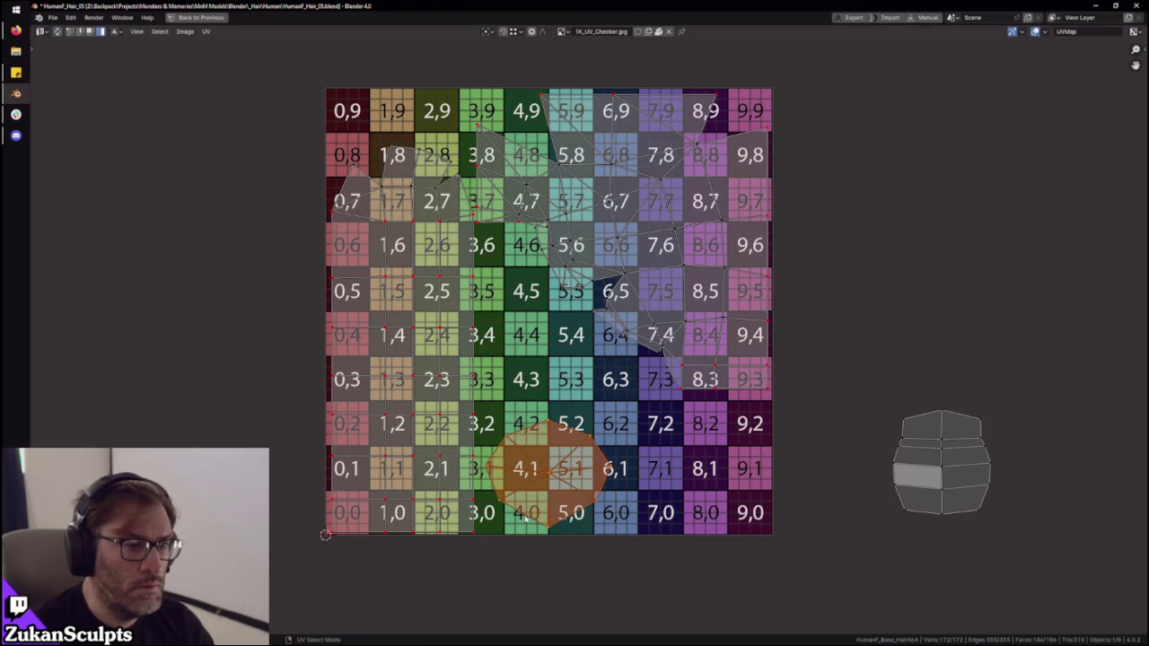
left_click(525, 518)
left_click(897, 467)
key("g")
left_click(628, 473)
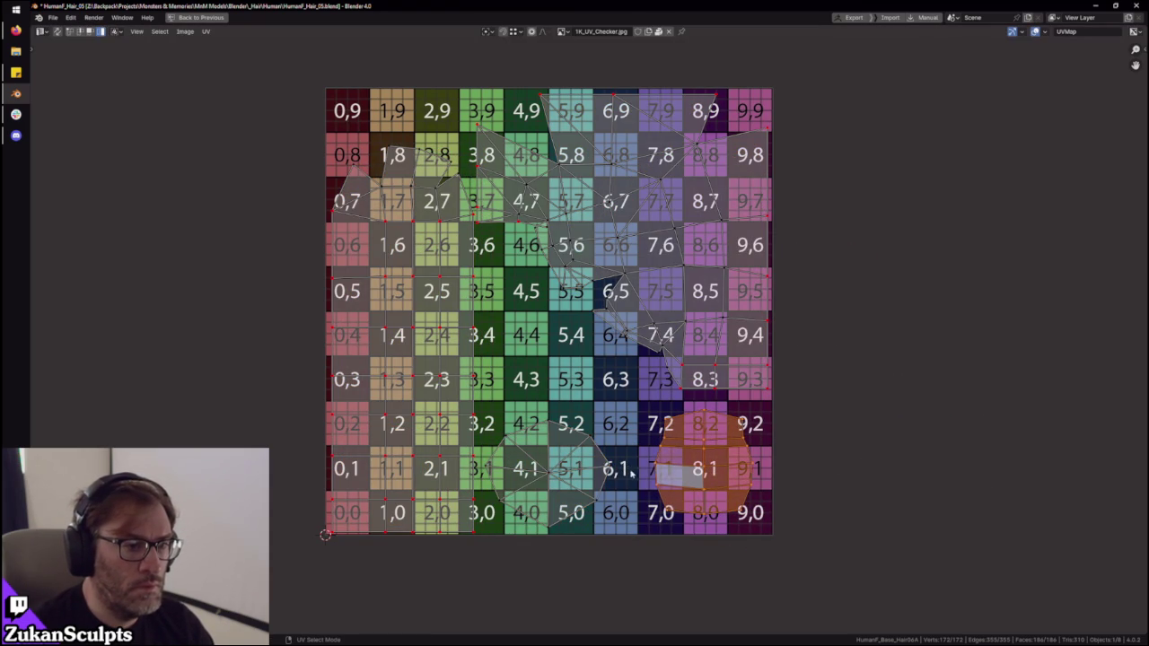
key("s")
left_click(782, 503)
key("s")
left_click(785, 507)
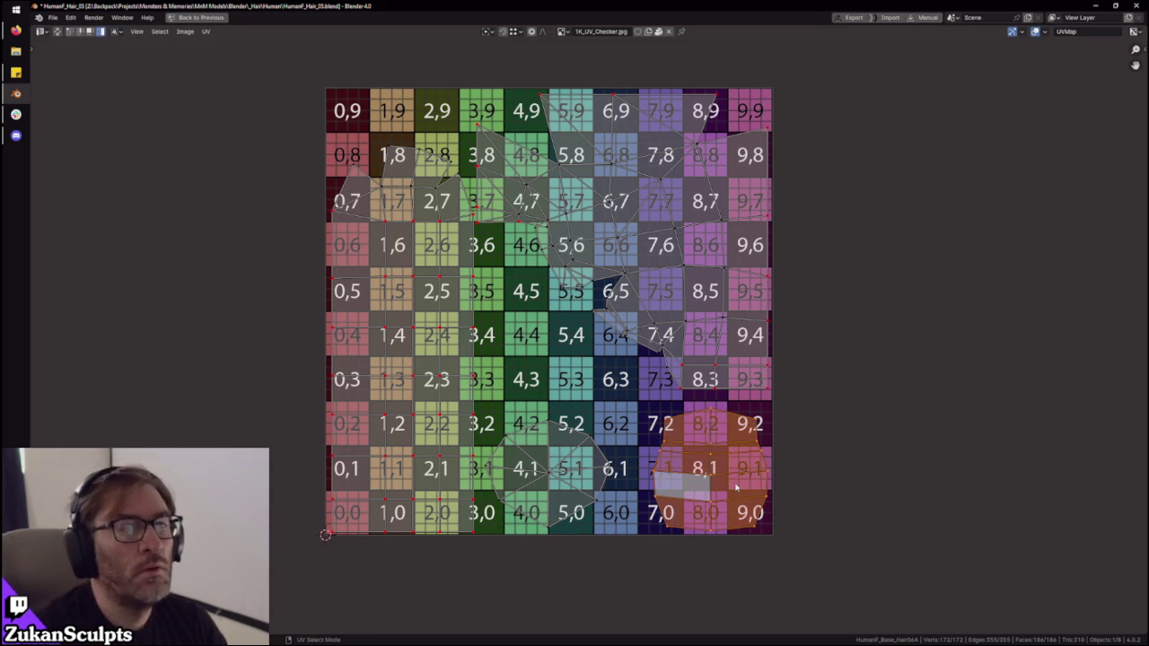
- Switch to island selection and mirror the whole small island with UV > Mirror
scroll(736, 485, "up", 1)
key("ctrl+Tab")
left_click(677, 441)
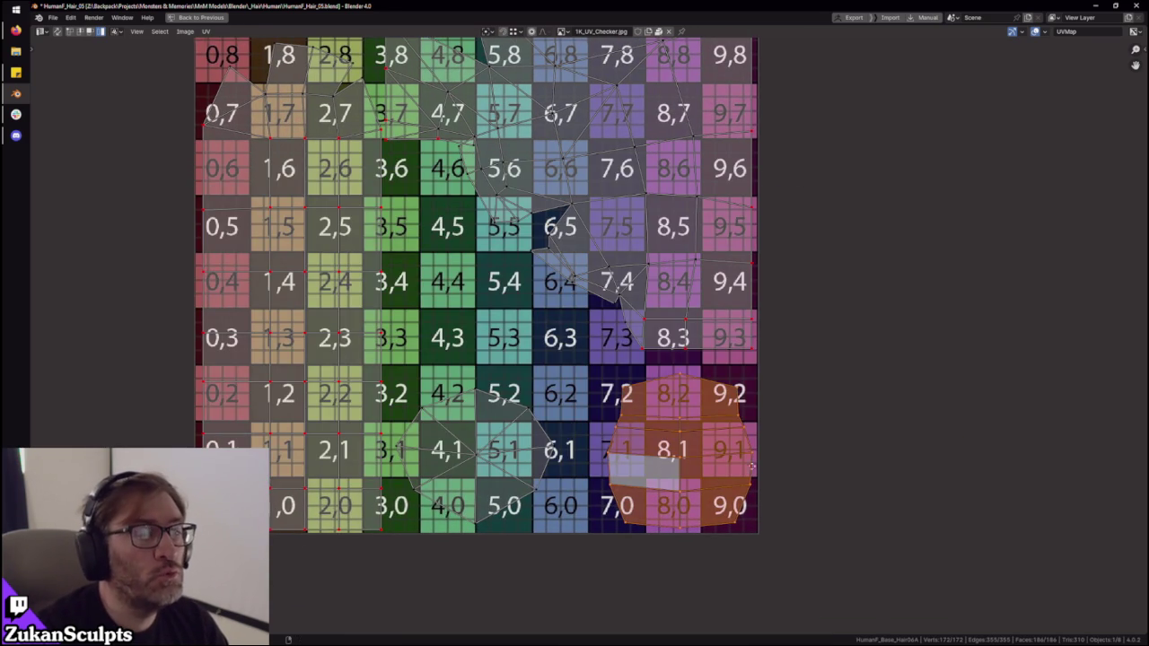
middle_click_drag(763, 469, 716, 464)
mouse_move(553, 359)
left_mouse_down()
mouse_move(630, 558)
mouse_move(626, 549)
left_mouse_up()
left_click(205, 32)
mouse_move(223, 53)
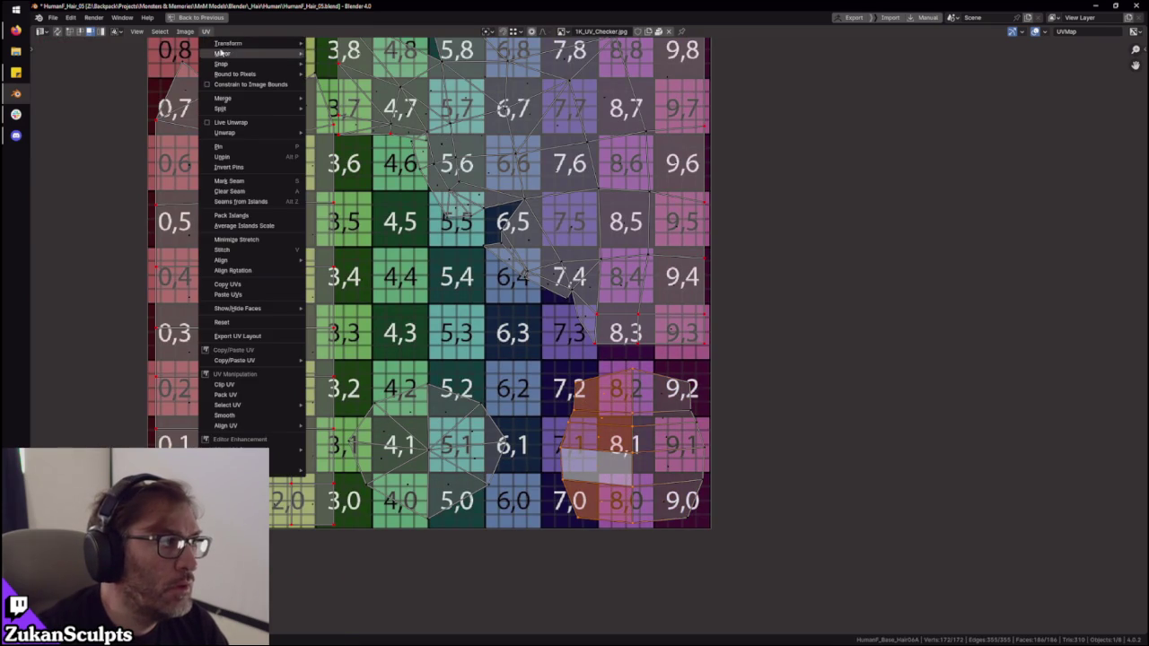
left_click(359, 68)
- Slide the small island horizontally into checker columns 8–9
scroll(966, 595, "up", 1)
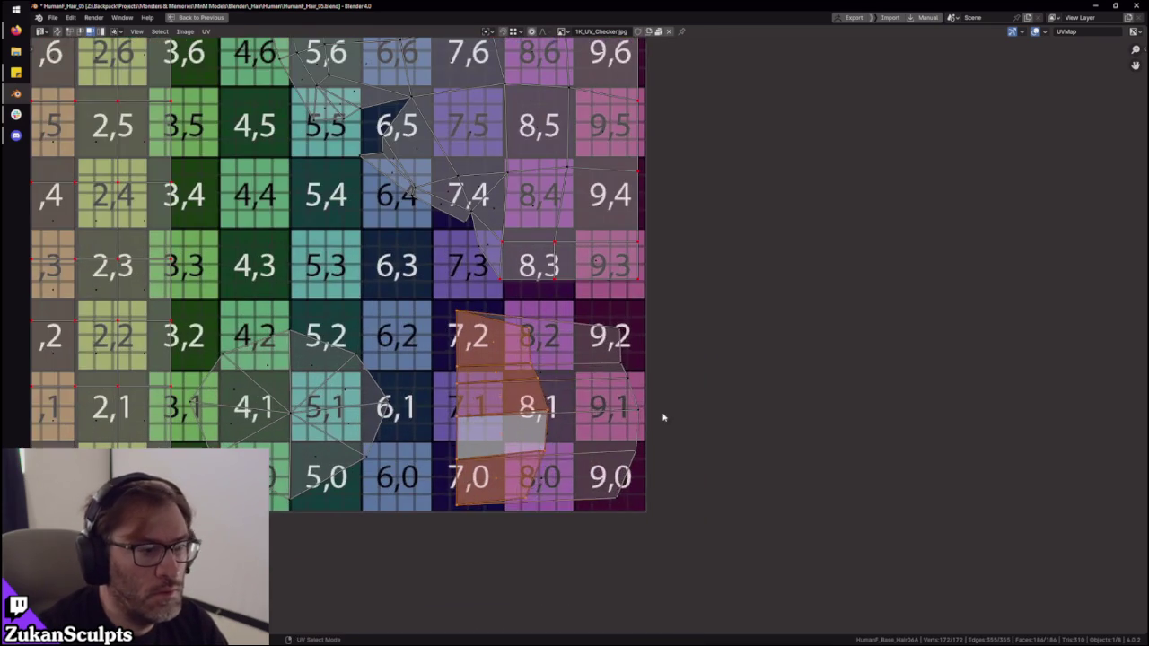
key("g")
left_click(715, 428)
key("g")
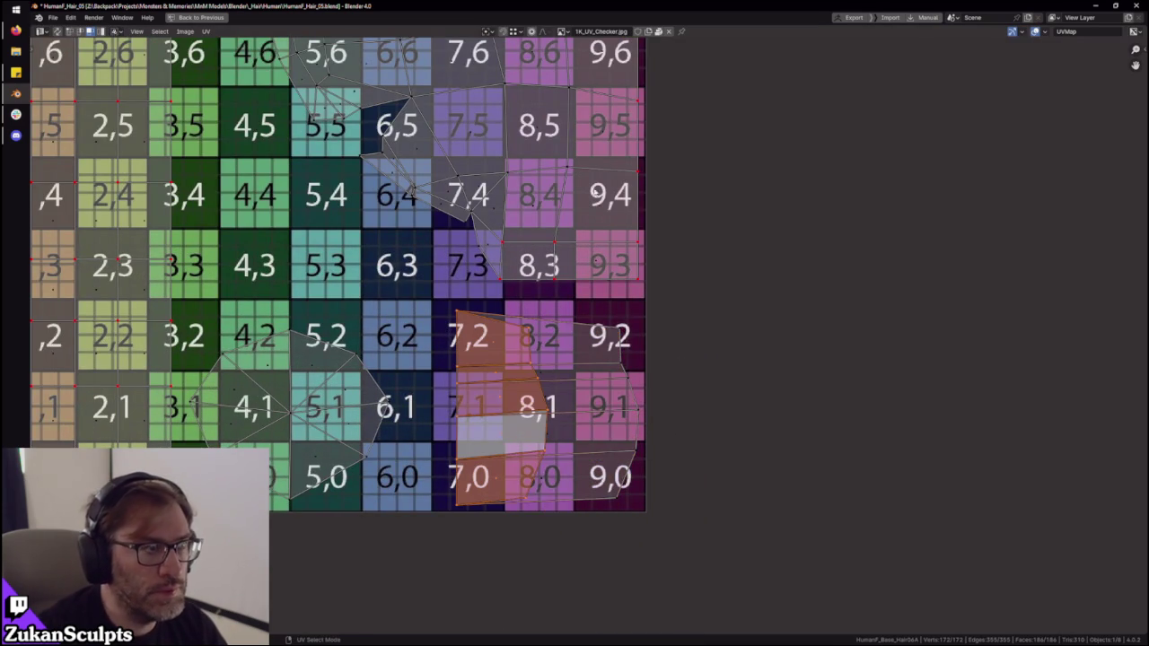
scroll(604, 430, "up", 2)
key("g")
key("x")
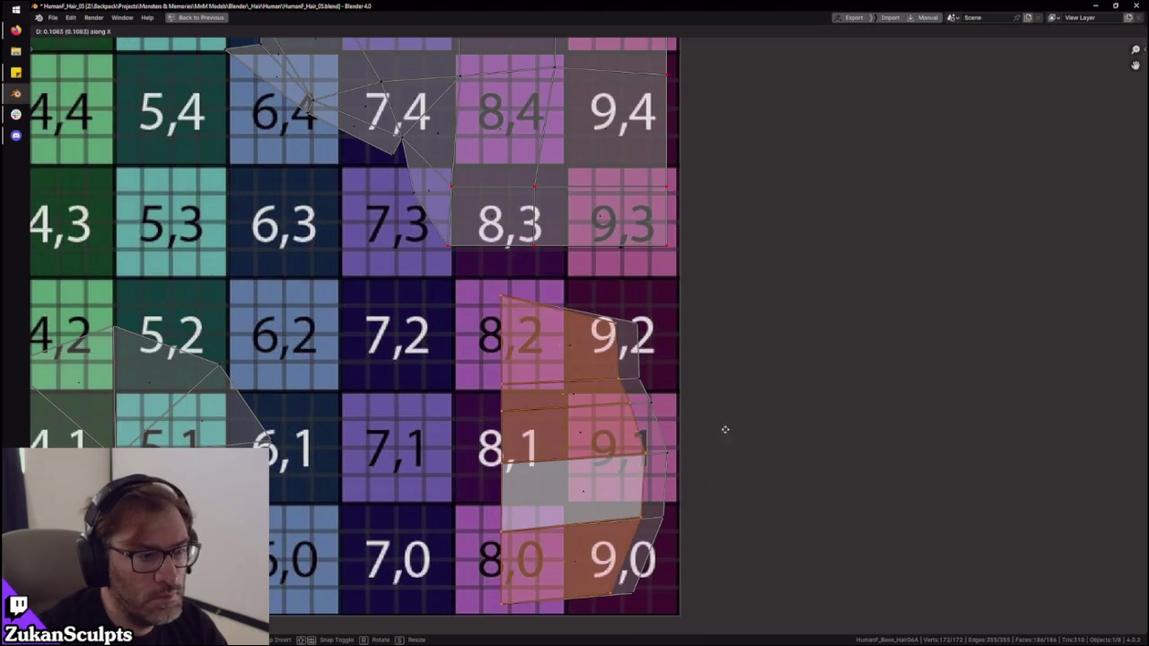
left_click(743, 428)
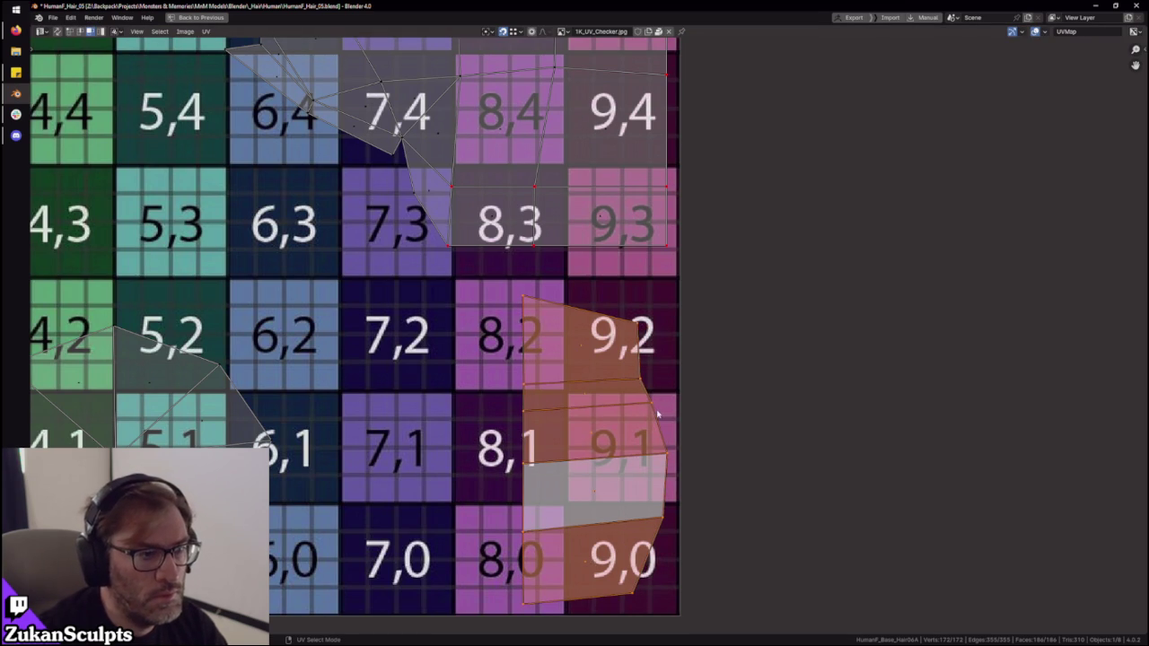
- Reselect the small island, mirror it again, and bring the whole checker texture into view
scroll(565, 363, "down", 3)
right_click(544, 551)
left_click(544, 552)
left_click_drag(517, 576, 655, 317)
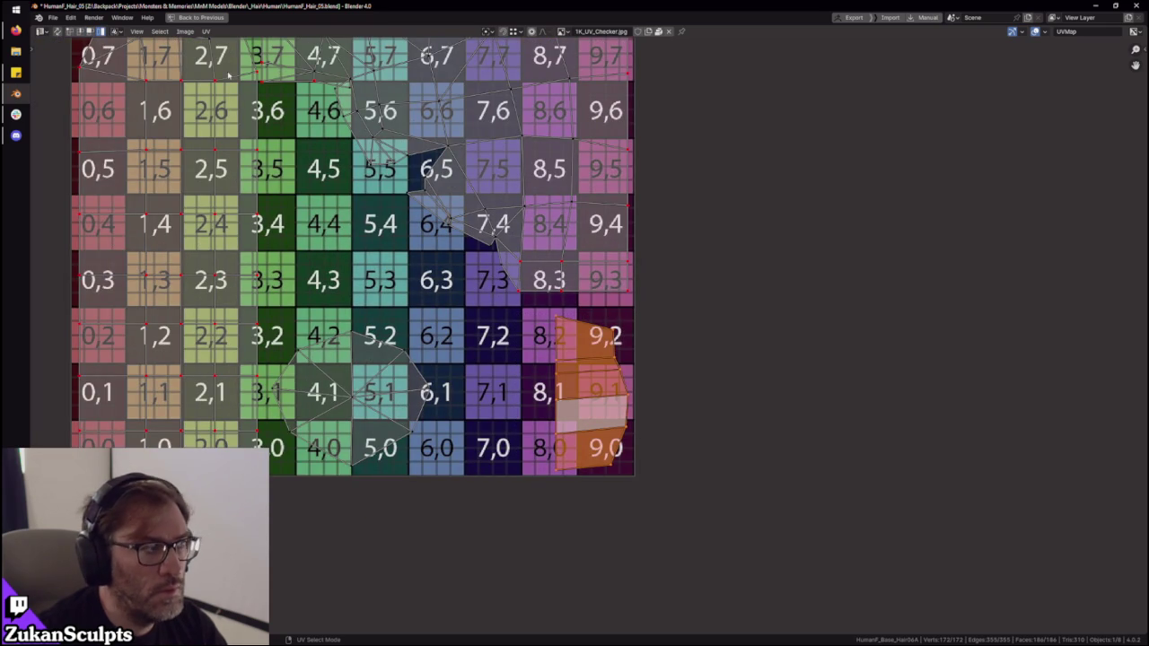
left_click(205, 32)
mouse_move(221, 53)
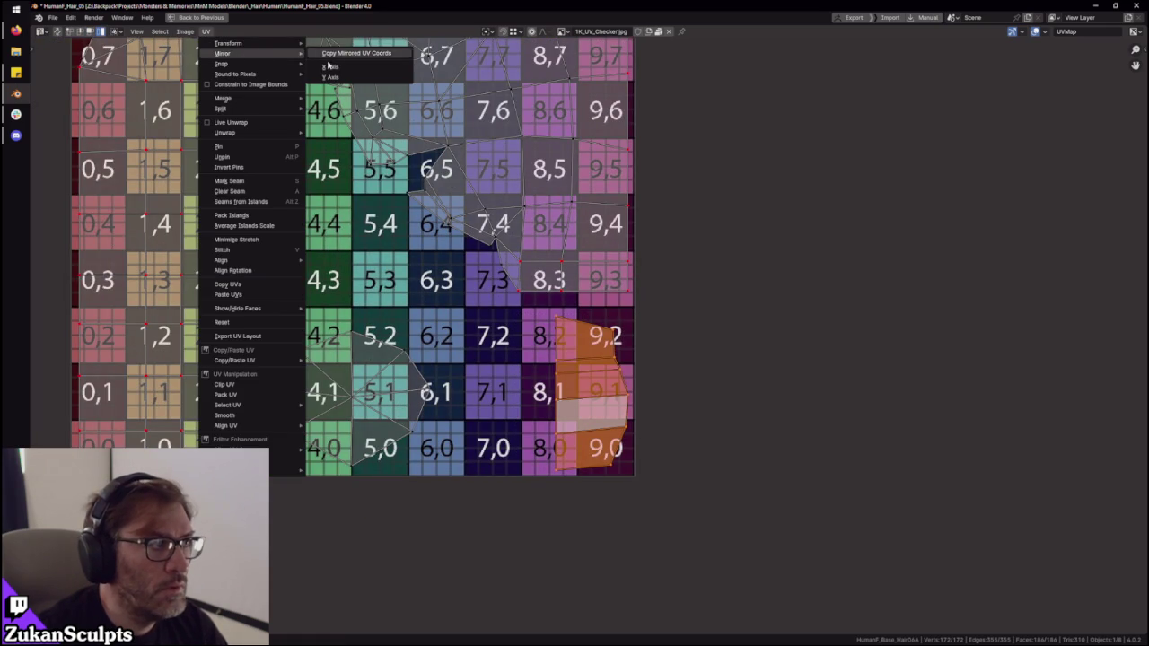
left_click(355, 54)
mouse_move(499, 354)
middle_mouse_down()
mouse_move(580, 378)
mouse_move(536, 385)
middle_mouse_up()
scroll(580, 379, "down", 1)
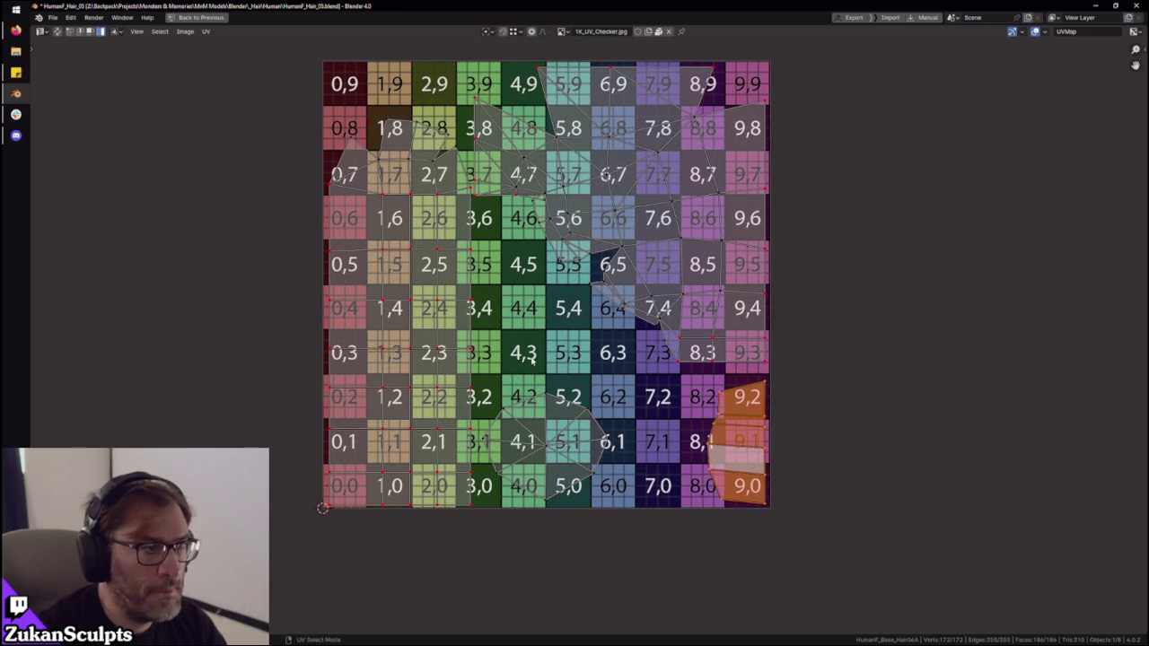
- Shift the large UV island vertically along Y into its final place
left_click(734, 290)
scroll(643, 288, "up", 3)
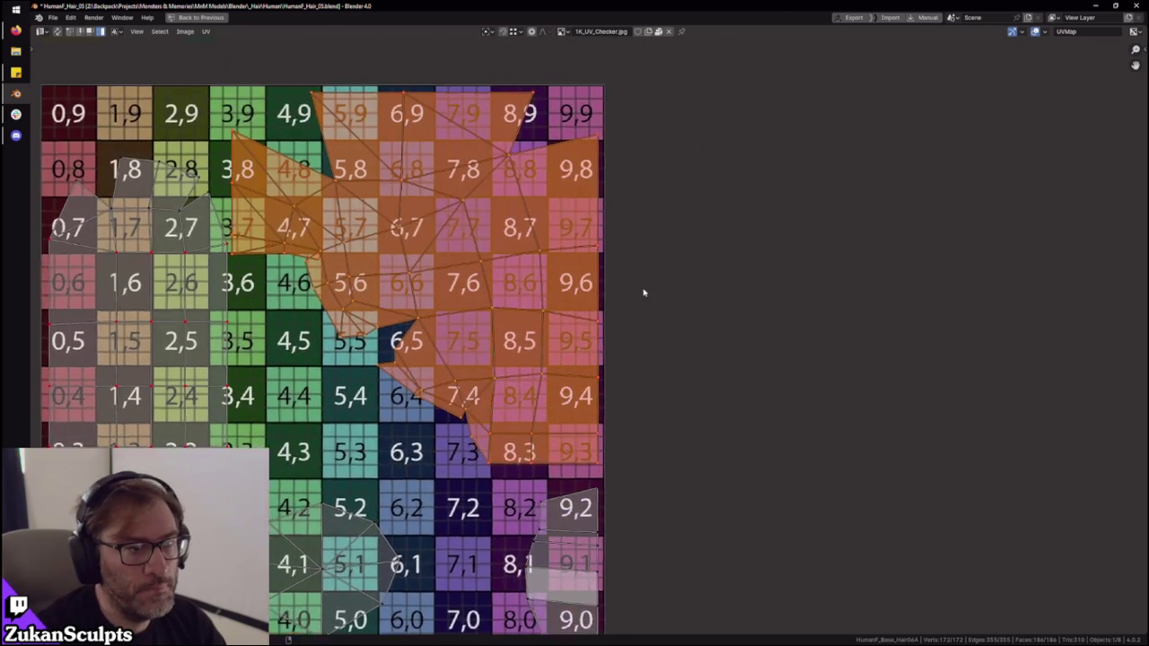
key("g")
key("x")
key("y")
scroll(642, 288, "down", 1)
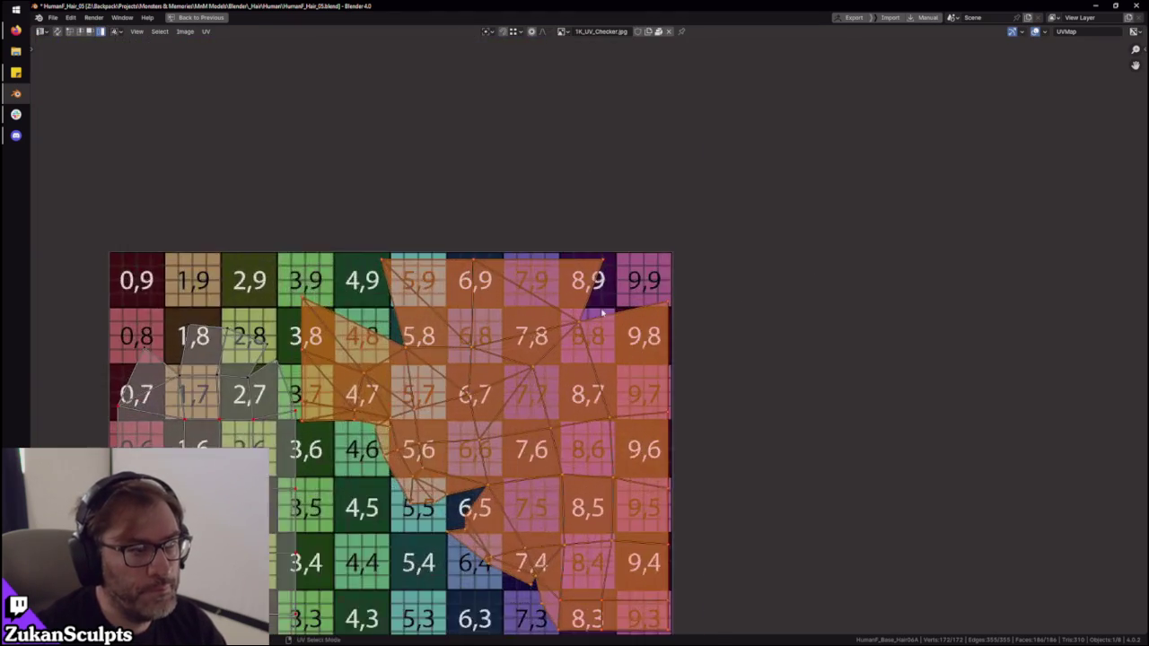
scroll(597, 307, "up", 2)
left_click(597, 307)
scroll(597, 306, "down", 4)
mouse_move(516, 530)
middle_mouse_down()
mouse_move(623, 414)
mouse_move(681, 315)
middle_mouse_up()
- Nudge the round island near square 4,1, then restore the full layout facing the hair mesh
scroll(623, 413, "up", 2)
left_click(600, 446)
key("g")
left_click(599, 443)
key("g")
left_click(599, 452)
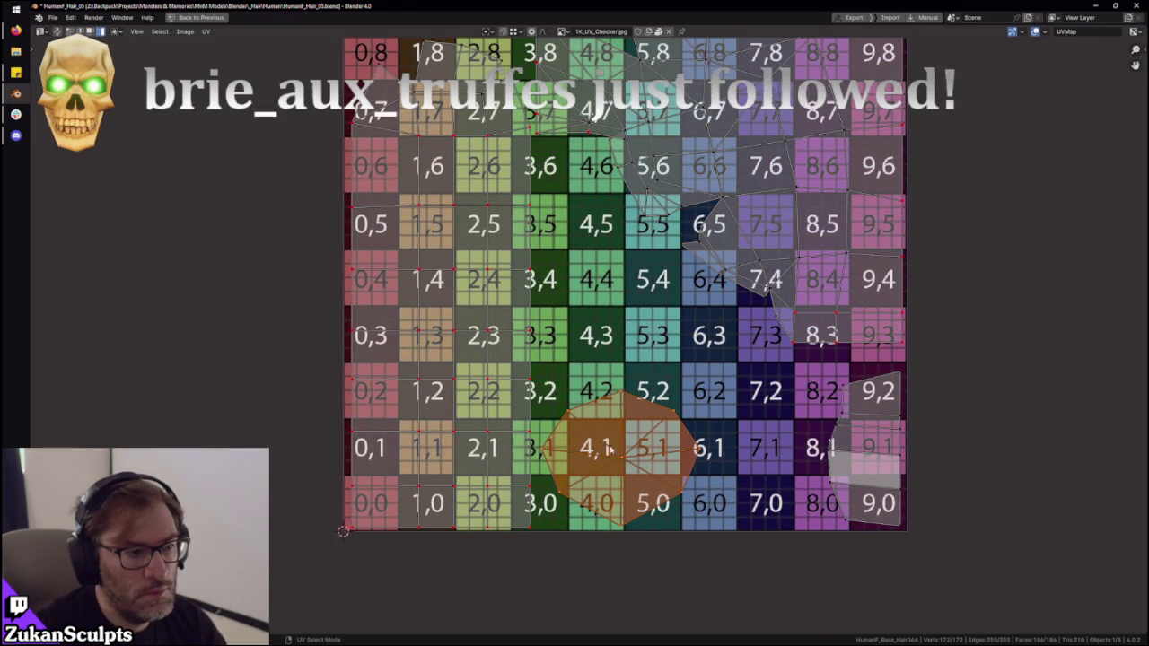
scroll(600, 448, "down", 2)
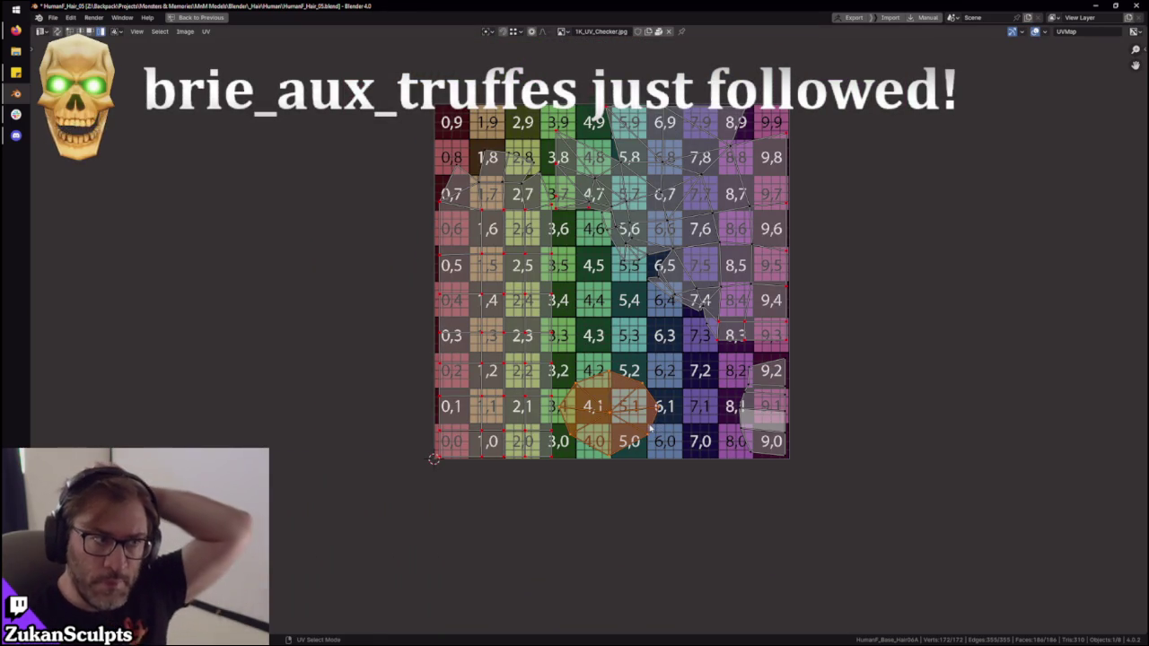
key("ctrl+space")
mouse_move(485, 334)
middle_mouse_down()
mouse_move(577, 280)
mouse_move(556, 236)
middle_mouse_up()
- Check the checker on the mesh in object mode, then inspect the underside in orthographic view
key("a")
key("Tab")
scroll(556, 236, "up", 3)
scroll(607, 235, "down", 1)
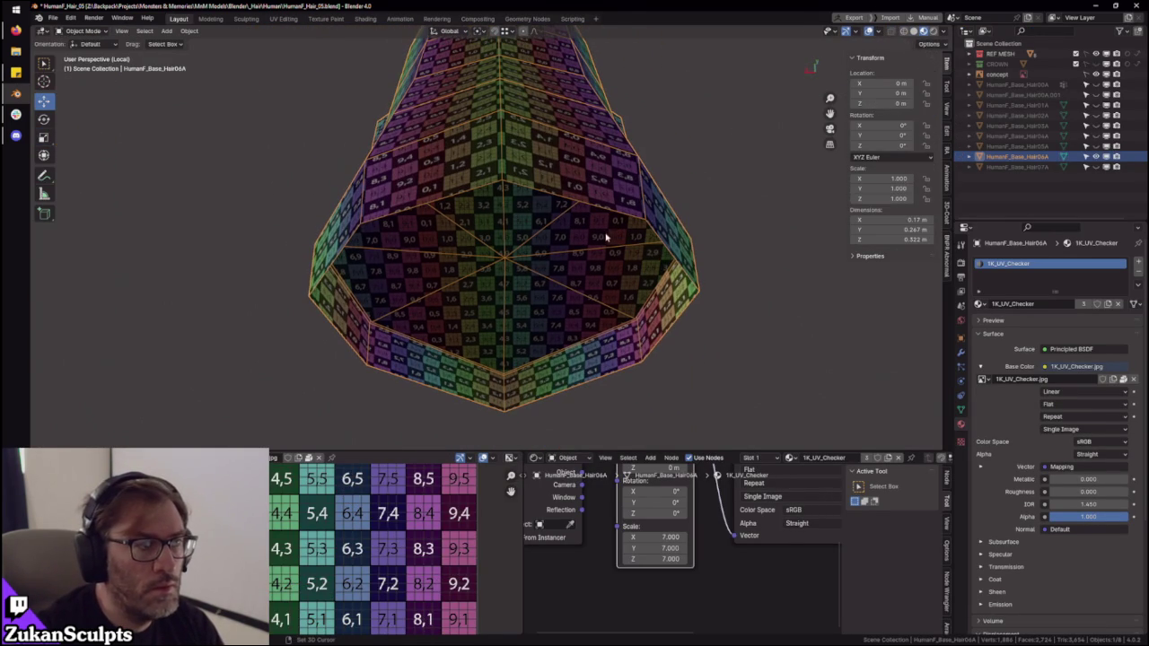
middle_click_drag(468, 345, 526, 275)
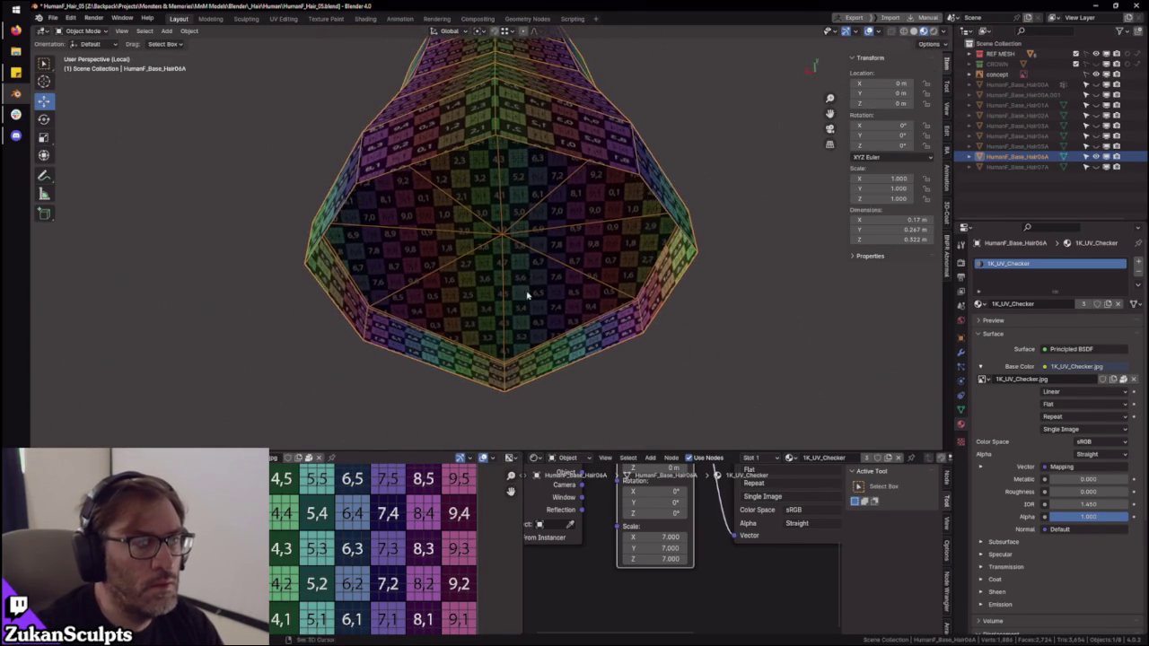
key("Tab")
scroll(403, 611, "up", 3)
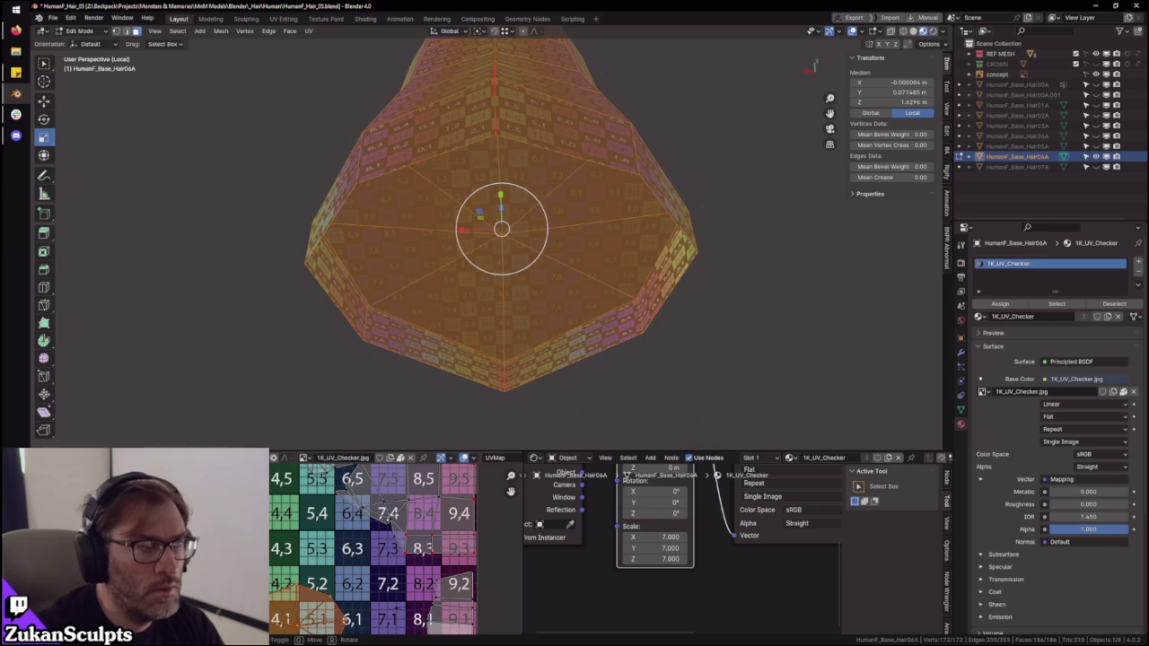
key("g")
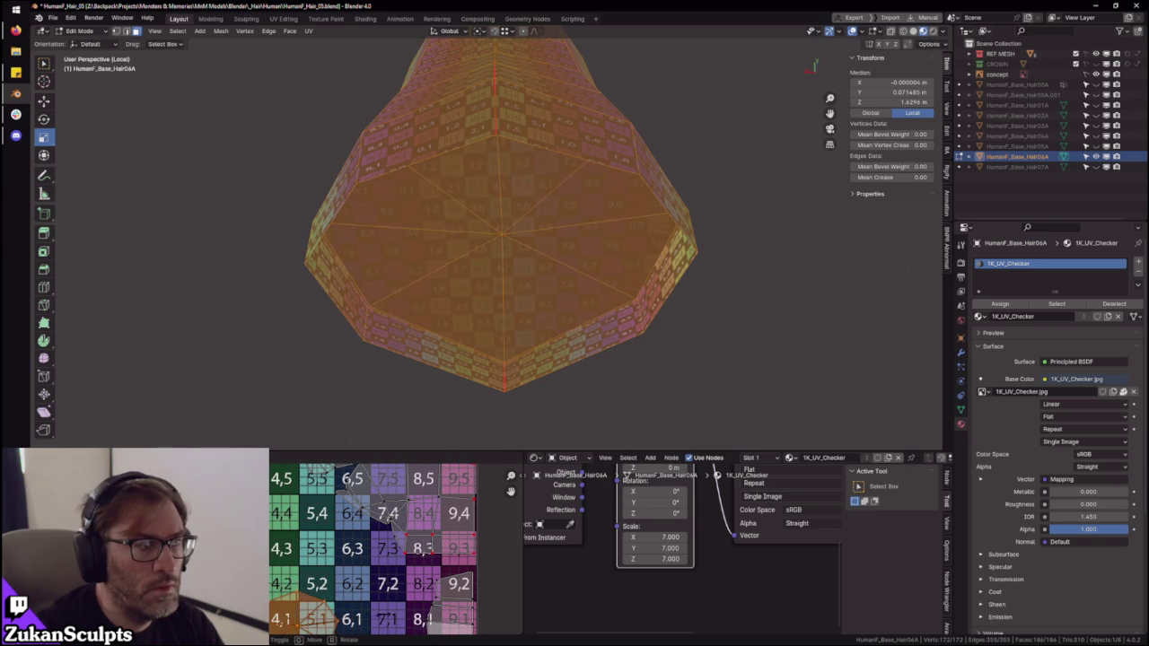
key("Escape")
mouse_move(596, 264)
middle_mouse_down()
mouse_move(607, 279)
mouse_move(595, 264)
mouse_move(575, 321)
mouse_move(606, 279)
middle_mouse_up()
scroll(680, 323, "up", 2)
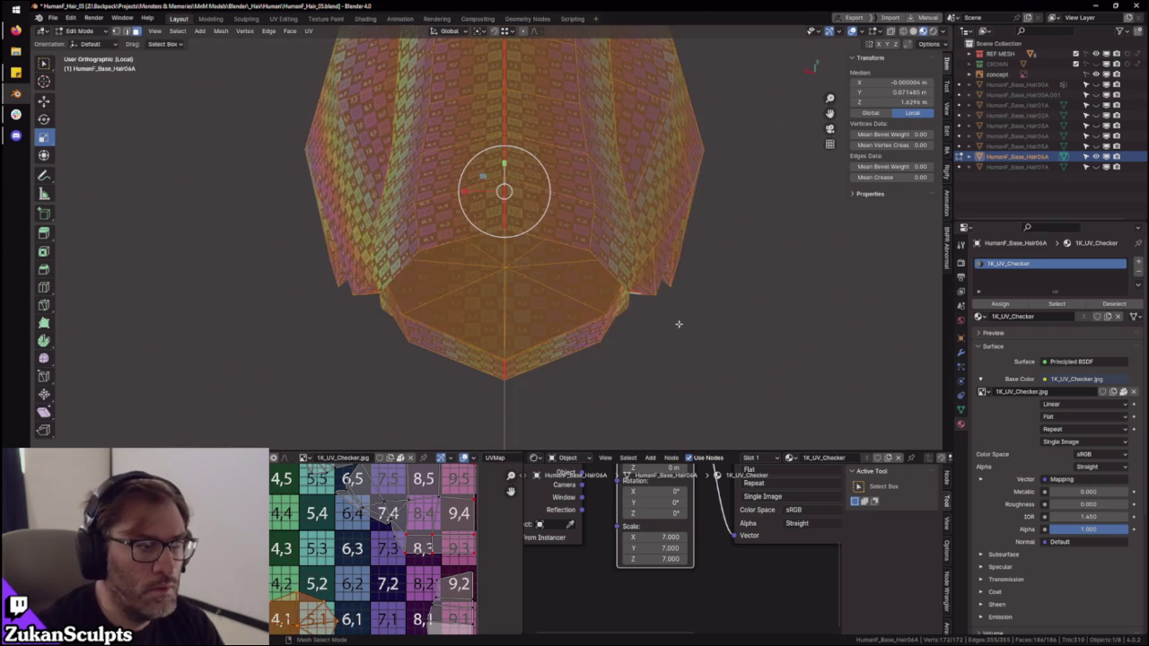
key("KP_5")
middle_click_drag(517, 235, 508, 243)
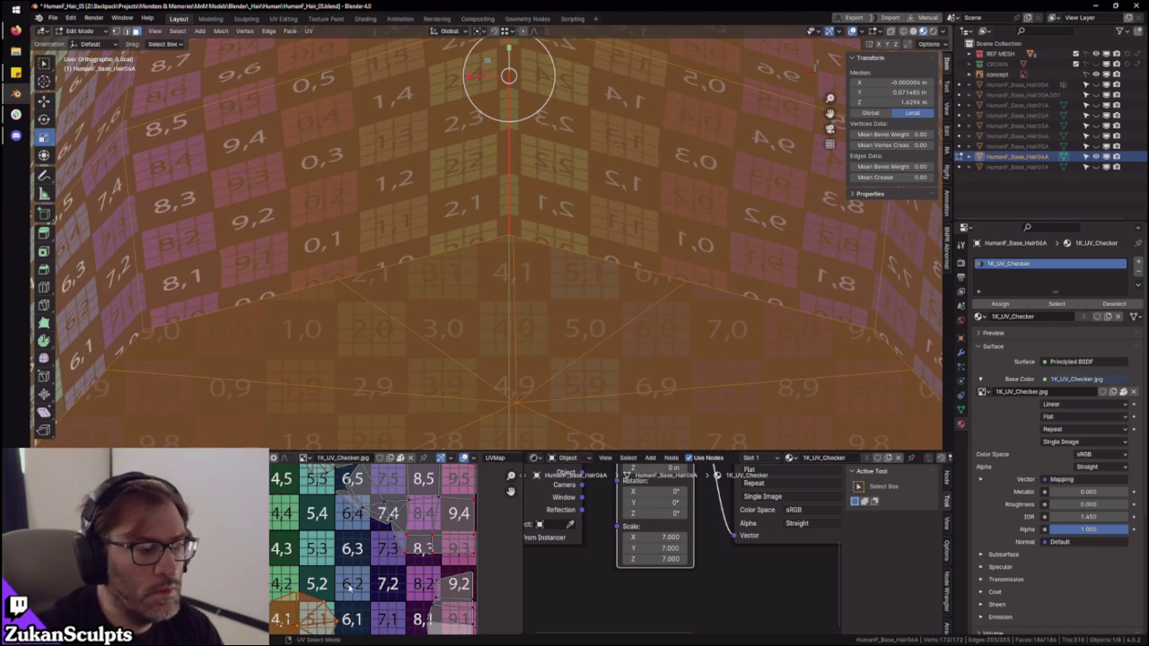
scroll(363, 587, "down", 1)
scroll(364, 588, "down", 1)
- Enlarge the UV island of the helmet's flat underside
key("s")
key("Tab")
key("Tab")
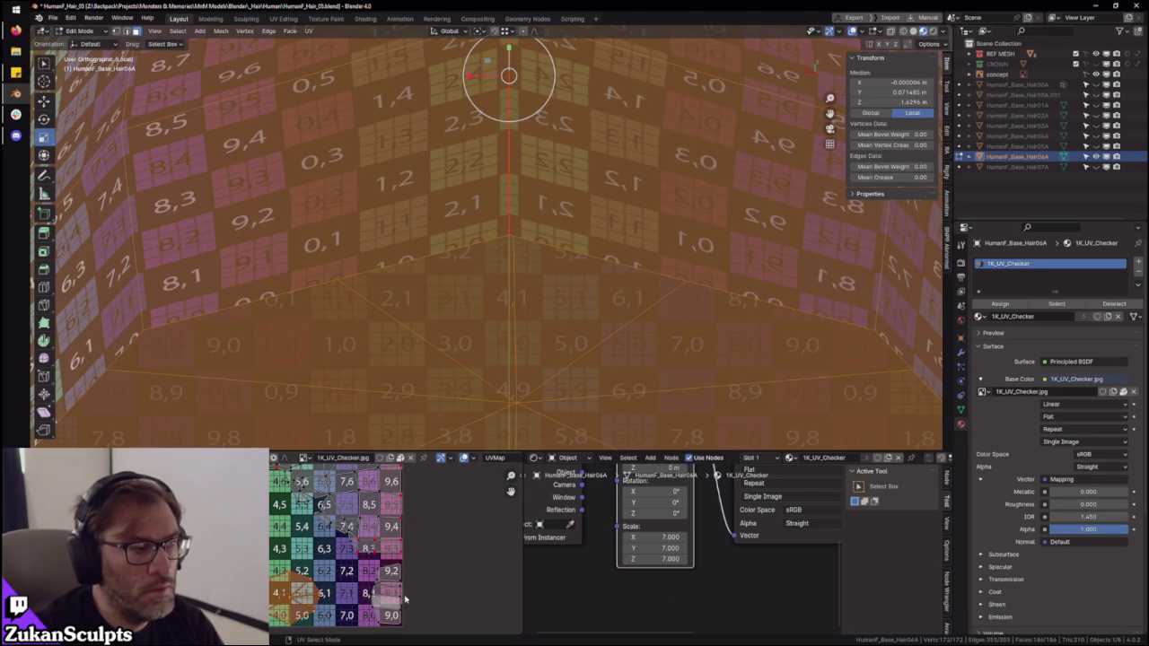
key("s")
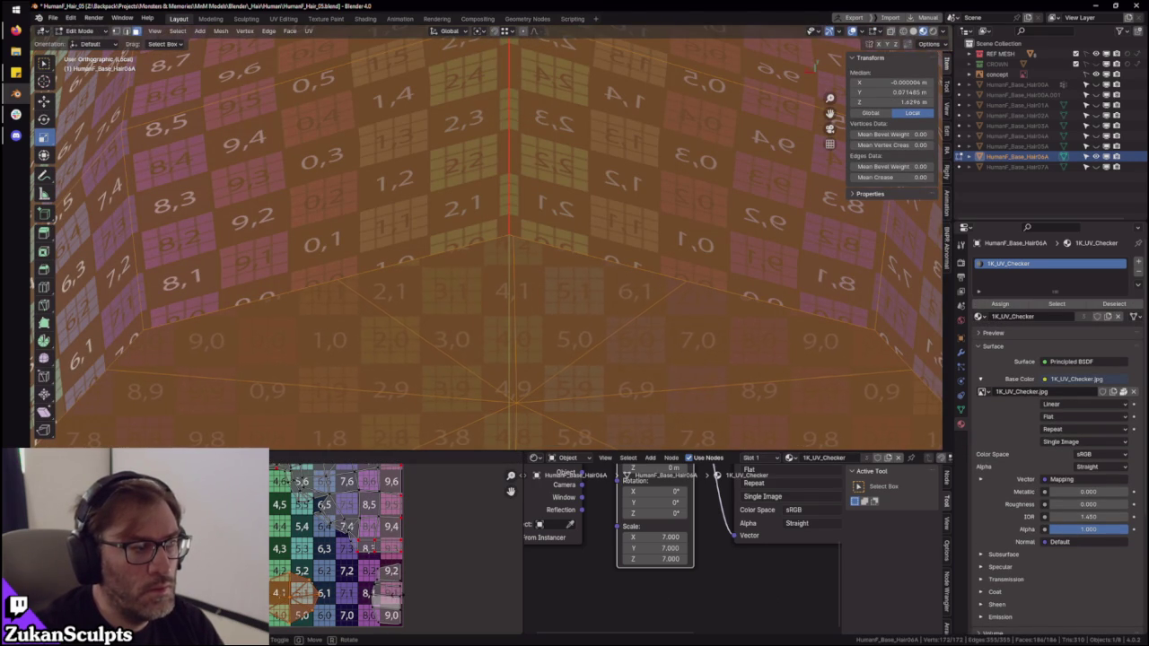
left_click(506, 64)
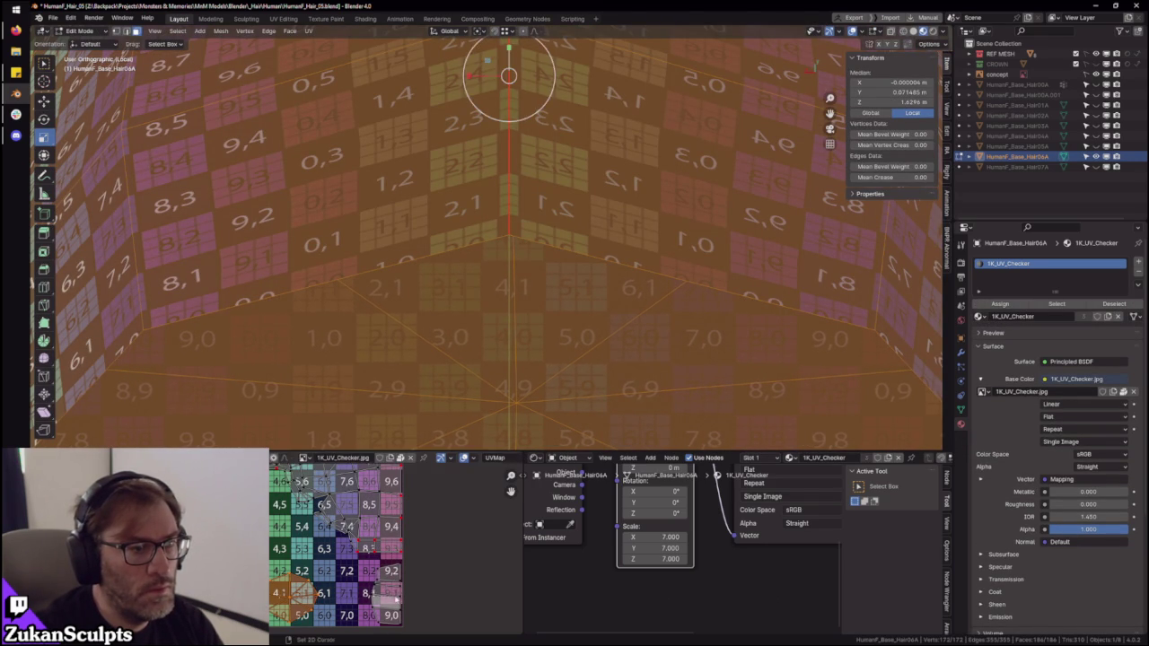
scroll(506, 65, "down", 3)
scroll(449, 520, "down", 1)
scroll(370, 552, "down", 2)
scroll(363, 557, "up", 4)
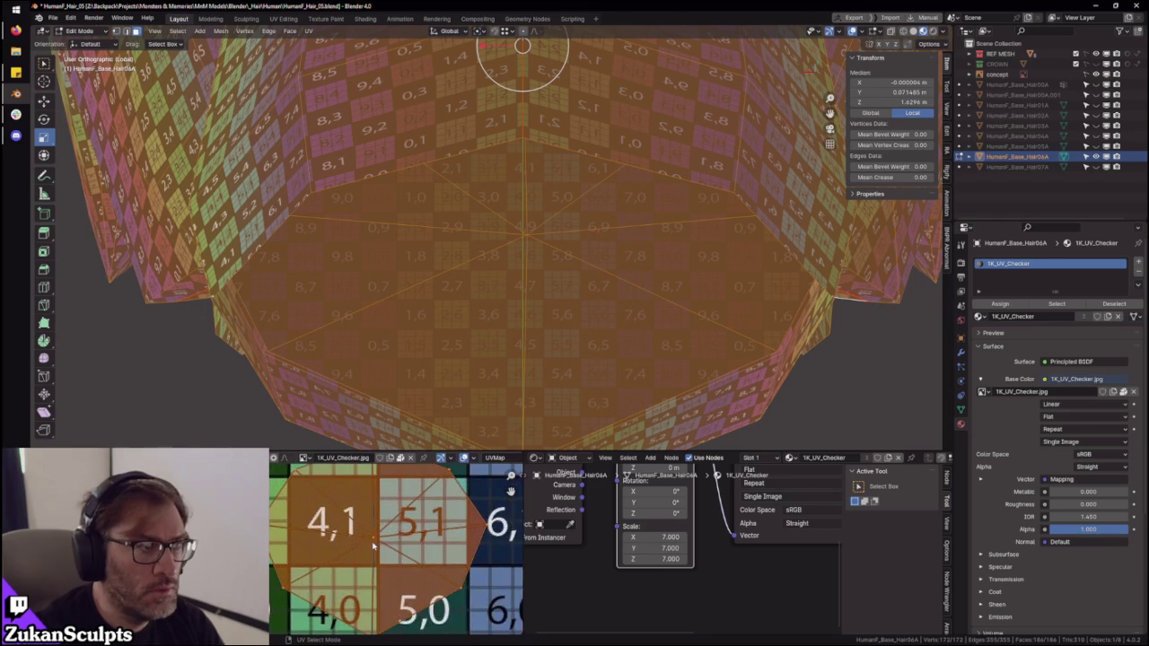
scroll(364, 556, "down", 1)
scroll(622, 189, "down", 4)
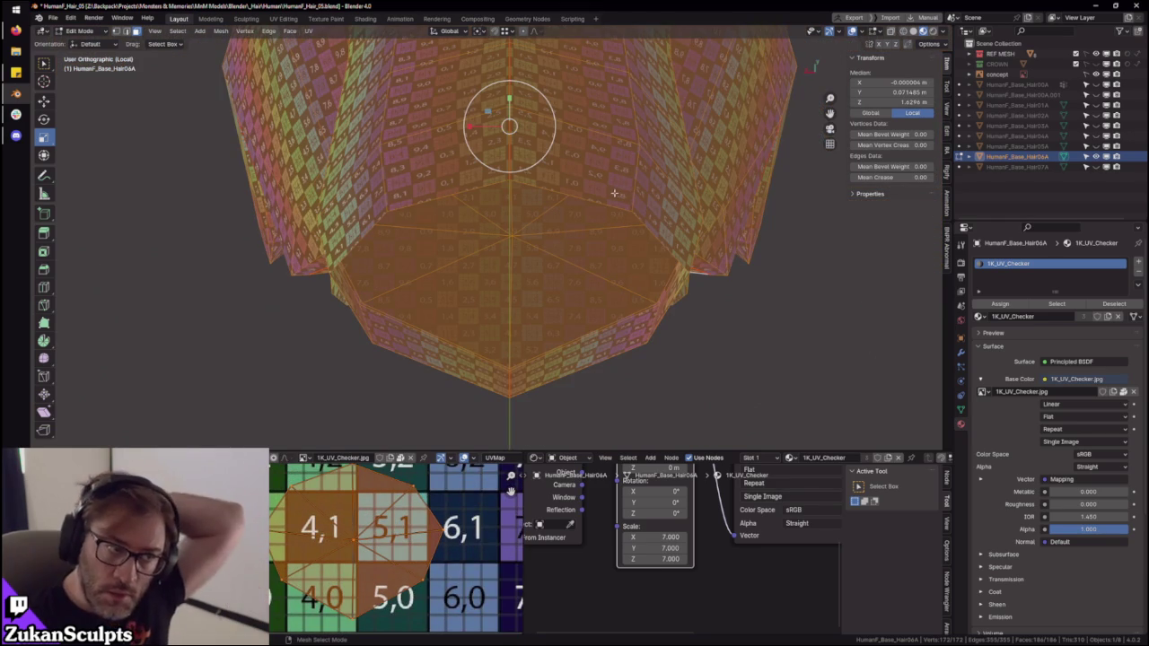
scroll(278, 547, "down", 1)
scroll(278, 548, "down", 3)
scroll(341, 550, "up", 1)
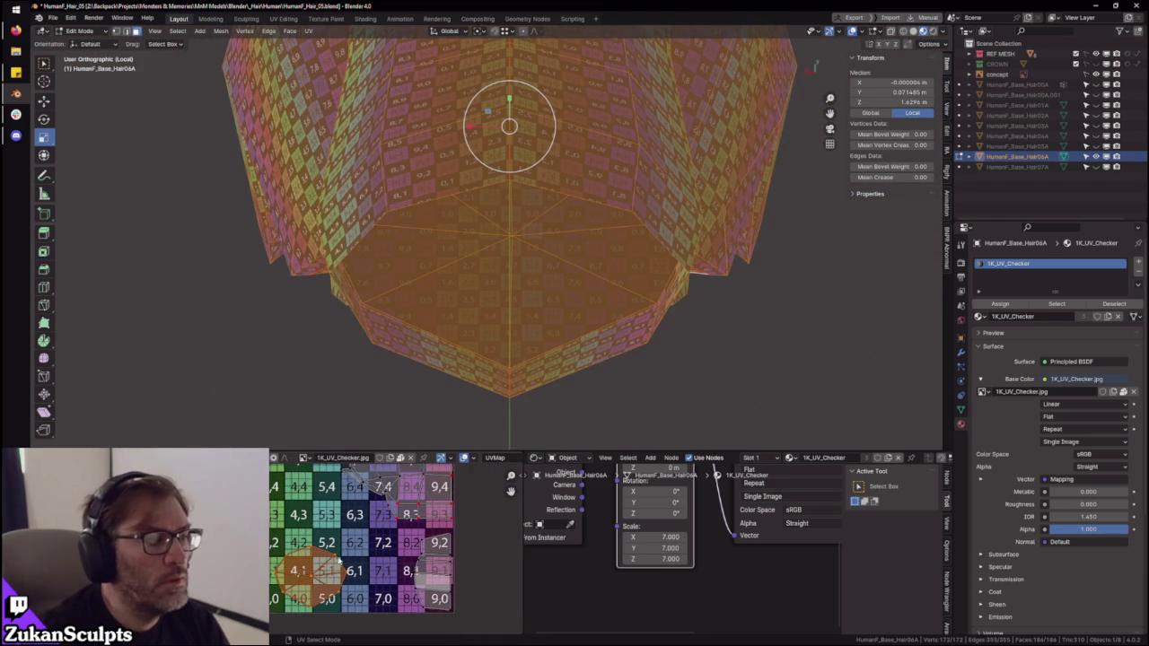
scroll(350, 552, "up", 1)
scroll(363, 555, "up", 1)
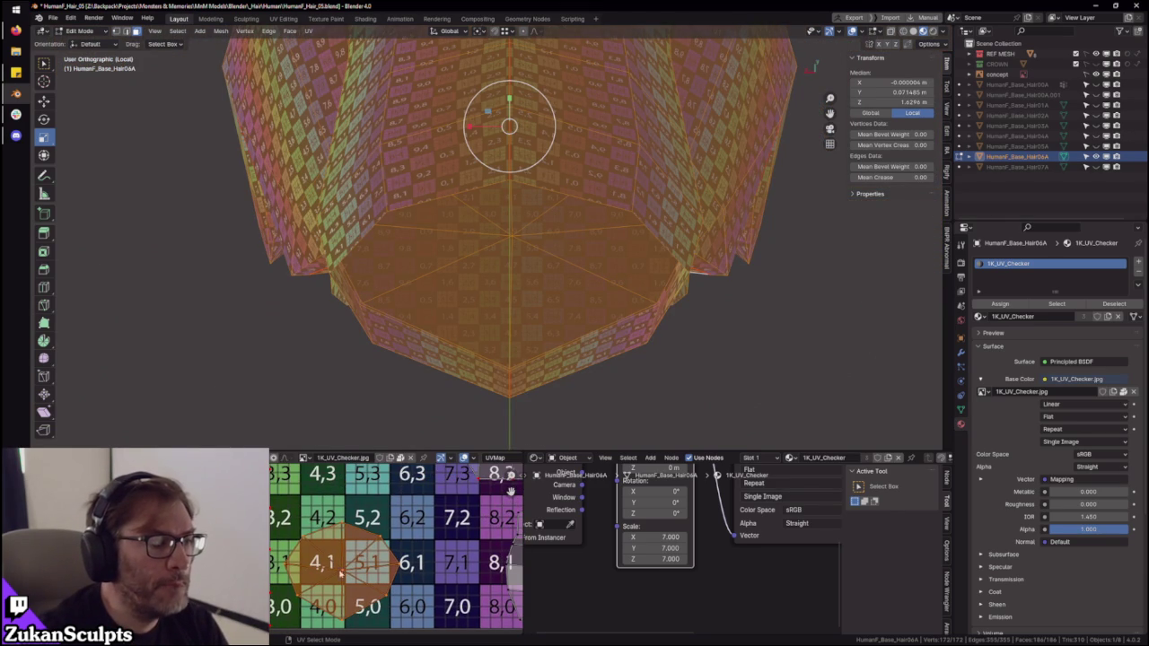
- In face select mode, mirror the backwards wedge face on X and move it back onto tile 4,1
key("ctrl+Tab")
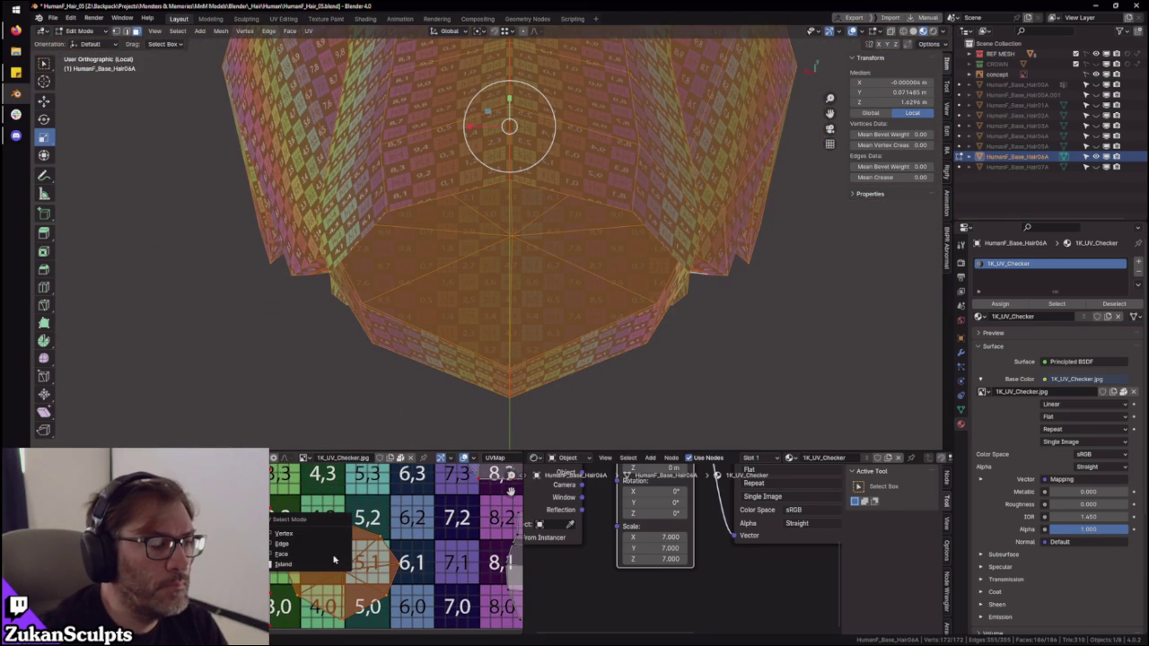
left_click(335, 562)
left_click(327, 581)
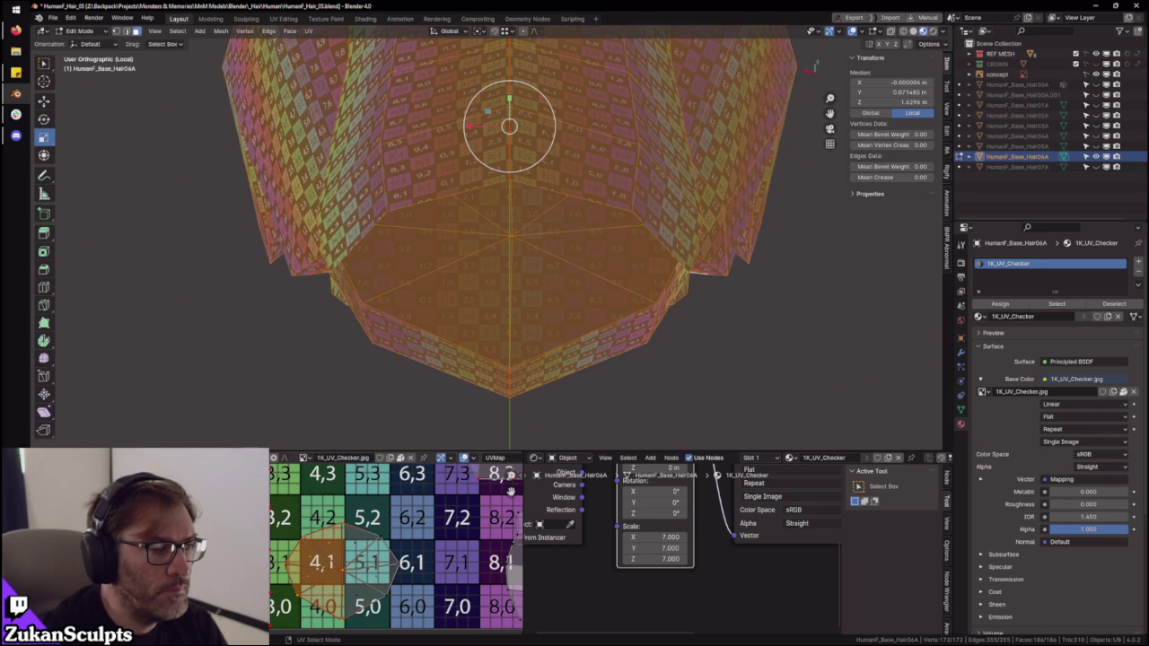
left_click(285, 458)
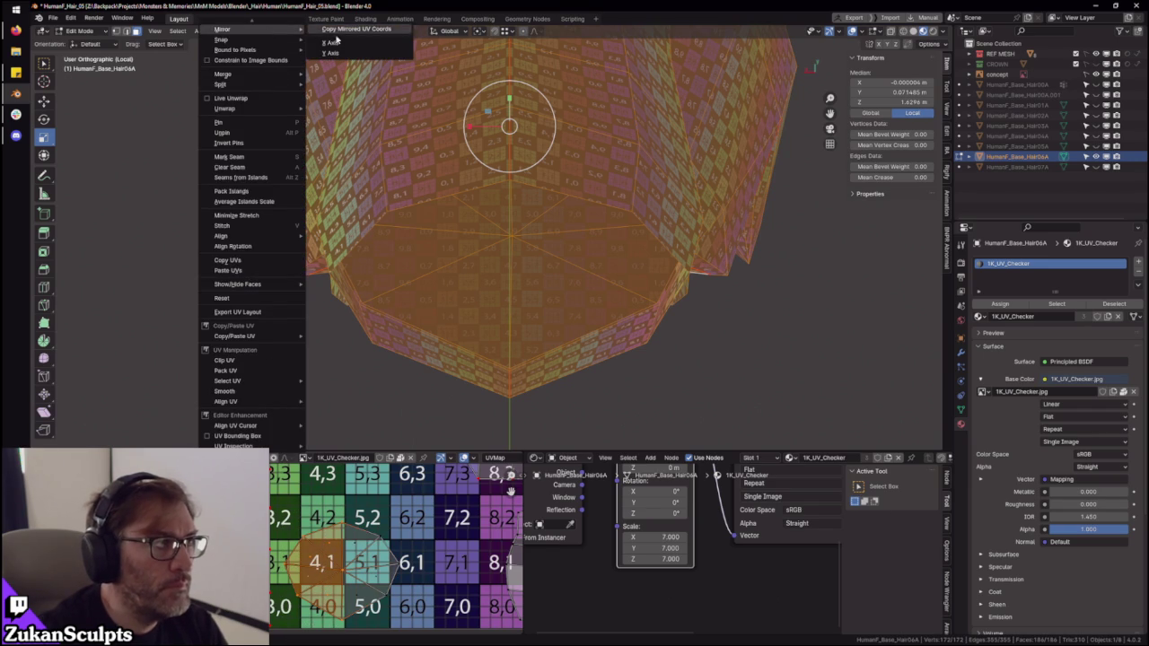
left_click(334, 42)
key("ctrl+m")
key("x")
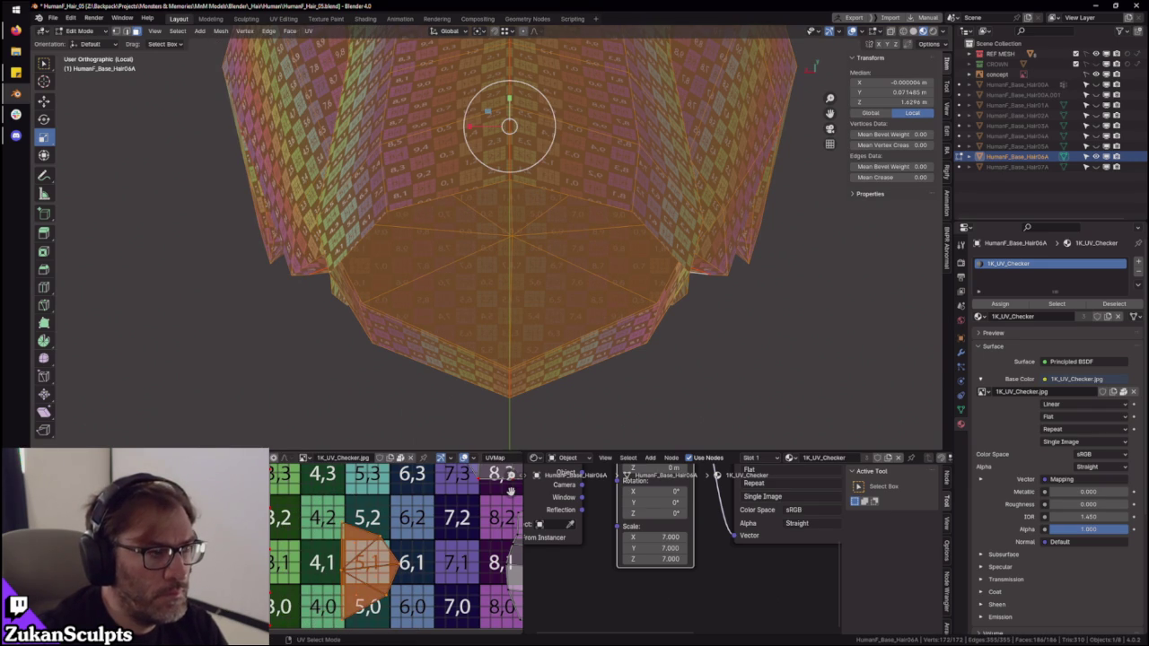
key("g")
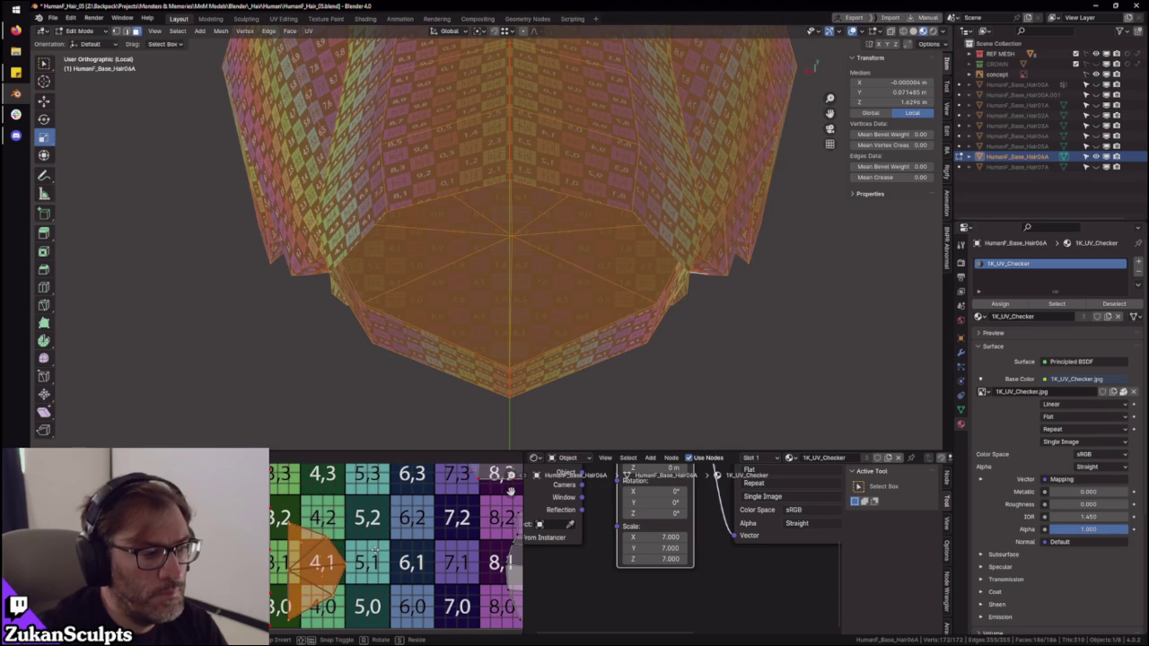
left_click(510, 491)
- Inspect the maximized UV layout, then restore the normal layout and orbit the hair mesh
key("ctrl+space")
scroll(476, 466, "down", 3)
scroll(539, 359, "up", 3)
scroll(665, 299, "up", 4)
scroll(665, 299, "up", 2)
scroll(628, 359, "down", 6)
scroll(598, 398, "down", 2)
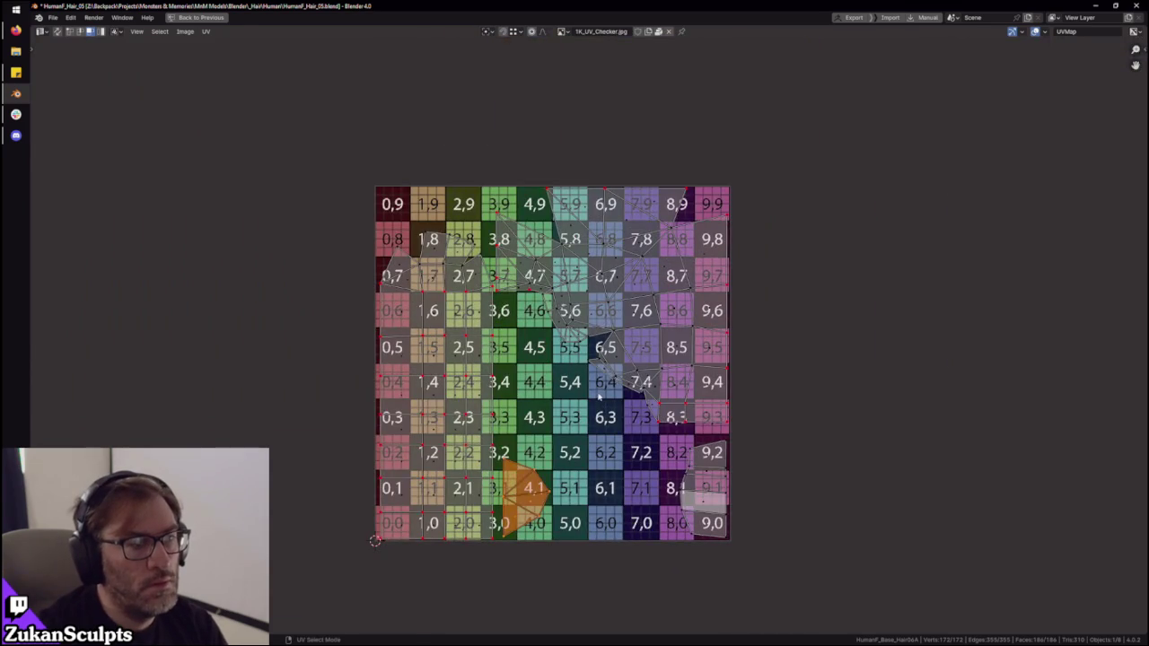
key("ctrl+space")
mouse_move(600, 380)
middle_mouse_down()
mouse_move(679, 213)
mouse_move(780, 150)
middle_mouse_up()
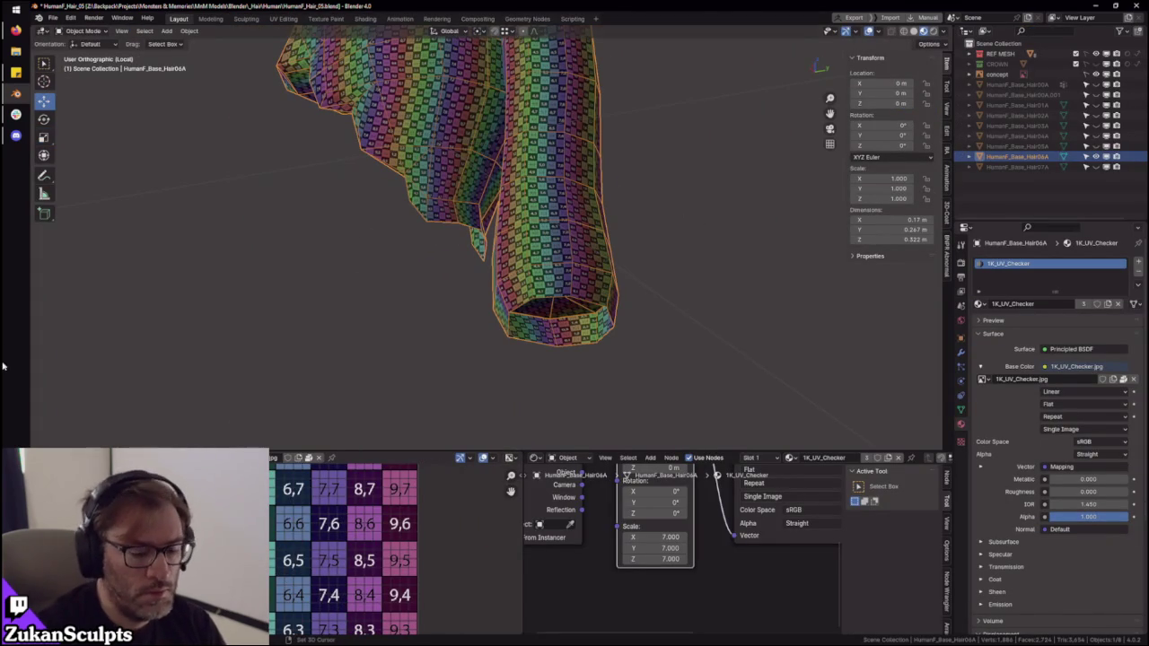
- In Edit Mode with see-through display, select the linked lower hair strand and hide it
scroll(276, 252, "up", 2)
scroll(323, 224, "up", 2)
scroll(512, 290, "up", 2)
scroll(489, 320, "up", 2)
mouse_move(489, 321)
middle_mouse_down()
mouse_move(526, 303)
mouse_move(492, 351)
mouse_move(470, 341)
middle_mouse_up()
scroll(538, 323, "down", 3)
key("Tab")
key("ctrl+Tab")
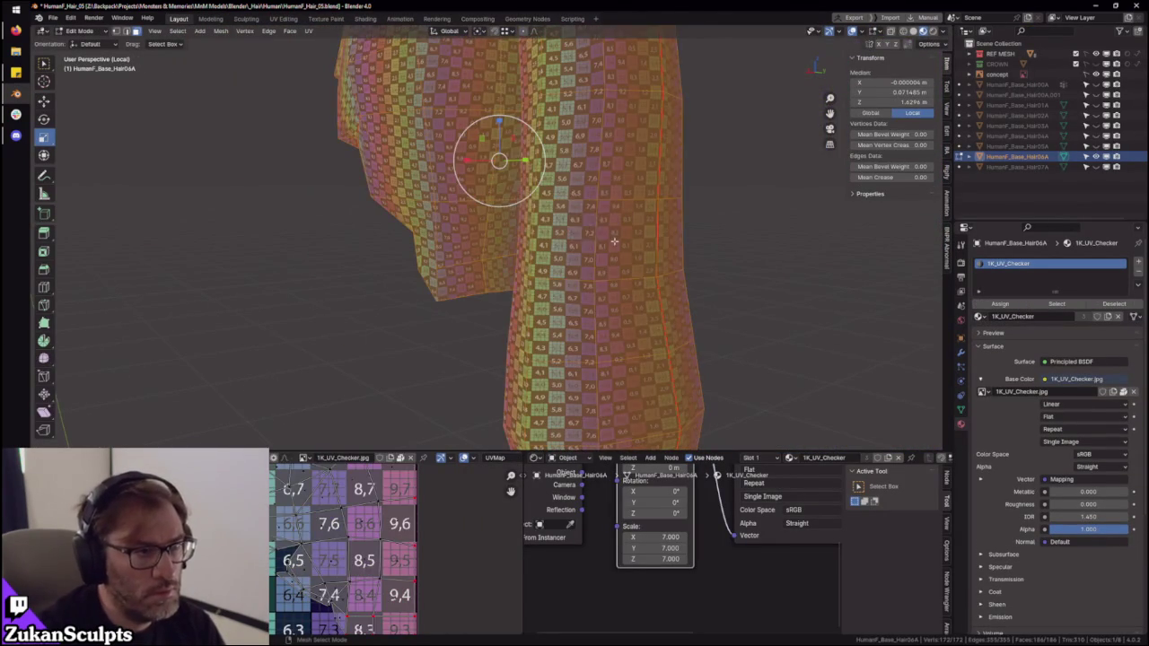
key("alt+a")
key("alt+z")
key("l")
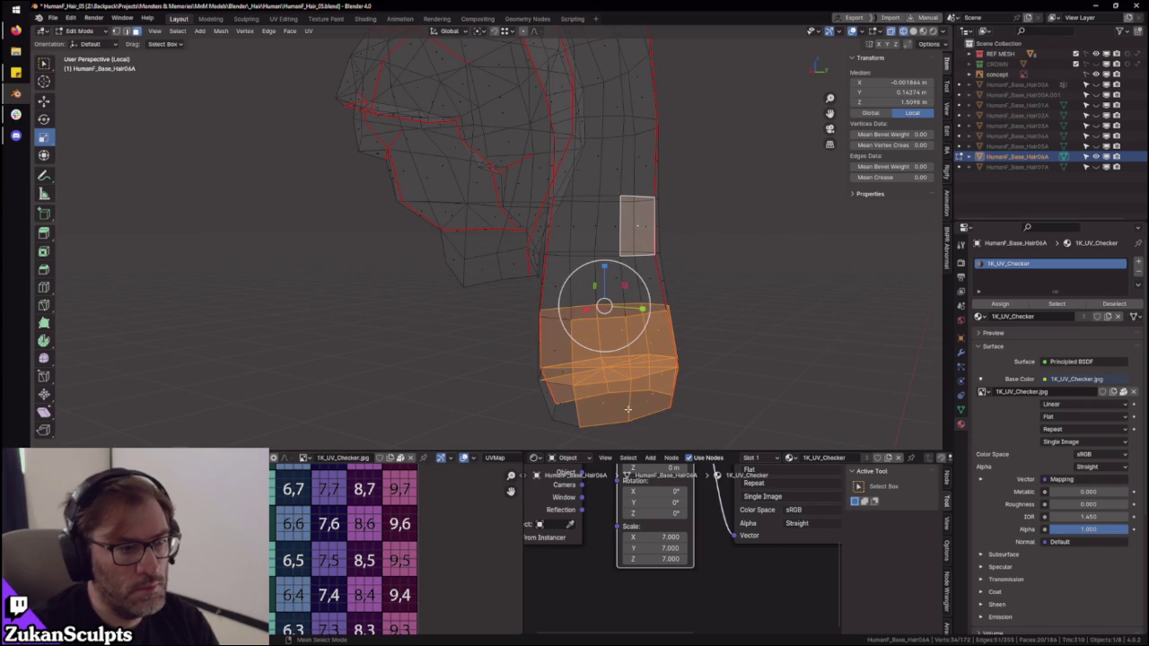
key("ctrl+l")
key("h")
key("alt+z")
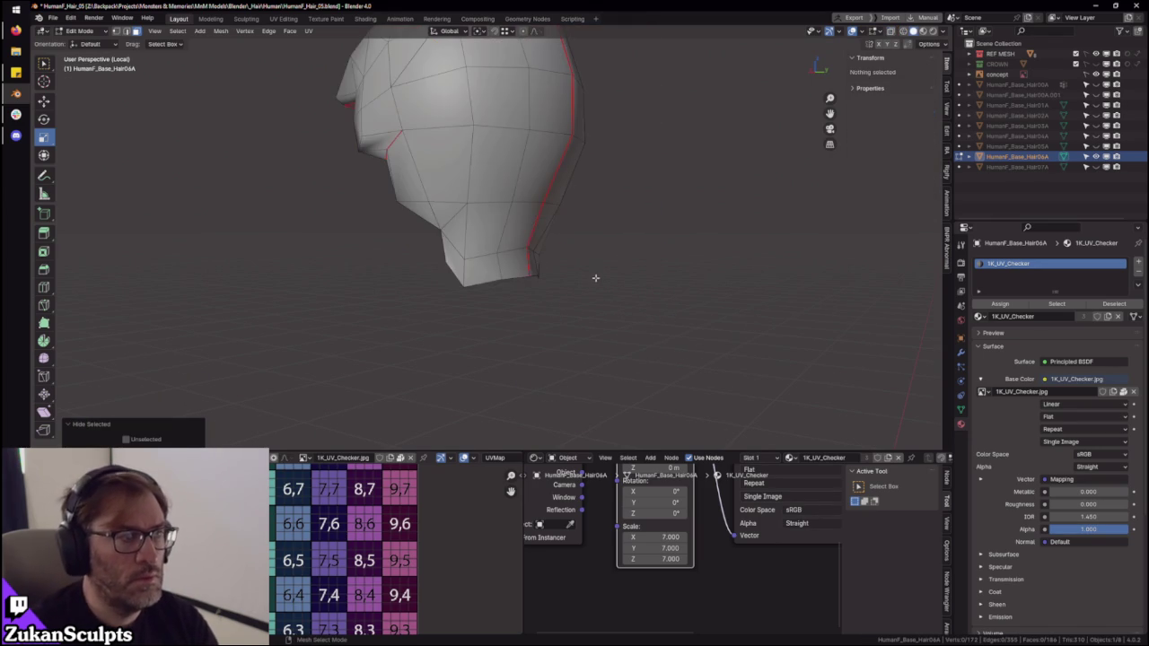
- Show the checker texture and select the whole seam-bounded back-of-head island
key("z")
mouse_move(620, 252)
middle_mouse_down()
mouse_move(564, 232)
mouse_move(515, 277)
mouse_move(512, 321)
mouse_move(516, 297)
mouse_move(561, 274)
mouse_move(538, 300)
mouse_move(584, 270)
mouse_move(570, 277)
middle_mouse_up()
left_click(551, 257)
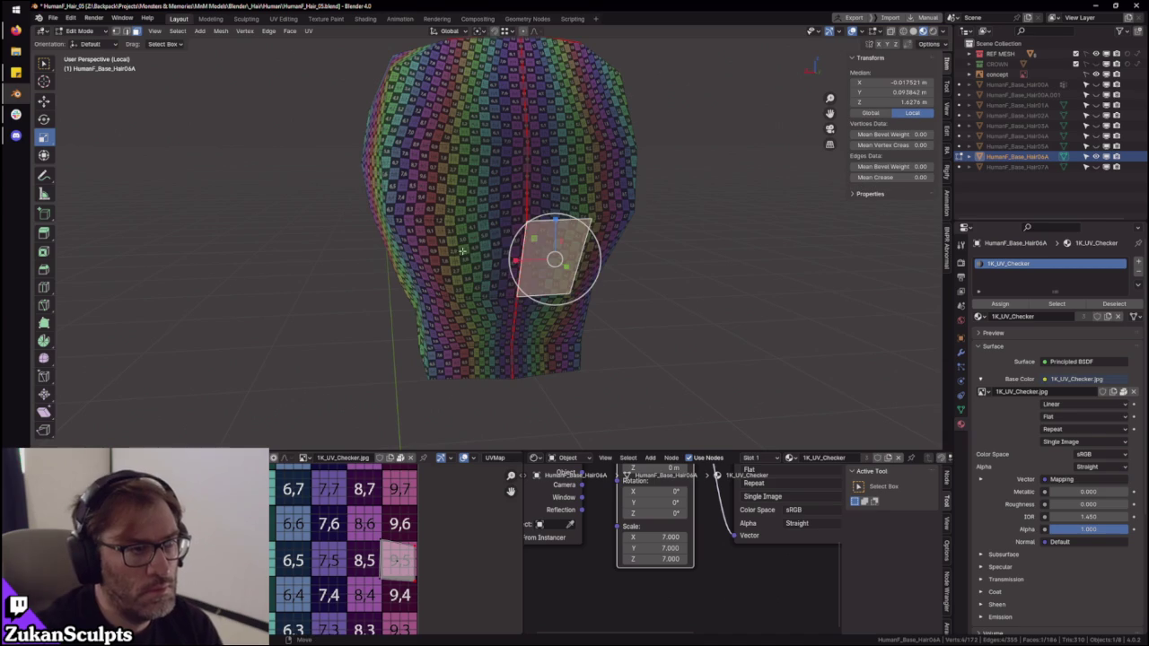
left_click(463, 251, "shift")
key("ctrl+l")
middle_click_drag(392, 559, 366, 520)
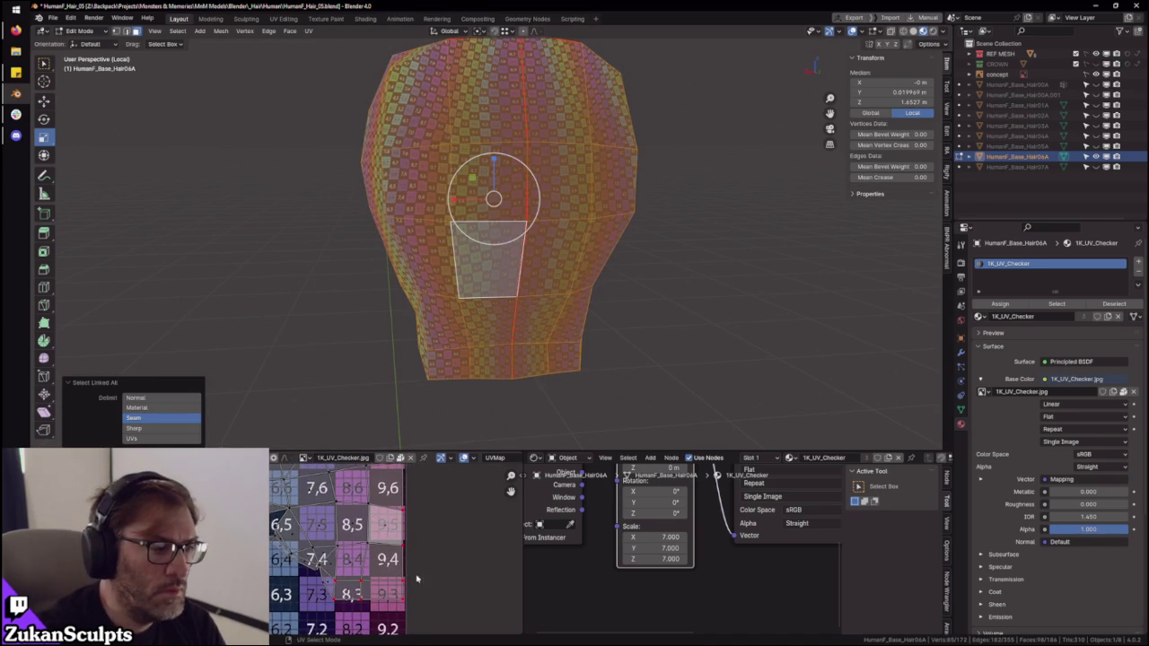
- Select a lower-right head face near tile 8,3 and shift its UVs
left_click(349, 601)
scroll(357, 588, "up", 1)
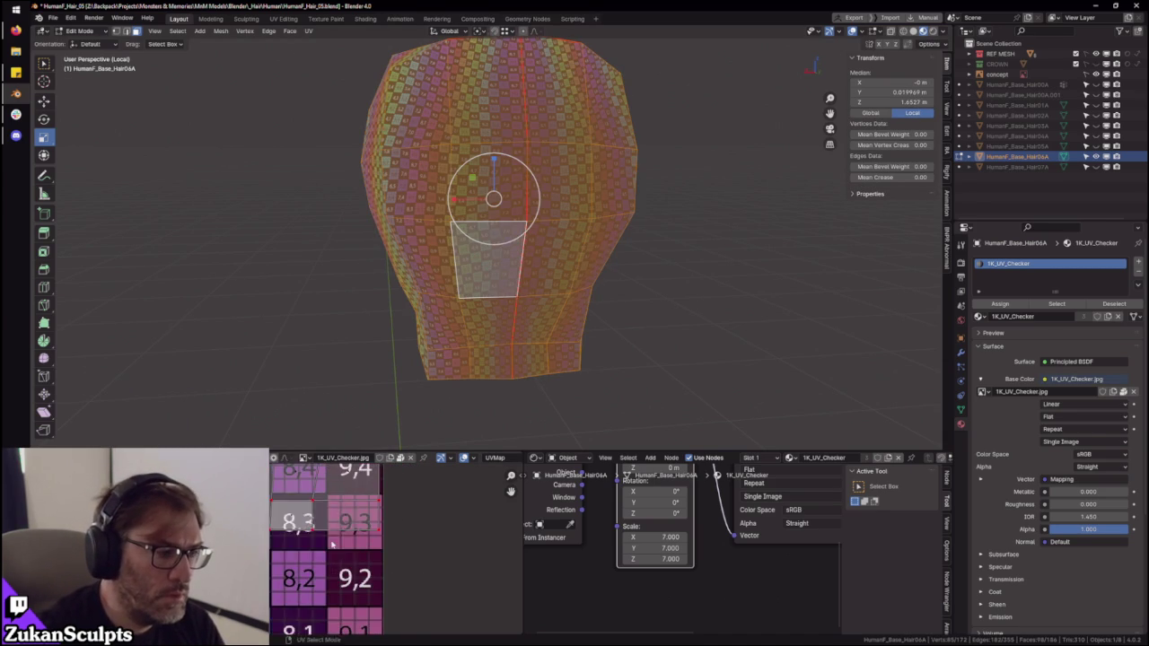
scroll(323, 547, "up", 1)
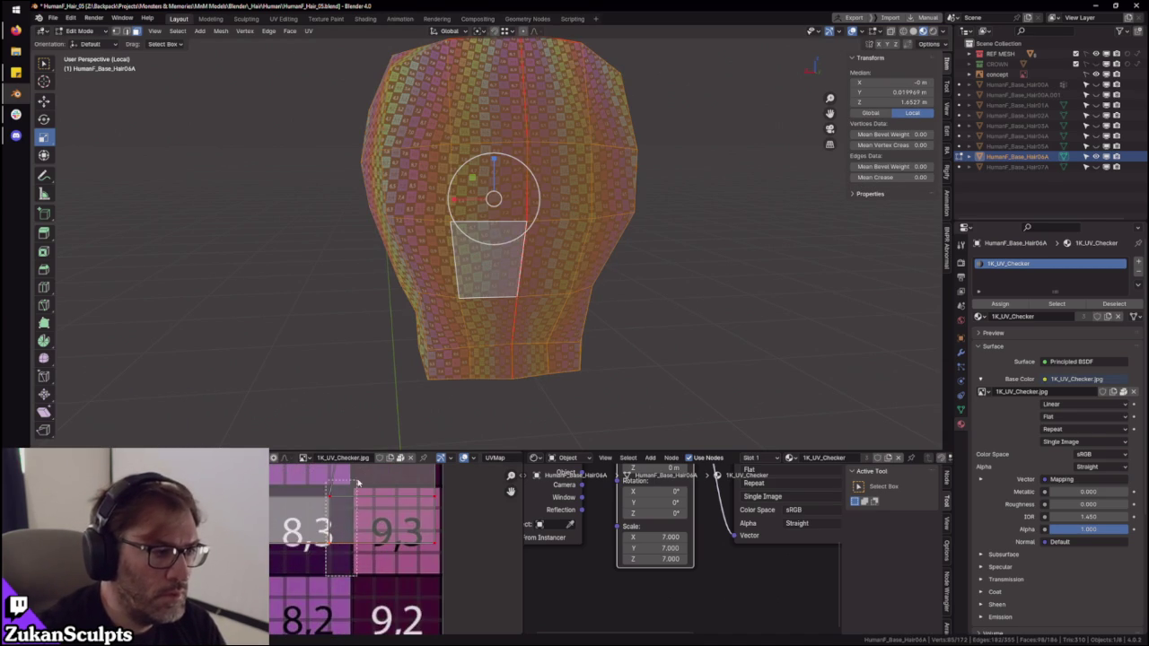
scroll(368, 559, "up", 3)
left_click(368, 559)
key("g")
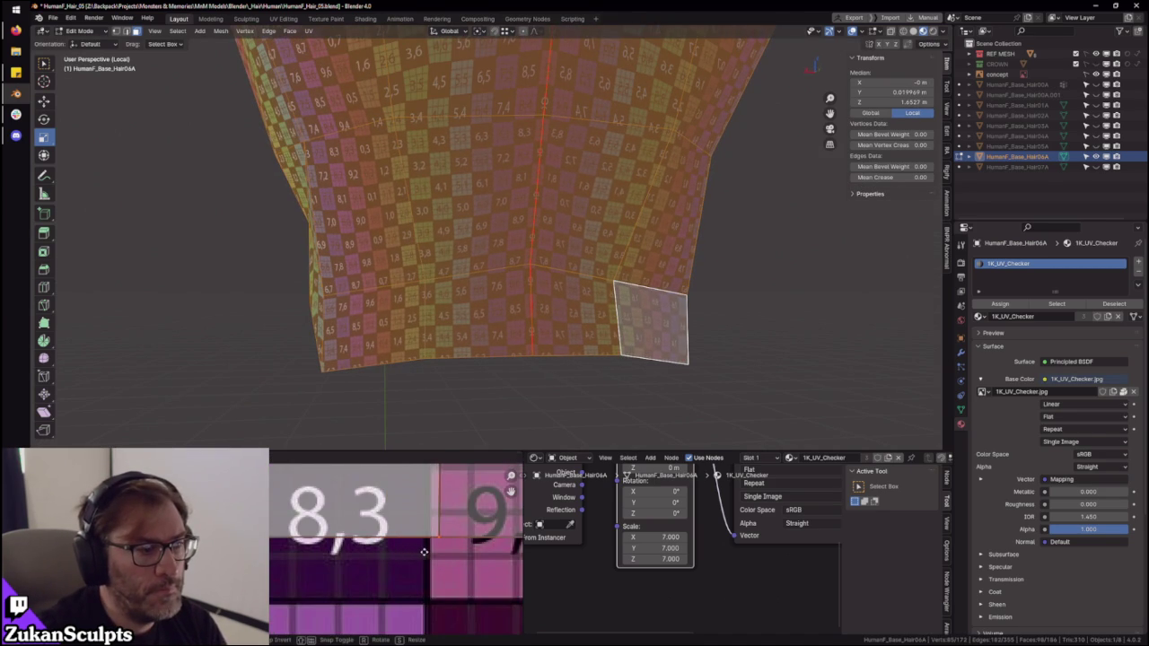
left_click(424, 551)
scroll(359, 556, "down", 4)
scroll(310, 563, "down", 1)
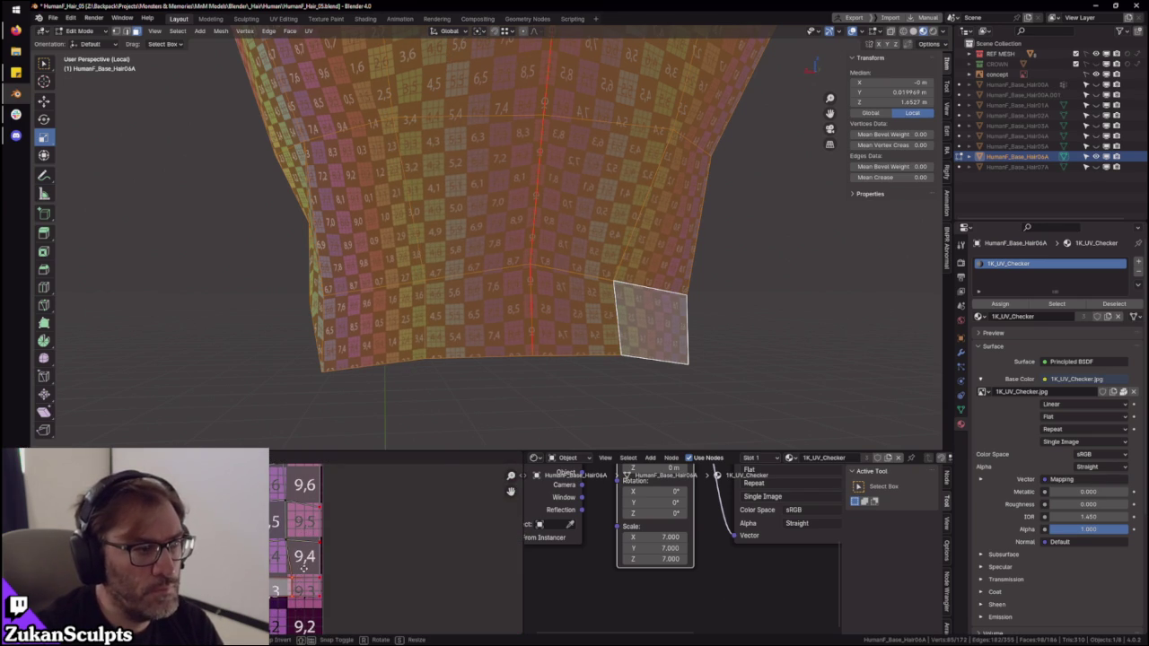
scroll(308, 572, "down", 1)
scroll(308, 571, "up", 1)
scroll(287, 583, "up", 1)
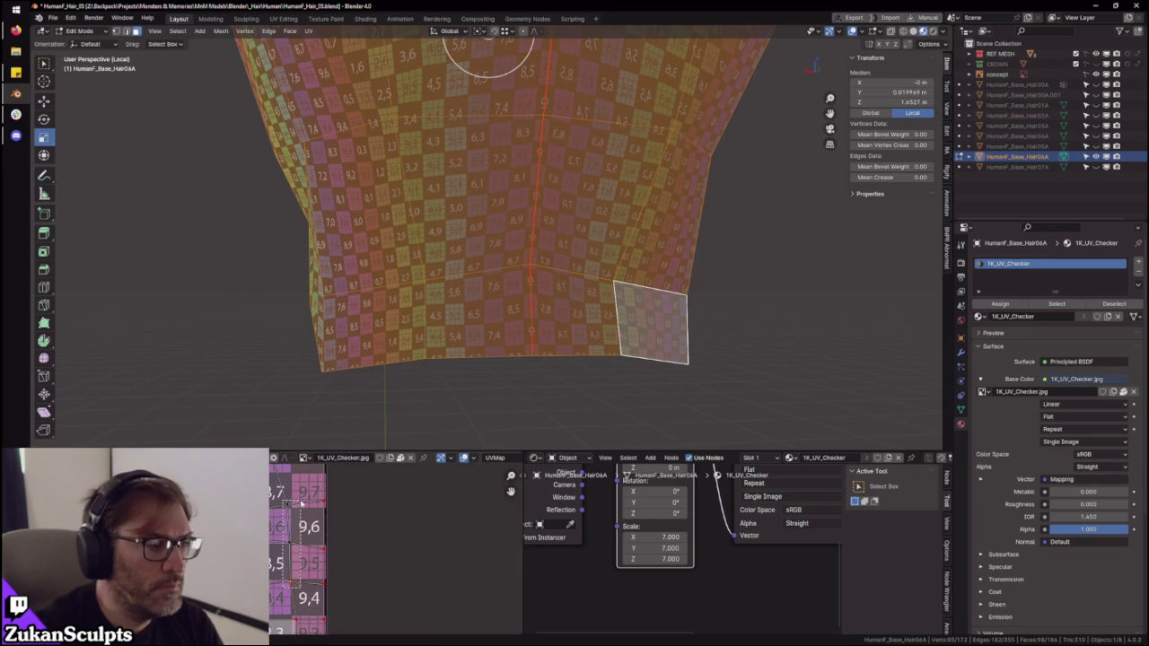
scroll(422, 413, "down", 2)
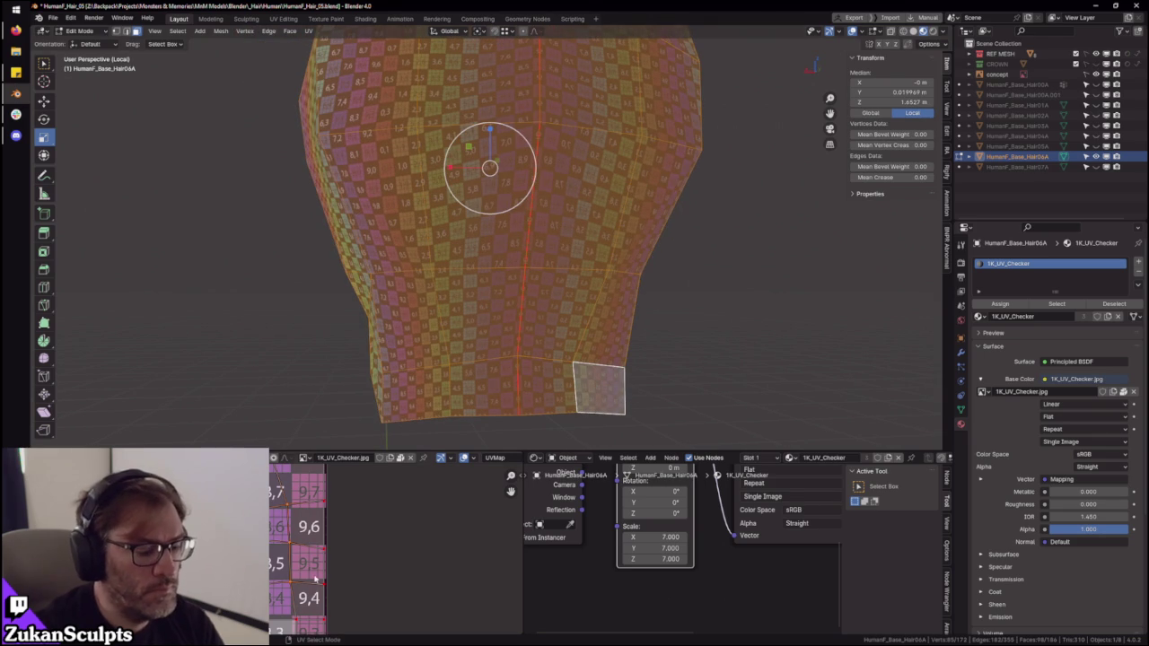
- Reposition the selected UVs around the 9,4 checker tiles with three successive moves
middle_click_drag(308, 550, 318, 555)
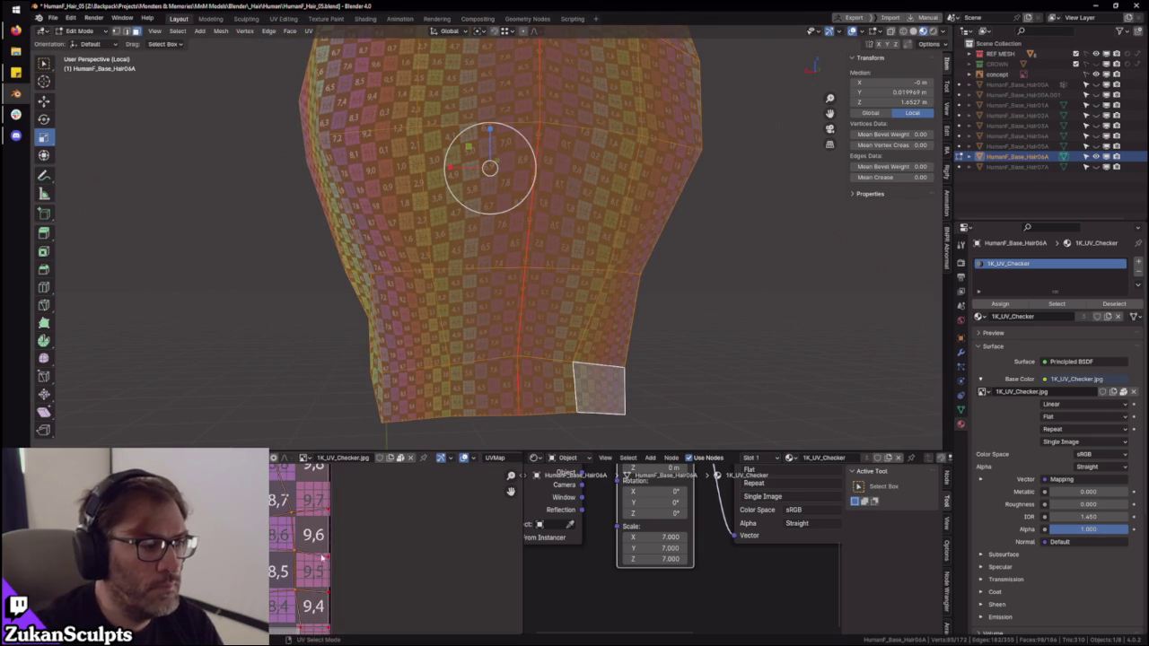
key("g")
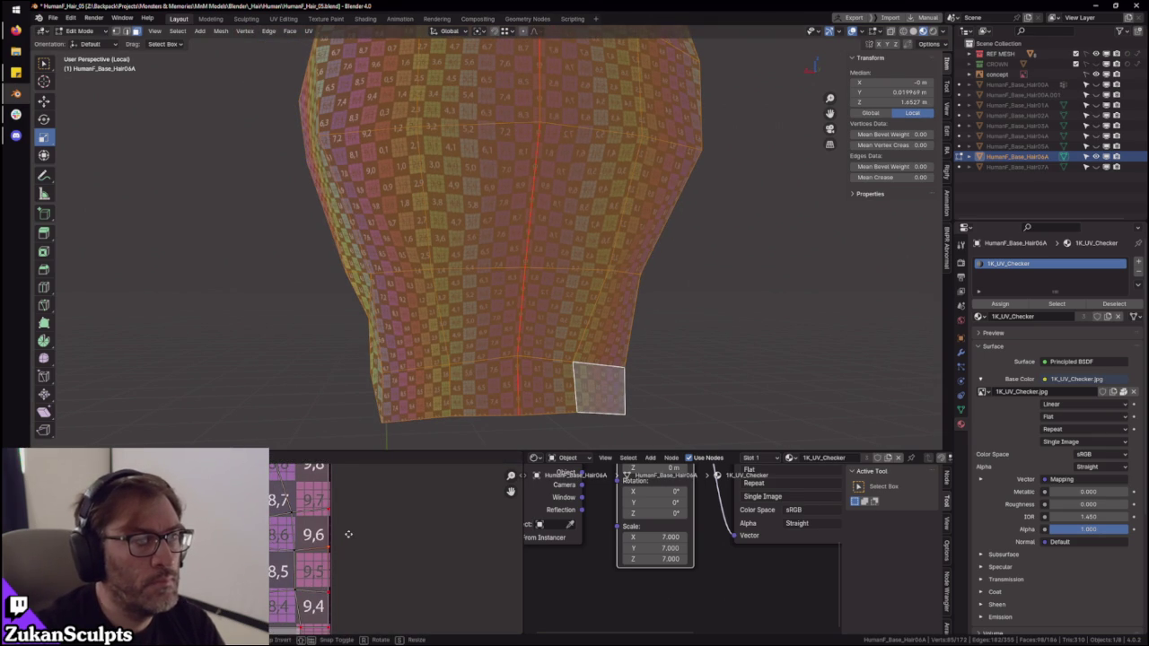
left_click(348, 534)
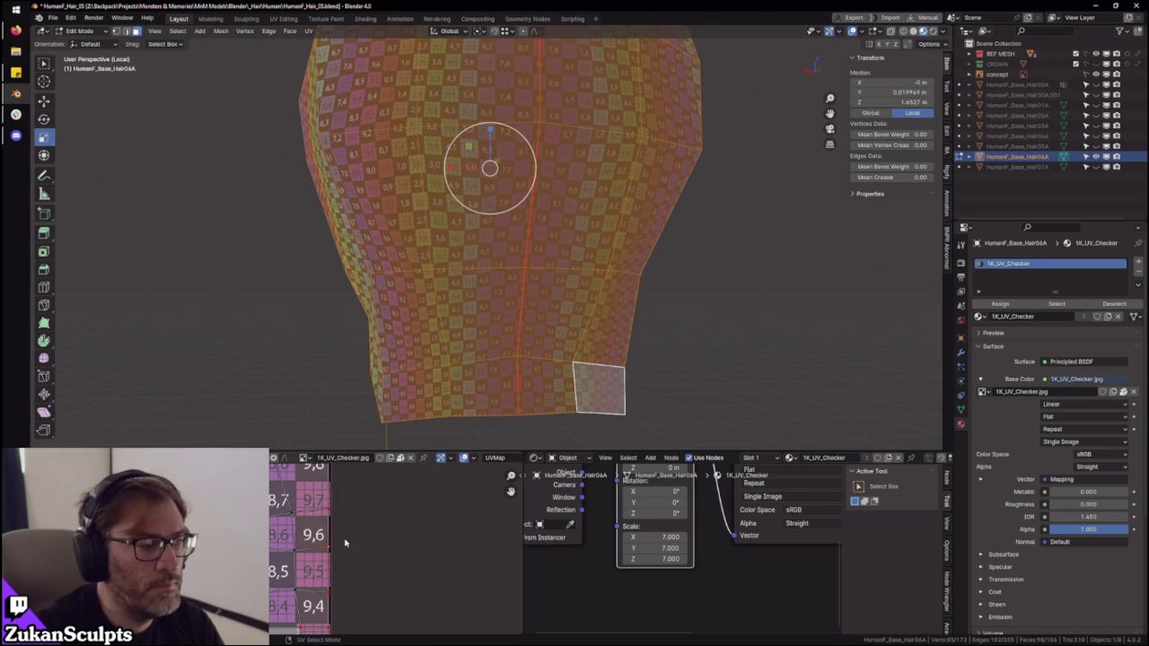
key("g")
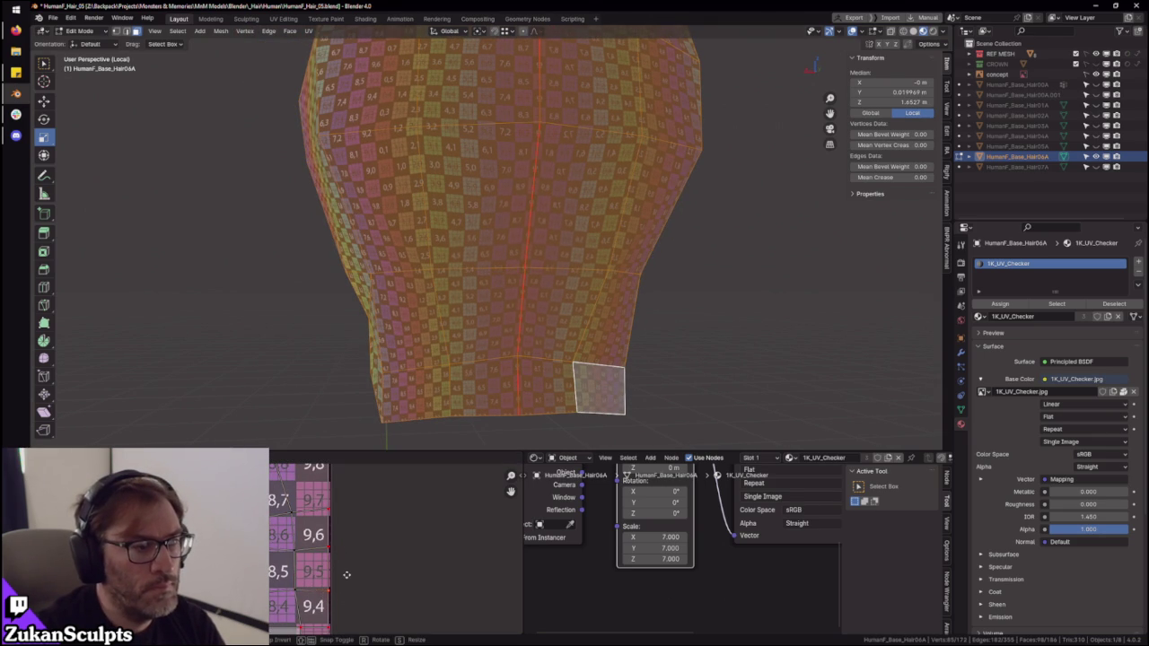
left_click(348, 573)
scroll(341, 603, "up", 2)
key("g")
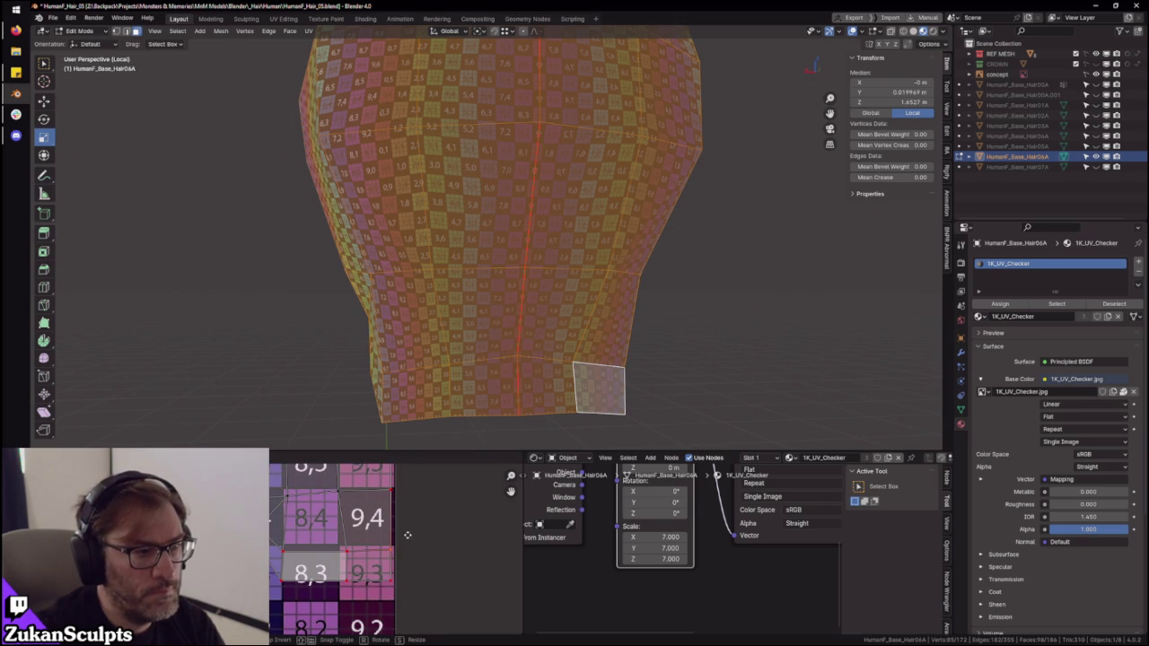
left_click(409, 532)
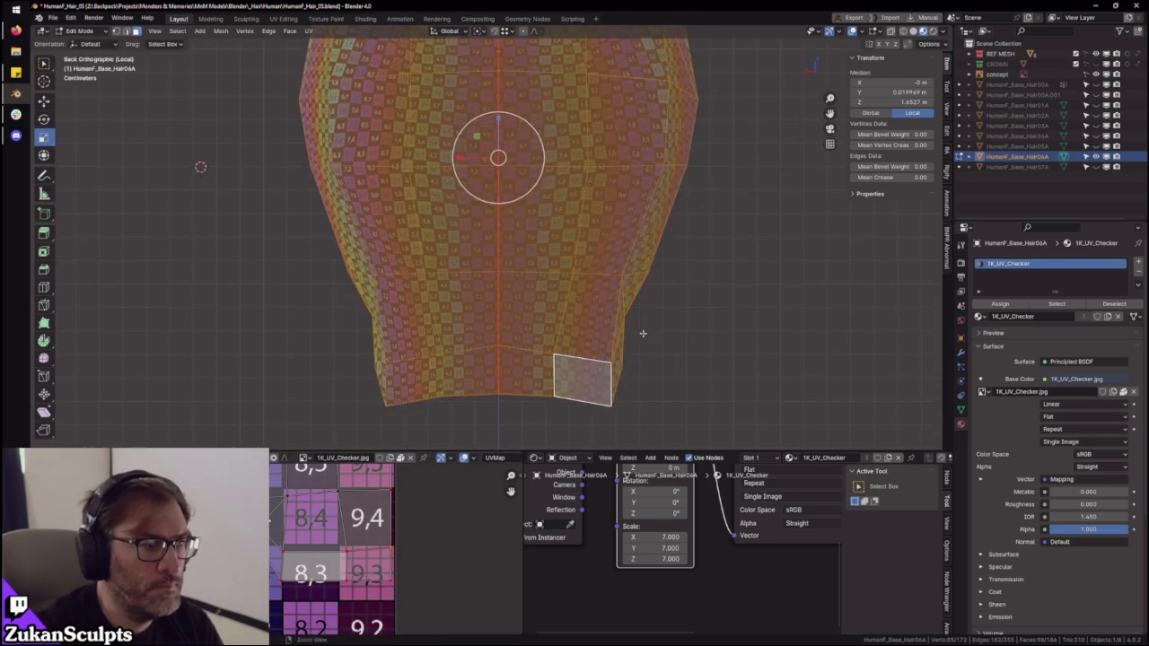
- Make two grab adjustments to the UVs beside checker tile 9,4 so the lower-back checker lines up
middle_click_drag(641, 333, 518, 272, "alt")
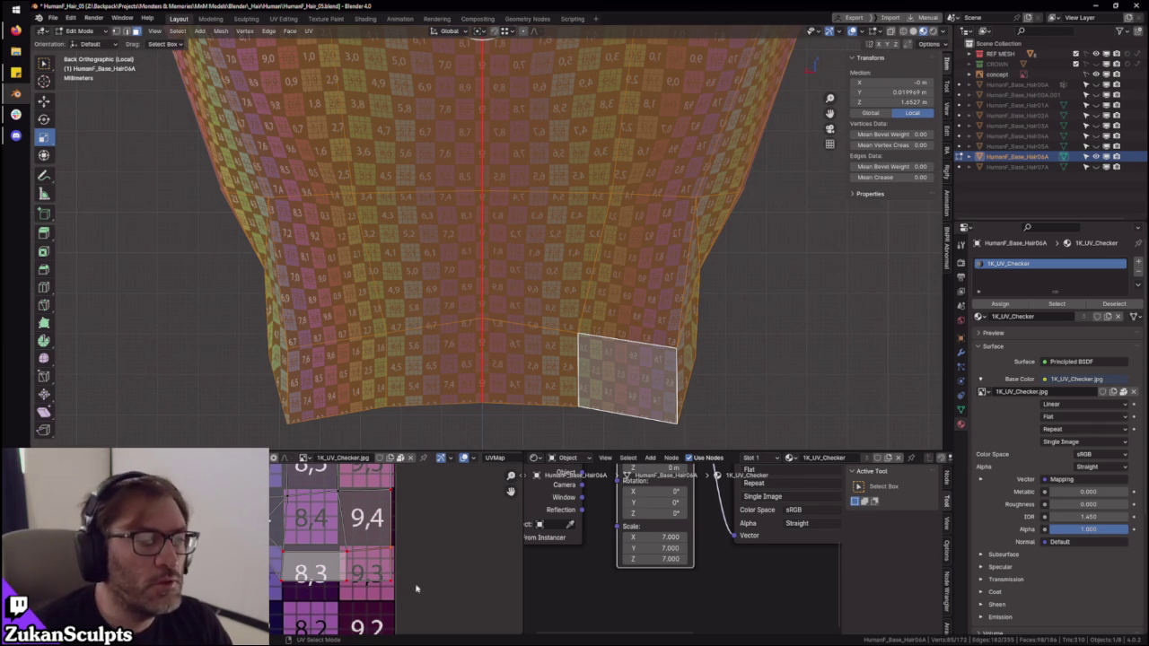
scroll(348, 564, "up", 3)
key("g")
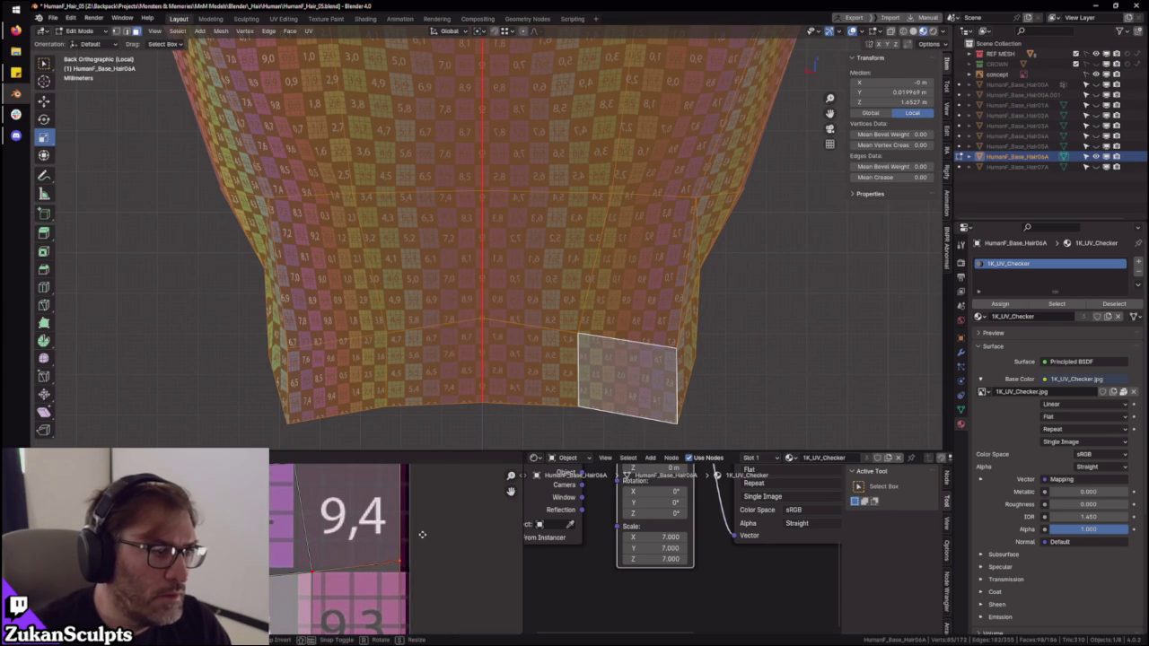
left_click(422, 535)
scroll(297, 556, "down", 2)
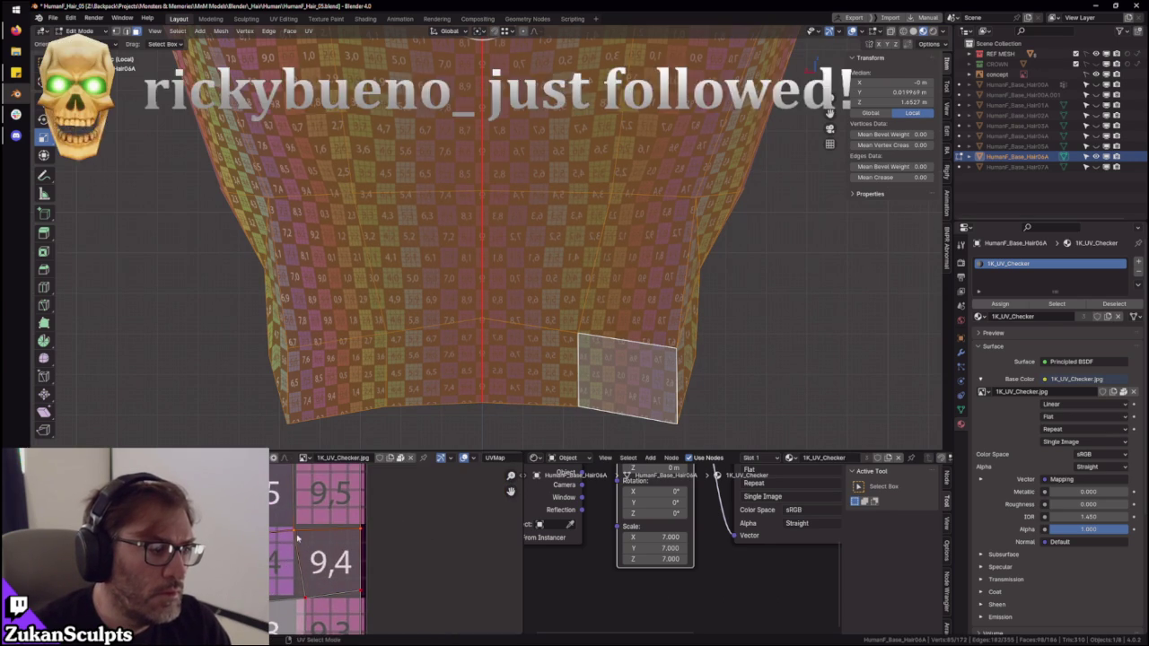
key("g")
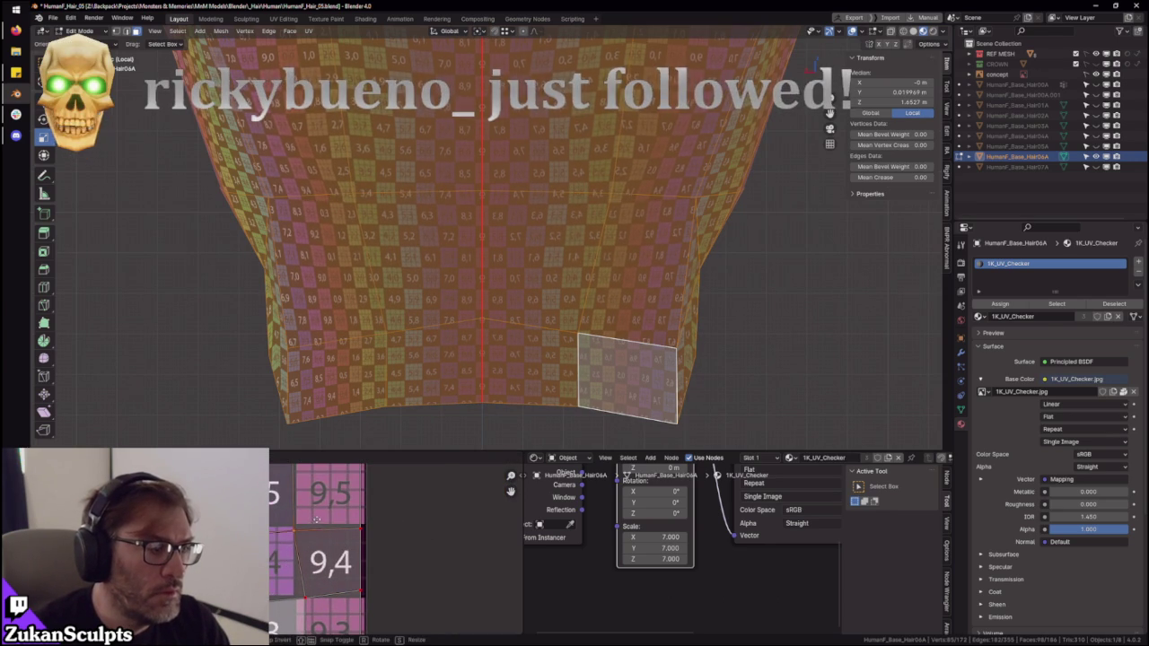
left_click(390, 505)
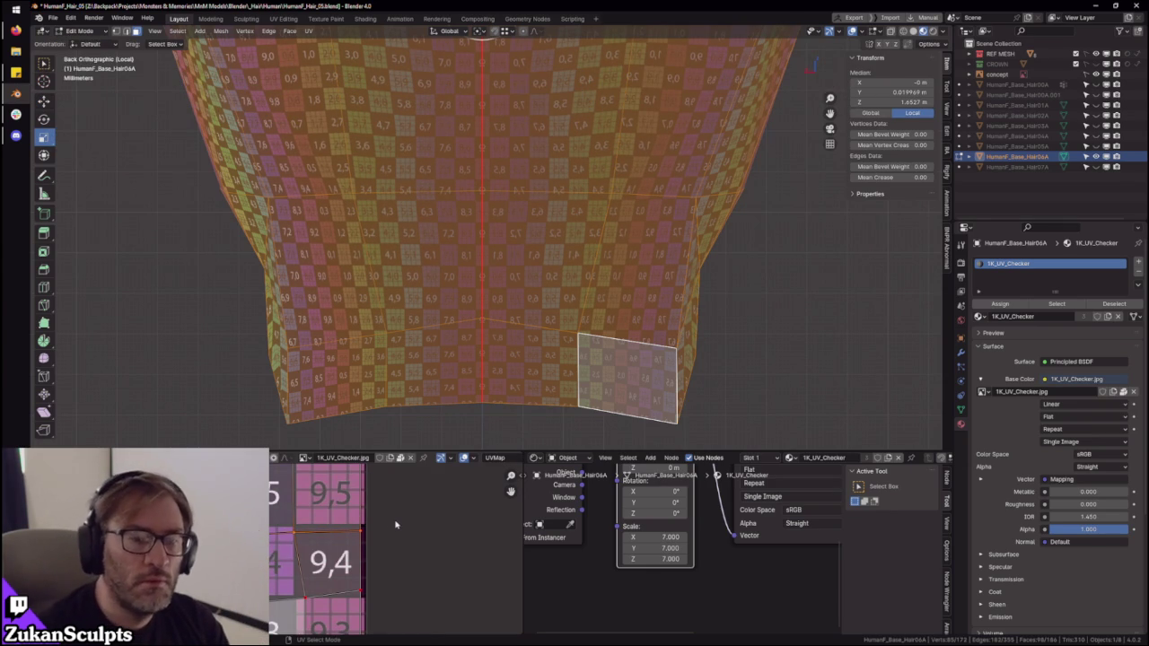
middle_click_drag(529, 211, 447, 424, "shift")
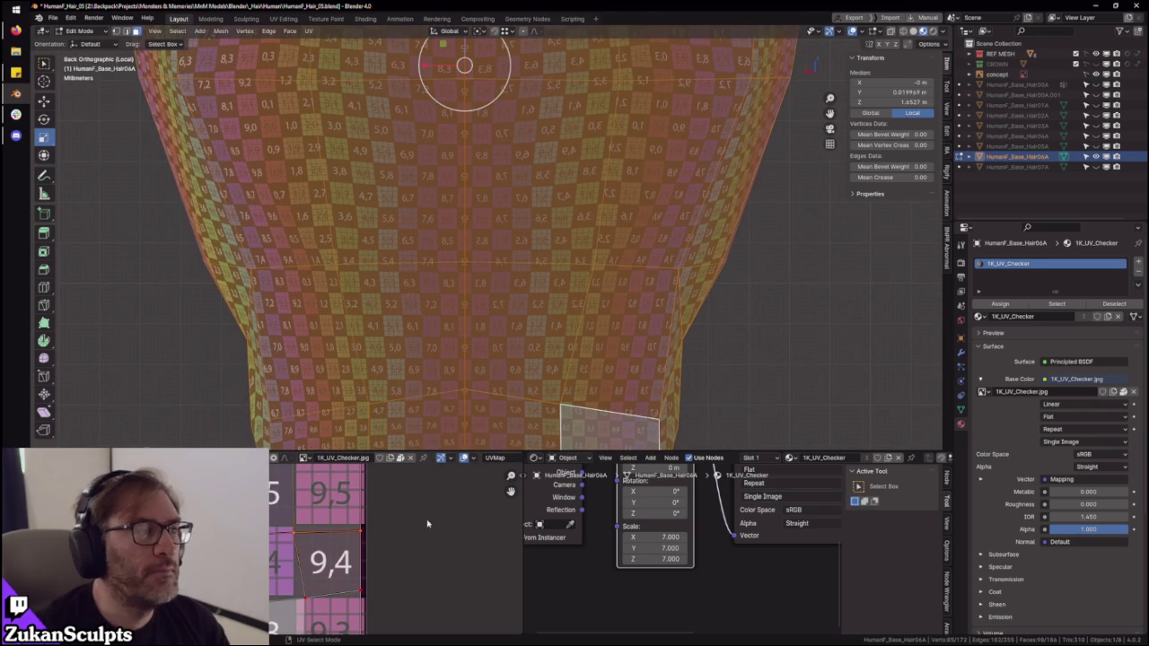
- Move the UVs around checker tile 9,6 in three adjustments, shifting them slightly down
scroll(377, 564, "down", 2)
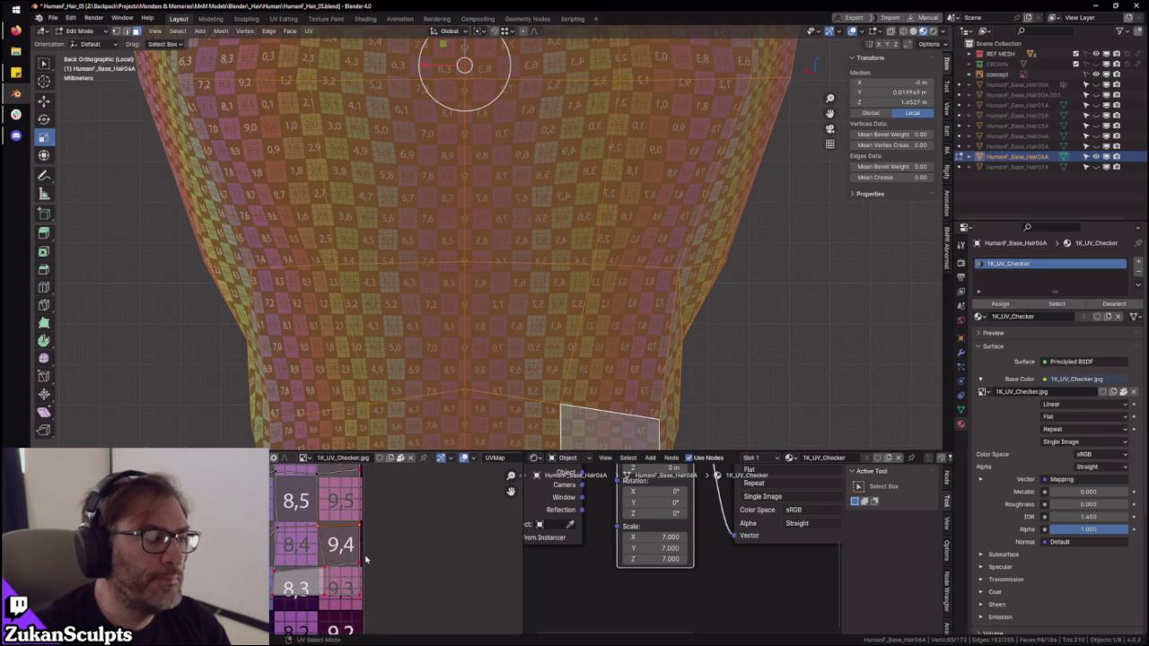
middle_click_drag(324, 487, 331, 551)
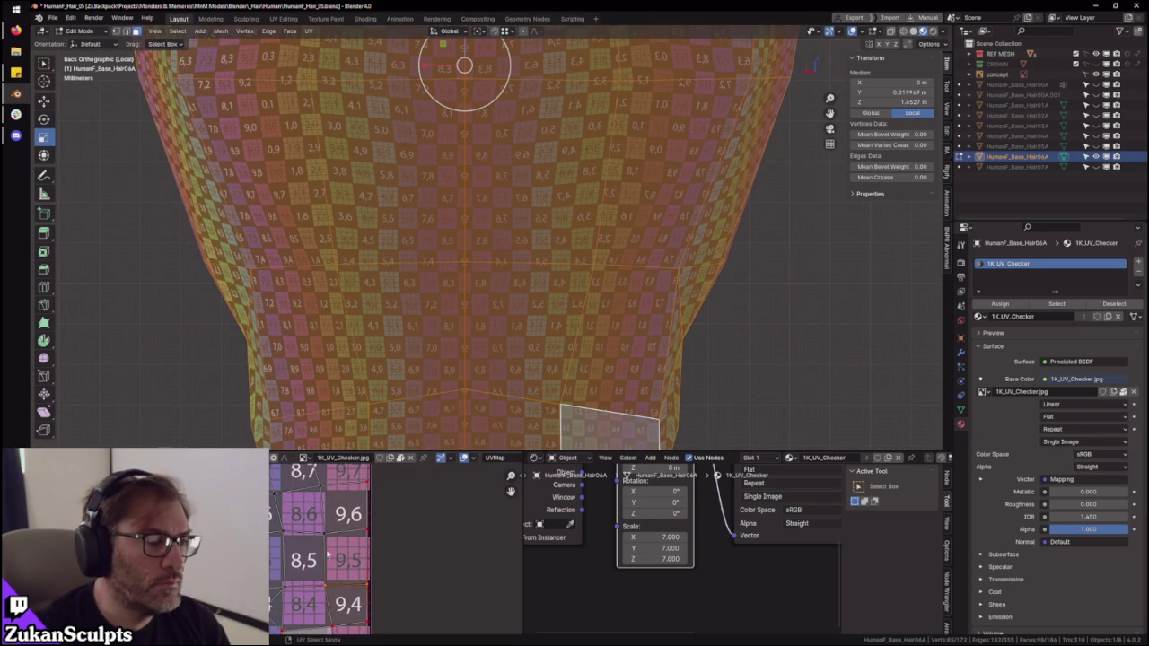
scroll(406, 510, "up", 2)
scroll(372, 543, "up", 2)
key("g")
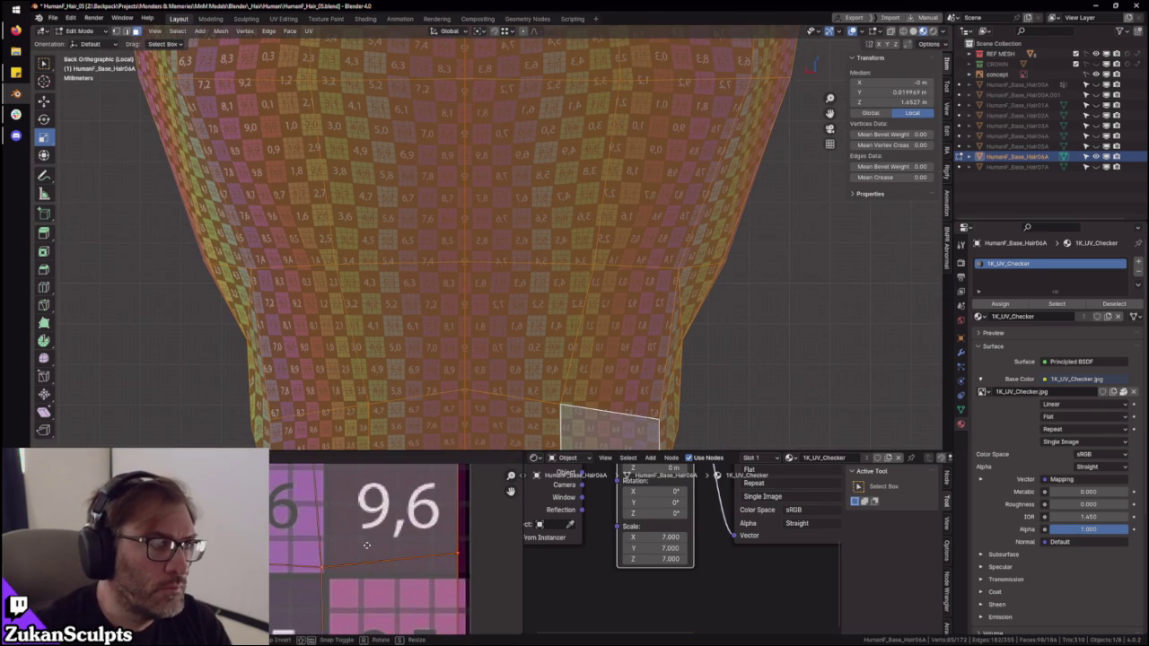
left_click(368, 546)
scroll(363, 561, "down", 2)
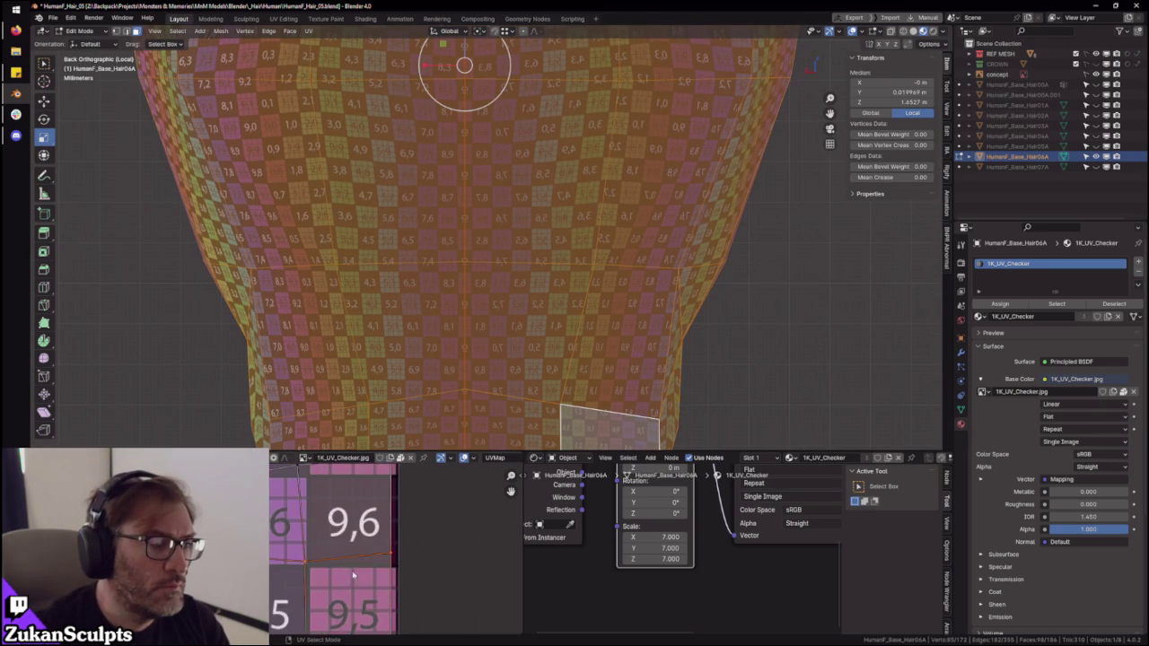
key("g")
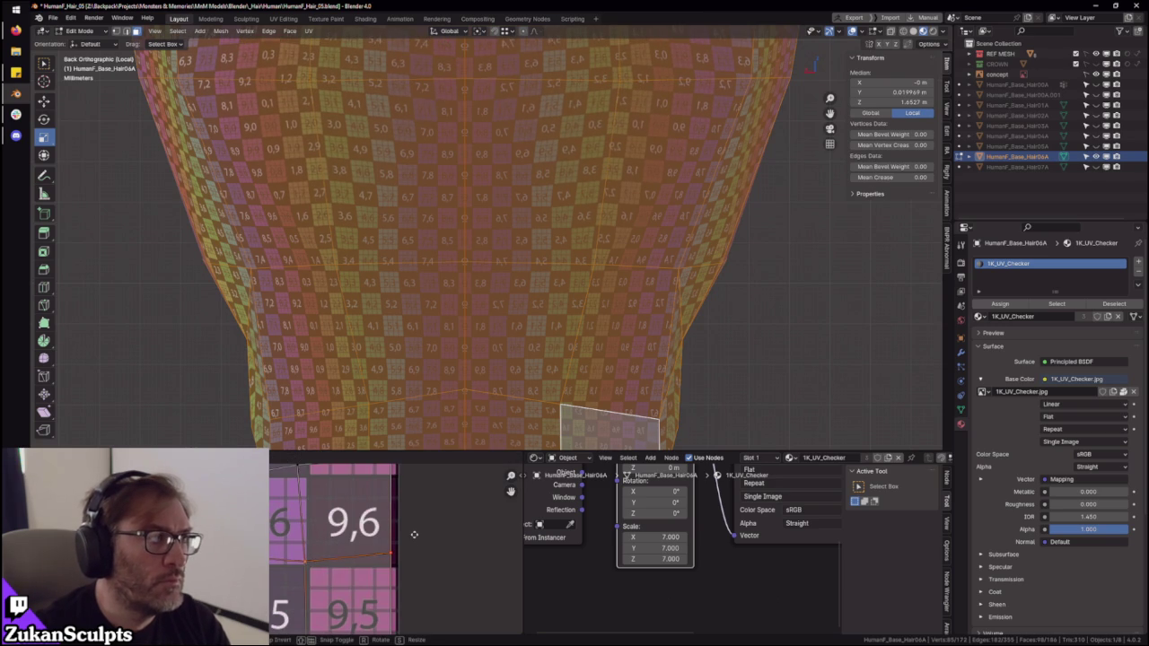
left_click(387, 584)
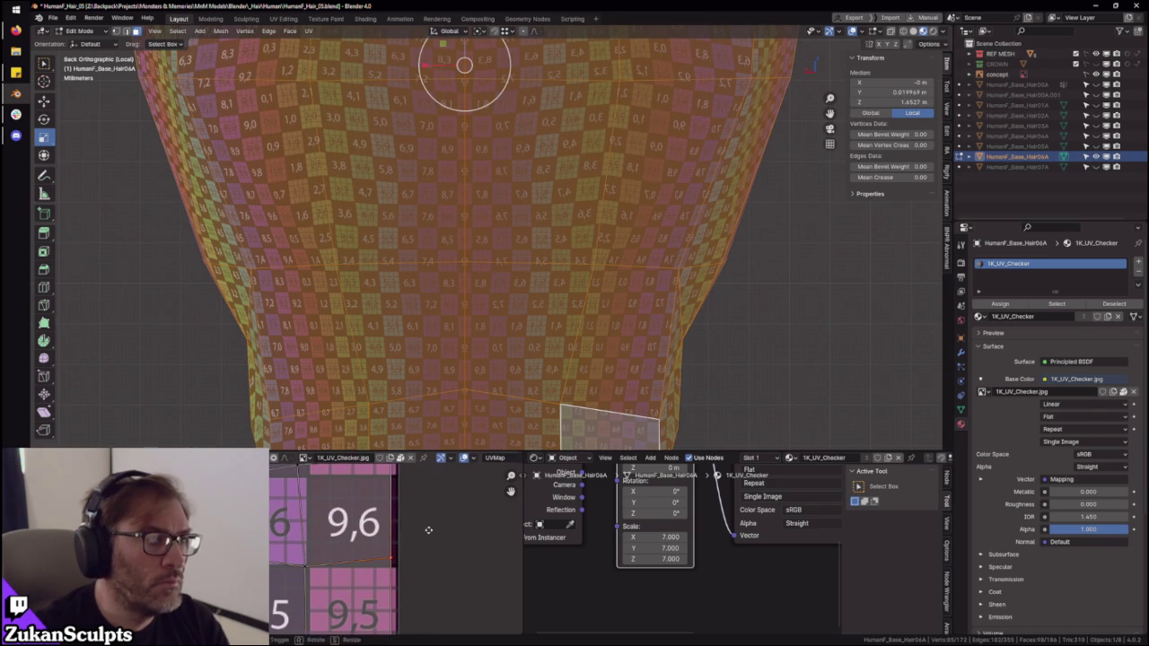
key("g")
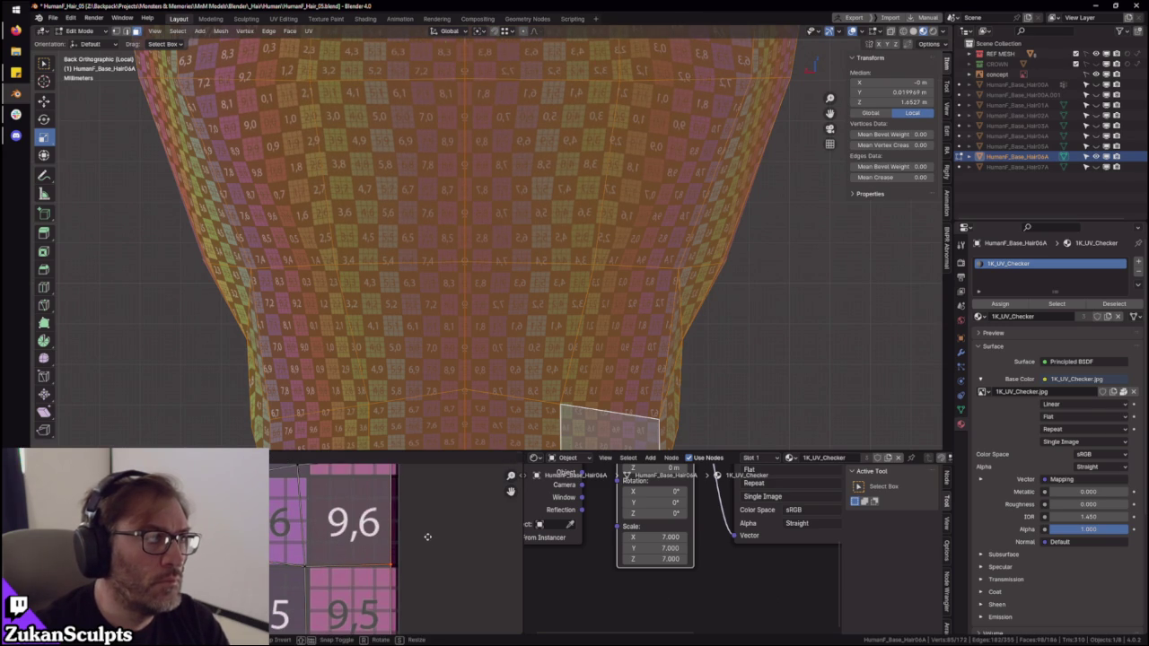
left_click(427, 536)
- Shift more UVs to move the checker, then cancel an attempted move near tile 8,5
scroll(377, 535, "down", 1)
scroll(341, 533, "down", 1)
scroll(323, 531, "down", 1)
scroll(316, 532, "down", 1)
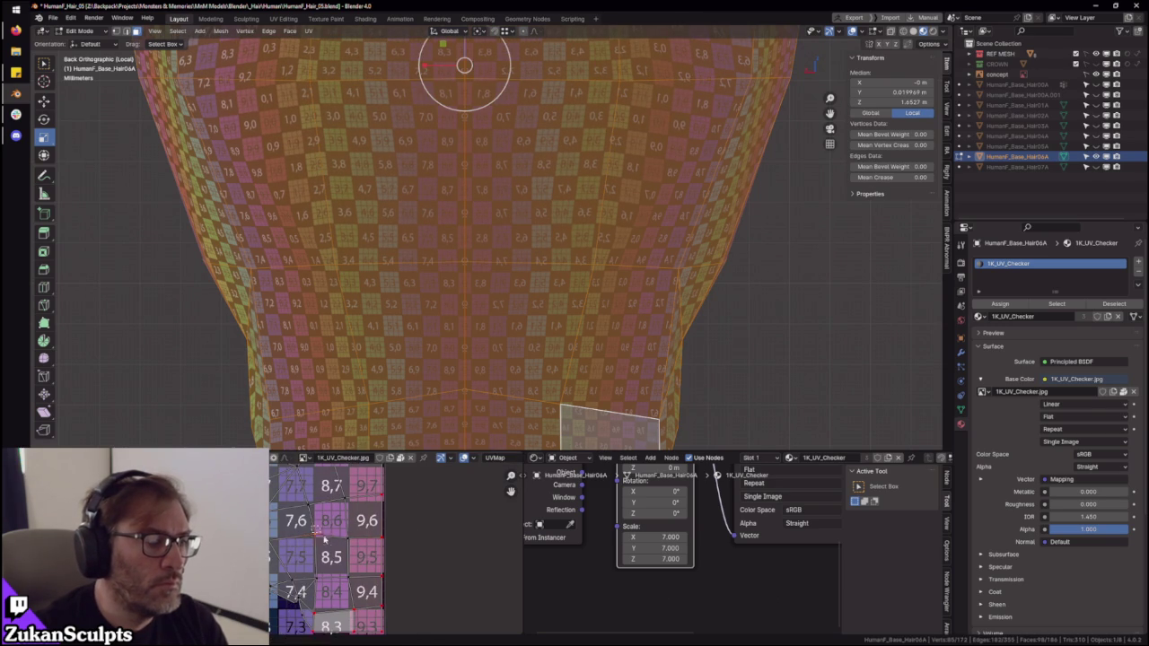
key("g")
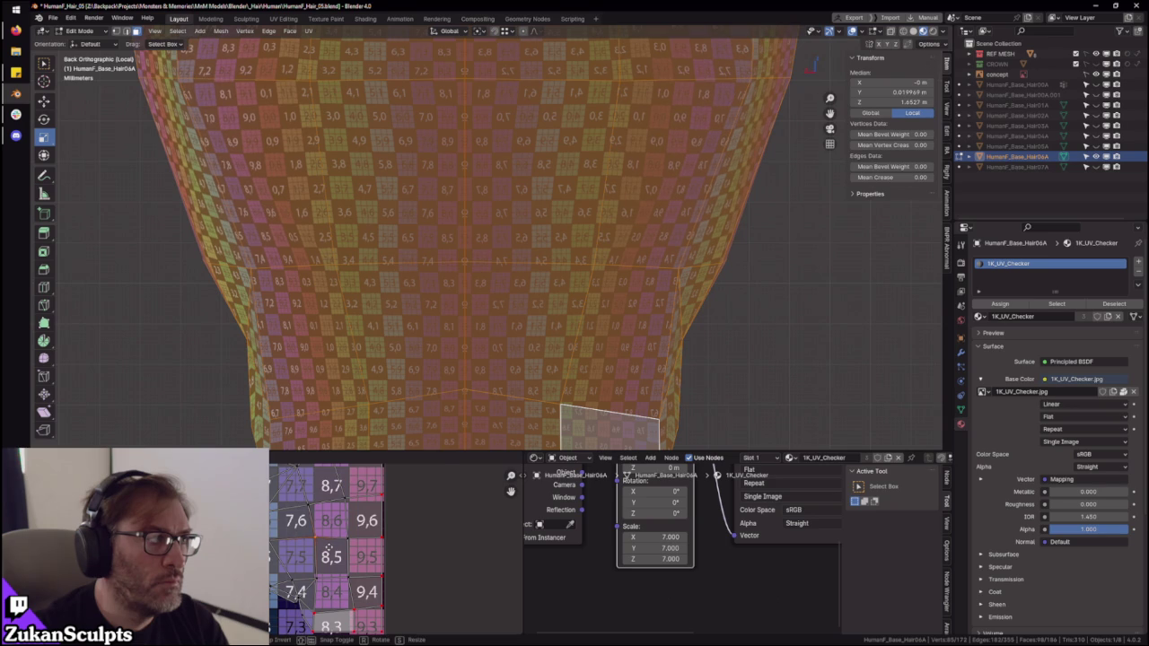
left_click(326, 556)
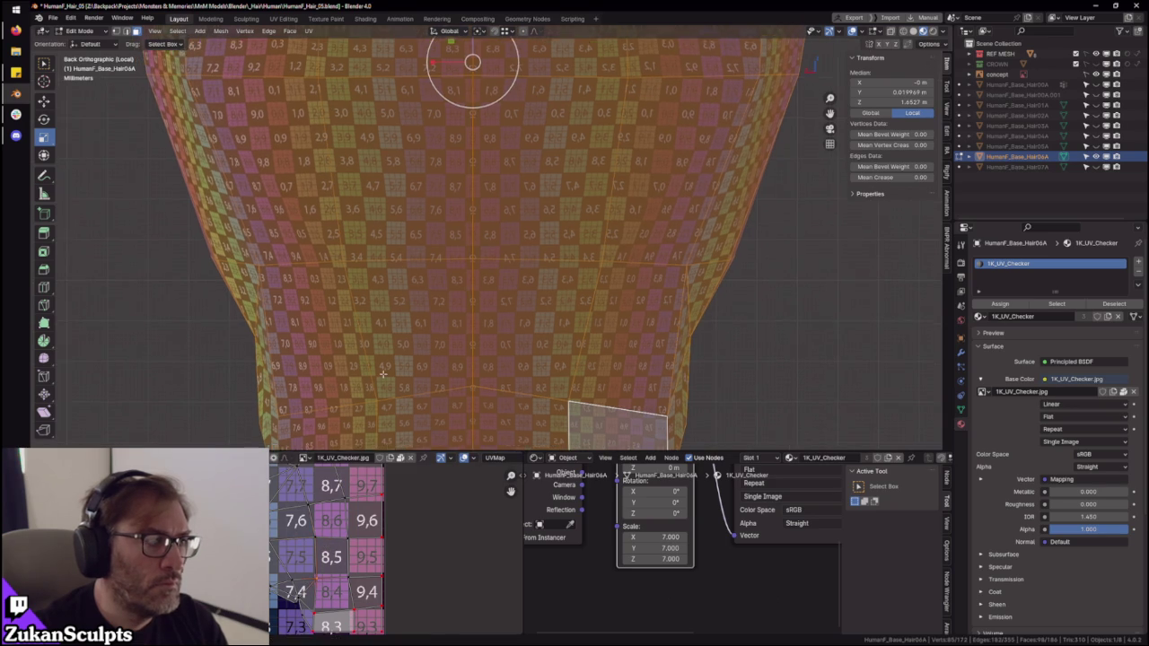
scroll(338, 561, "up", 2)
key("g")
right_click(295, 585, "shift")
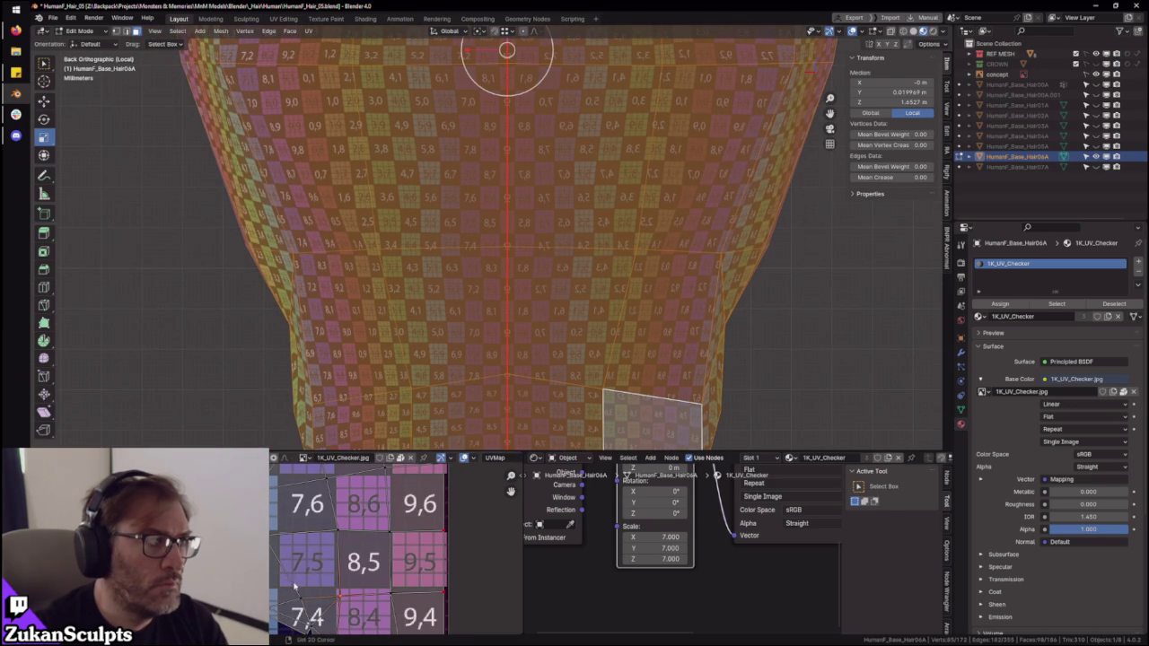
- Reposition the UVs near tile 8,8 and orbit the helmet into a perspective view
scroll(419, 256, "down", 2)
scroll(420, 269, "down", 1)
scroll(419, 297, "down", 2)
scroll(419, 323, "down", 1)
scroll(340, 542, "down", 1)
scroll(338, 541, "up", 3, "shift")
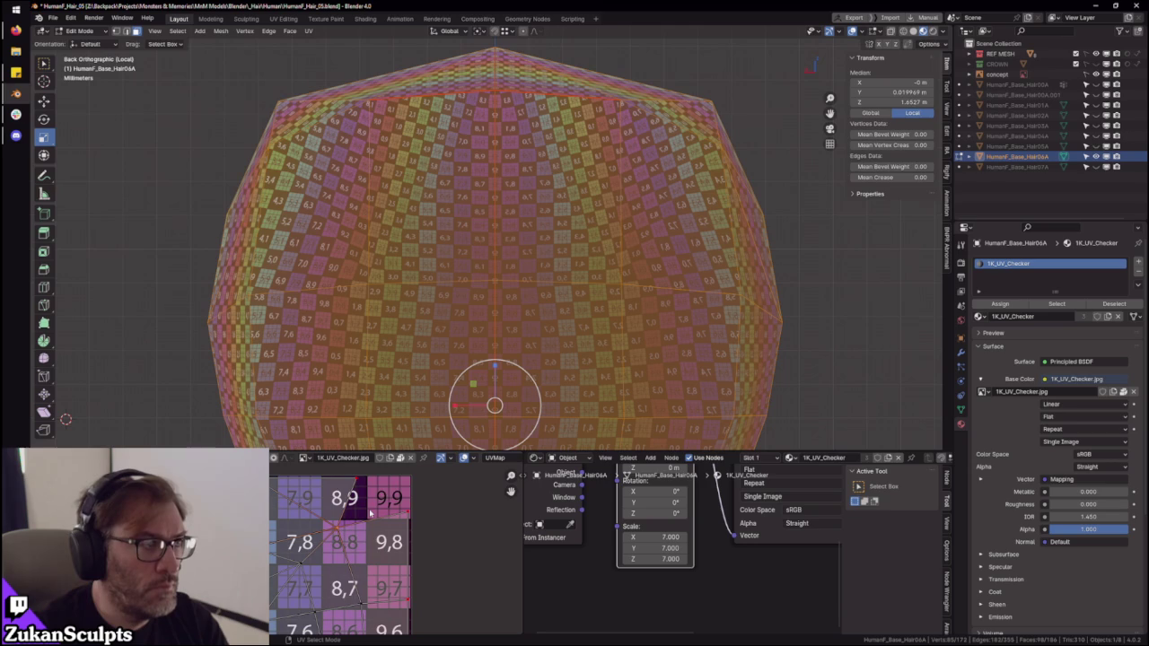
key("g")
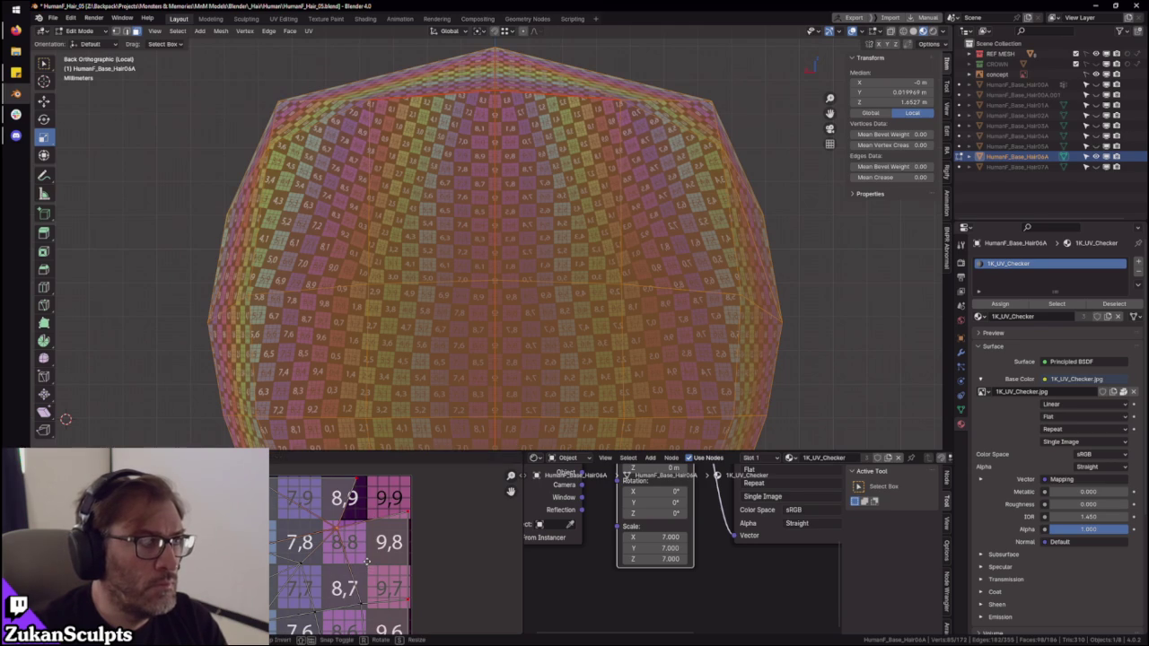
left_click(377, 562)
middle_click_drag(487, 398, 492, 296)
- Make two more UV adjustments near tile 8,8, orbiting to inspect the checker mapping
key("g")
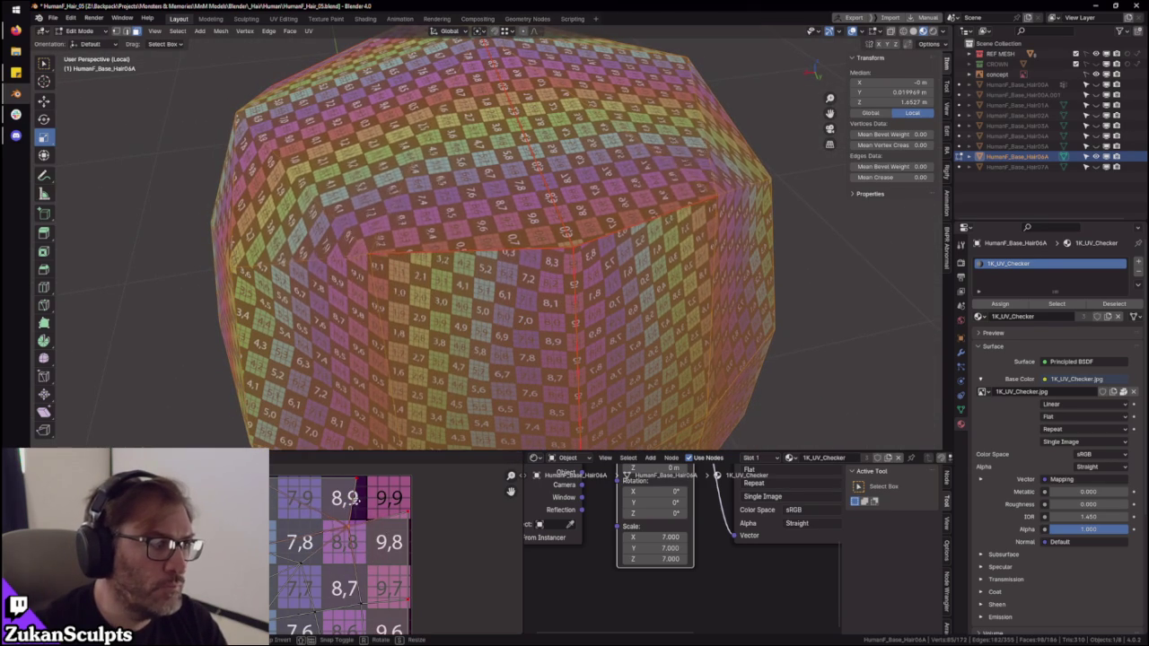
left_click(475, 303)
mouse_move(475, 303)
middle_mouse_down()
mouse_move(449, 309)
mouse_move(462, 323)
middle_mouse_up()
scroll(403, 510, "up", 2)
key("g")
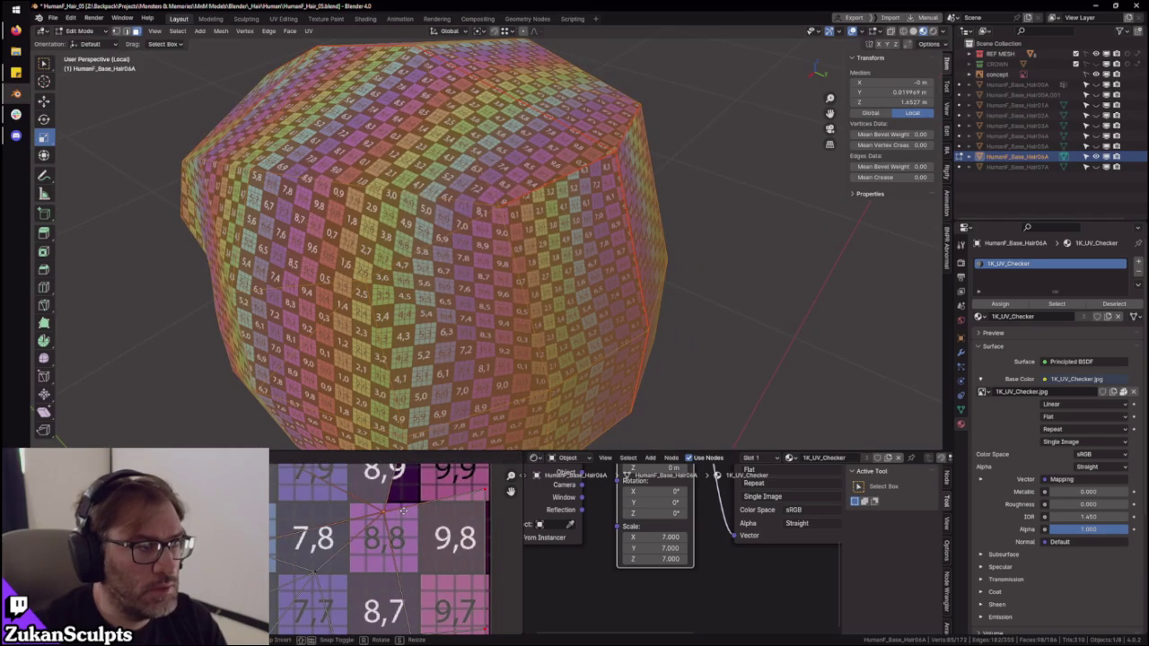
left_click(403, 510)
middle_click_drag(440, 278, 550, 290)
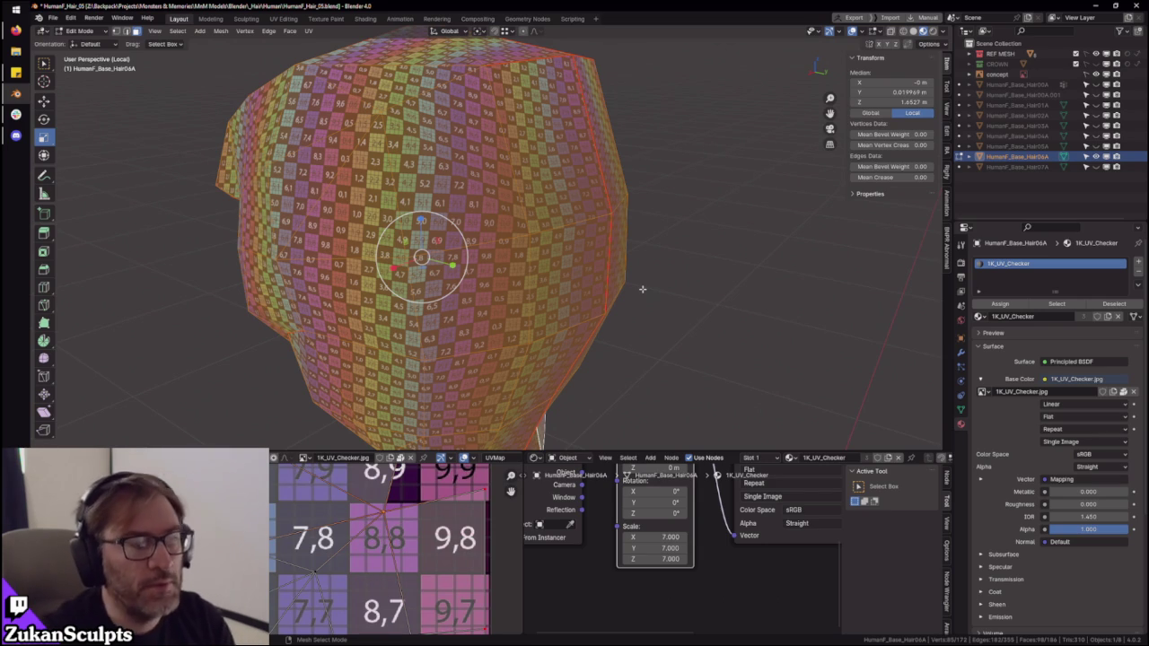
- Box-select the column-9 UV faces (tiles 9,4–9,6) in the maximized UV editor, then restore the layout
scroll(377, 539, "down", 2)
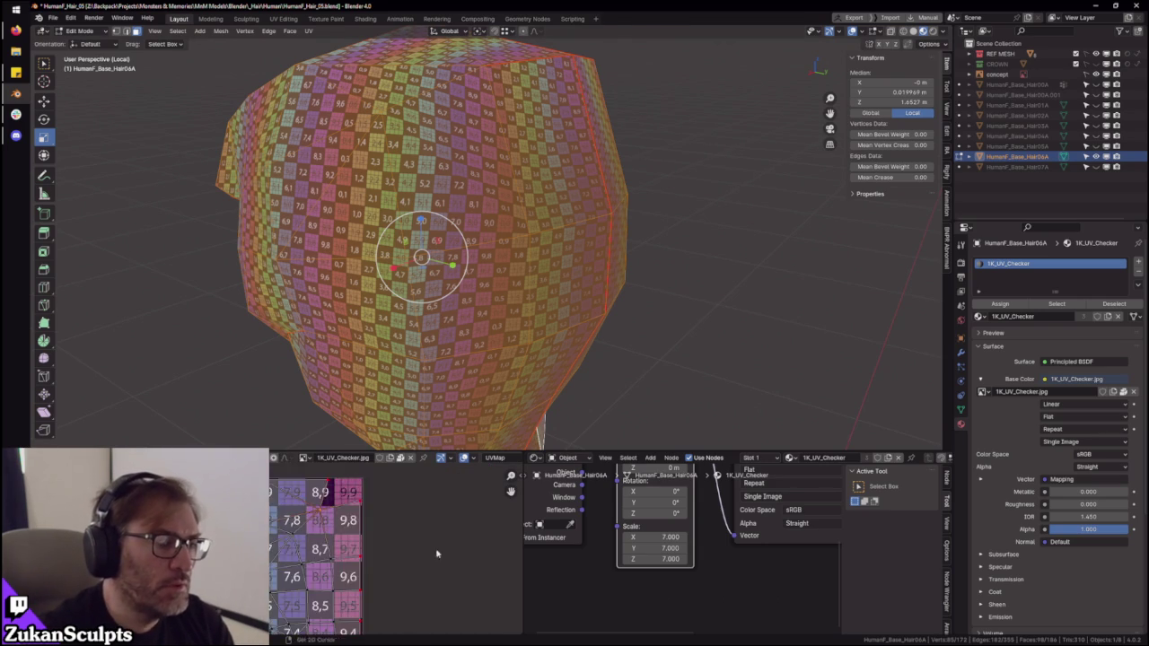
key("ctrl+space")
scroll(682, 585, "up", 5)
scroll(639, 573, "down", 1)
left_click_drag(692, 610, 478, 210)
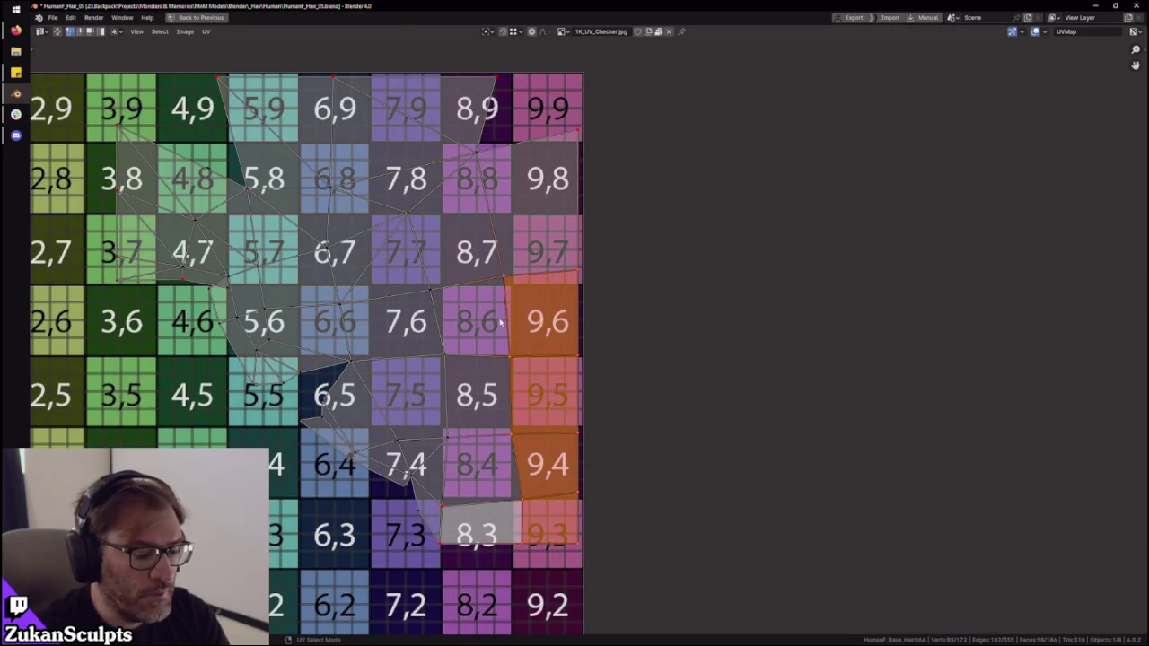
key("ctrl+space")
mouse_move(526, 308)
middle_mouse_down()
mouse_move(530, 284)
mouse_move(519, 333)
mouse_move(562, 302)
mouse_move(572, 311)
mouse_move(532, 300)
middle_mouse_up()
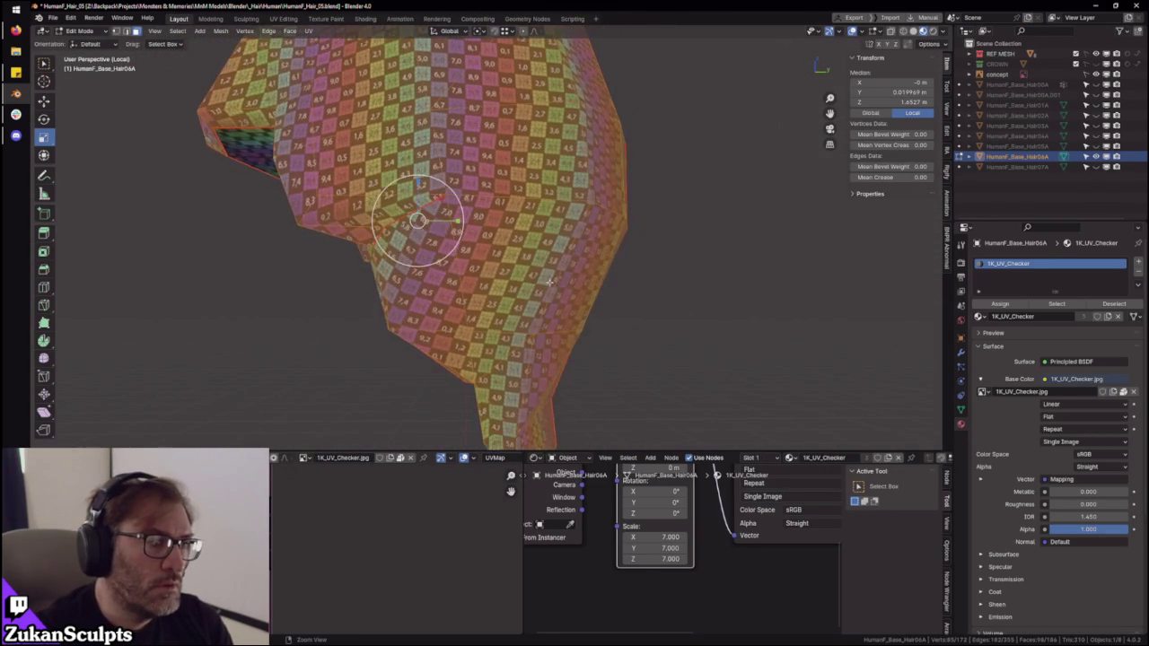
- Drag two UV vertices to straighten the checker squares on the helmet's side
mouse_move(617, 365)
middle_mouse_down()
mouse_move(545, 305)
mouse_move(398, 487)
mouse_move(509, 487)
middle_mouse_up()
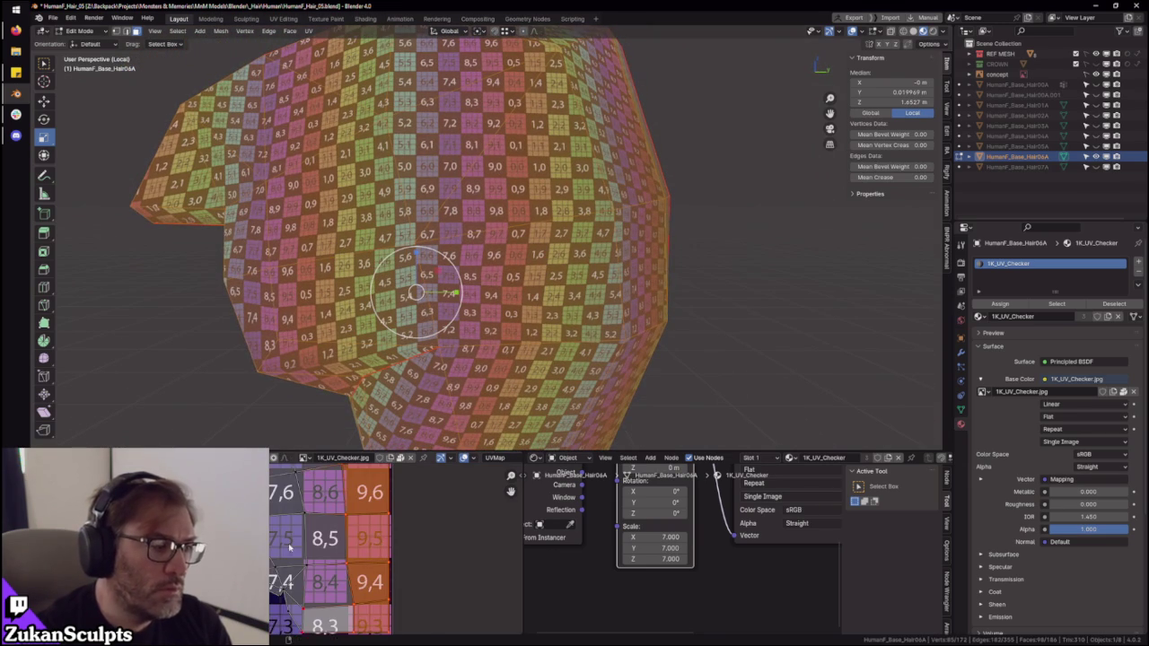
scroll(418, 584, "down", 1)
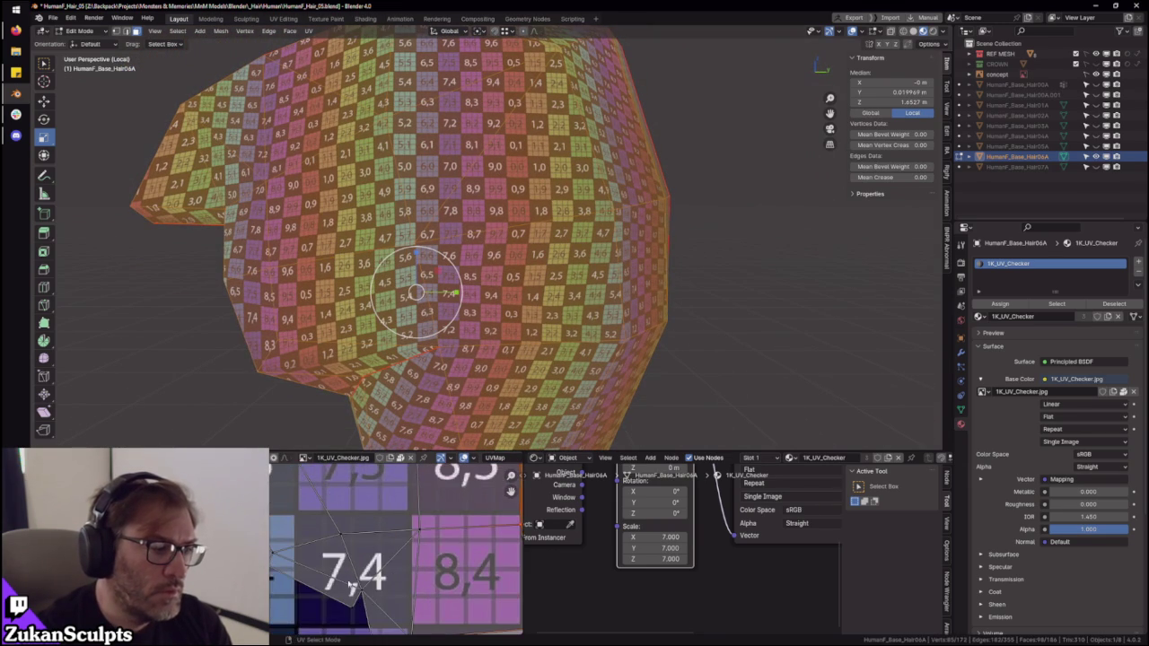
left_click(428, 525)
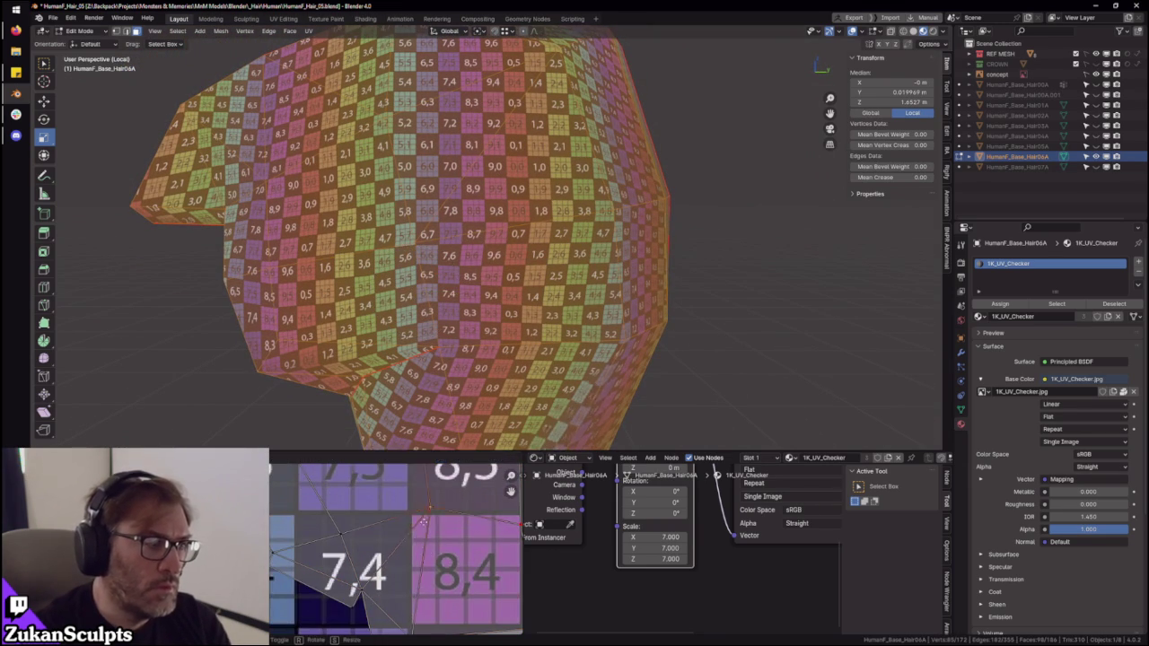
middle_click_drag(426, 541, 521, 628)
left_click(352, 544)
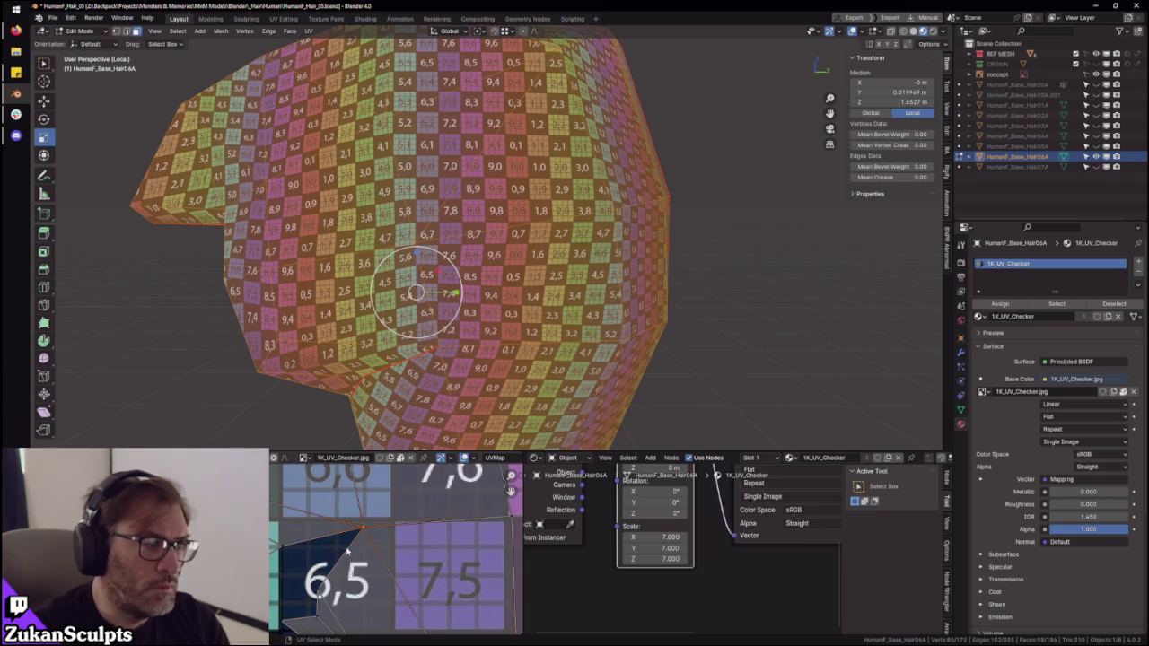
left_click_drag(345, 547, 407, 528)
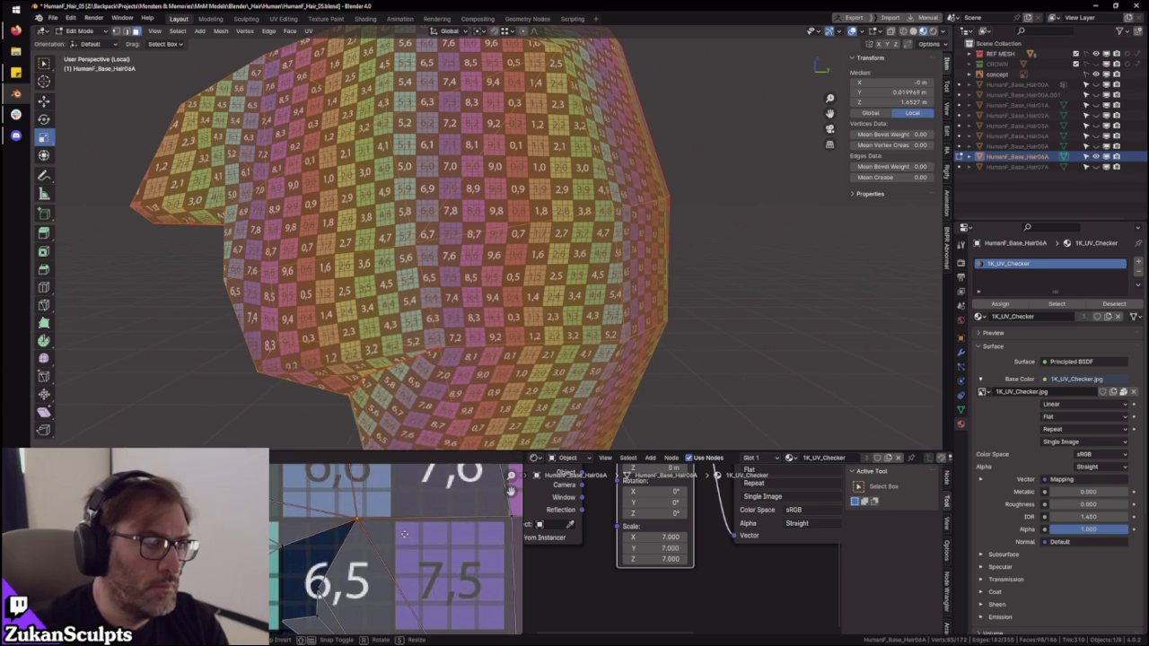
scroll(406, 528, "down", 2)
scroll(377, 537, "up", 2, "shift")
left_click_drag(334, 514, 359, 521)
scroll(333, 508, "up", 3)
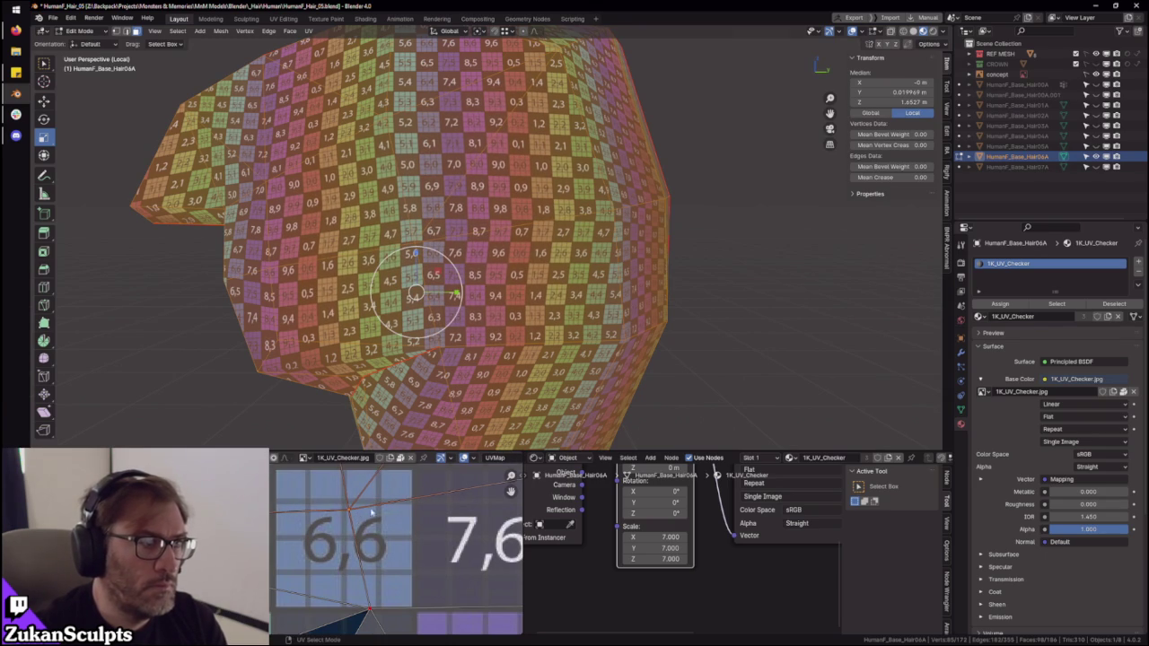
scroll(409, 534, "down", 4)
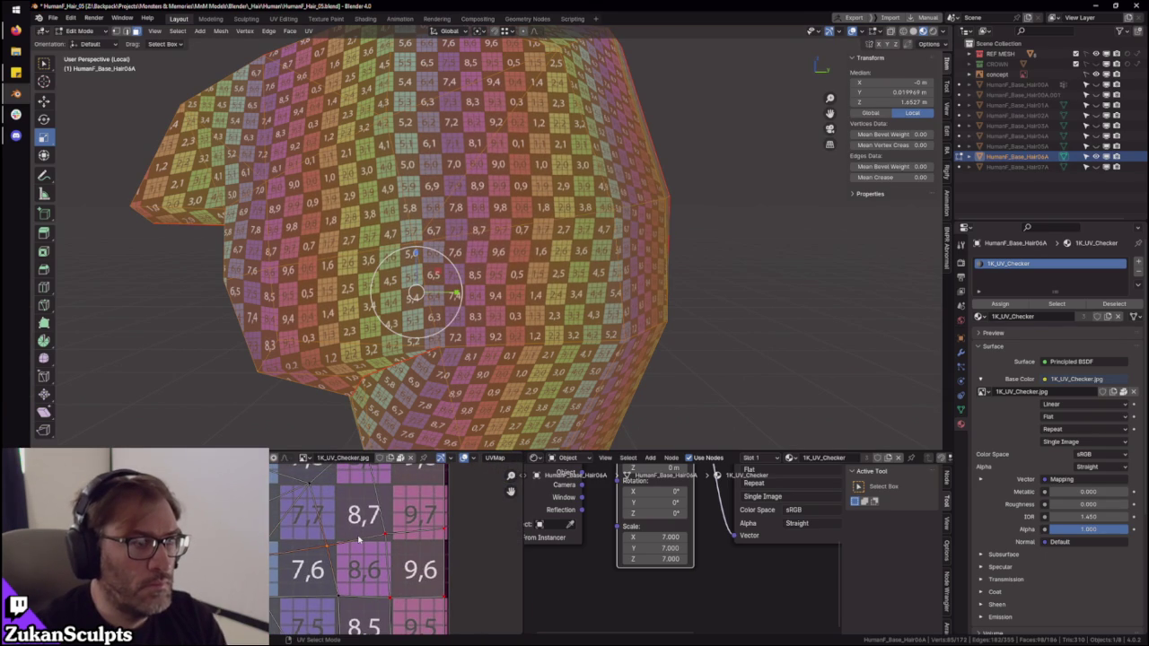
middle_click_drag(556, 341, 611, 341)
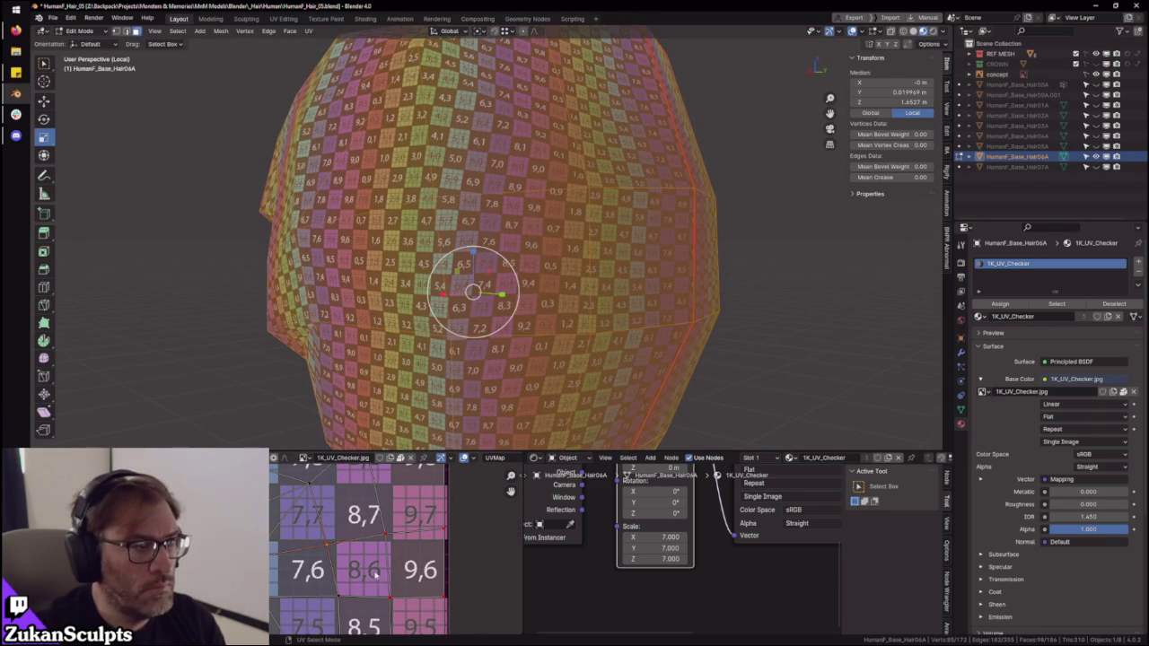
- Reposition a UV vertex for the helmet's back, cancelling a second attempted move
middle_click_drag(185, 313, 202, 331, "alt")
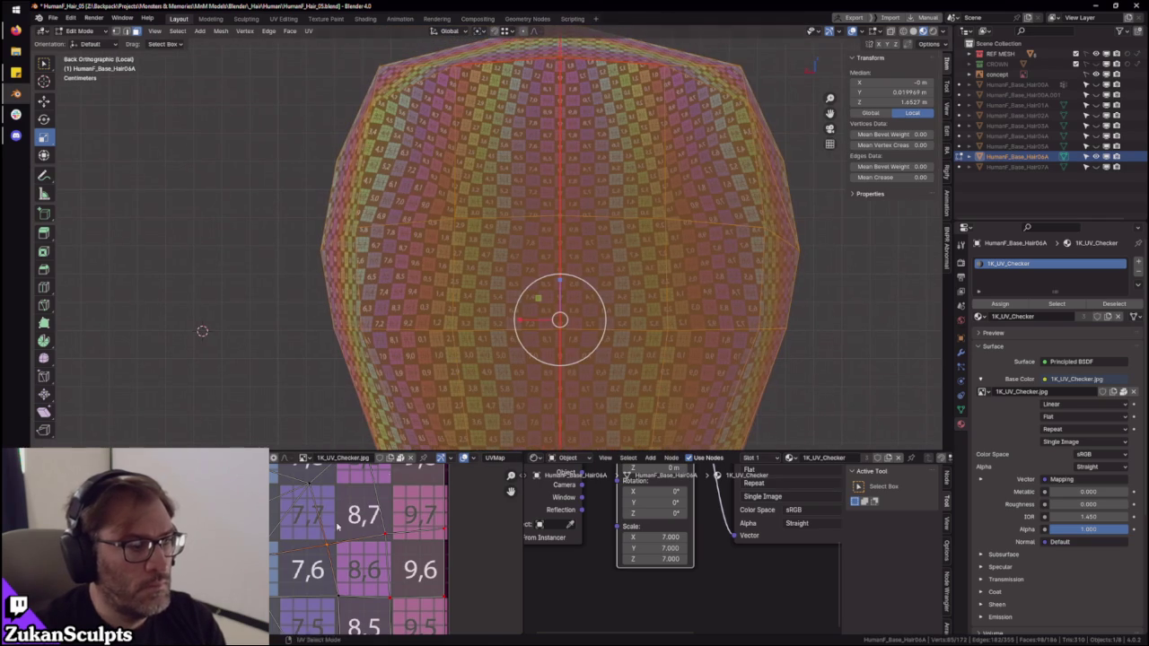
scroll(317, 546, "up", 1)
key("g")
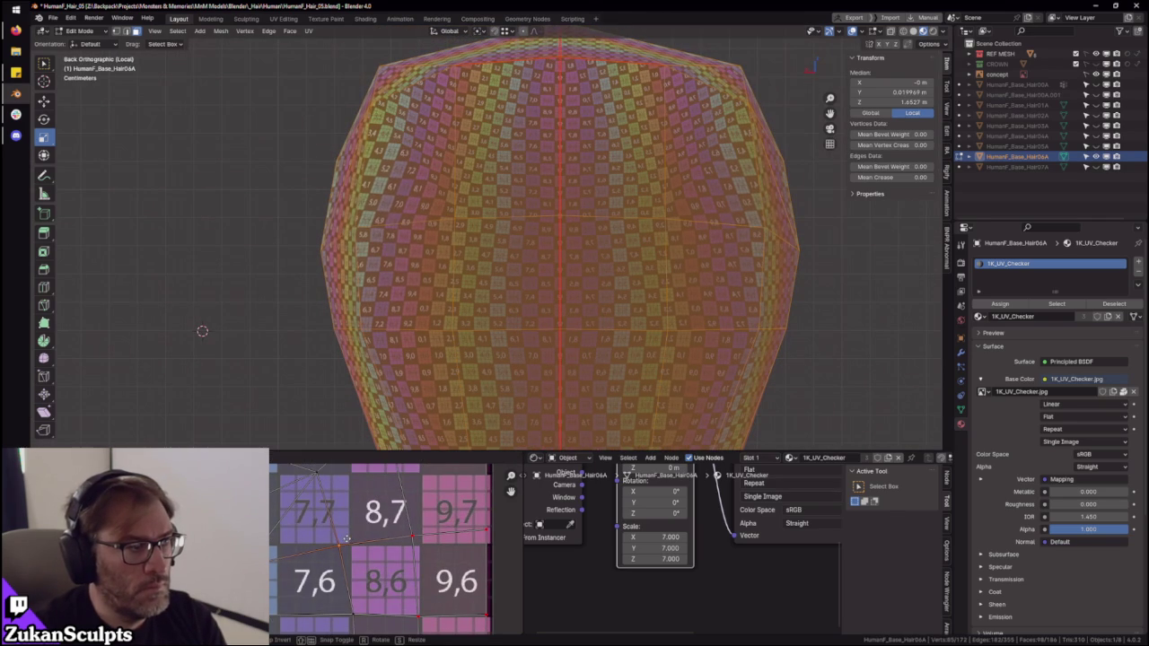
left_click(347, 540)
scroll(353, 514, "down", 1)
middle_click_drag(353, 513, 319, 558)
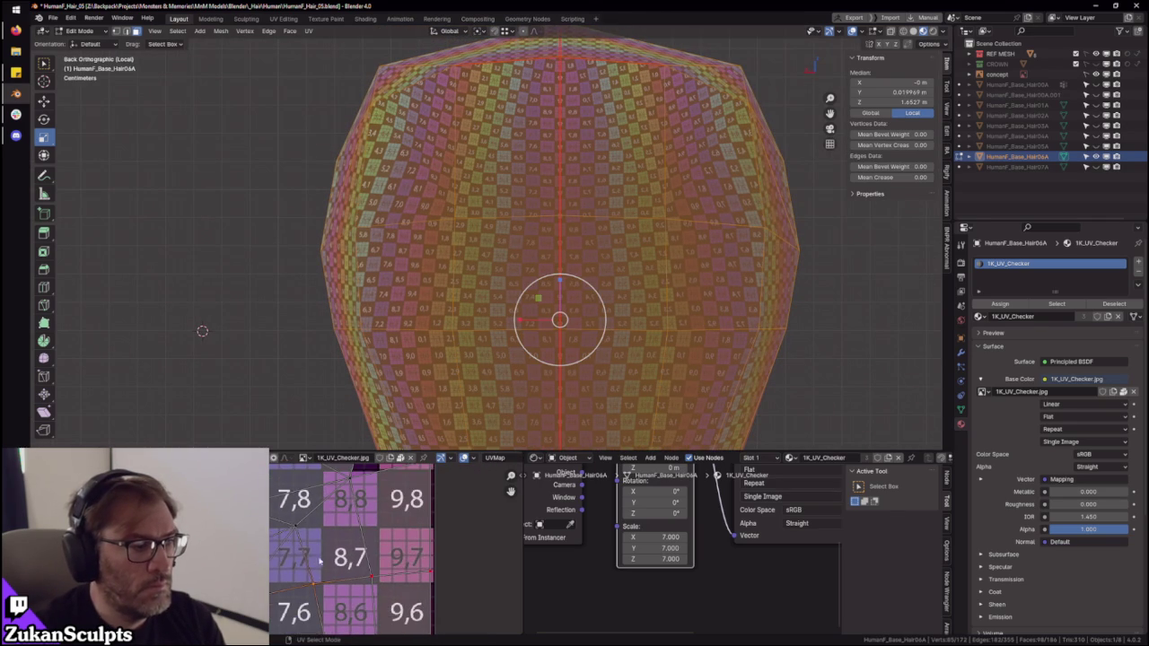
key("g")
right_click(340, 520)
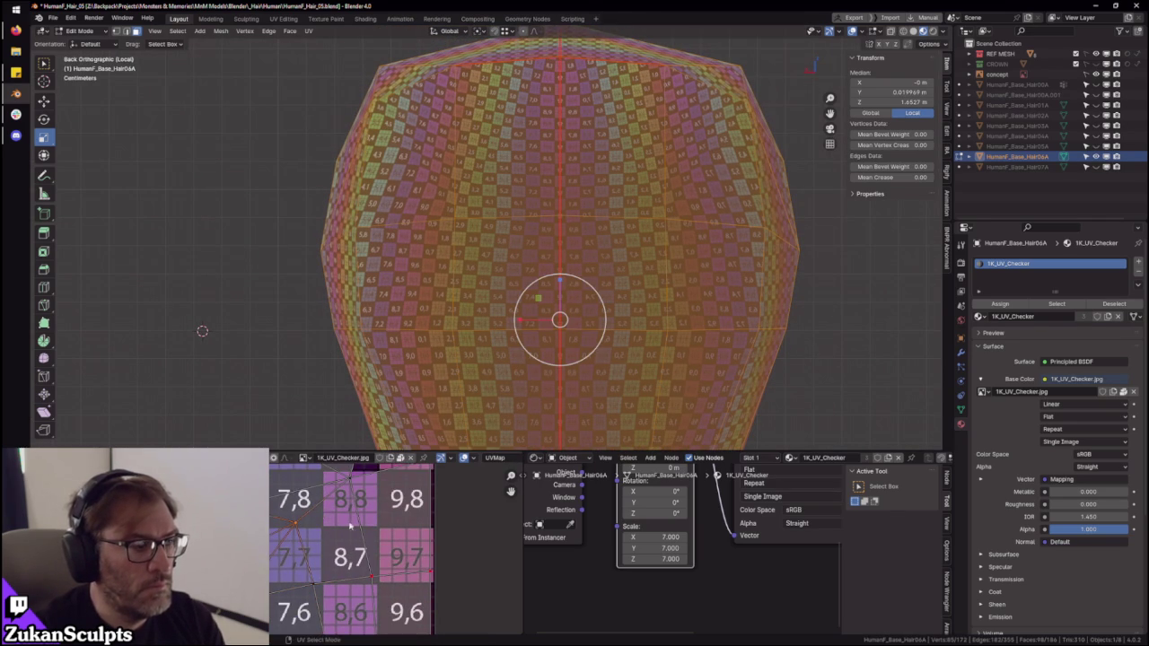
scroll(340, 520, "up", 2, "shift")
- Shift one more UV vertex to even the checker, then view the whole hair mesh in Object Mode
middle_click_drag(533, 288, 495, 422)
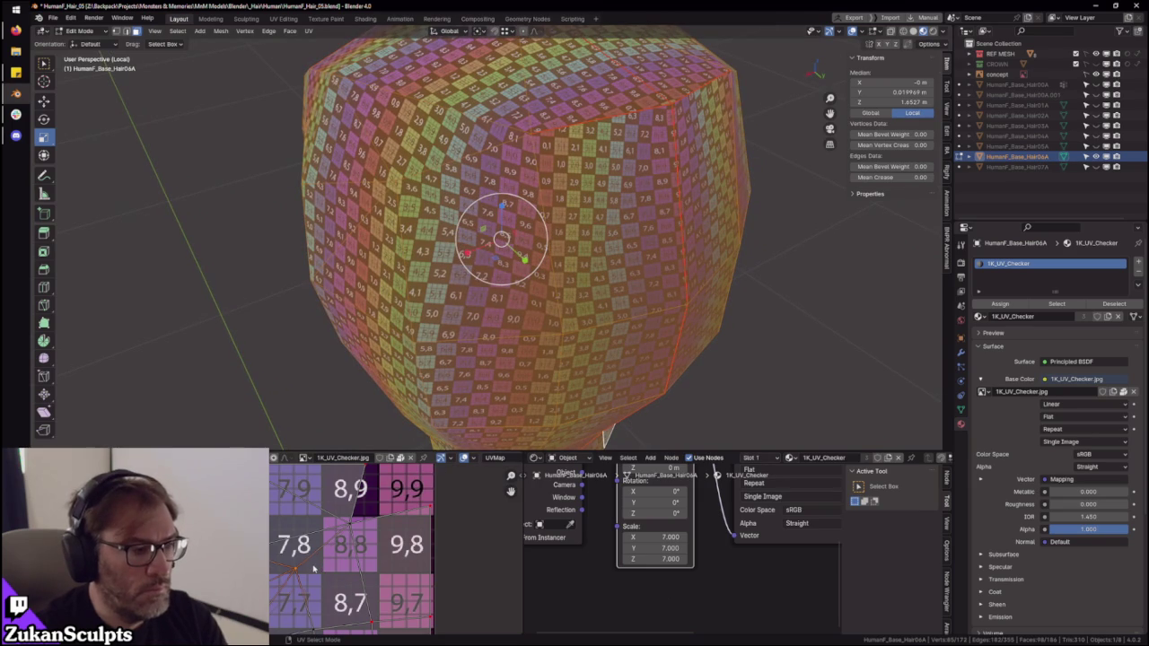
left_click_drag(314, 568, 315, 569)
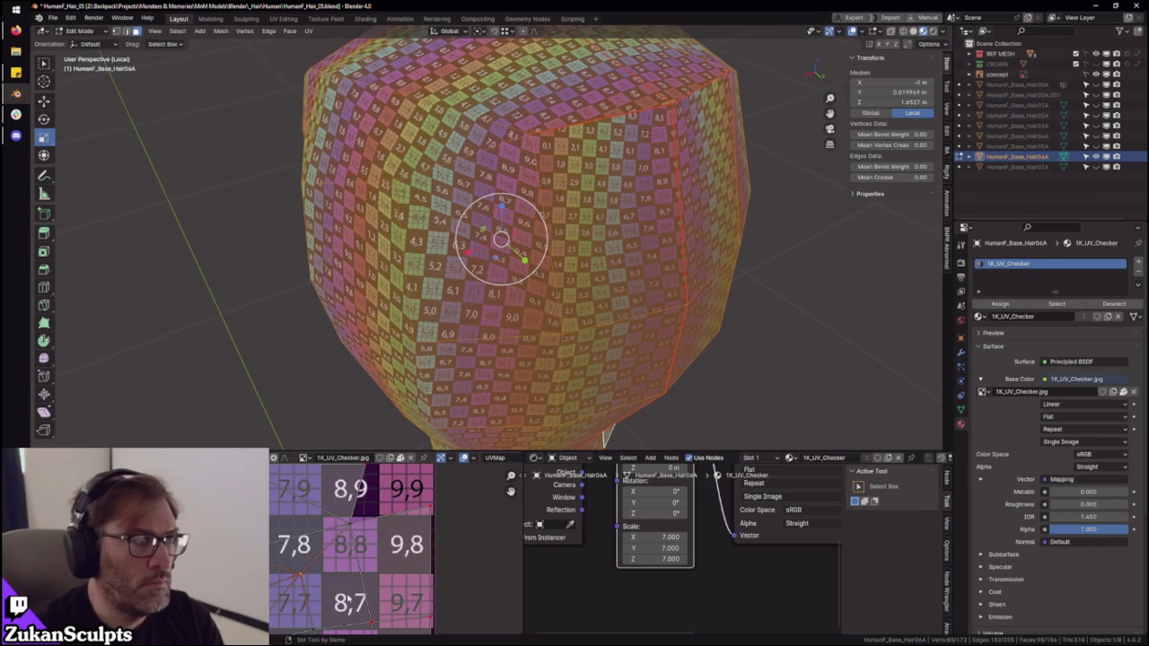
key("g")
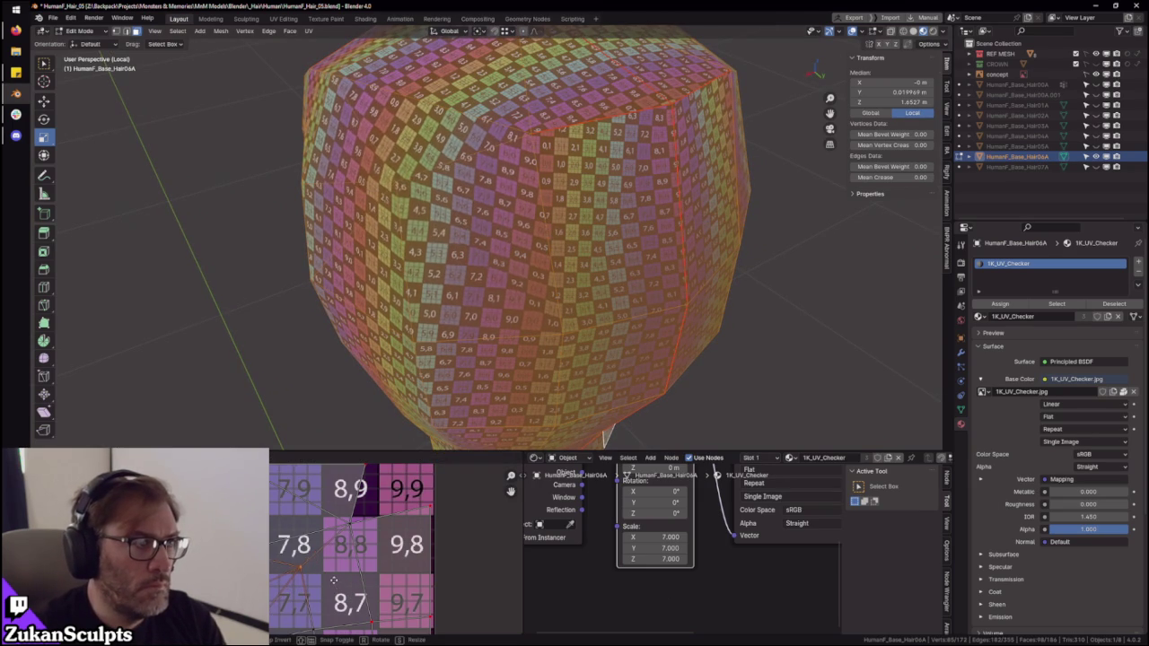
left_click(332, 579)
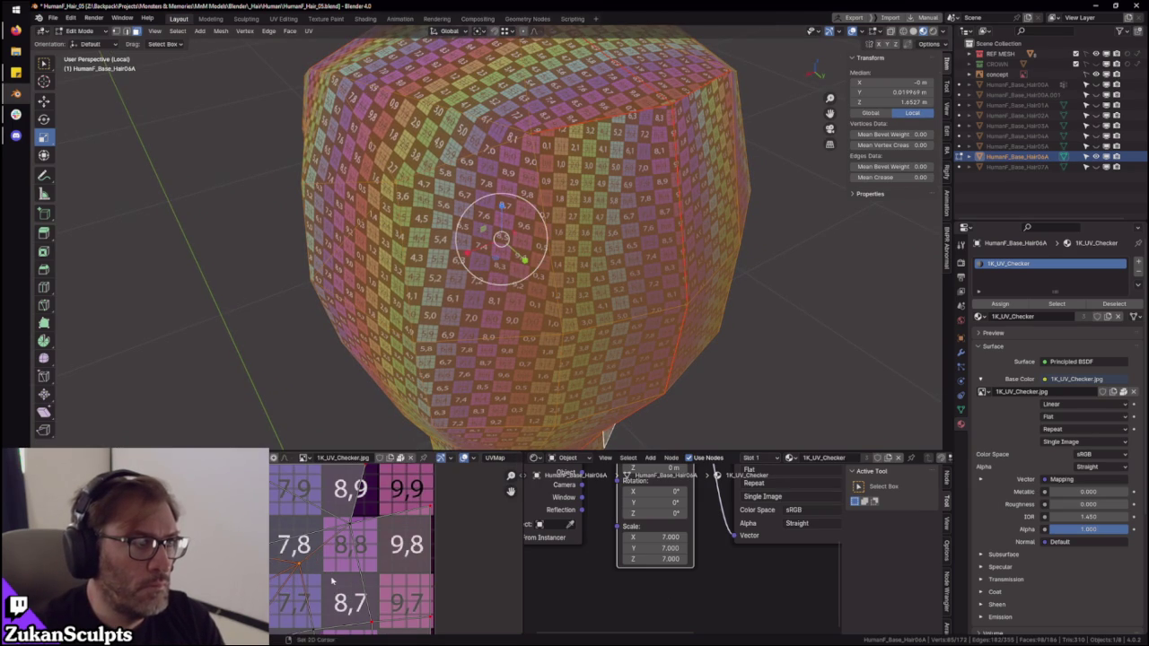
middle_click_drag(495, 336, 542, 309)
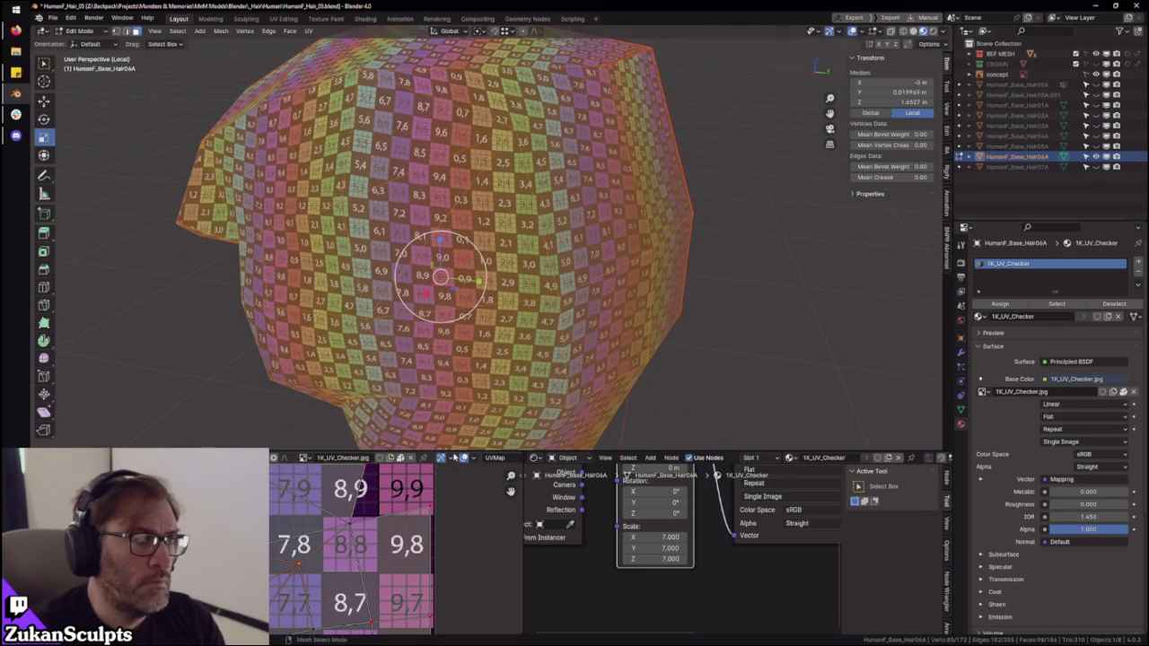
key("Tab")
scroll(544, 308, "down", 5)
middle_click_drag(559, 346, 571, 346)
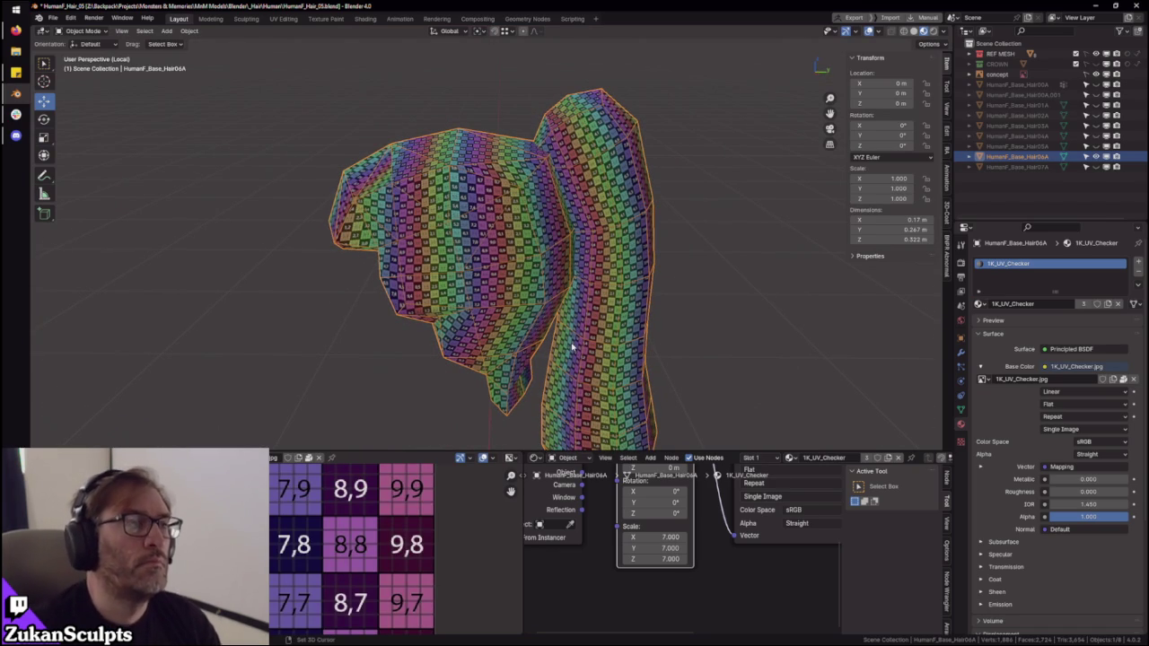
- Re-enter Edit Mode on the hair mesh and orbit to a frontal view of the helmet
middle_click_drag(571, 346, 515, 281)
key("Tab")
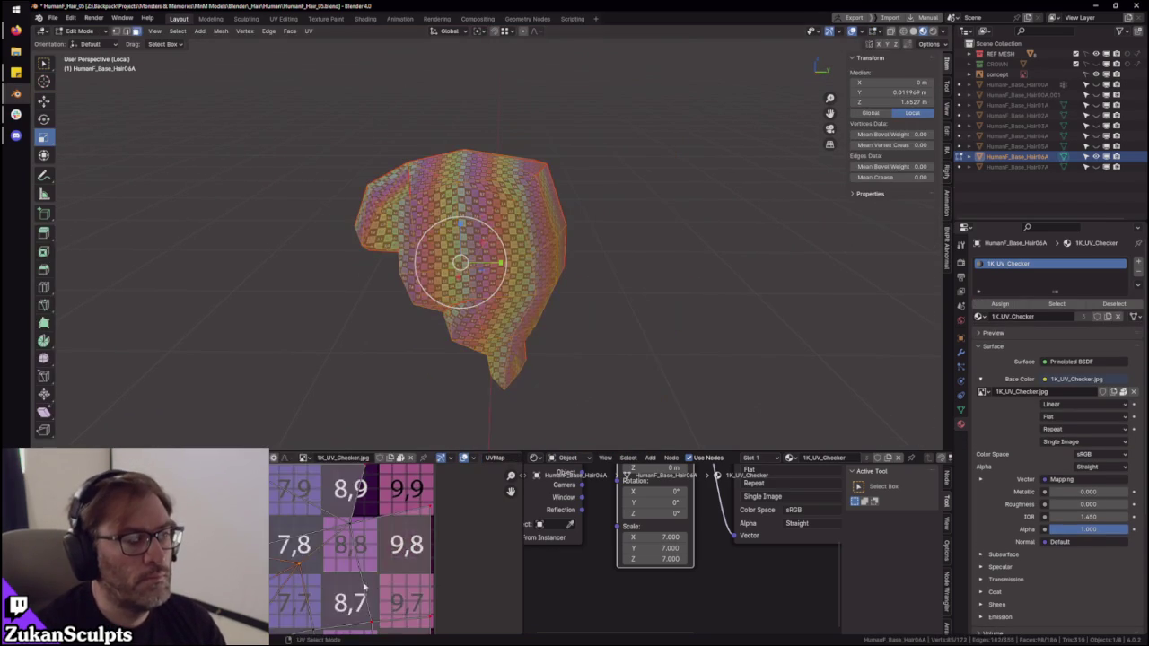
scroll(378, 577, "down", 3)
middle_click_drag(523, 332, 519, 322)
scroll(518, 315, "up", 2)
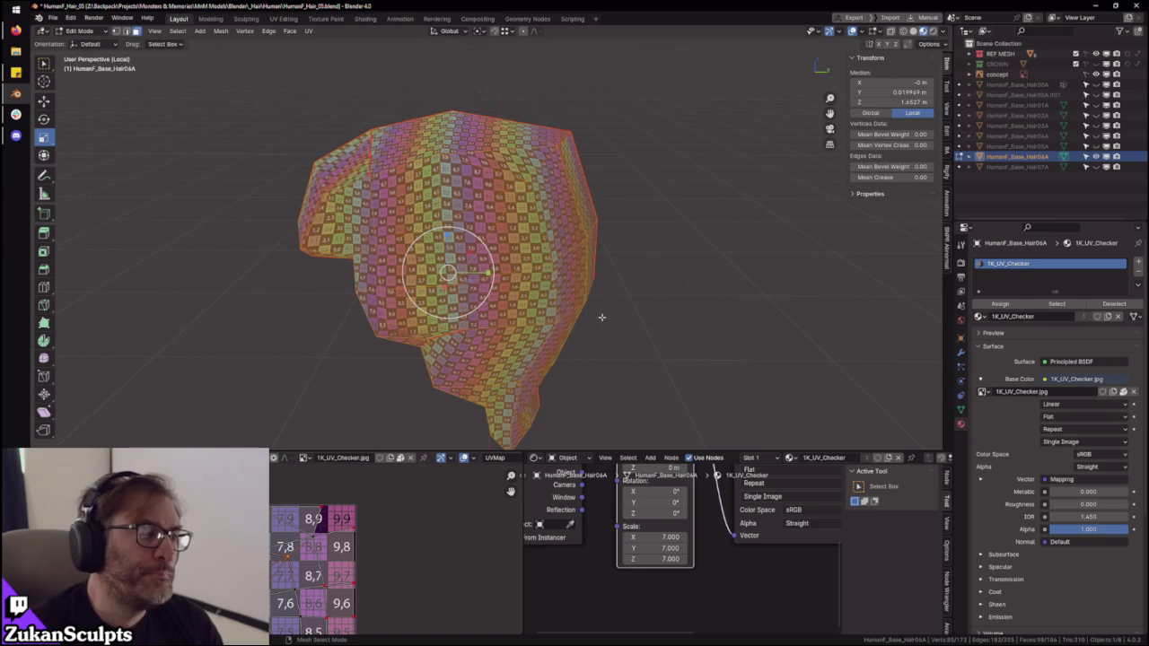
scroll(574, 299, "up", 1)
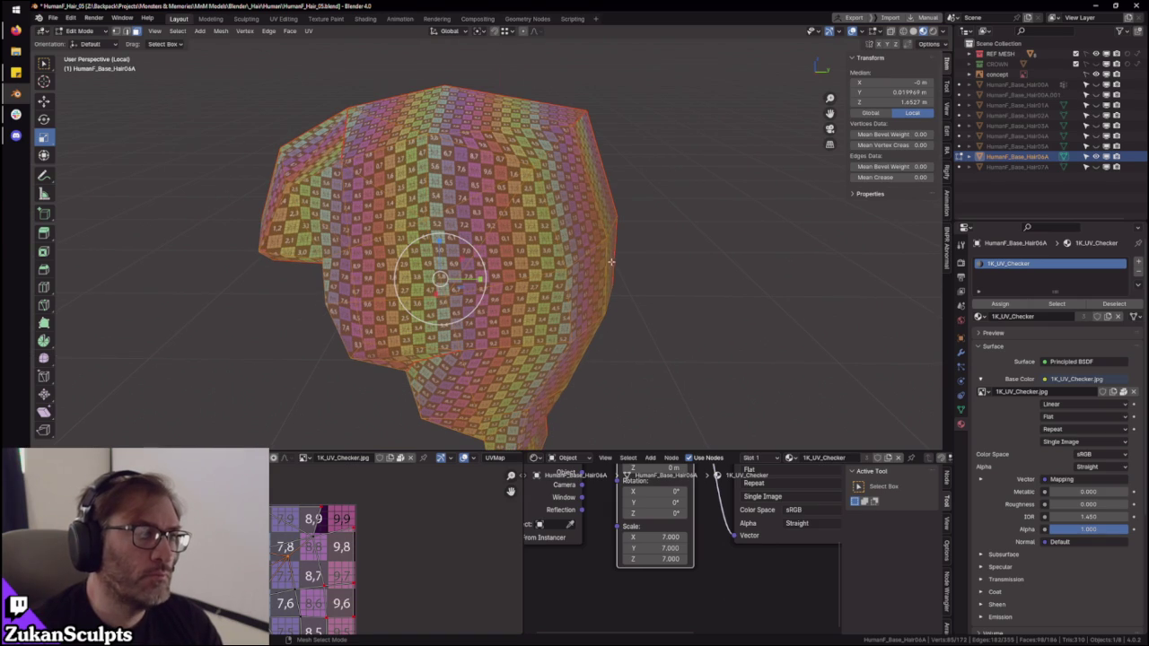
middle_click_drag(582, 270, 533, 351)
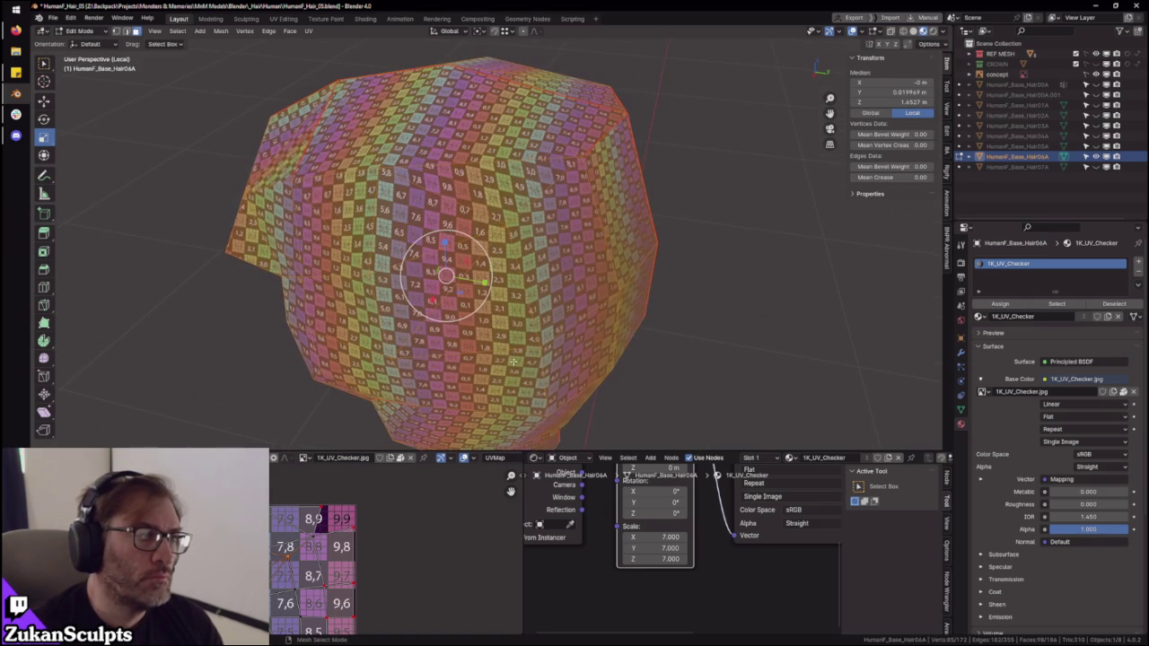
scroll(364, 517, "up", 2)
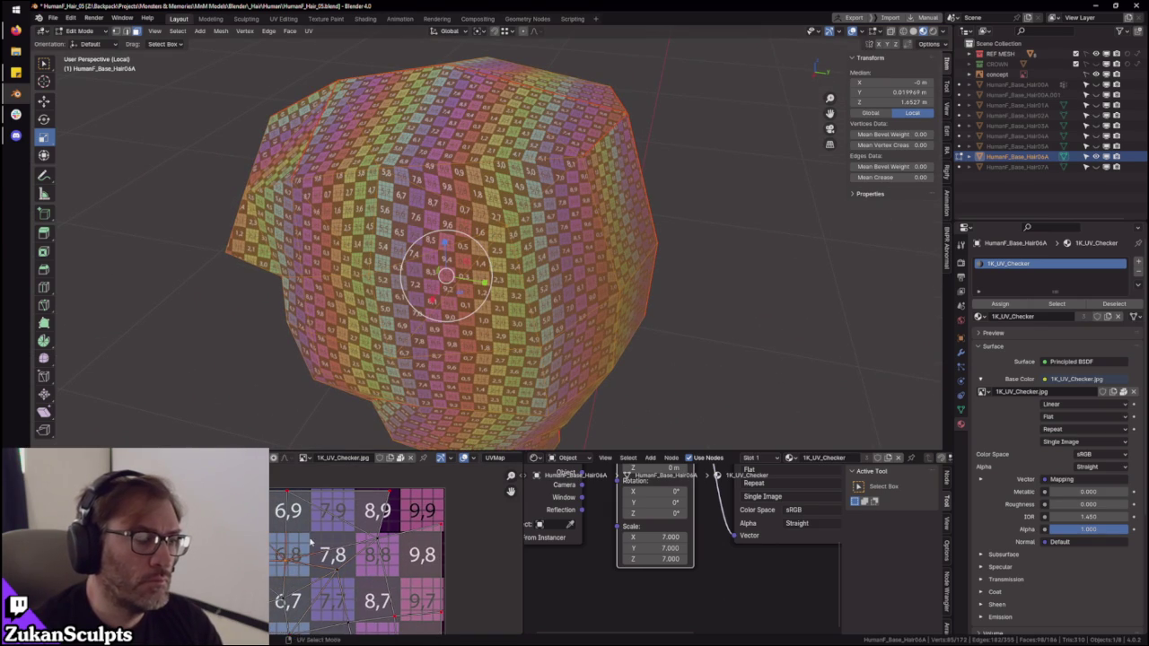
- Drag a UV vertex to reduce the checker stretching on the helmet's side
key("g")
key("Escape")
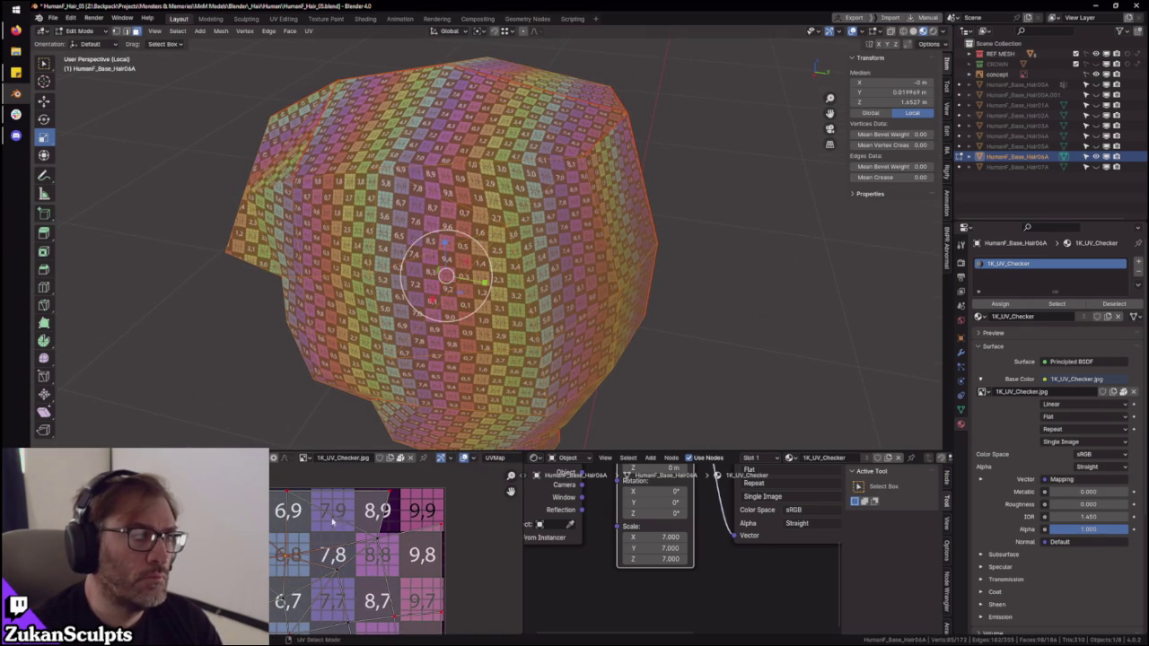
scroll(644, 312, "up", 1)
middle_click_drag(645, 311, 371, 537)
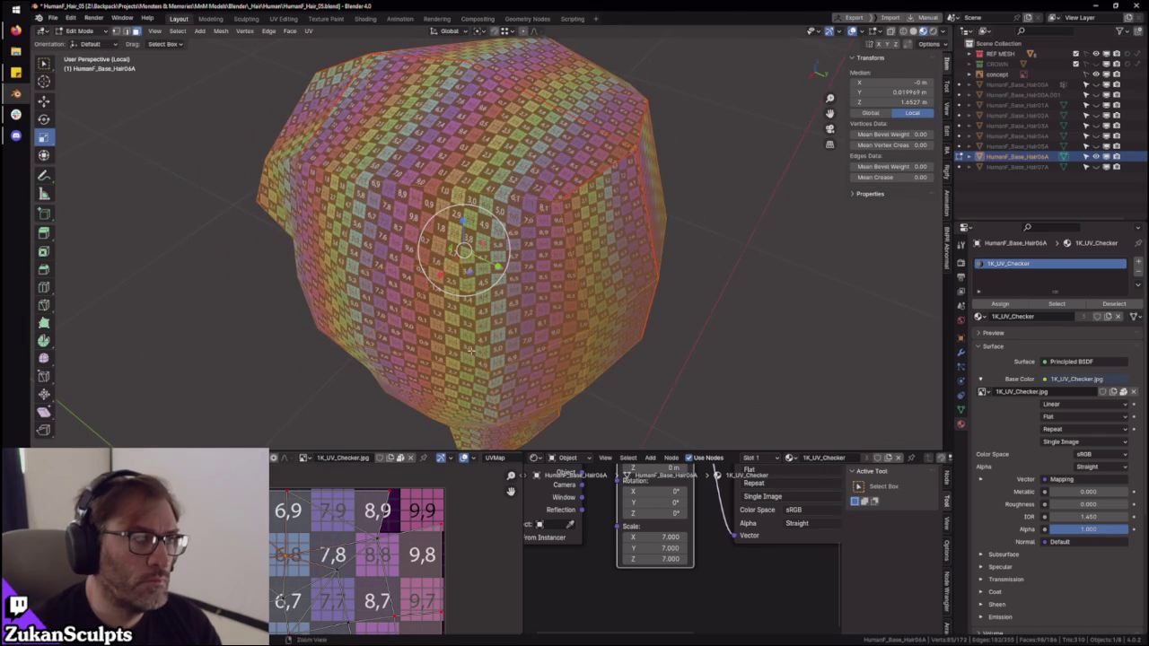
middle_click_drag(460, 348, 405, 537)
middle_click_drag(494, 404, 359, 502)
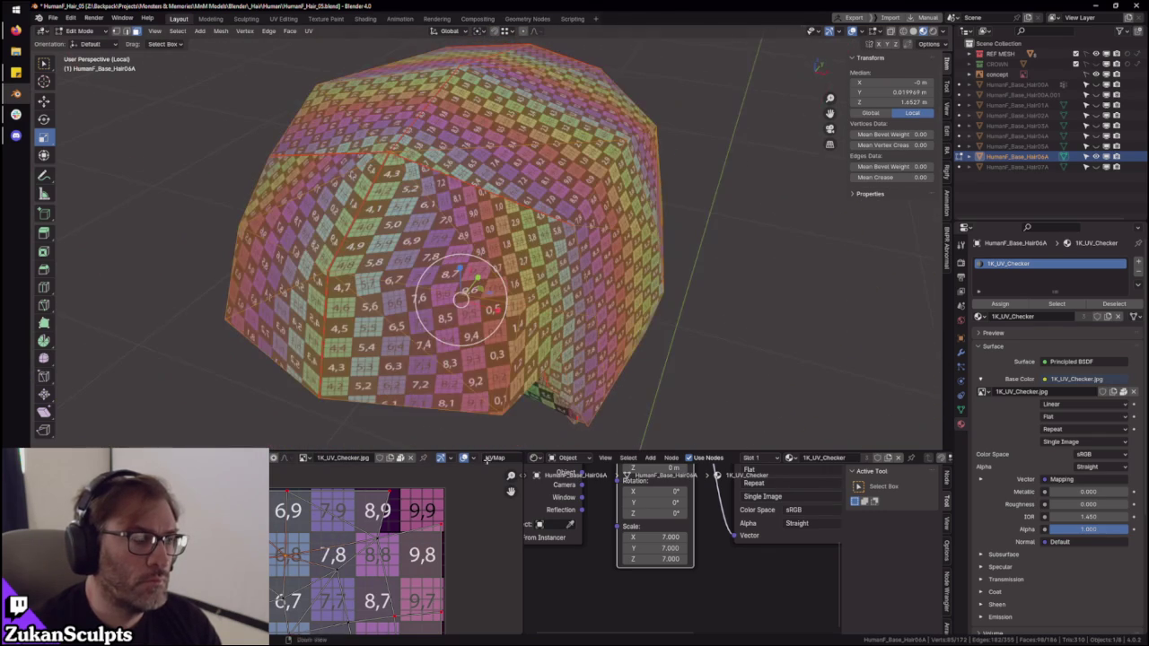
middle_click_drag(276, 554, 333, 538)
left_click_drag(287, 546, 310, 568)
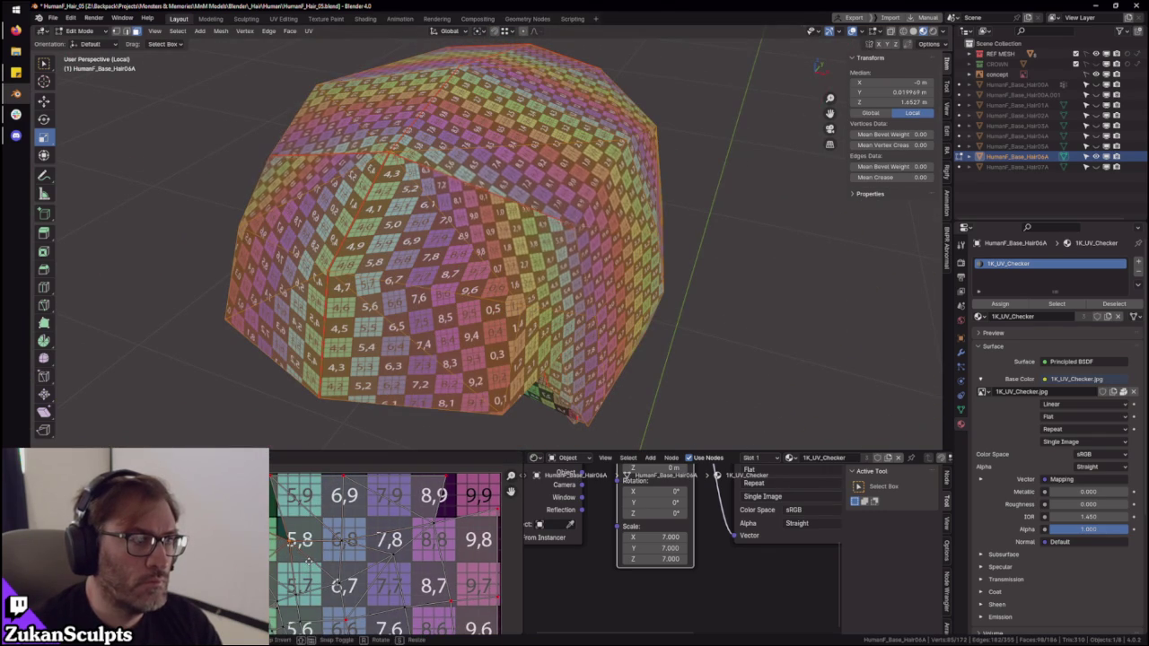
middle_click_drag(310, 563, 331, 546)
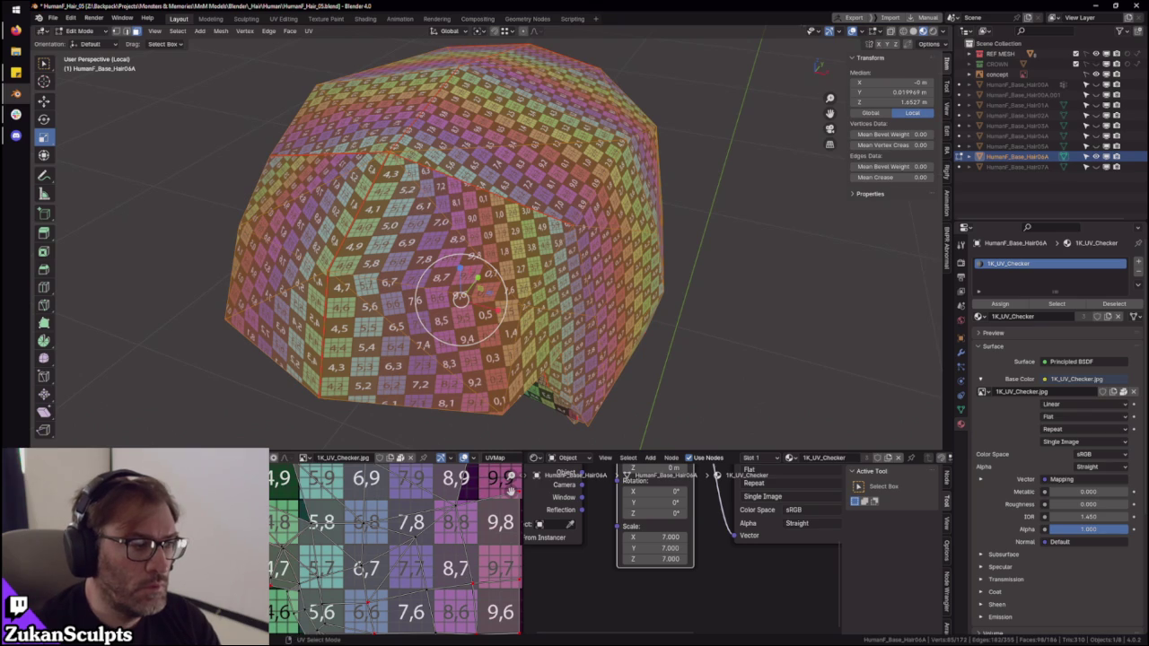
- Switch to Front view and frame the lower front area of the helmet
key("KP_1")
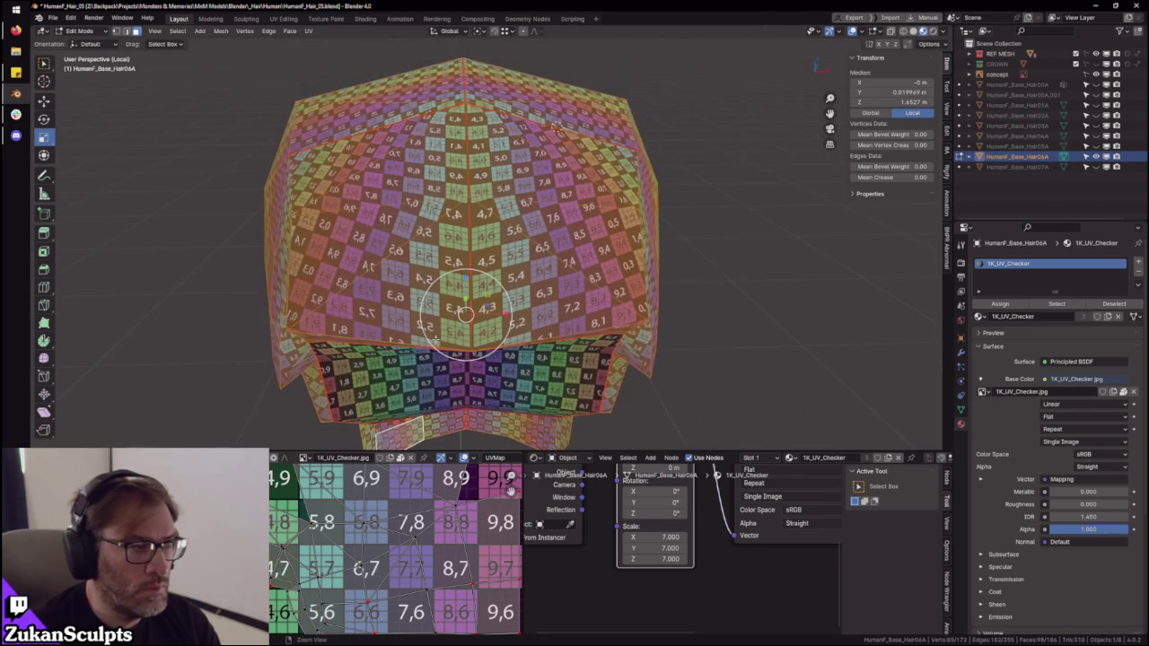
key("KP_Decimal")
middle_click_drag(376, 391, 400, 440, "shift")
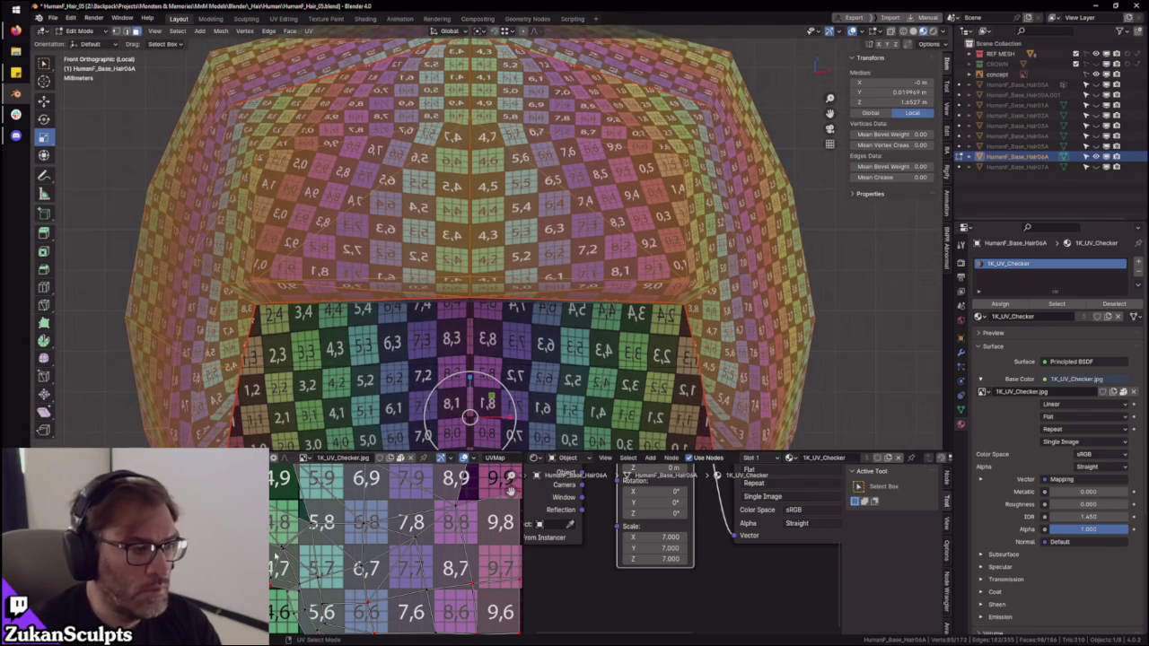